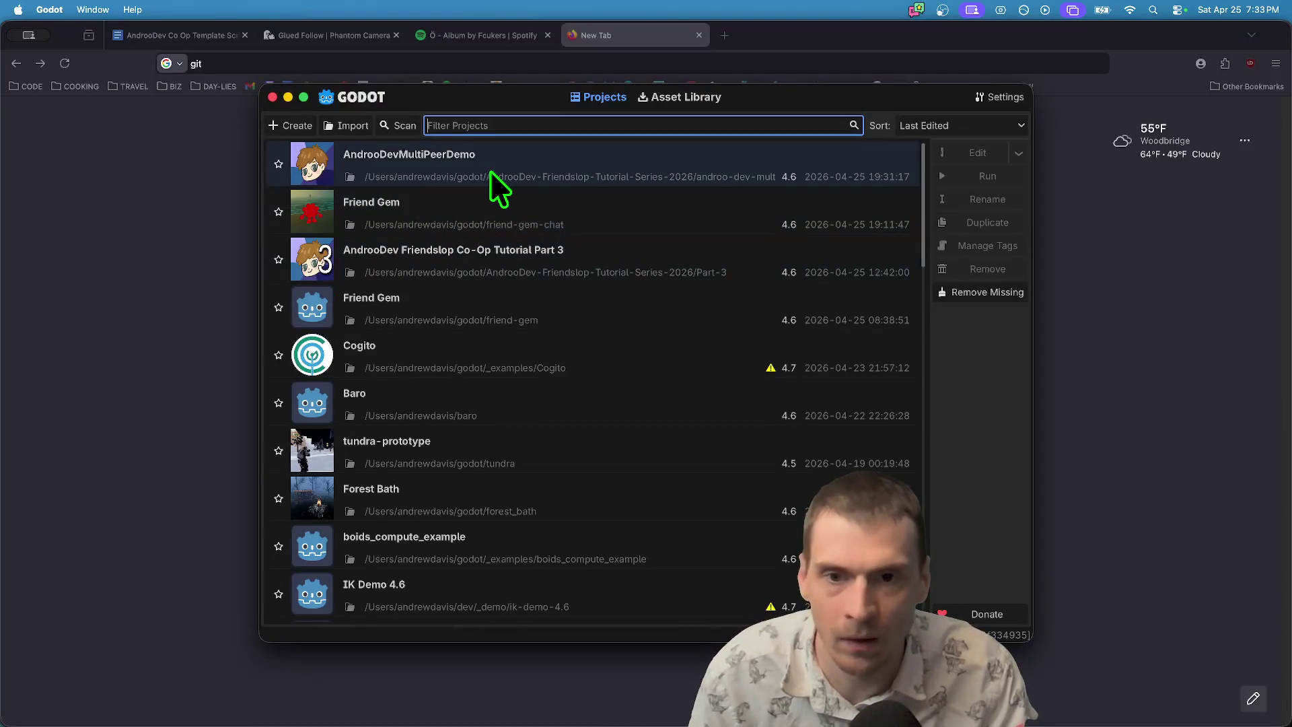
Show the AndrooDevMultiPeerDemo project in Finder, Quick Look its README.md, and open a new Firefox tab.
right_click(688, 177)
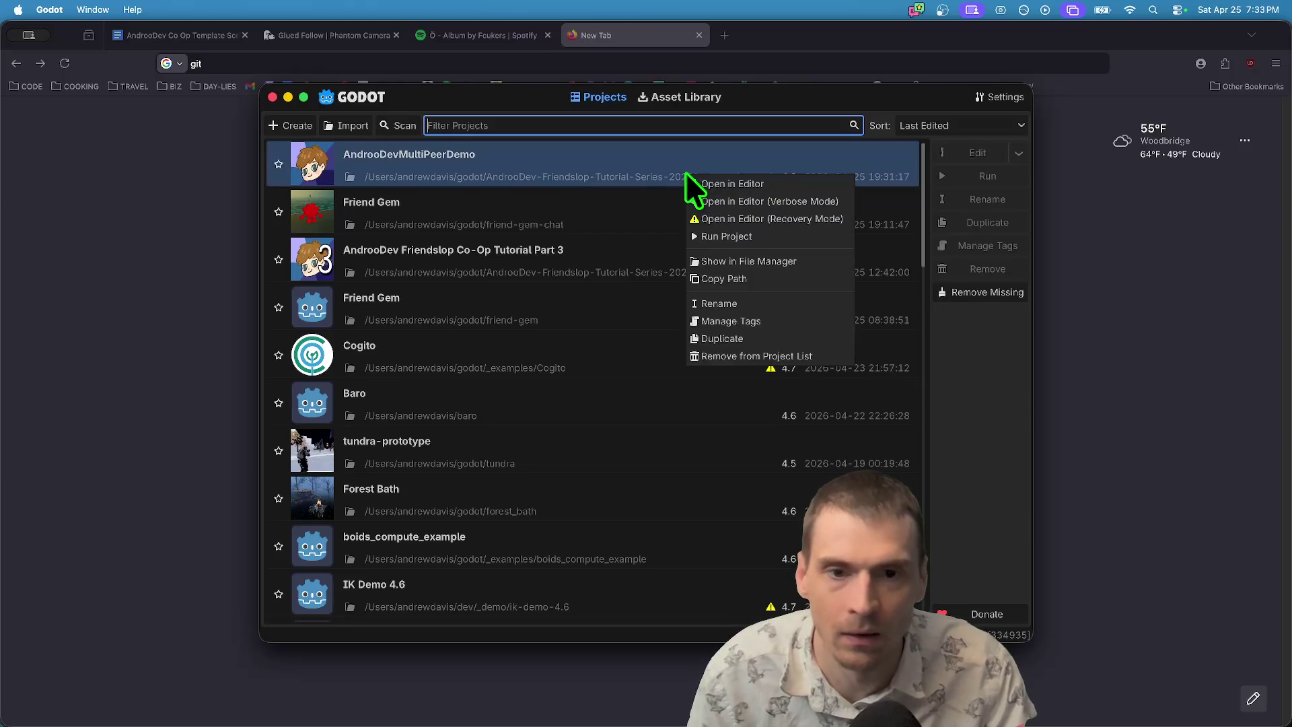
left_click(781, 261)
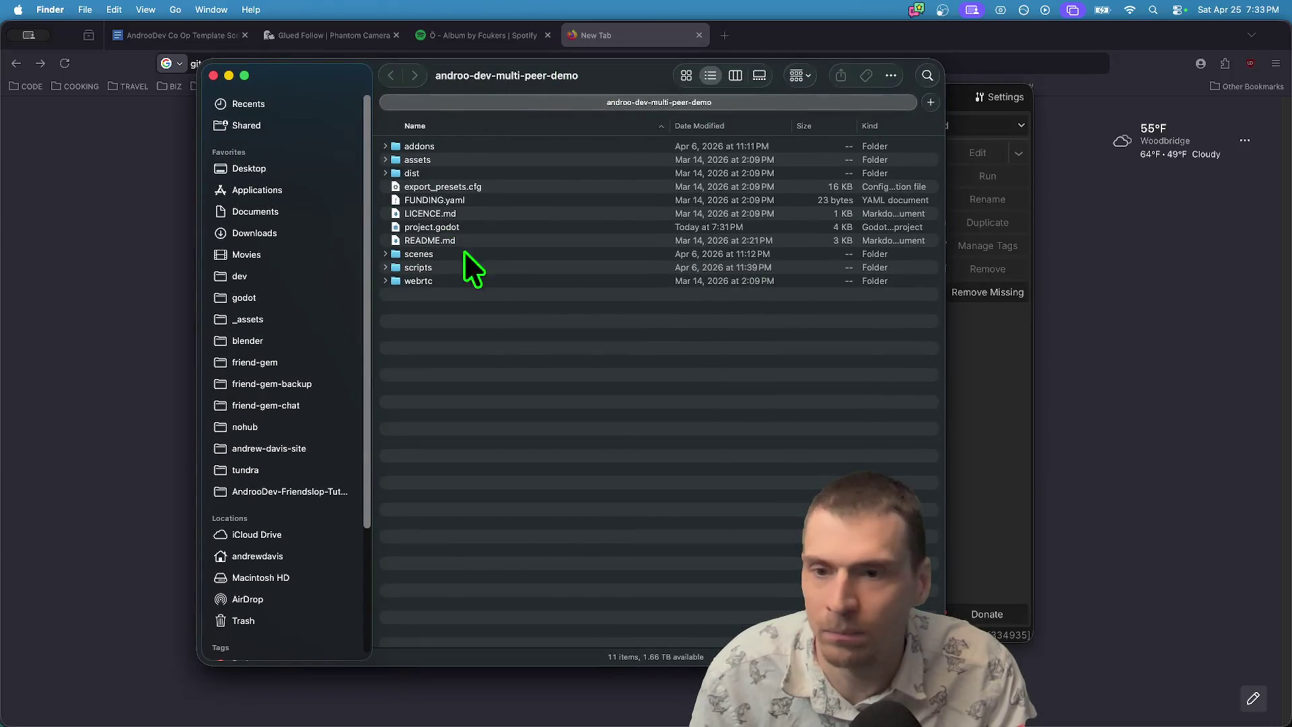
left_click(489, 242)
key("space")
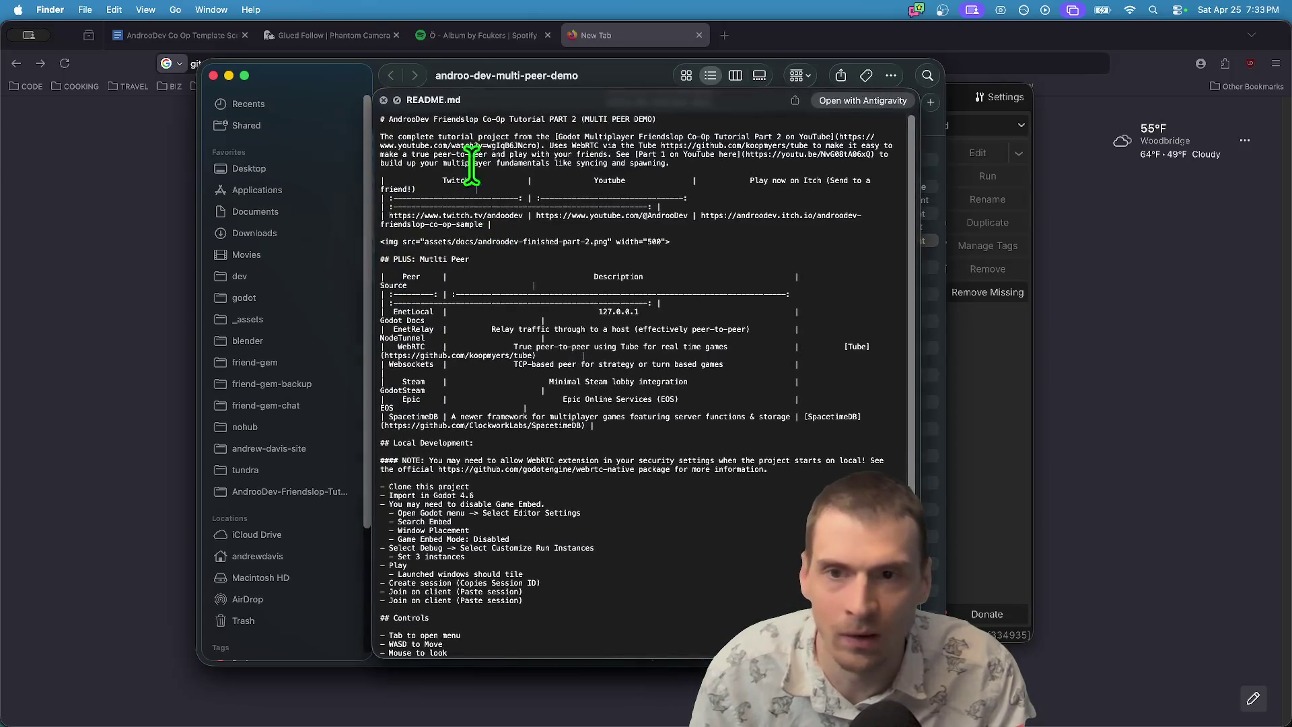
key("super+Tab")
left_click(722, 27)
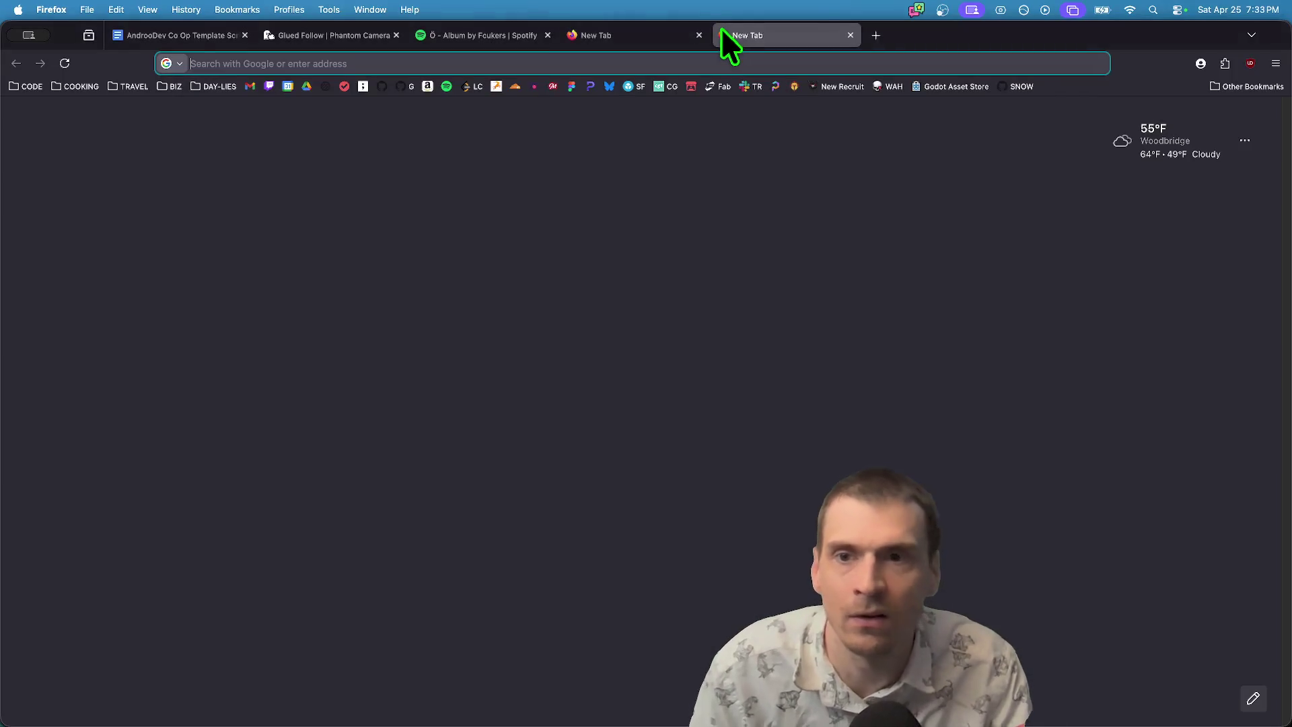
Open the AndrooDev-Friendslop-Co-Op-Tutorial-Part-2 repository on GitHub and switch to its universal-peer-menu branch.
left_click(381, 88)
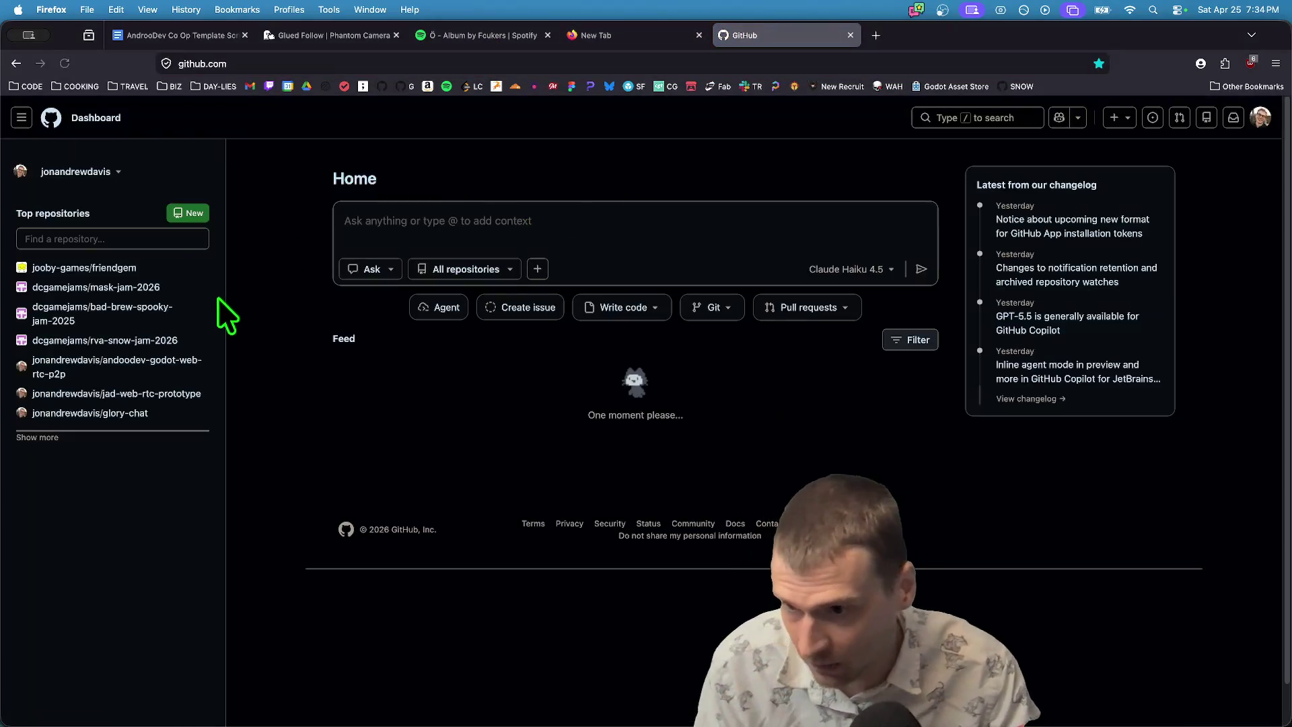
left_click(176, 238)
left_click(177, 470)
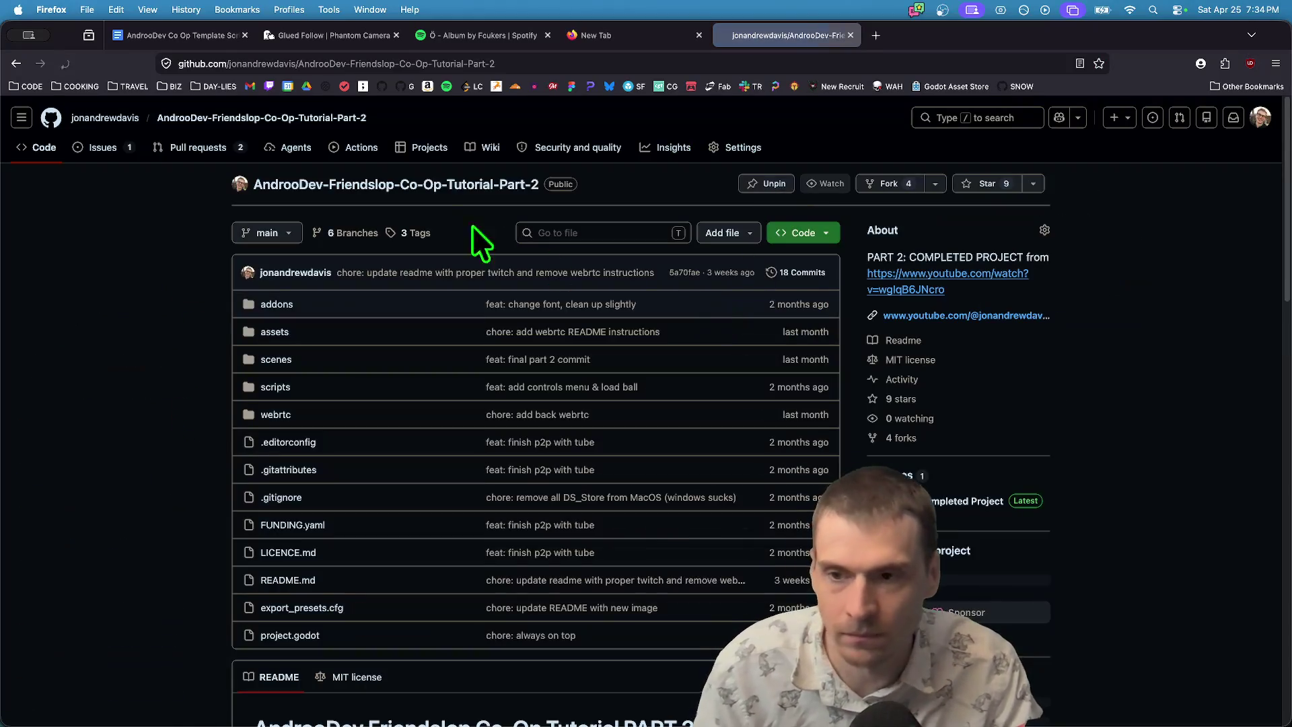
left_click(296, 236)
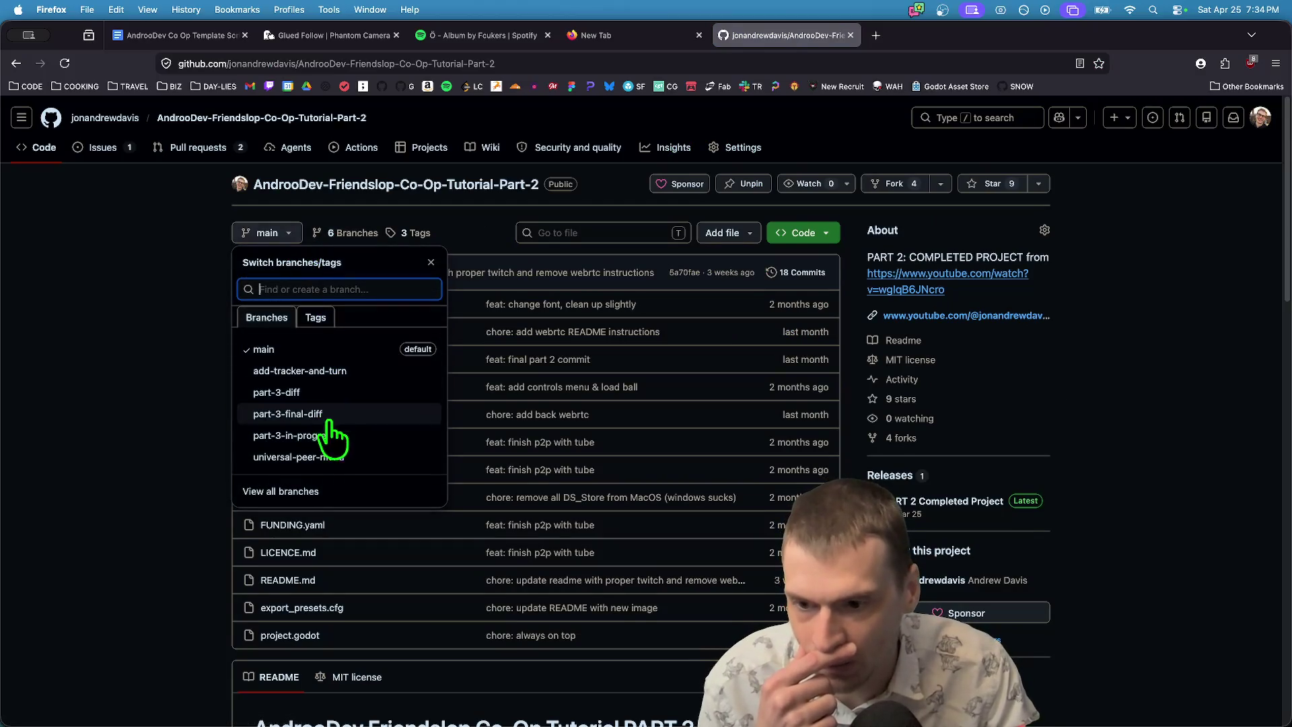
left_click(324, 458)
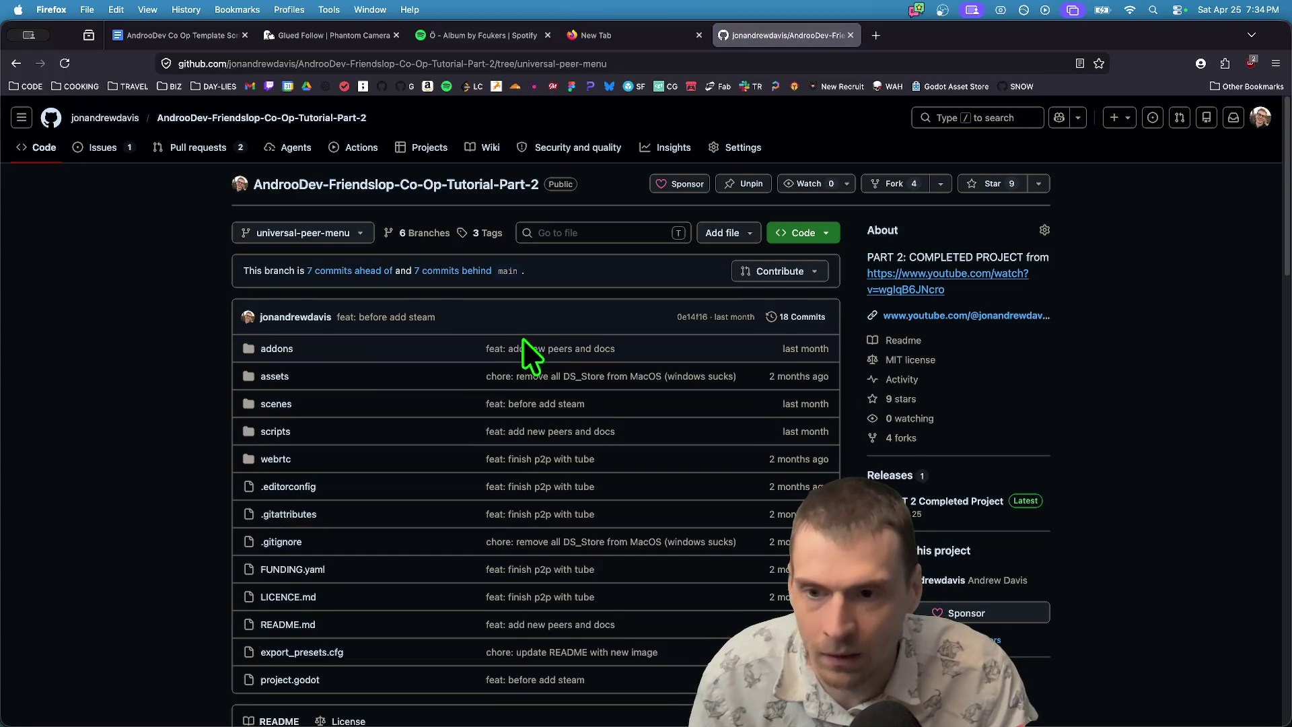
left_click_drag(436, 317, 345, 317)
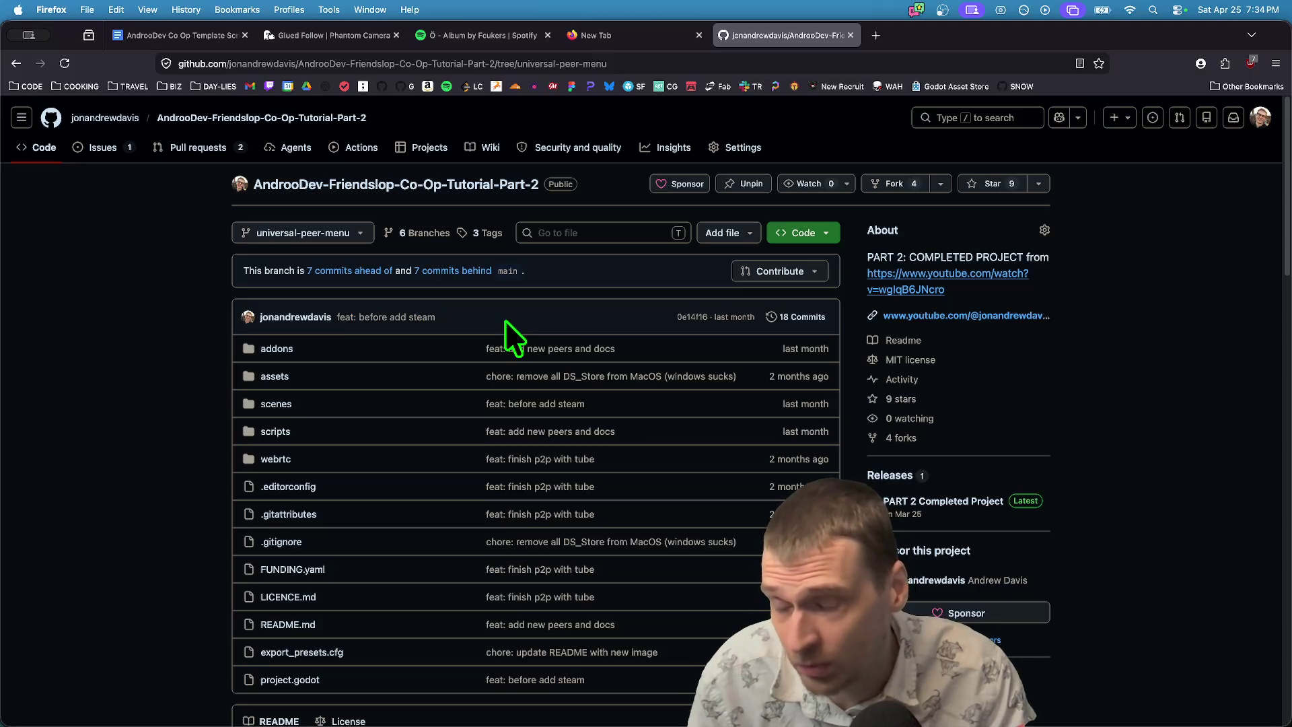
key("super+Tab")
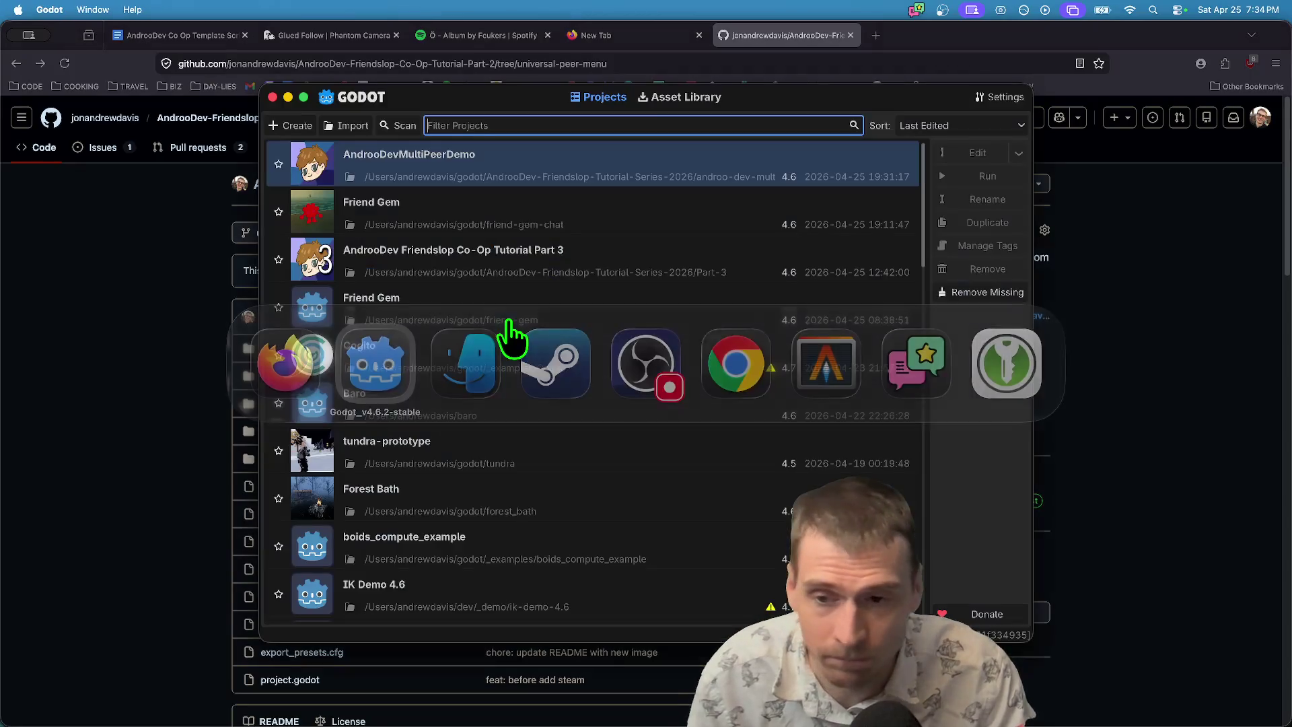
Show the androo-dev-multi-peer-demo folder in Finder and open a new Terminal window there.
right_click(571, 159)
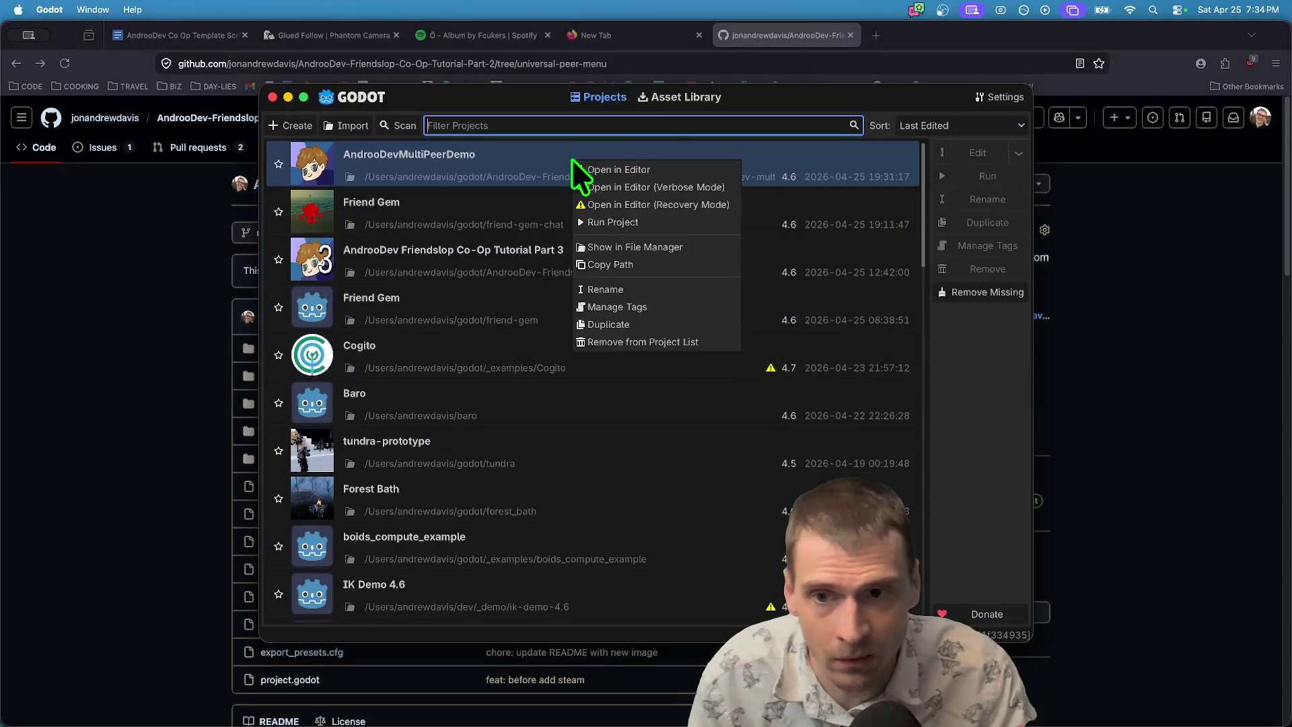
left_click(668, 248)
left_click(634, 426)
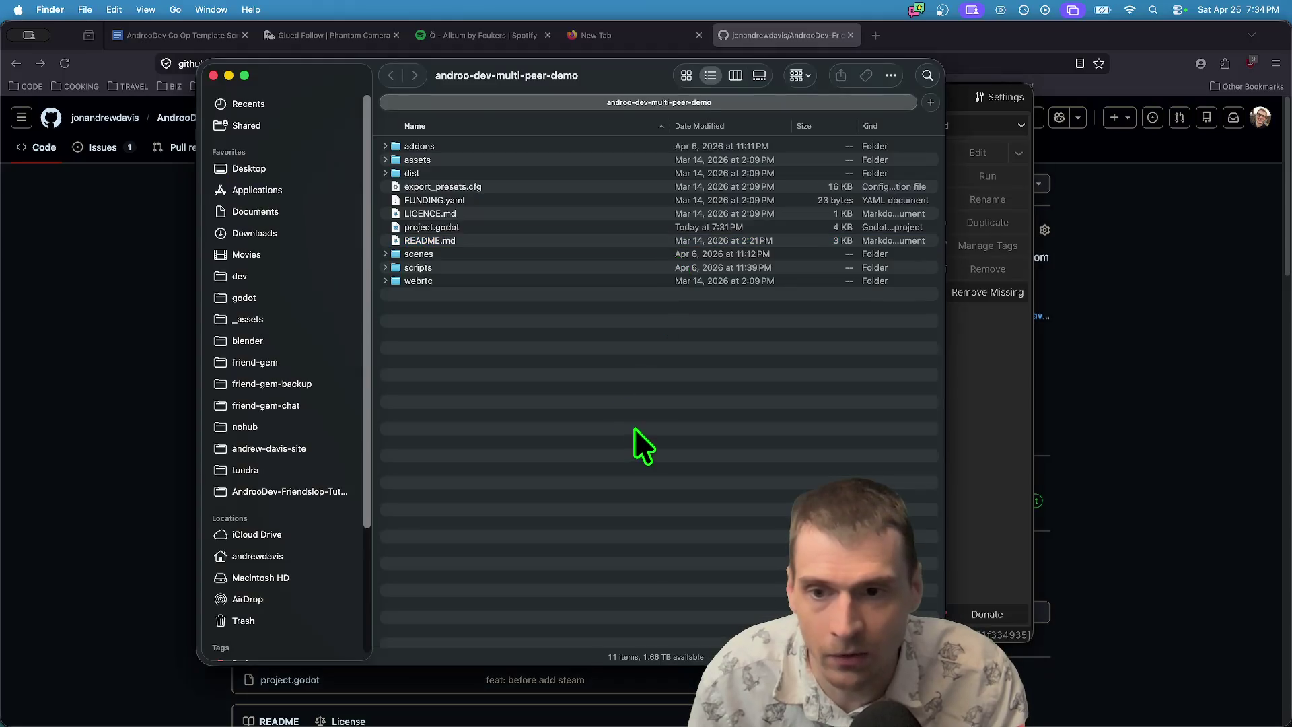
right_click(631, 507)
left_click(580, 389)
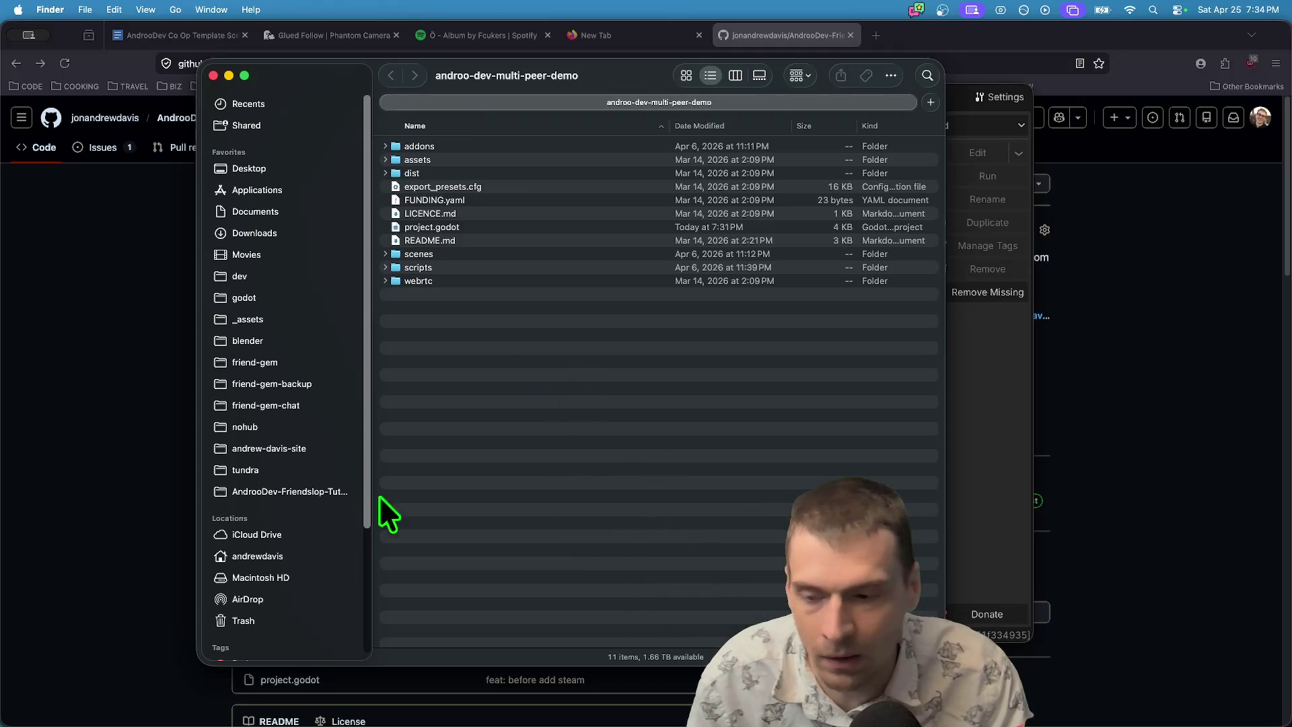
left_click(734, 76)
mouse_move(478, 135)
left_mouse_down()
mouse_move(525, 471)
mouse_move(592, 693)
mouse_move(366, 683)
left_mouse_up()
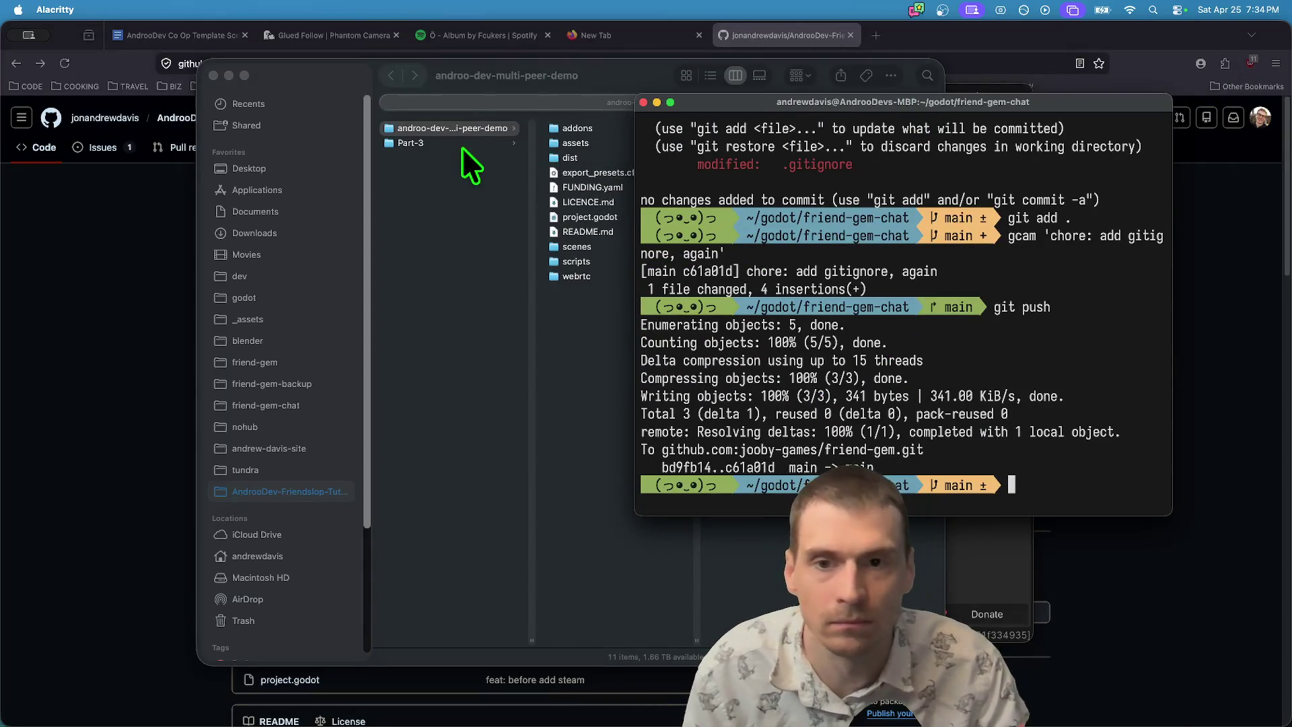
left_click(469, 131)
right_click(470, 131)
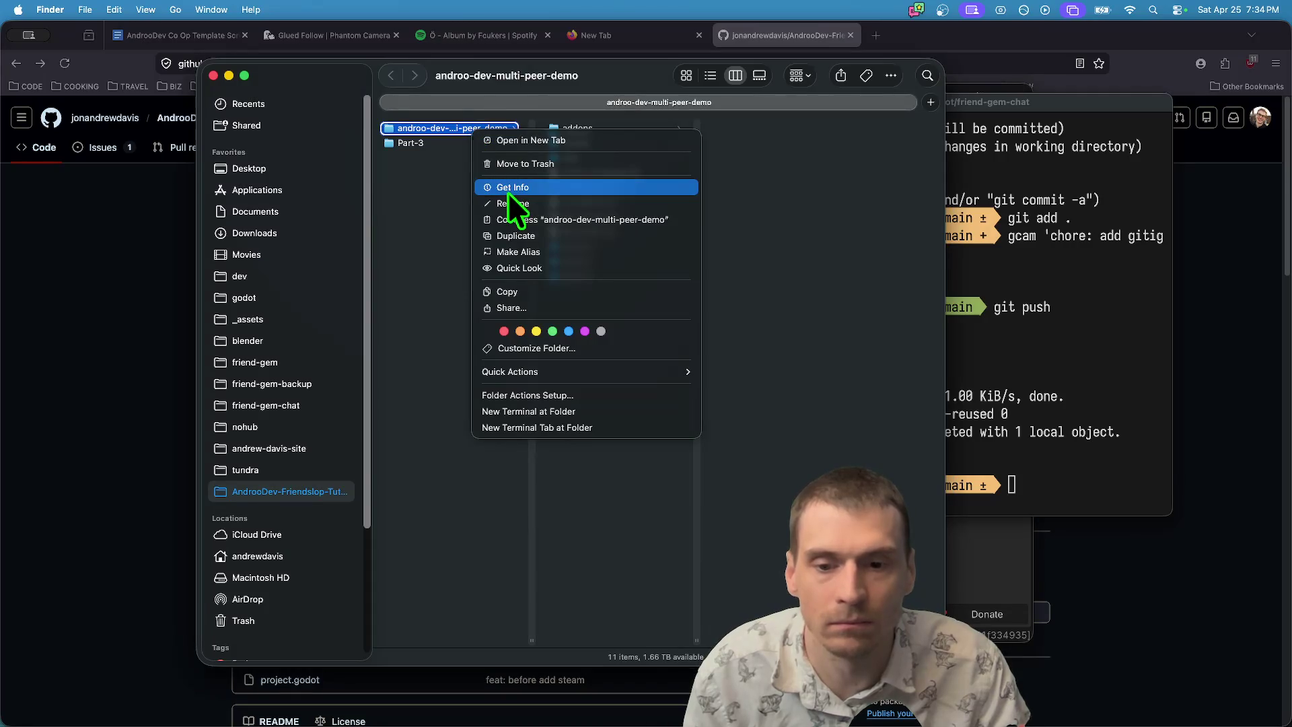
left_click(524, 409)
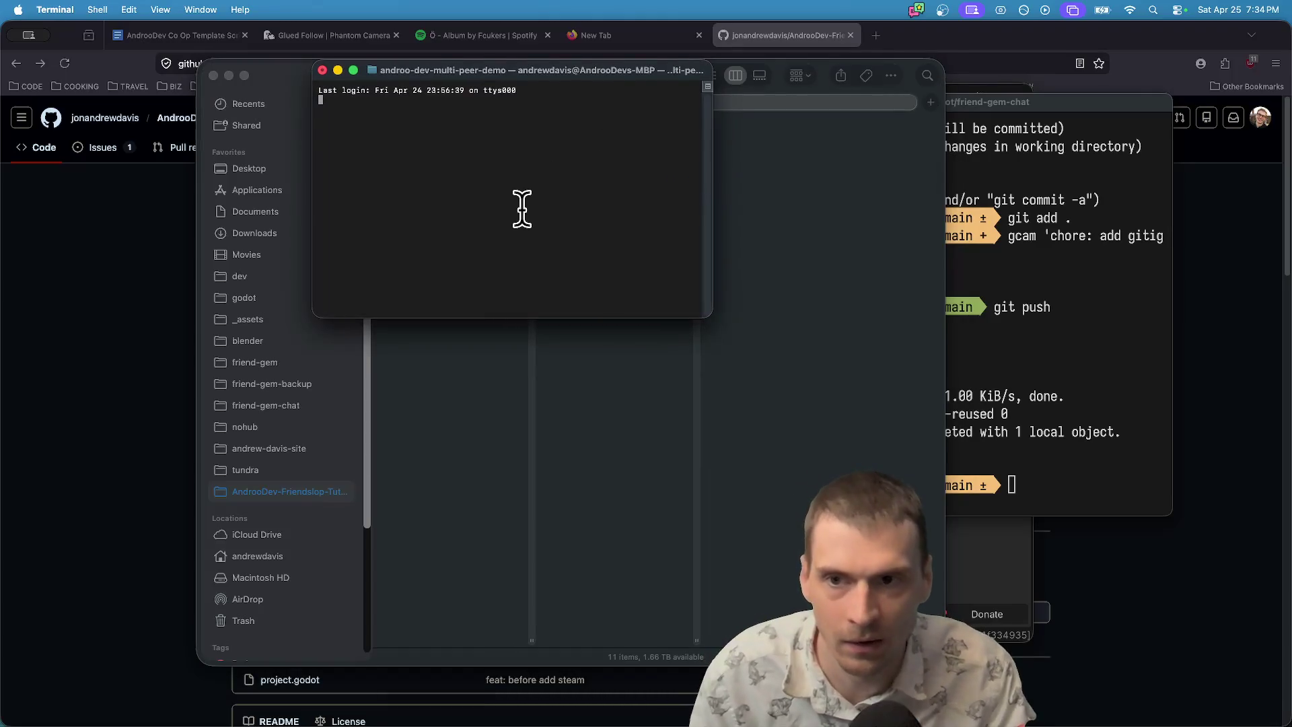
Run gst, git log and git push to confirm main is clean and pushed, then view the GitHub profile.
left_click_drag(710, 310, 925, 406)
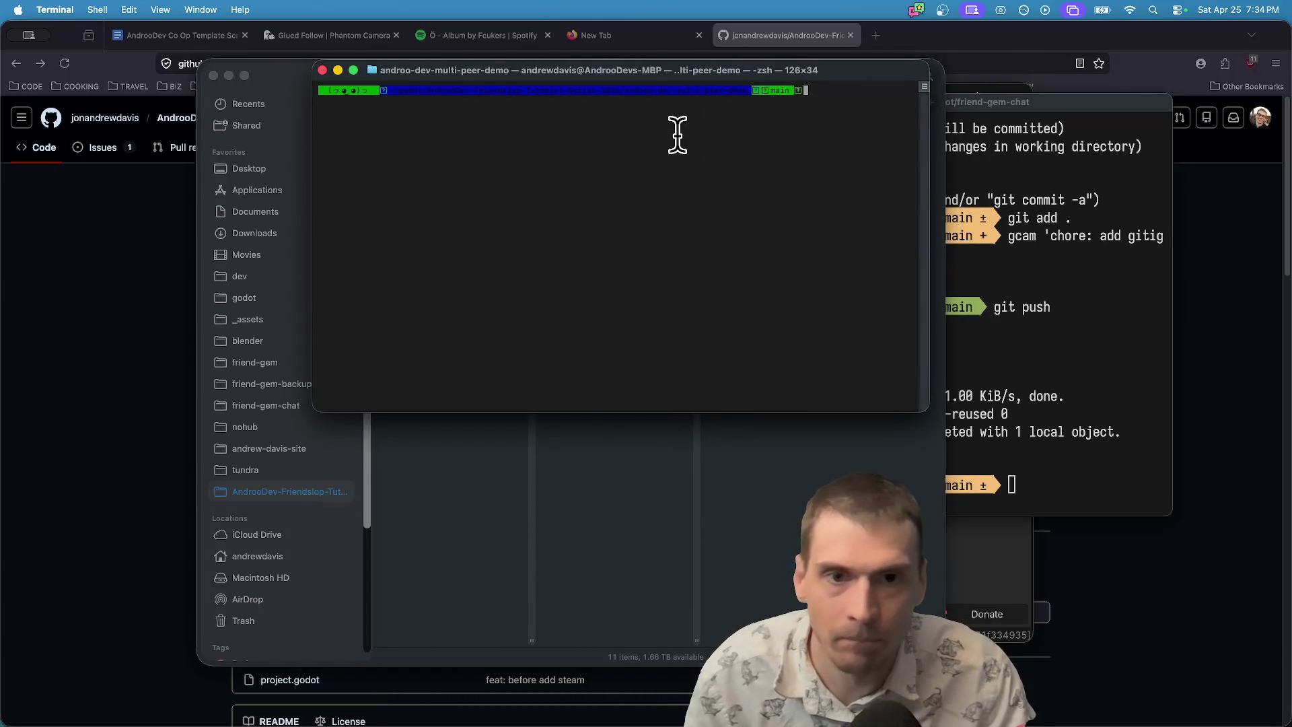
type("gst")
key("Return")
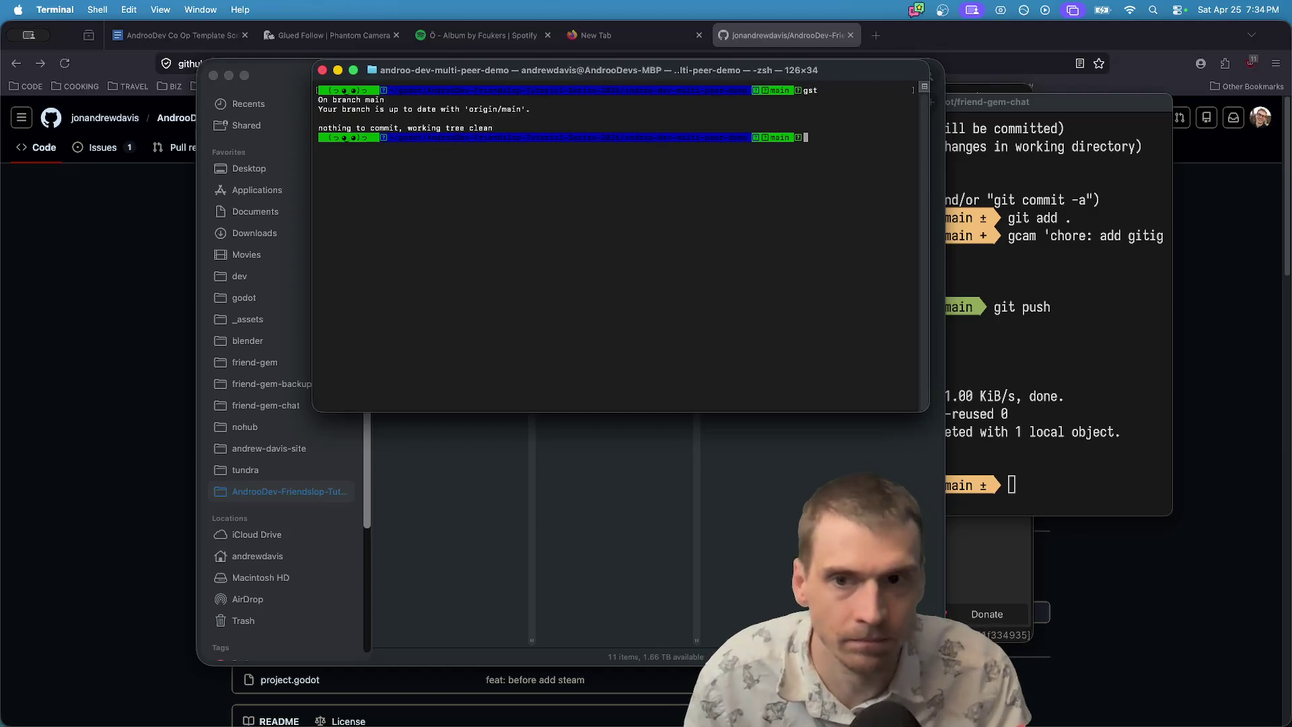
type("og")
key("Return")
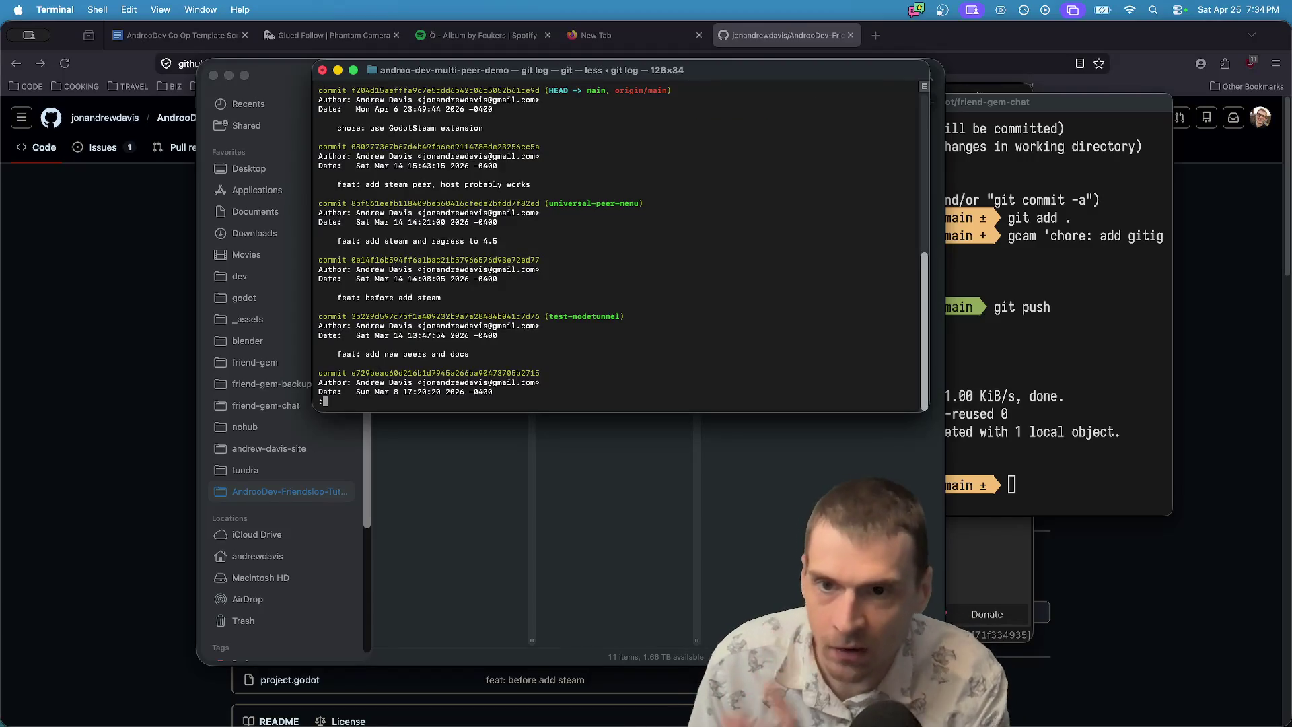
left_click_drag(355, 128, 675, 130)
left_click(689, 128)
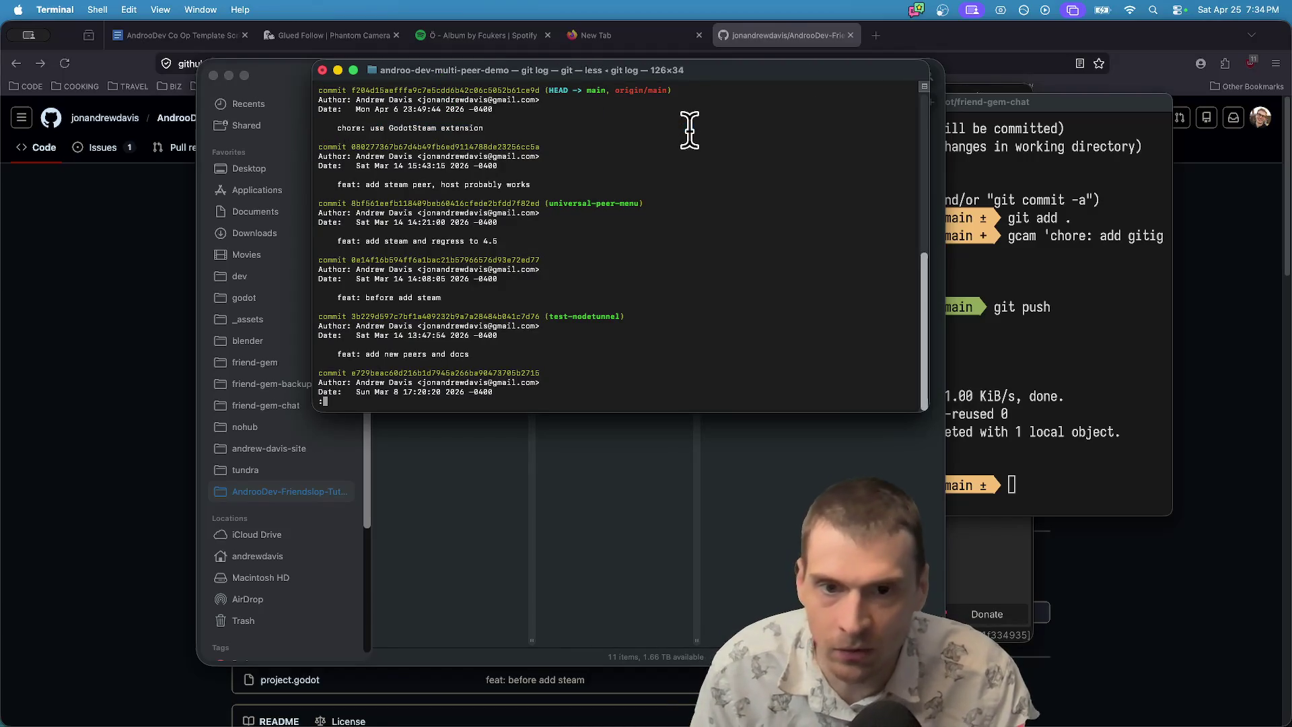
triple_click(619, 202)
double_click(614, 202)
type("q")
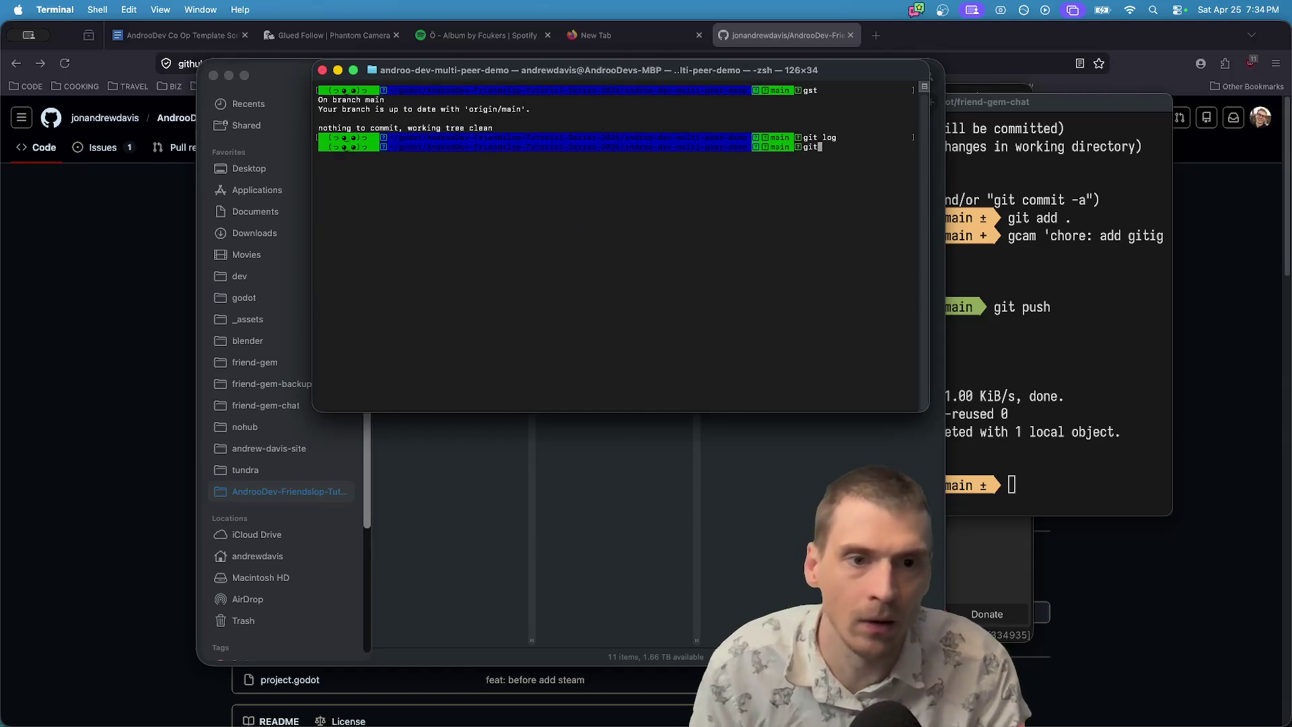
type("h")
key("Return")
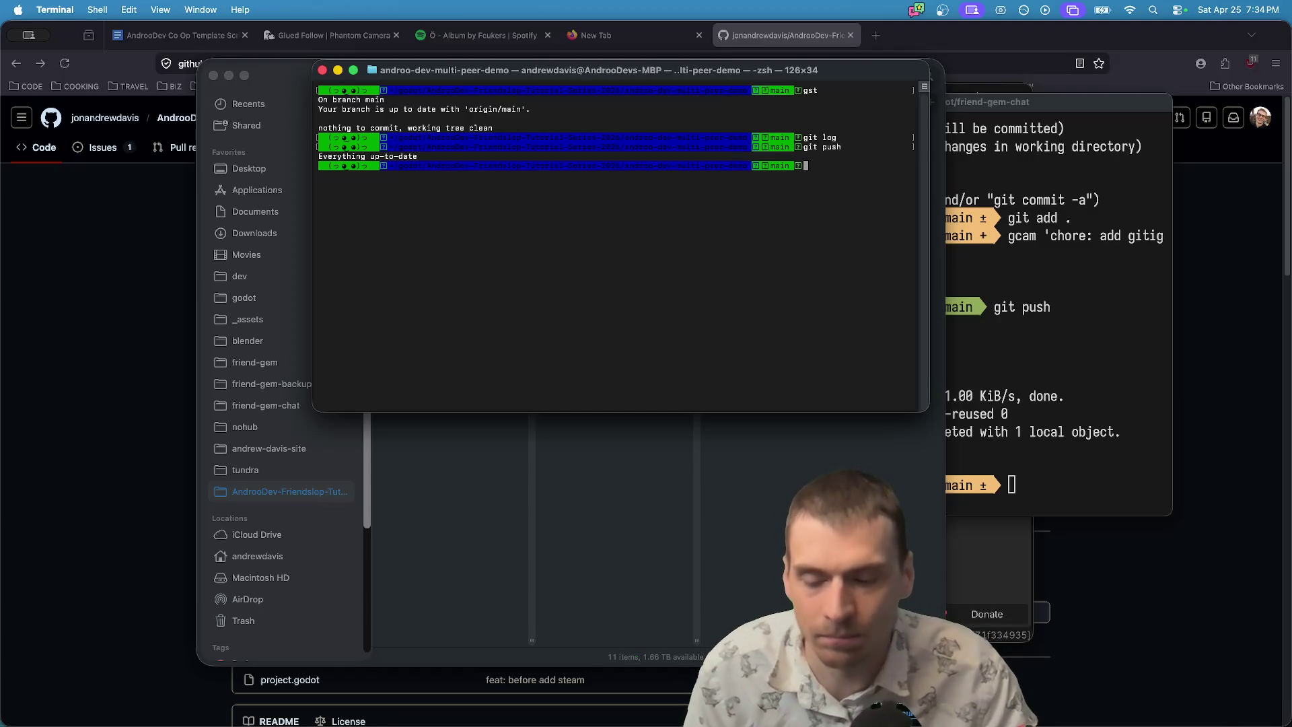
left_click(74, 518)
left_click(107, 119)
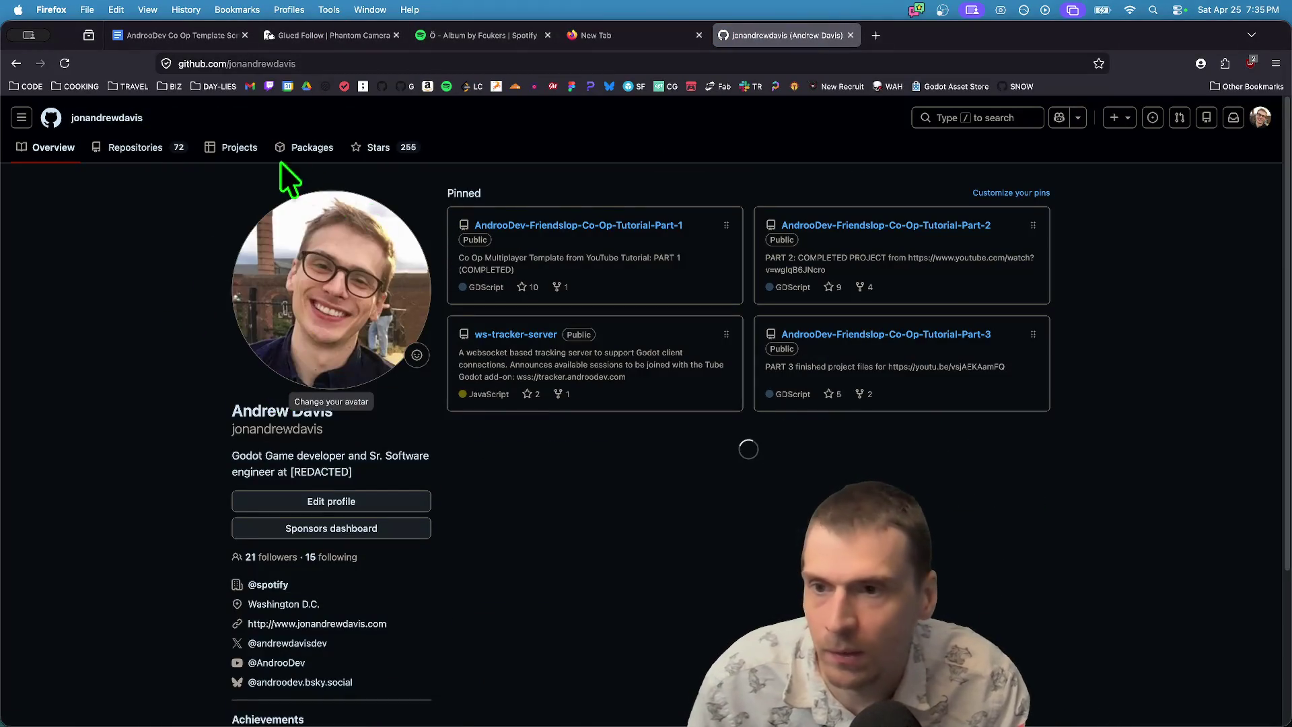
Find AndrooDev-Universal-Peer-Demo among the profile's repositories and open it to read its README.
left_click(138, 148)
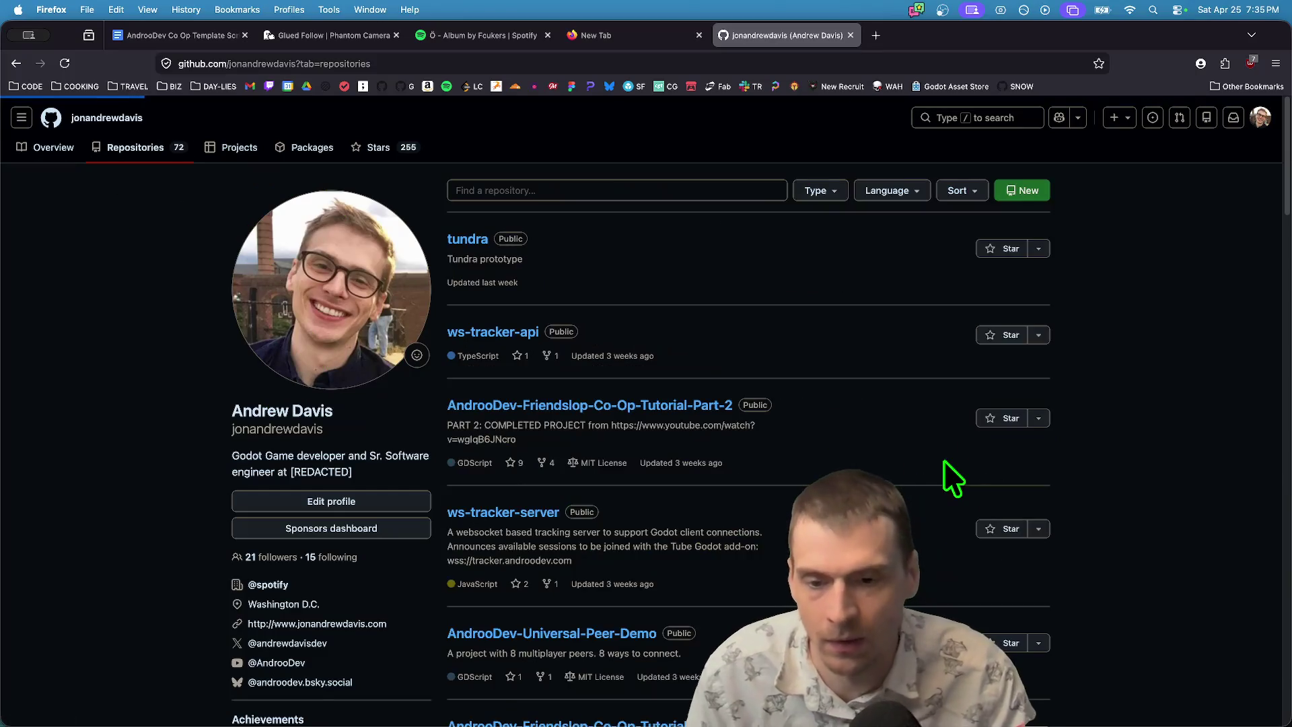
key("super+f")
type("mu")
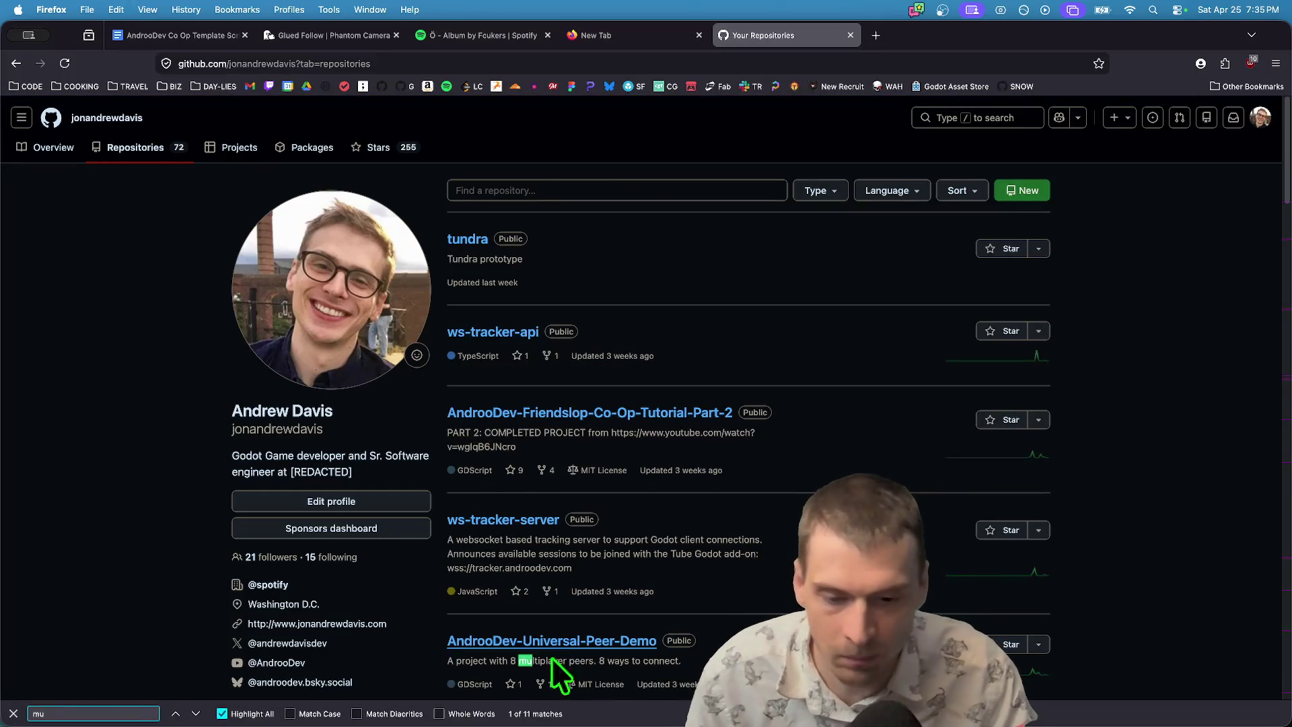
left_click(560, 641)
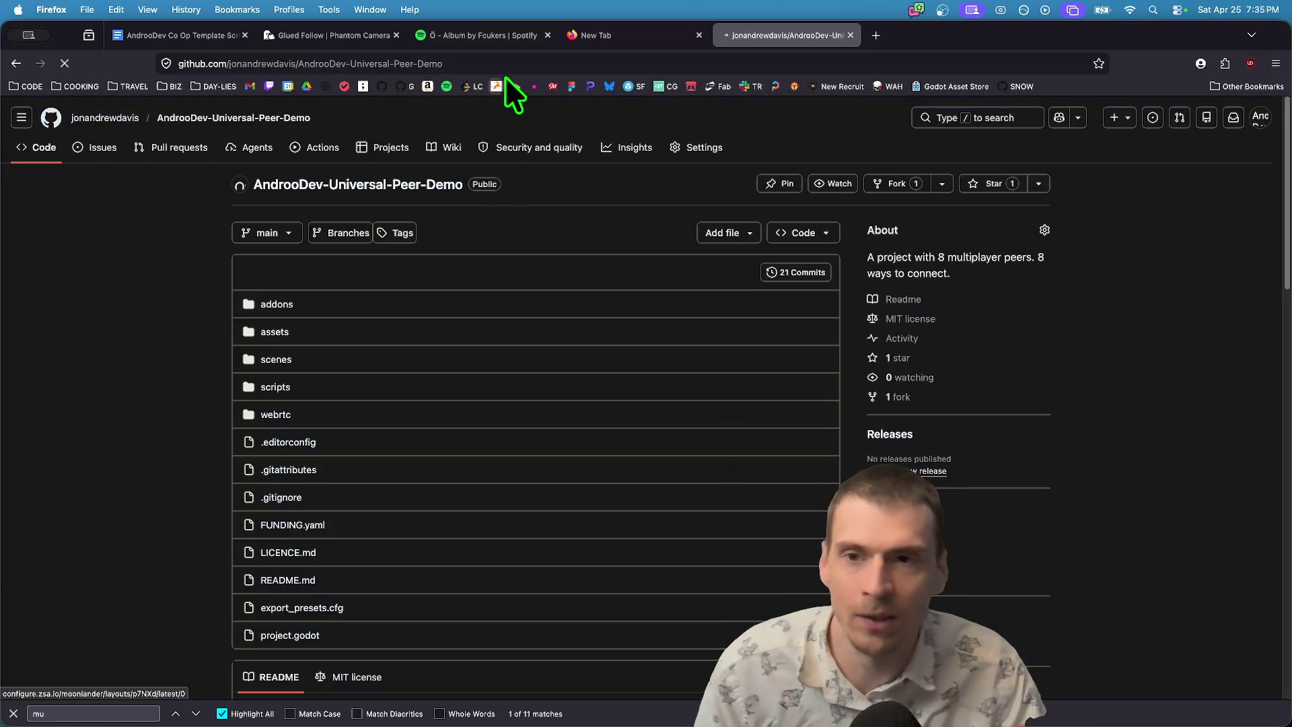
left_click(510, 62)
key("Escape")
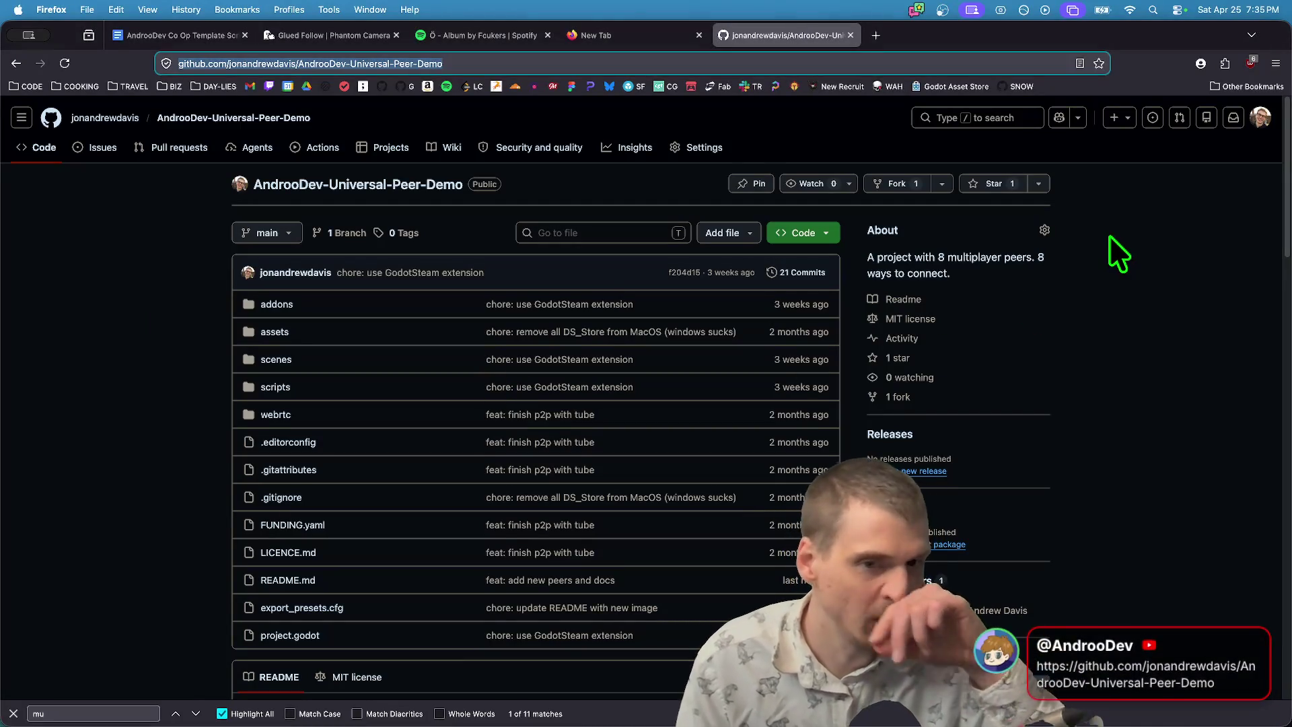
scroll(1089, 369, "down", 10)
scroll(1090, 370, "up", 5)
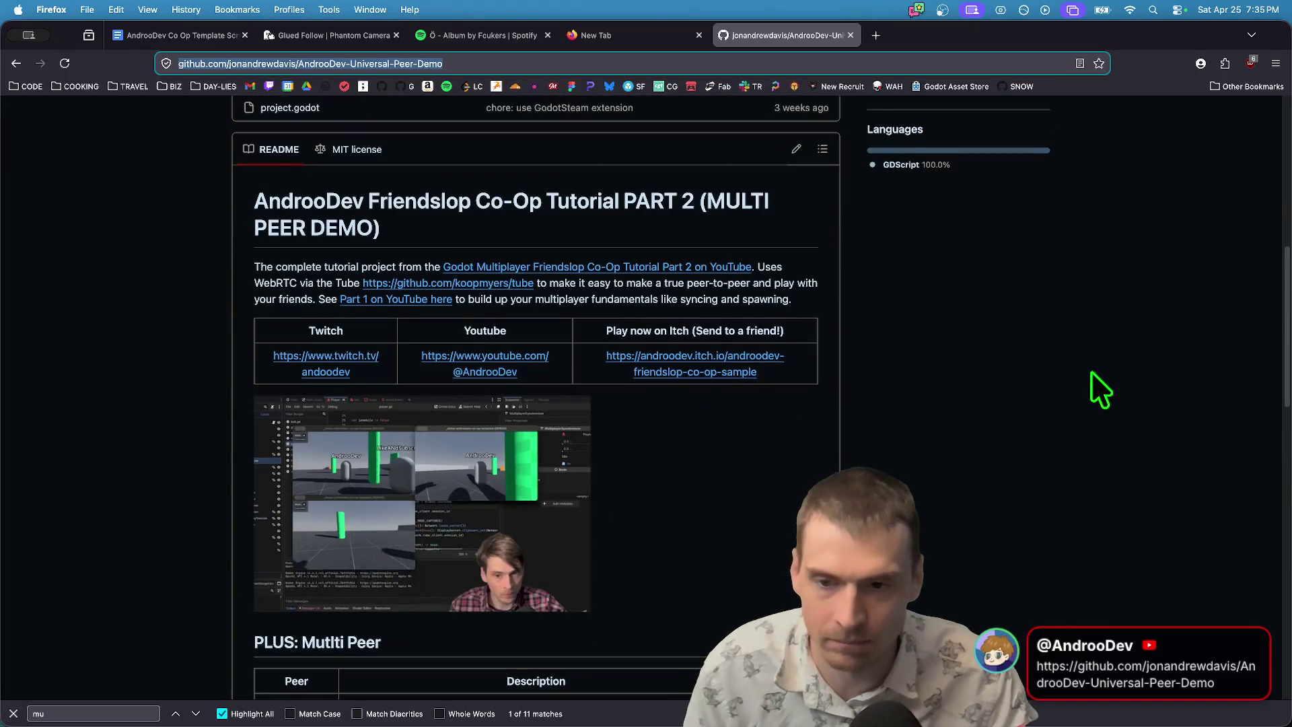
key("super+w")
type("git")
key("Escape")
key("super+w")
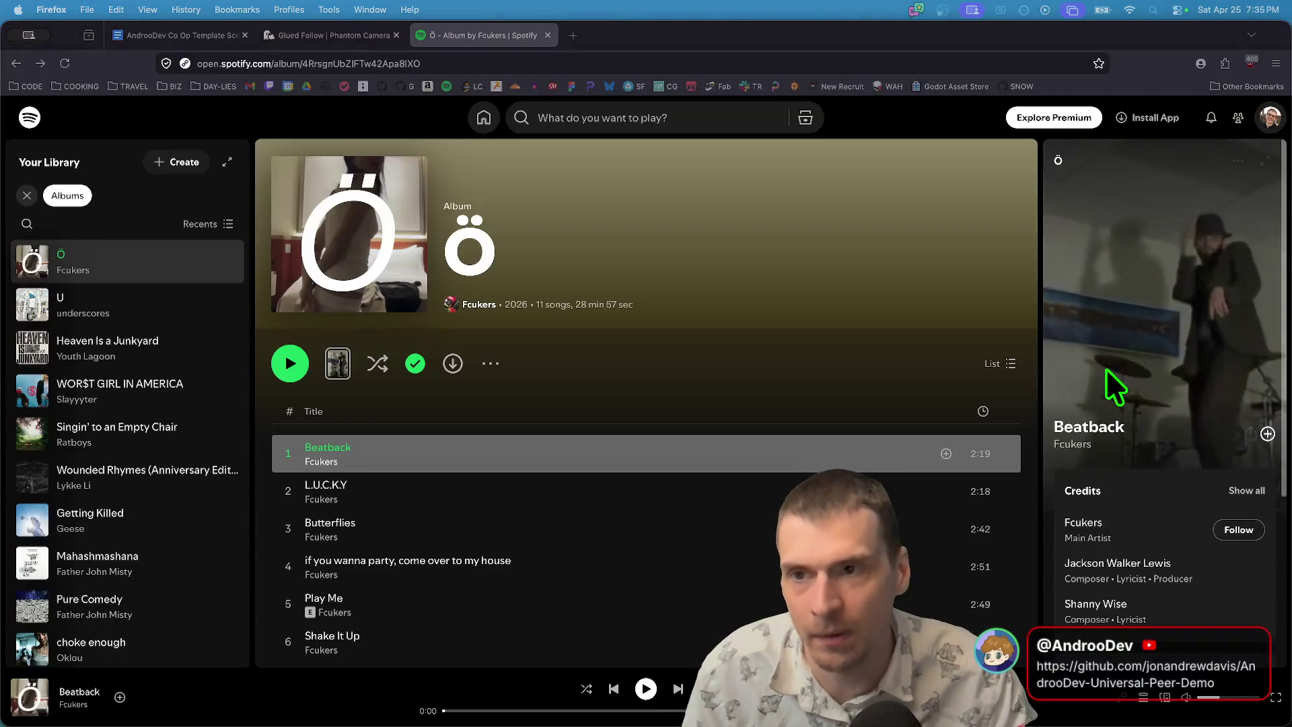
Play Beatback by Fcukers in Spotify and switch back to the Godot Project Manager.
double_click(639, 466)
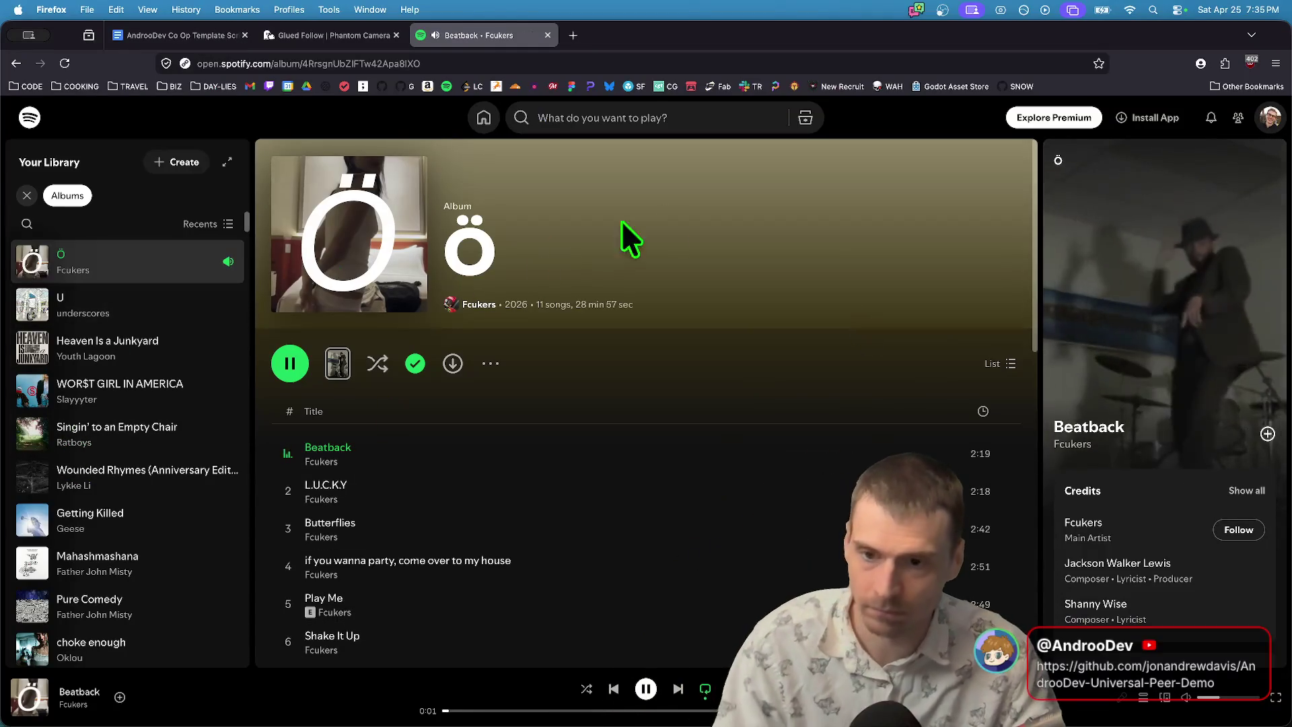
key("super+Tab")
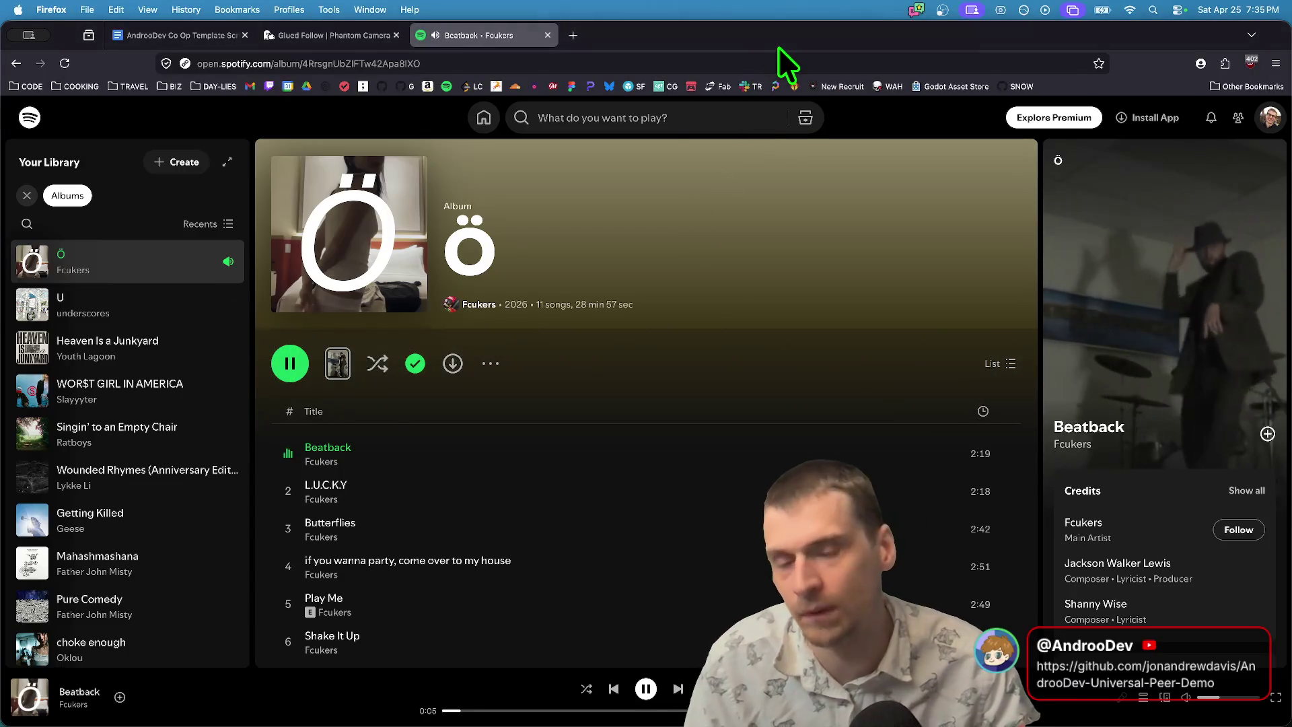
key("super+Tab")
key("Tab")
key("Tab")
key("super+Tab")
key("super+Tab")
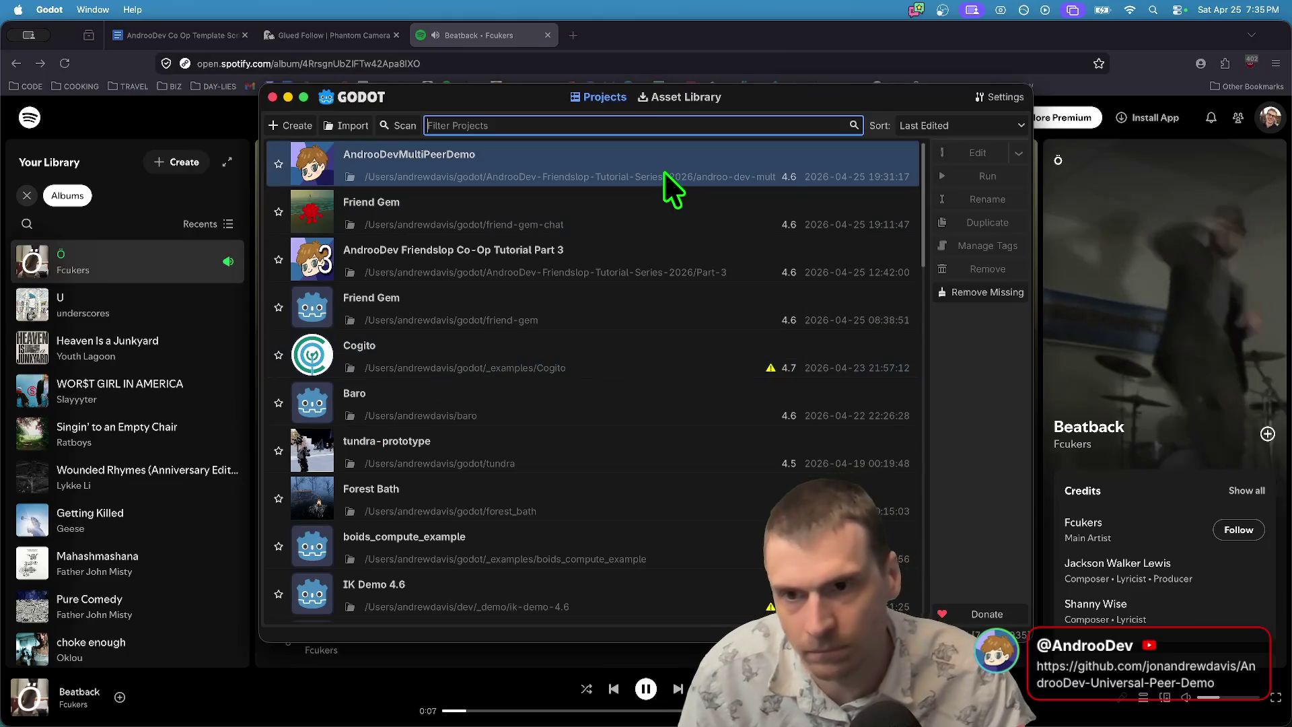
Open the Friend Gem project and set the join popup's ScrollContainer to expand vertically.
left_click(650, 205)
double_click(650, 204)
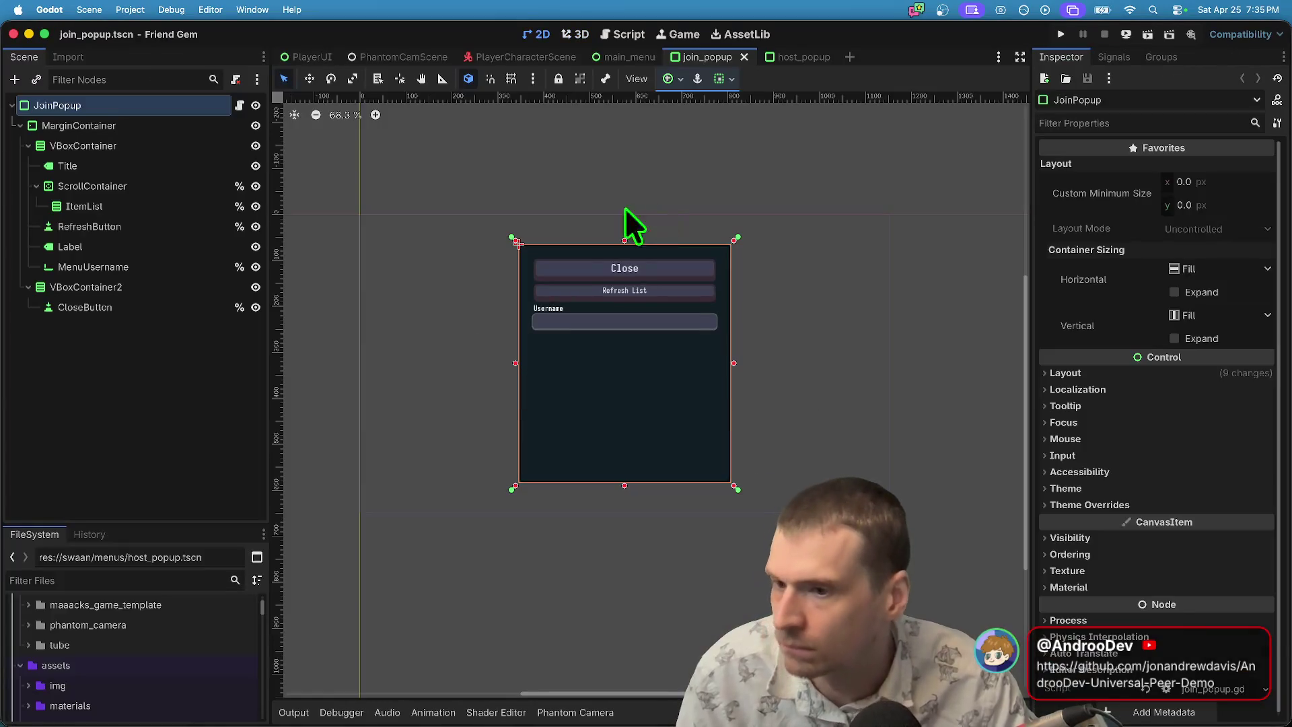
left_click(578, 312)
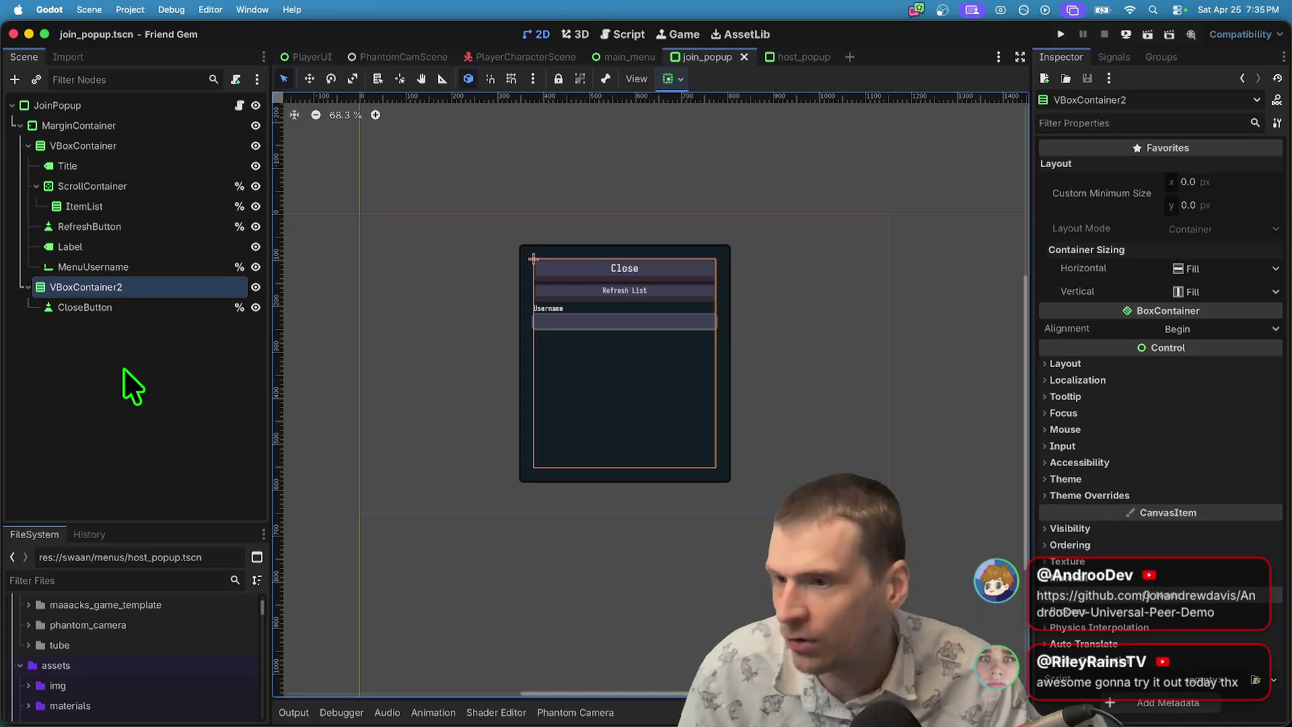
left_click(160, 144)
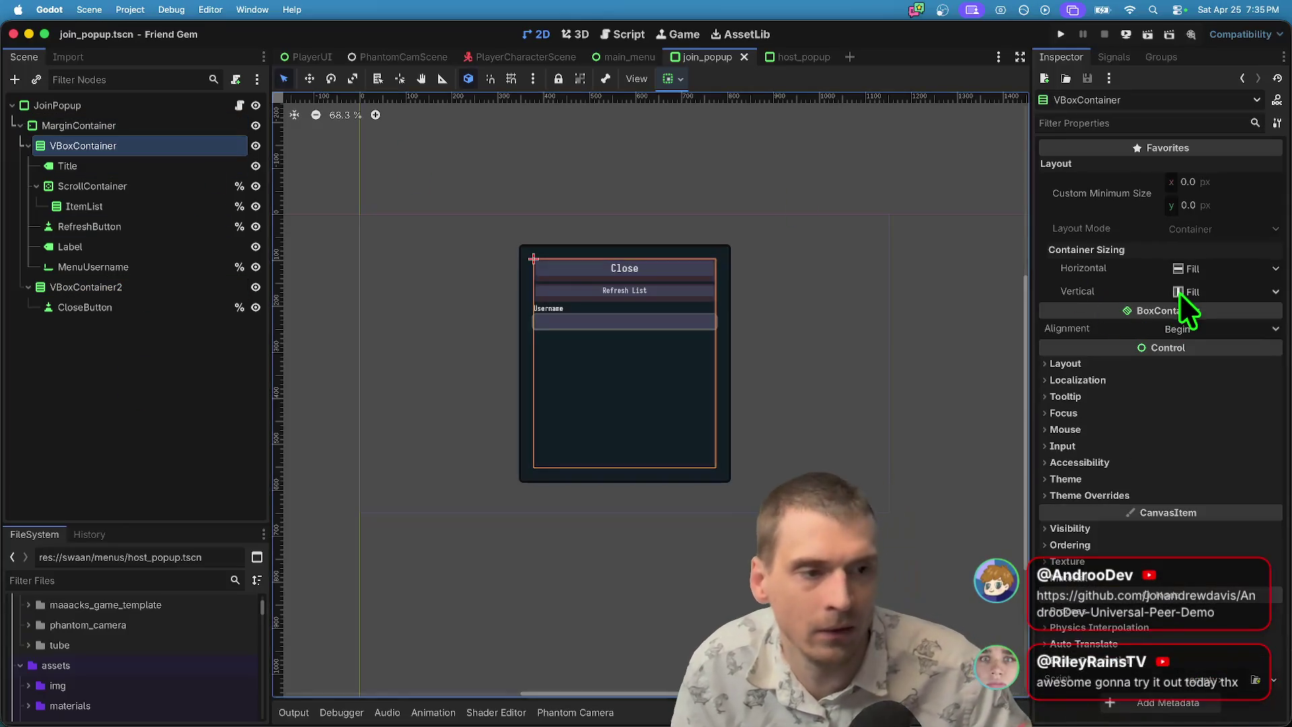
left_click(143, 127)
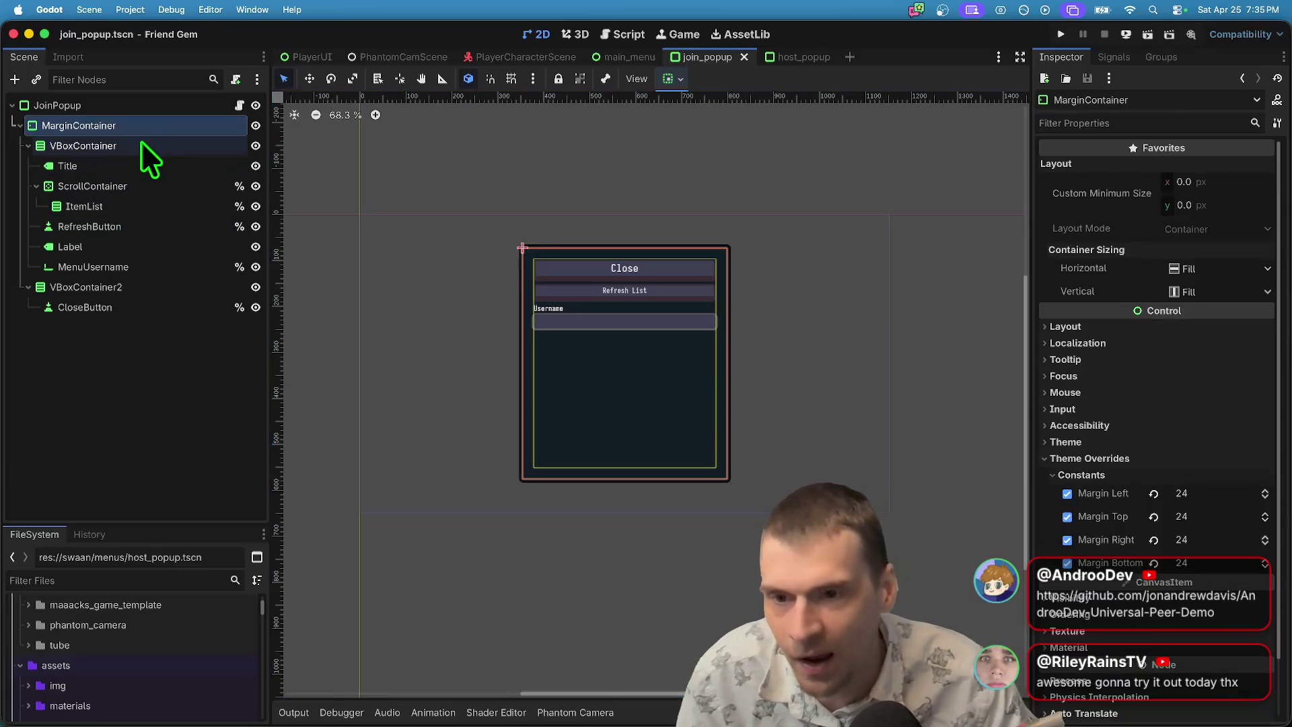
left_click(141, 143)
left_click(154, 187)
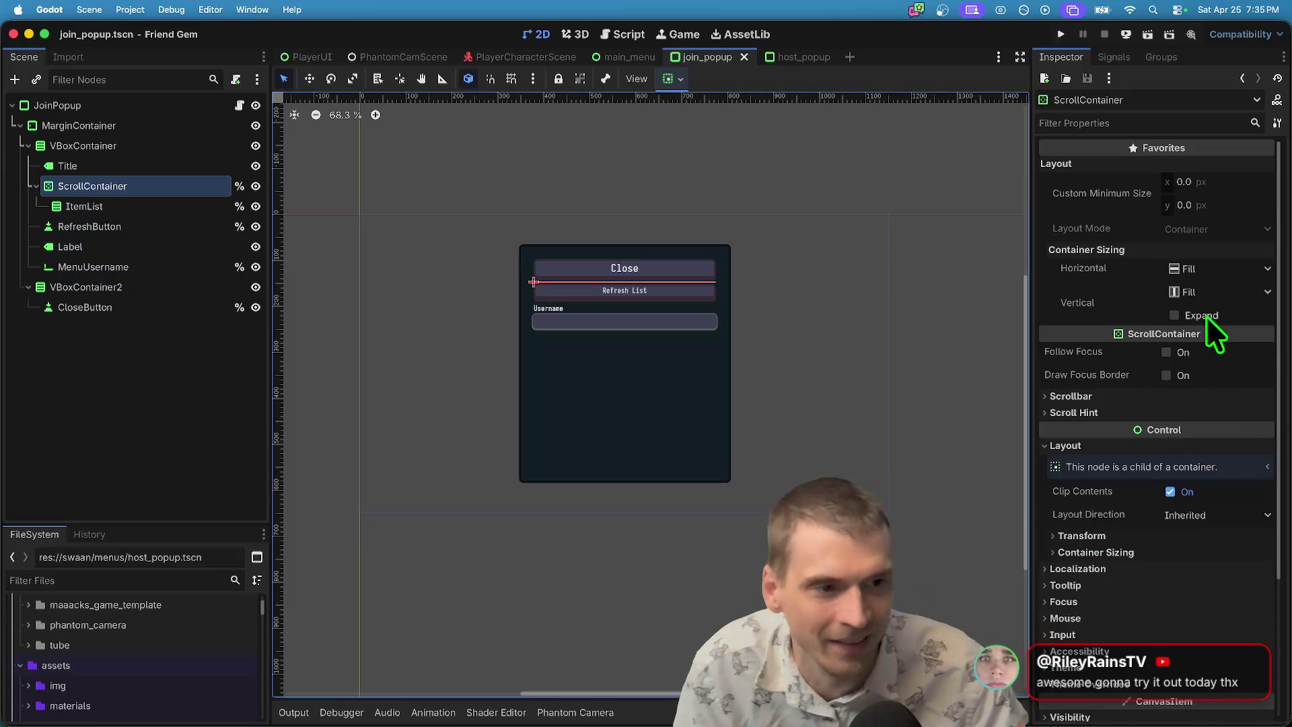
left_click(1204, 316)
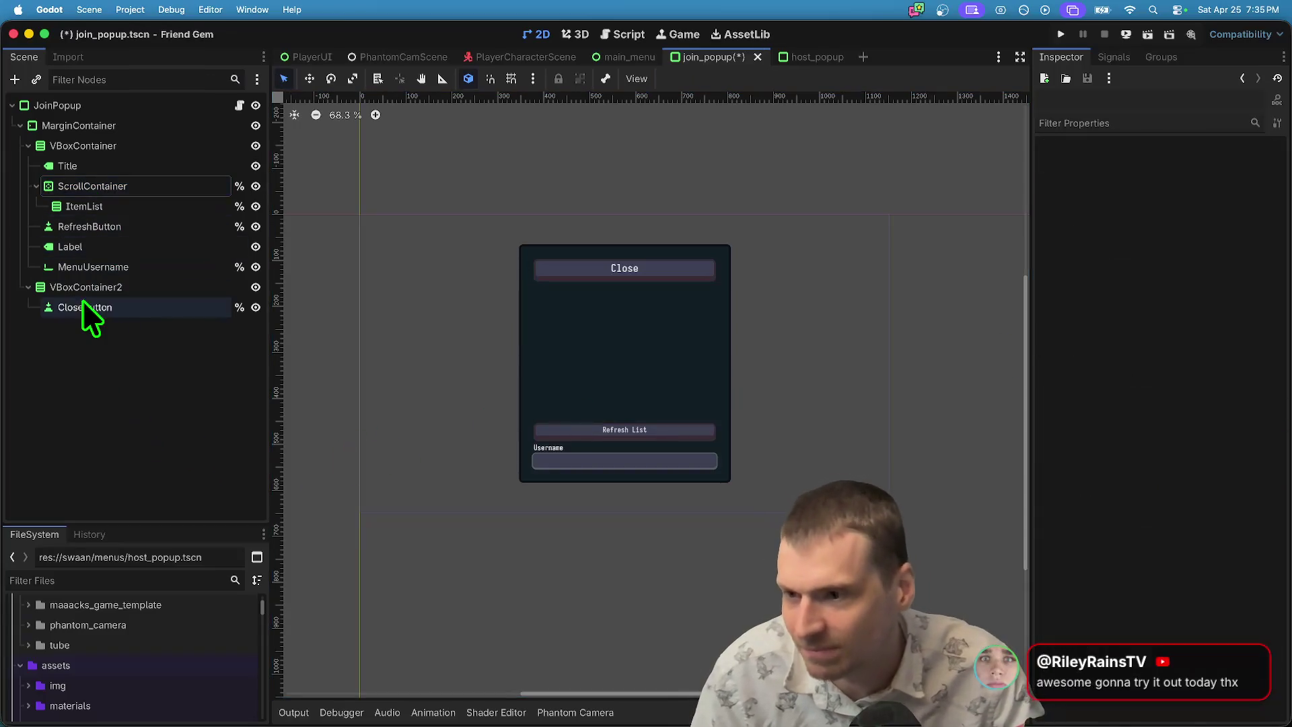
Wrap VBoxContainer and VBoxContainer2 in a new VBoxContainer3 under the MarginContainer.
left_click(82, 301)
left_click(83, 289)
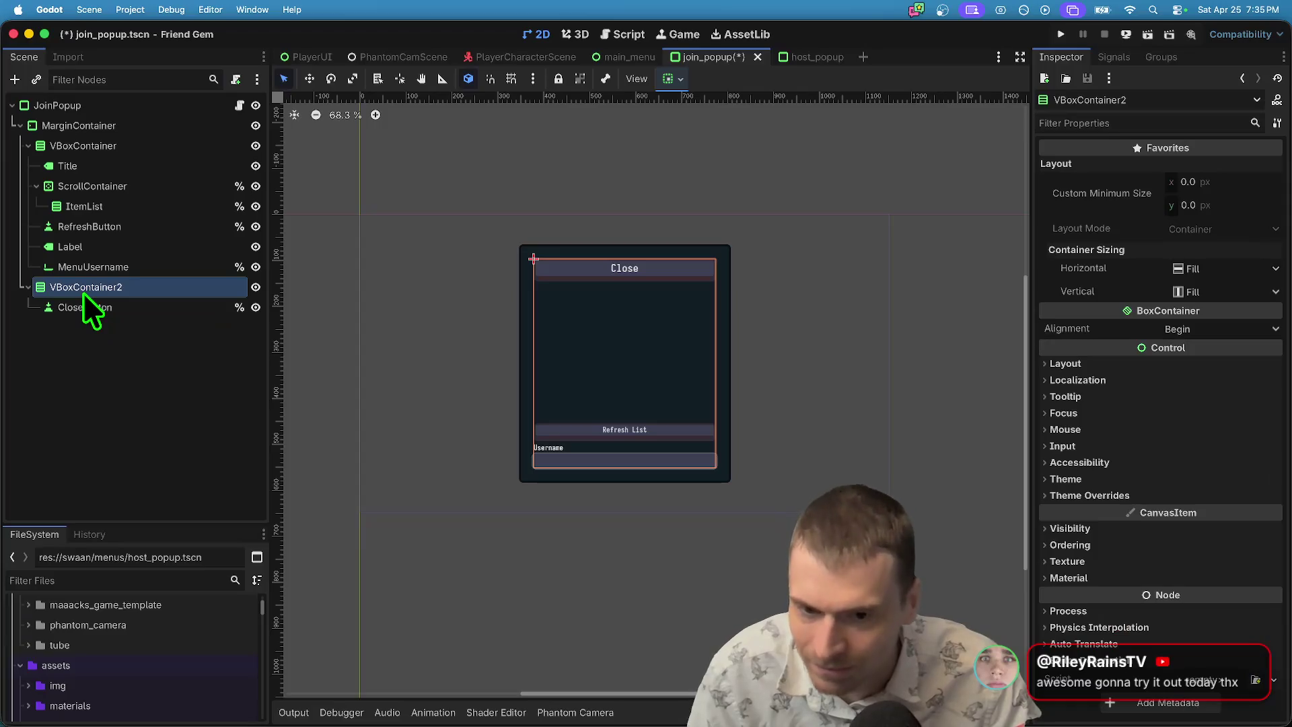
left_click(97, 129)
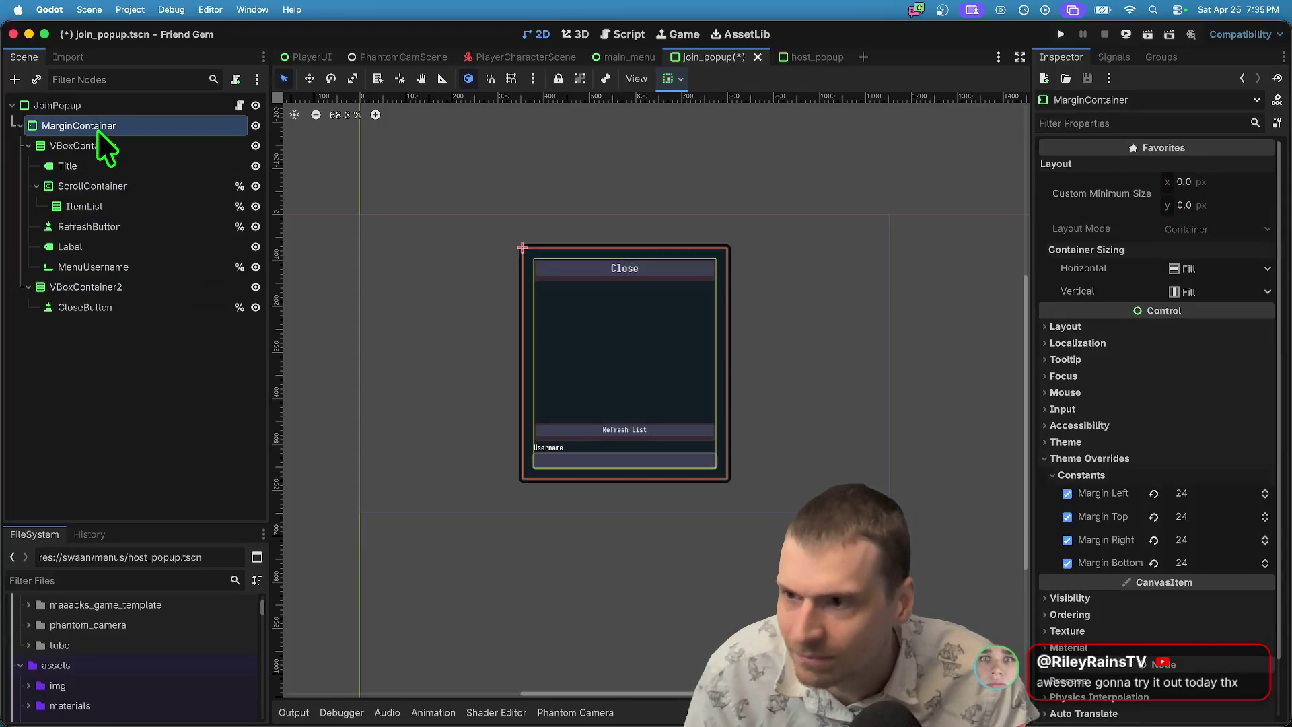
key("super+a")
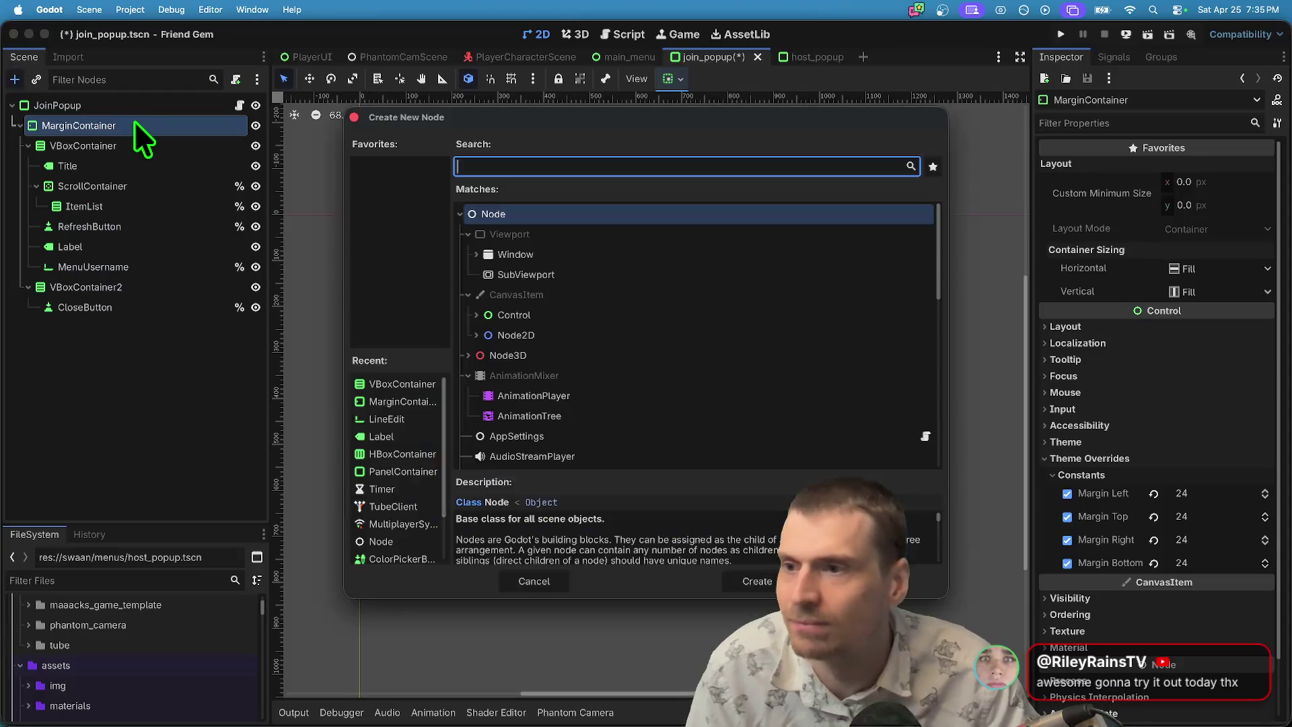
type("vbox")
key("Return")
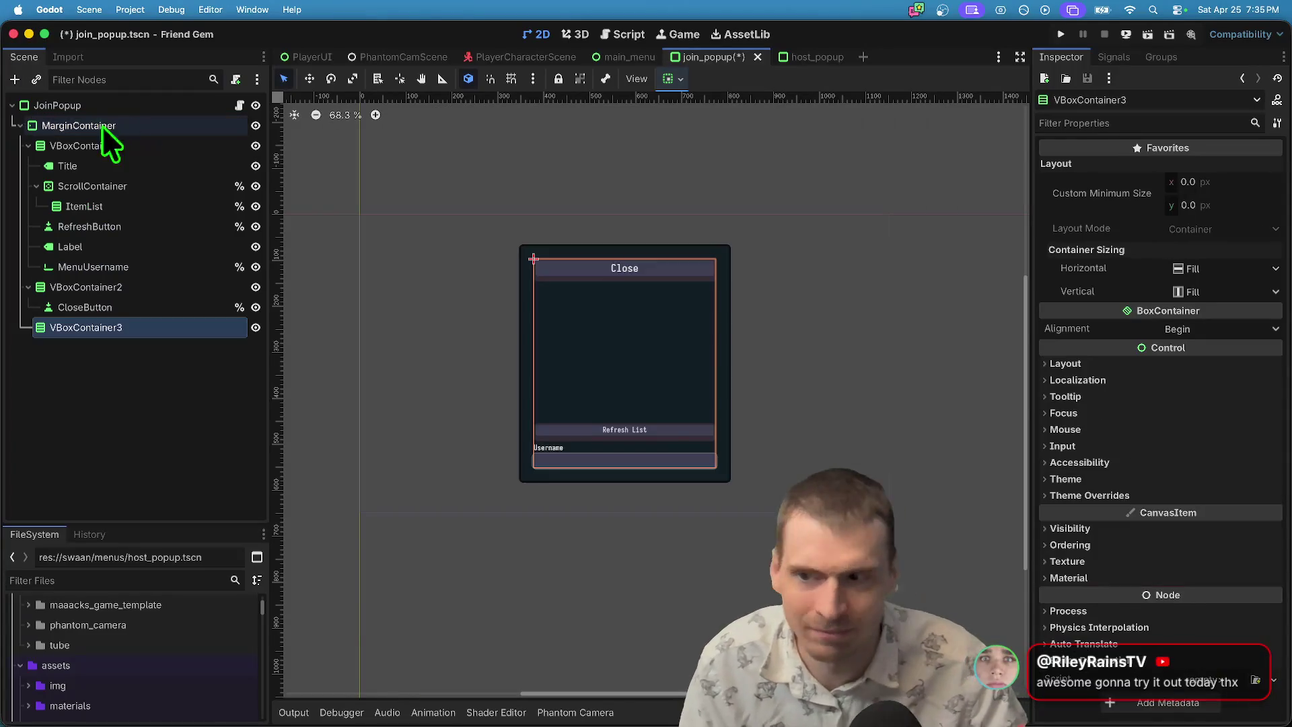
mouse_move(84, 327)
left_mouse_down()
mouse_move(58, 162)
mouse_move(111, 125)
left_mouse_up()
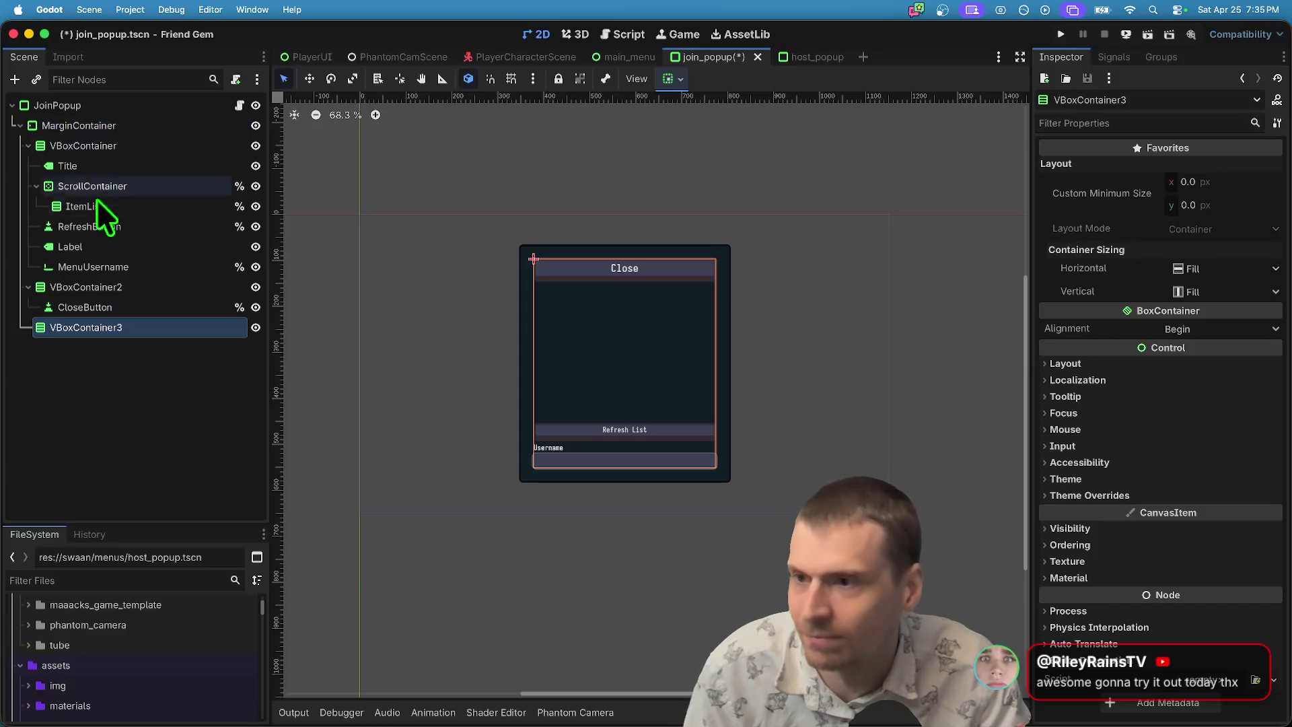
left_click(79, 366)
left_click(104, 149)
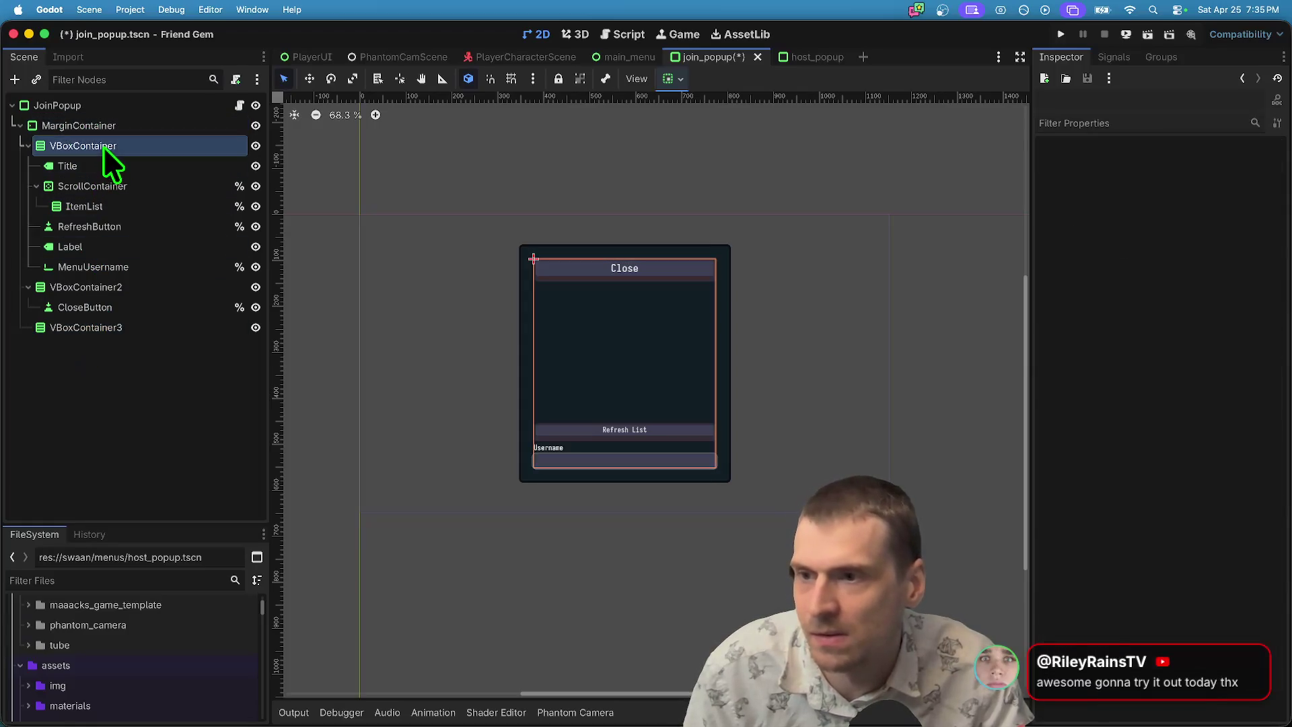
left_click(81, 288, "super")
left_click_drag(53, 286, 81, 328)
left_click(94, 145)
key("1")
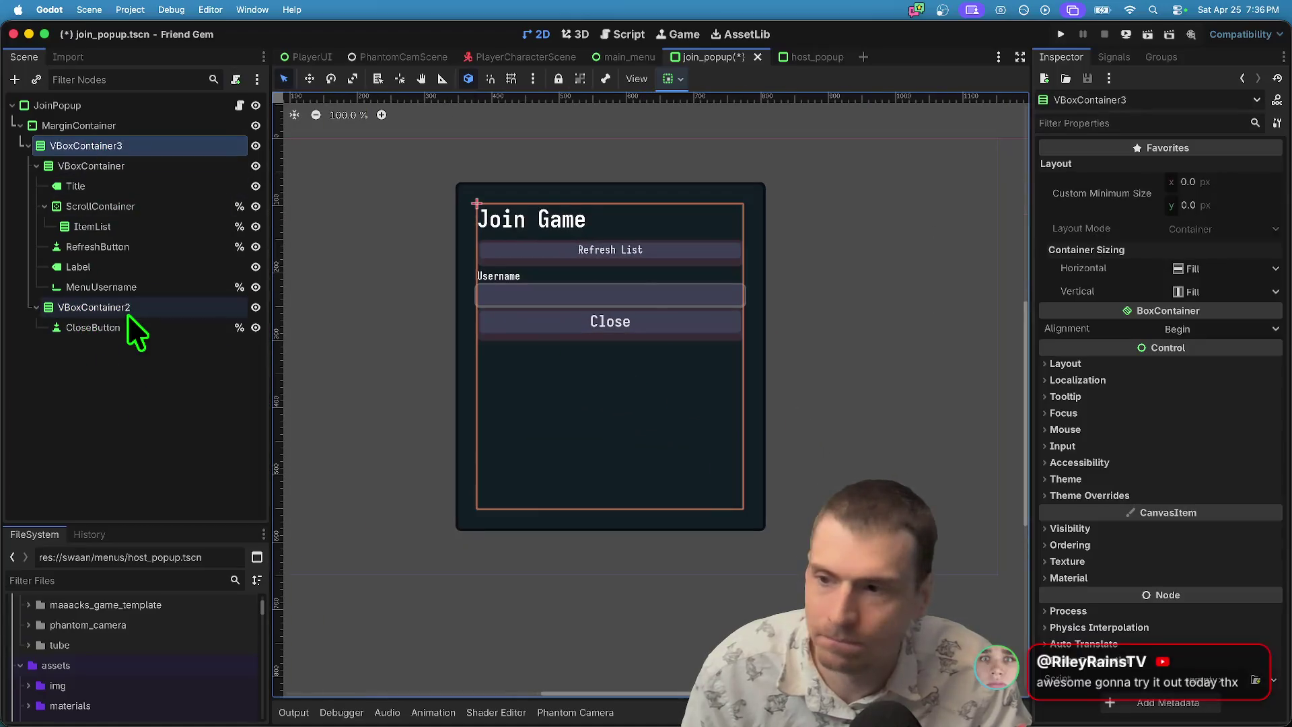
Make the VBoxContainer expand vertically and move the Username label and MenuUsername field under Title.
left_click(118, 287)
left_click(127, 166)
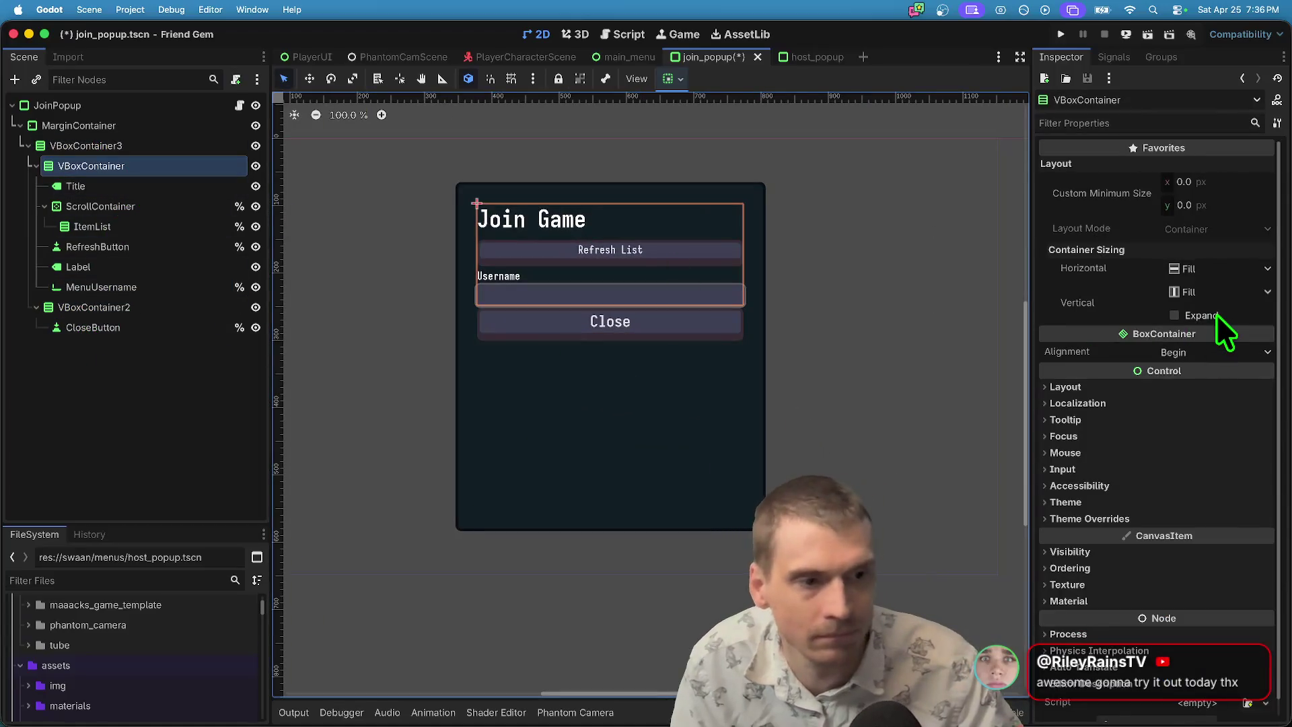
left_click(1175, 315)
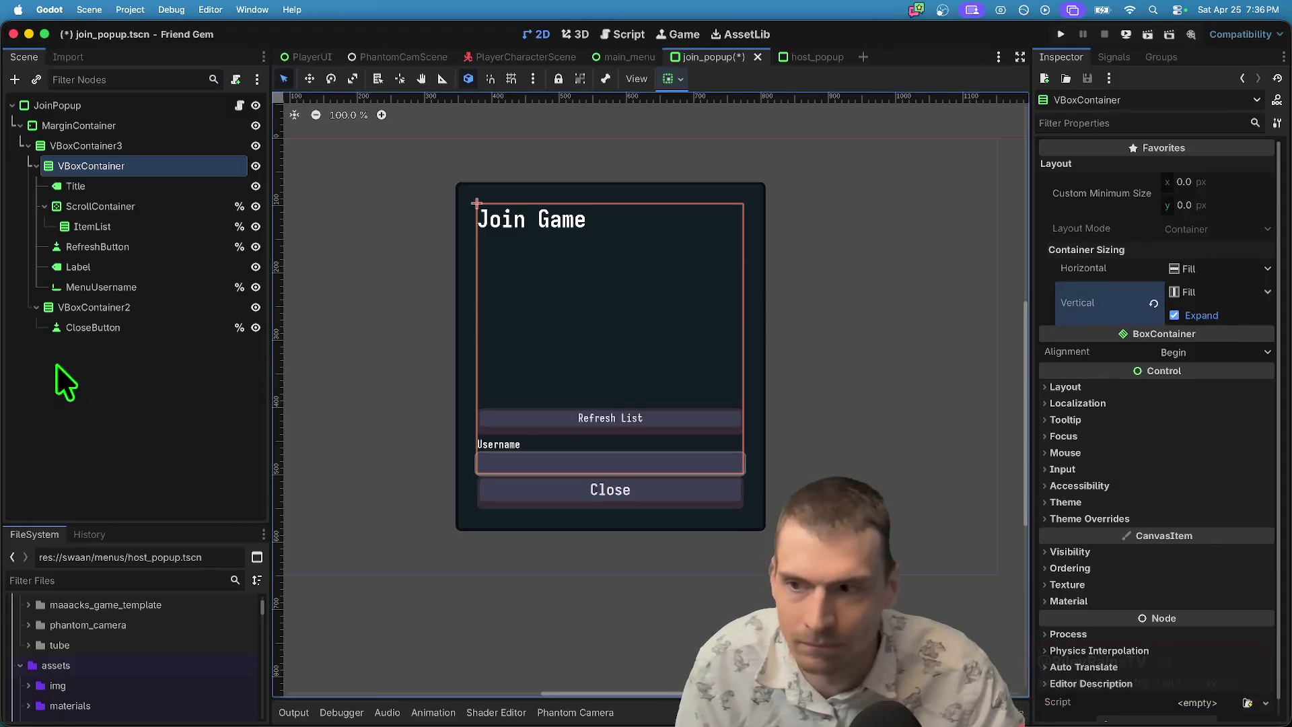
left_click(118, 288)
left_click(126, 268, "shift")
mouse_move(125, 269)
left_mouse_down()
mouse_move(144, 160)
mouse_move(131, 195)
left_mouse_up()
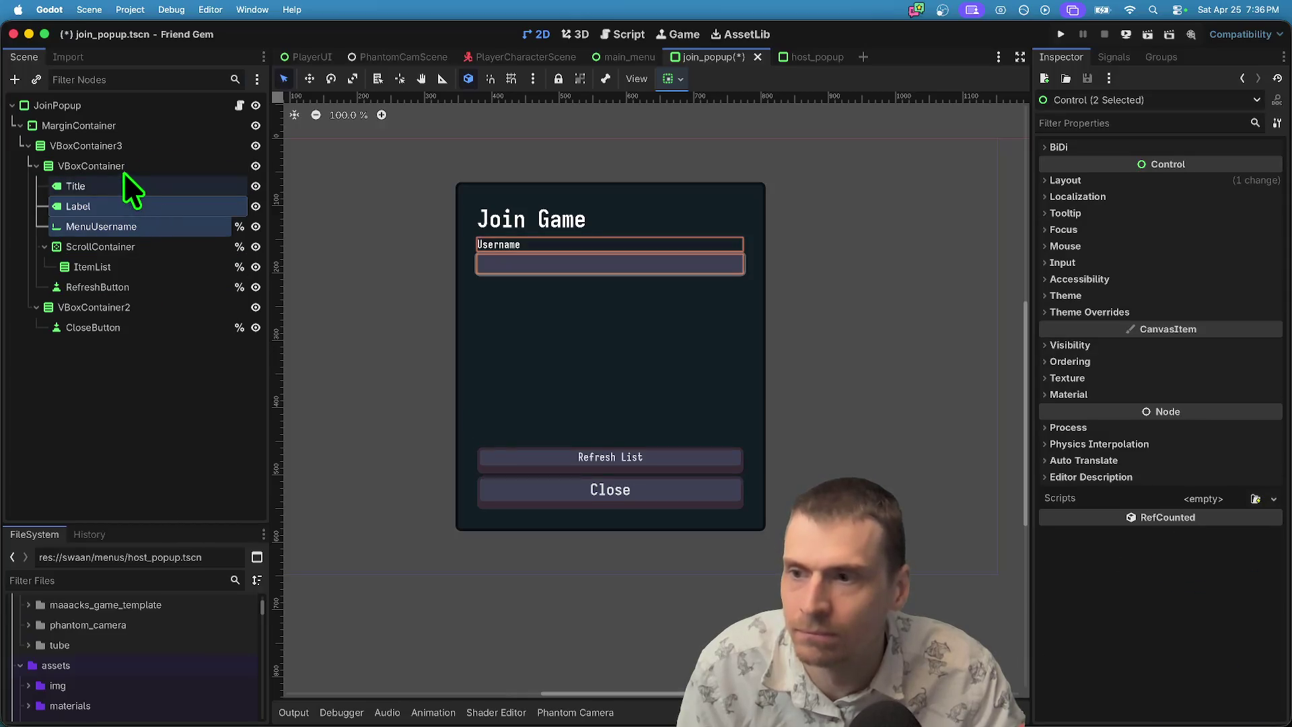
Add an HBoxContainer right after Title and place Label and MenuUsername inside it.
left_click(130, 164)
key("ctrl+a")
type("hbo")
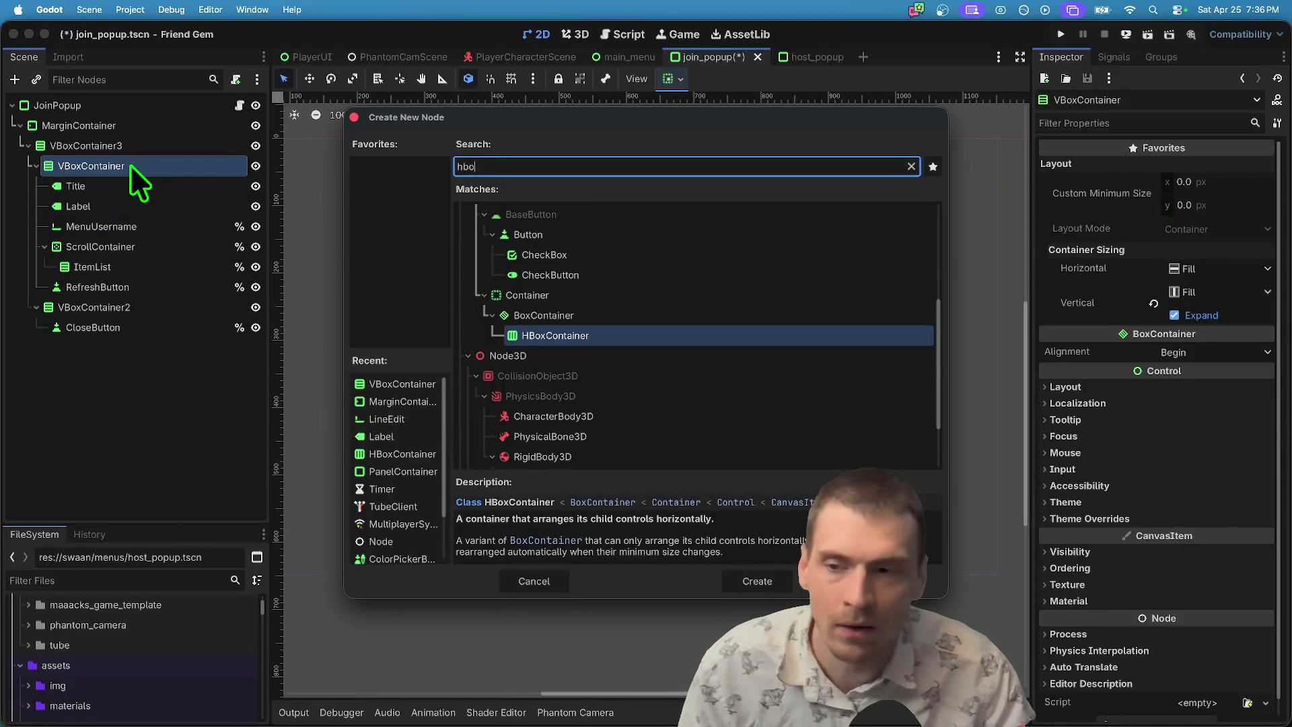
key("Return")
mouse_move(51, 304)
left_mouse_down()
mouse_move(90, 212)
mouse_move(102, 196)
mouse_move(111, 206)
left_mouse_up()
left_click(114, 246)
left_click(110, 226, "shift")
left_click(773, 294)
Check the Username row and Refresh button layout, save the join popup scene, and run the project.
scroll(632, 255, "up", 3)
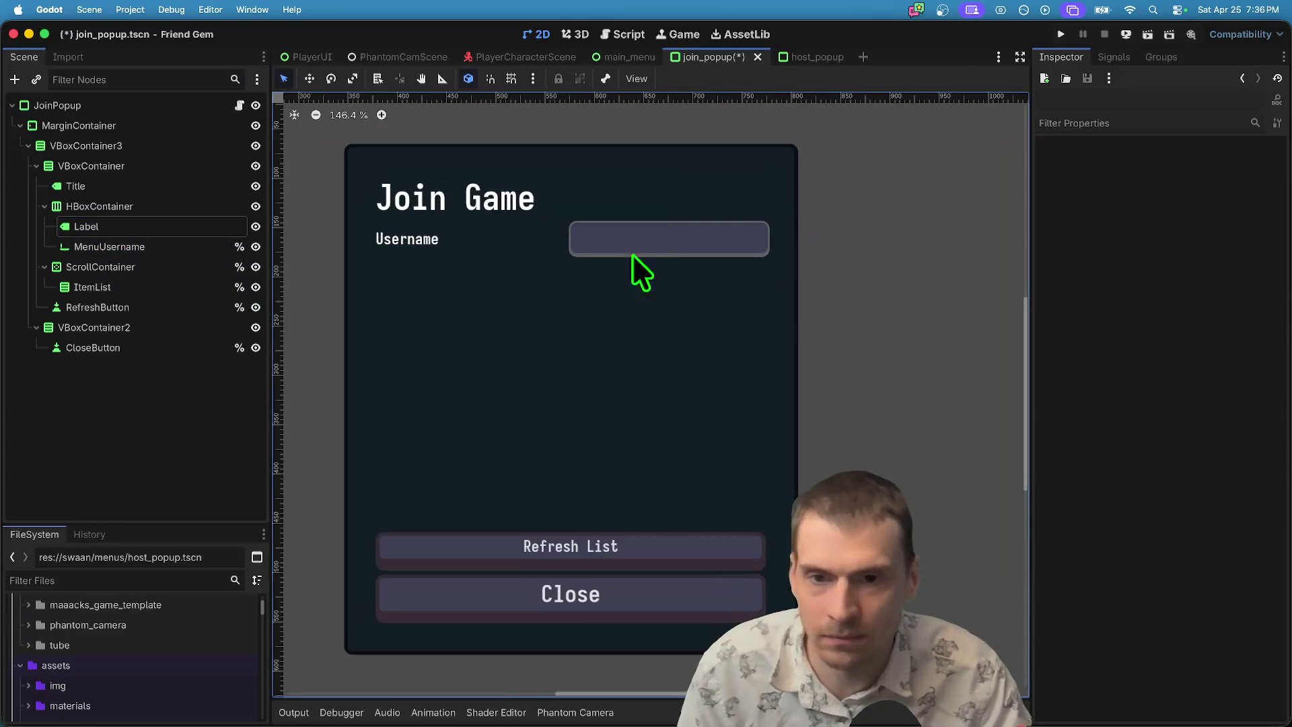
left_click(483, 247)
left_click(700, 231)
scroll(646, 346, "down", 3)
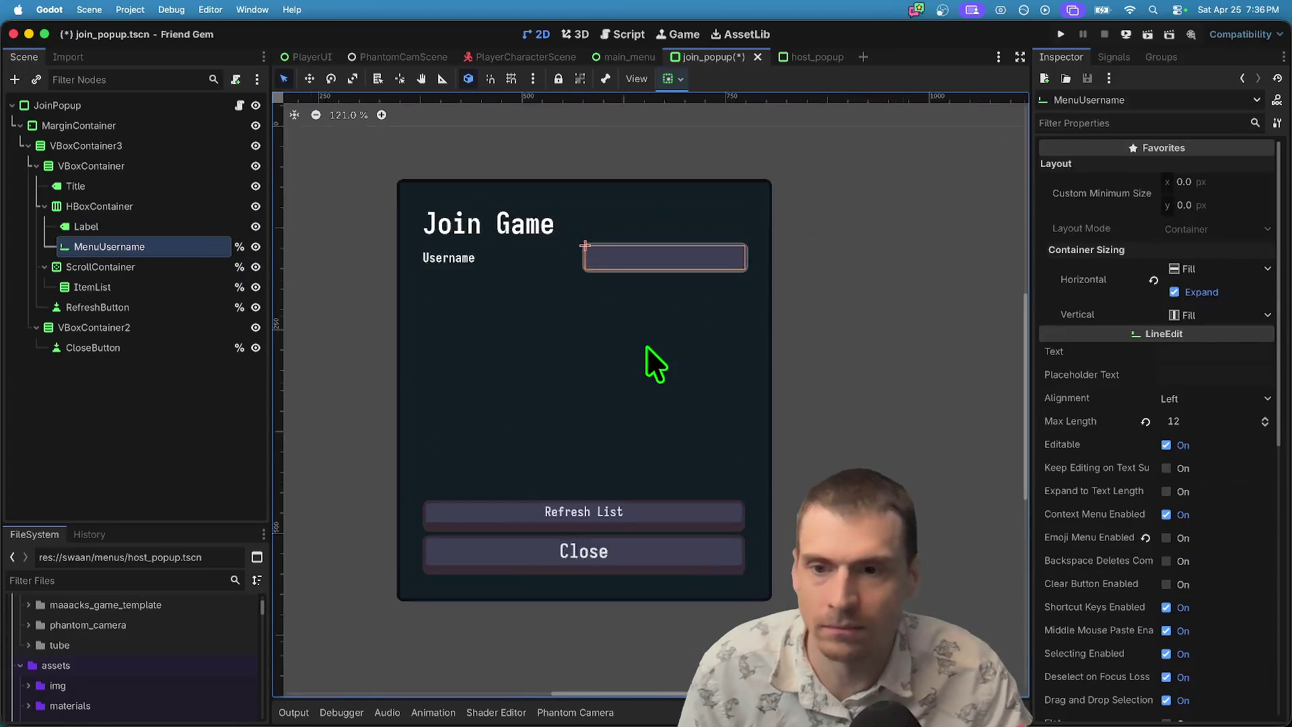
left_click(603, 497)
left_click(55, 412)
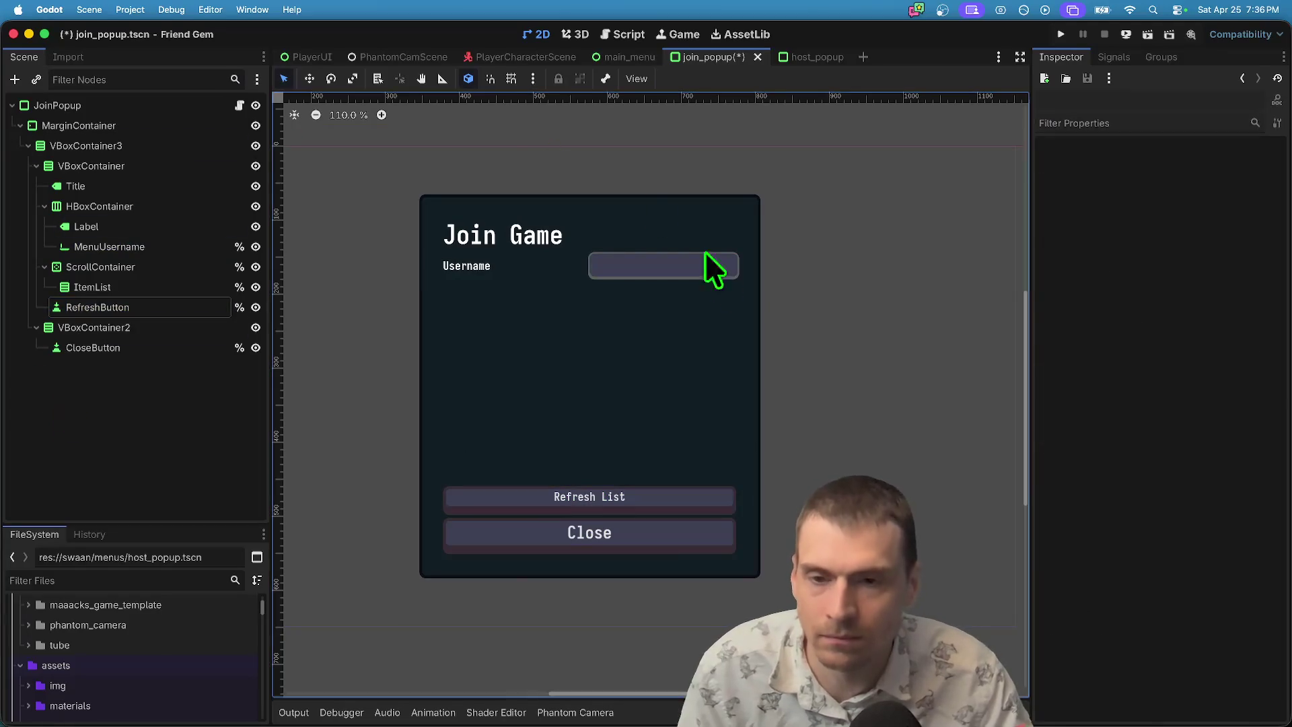
left_click(633, 504)
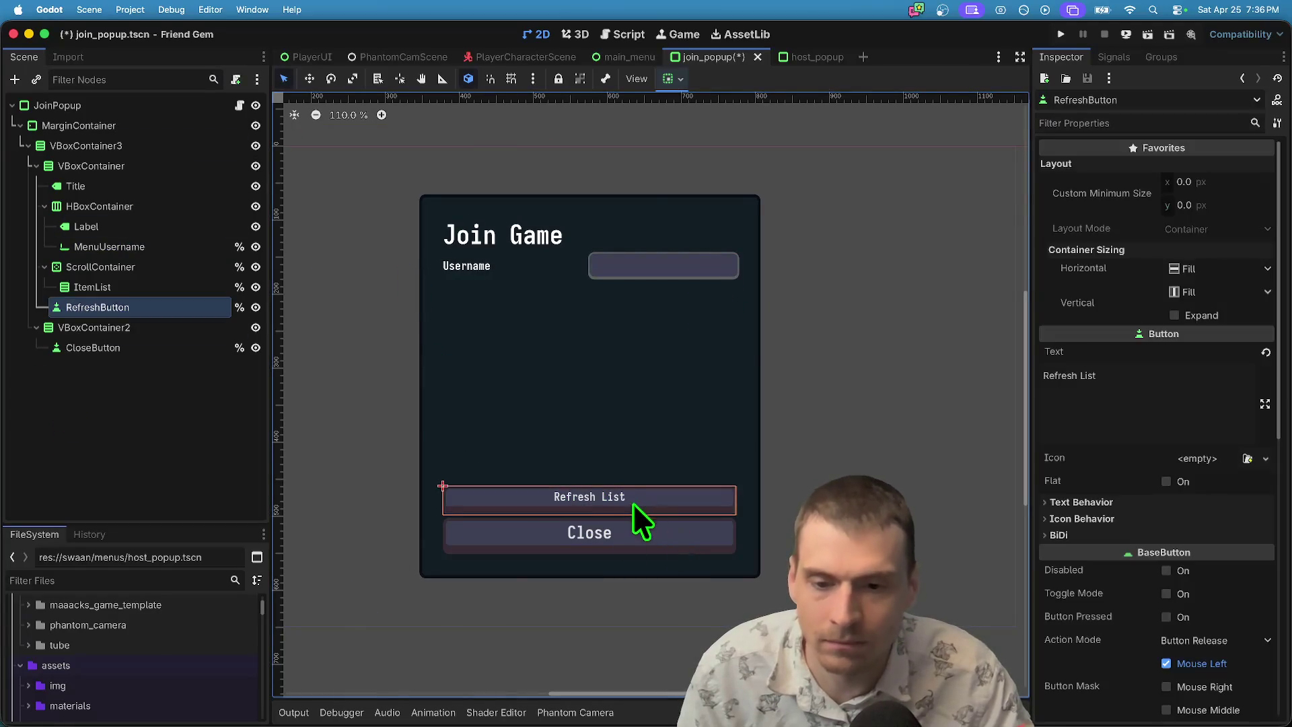
left_click(159, 483)
key("cmd+s")
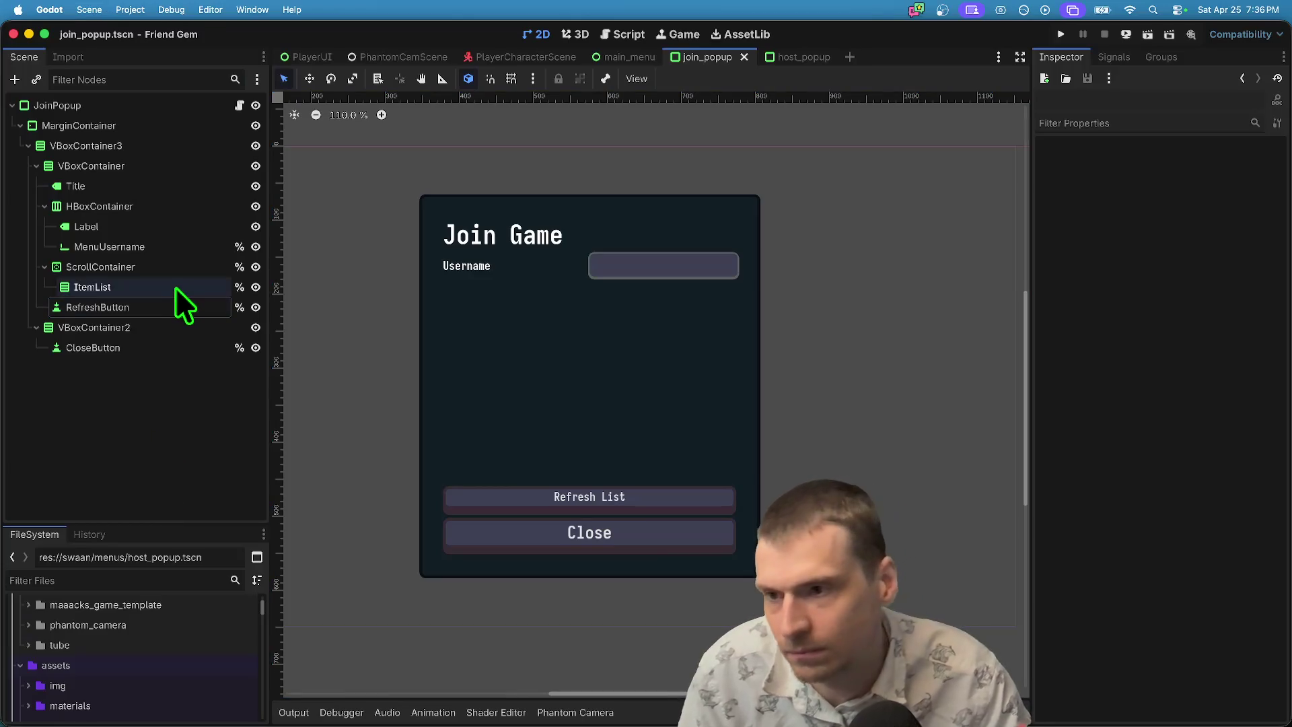
key("super+b")
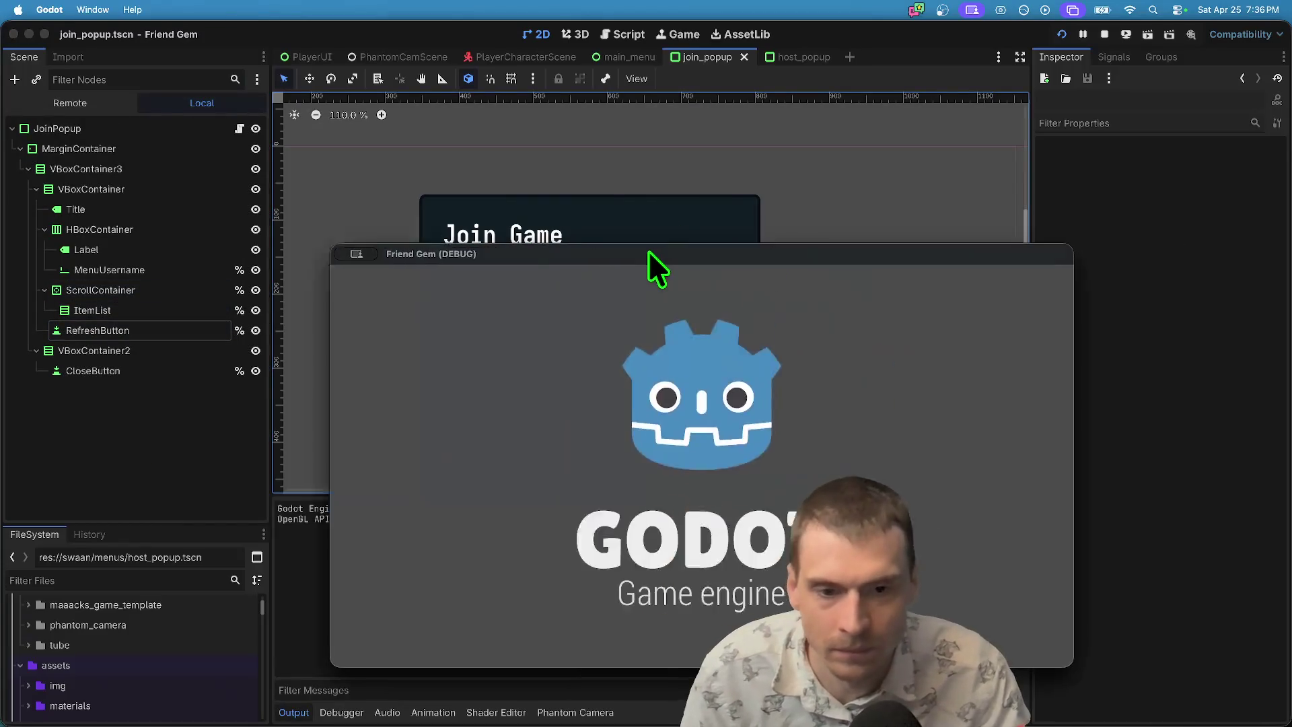
Arrange the two game windows and join the lobby from the Join Game popup with a custom username.
left_click_drag(647, 251, 373, 103)
left_click(232, 333)
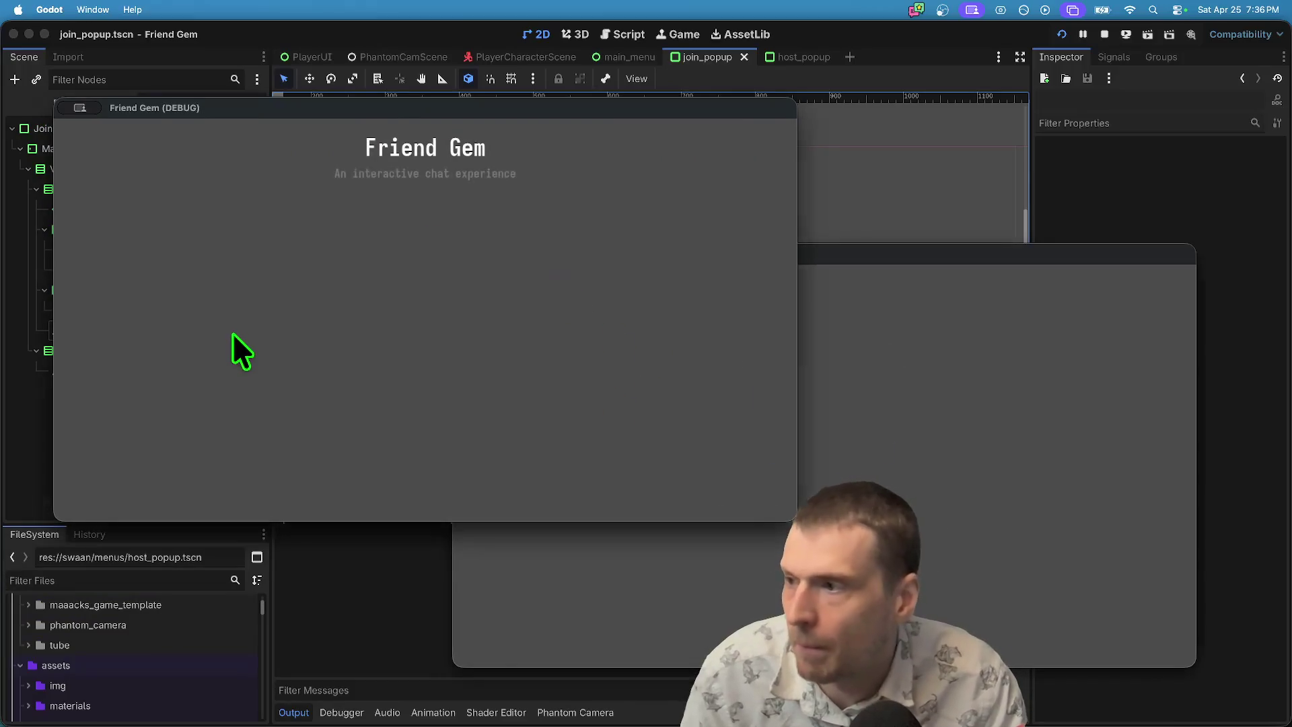
left_click(405, 327)
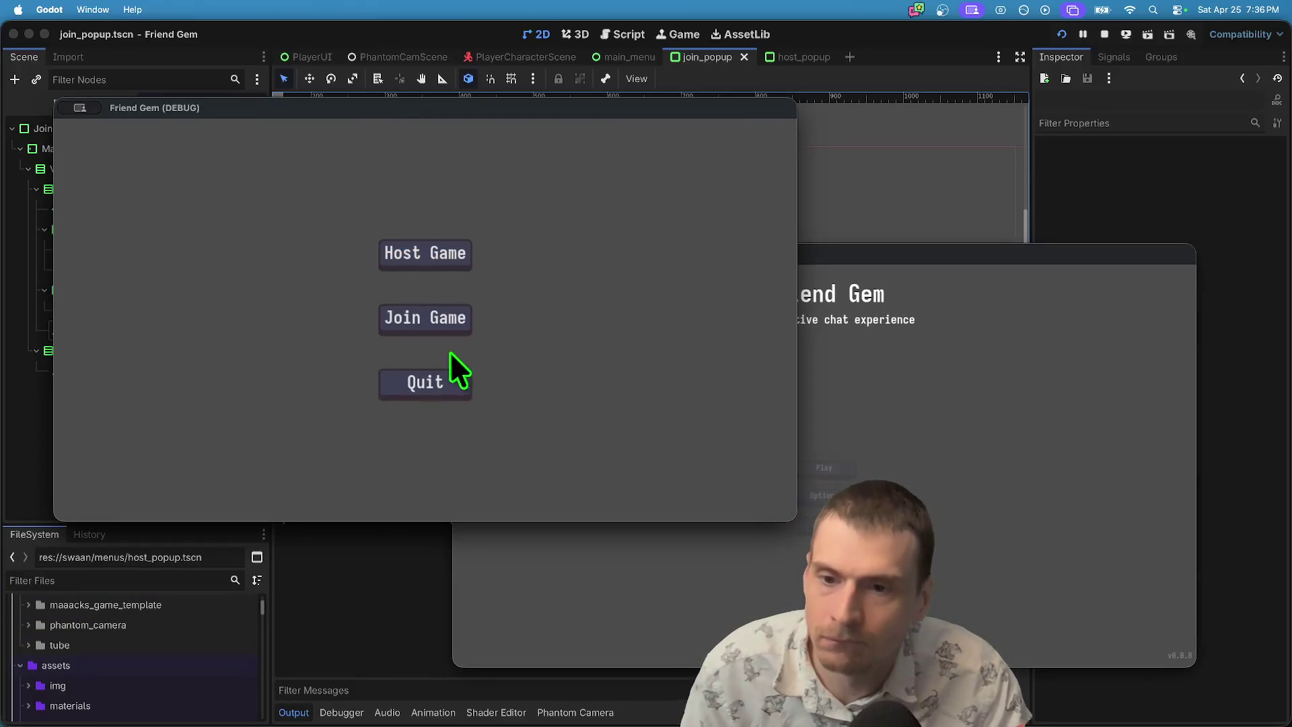
left_click(417, 319)
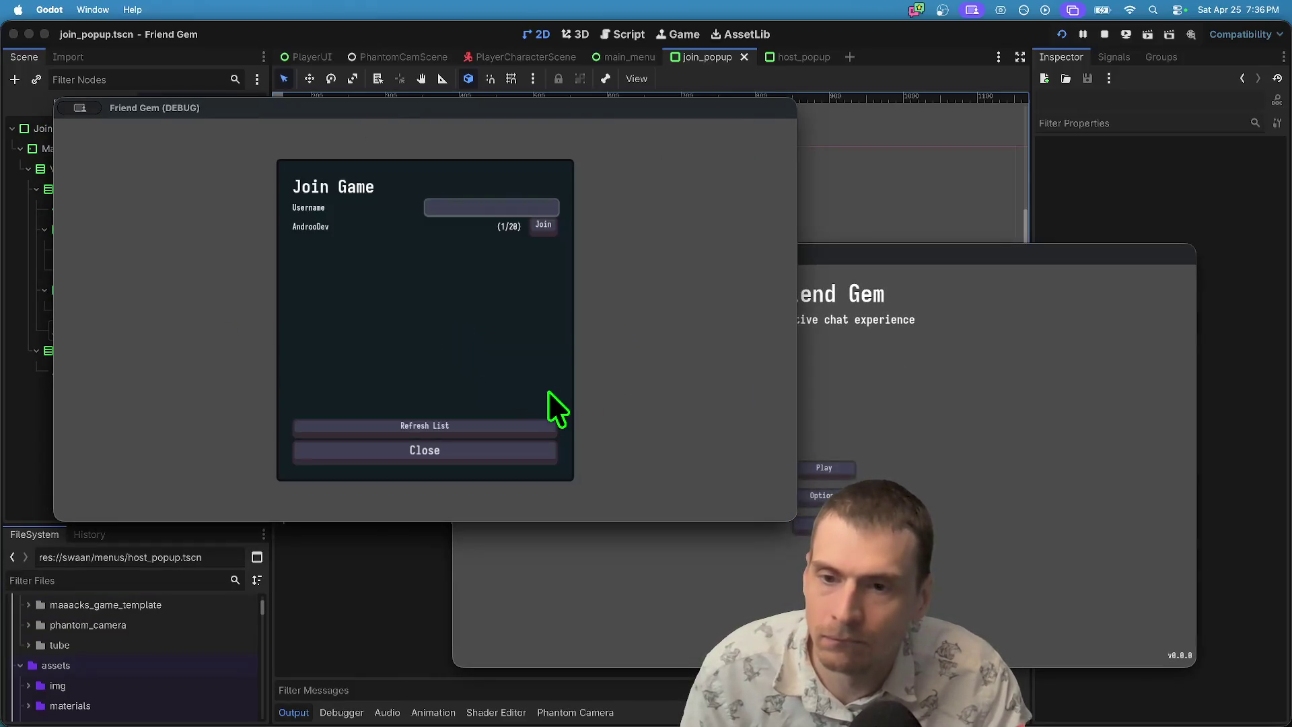
left_click(809, 452)
mouse_move(606, 245)
left_mouse_down()
mouse_move(692, 215)
mouse_move(649, 165)
left_mouse_up()
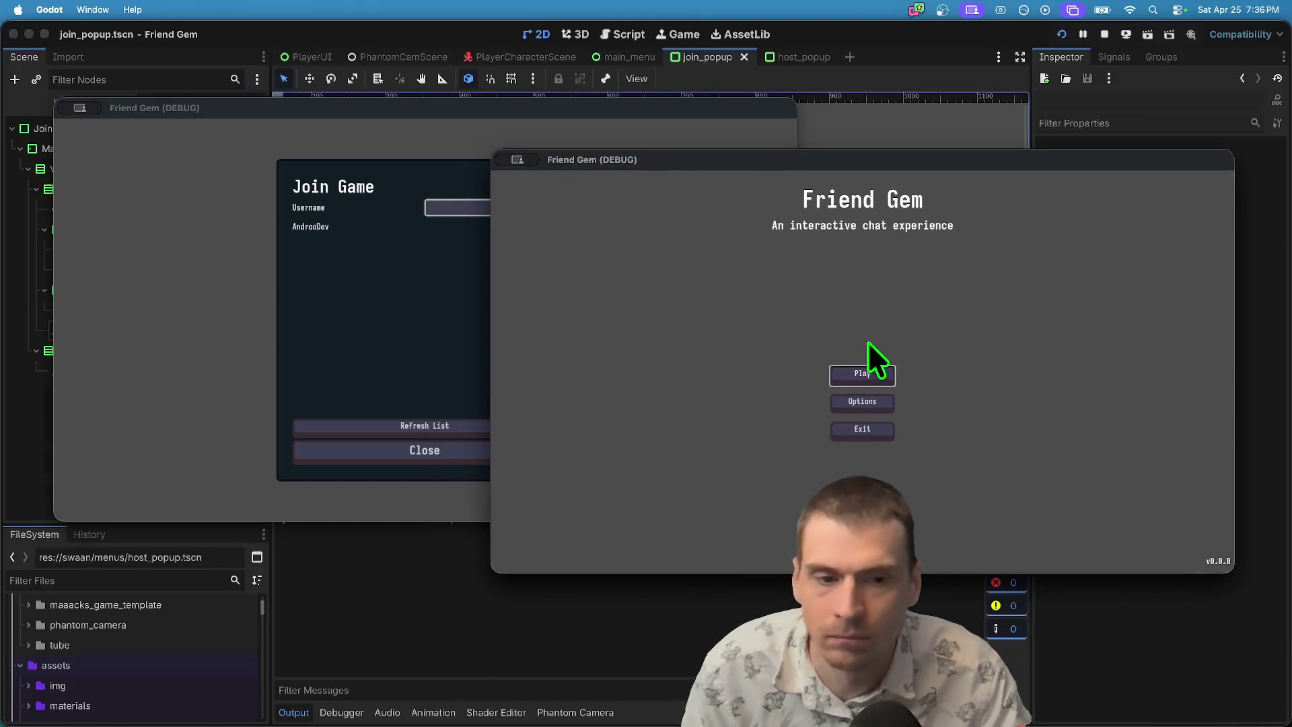
left_click(144, 380)
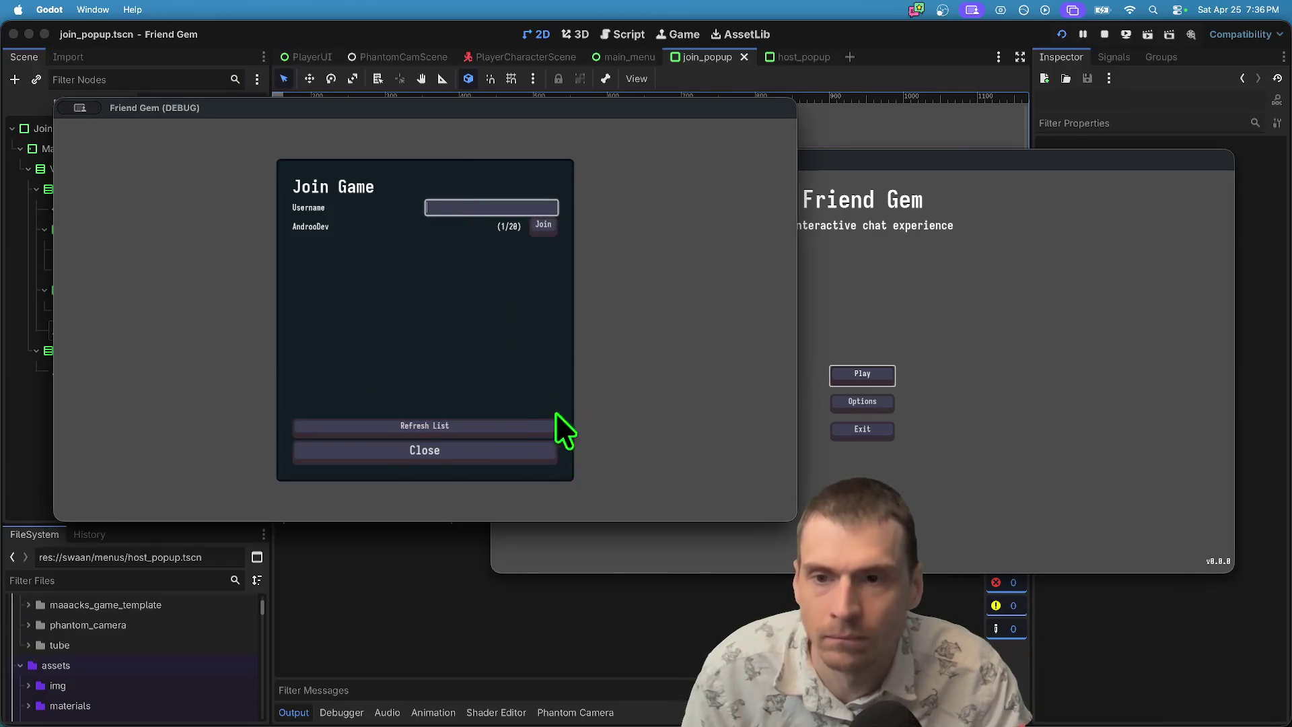
type("andrew2")
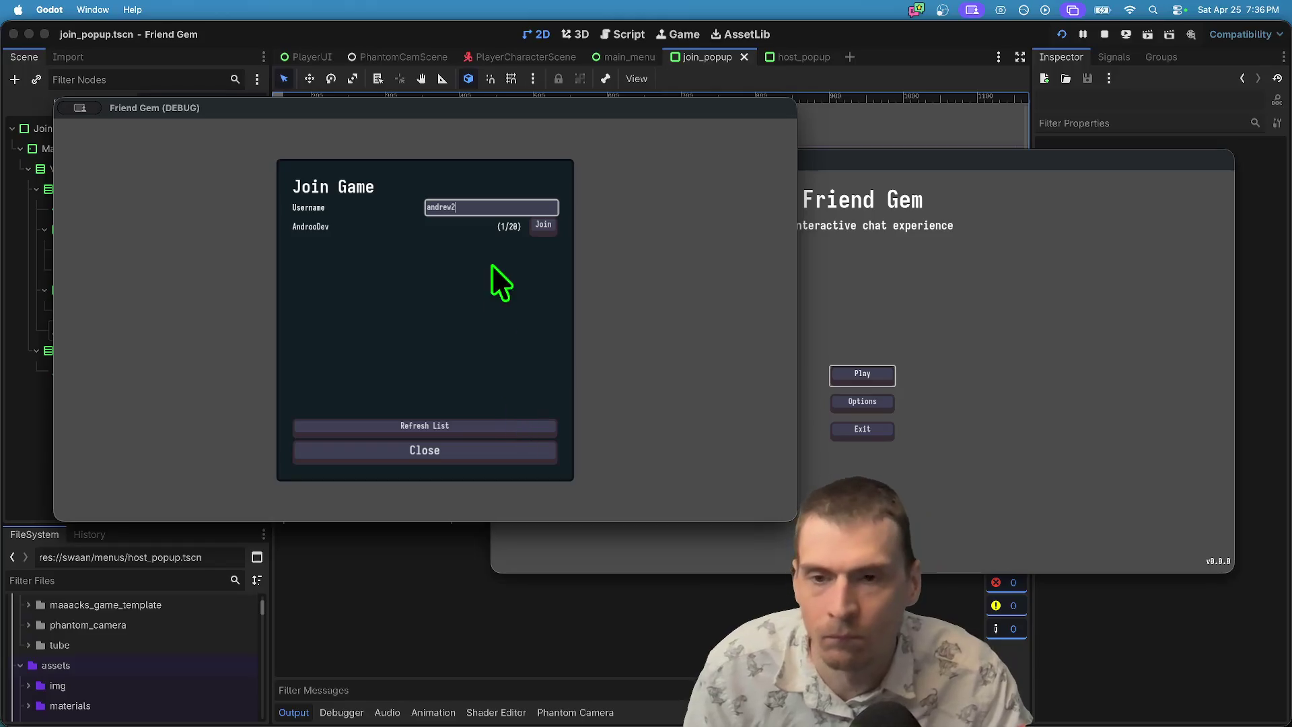
type("22")
left_click(543, 225)
Host the game from the other window via Play > Host Game, then open join_popup.gd in the editor.
left_click(870, 366)
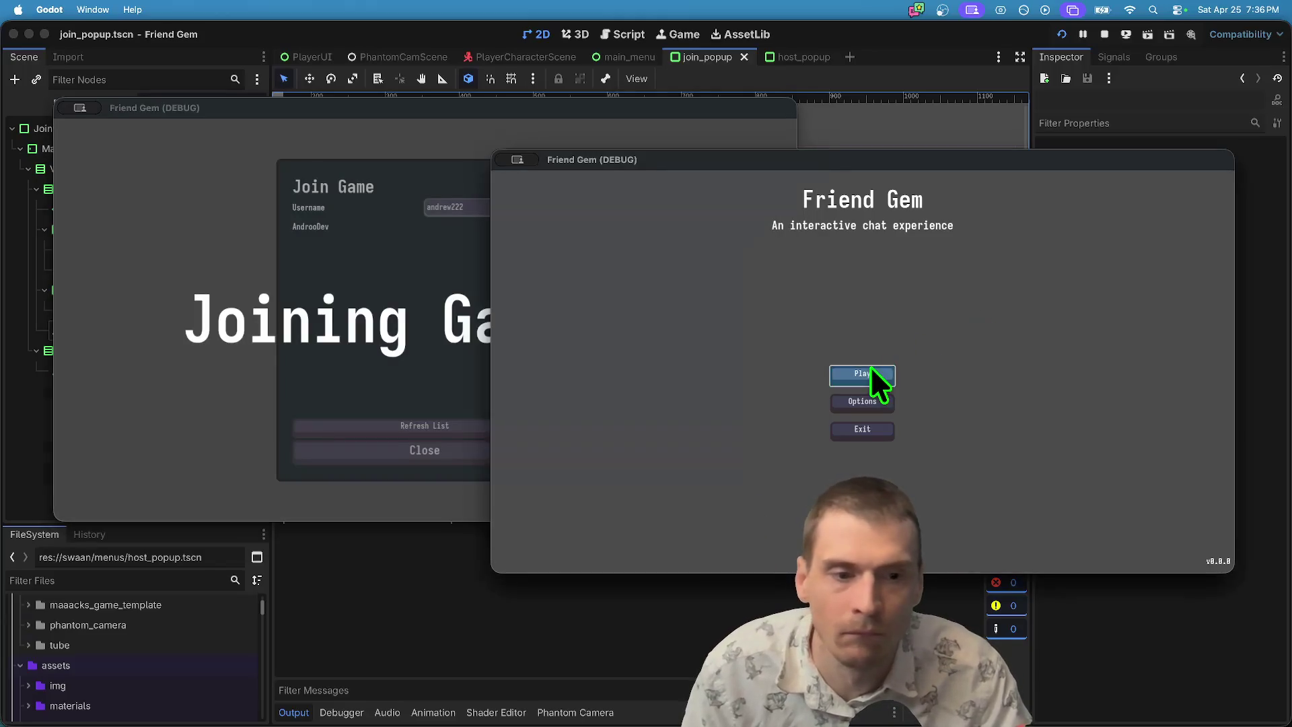
left_click(870, 369)
left_click(886, 296)
left_click(861, 473)
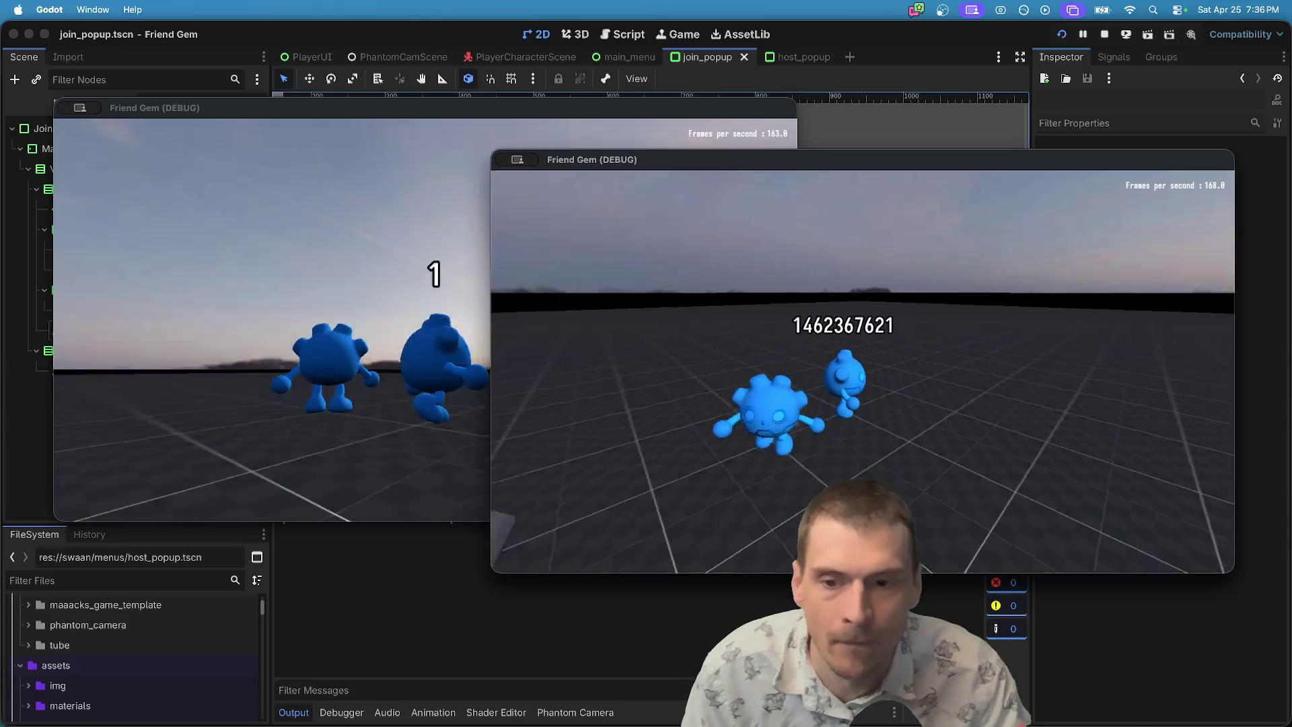
left_click(431, 335)
key("super+Tab")
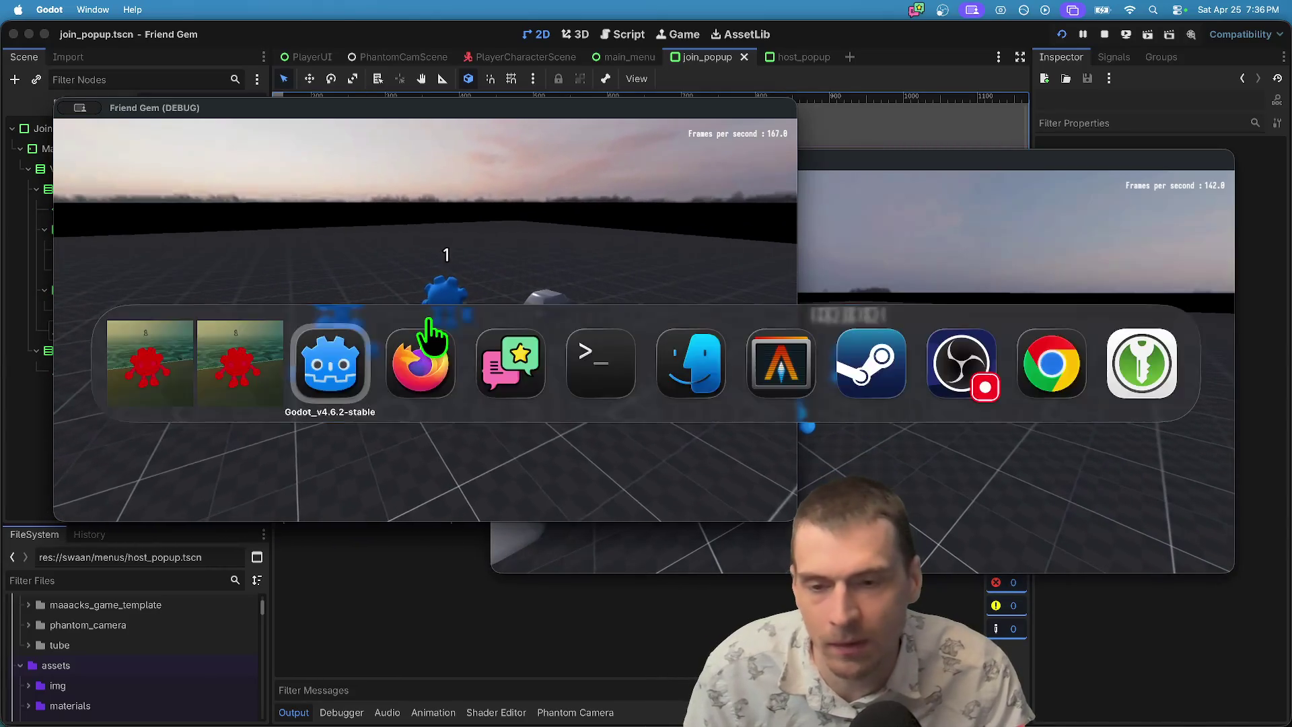
left_click(240, 128)
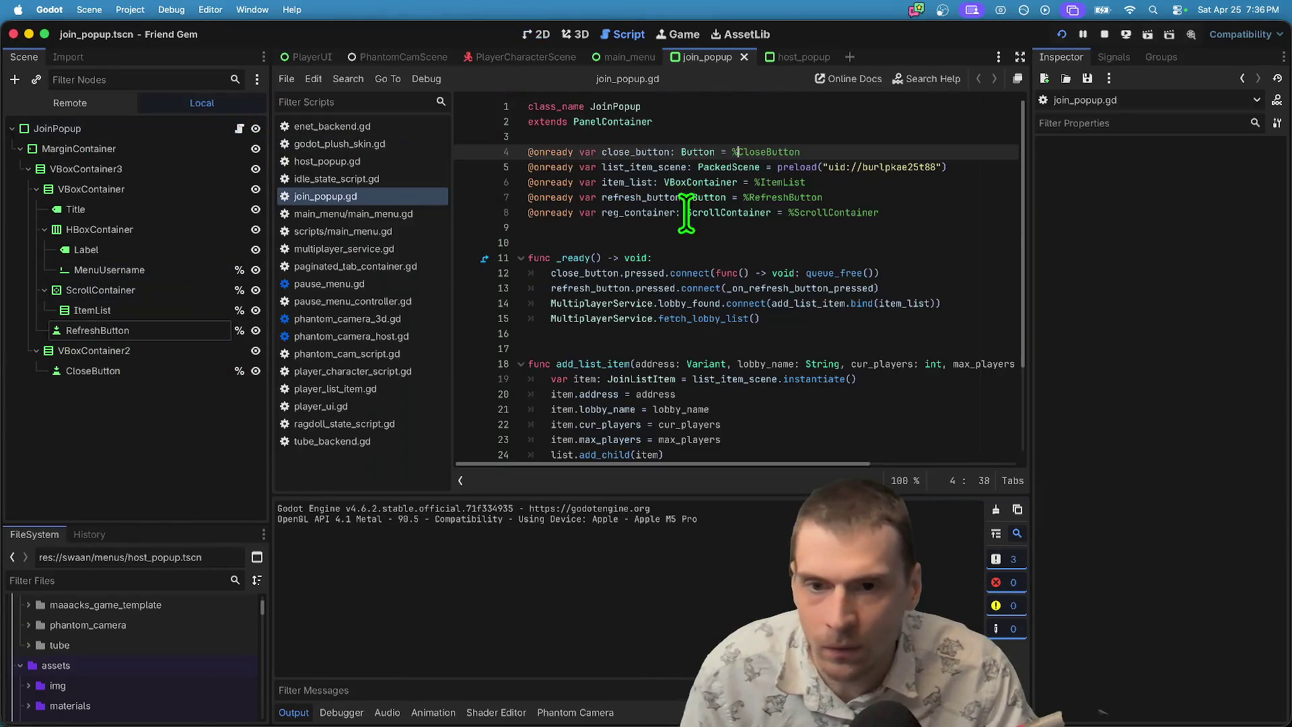
left_click(971, 336)
left_click(947, 212)
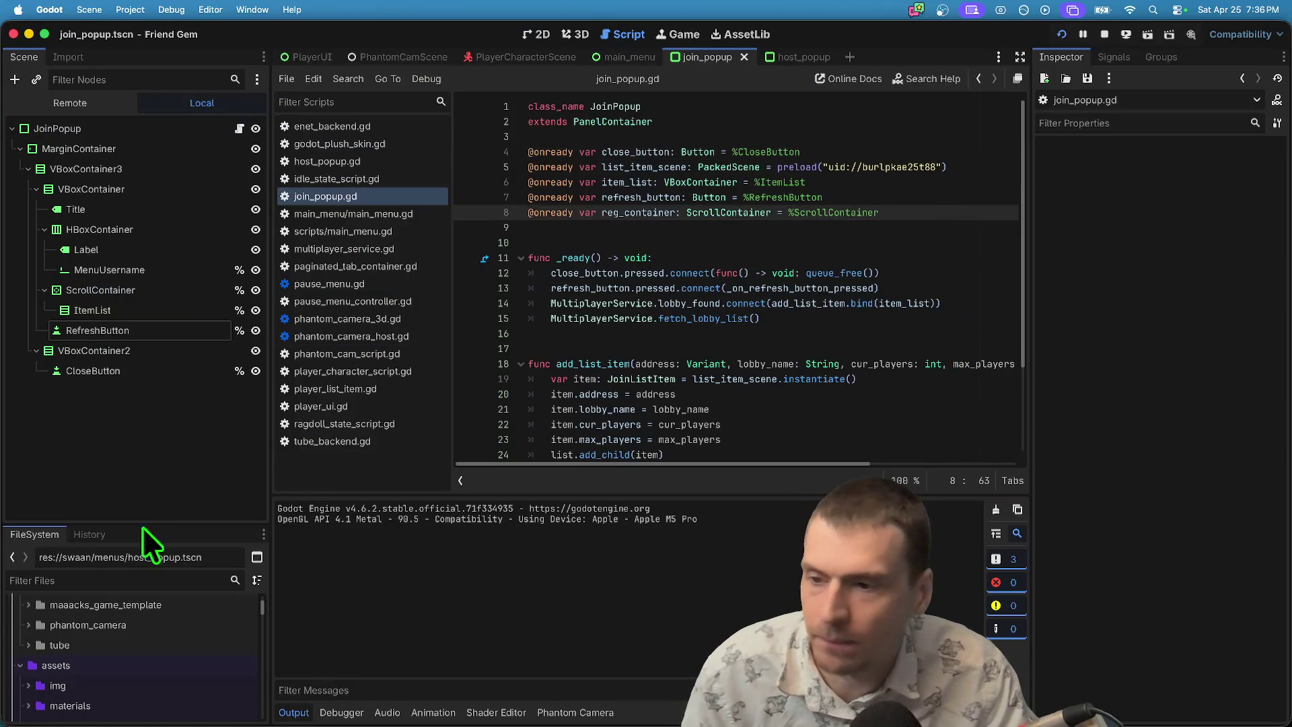
left_click(109, 269)
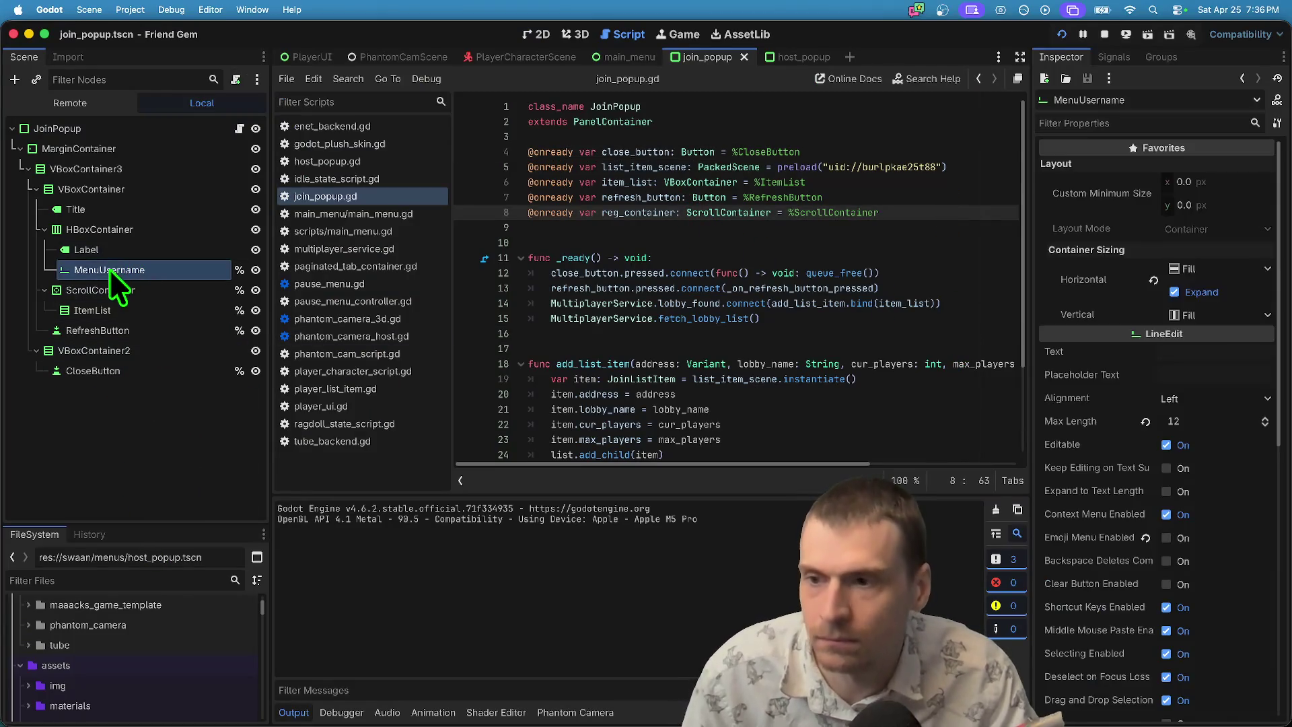
left_click_drag(43, 269, 931, 225)
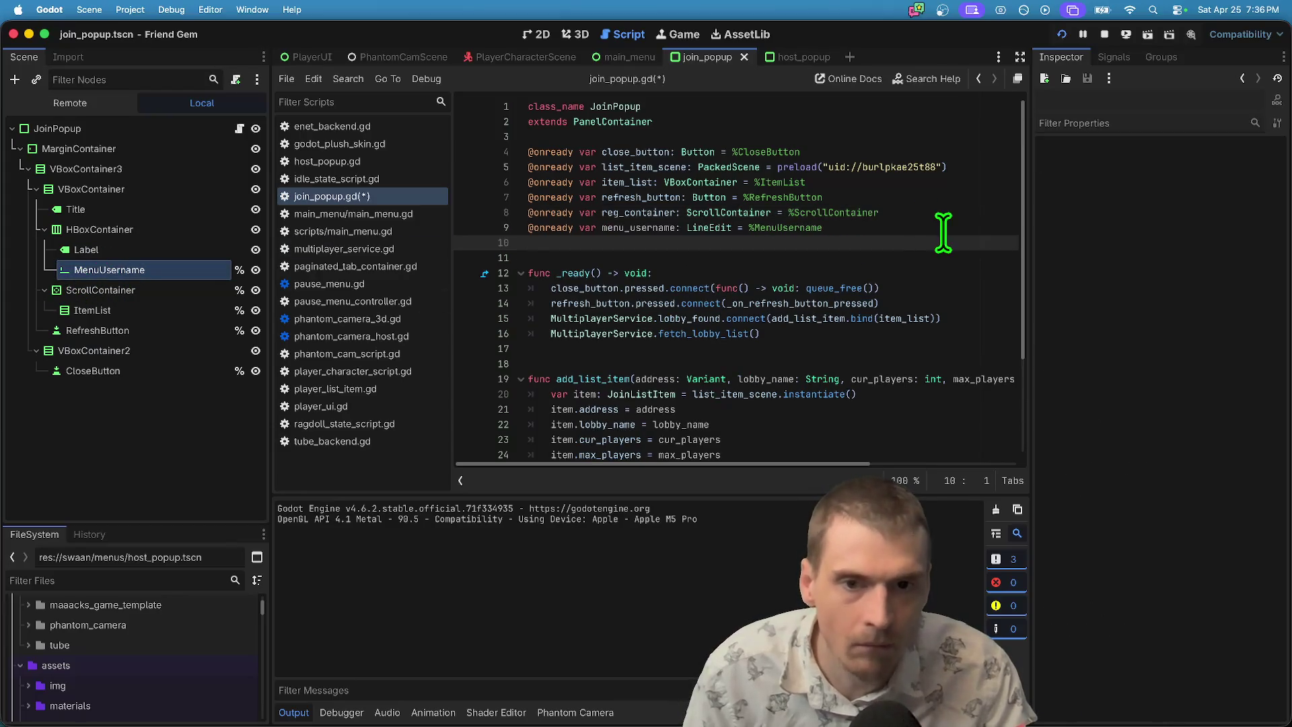
double_click(622, 228)
In _ready, connect menu_username.text_changed to set Global.username = new_text, then save and run.
left_click(884, 334)
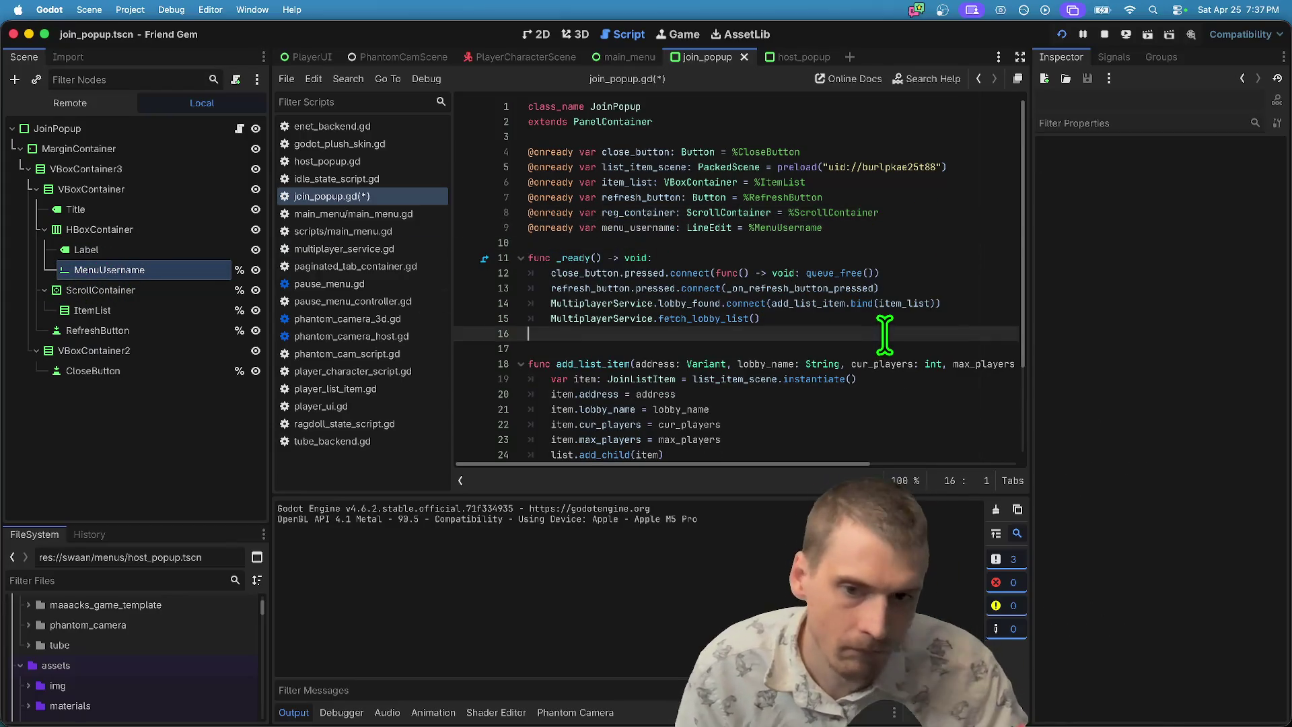
type("menu_username.")
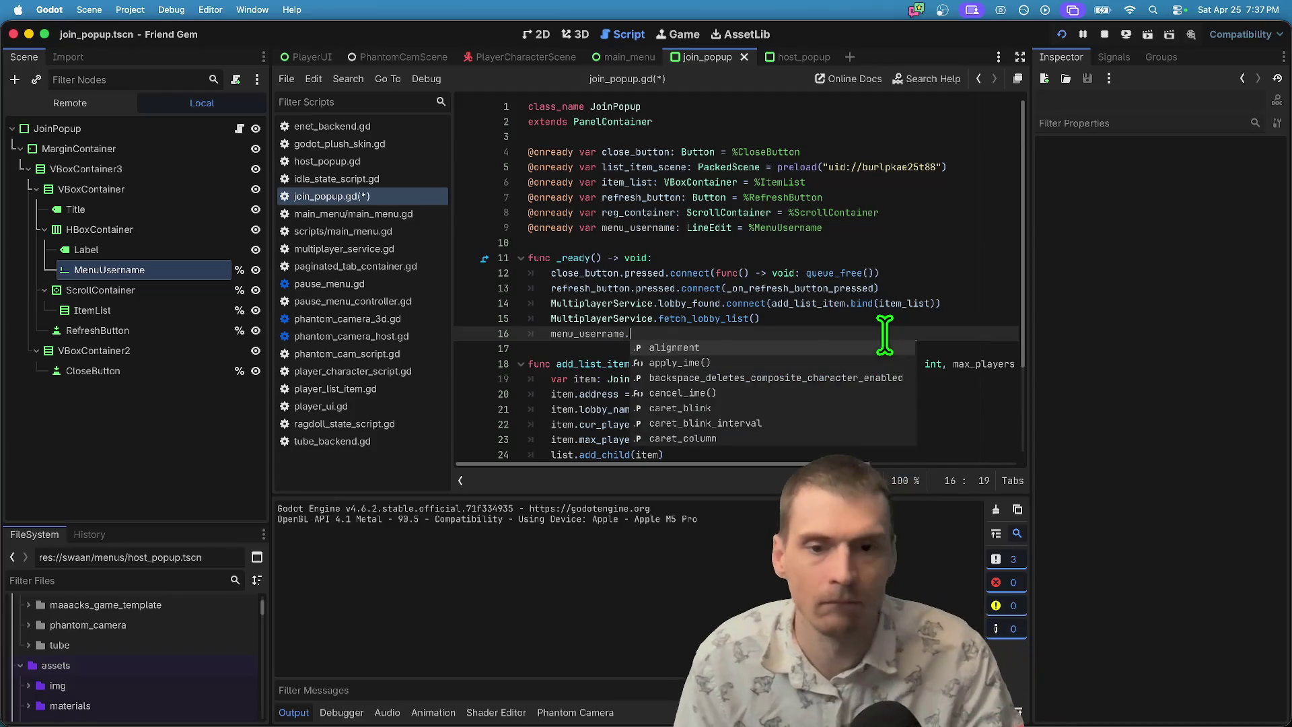
type("te")
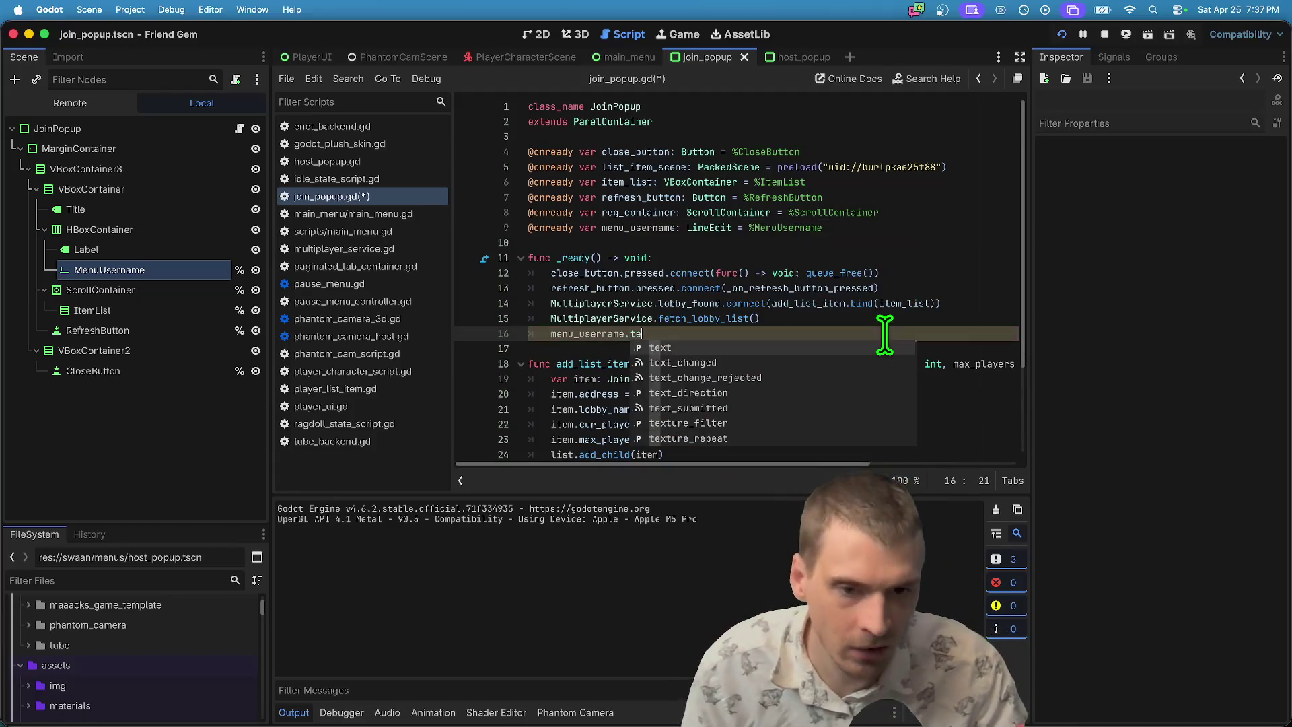
key("Down")
key("Return")
type(".gl")
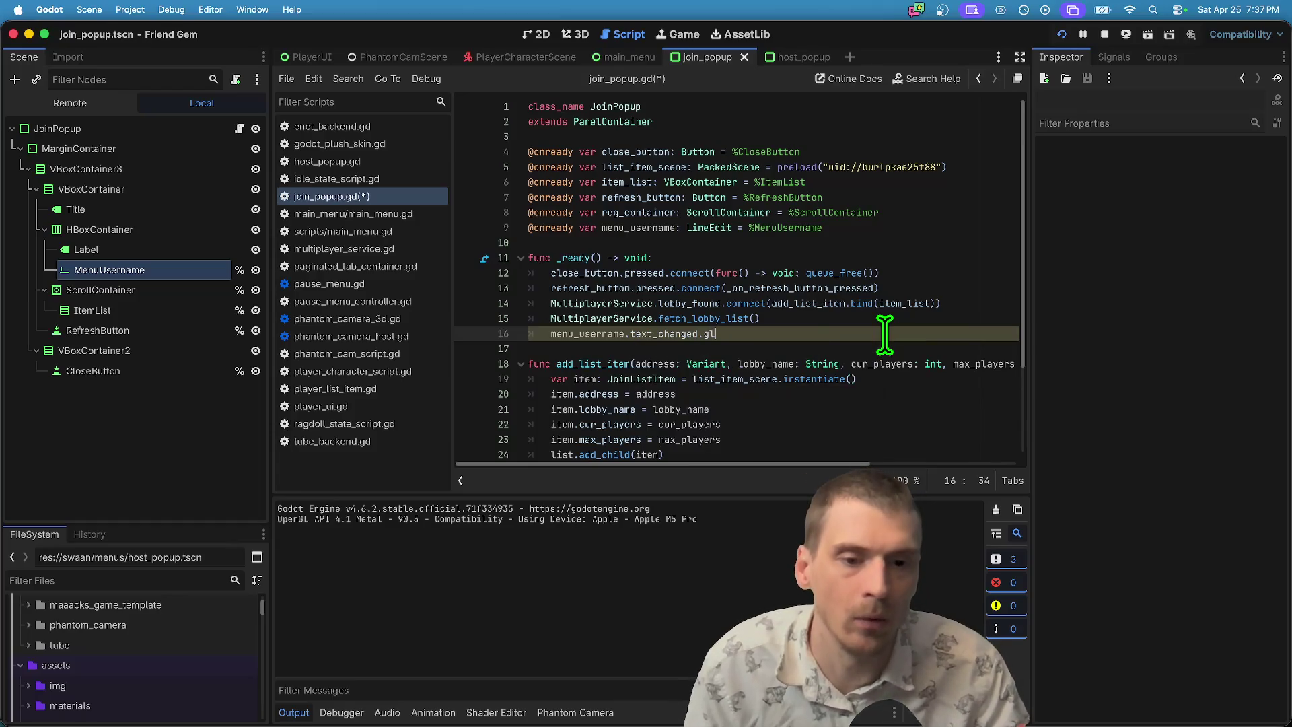
type(".")
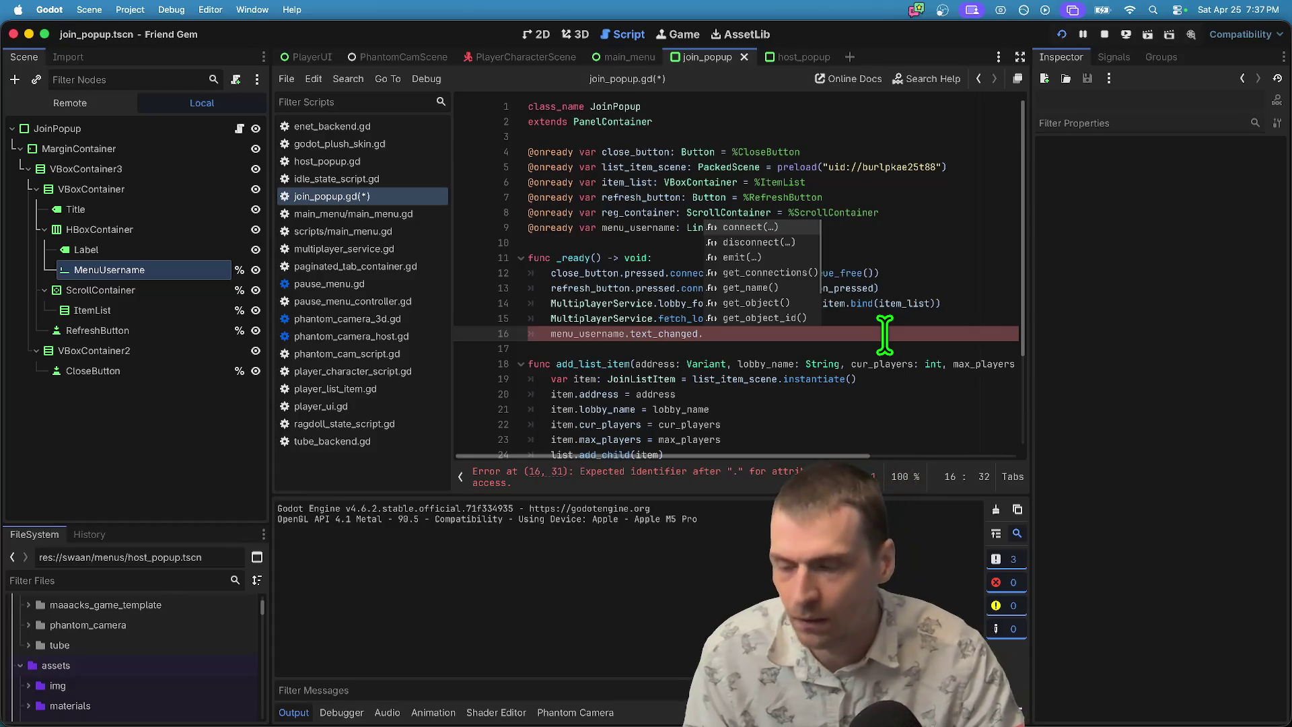
key("Return")
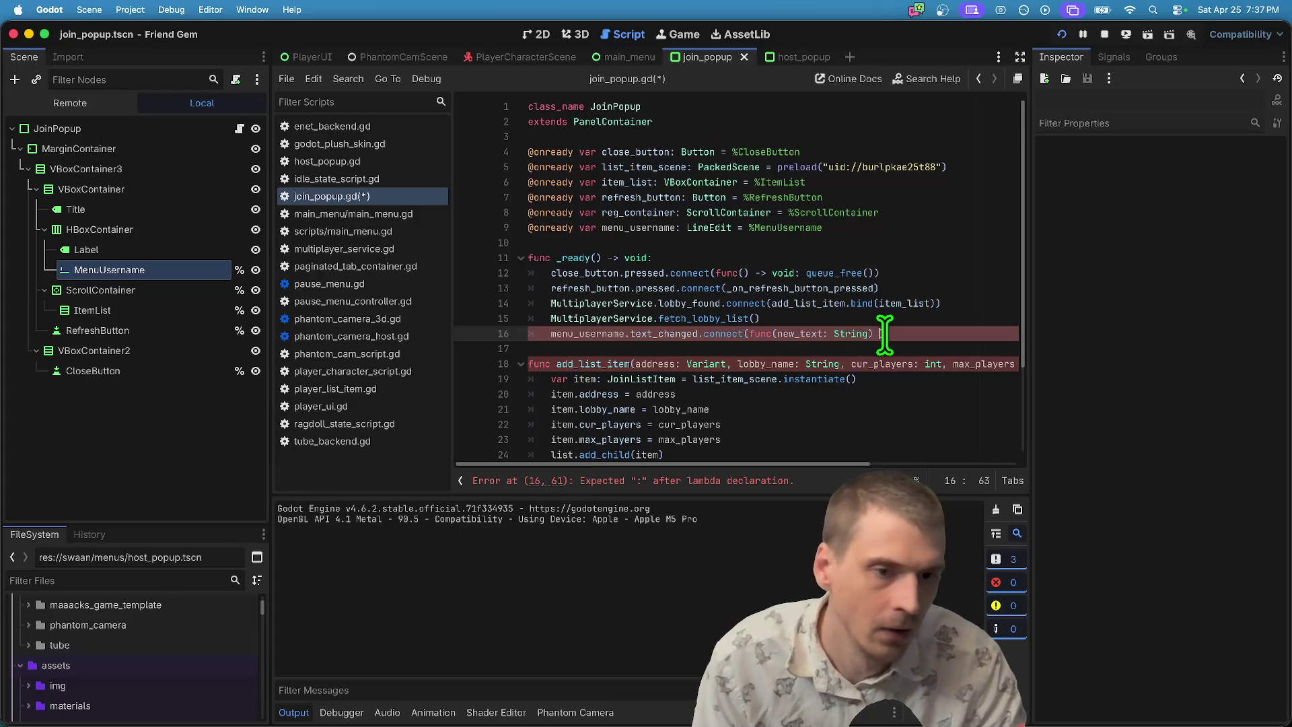
type("l.")
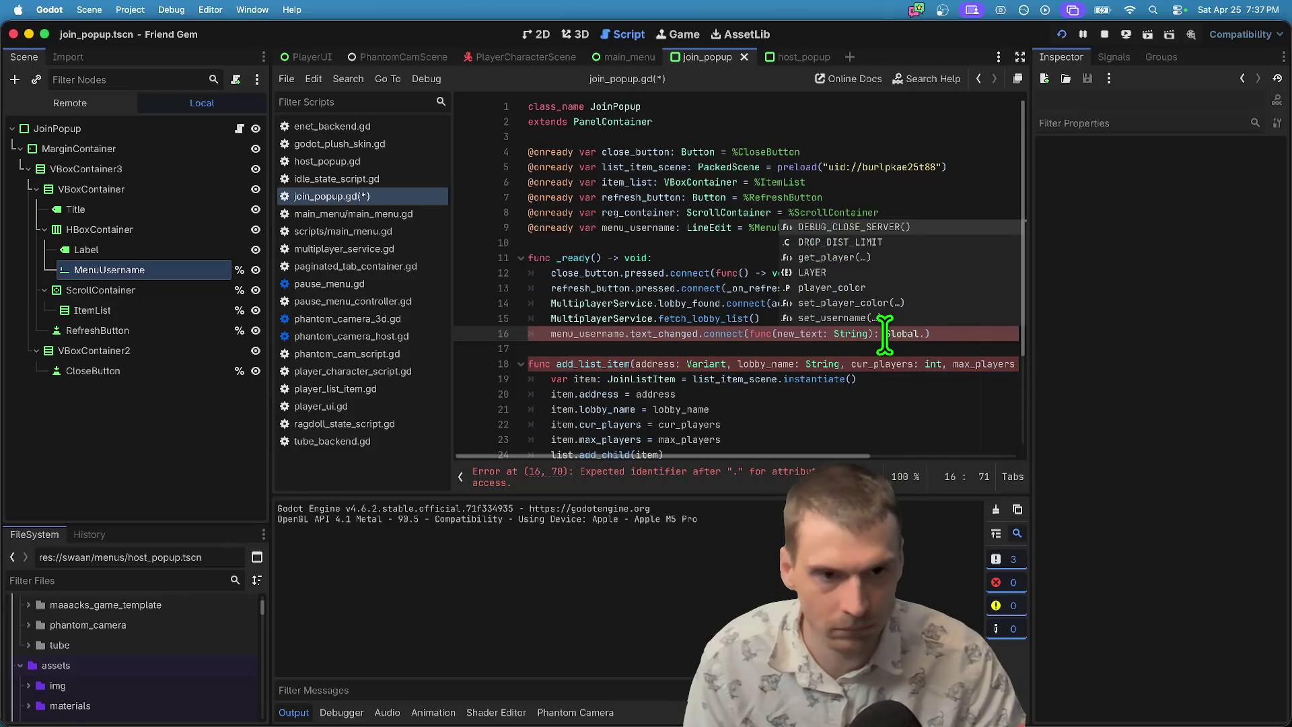
type("username = ")
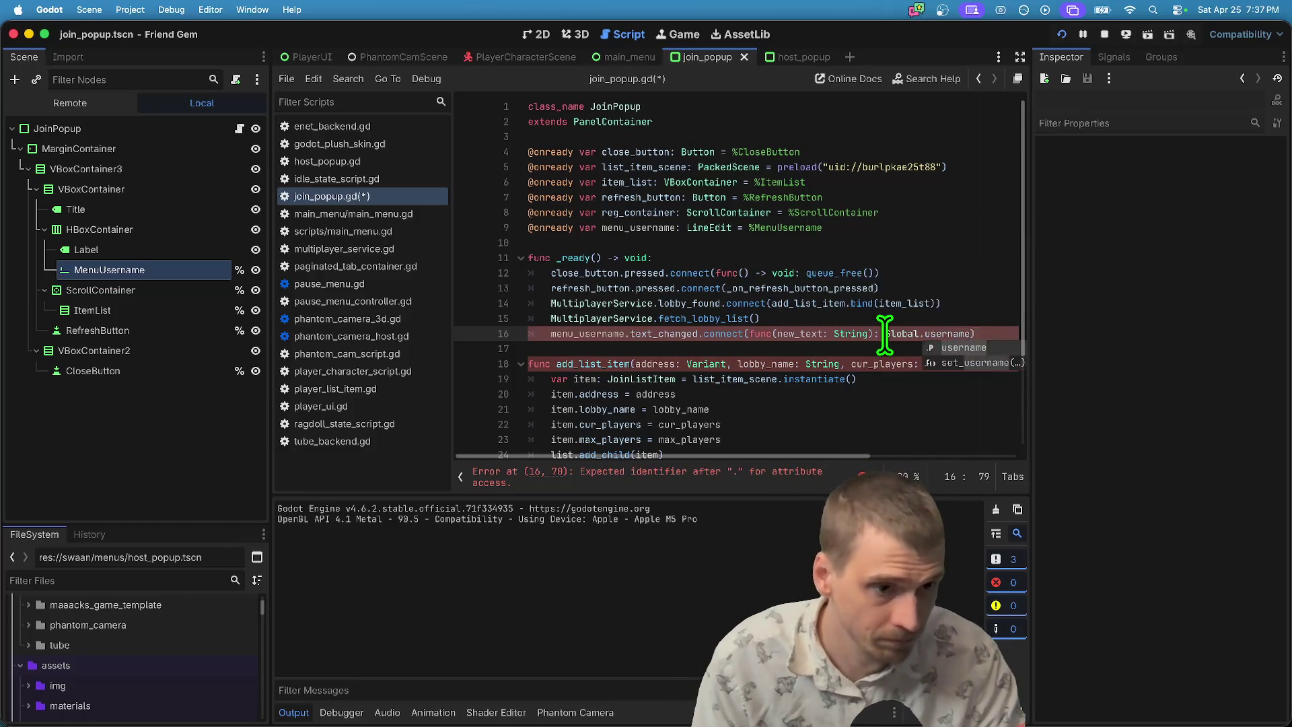
type("new")
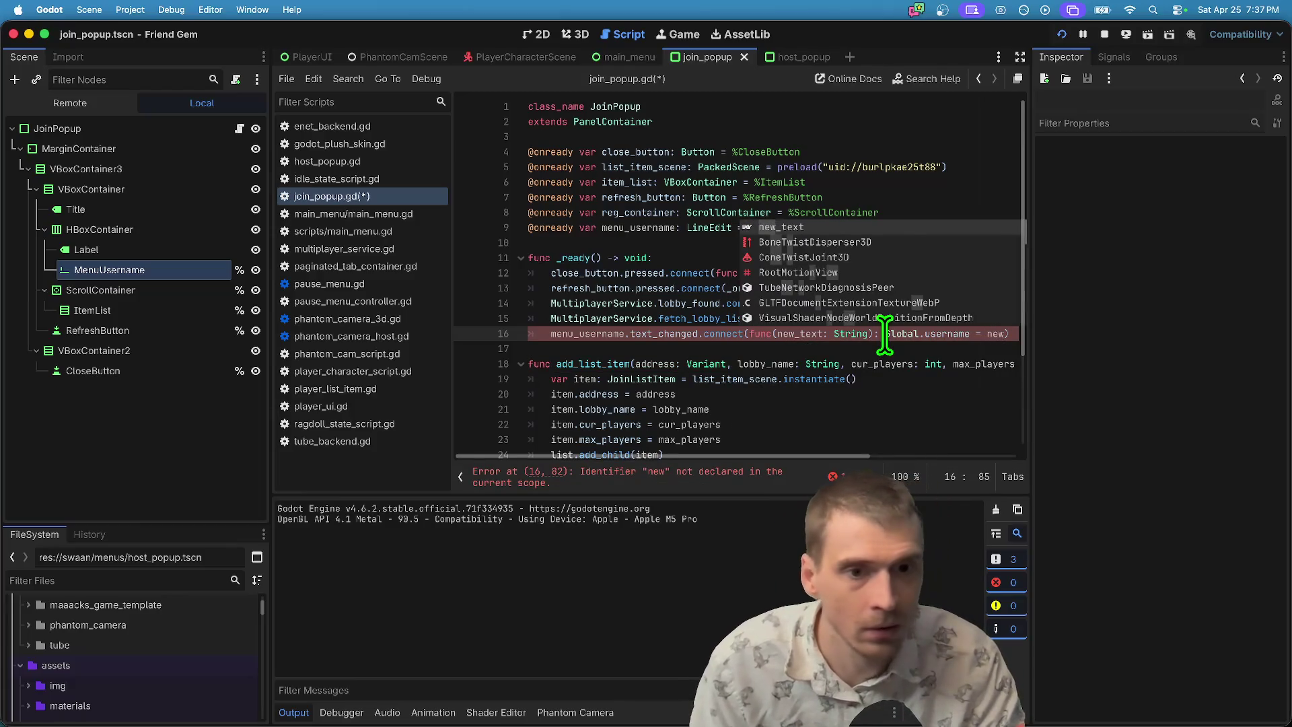
key("Return")
key("Down")
key("Down")
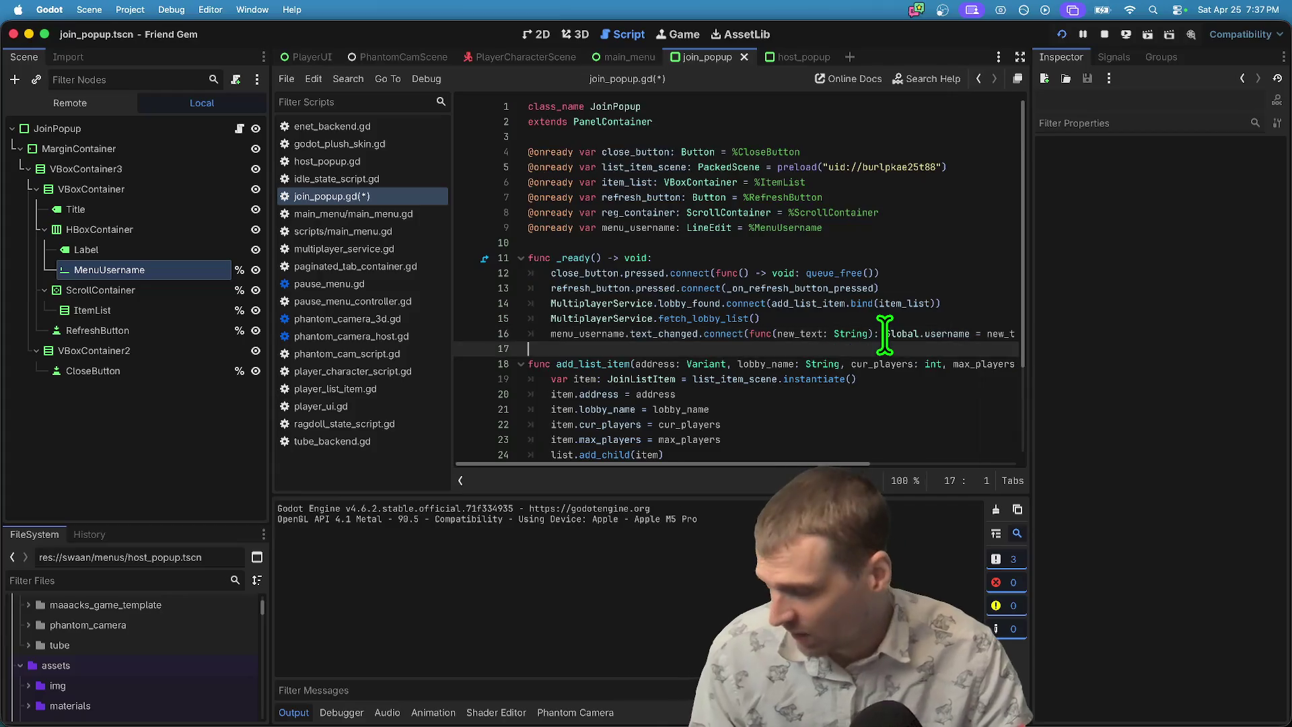
key("Up")
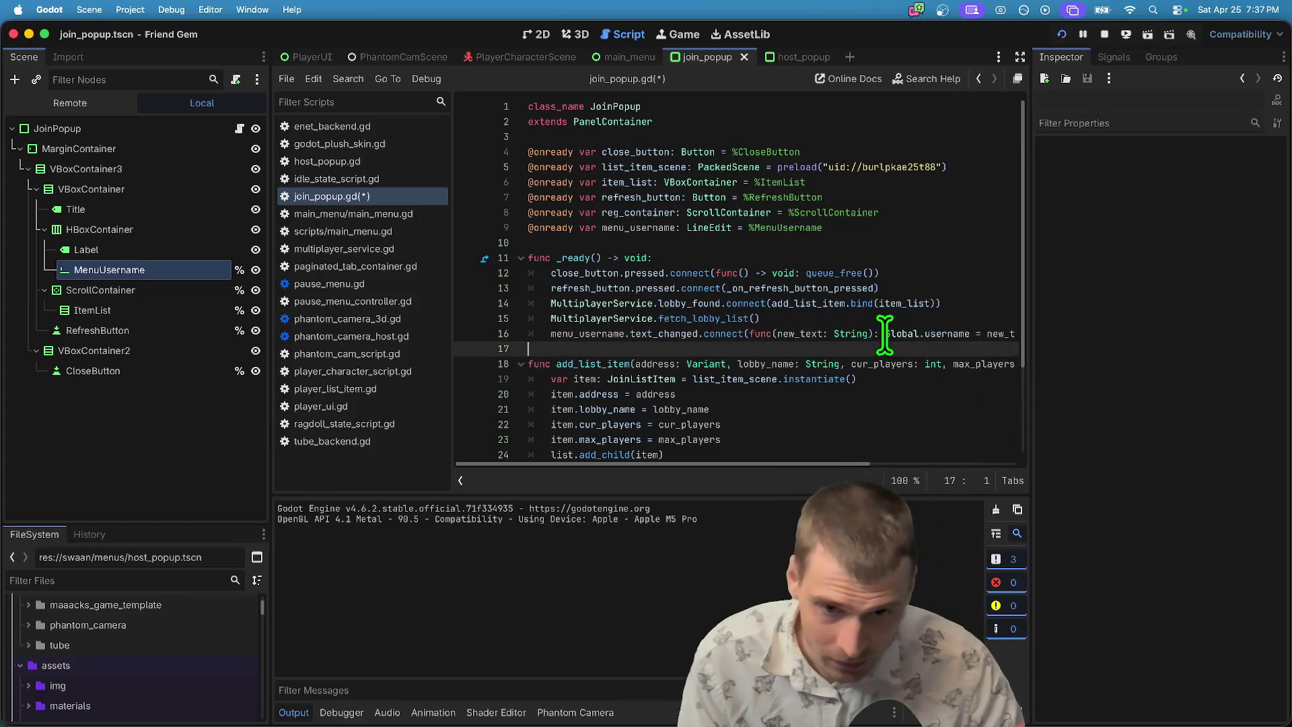
key("super+s")
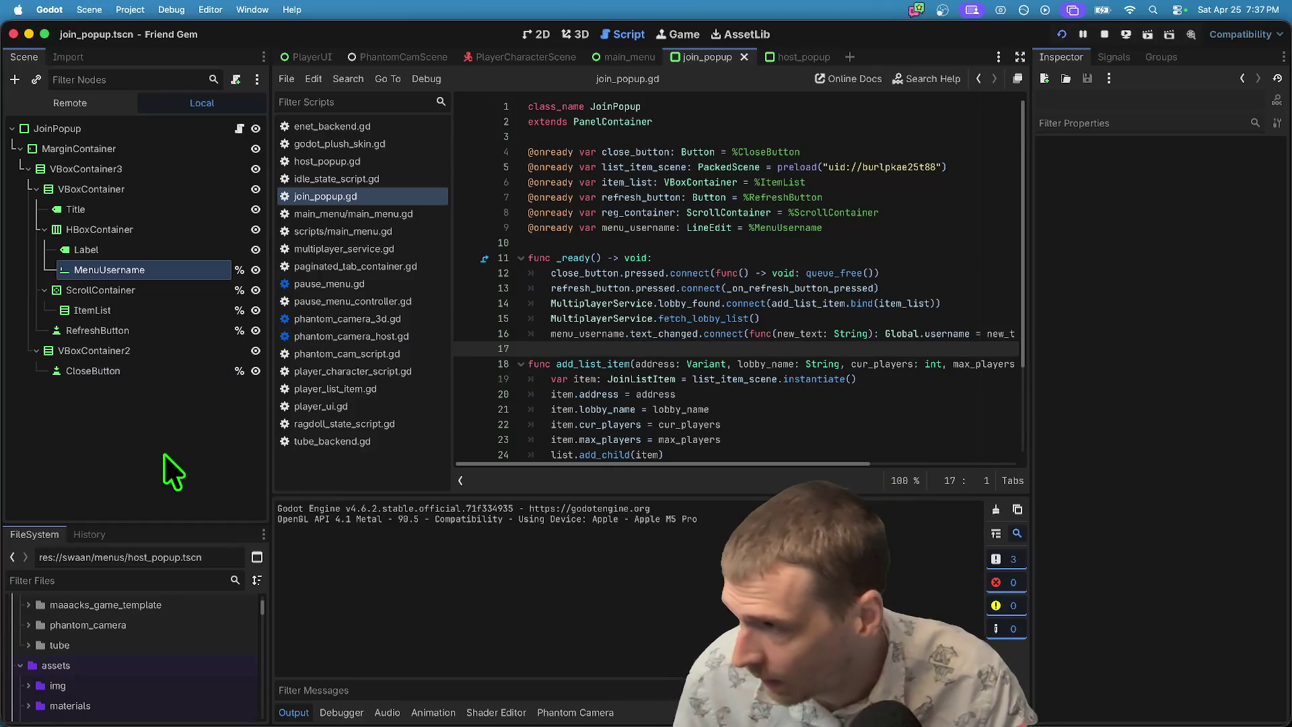
key("super+b")
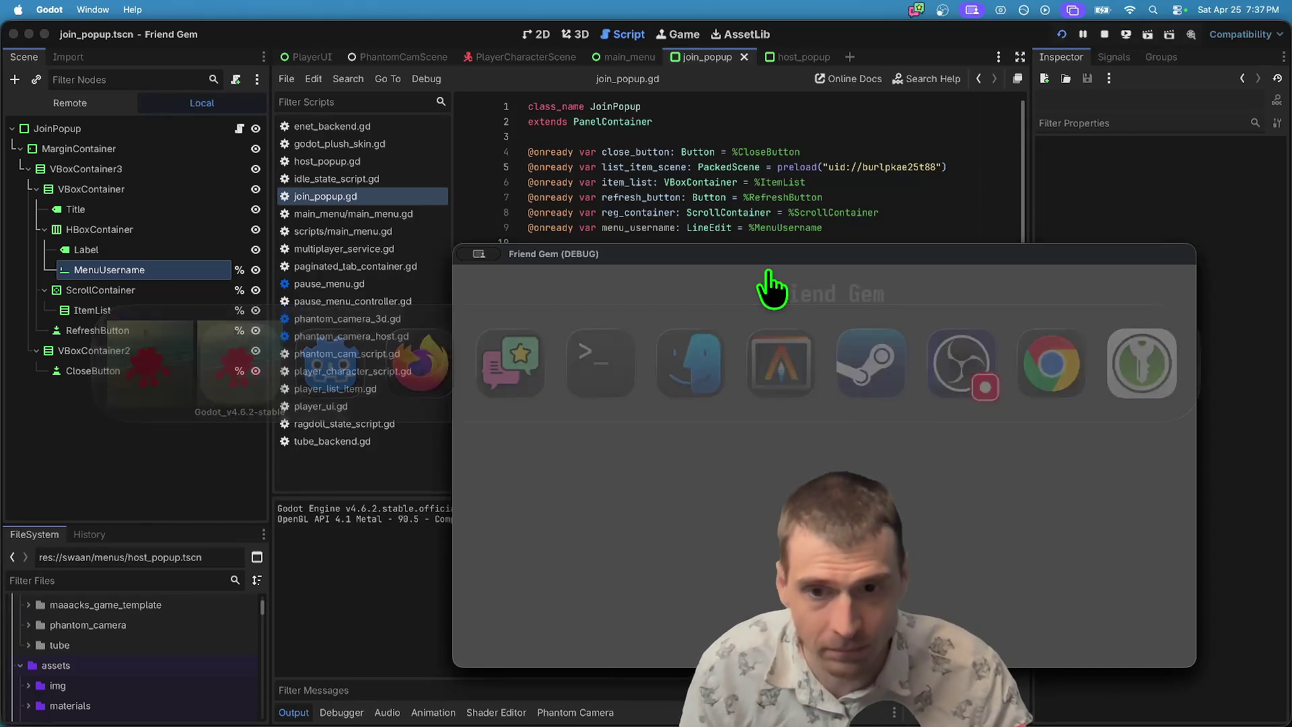
Check the play menu in the running game windows, then quit and stop the game.
left_click(1028, 441)
left_click(358, 385)
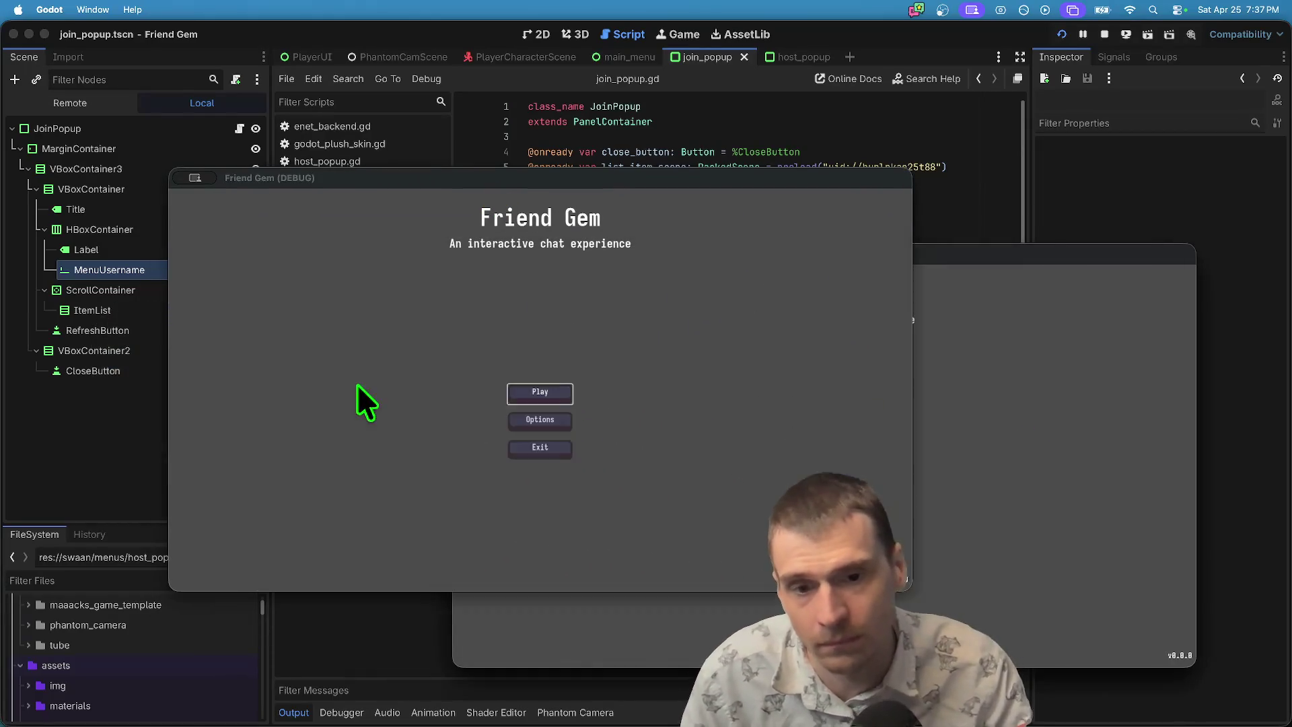
left_click(556, 404)
left_click(1119, 404)
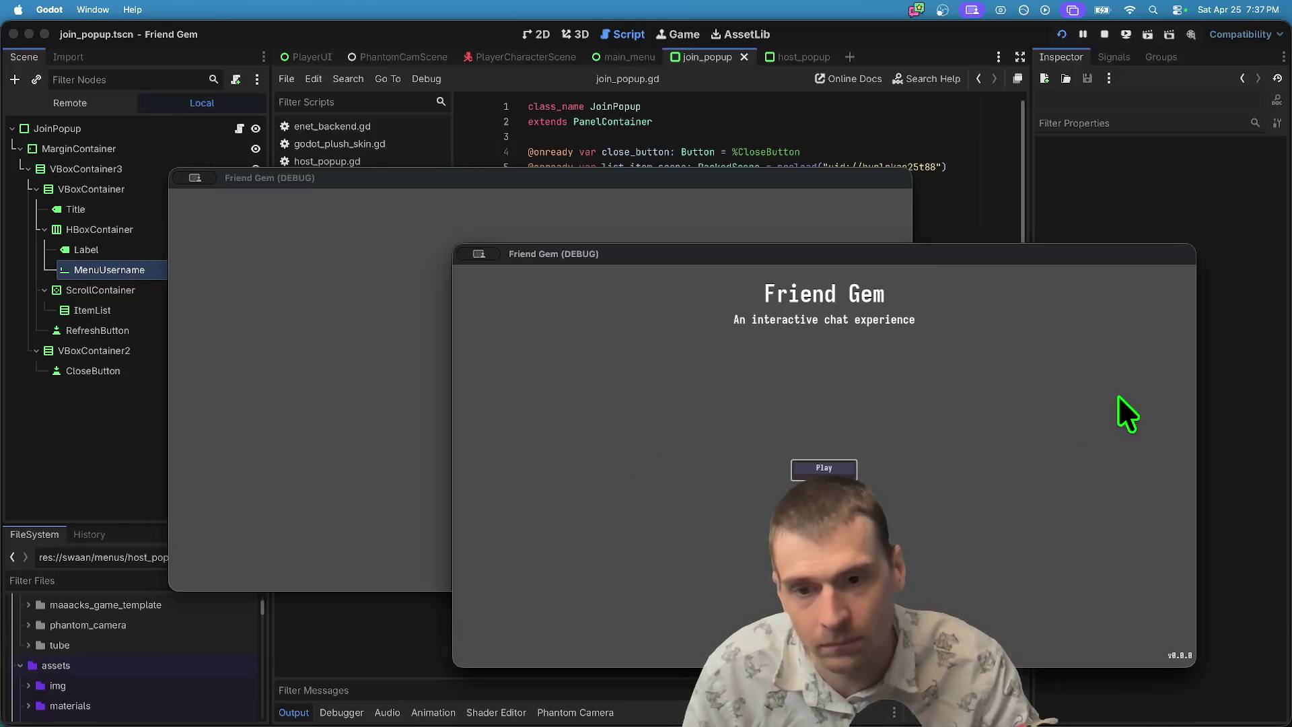
left_click(342, 444)
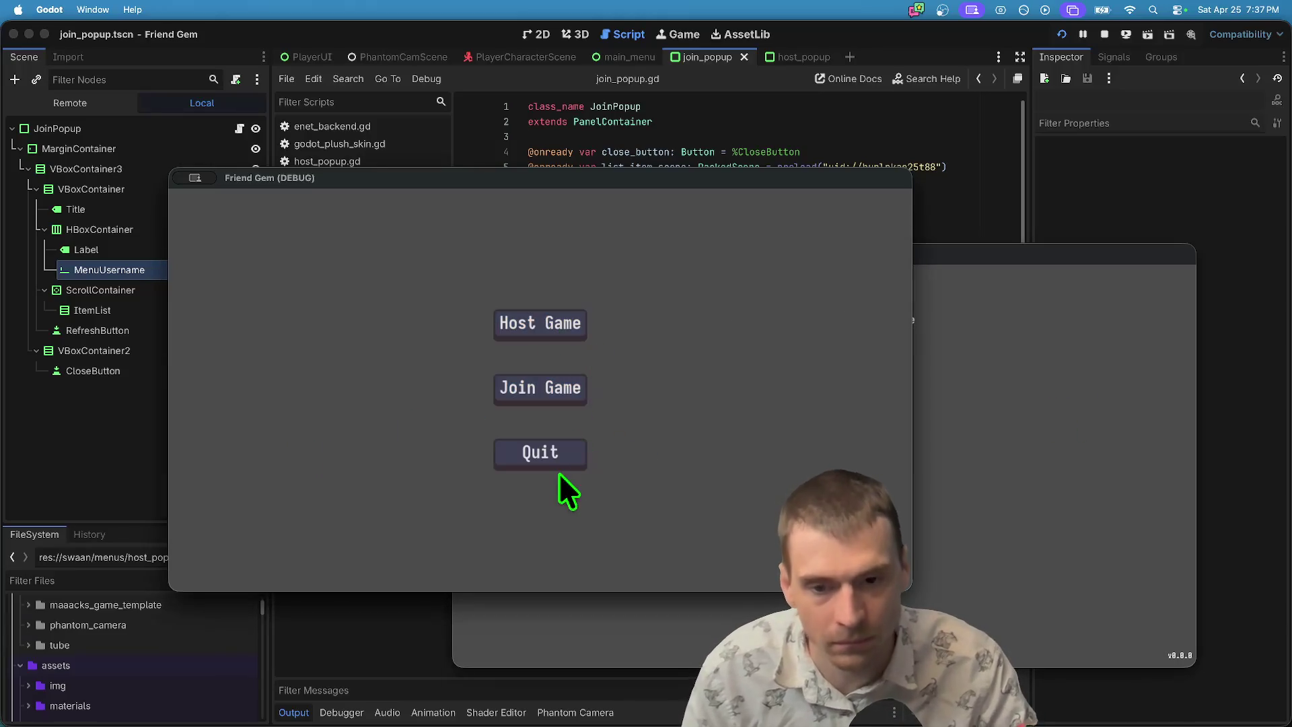
left_click(568, 454)
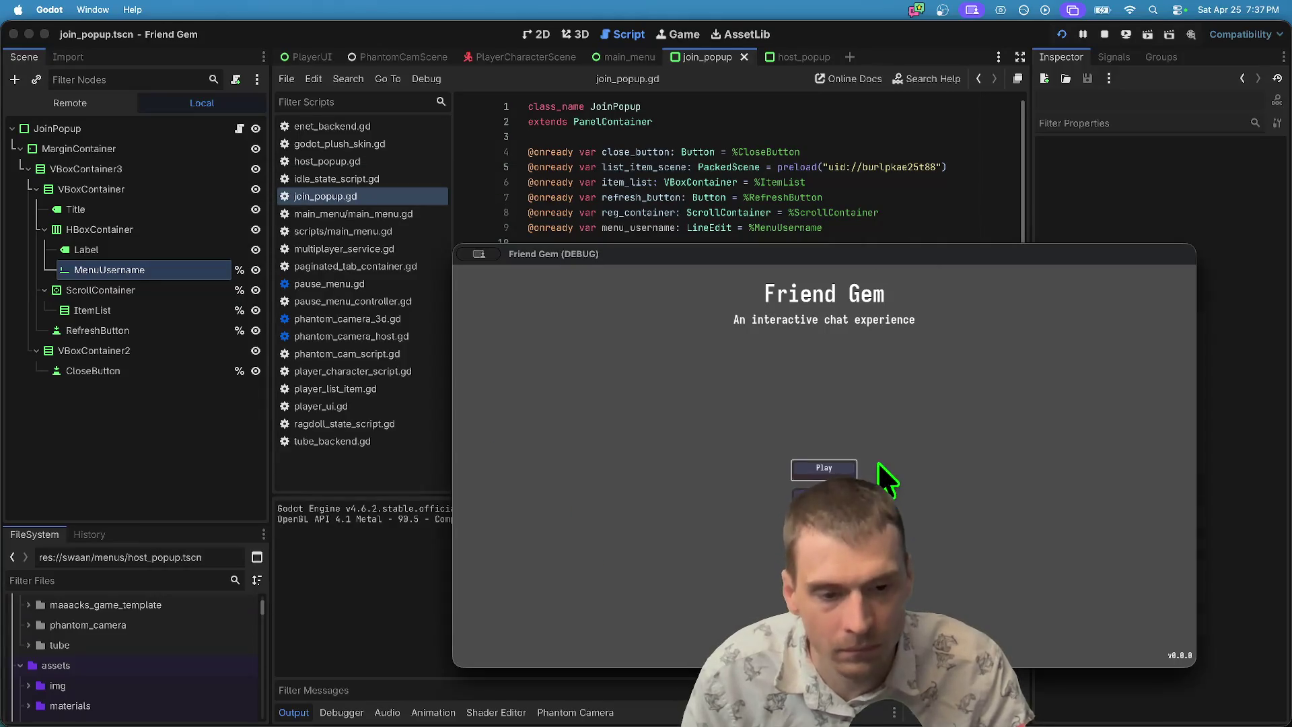
key("super+period")
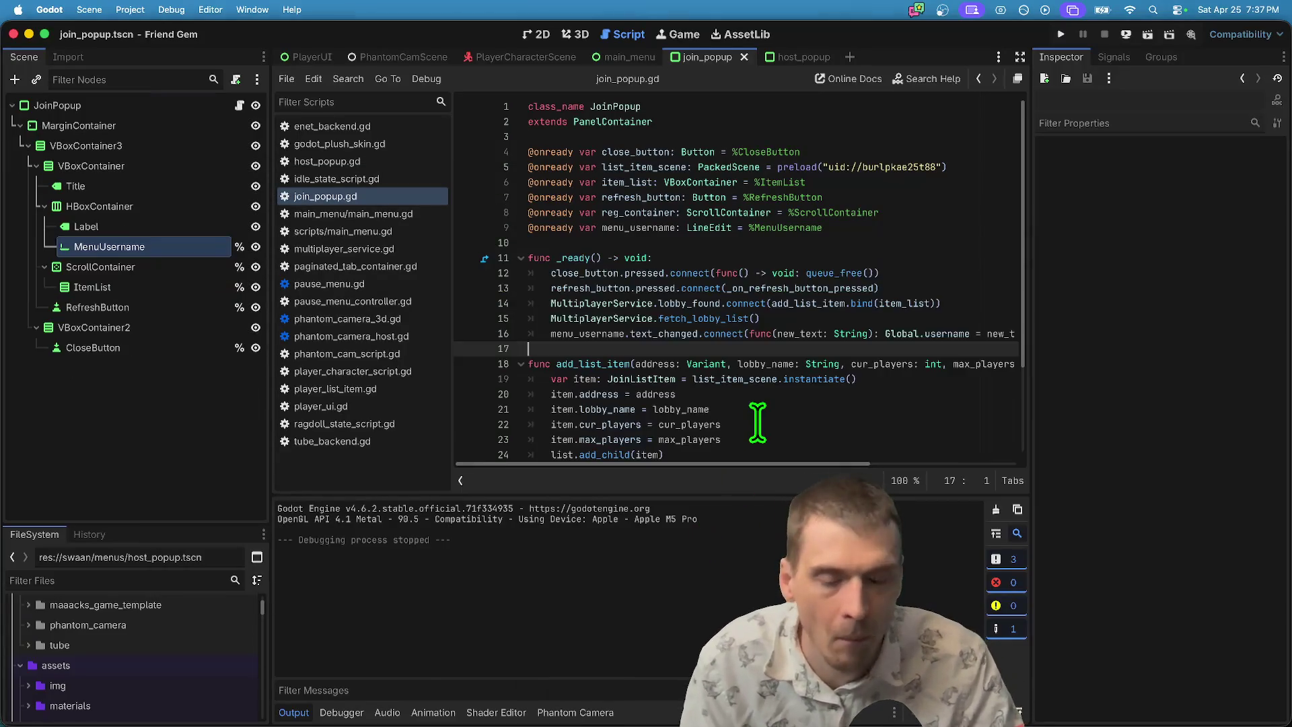
Rerun the project and open the Host/Join menu in both Friend Gem game windows.
left_click(755, 423)
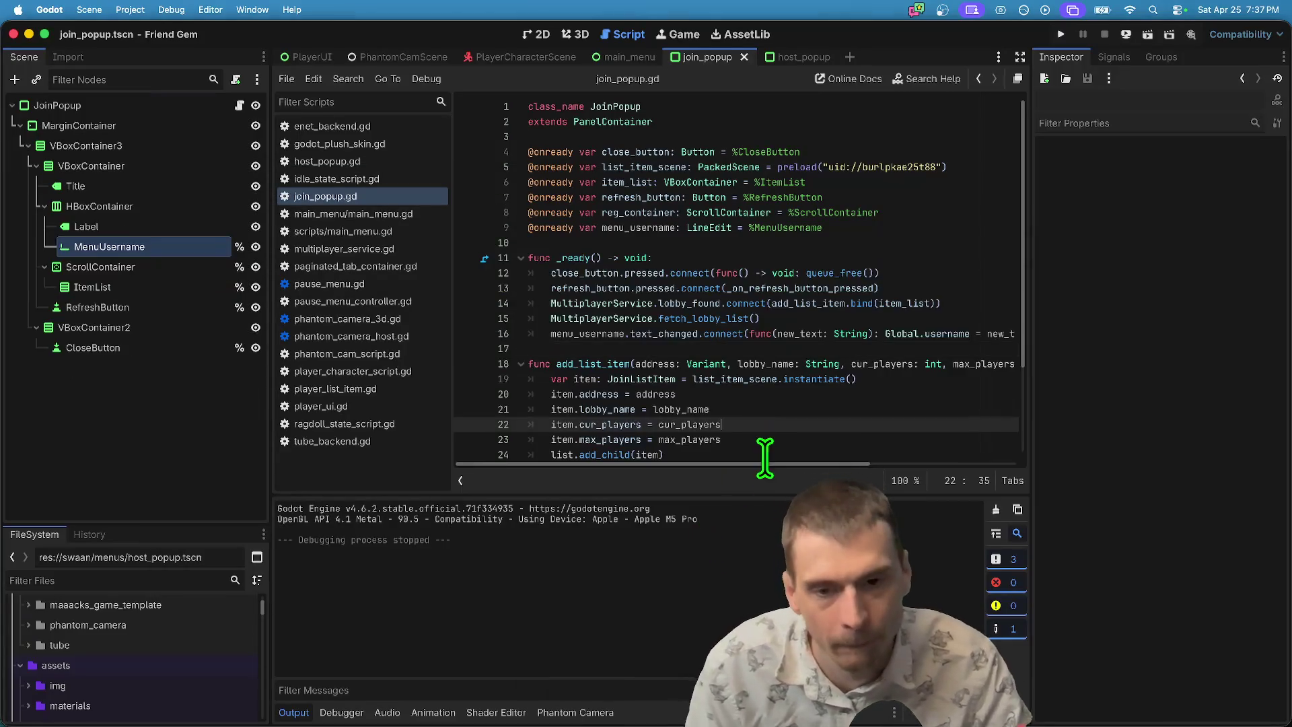
left_click(771, 363)
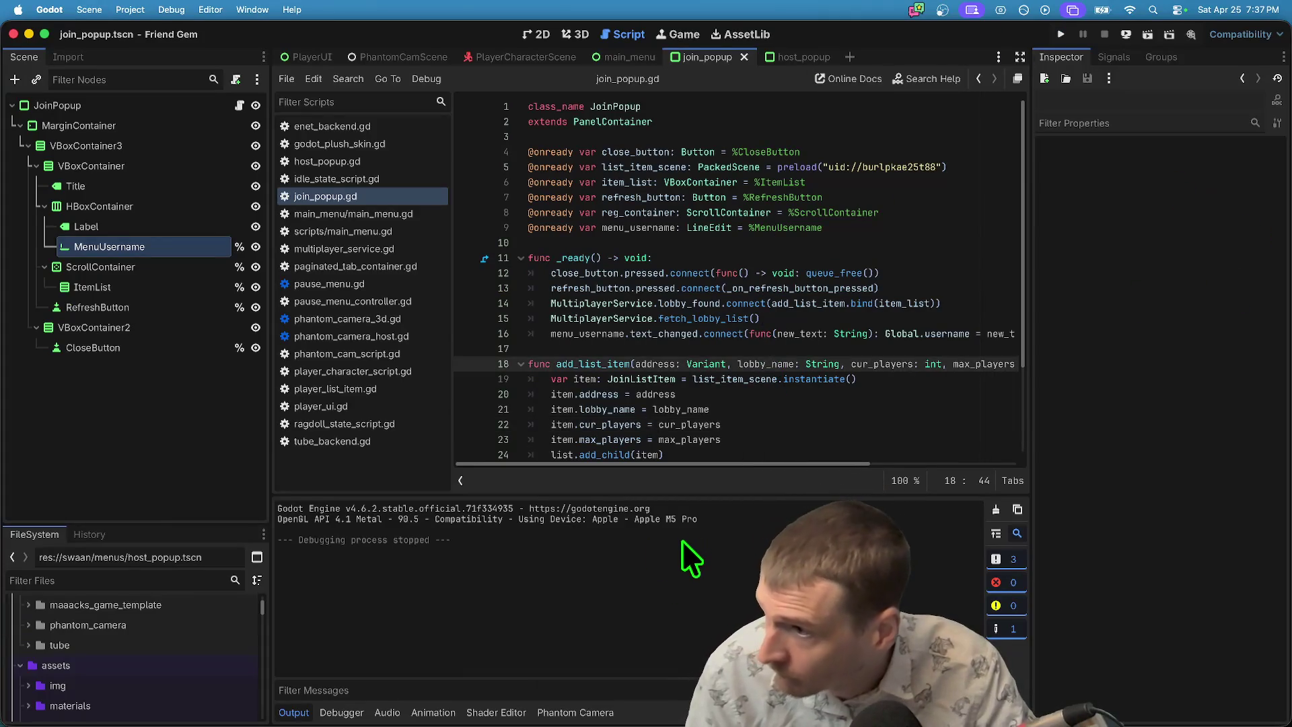
left_click(841, 348)
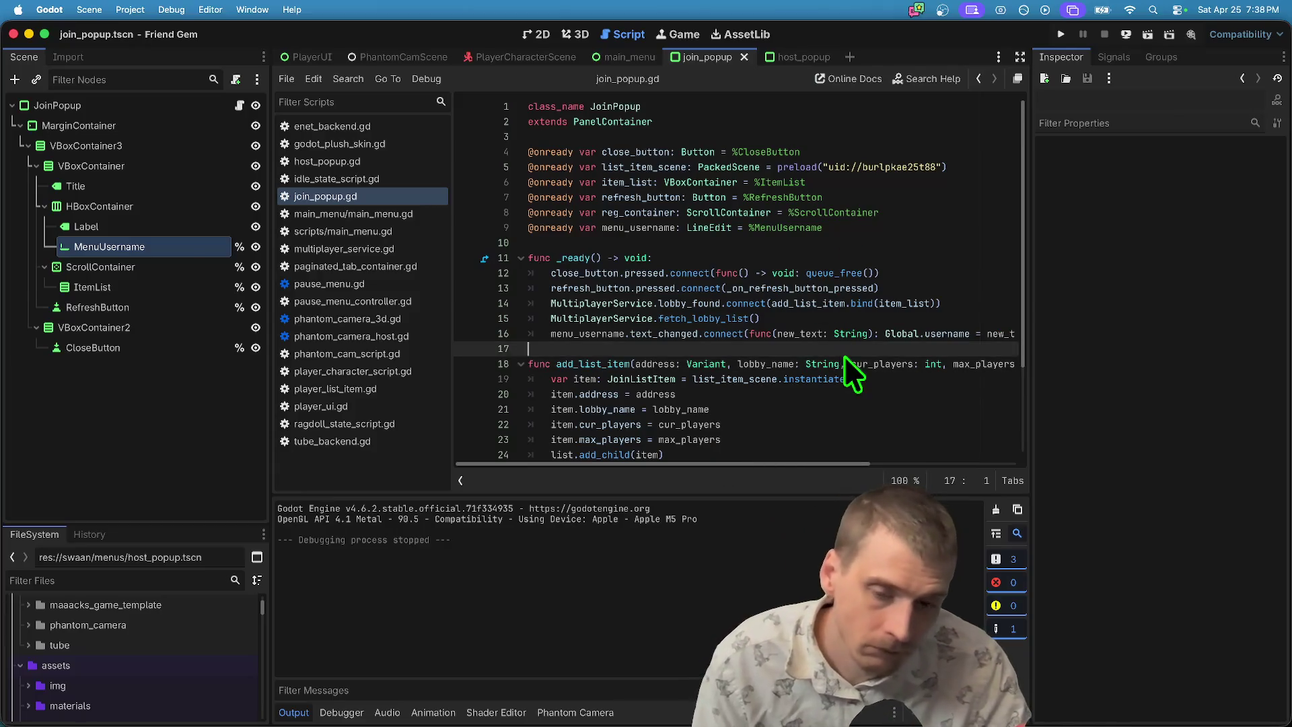
key("super+b")
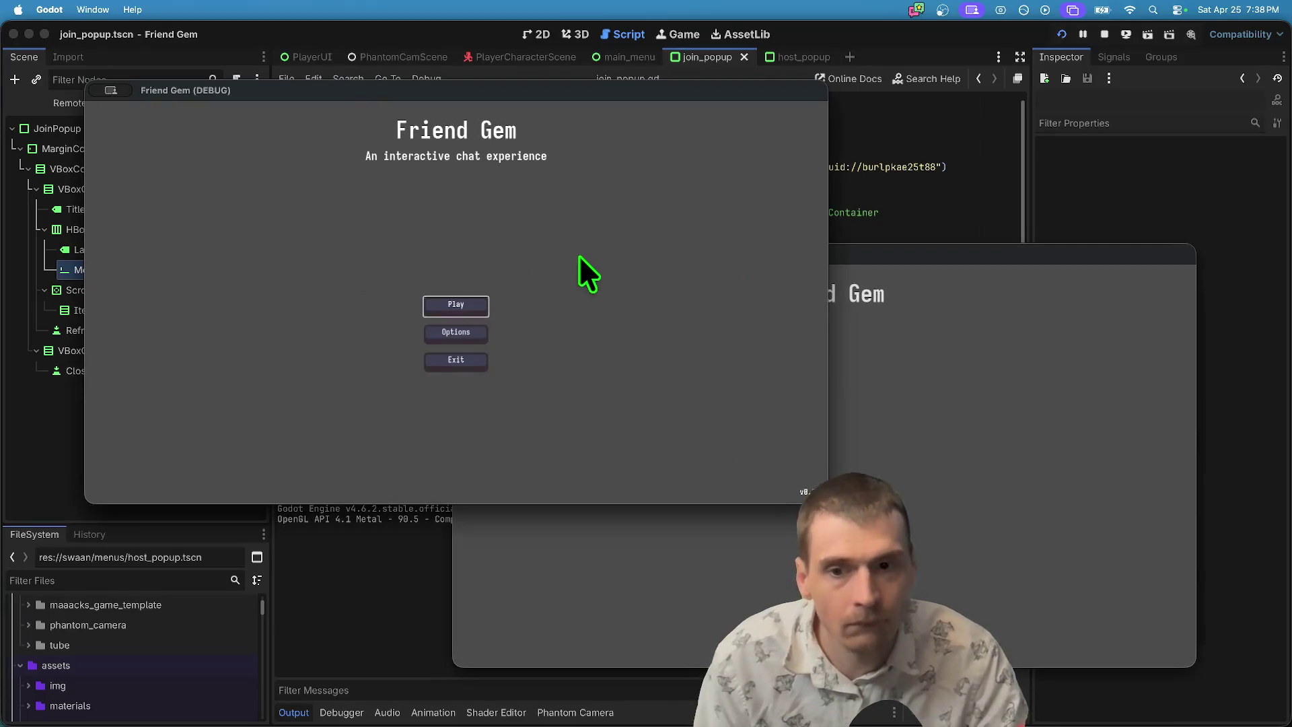
left_click(426, 311)
left_click(1056, 351)
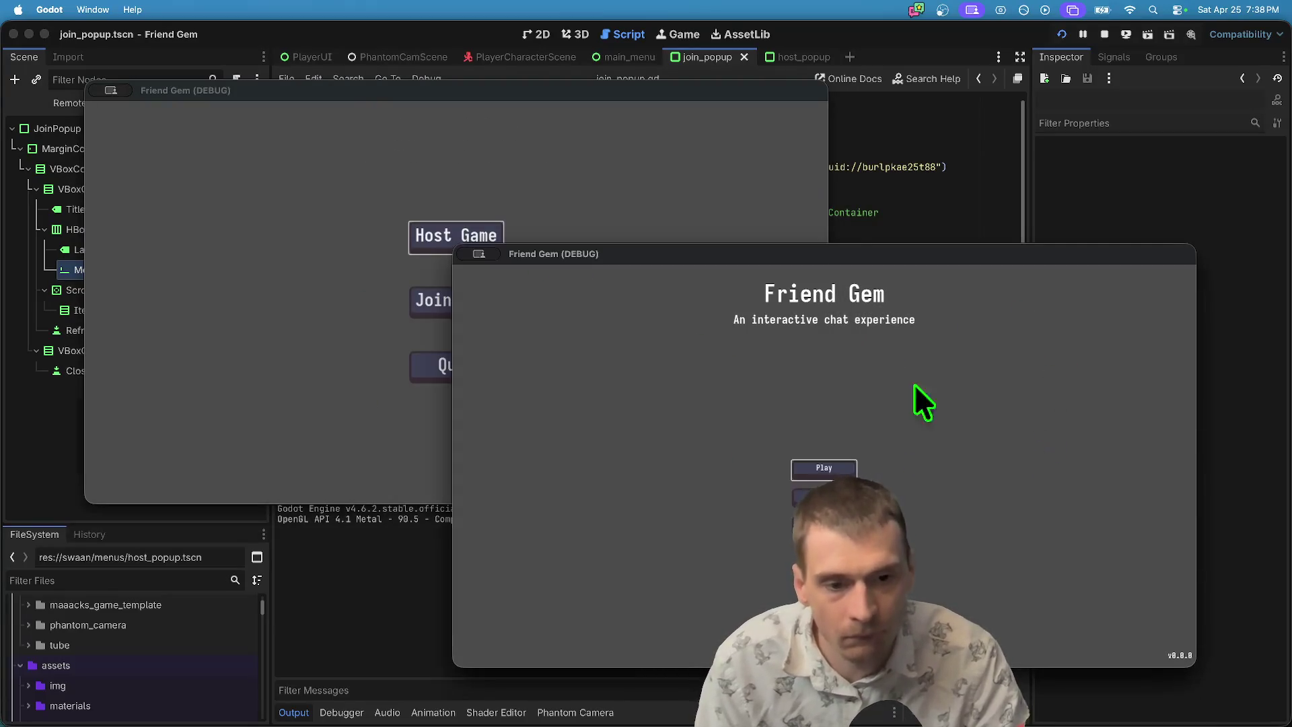
left_click(806, 473)
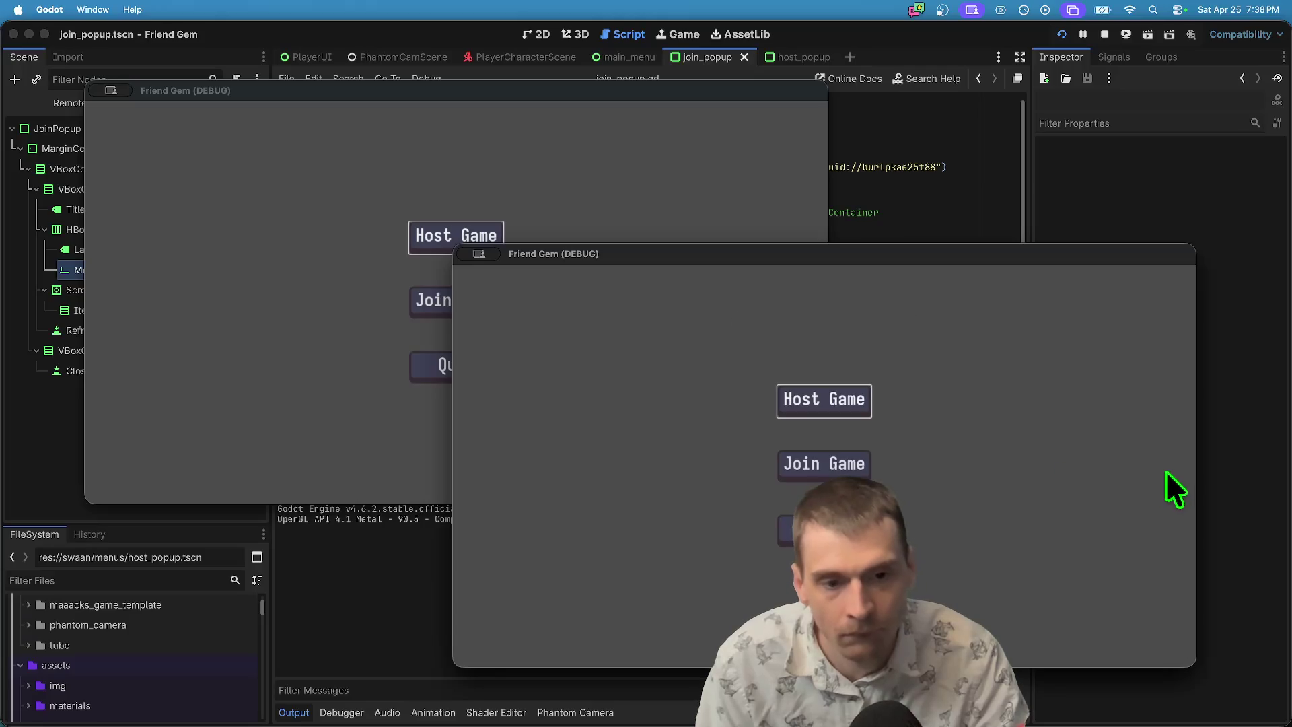
left_click(384, 404)
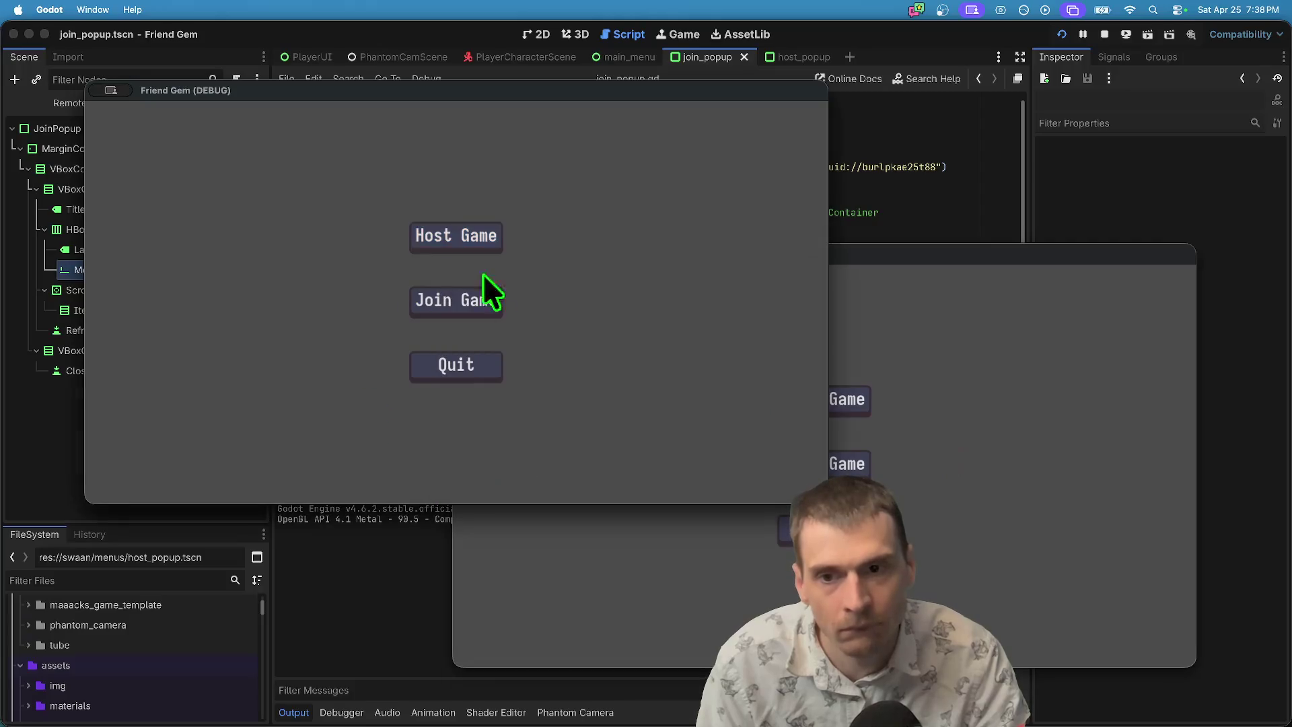
left_click(1015, 433)
Close both Friend Gem game instances and enlarge the FileSystem panel.
left_click(680, 367)
key("super+q")
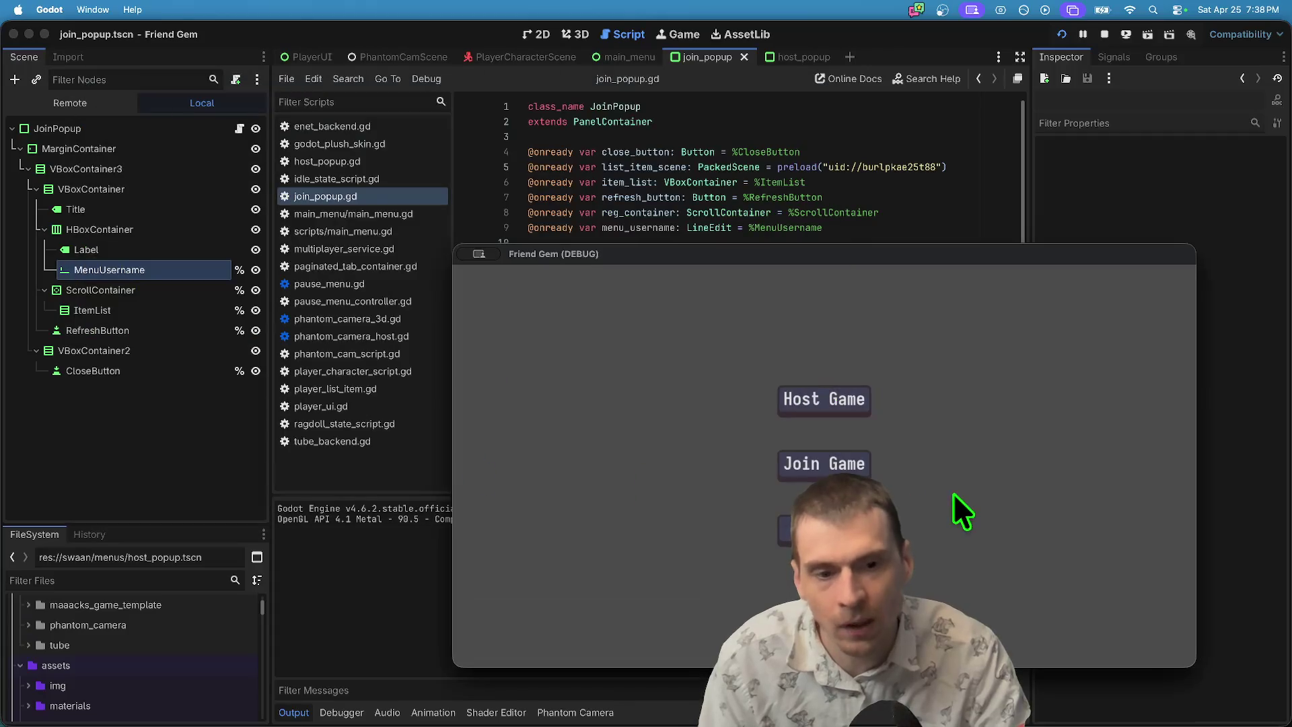
key("super+q")
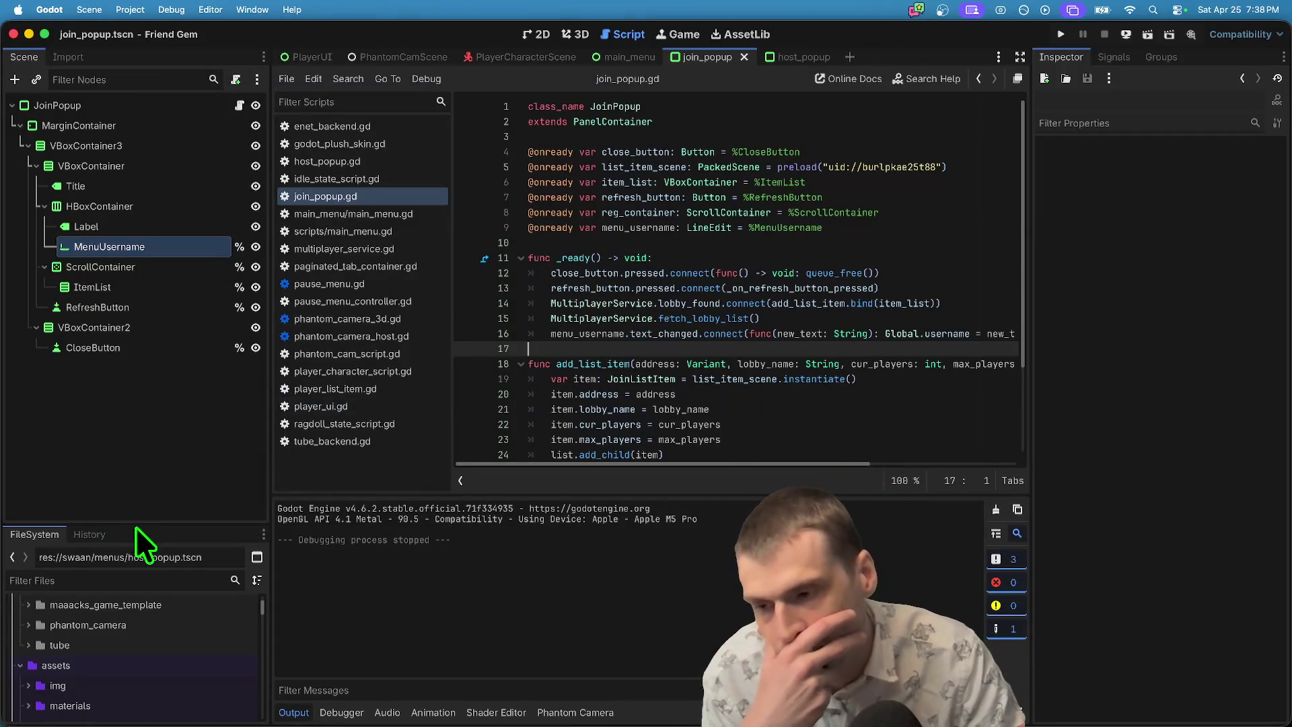
left_click_drag(132, 526, 133, 416)
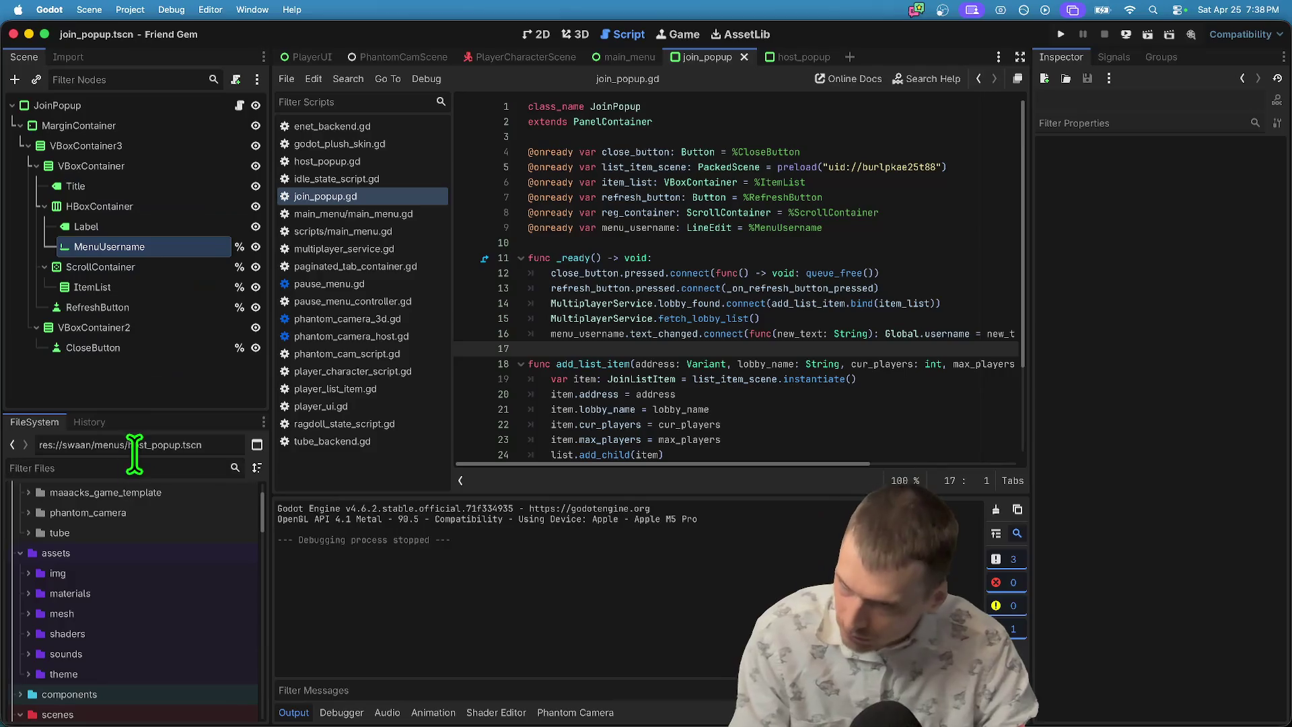
Filter files by 'game', open game_master.tscn and the MainMenu node's script.
type("game")
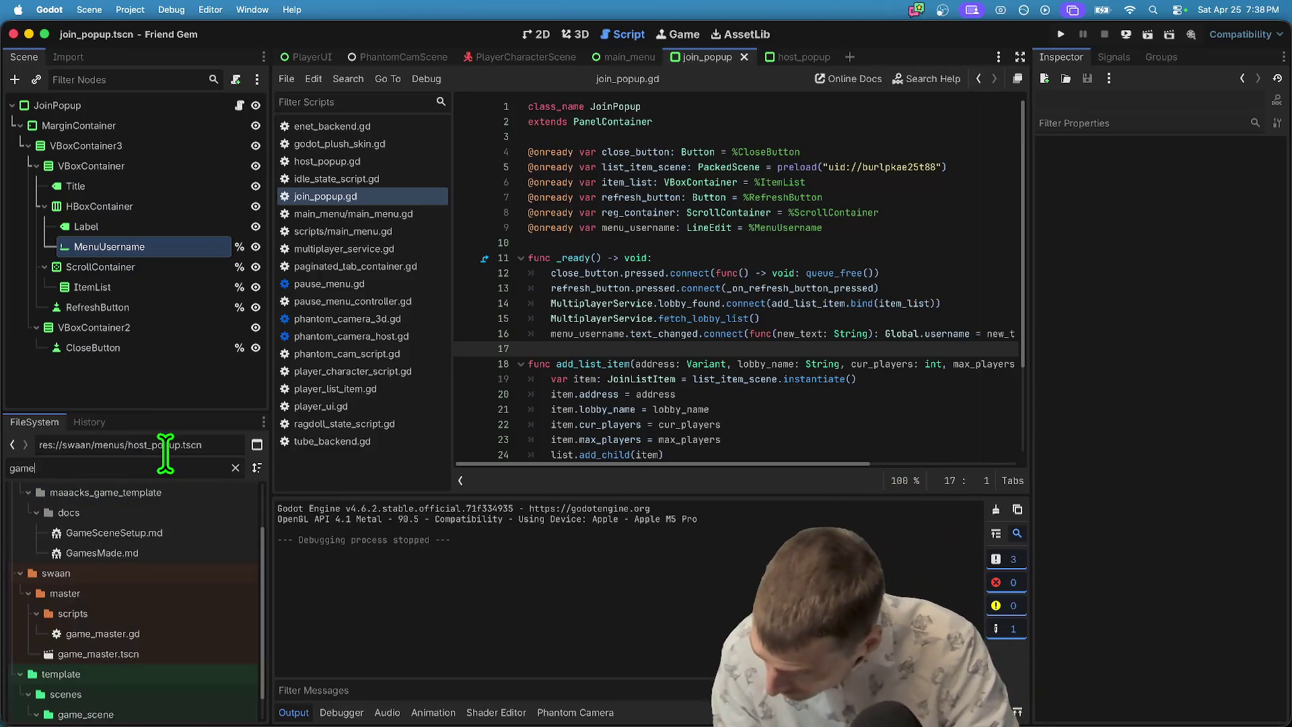
double_click(100, 654)
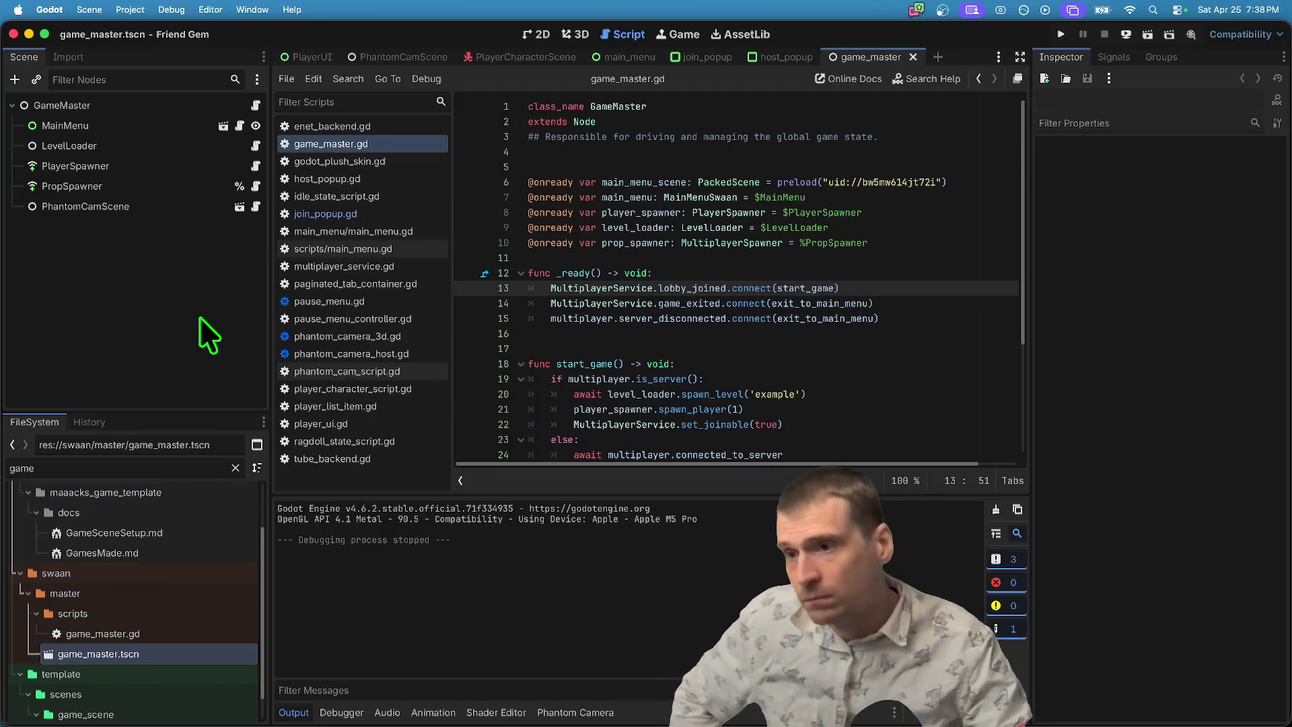
left_click(174, 126)
left_click(175, 113)
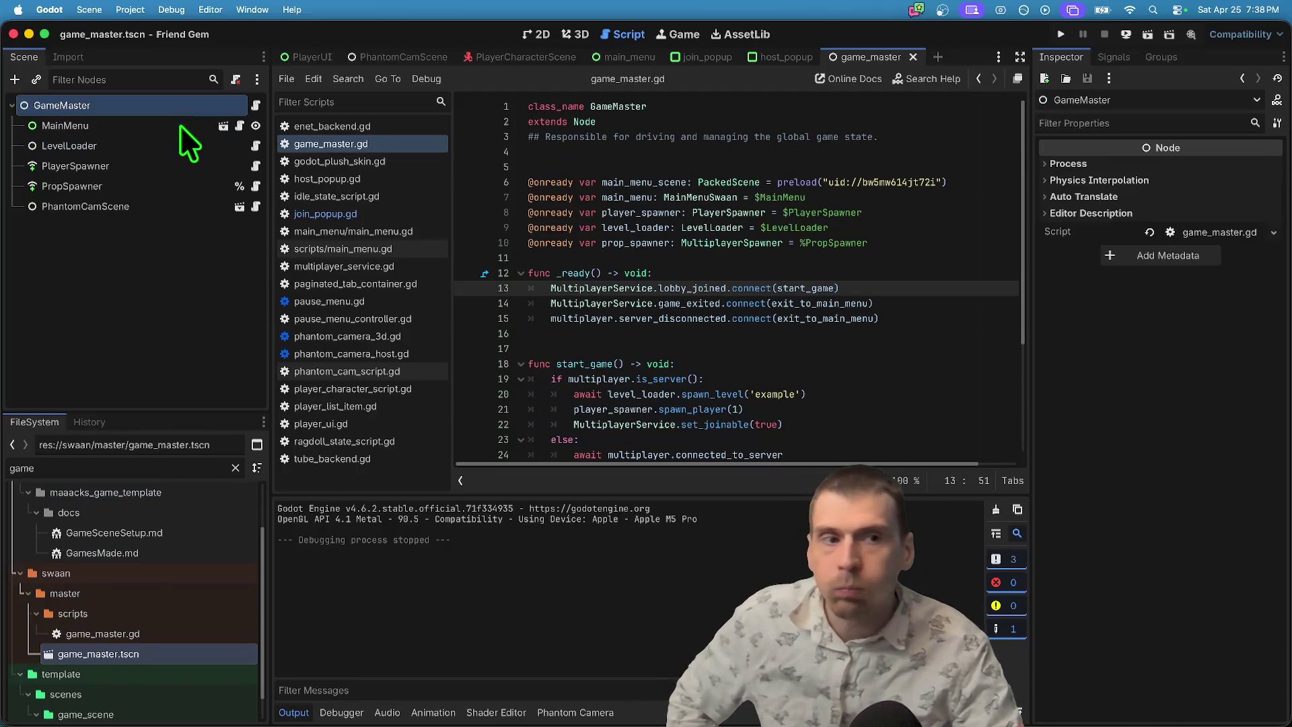
left_click(239, 126)
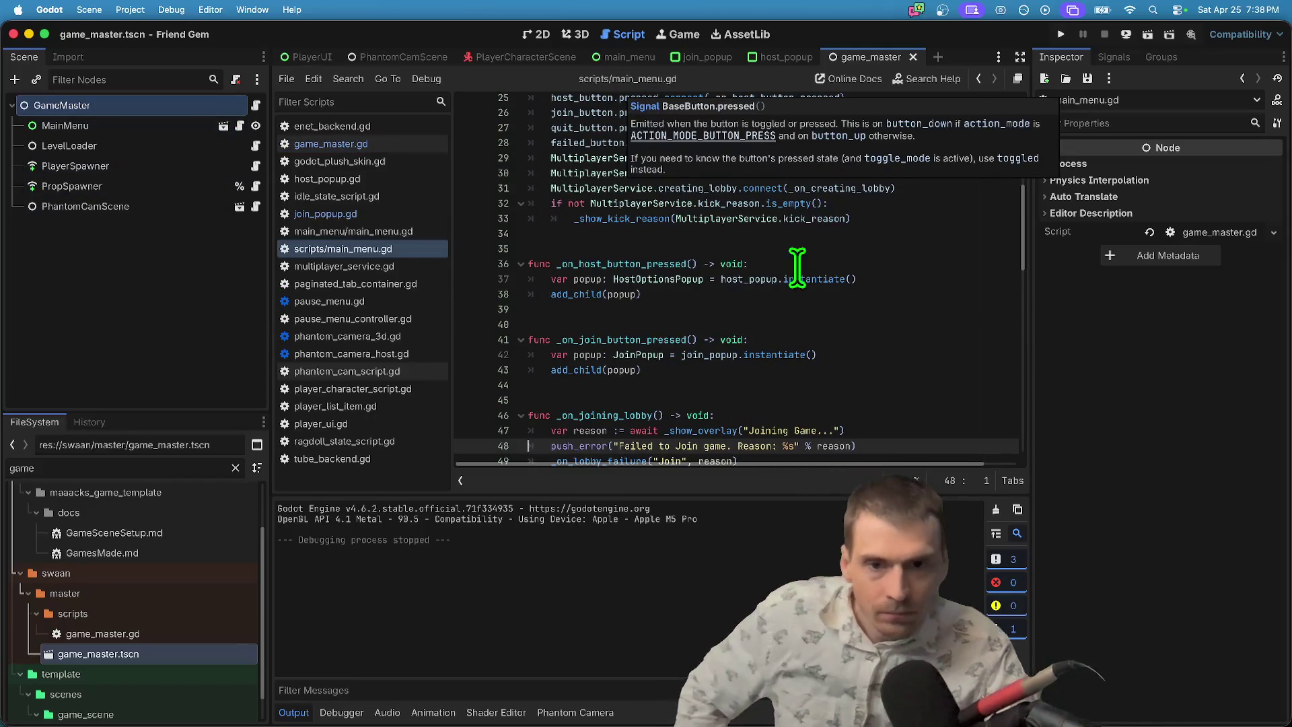
Review main_menu.gd's signal connections and the main menu layout on the canvas.
left_click(831, 219)
scroll(837, 274, "down", 5)
scroll(836, 274, "up", 5)
left_click(843, 294)
scroll(843, 294, "up", 3)
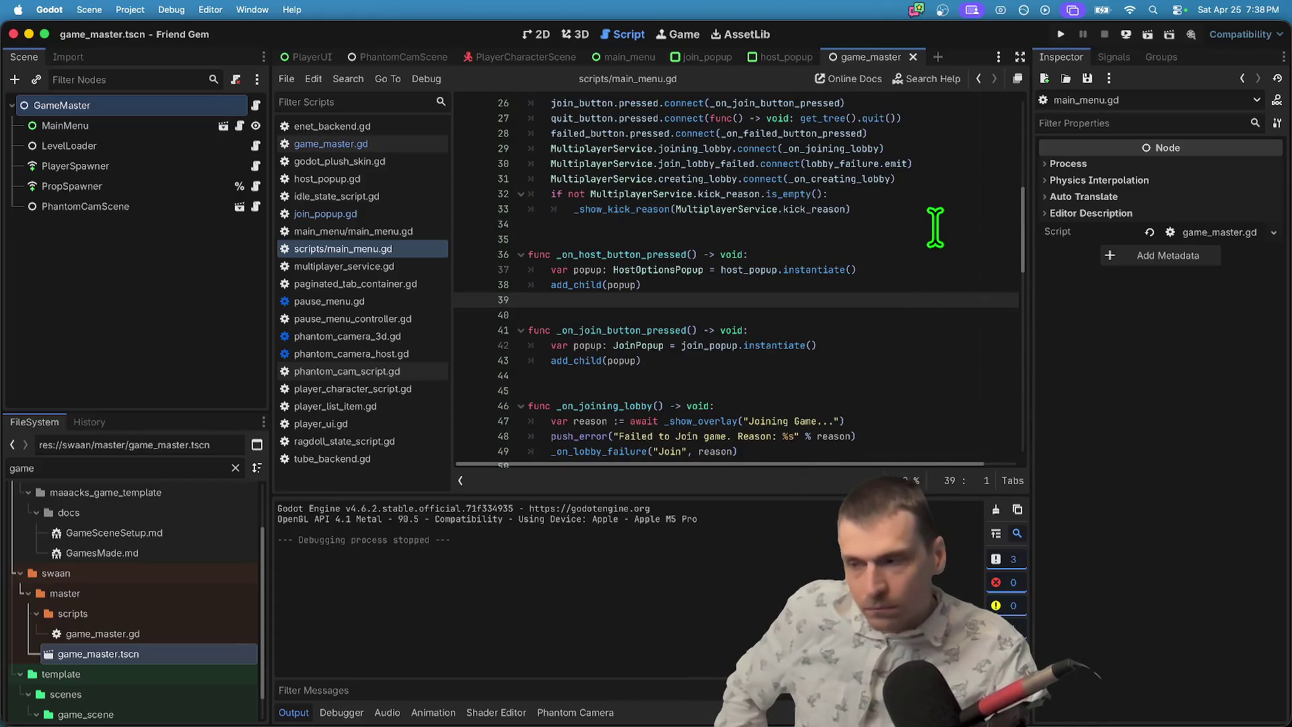
left_click(521, 30)
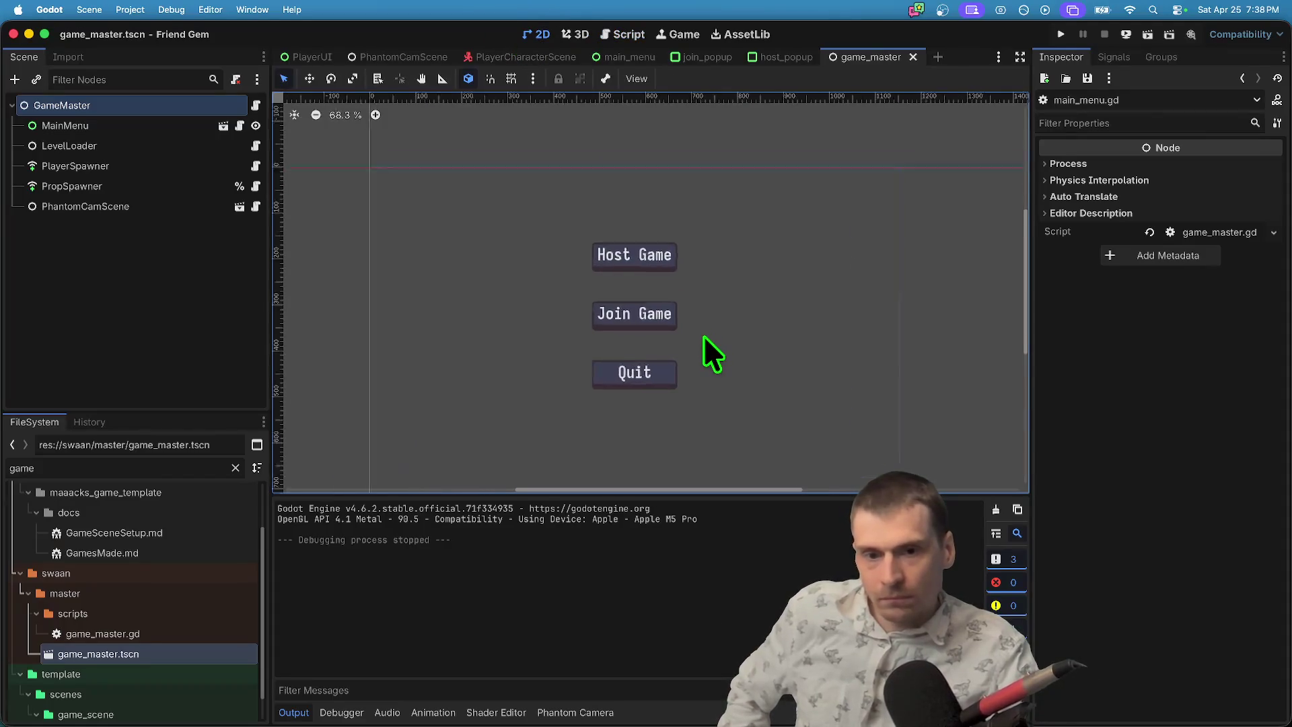
left_click(618, 32)
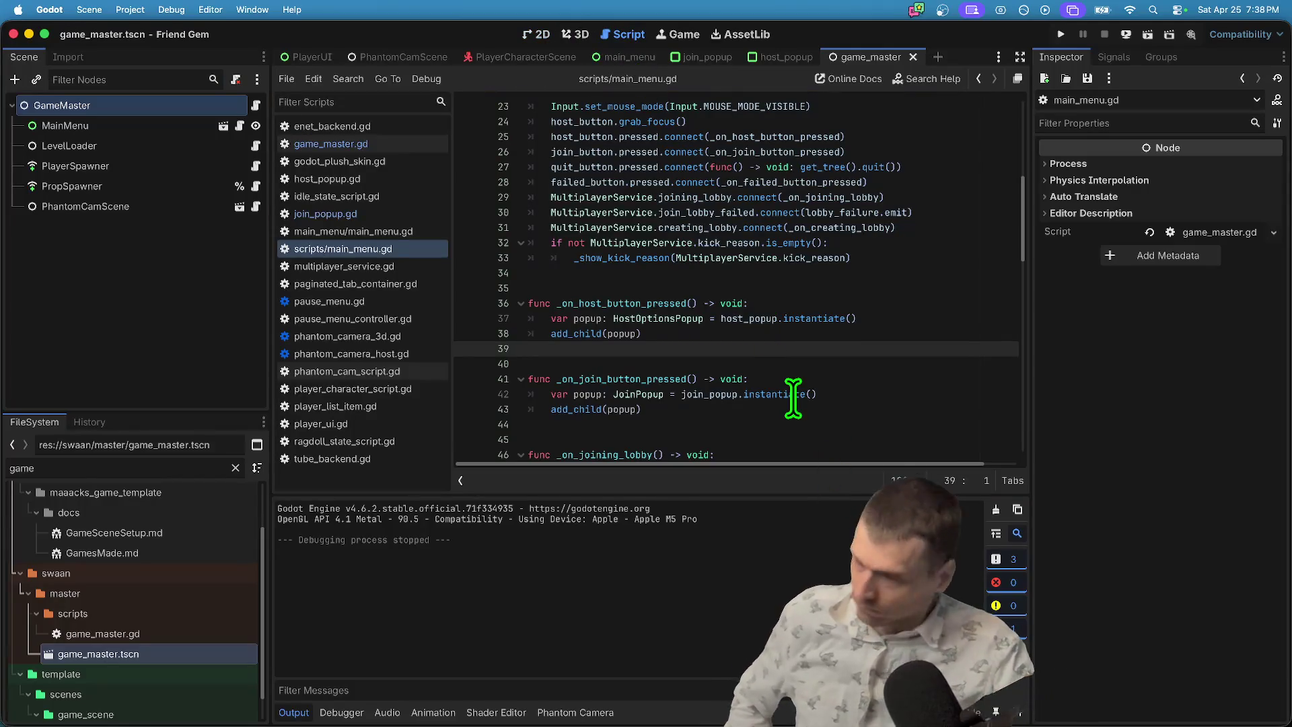
mouse_move(793, 397)
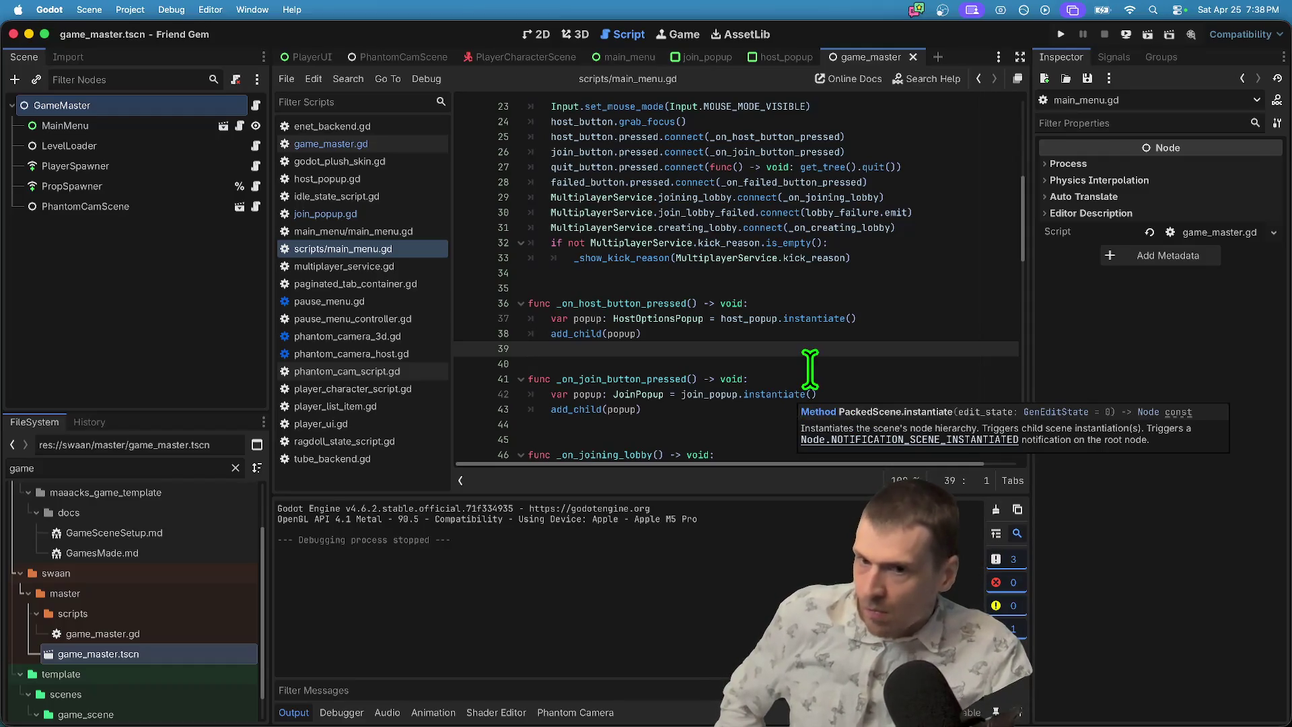
scroll(809, 369, "down", 15)
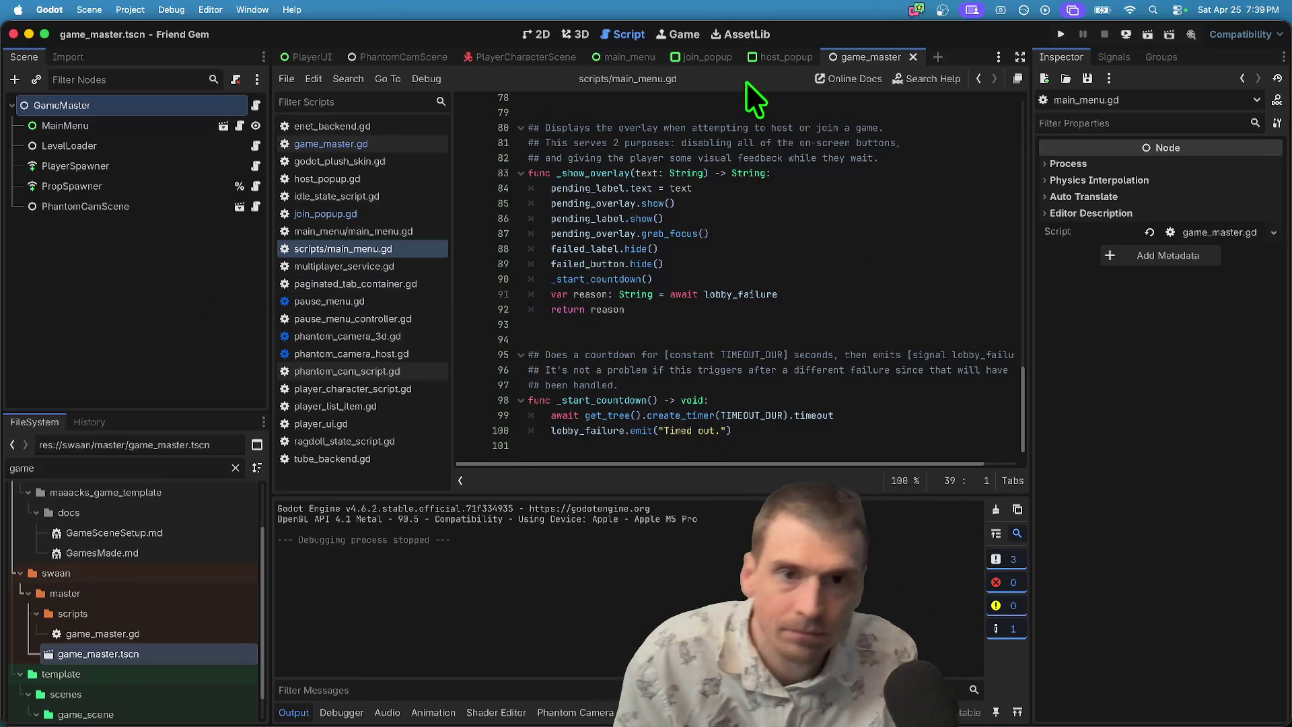
Look over the join_popup and host_popup scenes, then switch to the main_menu scene.
left_click(706, 57)
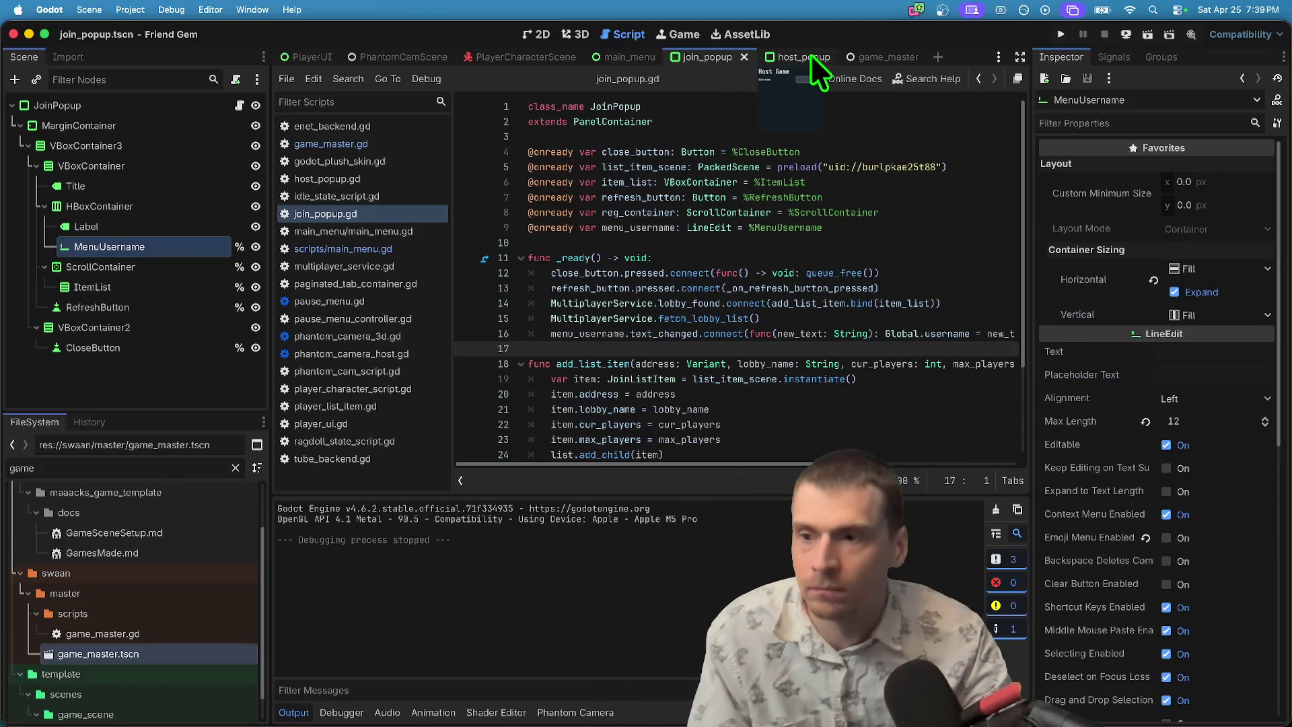
left_click(808, 57)
left_click(159, 374)
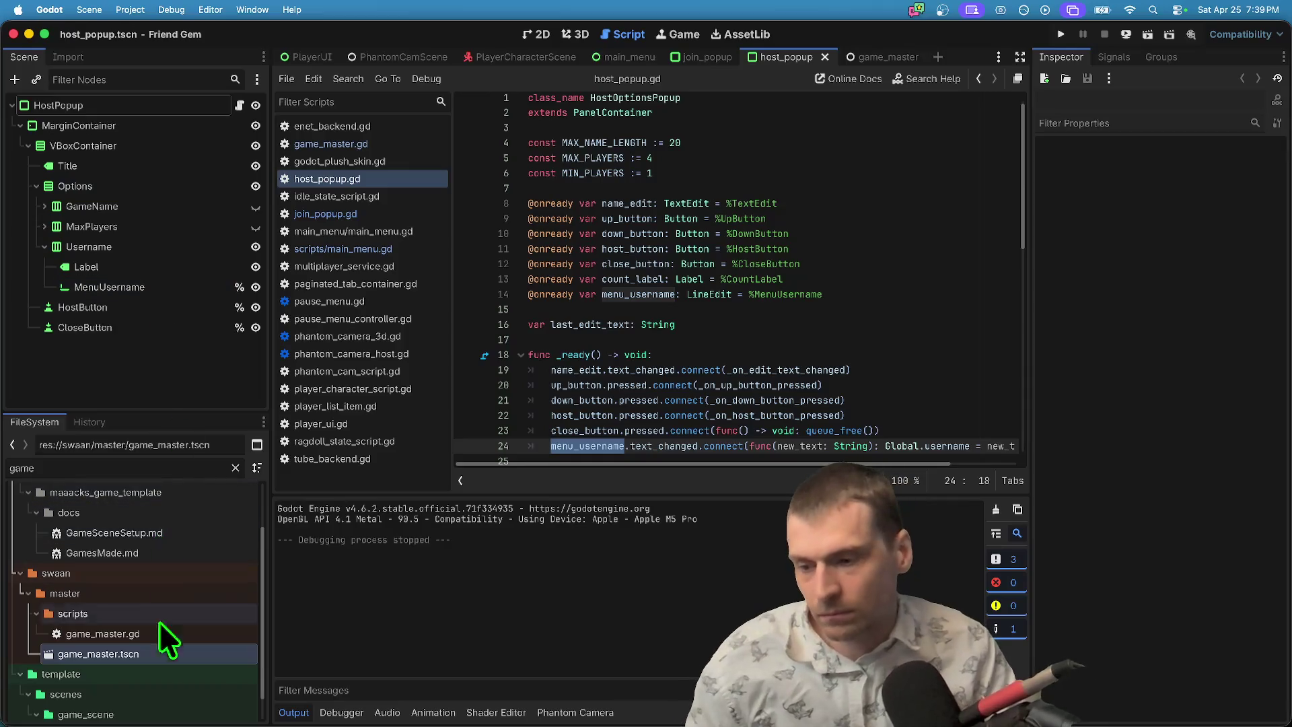
scroll(195, 668, "down", 1)
double_click(196, 624)
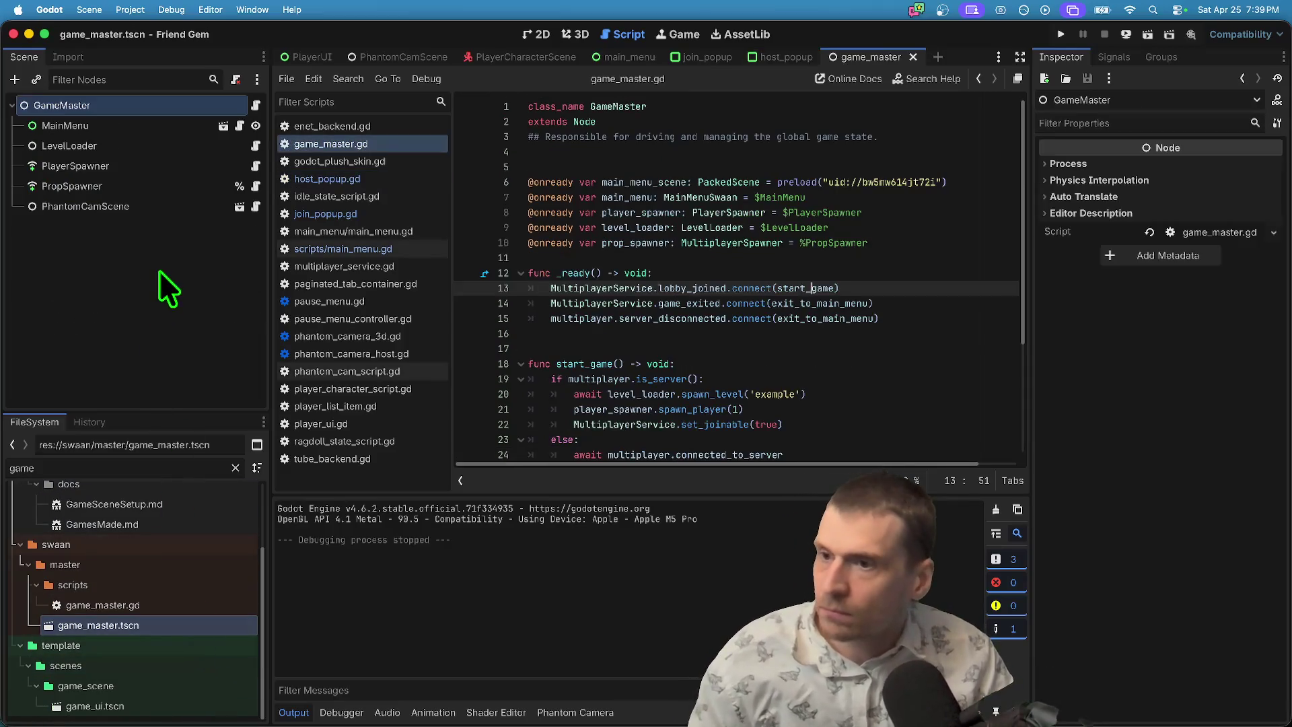
left_click(222, 124)
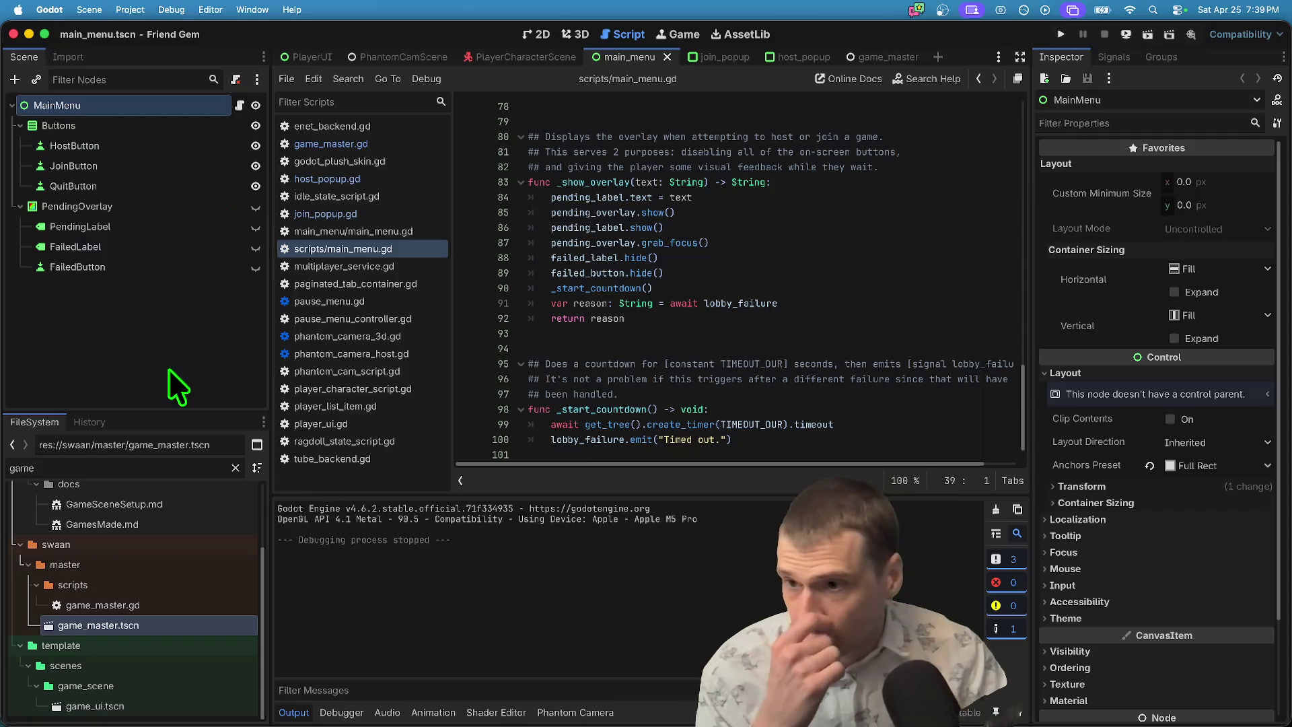
Select PendingOverlay and toggle the visibility of it and its child labels in the 2D view.
left_click(210, 202)
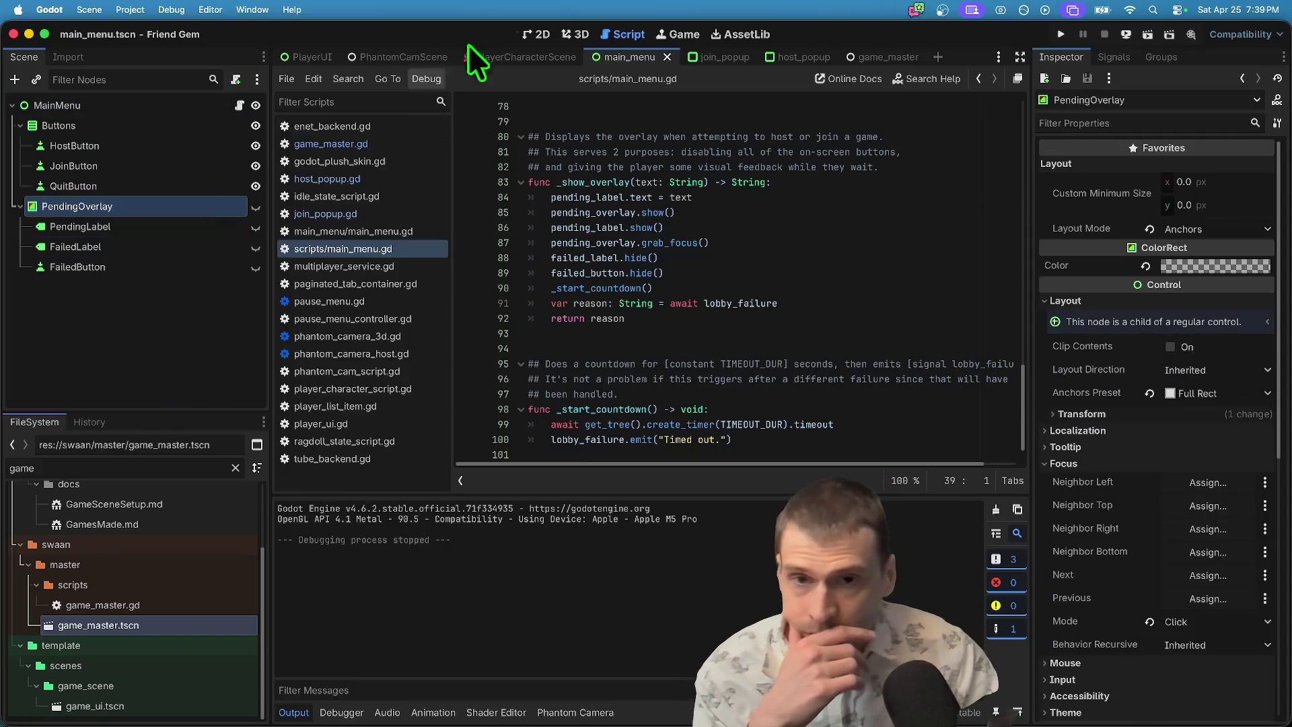
left_click(542, 37)
left_click(256, 206)
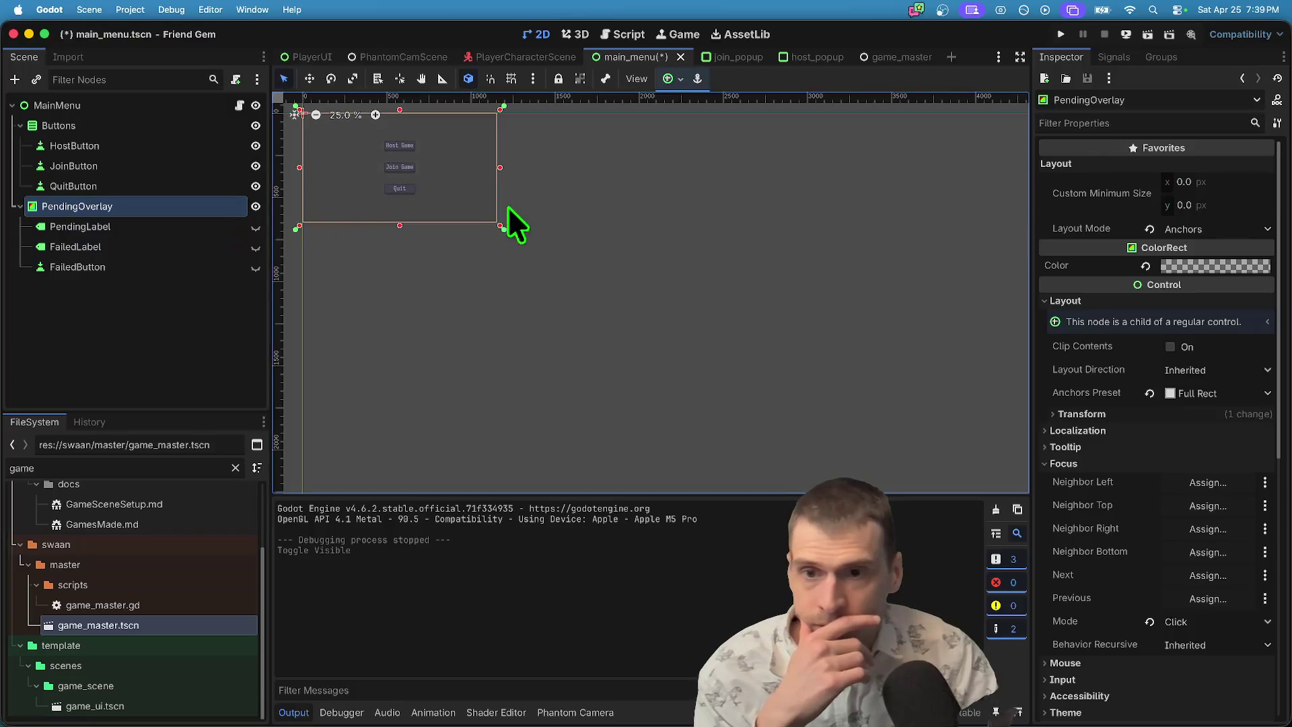
left_click(256, 226)
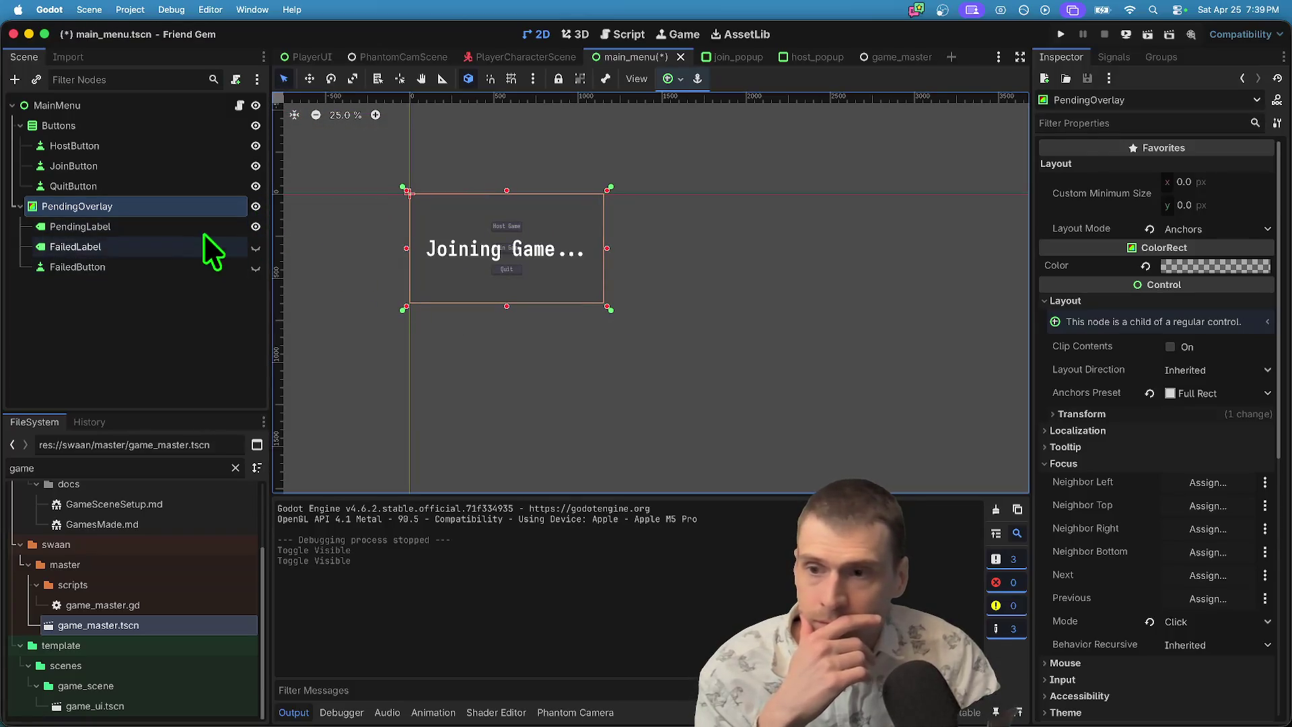
left_click(256, 267)
left_click(256, 226)
left_click(255, 206)
left_click(255, 206)
left_click(252, 208)
left_click(253, 207)
left_click(251, 207)
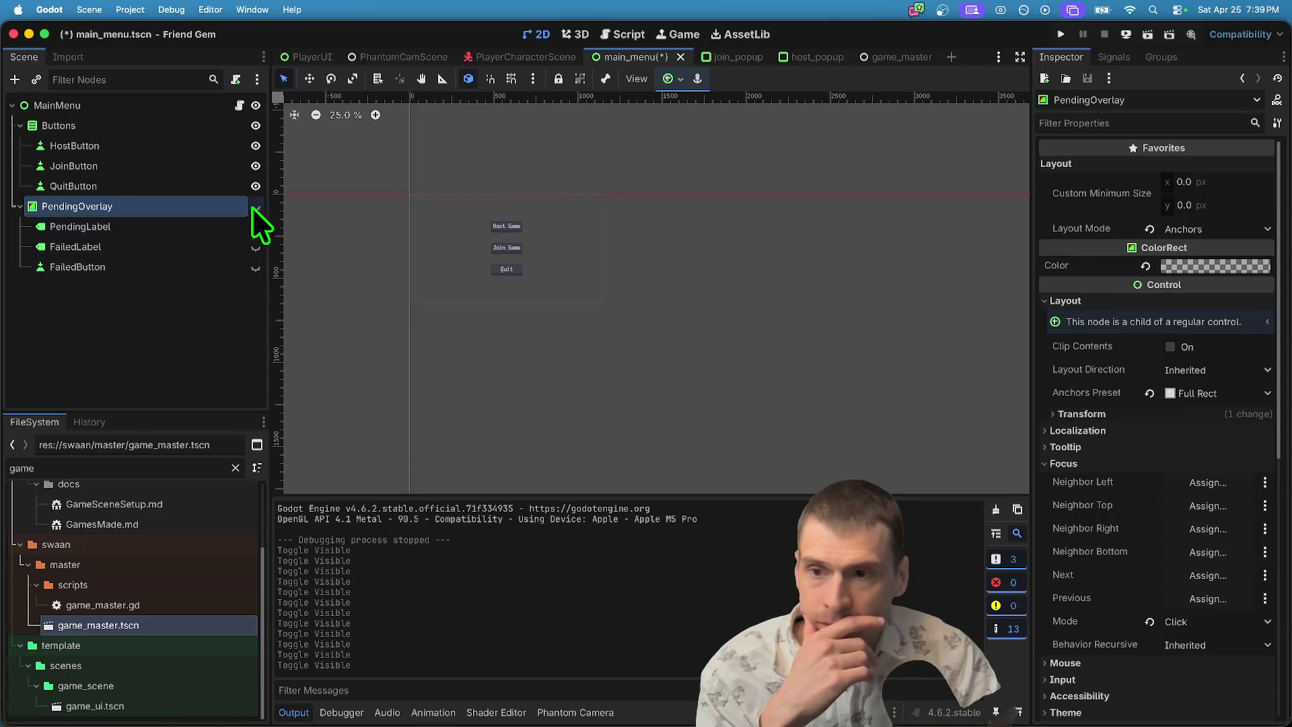
left_click(252, 207)
left_click(252, 226)
left_click(252, 226)
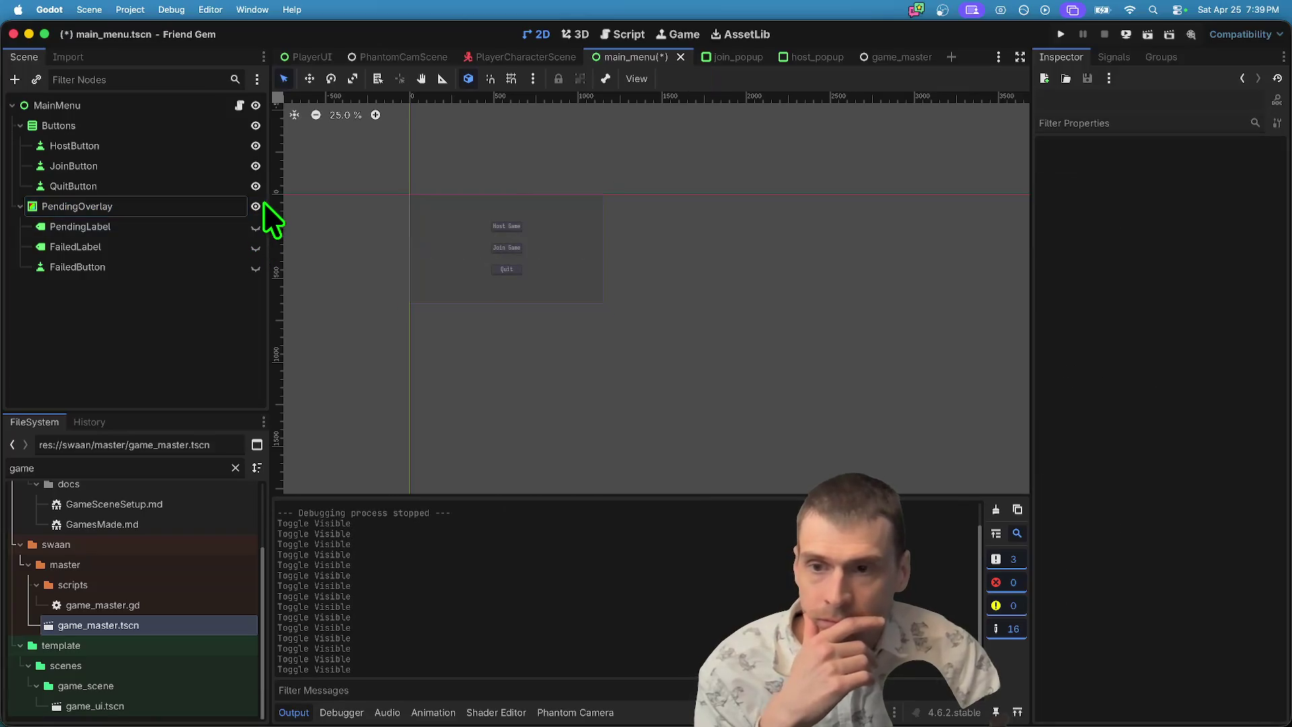
left_click(251, 207)
left_click(252, 205)
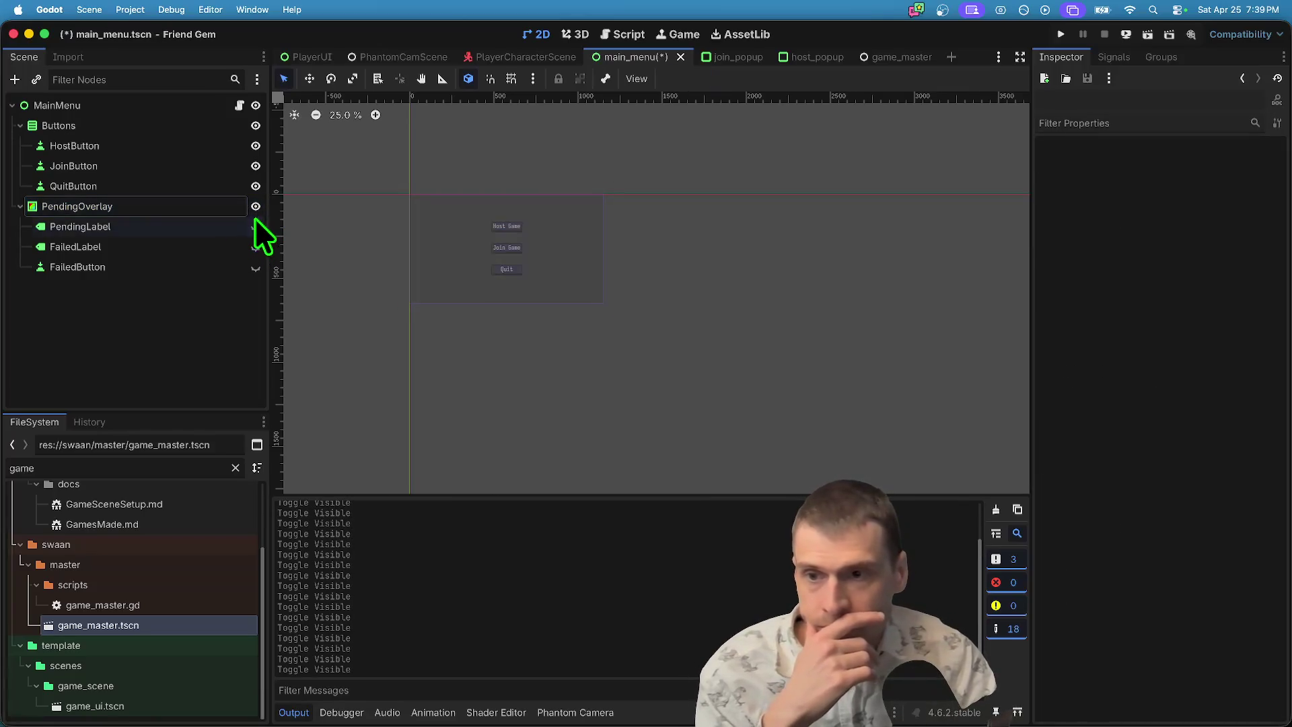
left_click(255, 227)
left_click(256, 267)
left_click(256, 247)
left_click(255, 227)
left_click(225, 207)
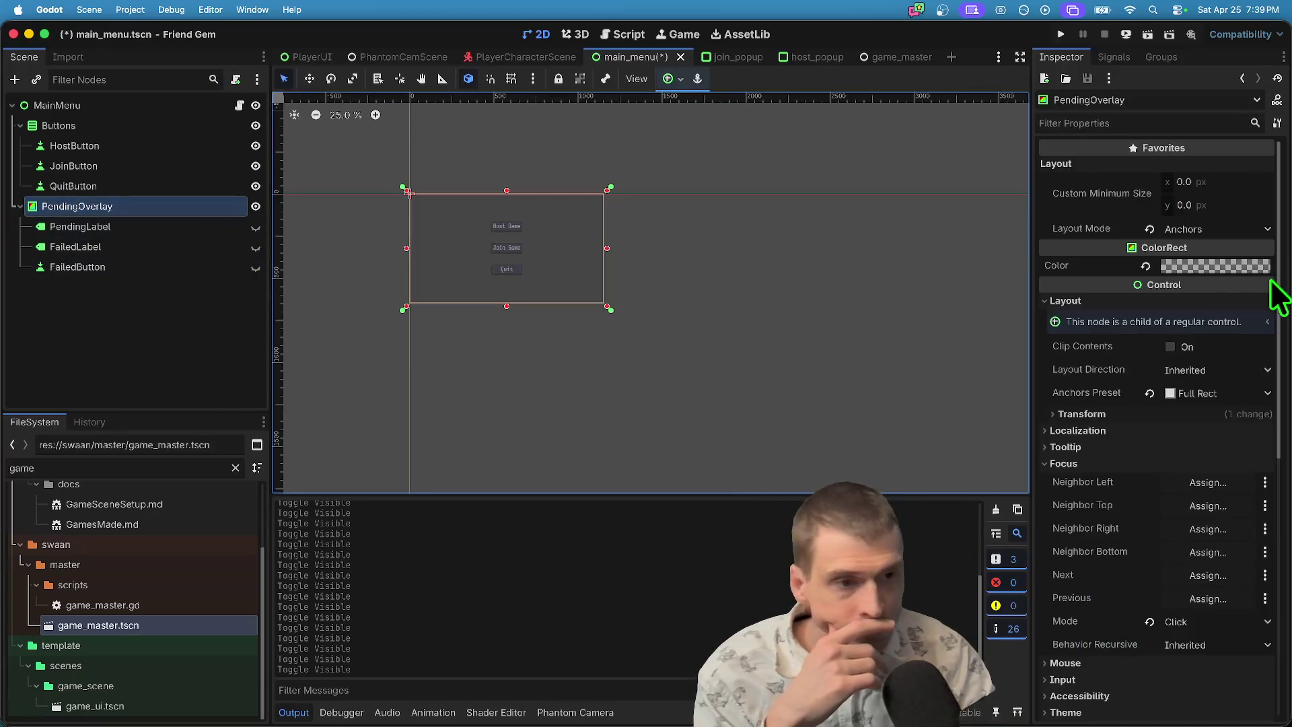
Set the PendingOverlay color to opaque black (000000).
left_click(1251, 267)
left_click(1273, 436)
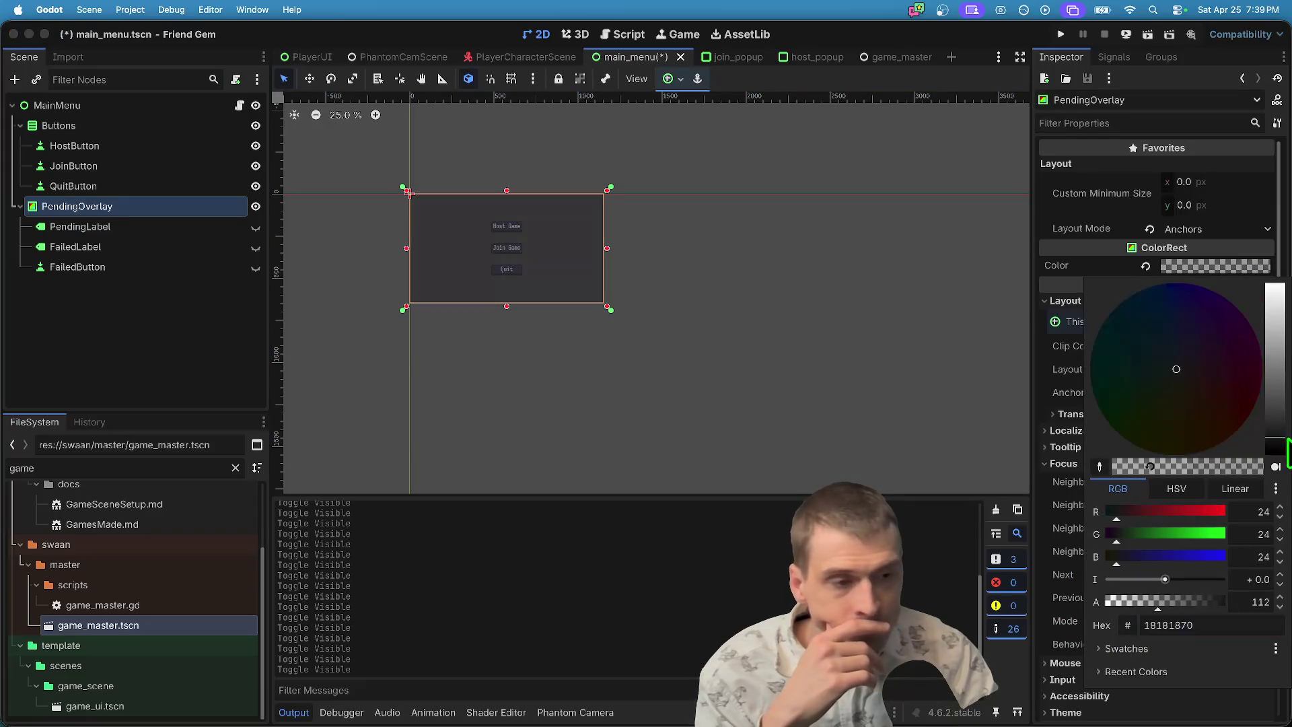
left_click_drag(1287, 448, 1276, 523)
left_click_drag(1228, 595, 1266, 602)
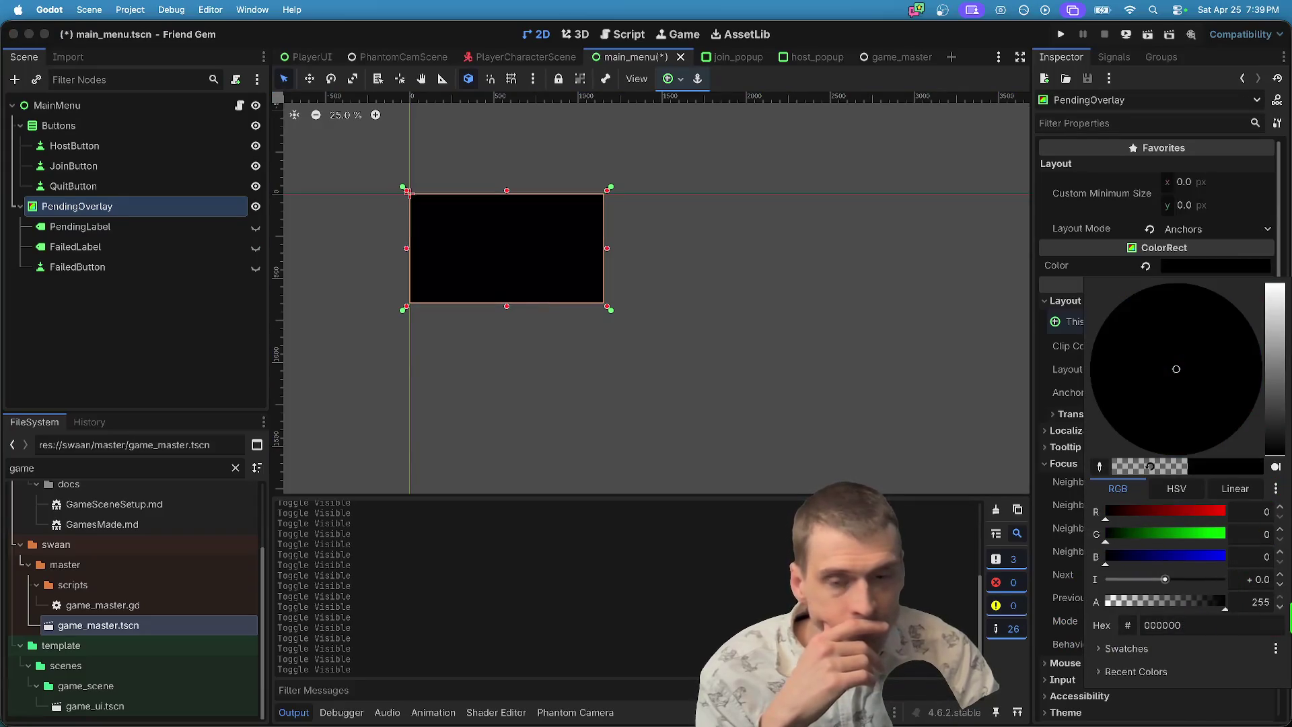
Show the Joining Game... label, failure label and Close button on the overlay.
left_click(256, 226)
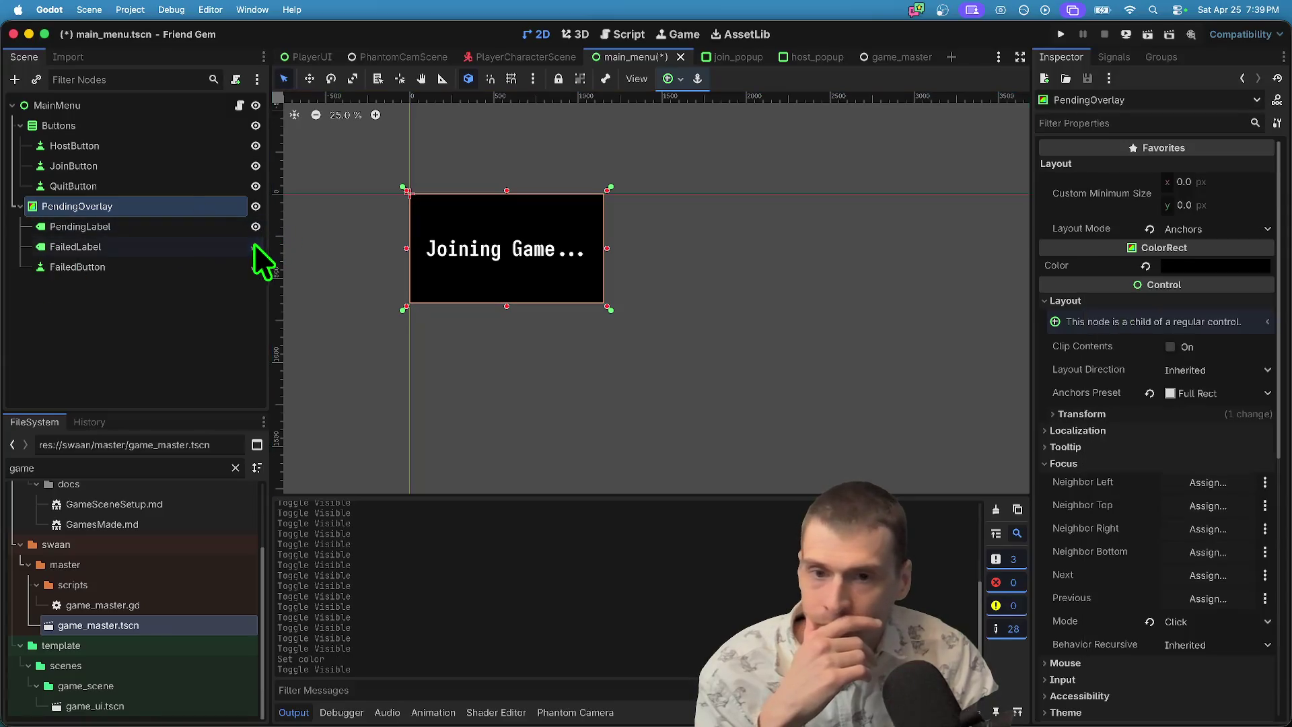
double_click(256, 227)
left_click(255, 227)
left_click(255, 247)
left_click(257, 272)
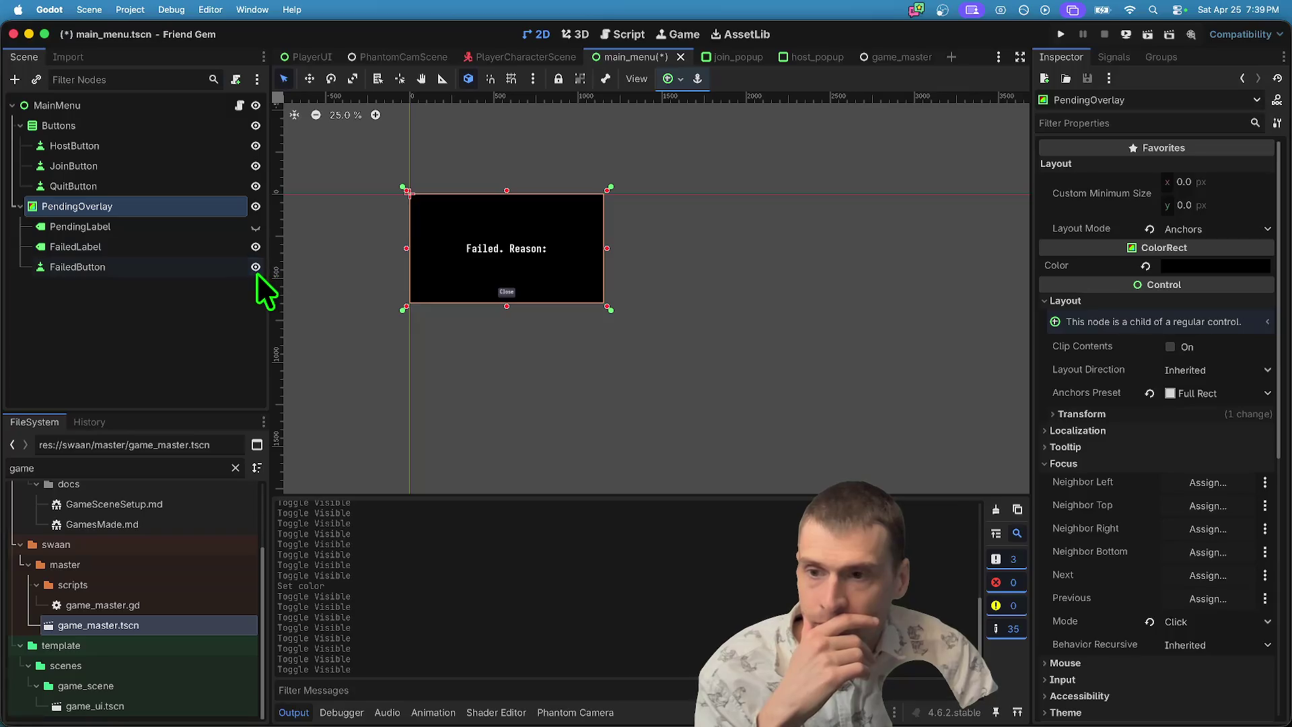
left_click(255, 227)
left_click(211, 265)
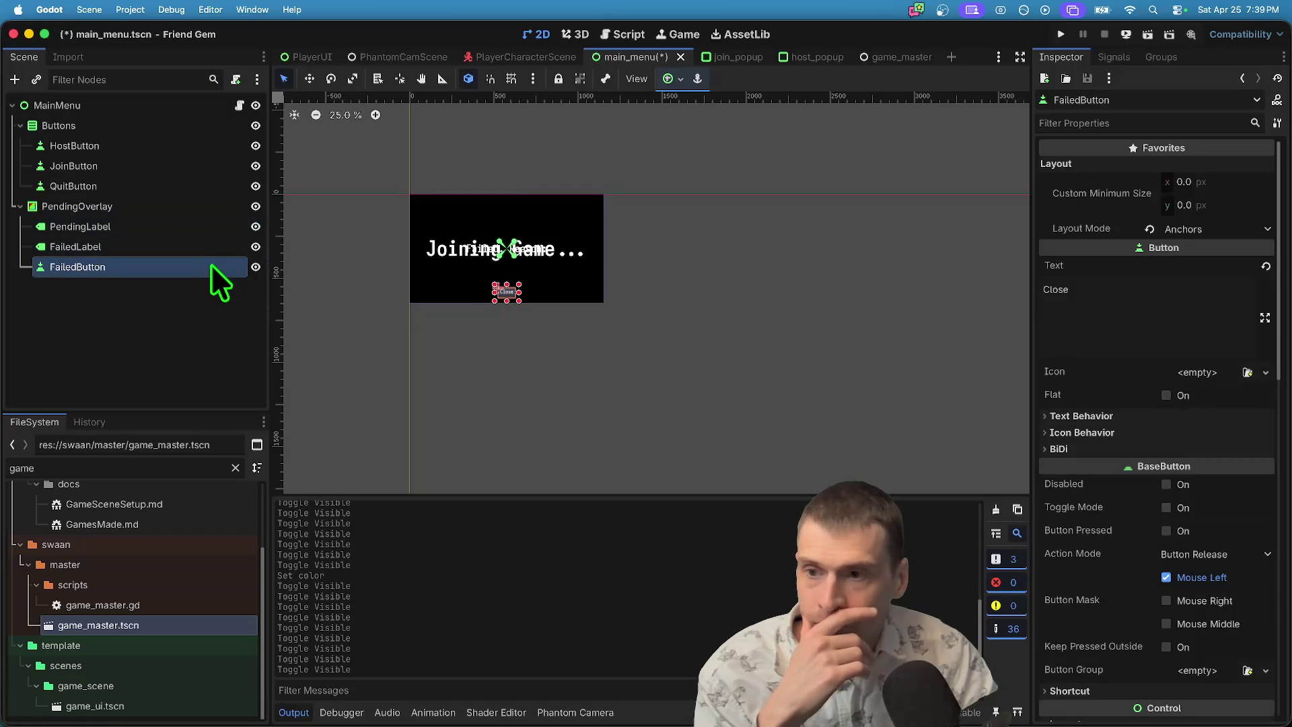
left_click(239, 105)
scroll(812, 240, "down", 5)
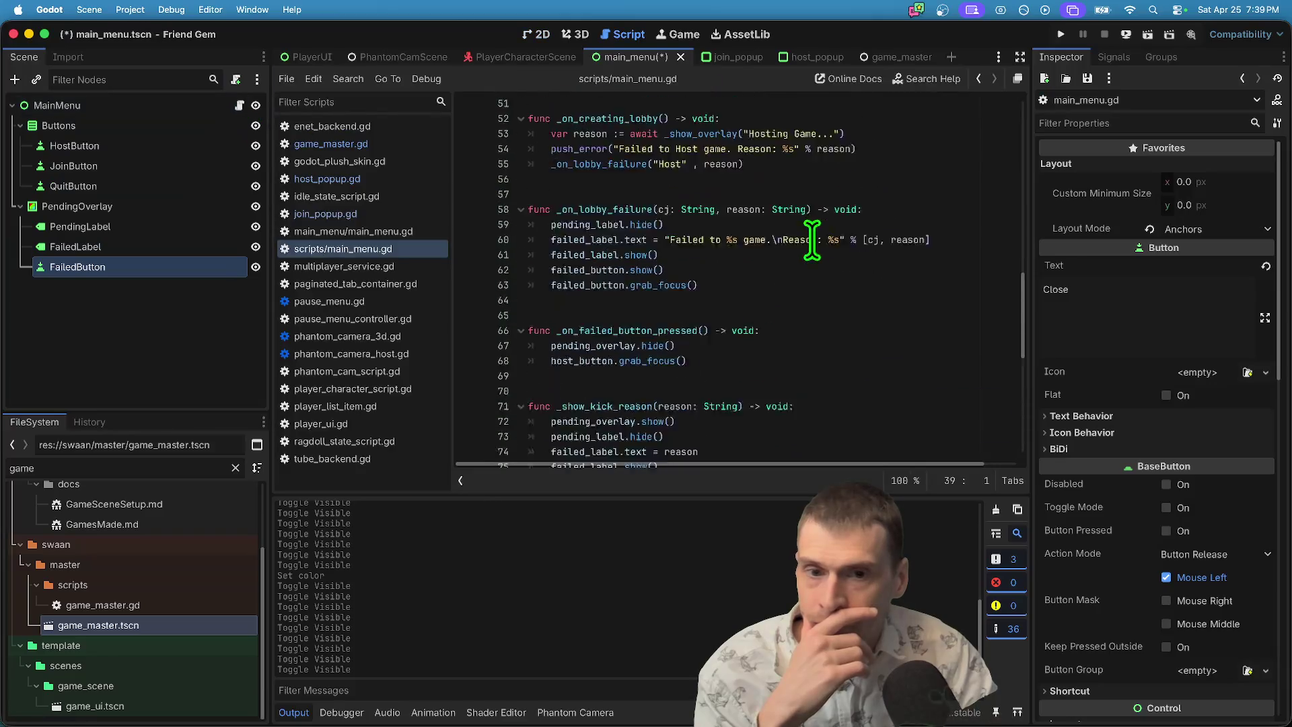
Give PendingOverlay and its three child nodes scene-unique names.
scroll(812, 239, "up", 10)
left_click(805, 354)
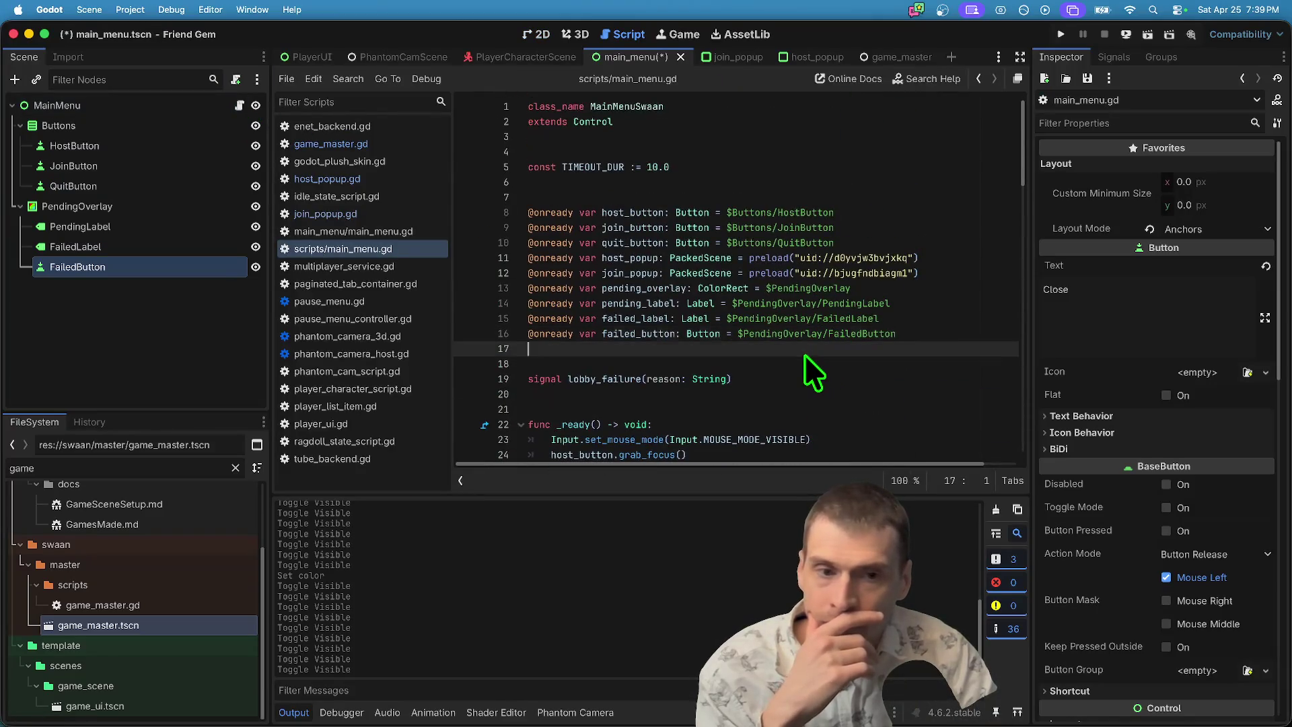
double_click(802, 335)
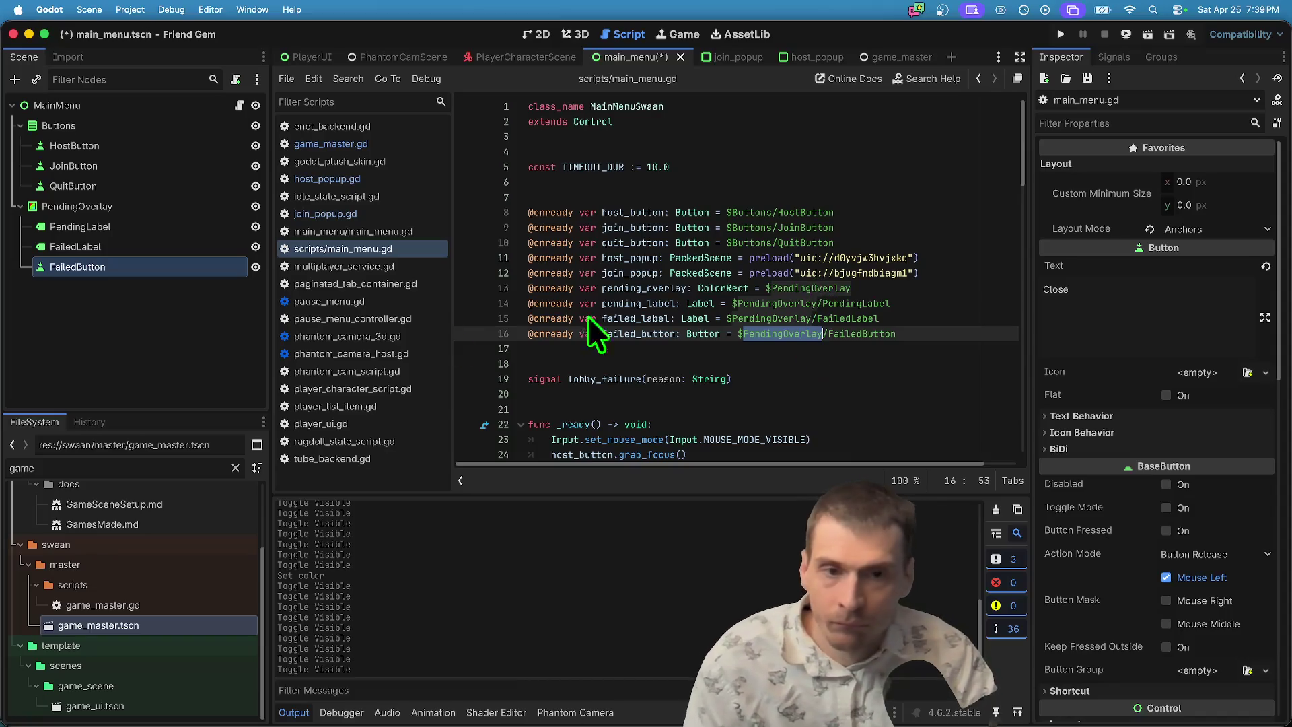
left_click(155, 344)
left_click(111, 208)
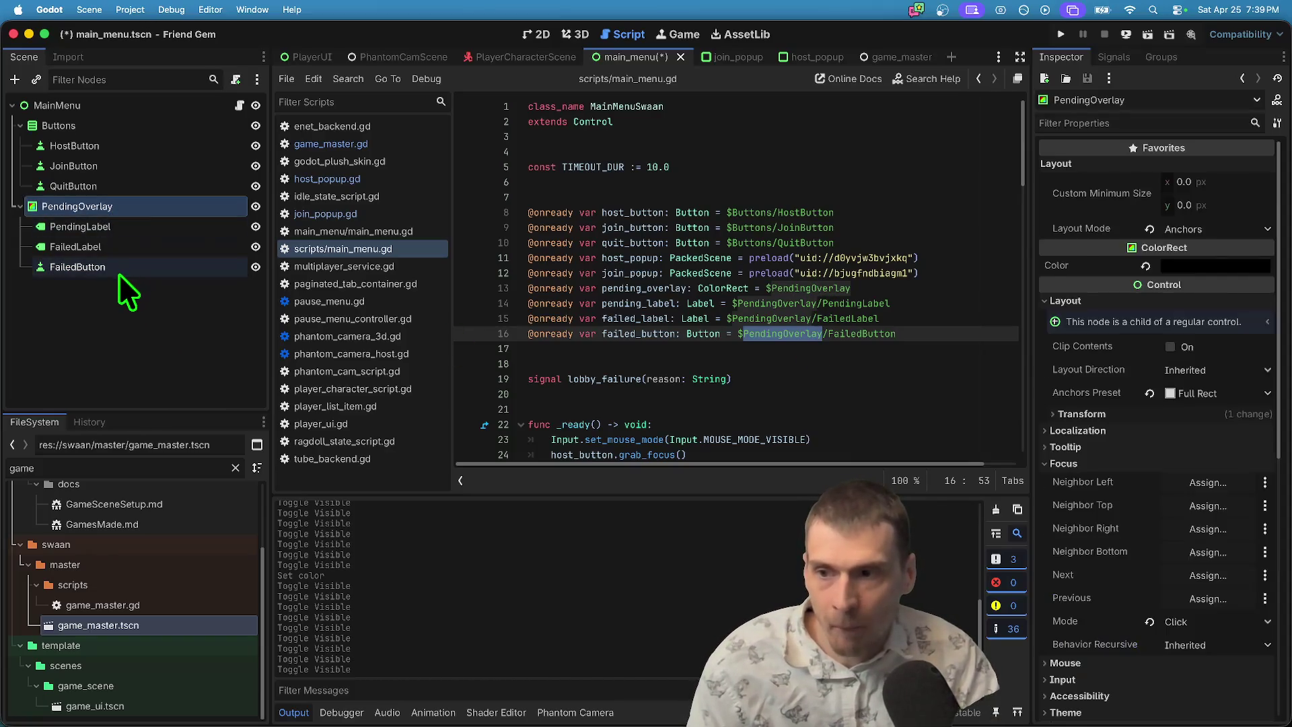
left_click(119, 273, "shift")
right_click(120, 272)
left_click(176, 568)
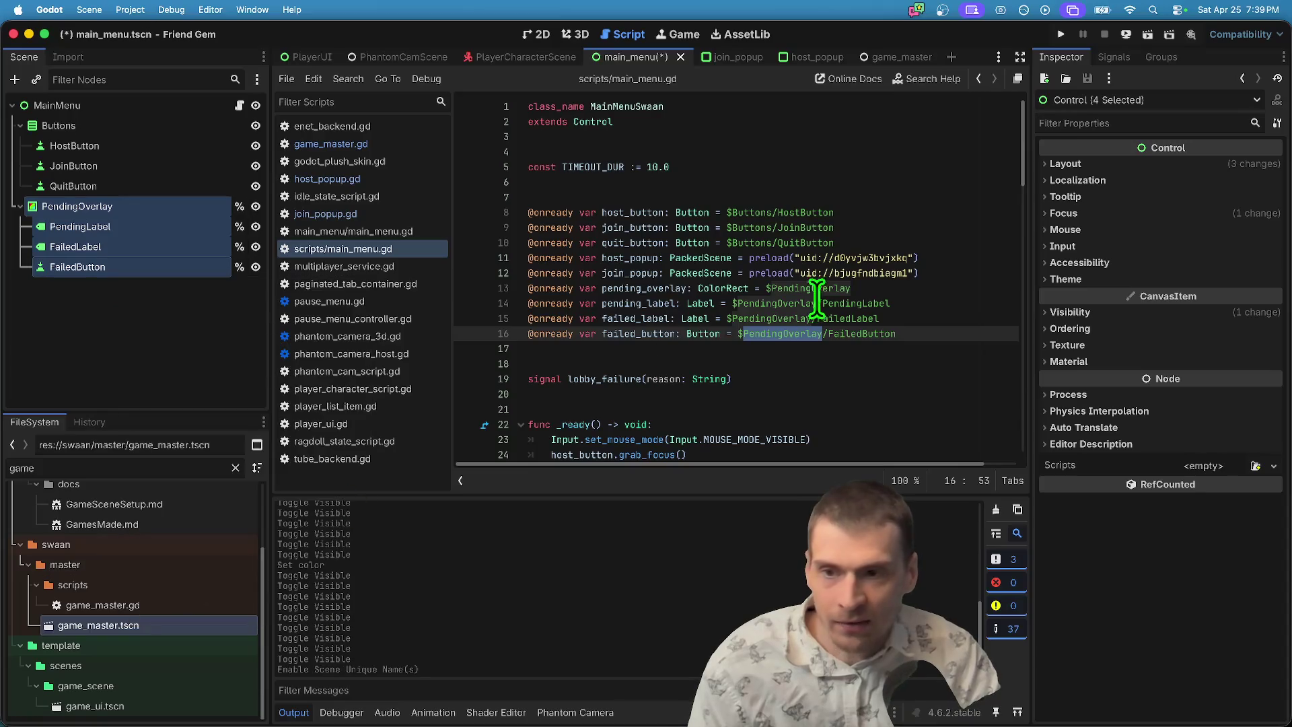
Replace the PendingOverlay path prefix with % in the script's node references.
key("super+d")
key("super+d")
key("super+d")
key("Delete")
key("Delete")
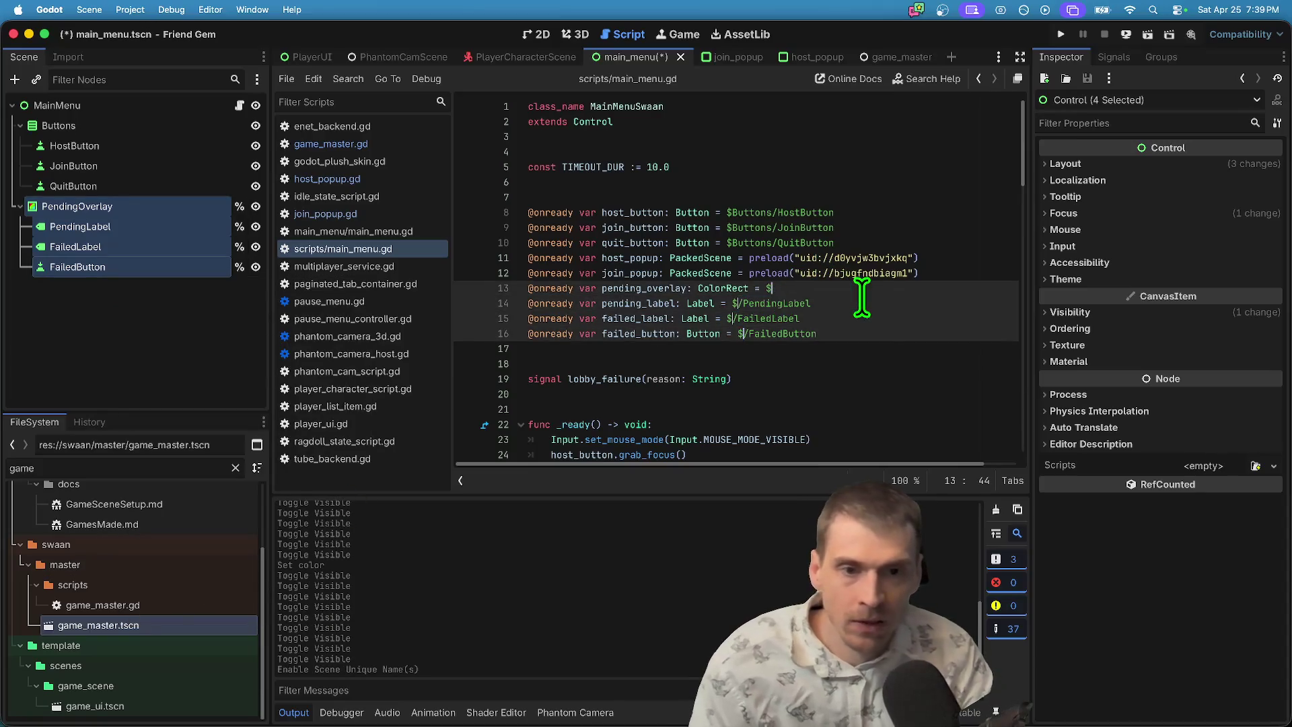
key("super+z")
key("super+z")
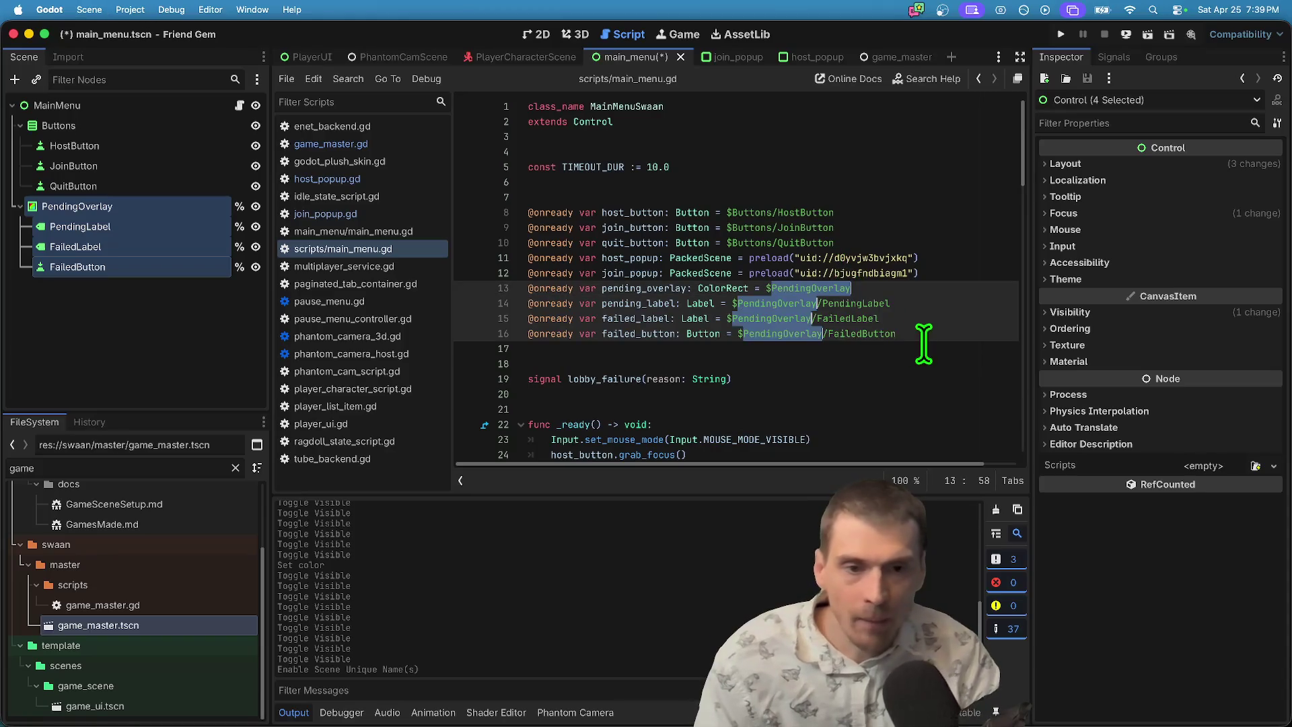
key("BackSpace")
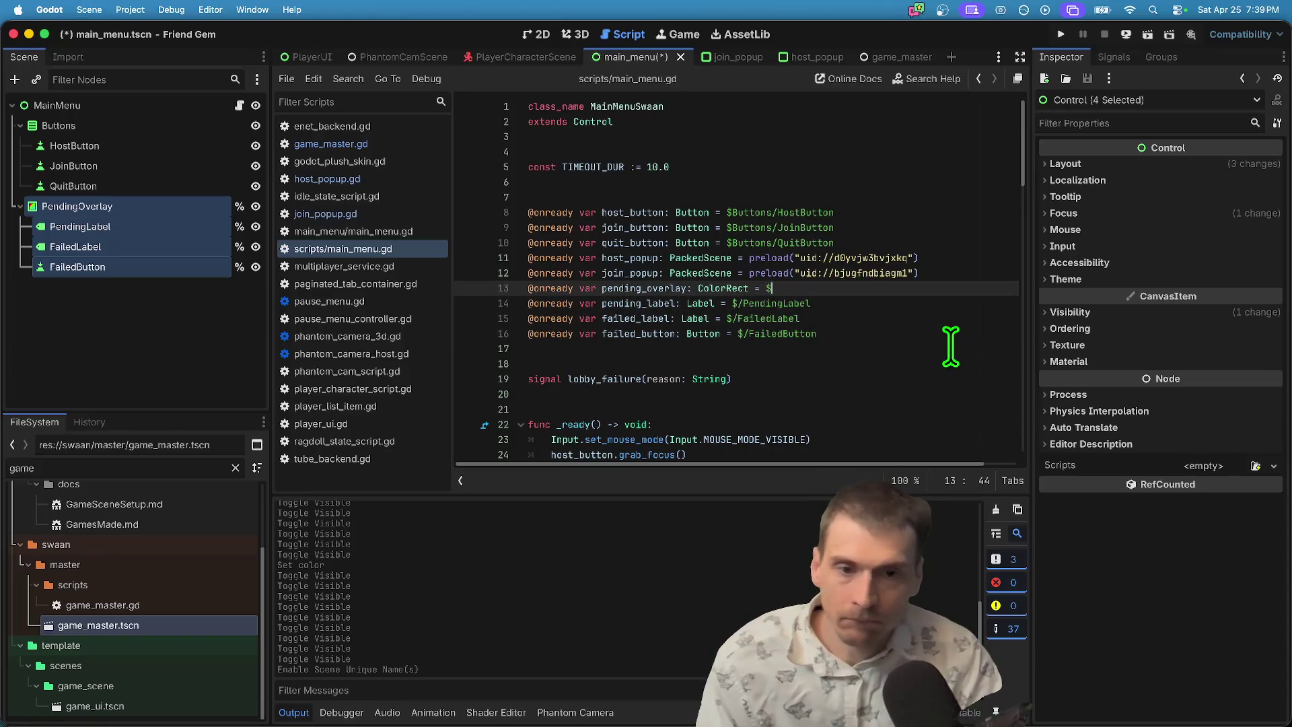
key("Down")
key("super+z")
key("super+z")
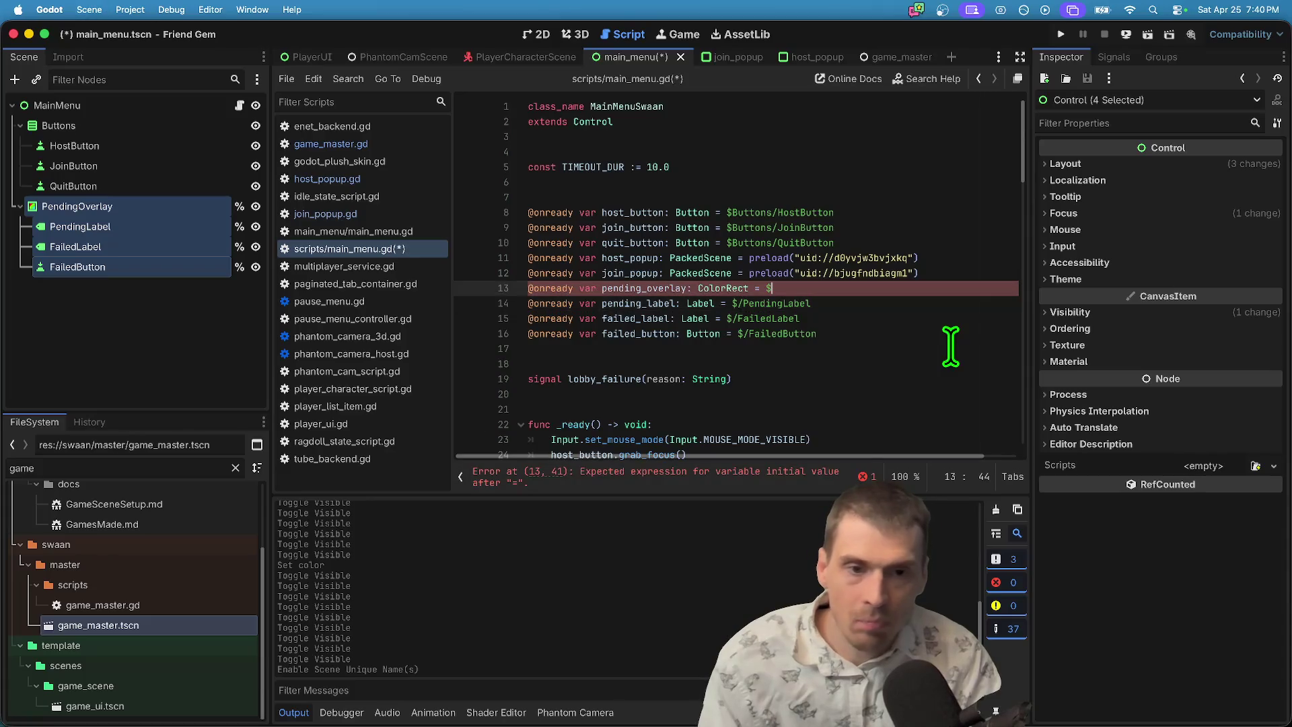
type("%")
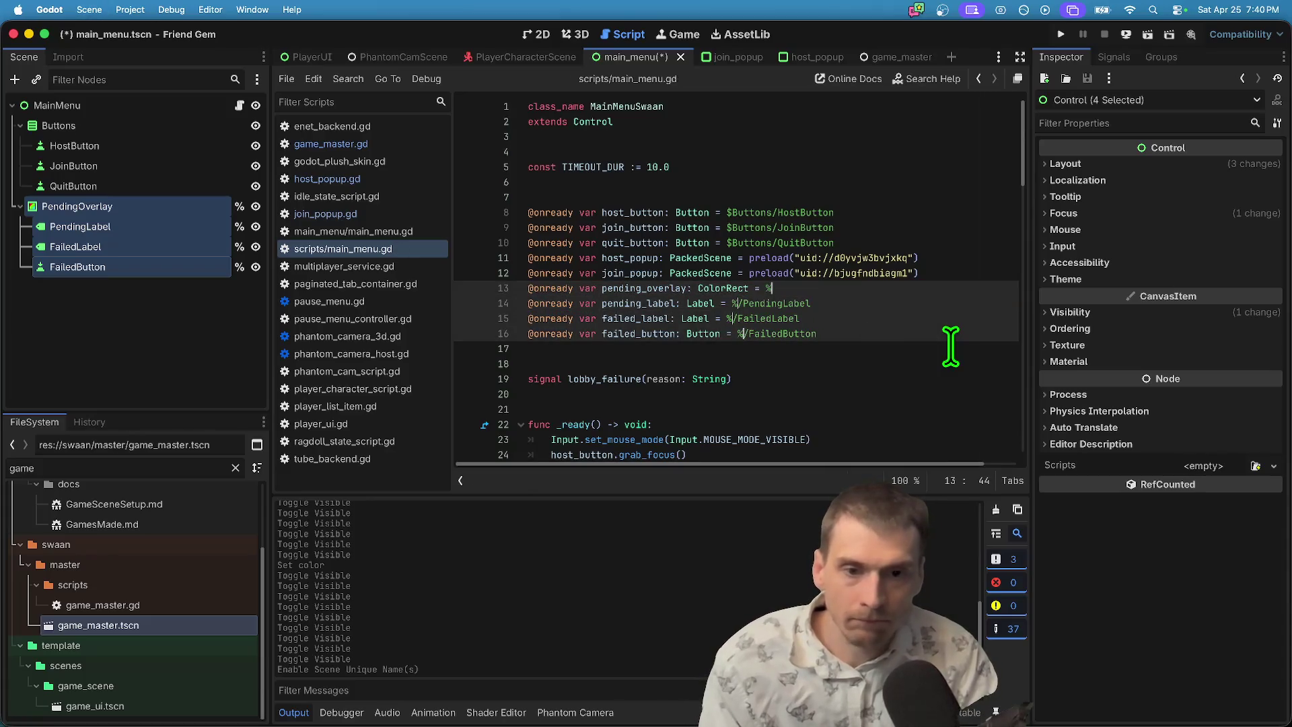
key("Escape")
Remove the leftover slashes after % on lines 14, 15 and 16.
key("Down")
key("Home")
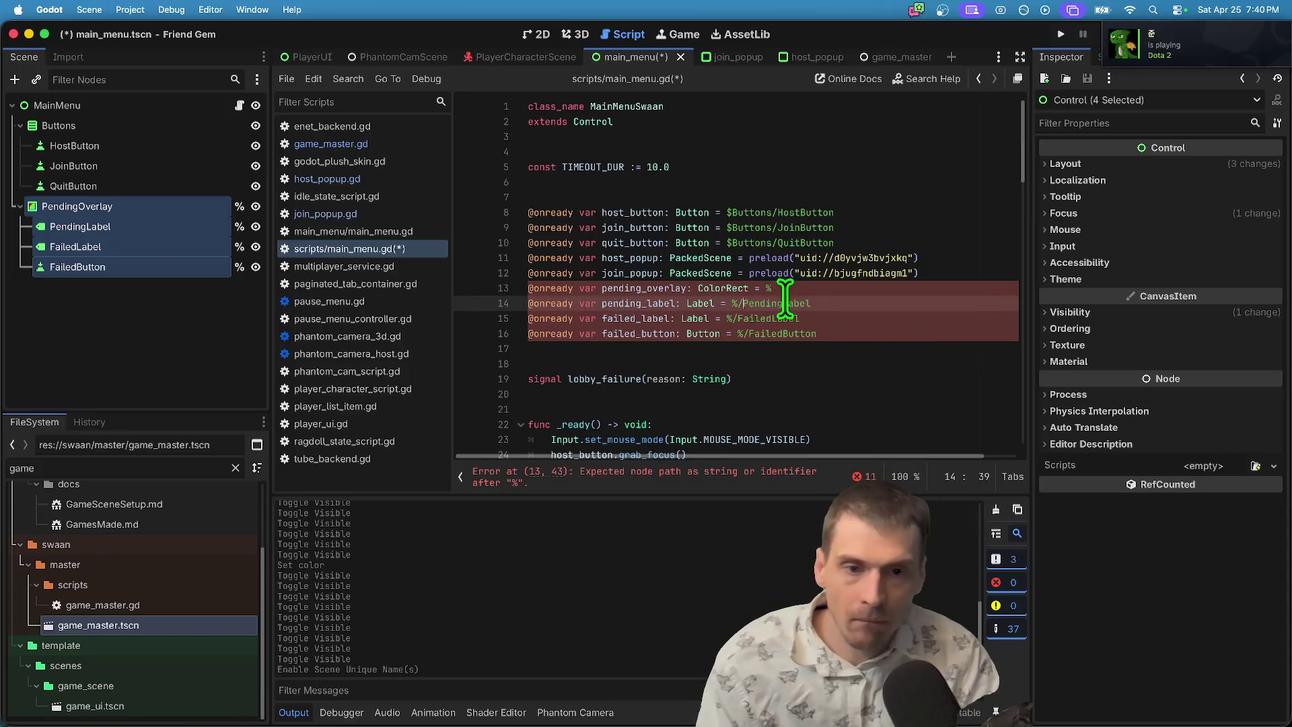
key("BackSpace")
key("Down")
key("BackSpace")
key("Down")
key("BackSpace")
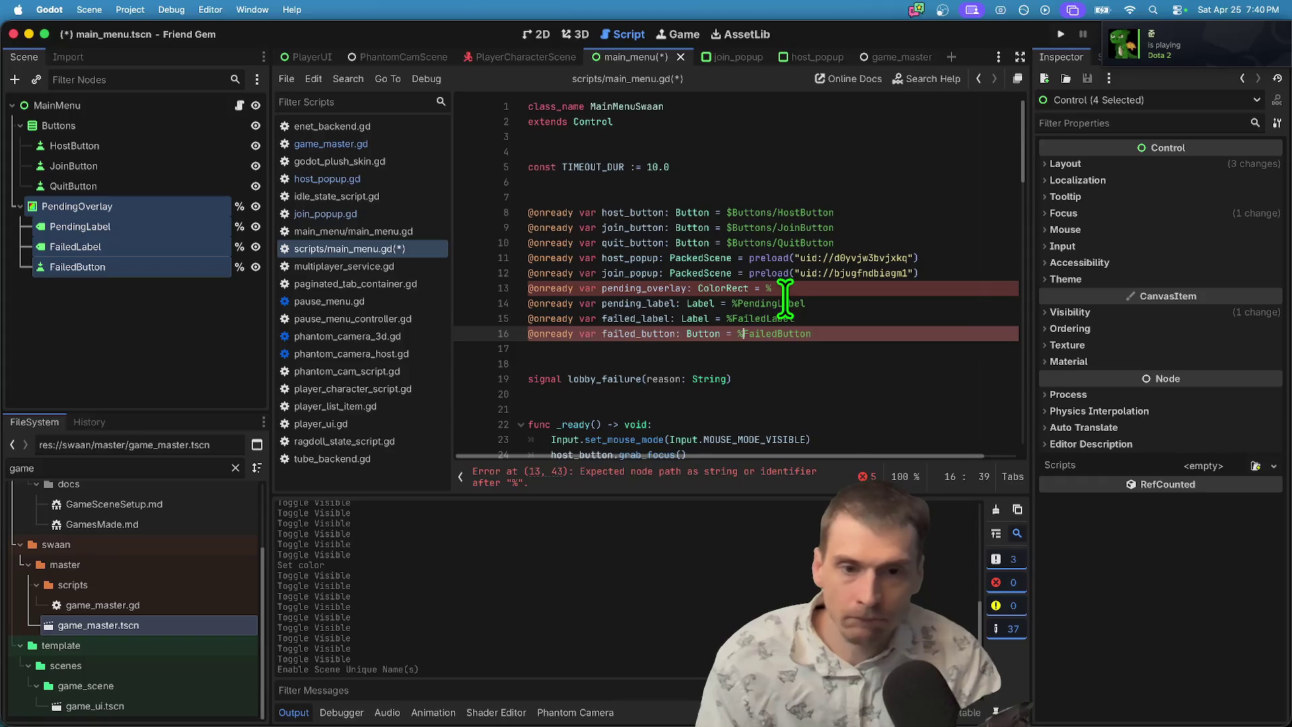
Change line 13 to reference %PendingOverlay and save the script.
left_click(788, 298)
key("Up")
type("Pen")
key("Return")
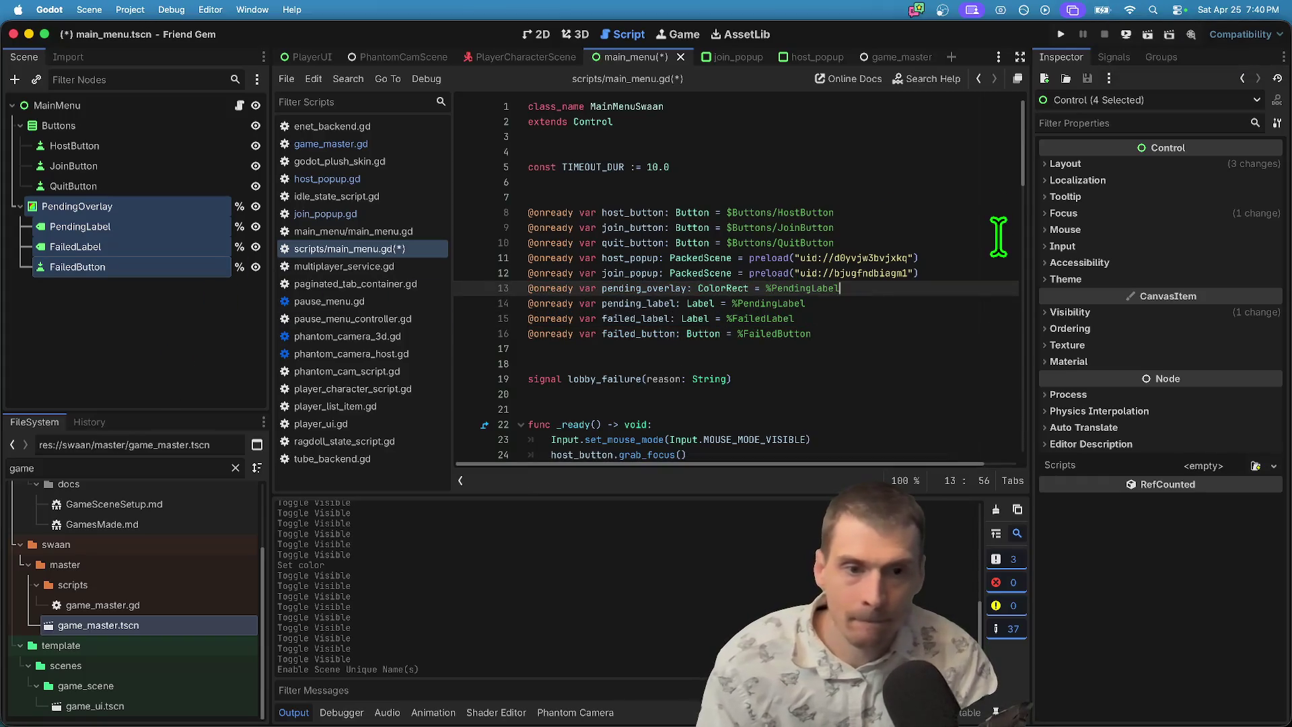
type("d")
key("Down")
key("Return")
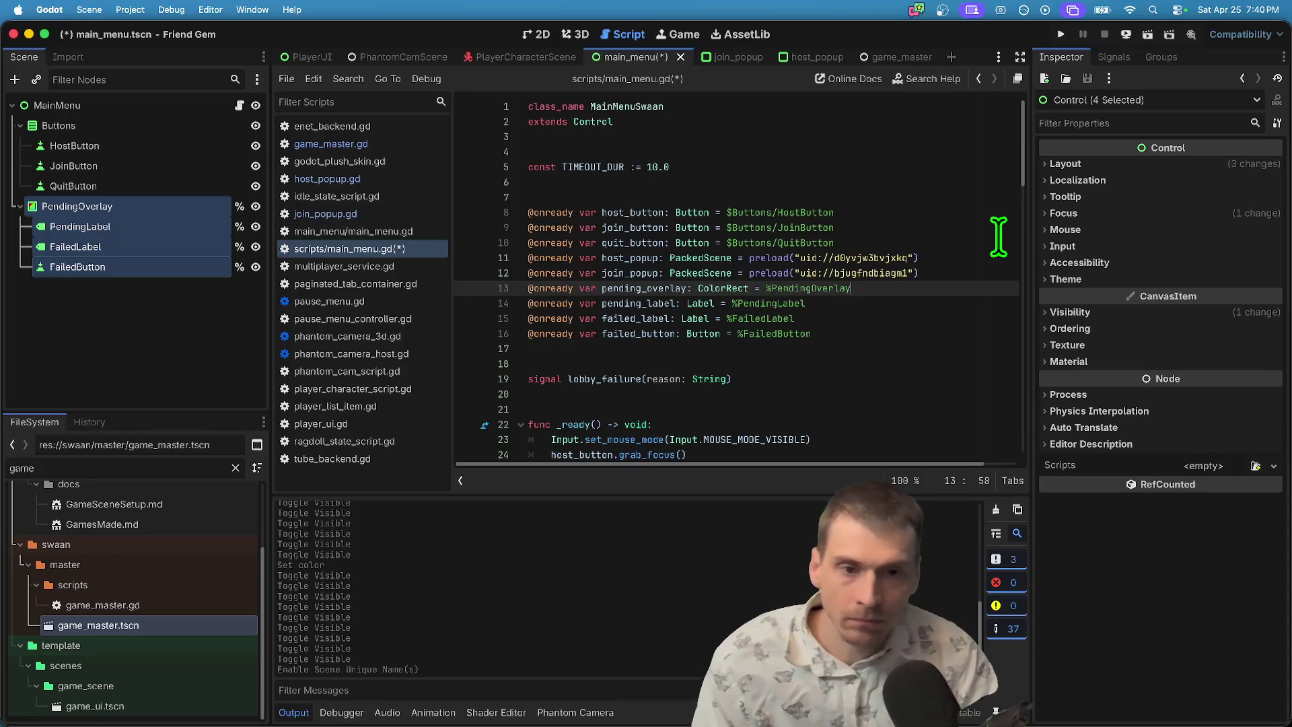
key("Down")
key("Down")
key("Down")
key("super+s")
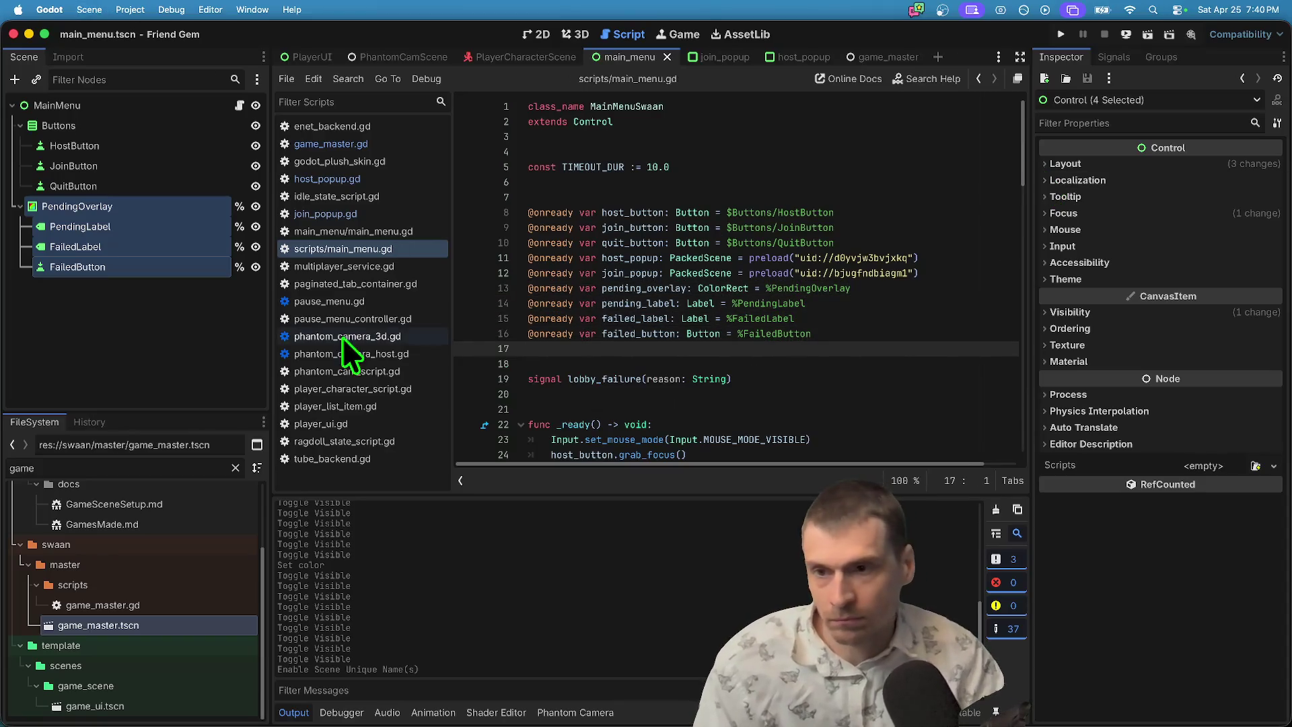
Inspect PendingOverlay's Focus properties in the Inspector.
left_click(136, 337)
left_click(113, 208)
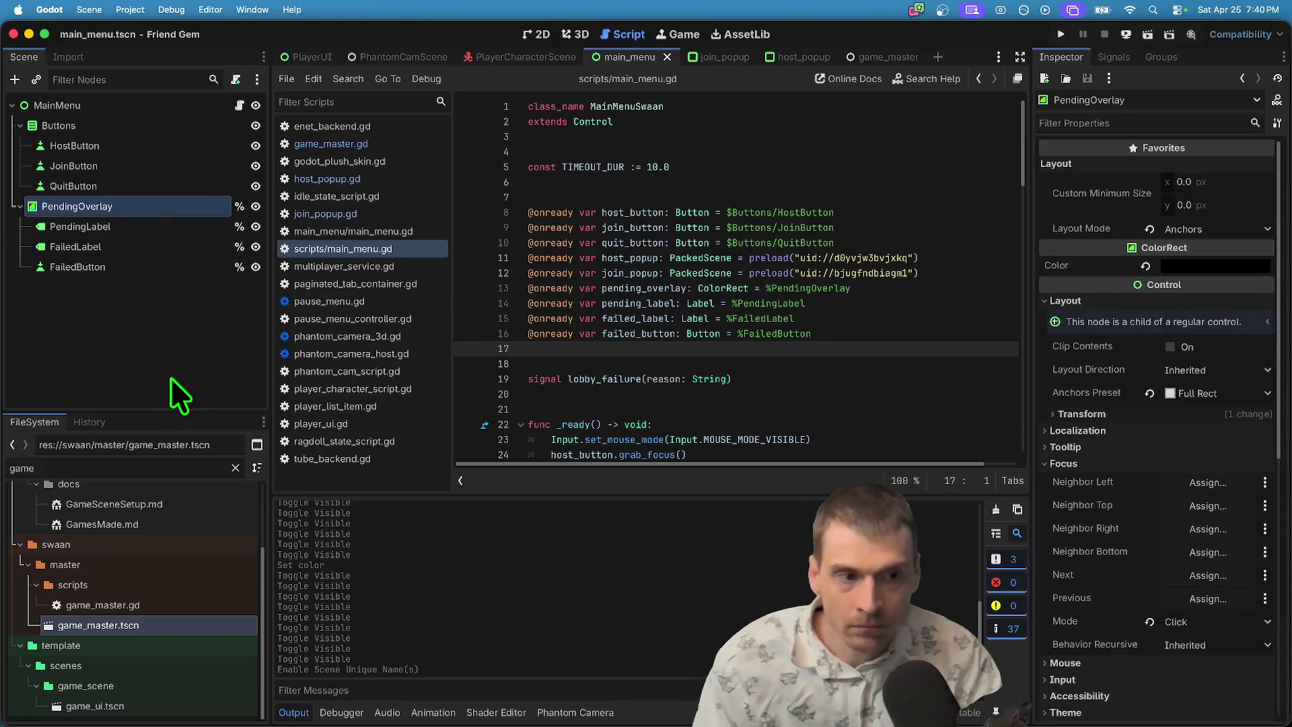
left_click(1190, 467)
left_click(1189, 467)
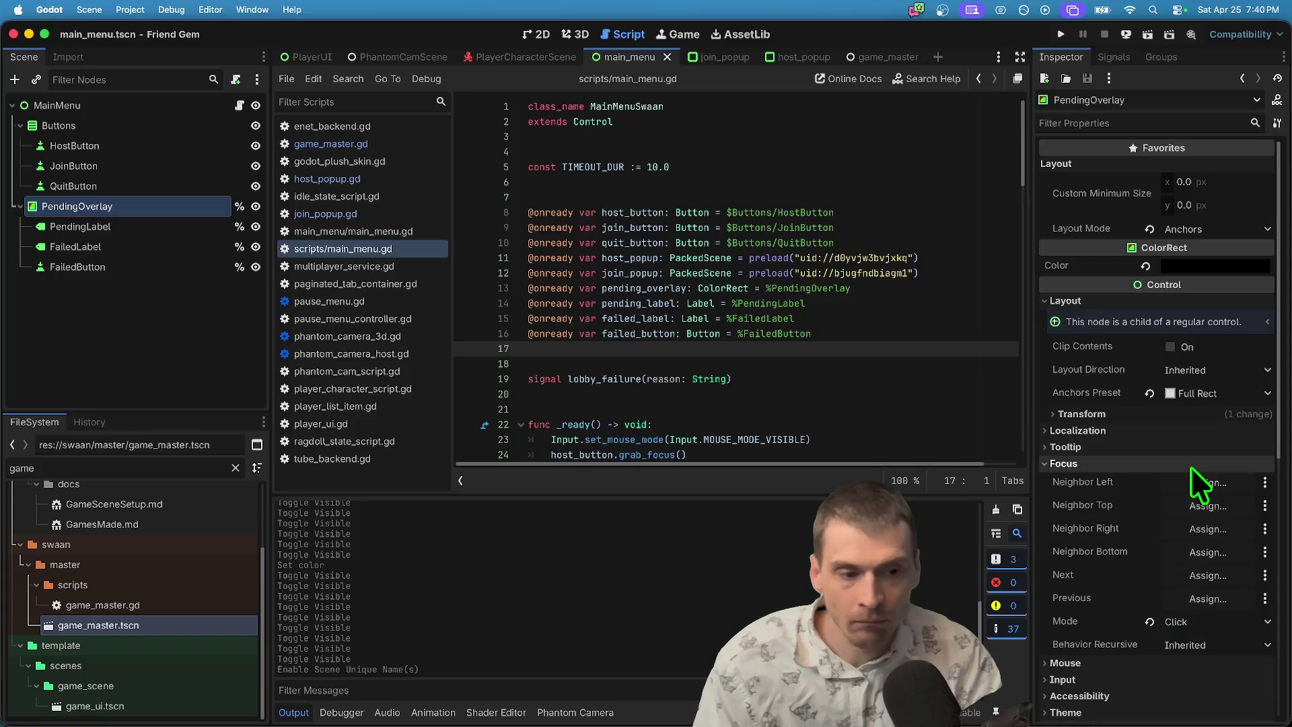
left_click(1189, 466)
left_click(100, 387)
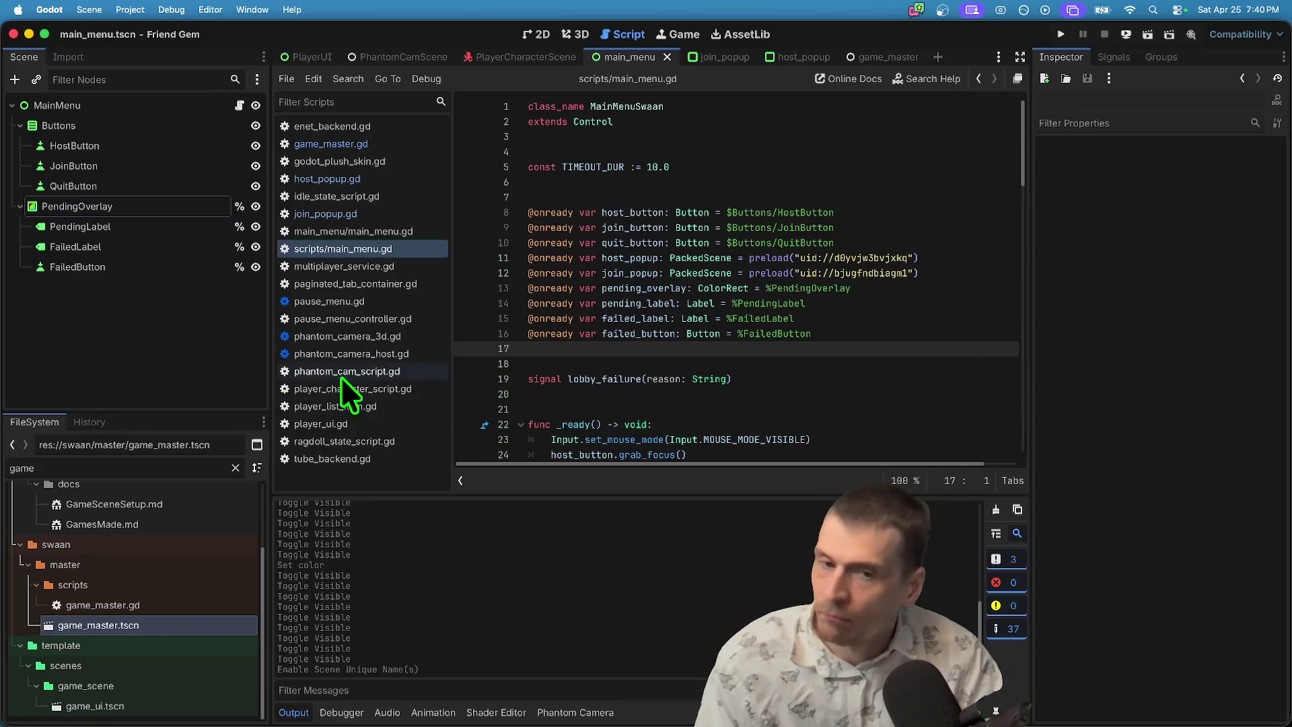
Hide PendingOverlay, FailedLabel and FailedButton in the main menu's 2D view.
left_click(532, 34)
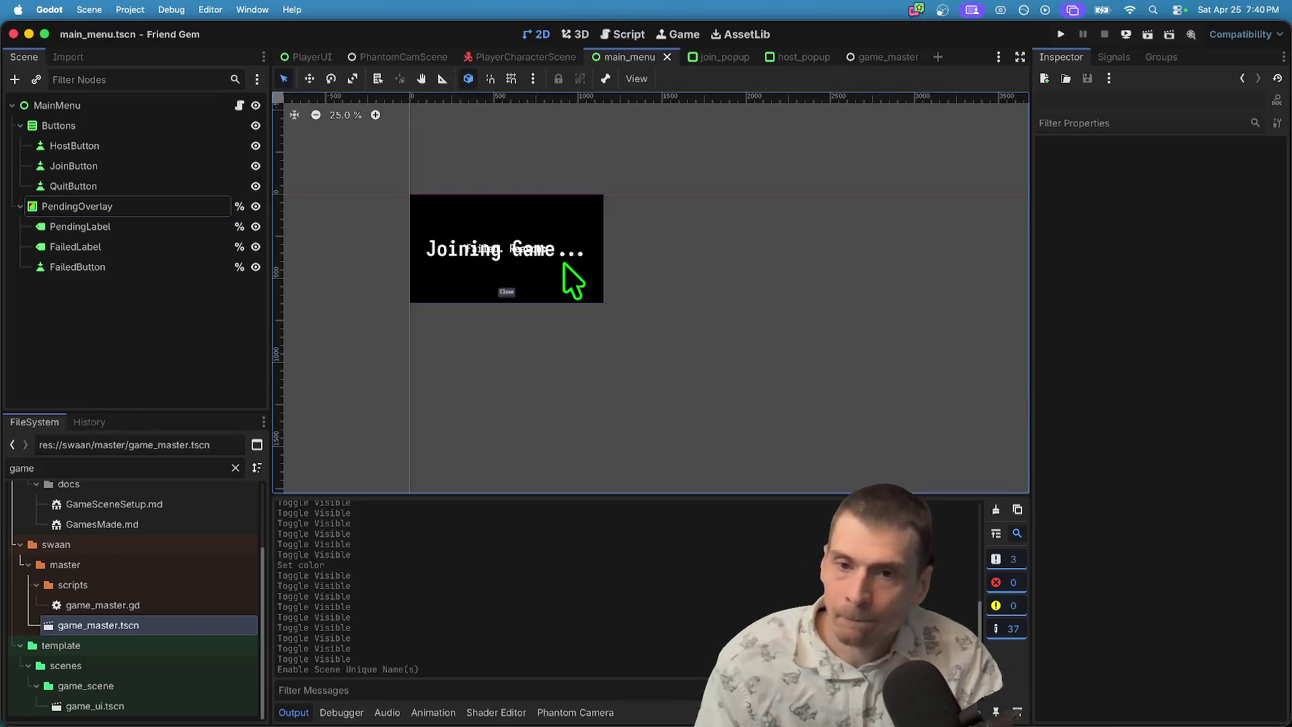
scroll(512, 283, "up", 2)
scroll(496, 352, "up", 2)
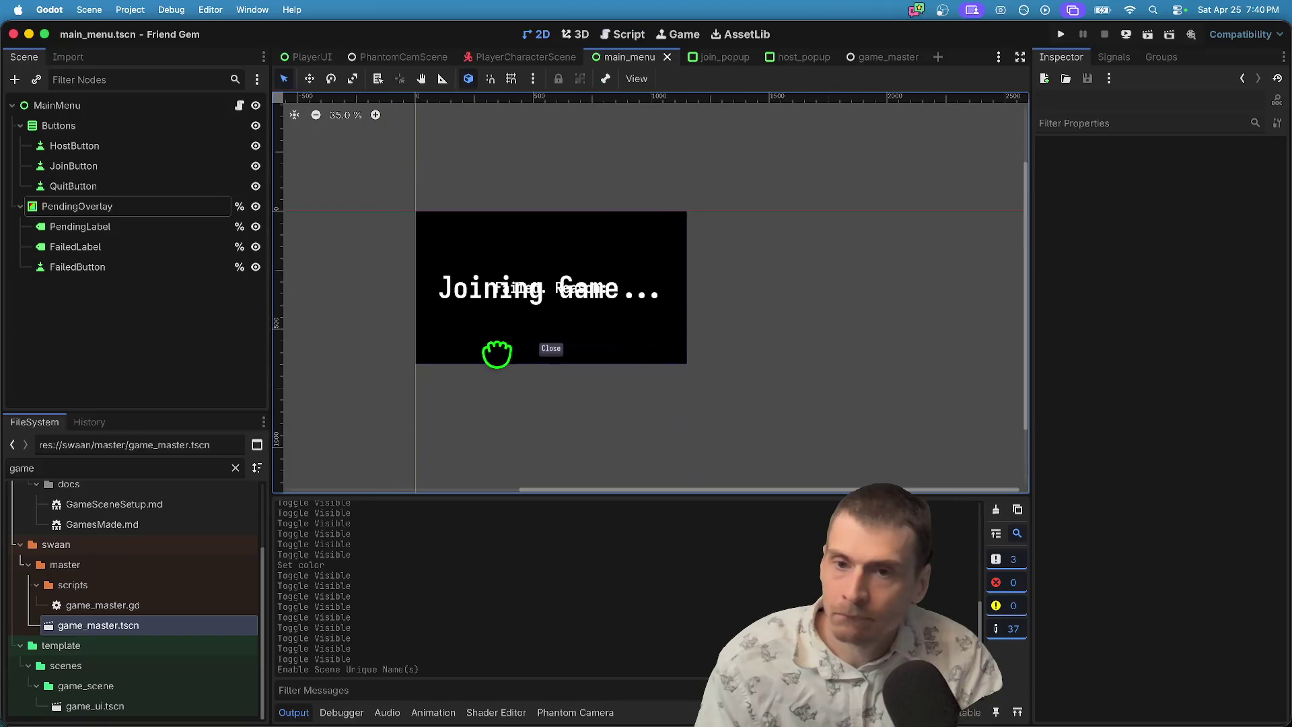
left_click(142, 209)
right_click(214, 207)
left_click(229, 125)
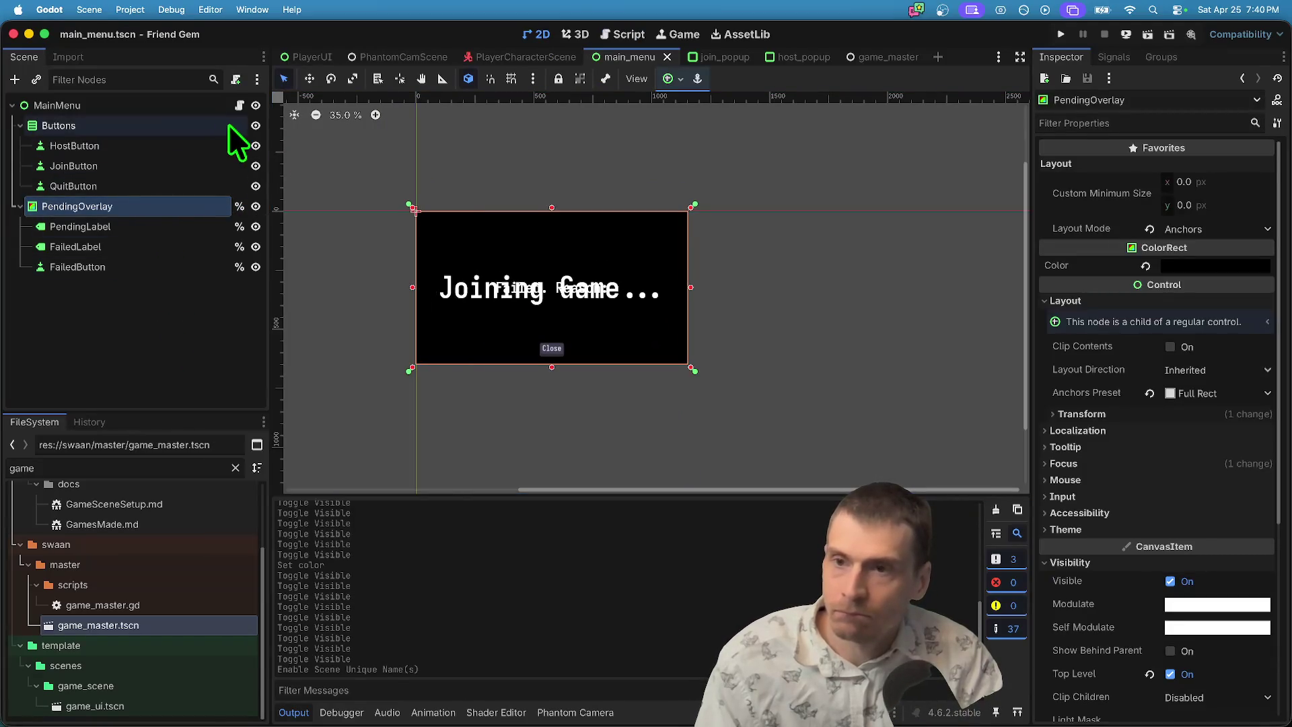
left_click(239, 106)
left_click(256, 206)
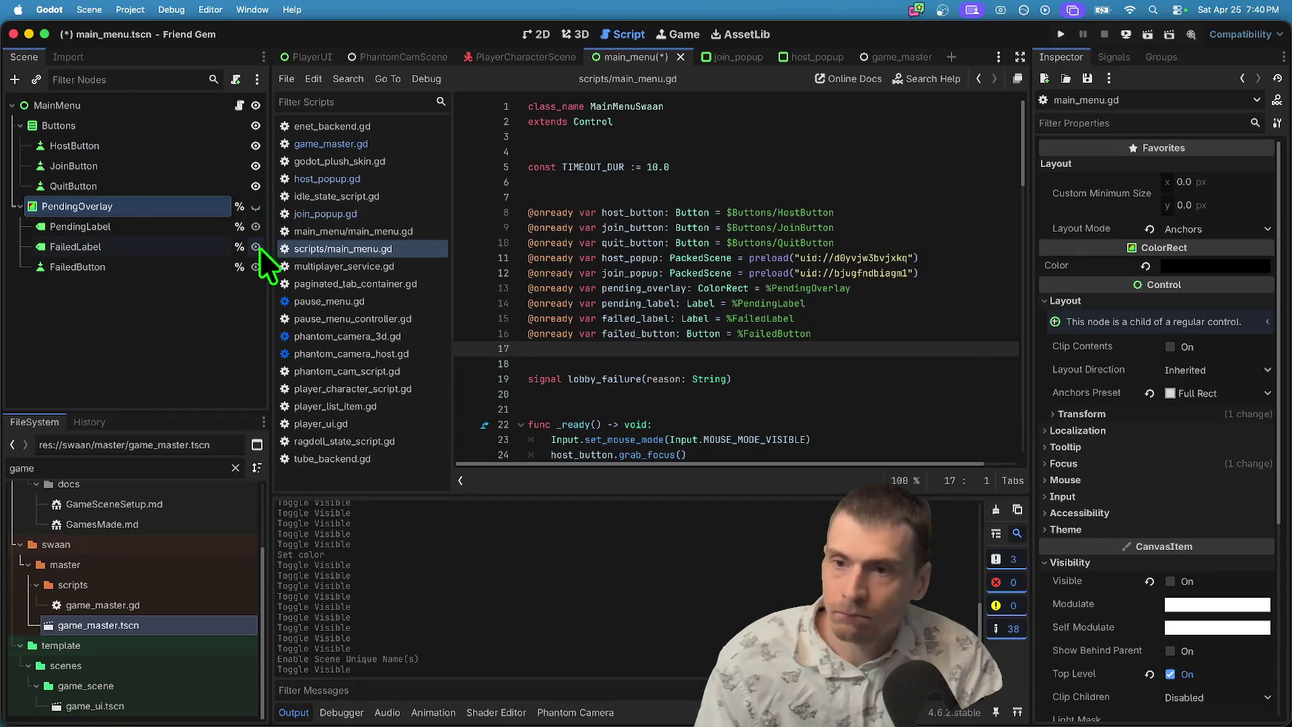
left_click(256, 266)
left_click(256, 246)
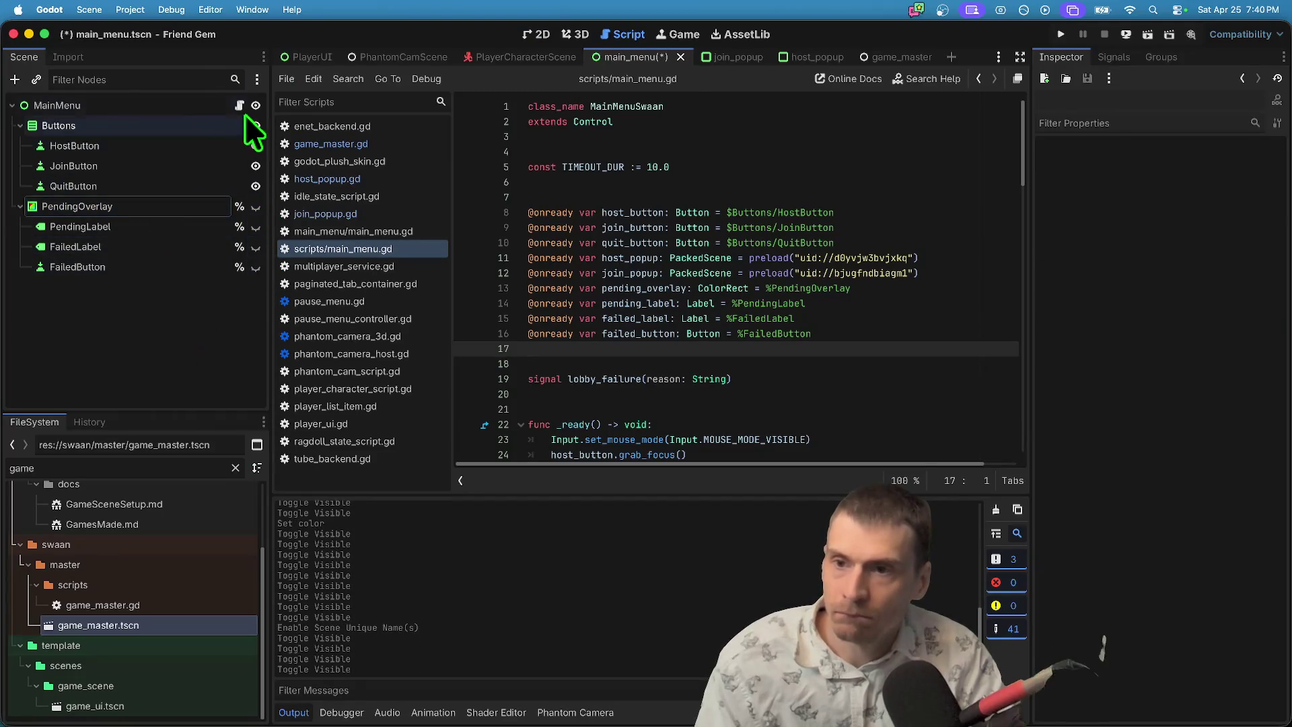
Scroll through main_menu.gd and inspect the PendingOverlay node's properties.
scroll(673, 339, "down", 8)
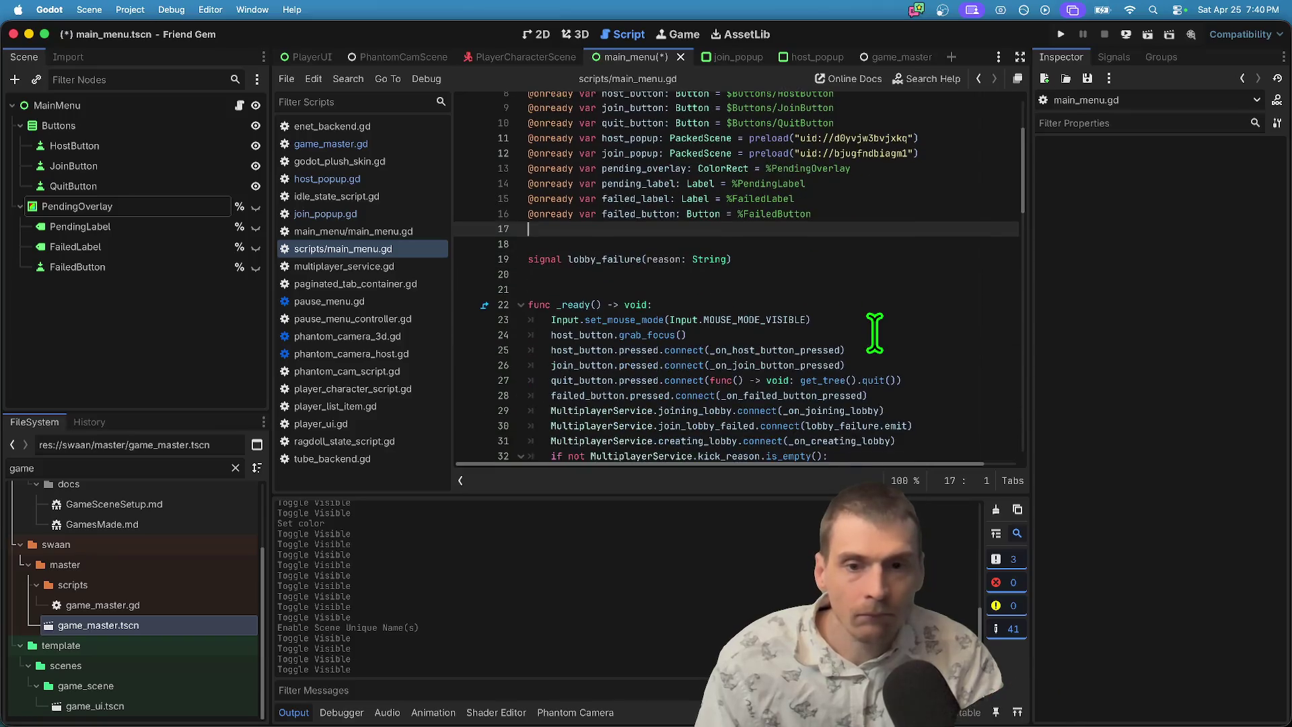
scroll(869, 328, "up", 2)
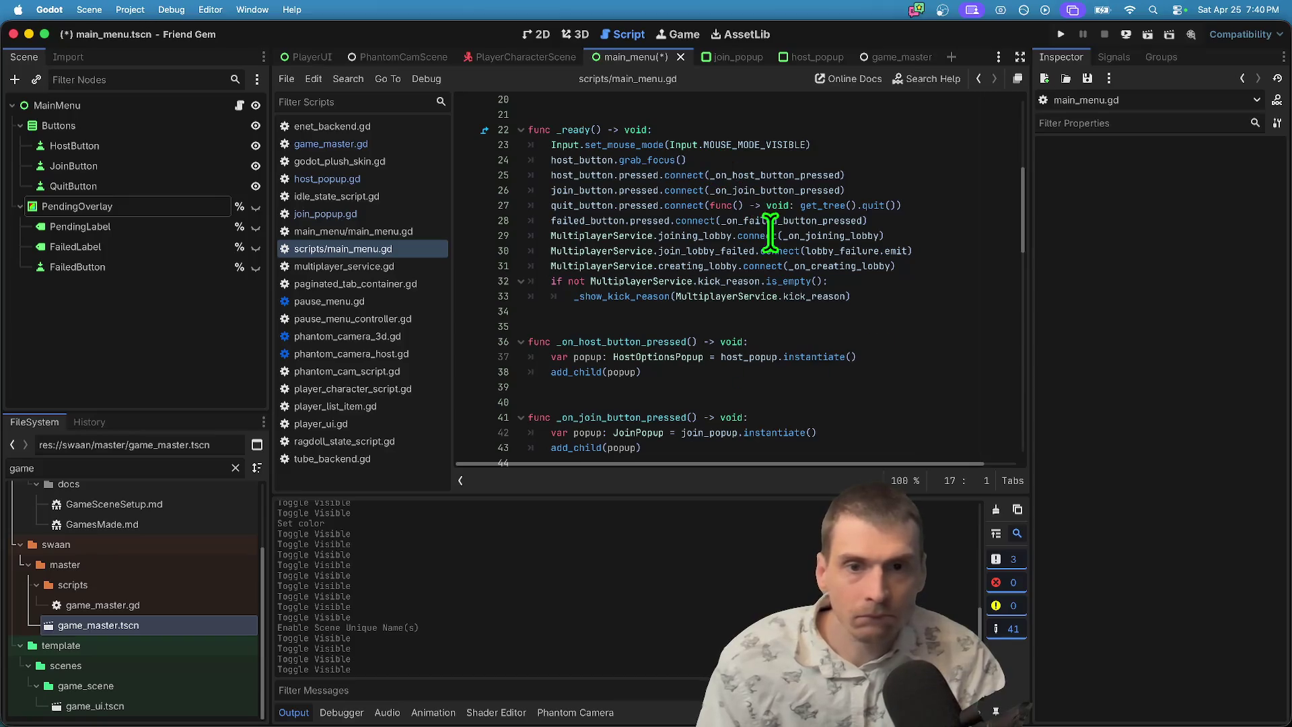
scroll(819, 324, "down", 1)
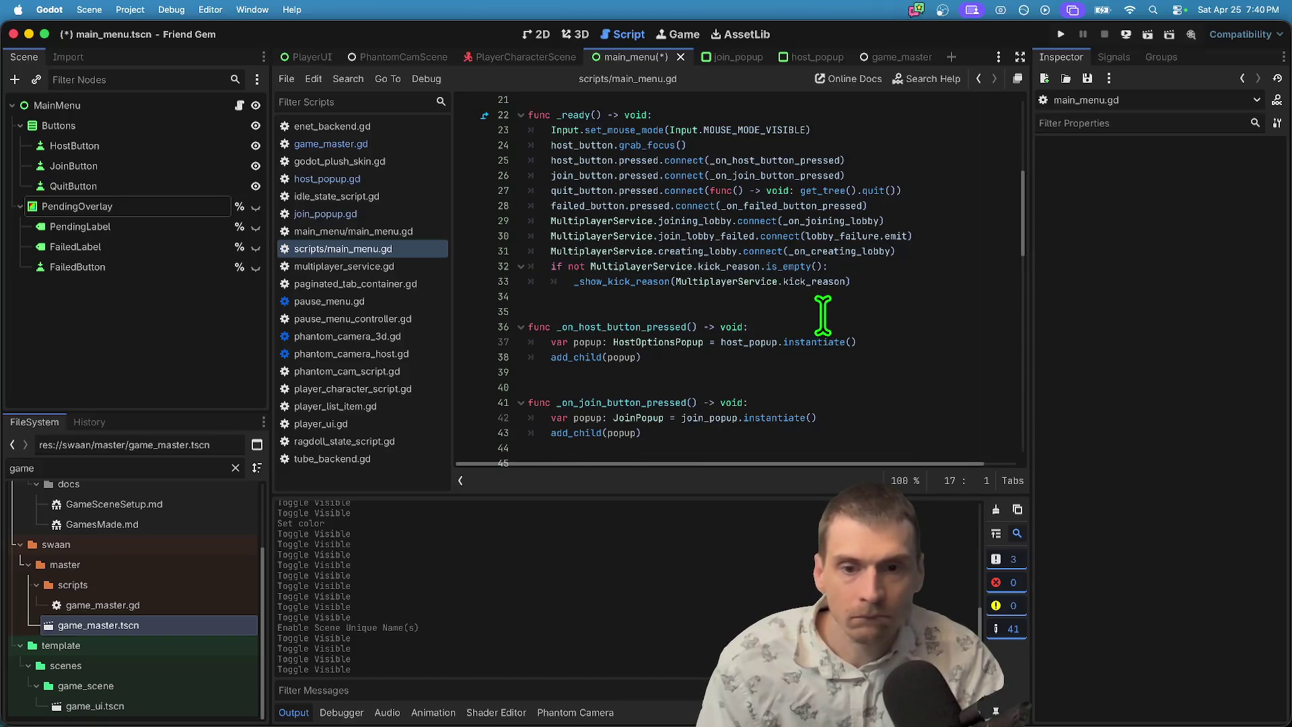
left_click(142, 206)
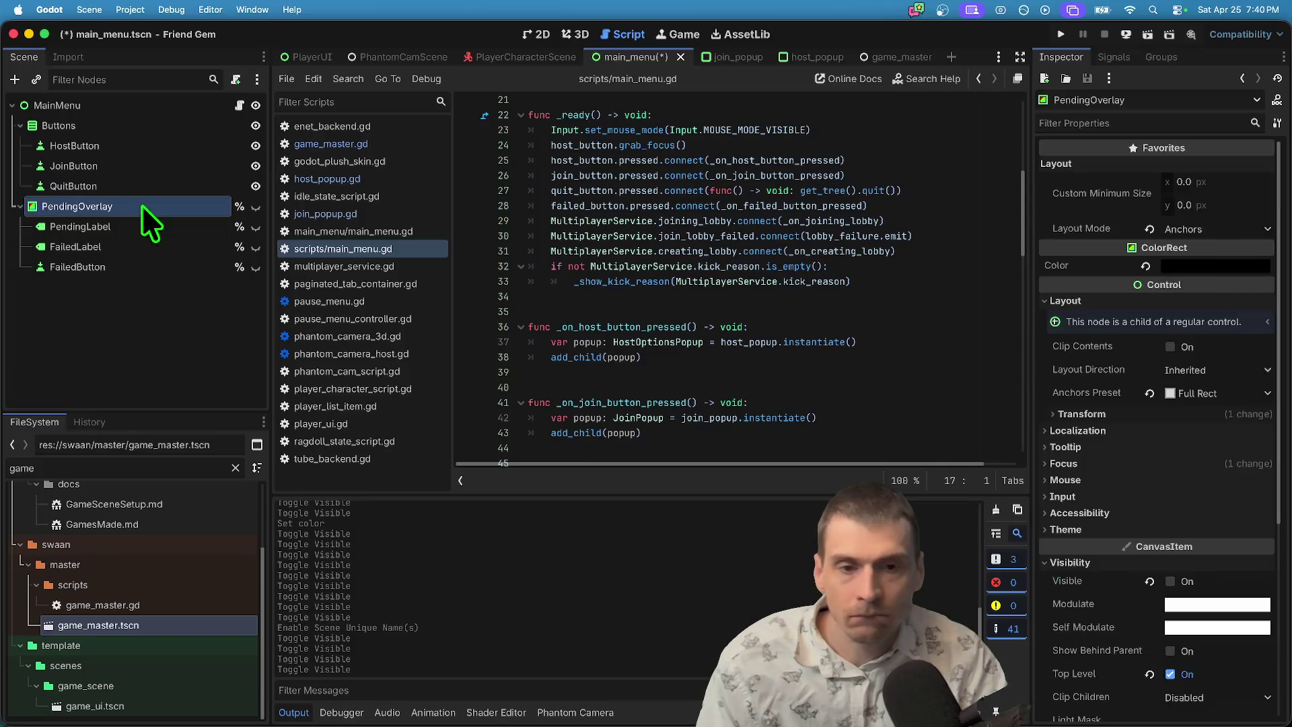
left_click(111, 336)
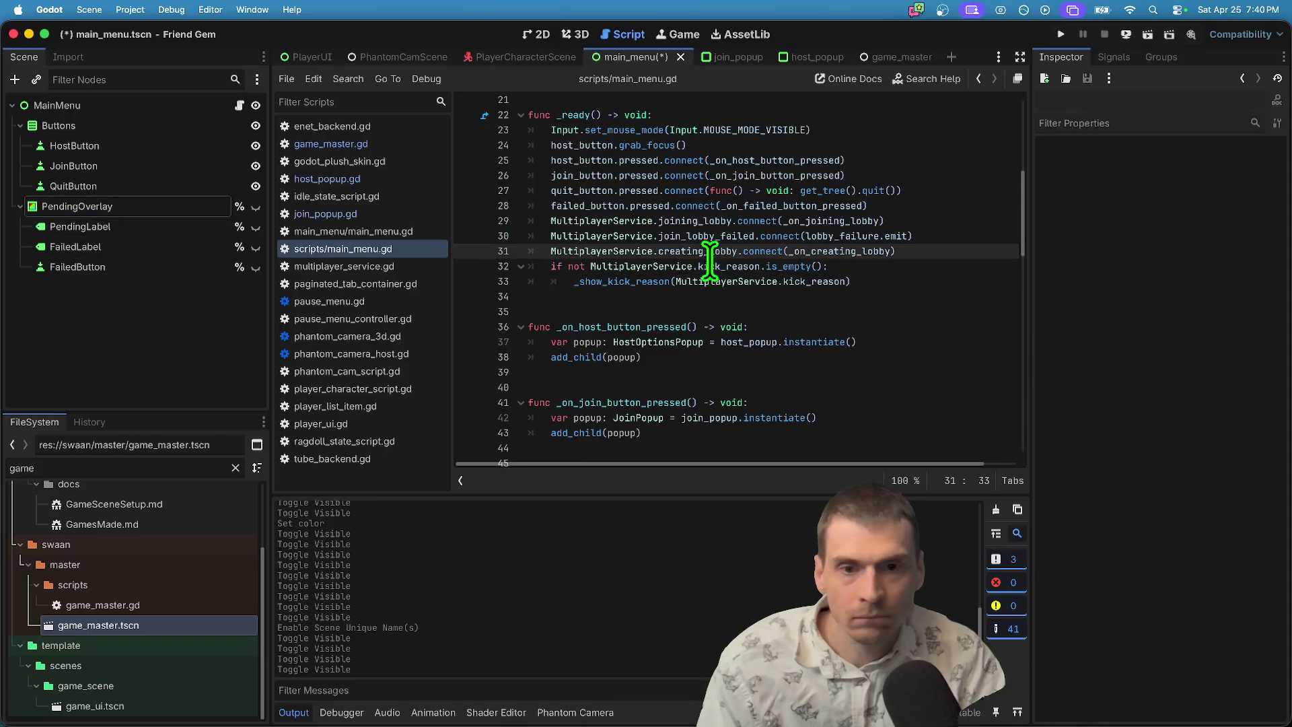
Jump to the _show_kick_reason definition and save the main menu scene and script.
double_click(730, 267)
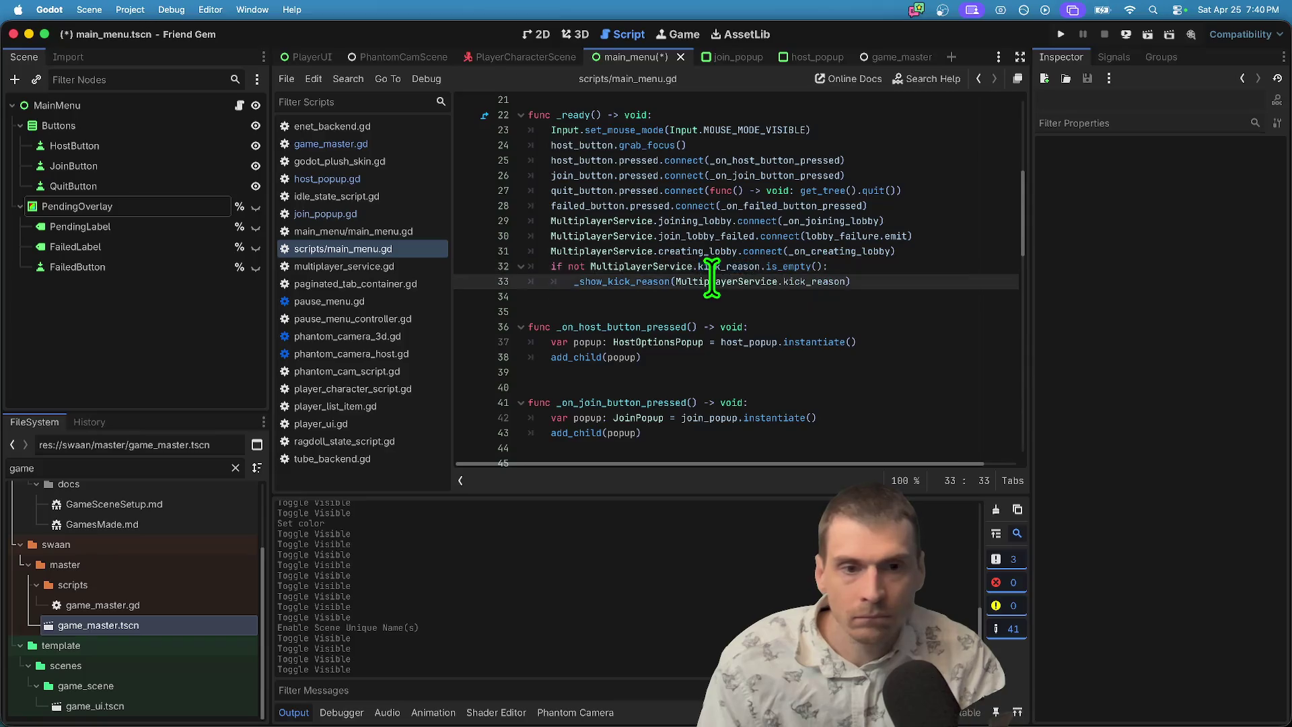
left_click(596, 283, "super")
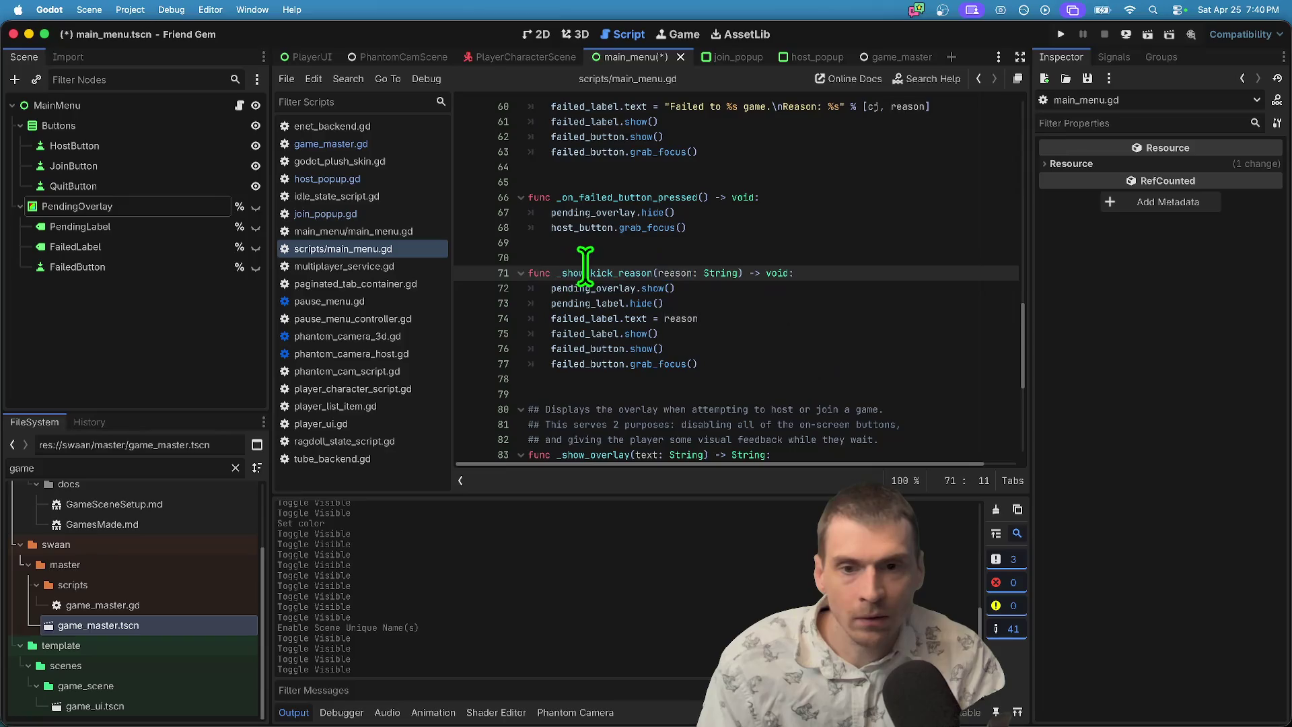
left_click(851, 257)
key("cmd+s")
left_click(143, 244)
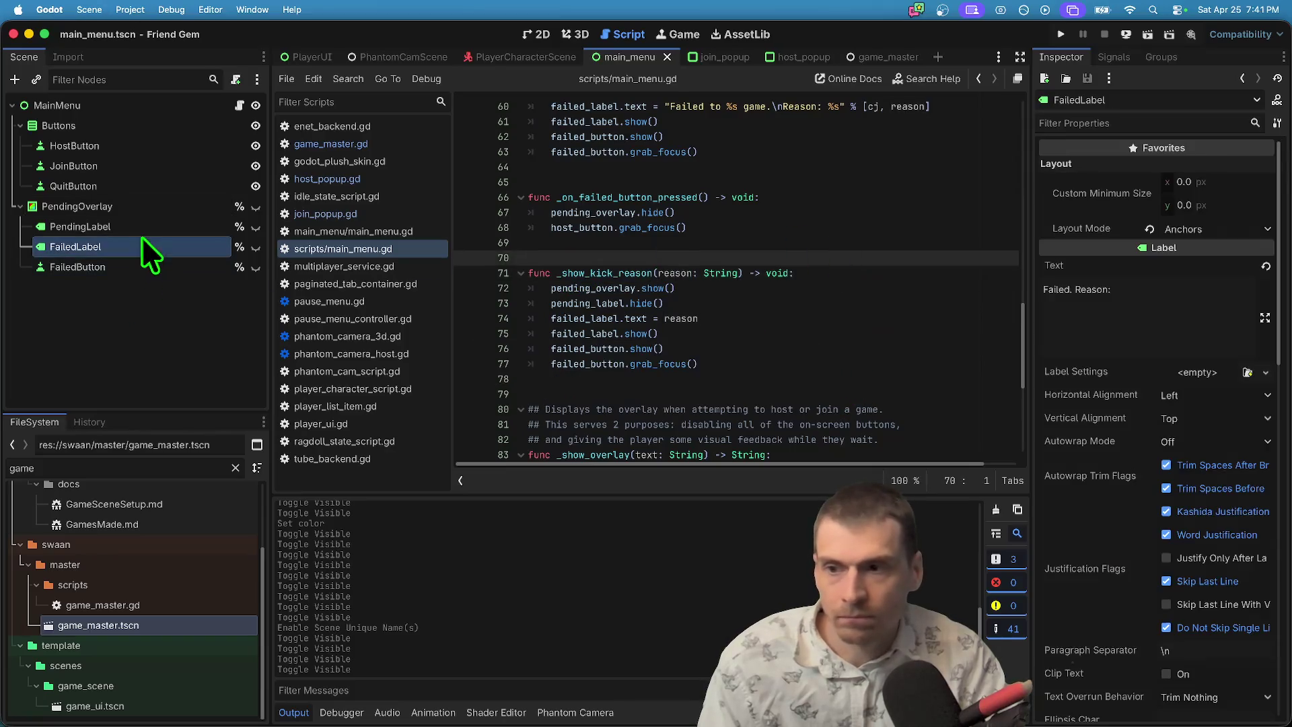
In the 2D view, preview the PendingOverlay on the canvas, then open the main menu script.
left_click(592, 56)
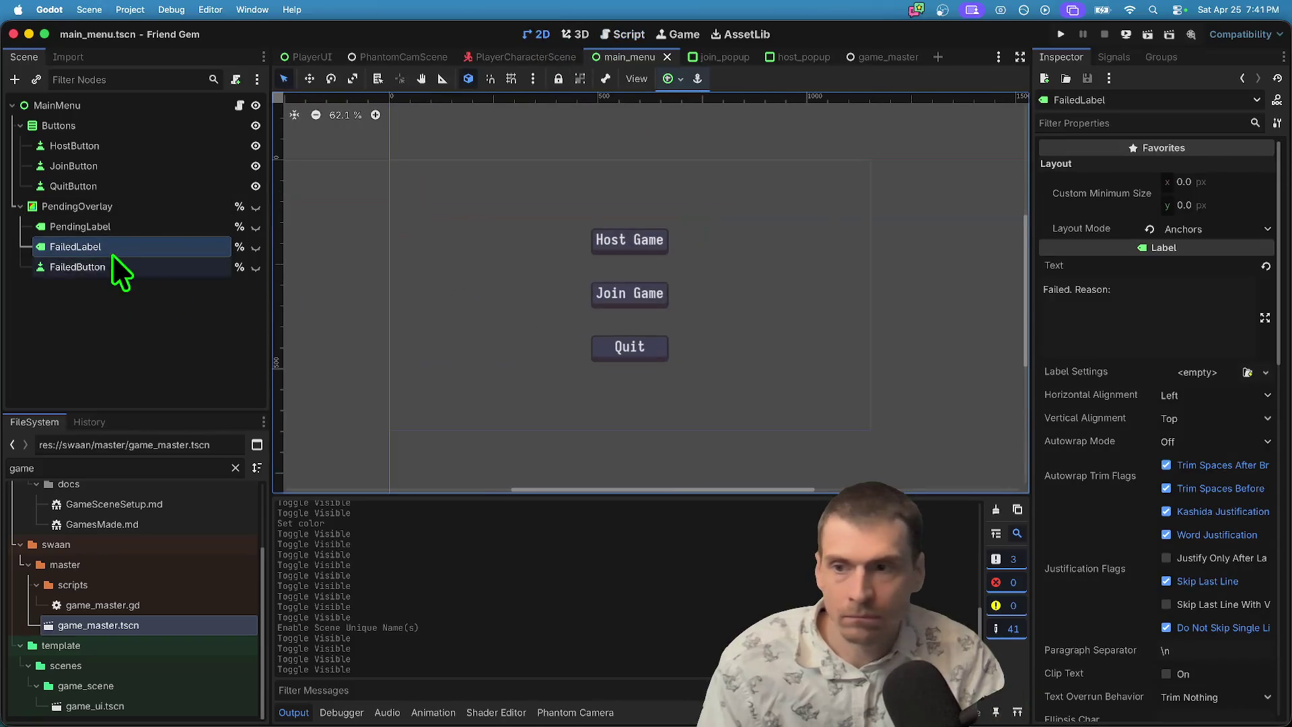
left_click(255, 206)
left_click(256, 206)
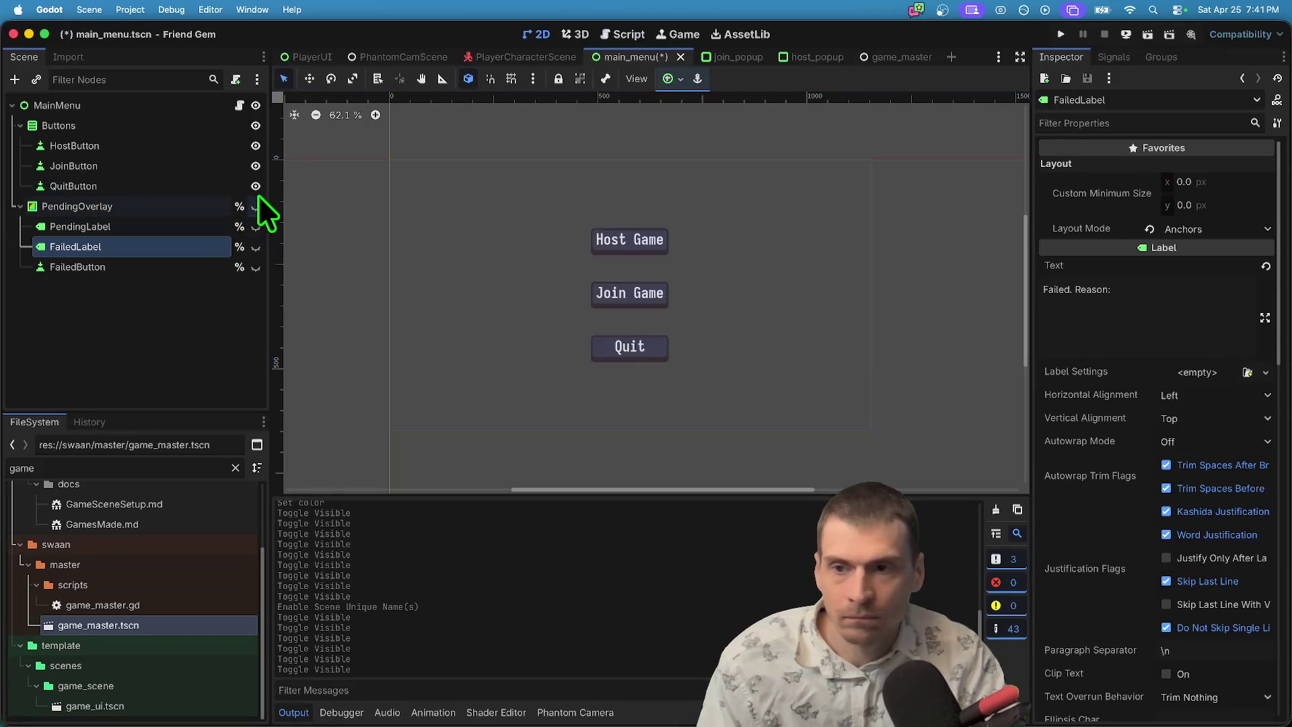
right_click(149, 207)
left_click(212, 126)
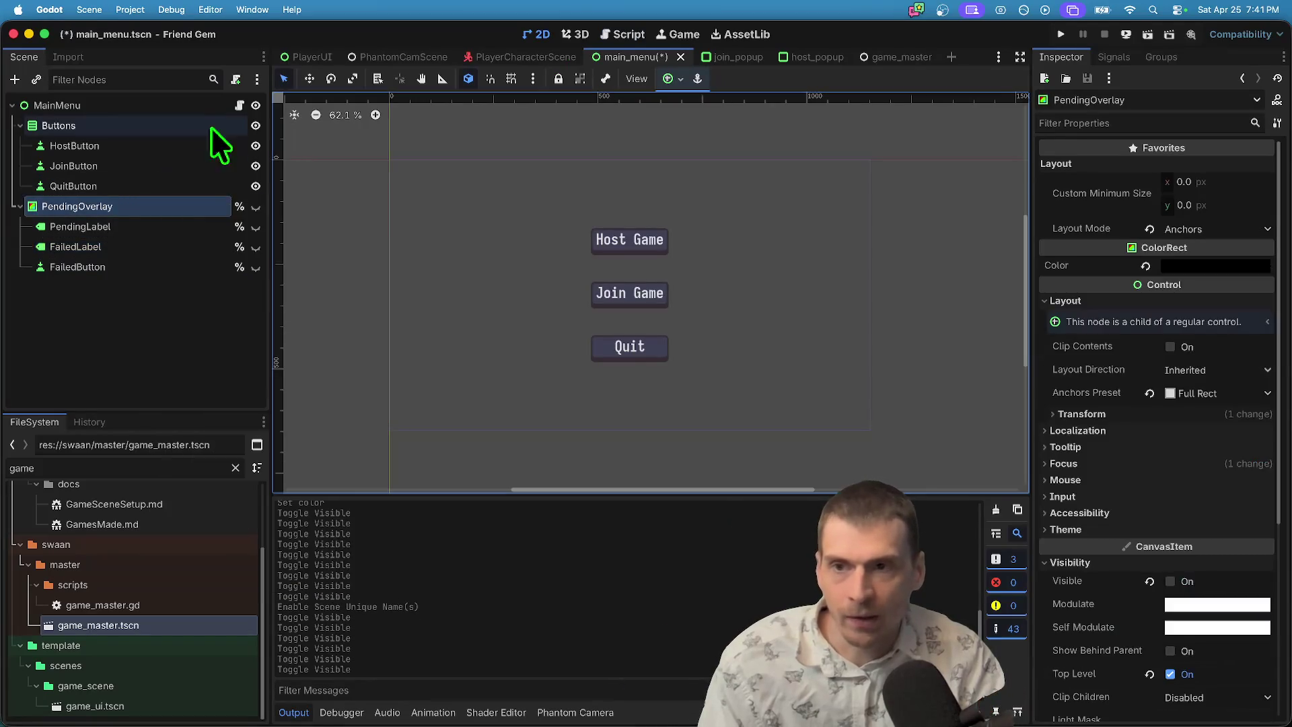
left_click(240, 106)
scroll(820, 173, "up", 15)
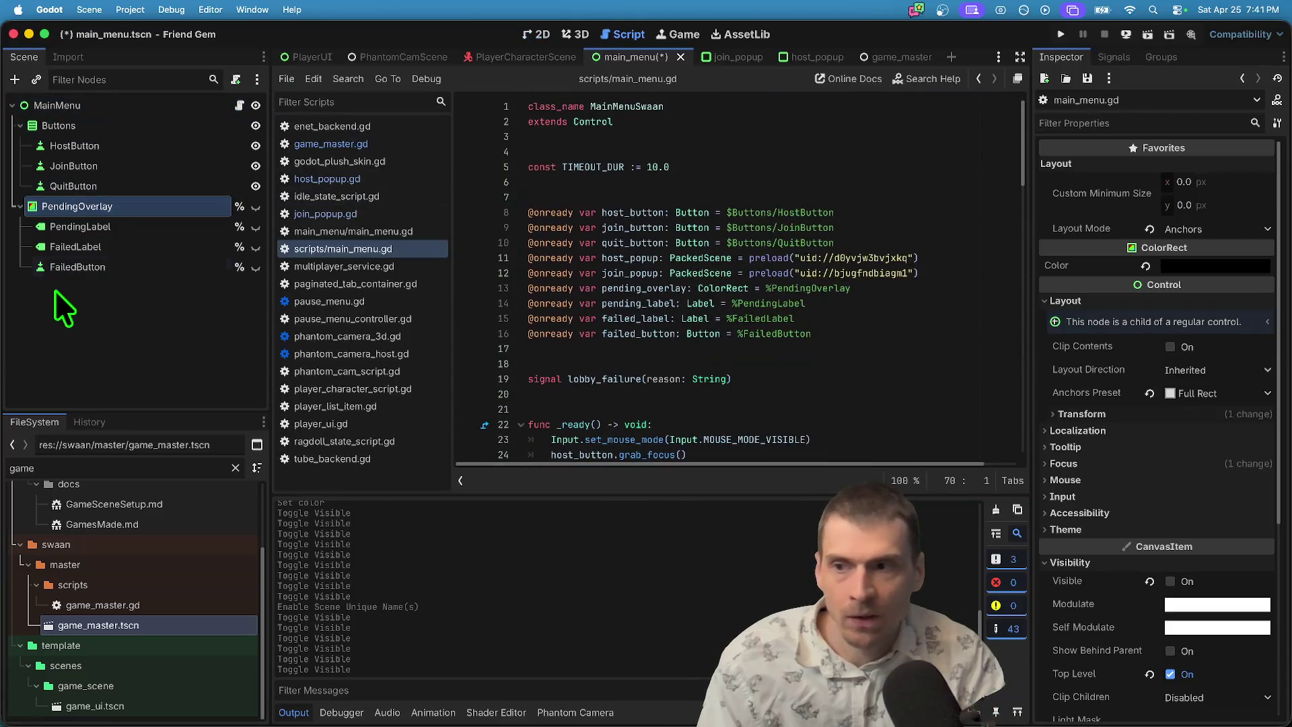
left_click(108, 201)
Change the pending_overlay declaration on line 13 to type PanelContainer.
left_click(870, 363)
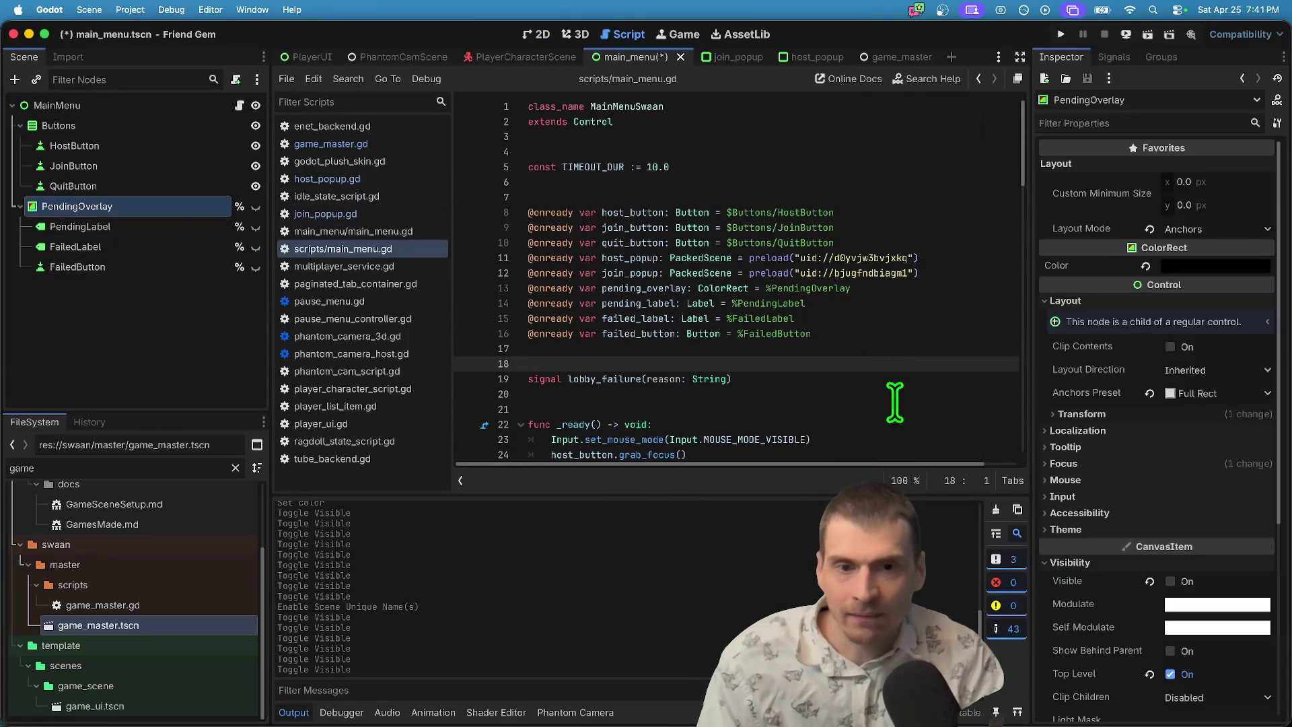
left_click(879, 348)
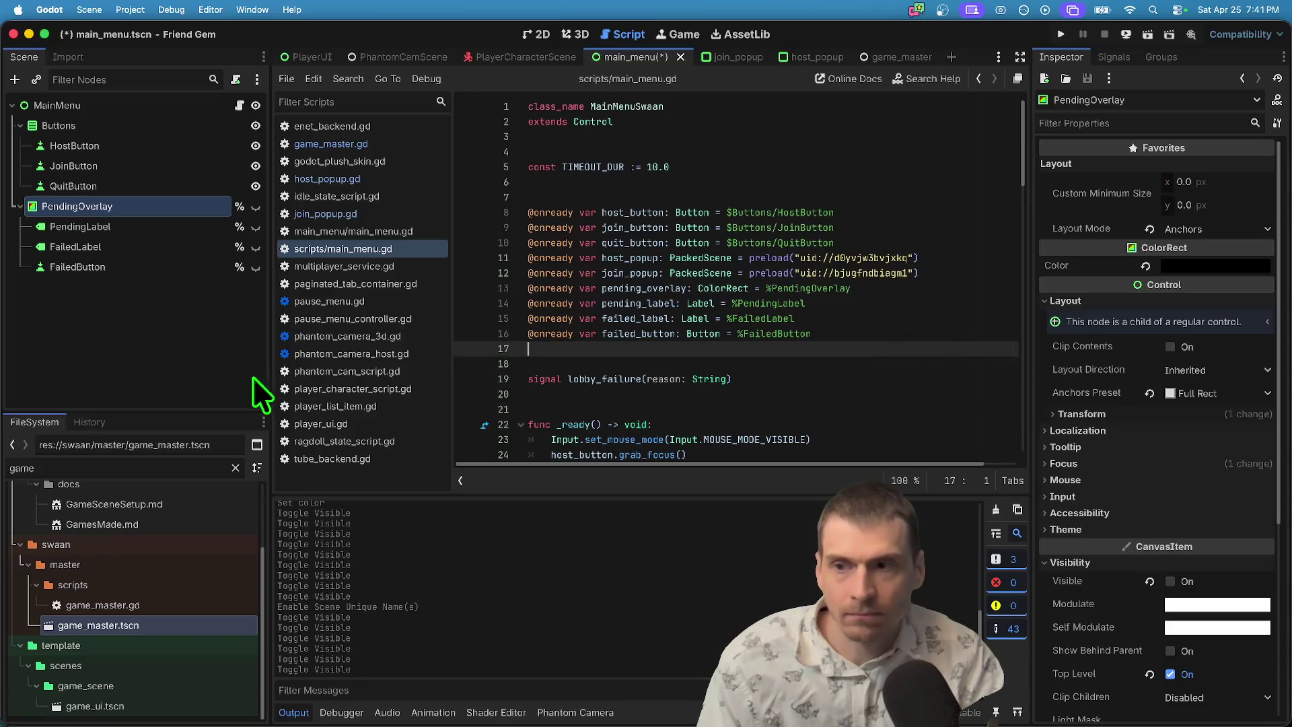
left_click(701, 303)
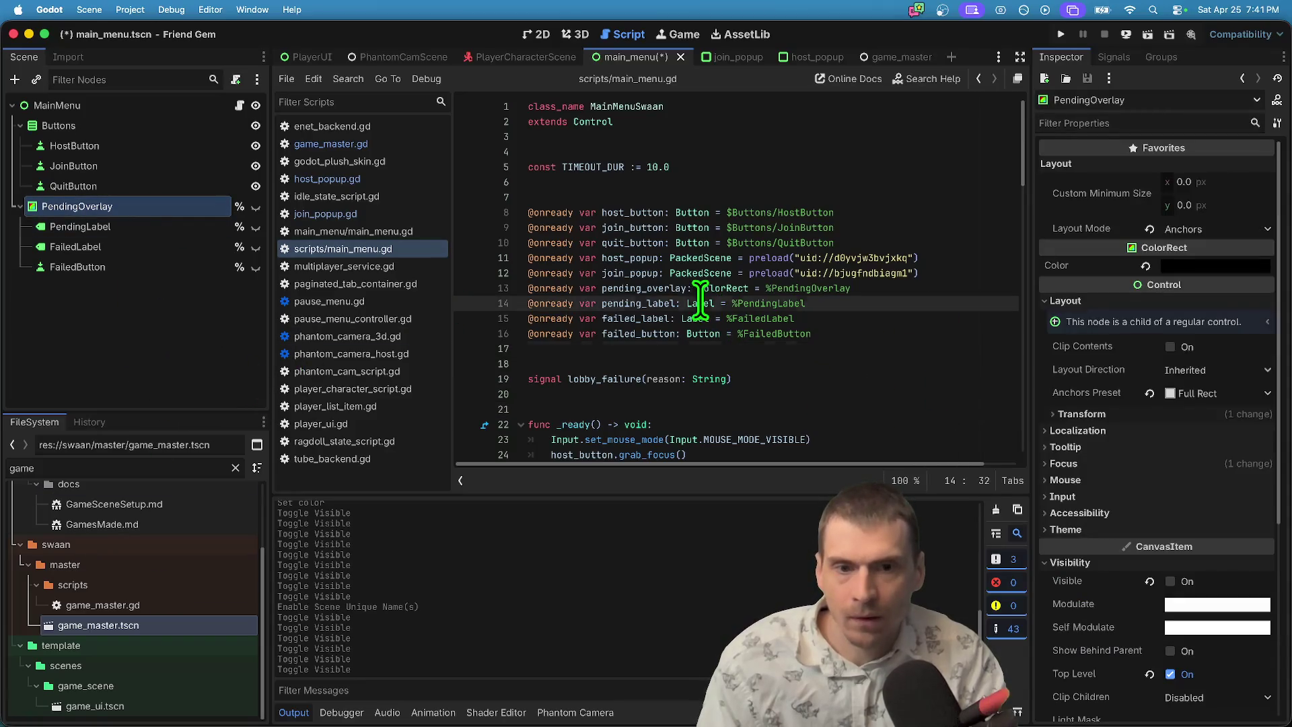
left_click(696, 272)
left_click(694, 291)
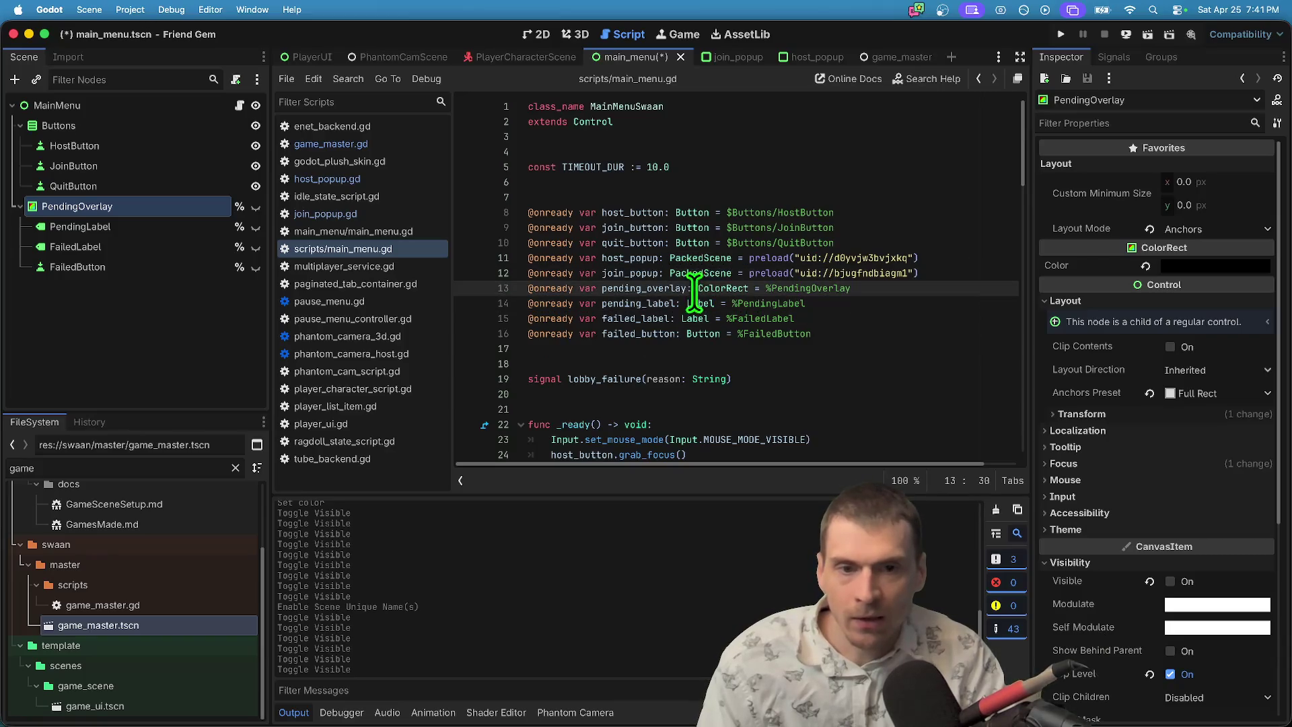
type("Pane")
key("Down")
key("Return")
left_click(810, 407)
left_click(809, 364)
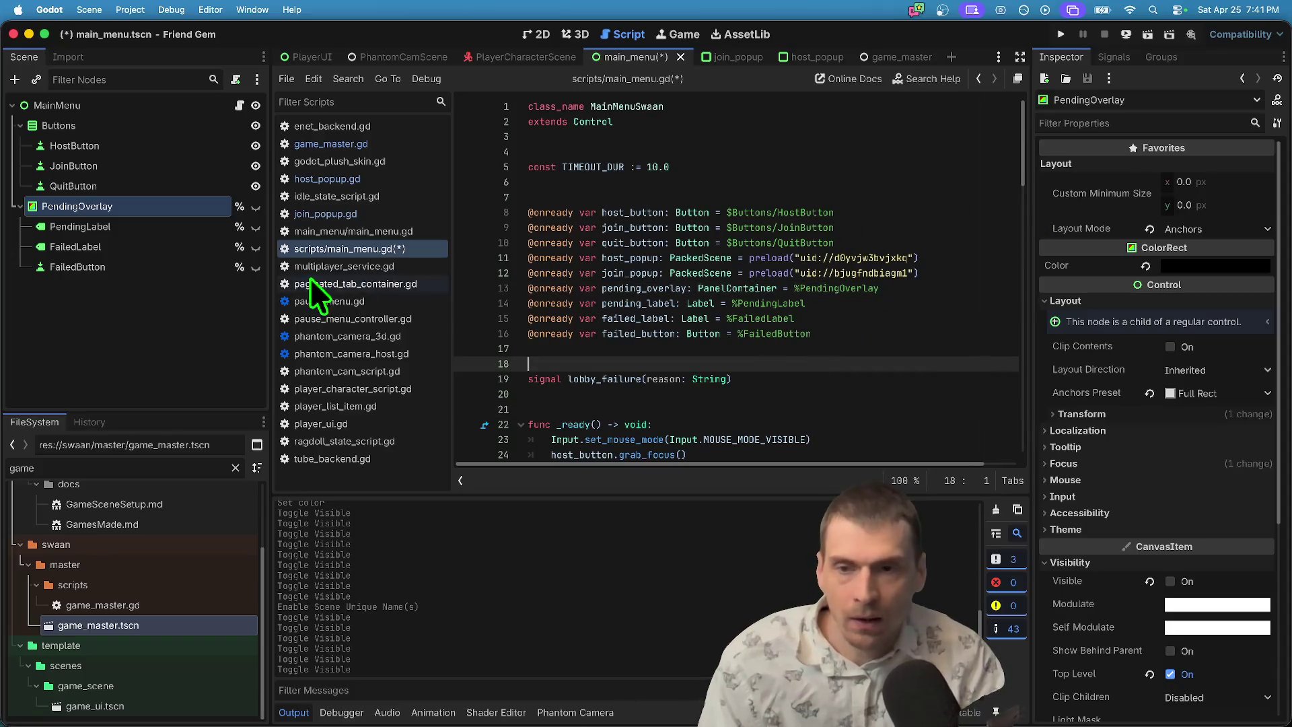
Change the PendingOverlay node's type to PanelContainer.
right_click(153, 208)
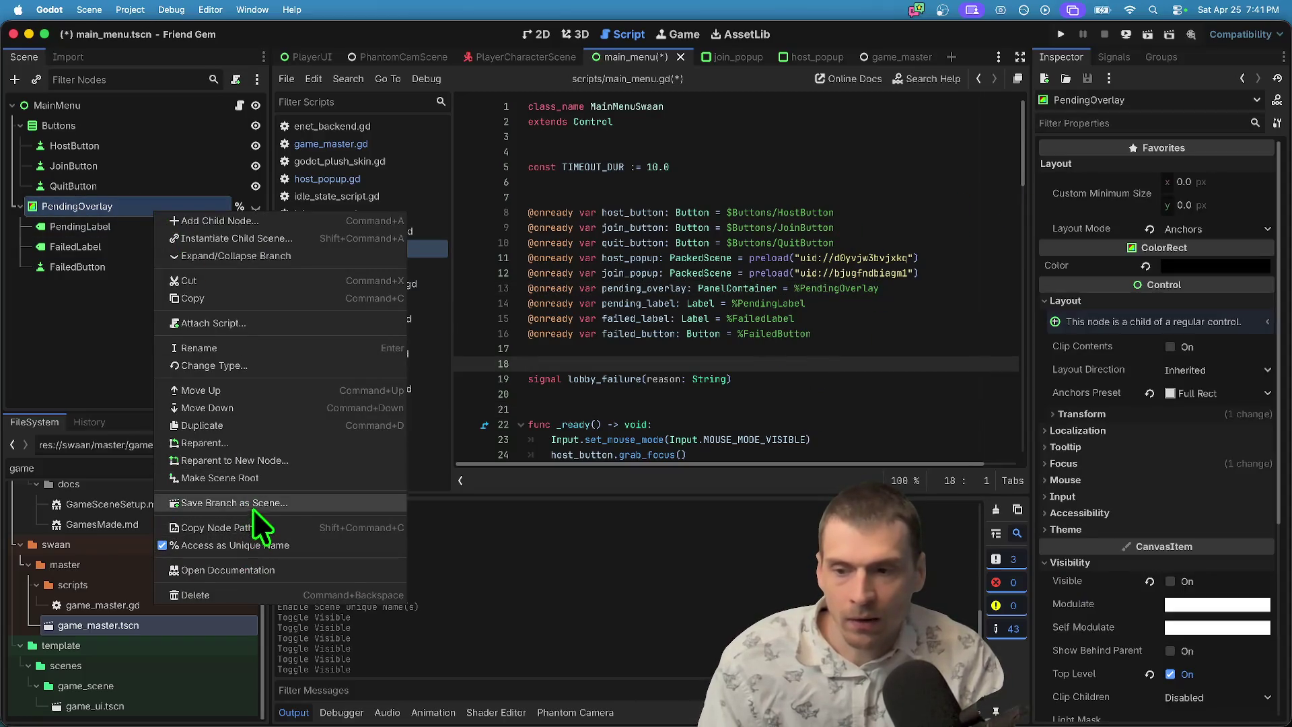
left_click(296, 366)
type("panelcon")
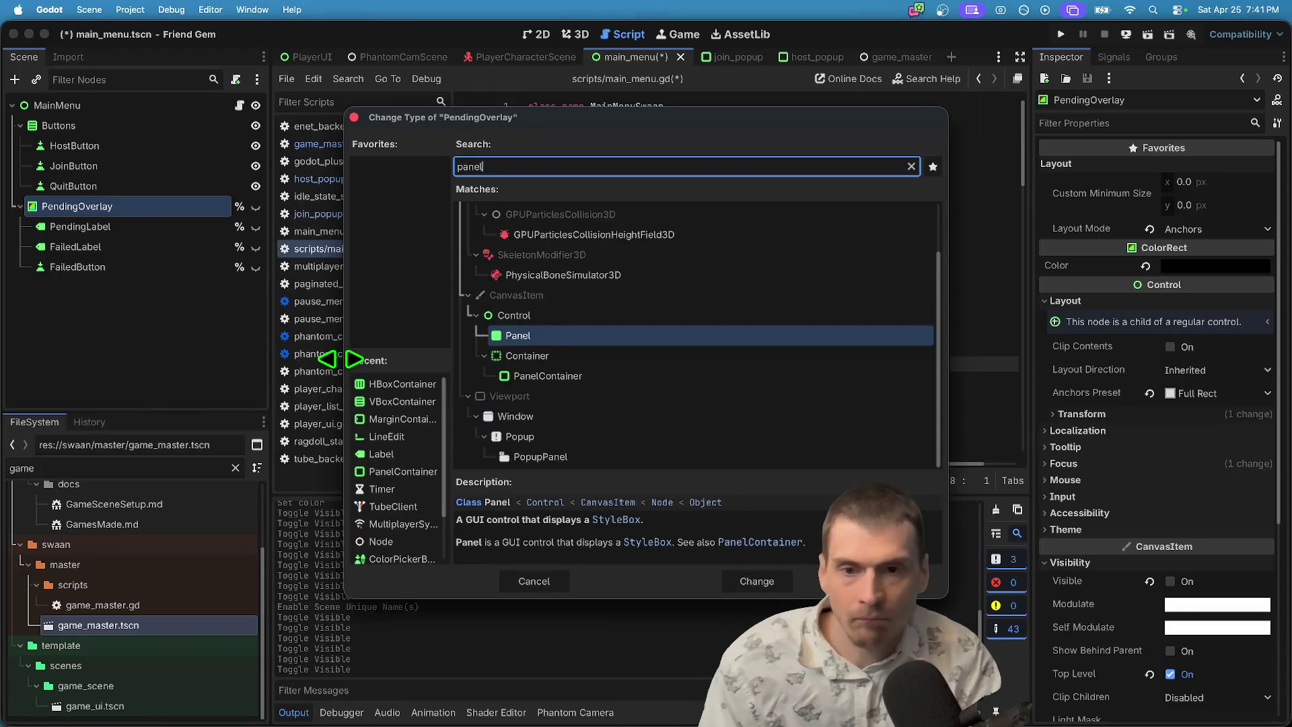
key("Return")
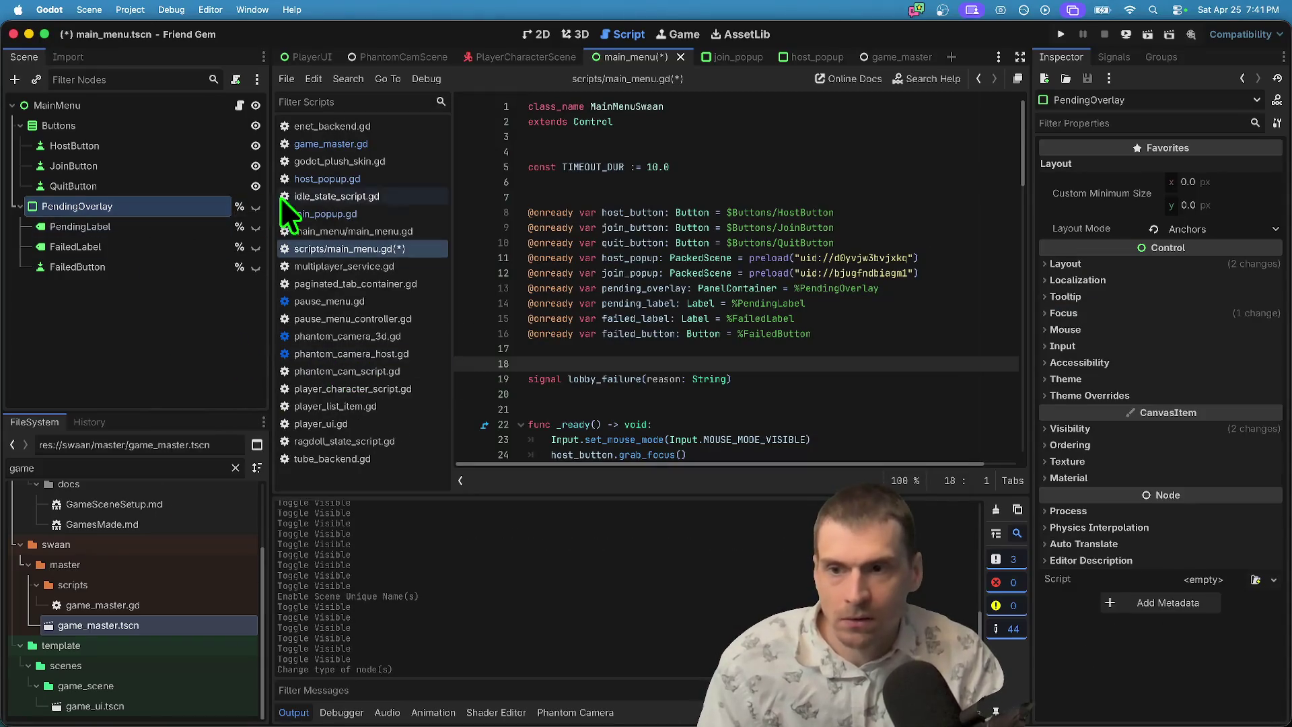
Delete the surplus blank lines in the script and review PendingLabel's text properties.
key("BackSpace")
left_click(851, 395)
key("BackSpace")
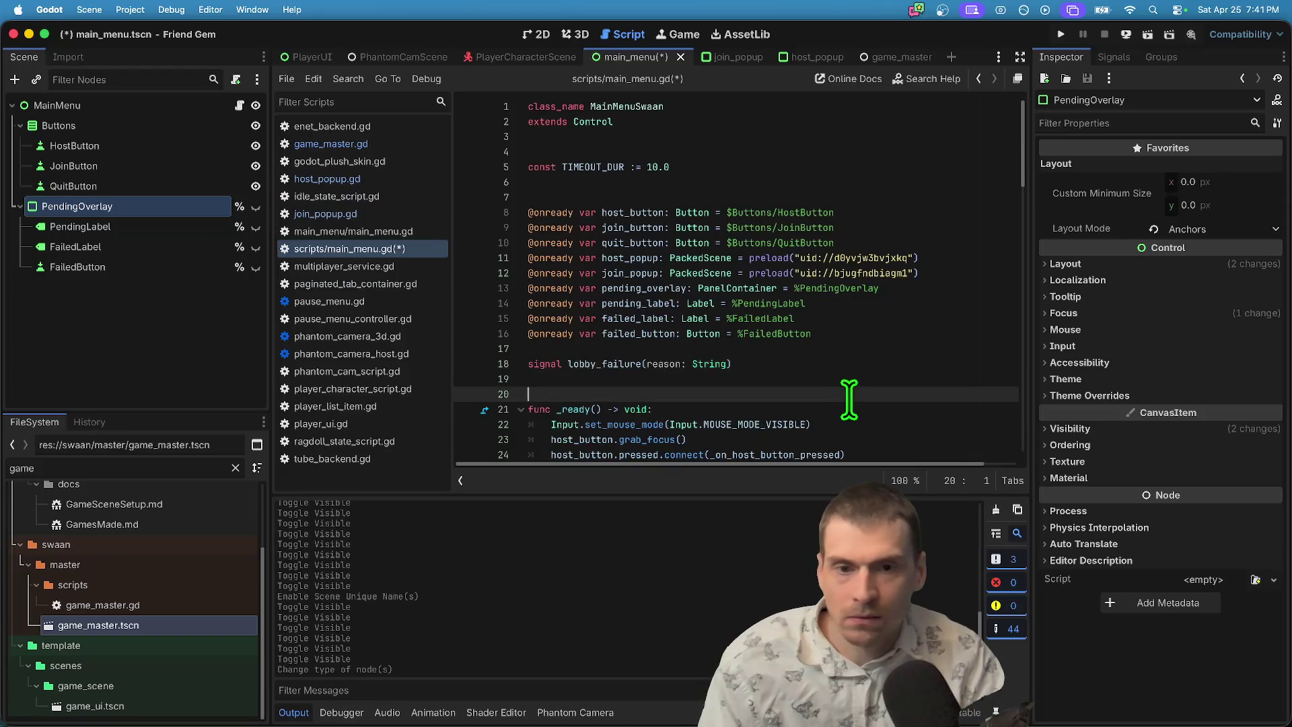
left_click(840, 351)
left_click(175, 248)
left_click(202, 226)
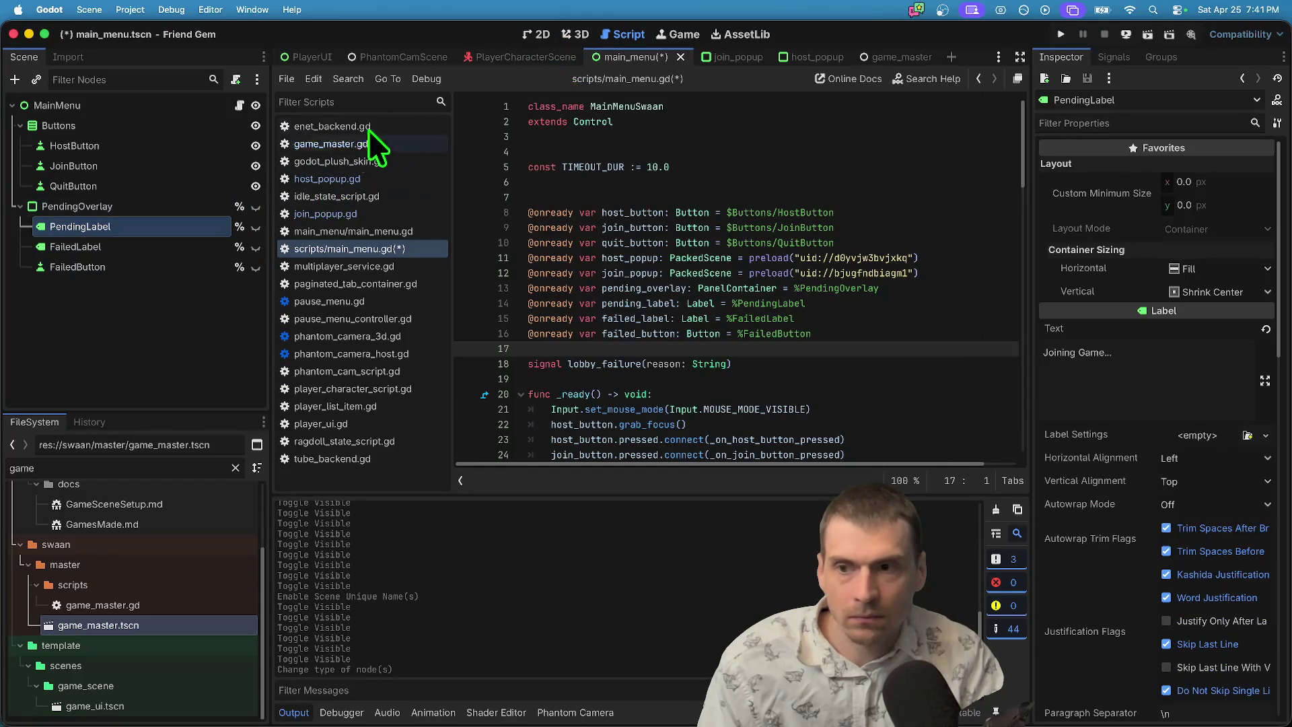
left_click(130, 205)
key("ctrl+a")
Add a MarginContainer under PendingOverlay and nest PendingLabel, FailedLabel and FailedButton inside it.
type("margin")
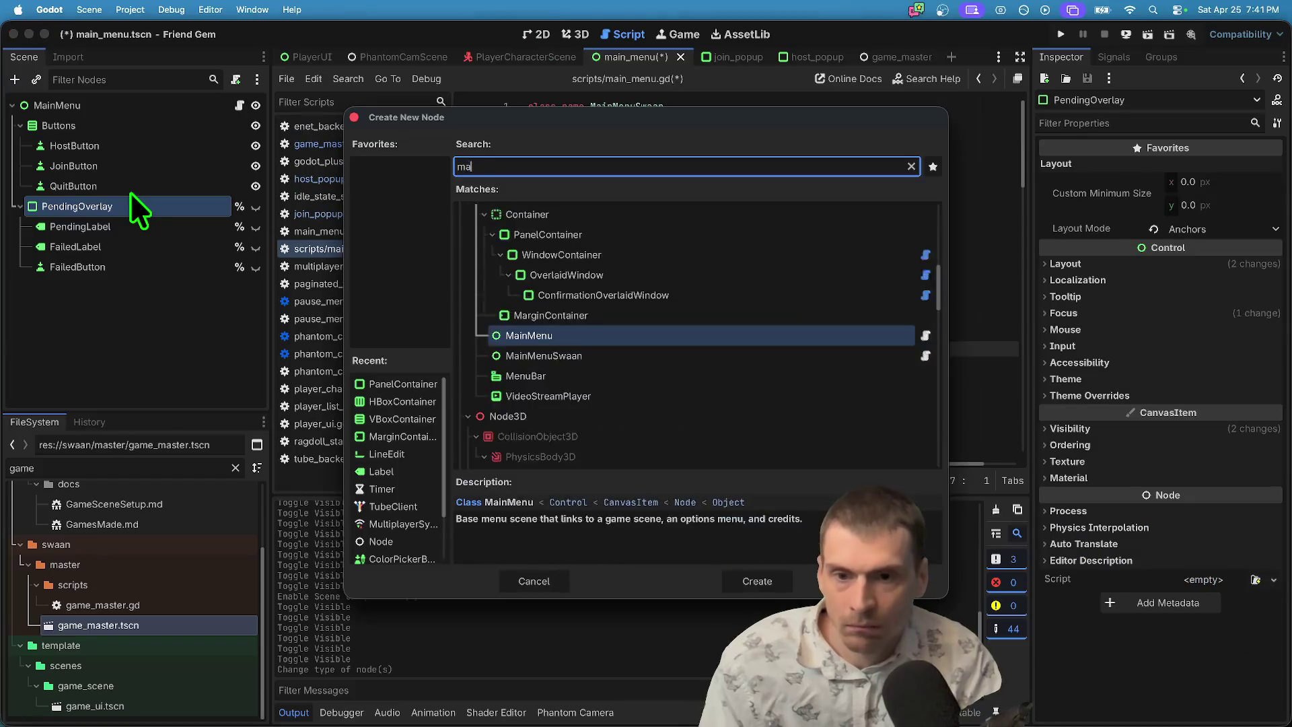
key("Return")
left_click_drag(84, 287, 119, 228)
left_click(114, 248)
left_click(115, 282, "shift")
left_click(101, 206)
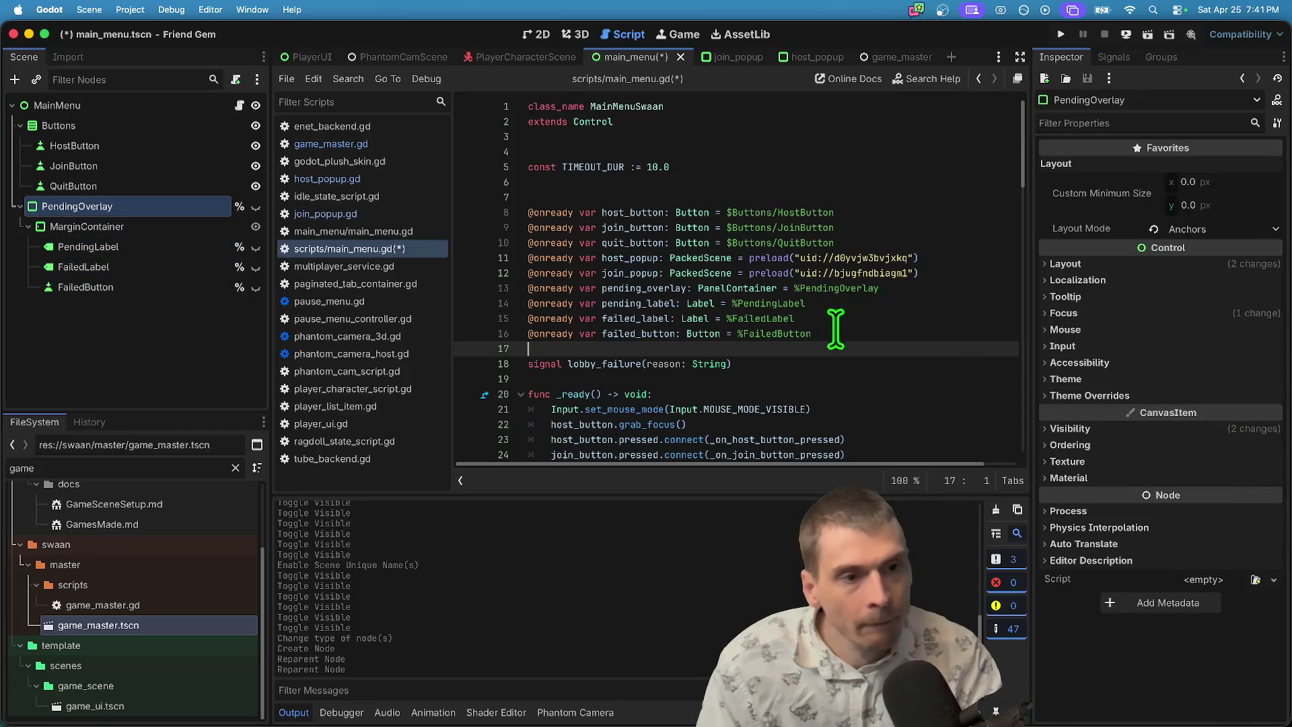
Show PendingOverlay, PendingLabel, FailedLabel and FailedButton in the 2D view and check their placement.
left_click(538, 33)
left_click(255, 206)
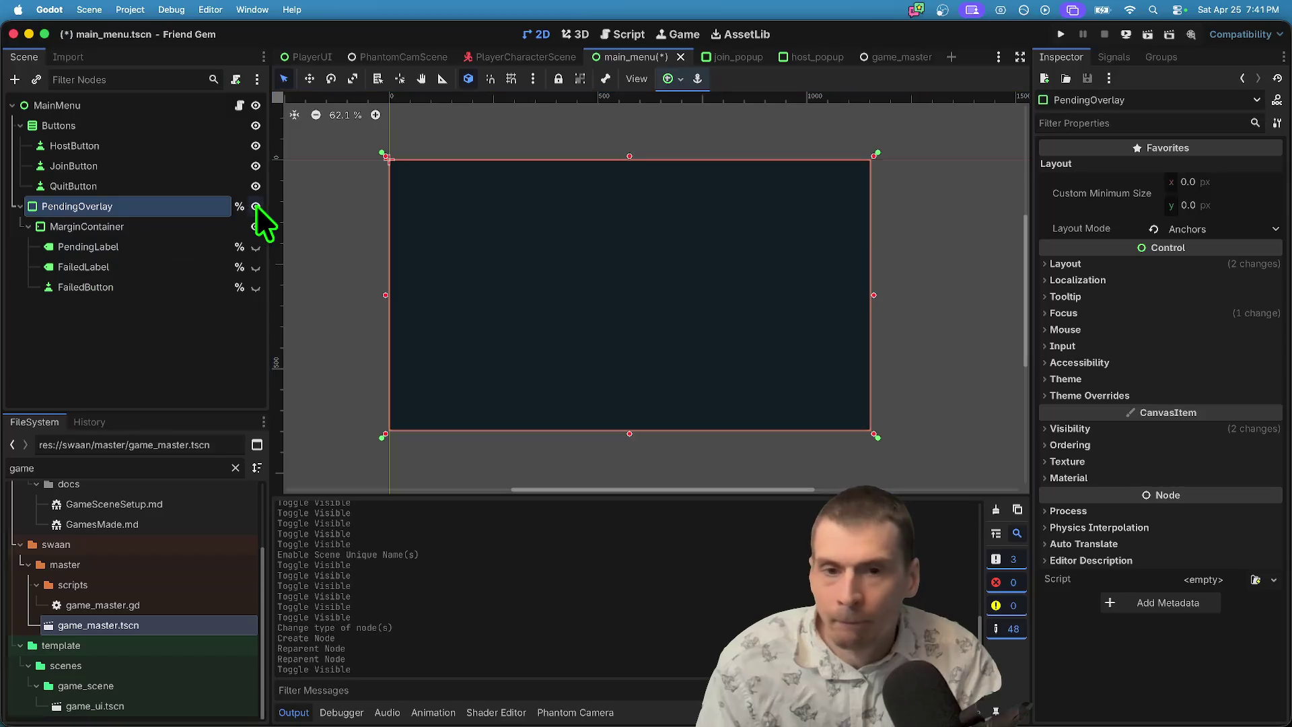
left_click(256, 206)
left_click(256, 206)
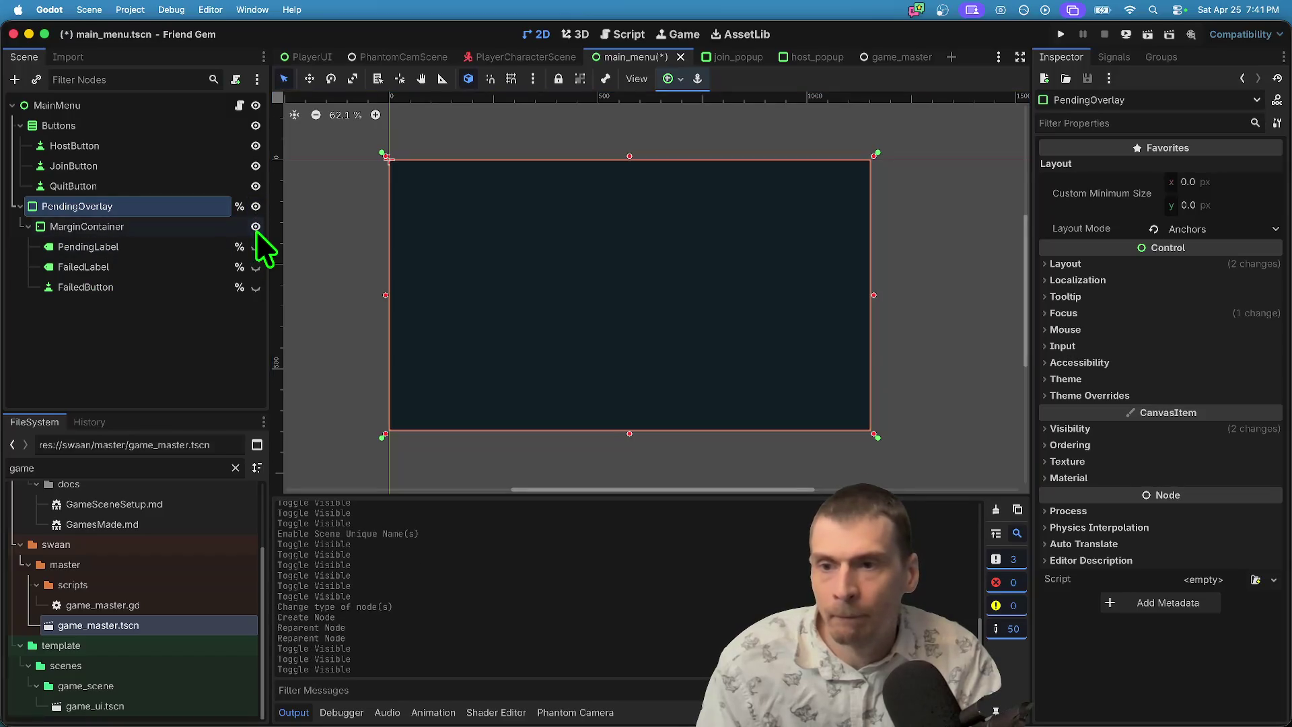
left_click(229, 226)
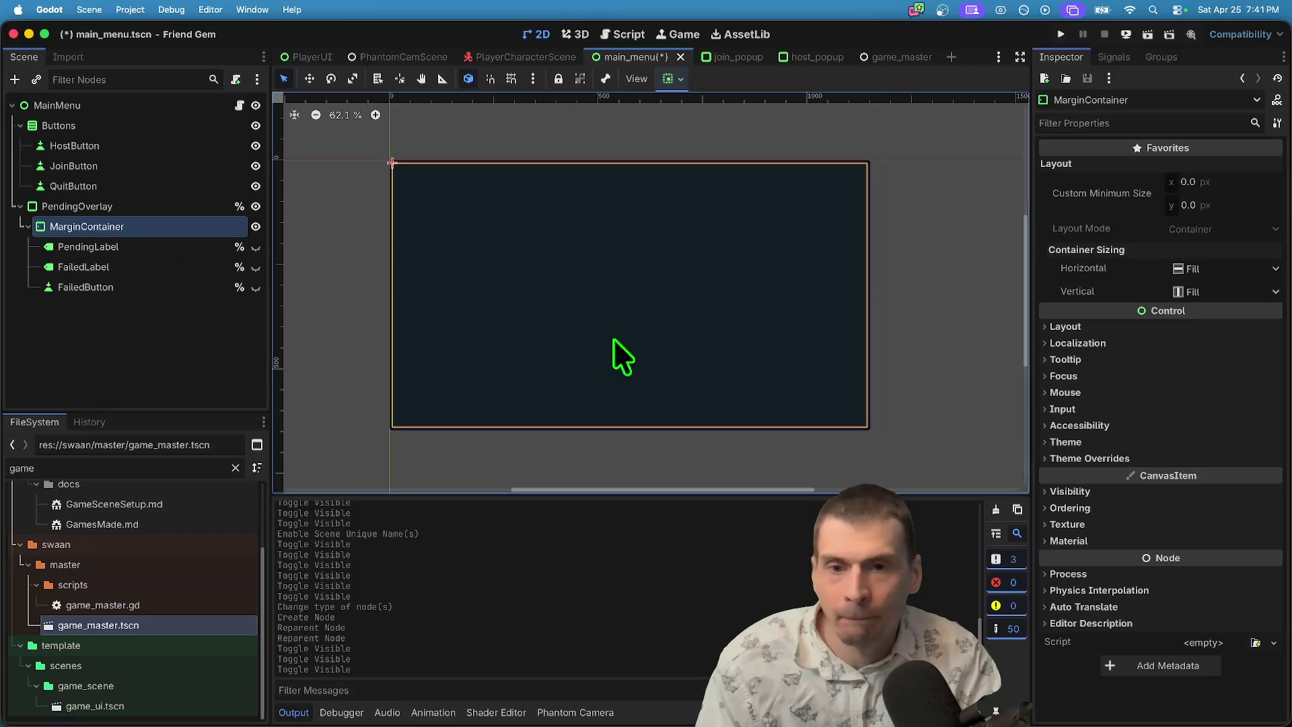
left_click(256, 247)
left_click(256, 267)
left_click(255, 287)
left_click(163, 243)
left_click(167, 227)
left_click(168, 293)
left_click(148, 226)
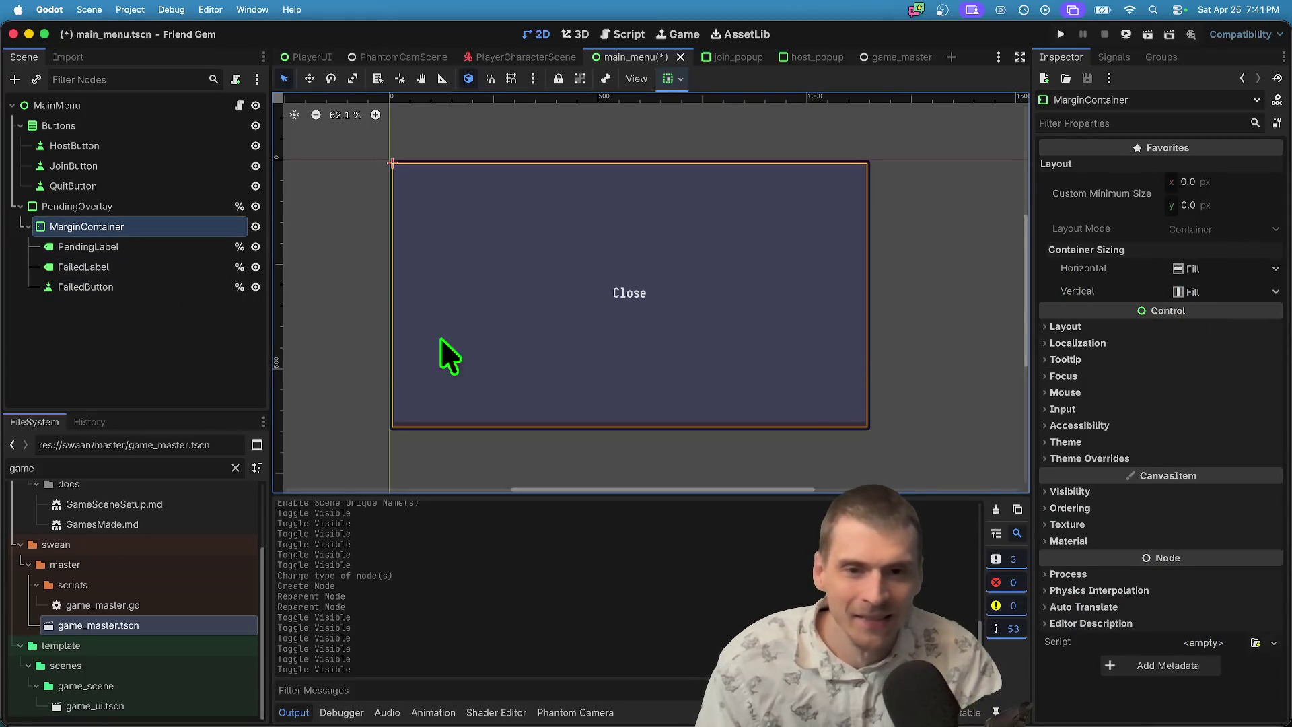
Add a VBoxContainer as a child of the MarginContainer.
left_click(136, 287)
left_click(139, 220)
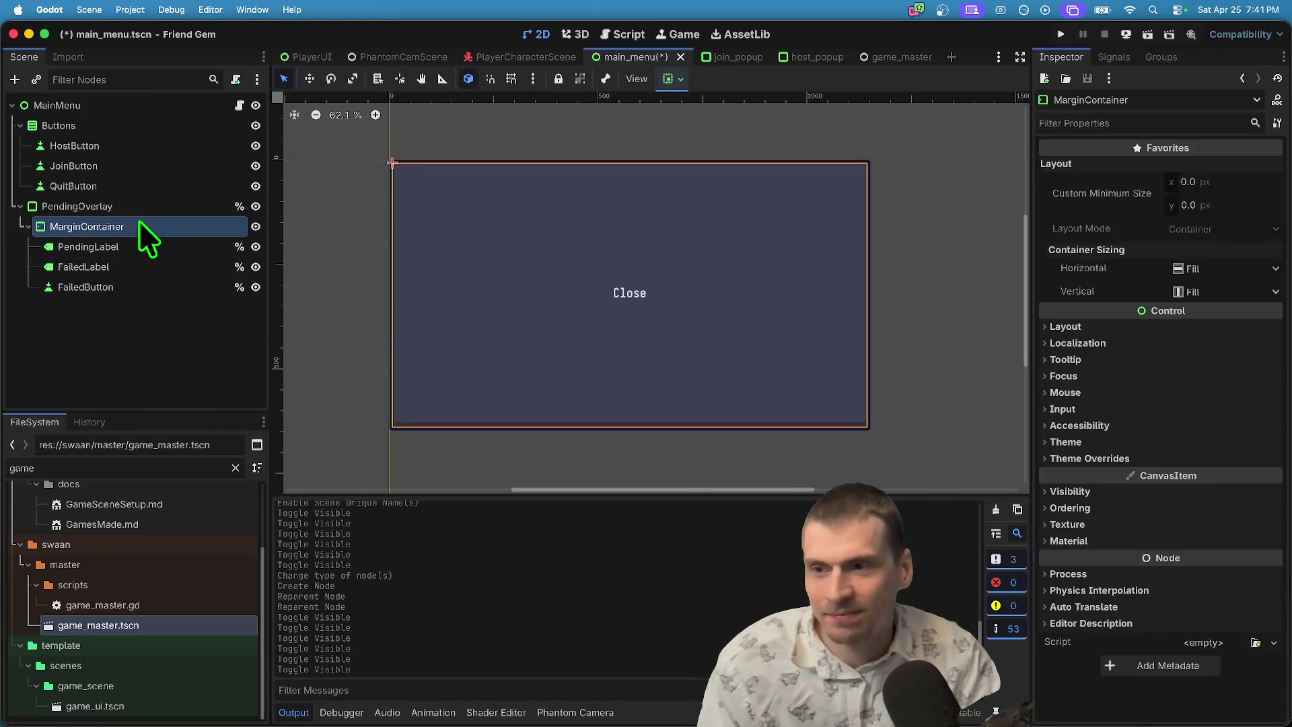
key("ctrl+a")
type("vbox")
key("Return")
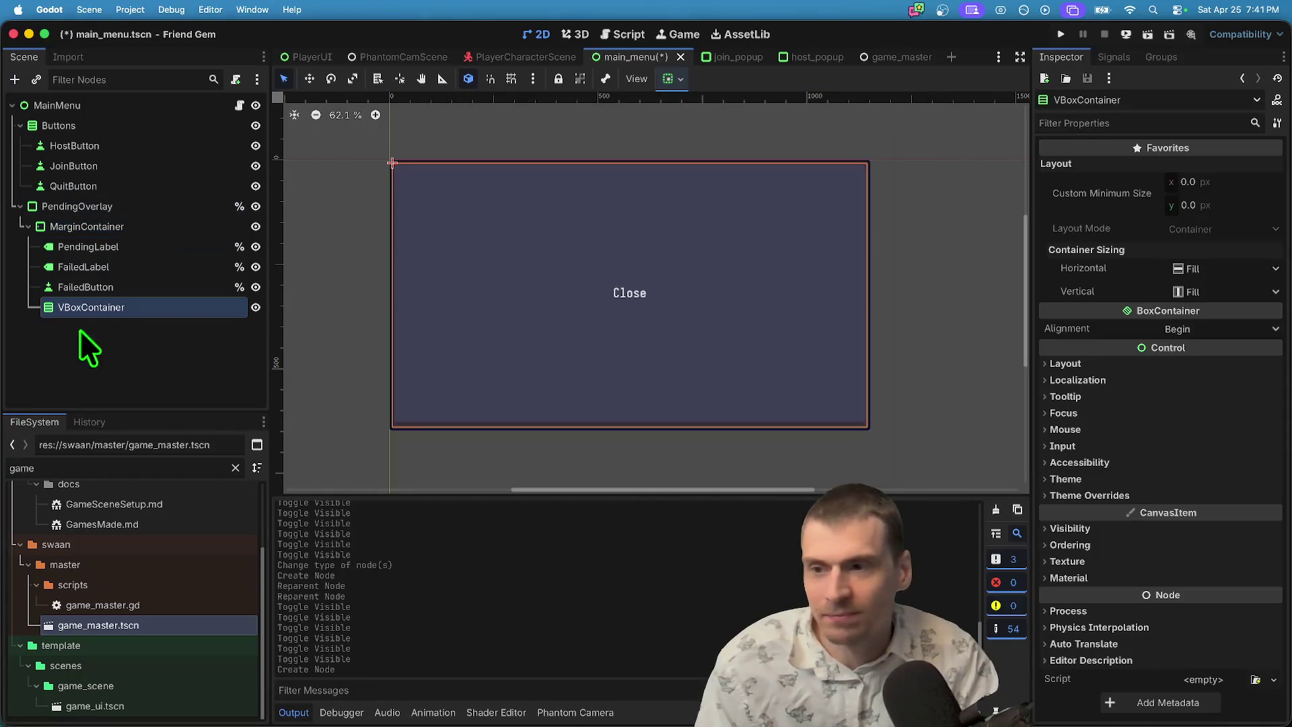
Nest PendingLabel, FailedLabel and FailedButton inside the VBoxContainer and review its alignment.
left_click_drag(102, 232, 107, 248)
left_click(139, 309)
left_click(110, 265, "shift")
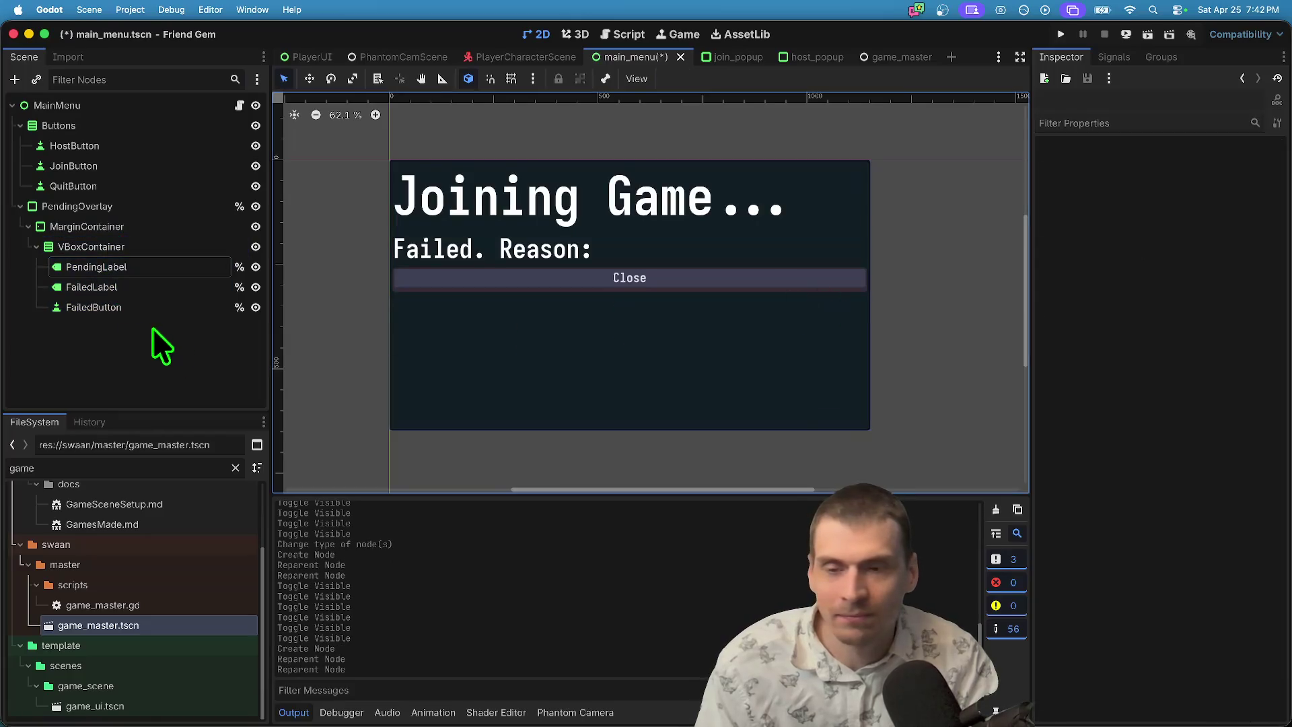
left_click(138, 266)
left_click(140, 246)
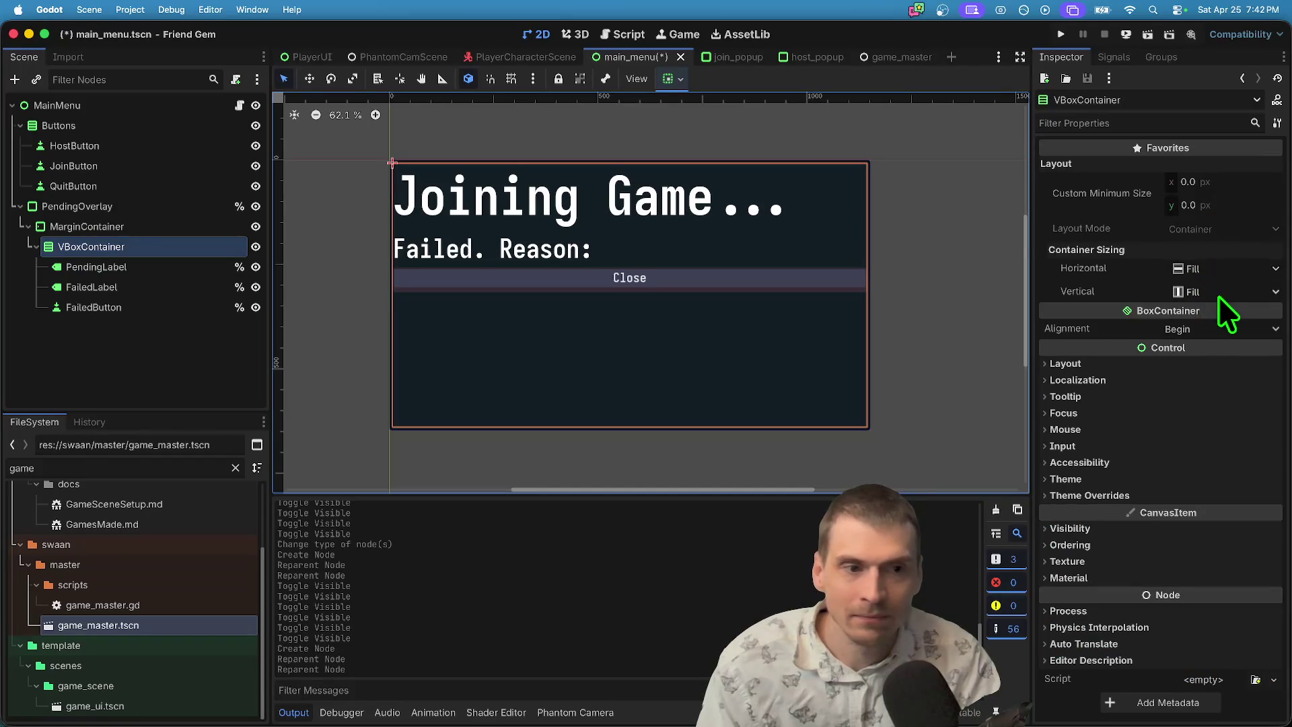
left_click(1228, 328)
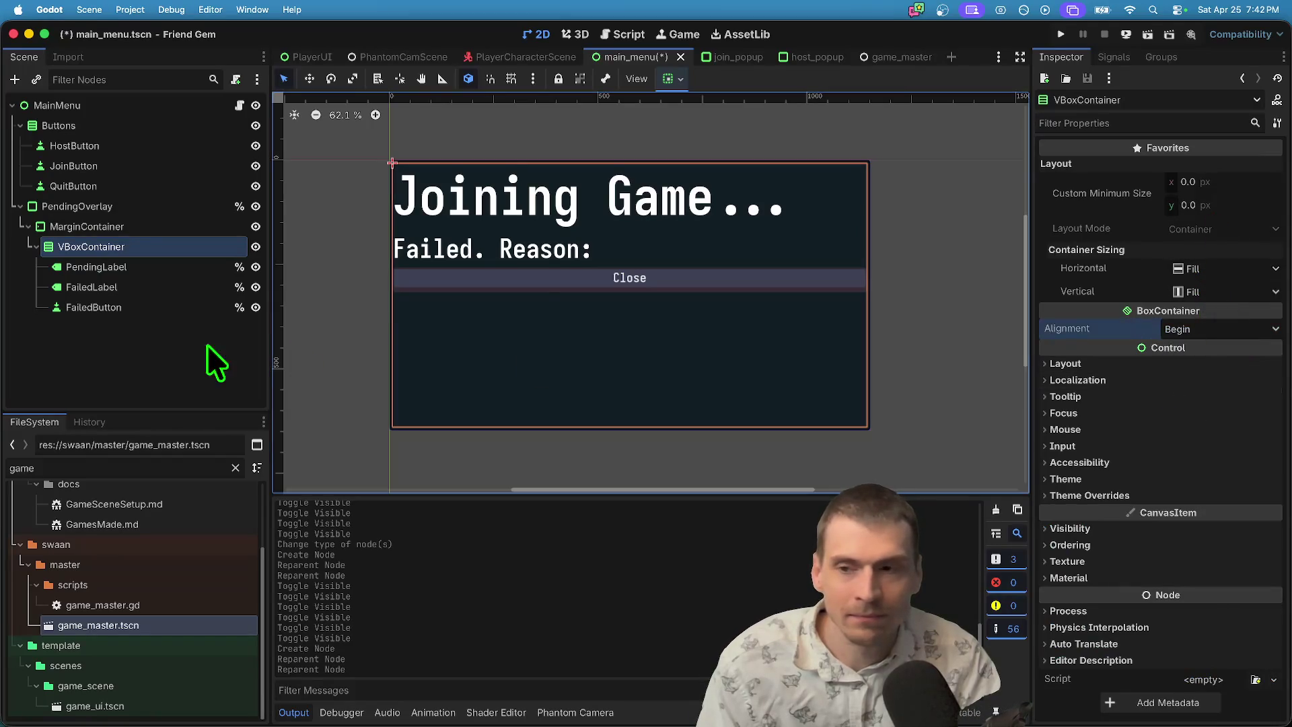
left_click(656, 209)
left_click(999, 344)
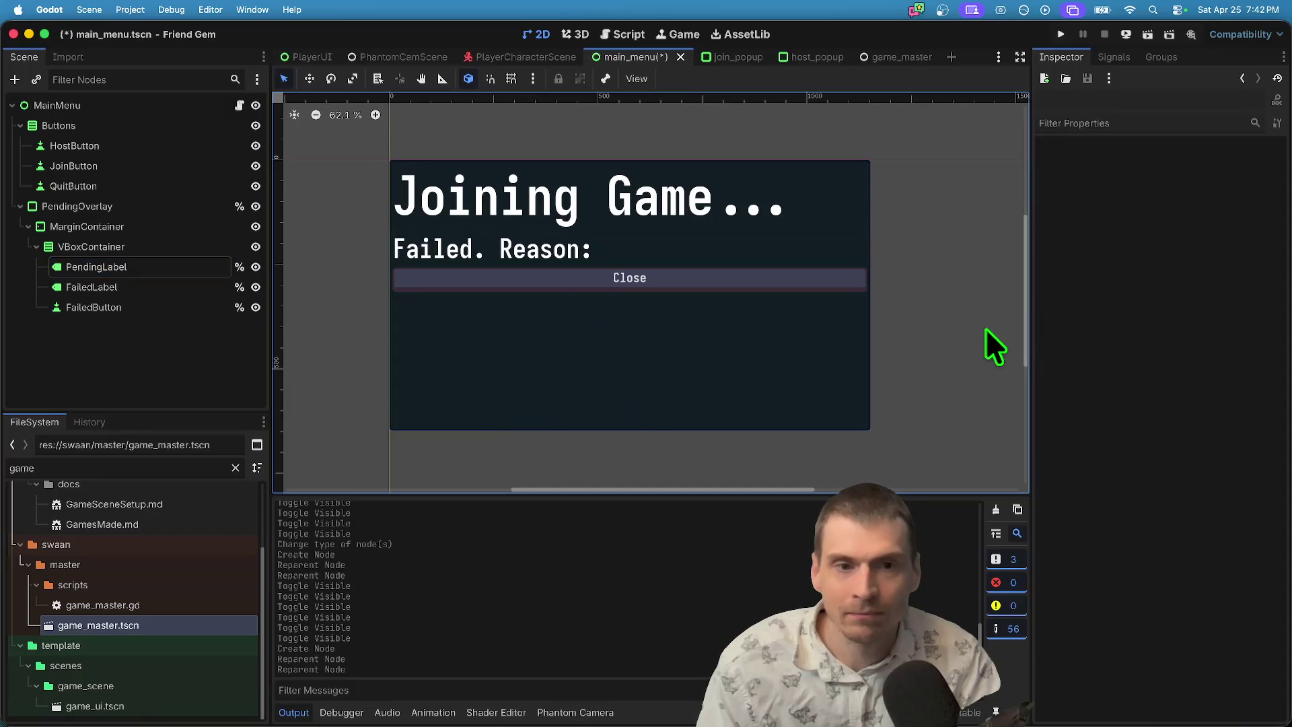
left_click(144, 247)
Set the MarginContainer's left, top, right and bottom margin constants to 24.
left_click(155, 228)
left_click(1131, 459)
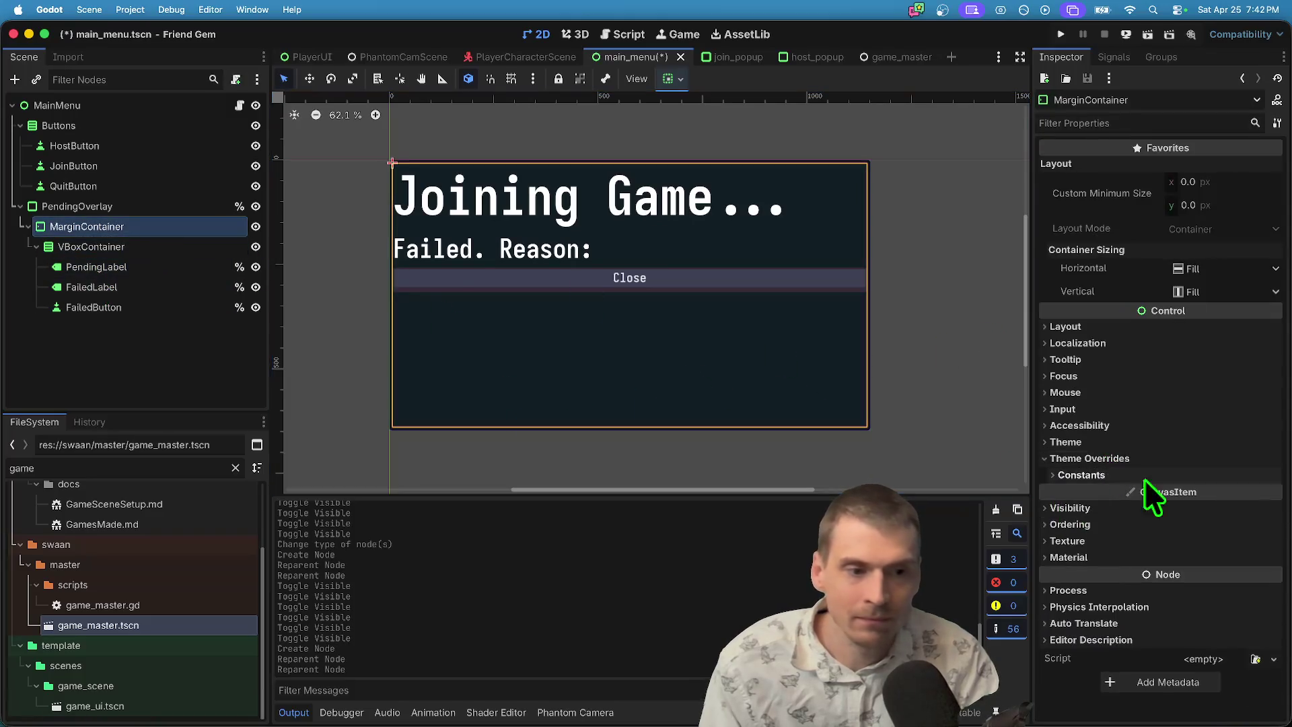
left_click(1174, 475)
left_click(1182, 493)
type("24")
left_click(1194, 516)
type("24")
left_click(1211, 540)
type("24")
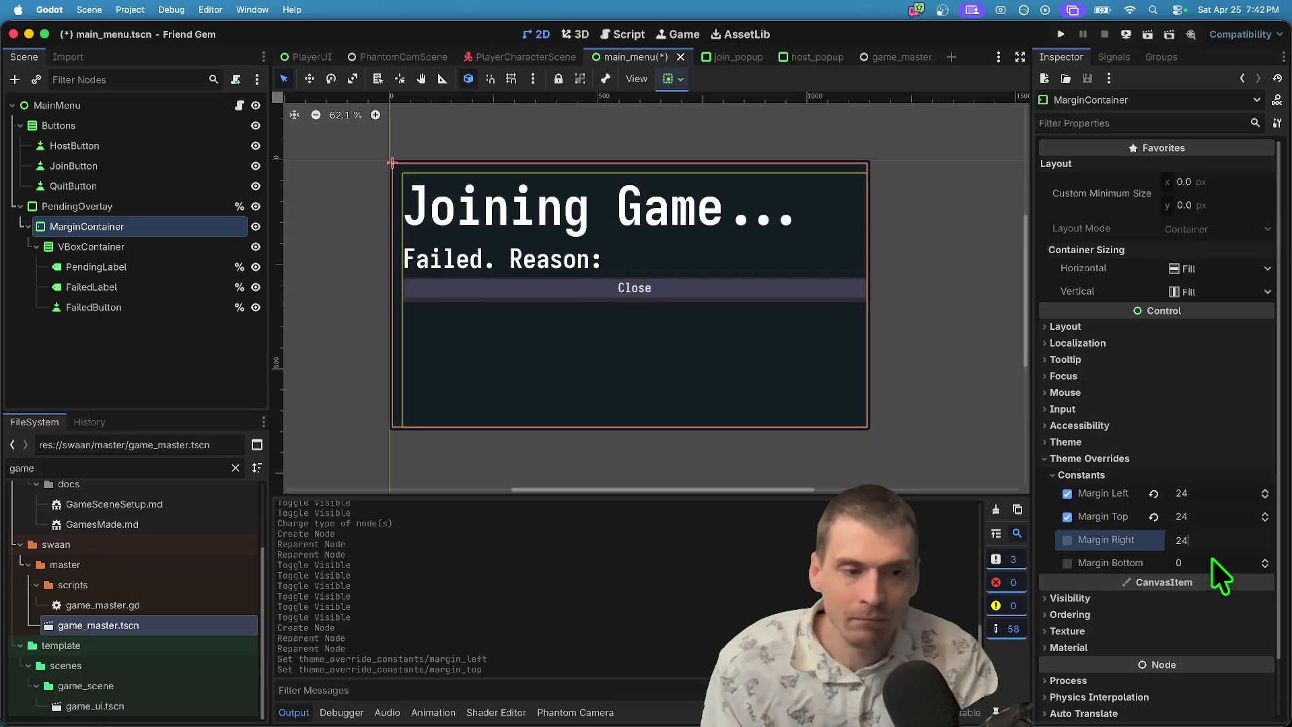
left_click(1221, 563)
type("24")
key("Return")
Review the overlay labels' settings, then save the scene and run the project.
left_click(139, 349)
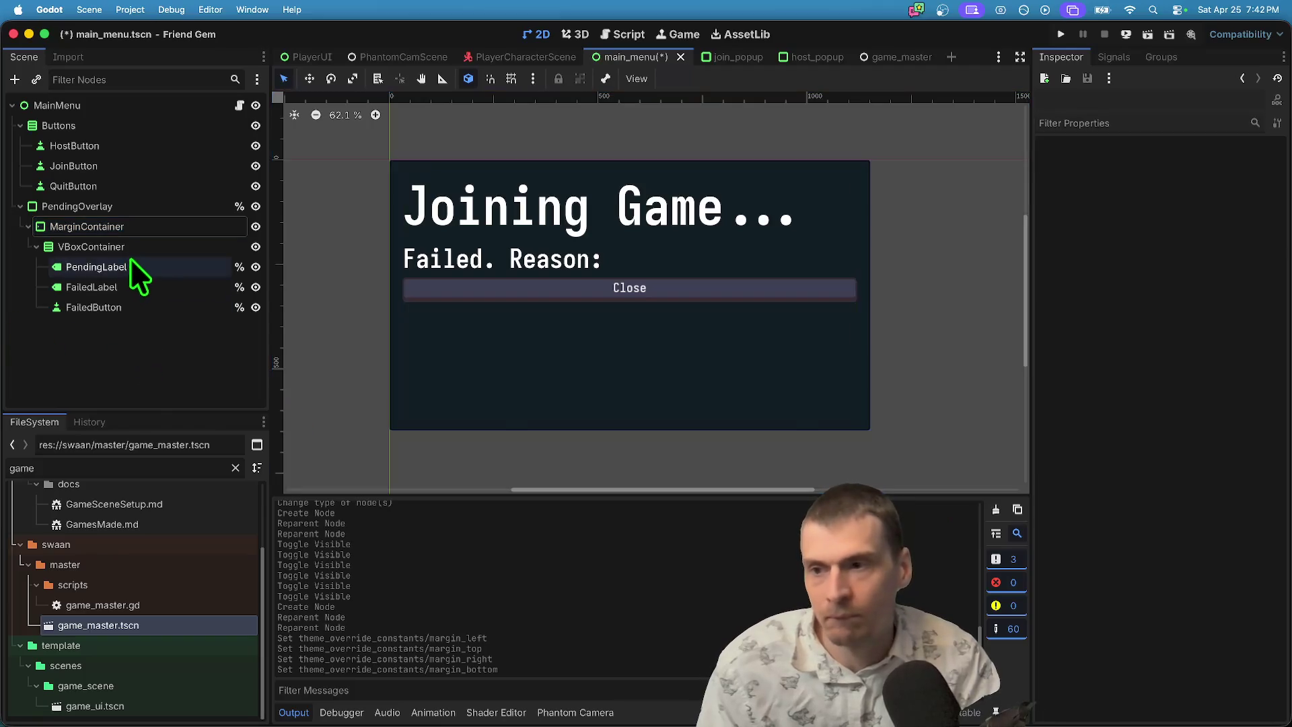
left_click(140, 247)
left_click(142, 267)
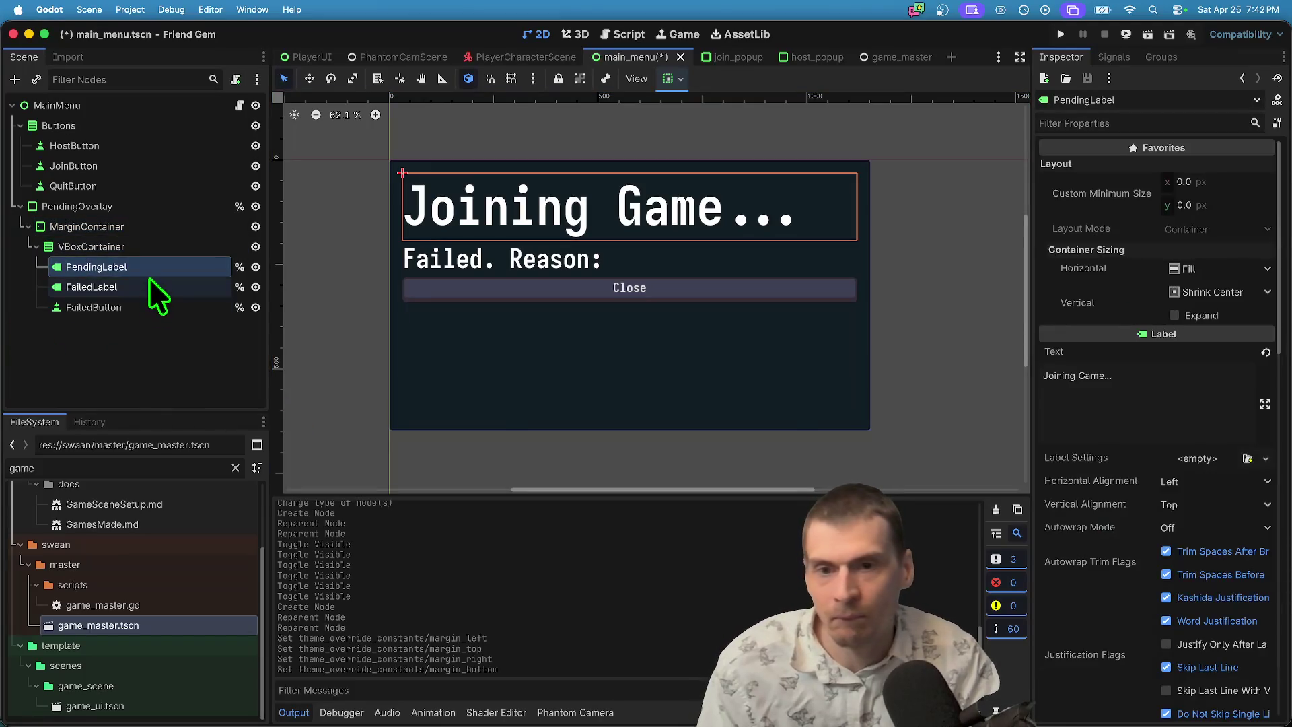
left_click(148, 286)
left_click(166, 344)
key("super+b")
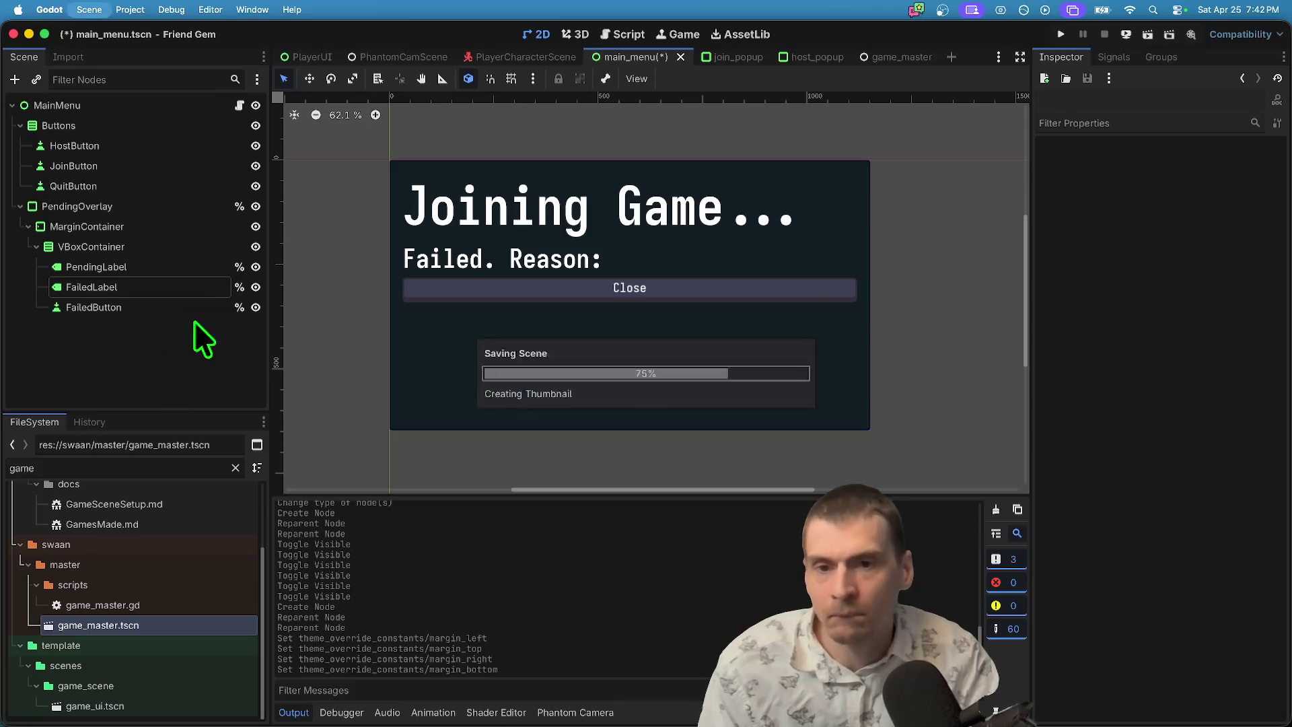
Stop the game, hide PendingOverlay and its children in the editor, then save and rerun.
left_click(1105, 31)
left_click(255, 247)
left_click(254, 267)
left_click(255, 247)
left_click(255, 286)
left_click(256, 307)
left_click(255, 247)
left_click(256, 247)
left_click(255, 267)
left_click(255, 307)
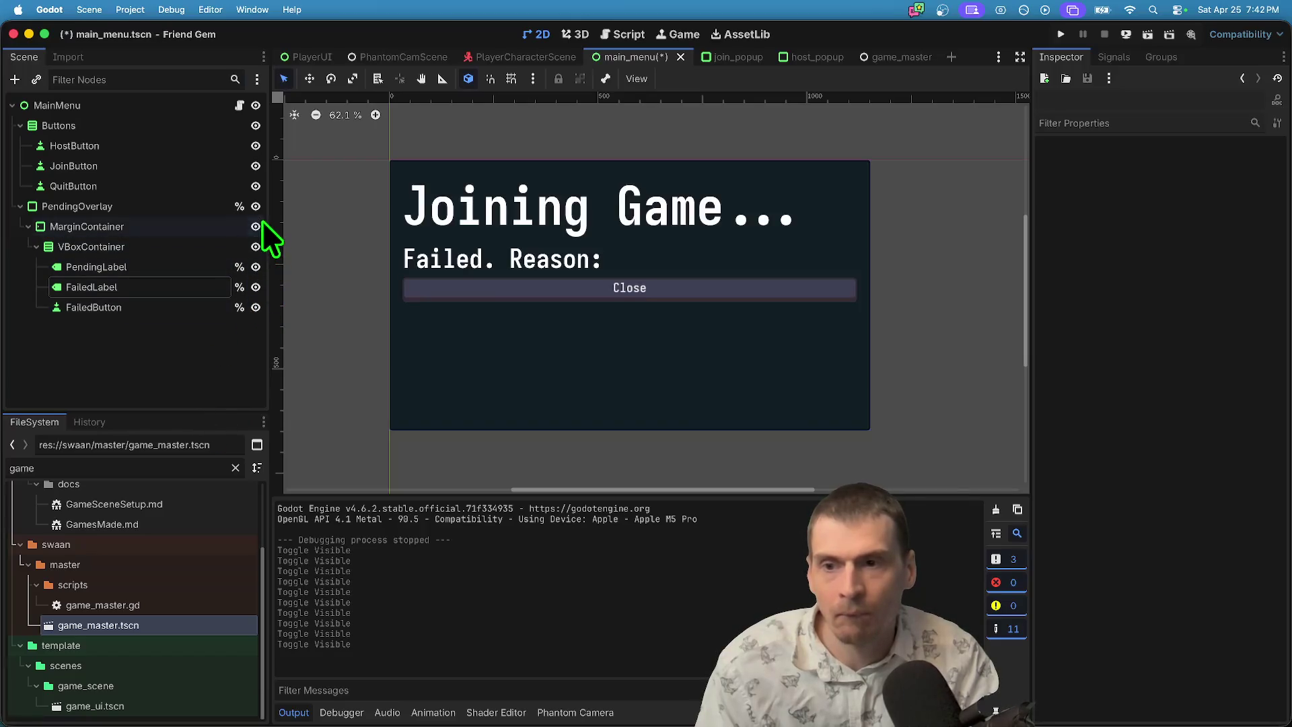
left_click(255, 206)
left_click(255, 267)
left_click(255, 286)
key("super+b")
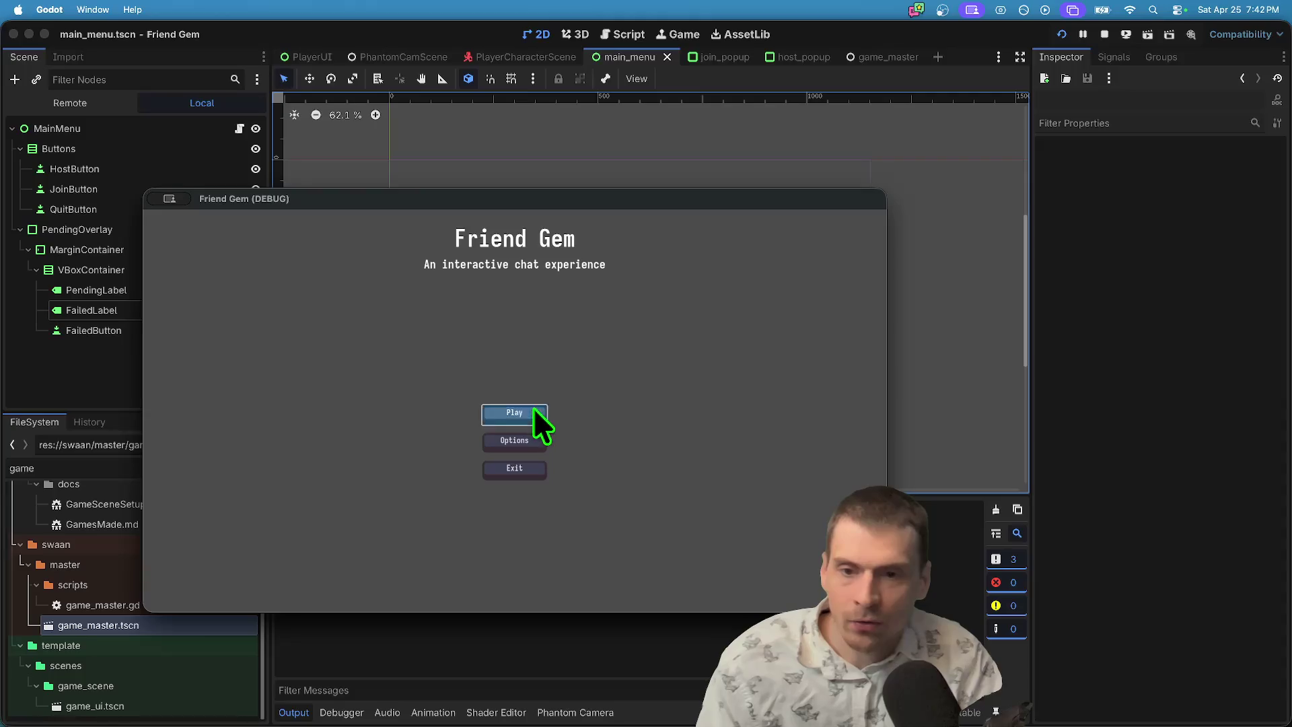
Host a game in the first window and join it from the second window.
left_click(536, 412)
left_click(556, 354)
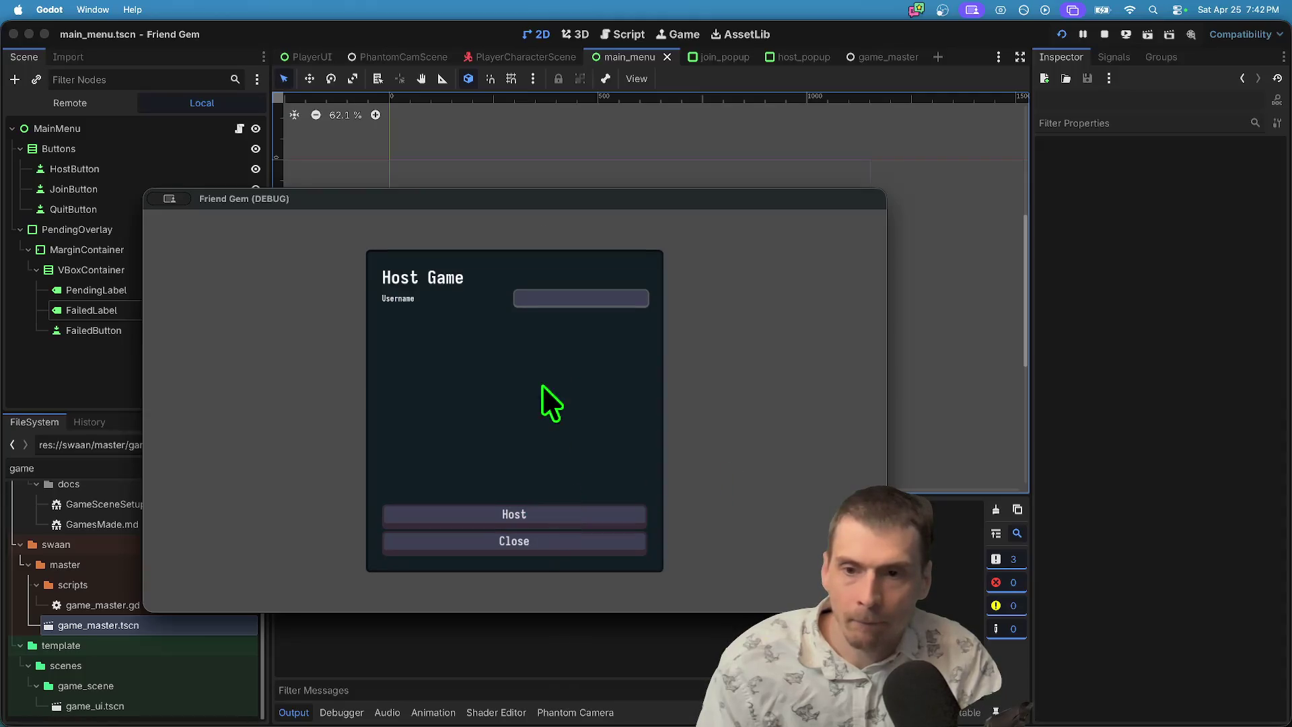
left_click(554, 515)
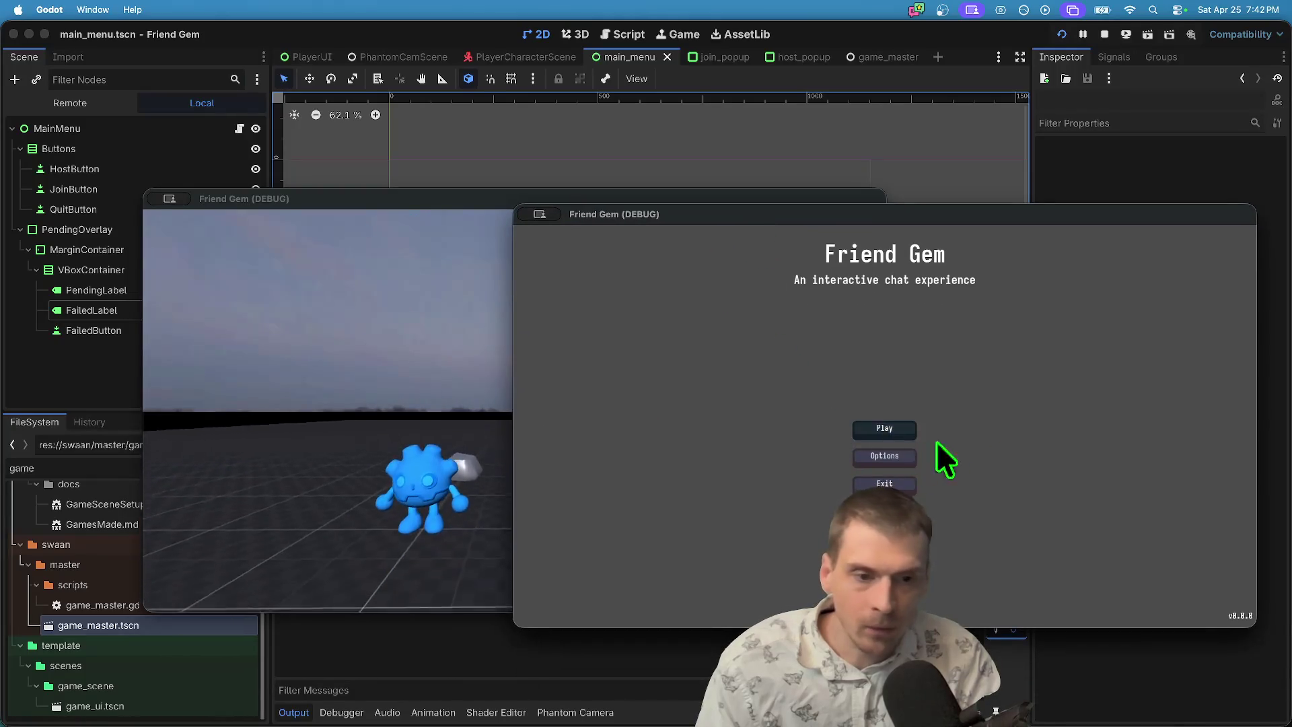
left_click(884, 428)
left_click(900, 433)
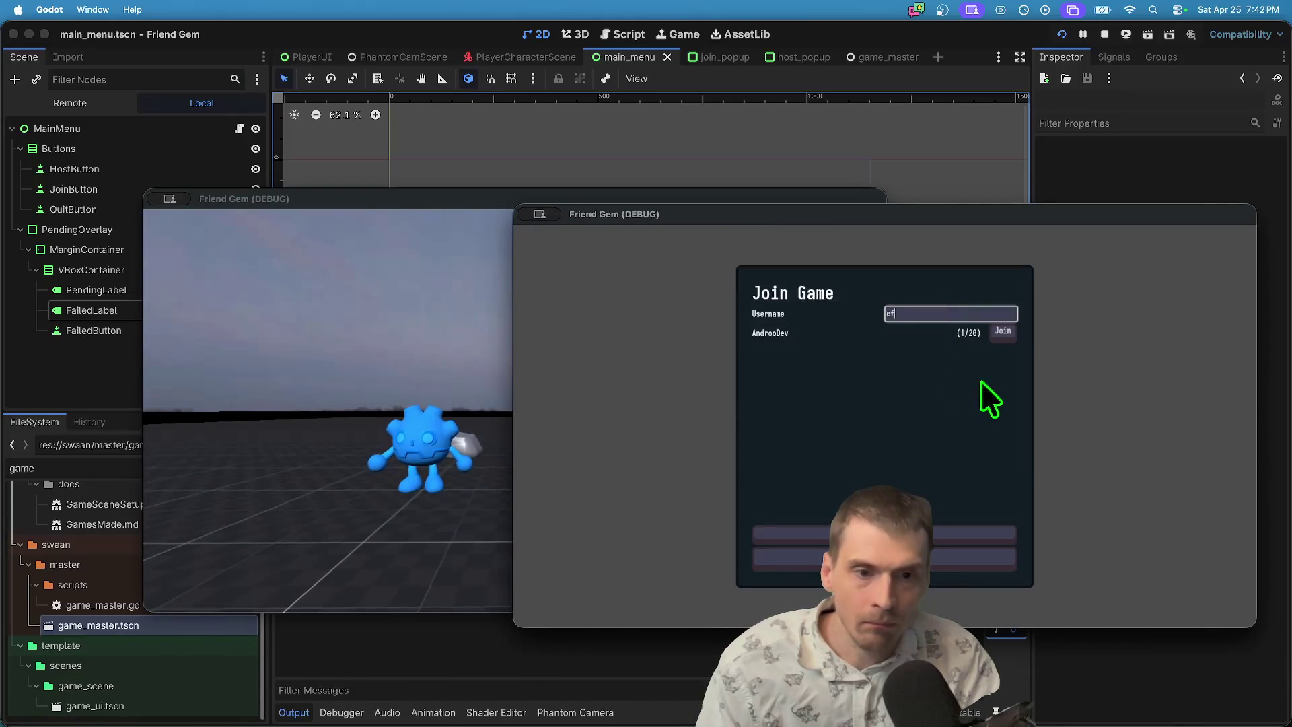
left_click(1001, 331)
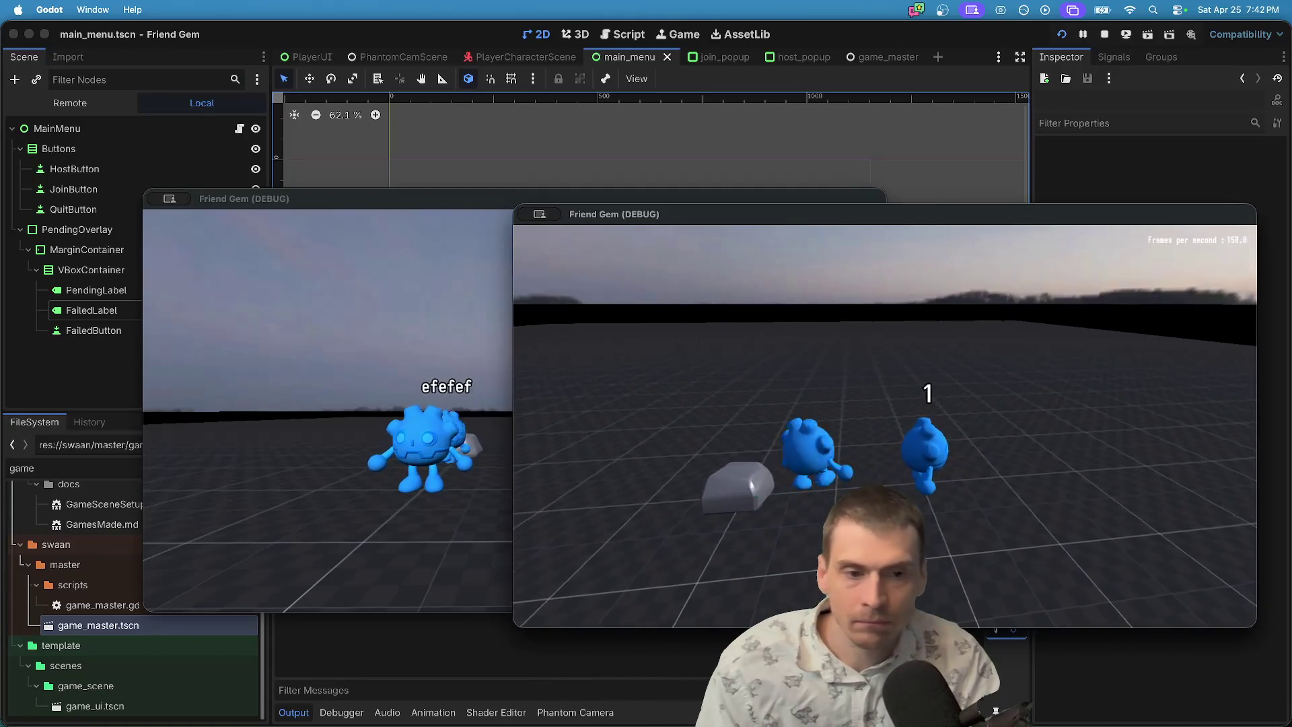
Set the second player's colour to cyan, move around the level, then close both windows.
key("Escape")
left_click(906, 425)
left_click(957, 320)
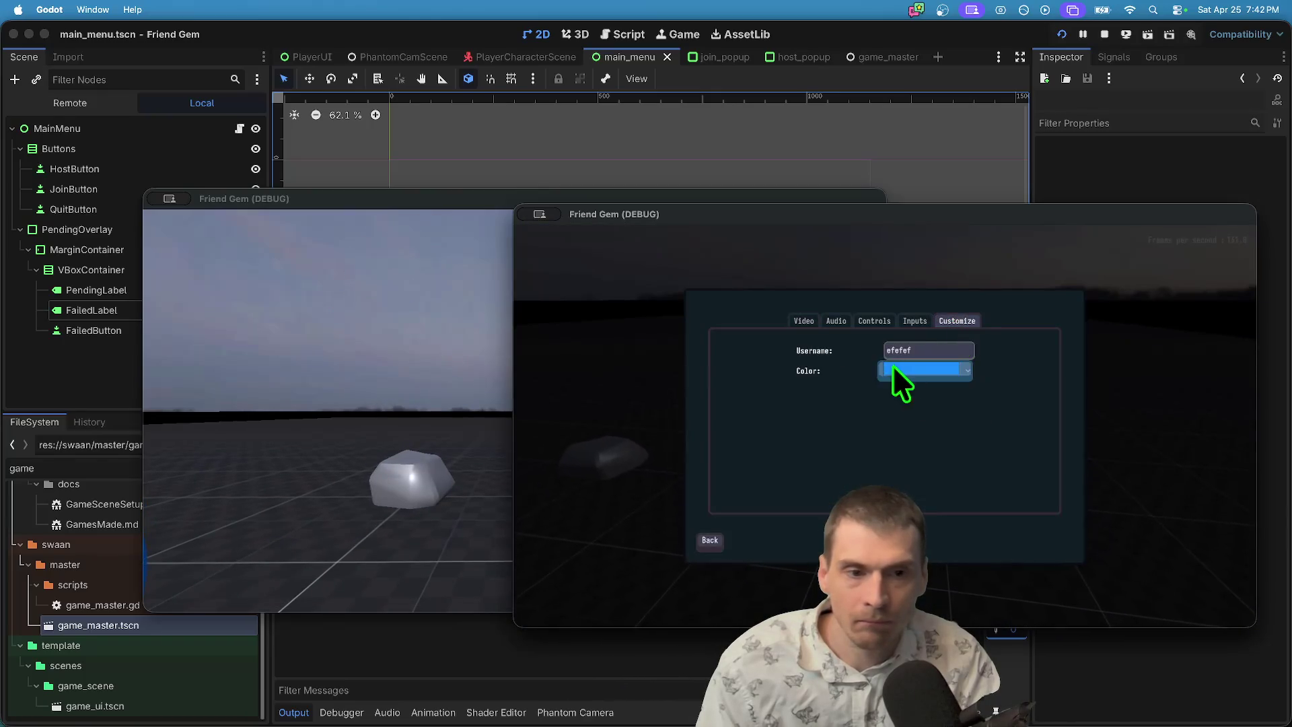
left_click(943, 370)
left_click(930, 423)
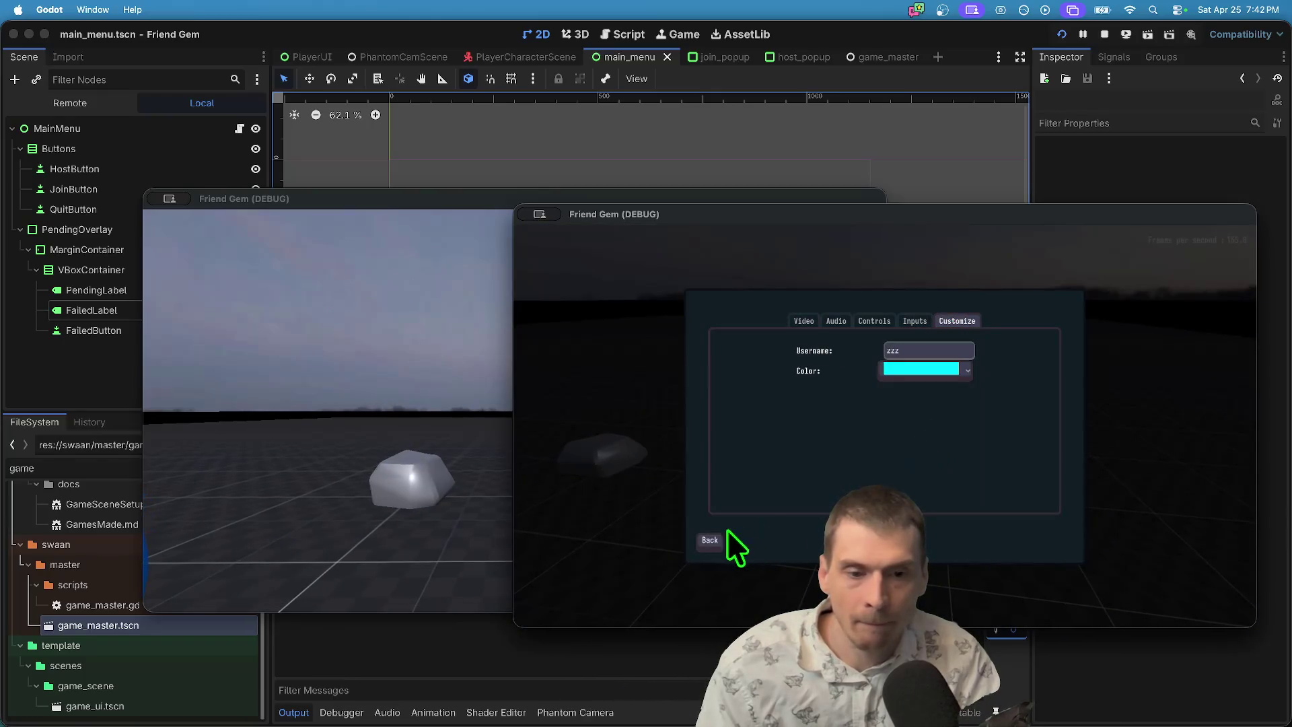
left_click(700, 543)
key("Escape")
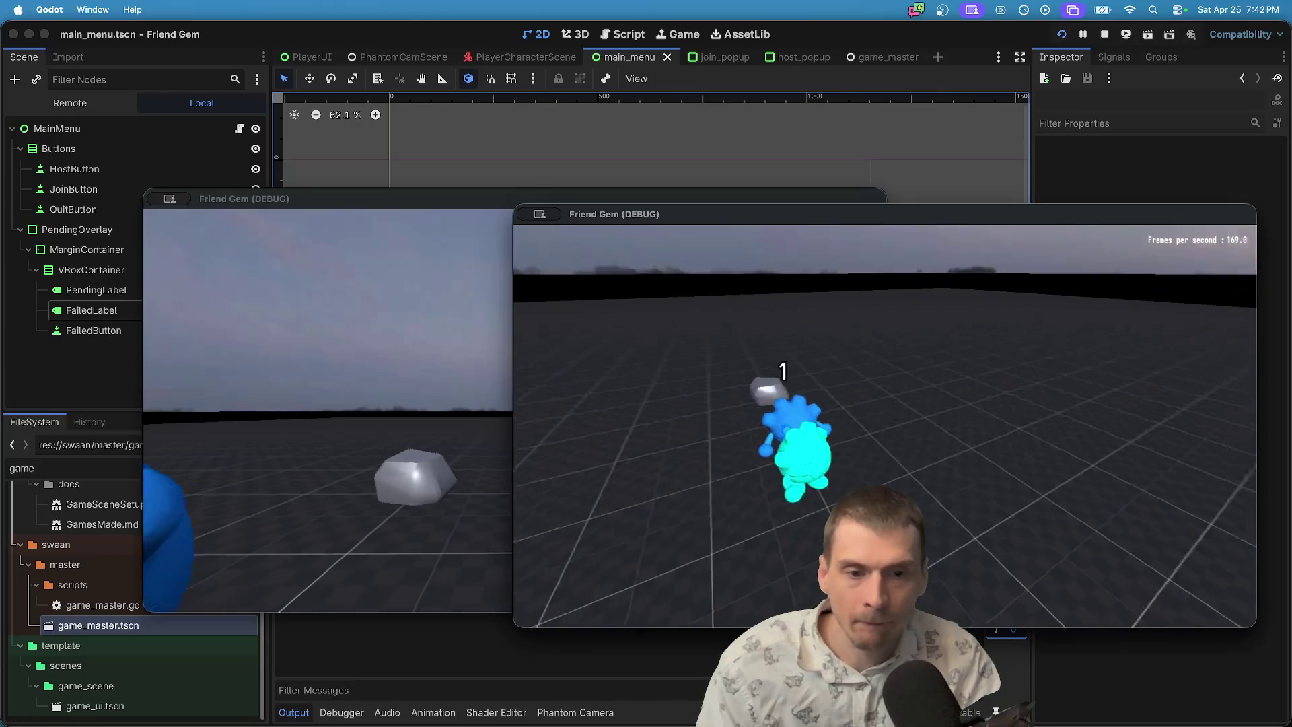
key("d")
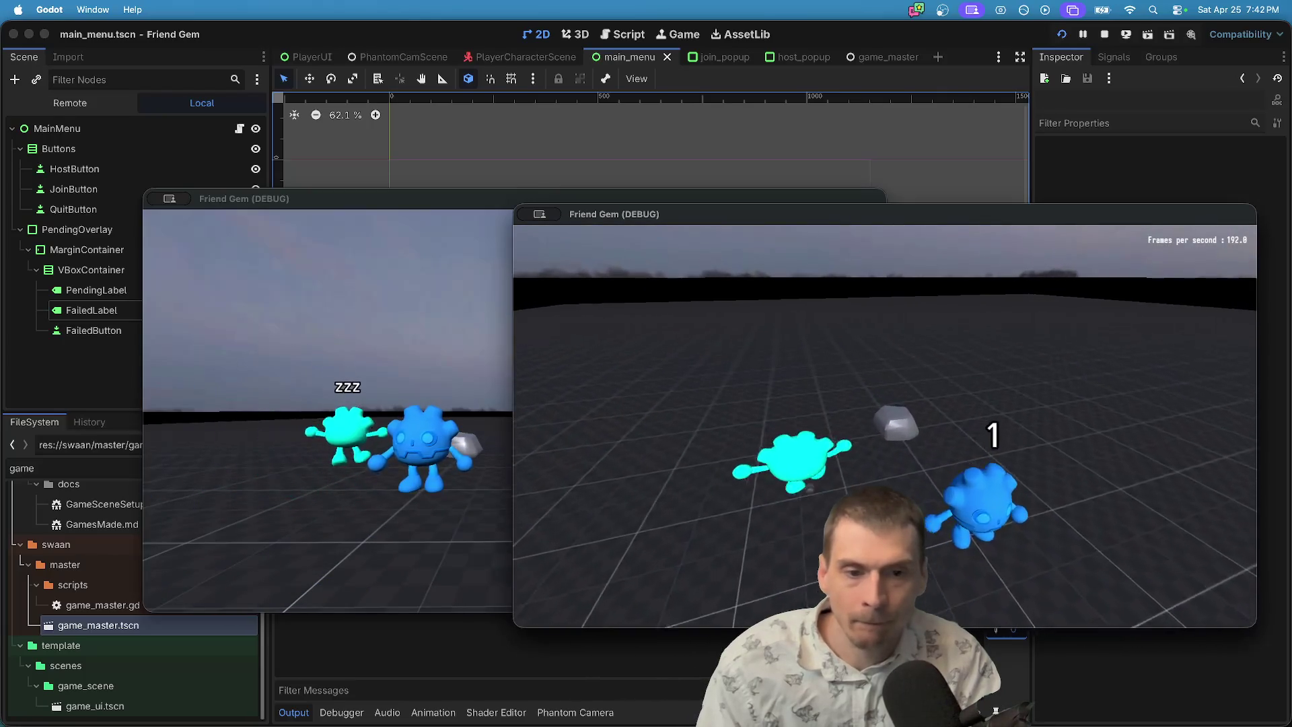
key("super+q")
key("super+q")
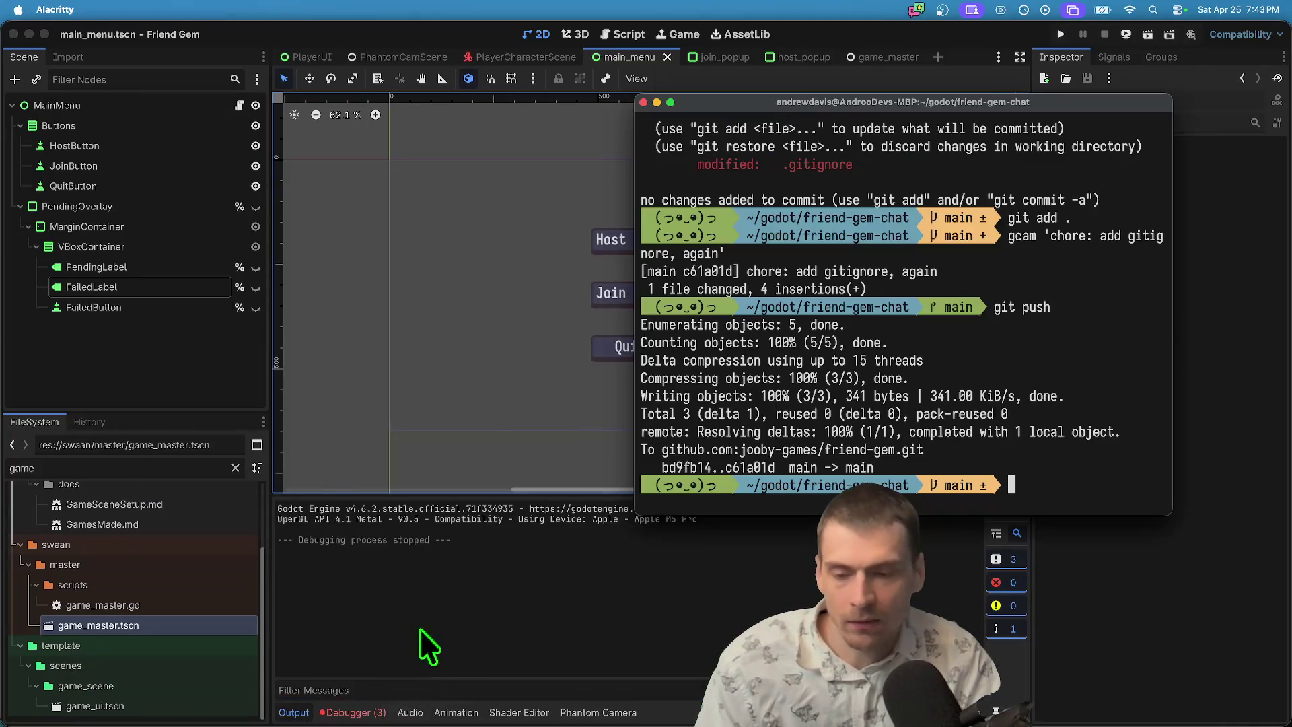
Check the second debug session's errors, quit KeePassXC and another background app, and clear the errors.
left_click(350, 712)
left_click(356, 483)
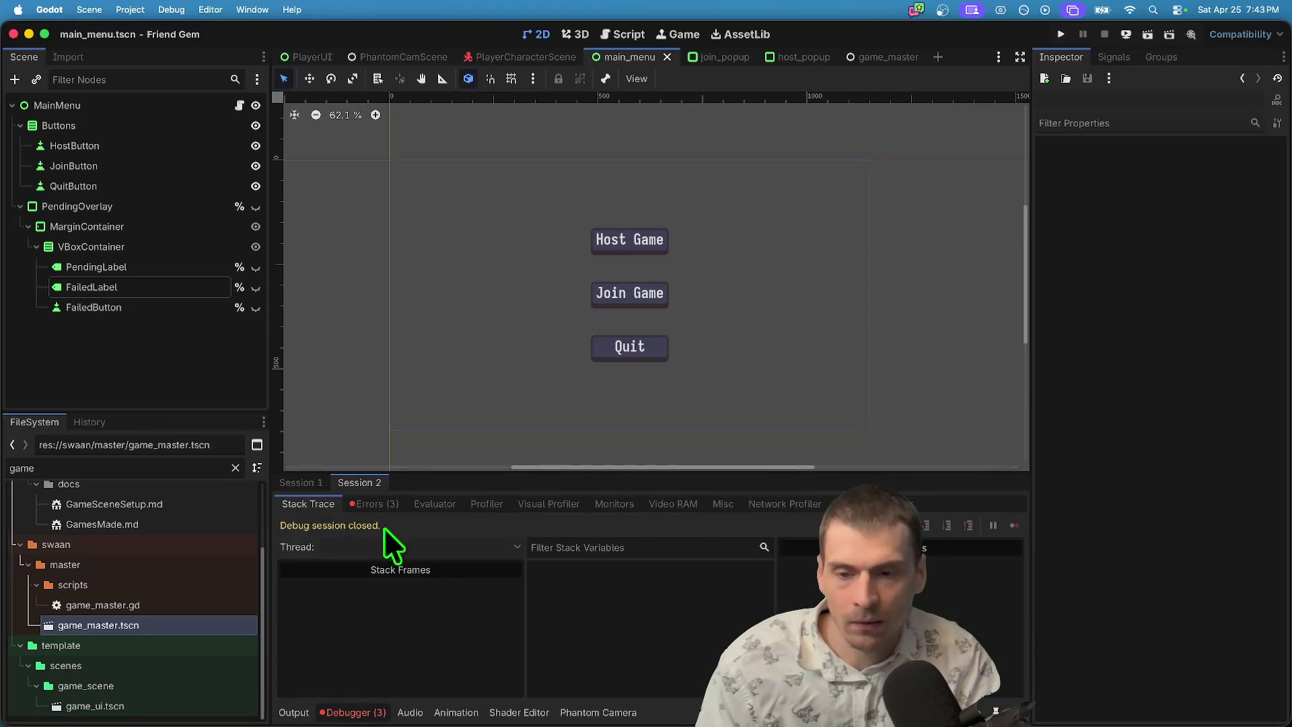
left_click(374, 503)
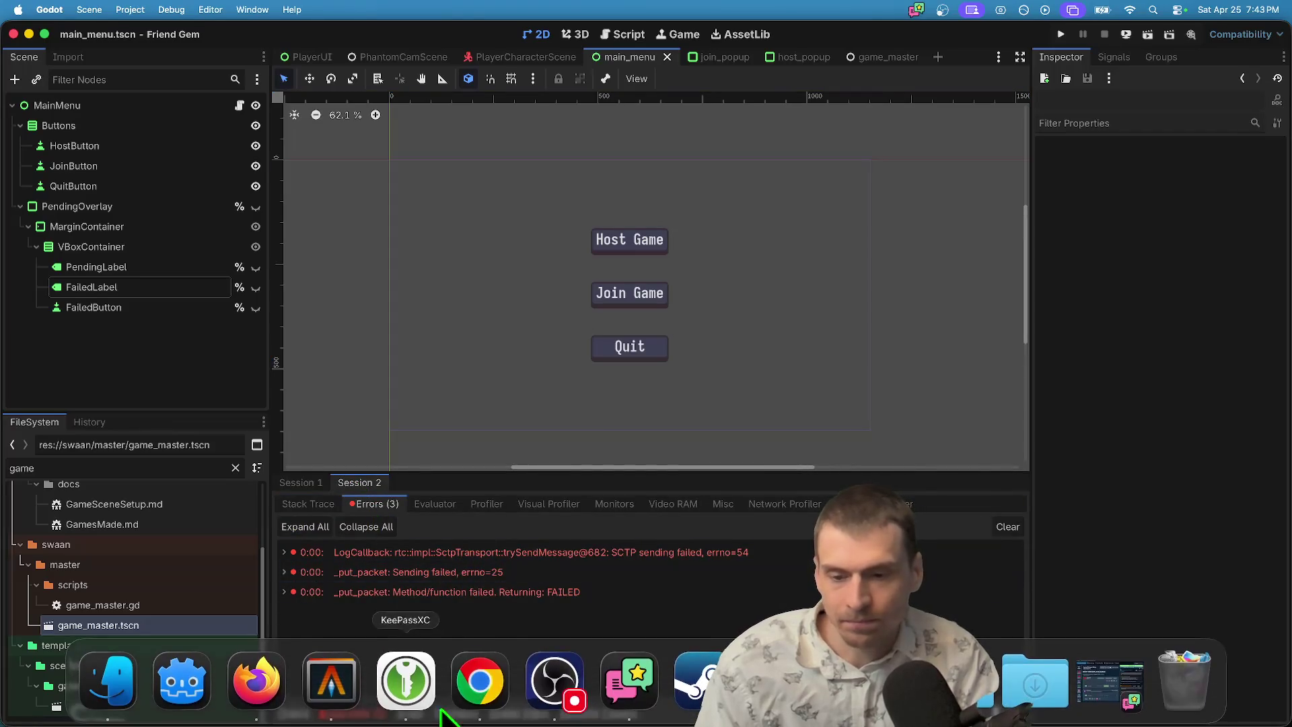
right_click(396, 688)
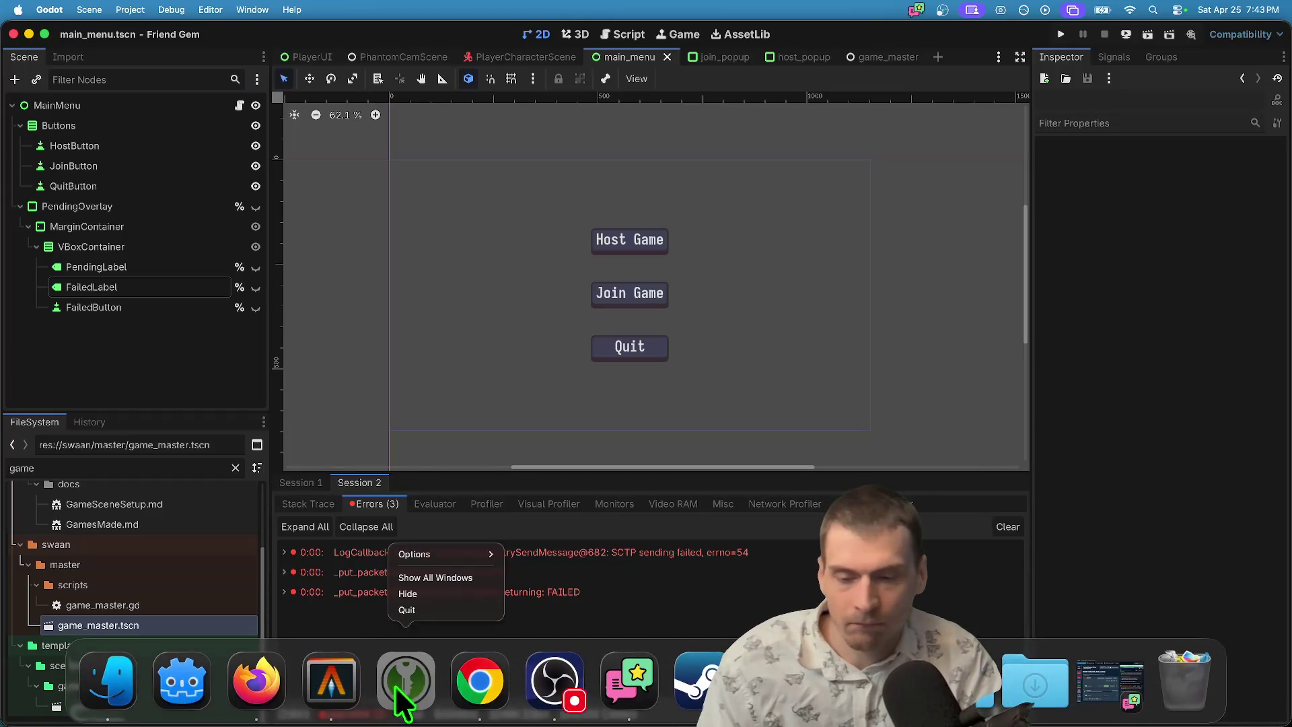
left_click(459, 610)
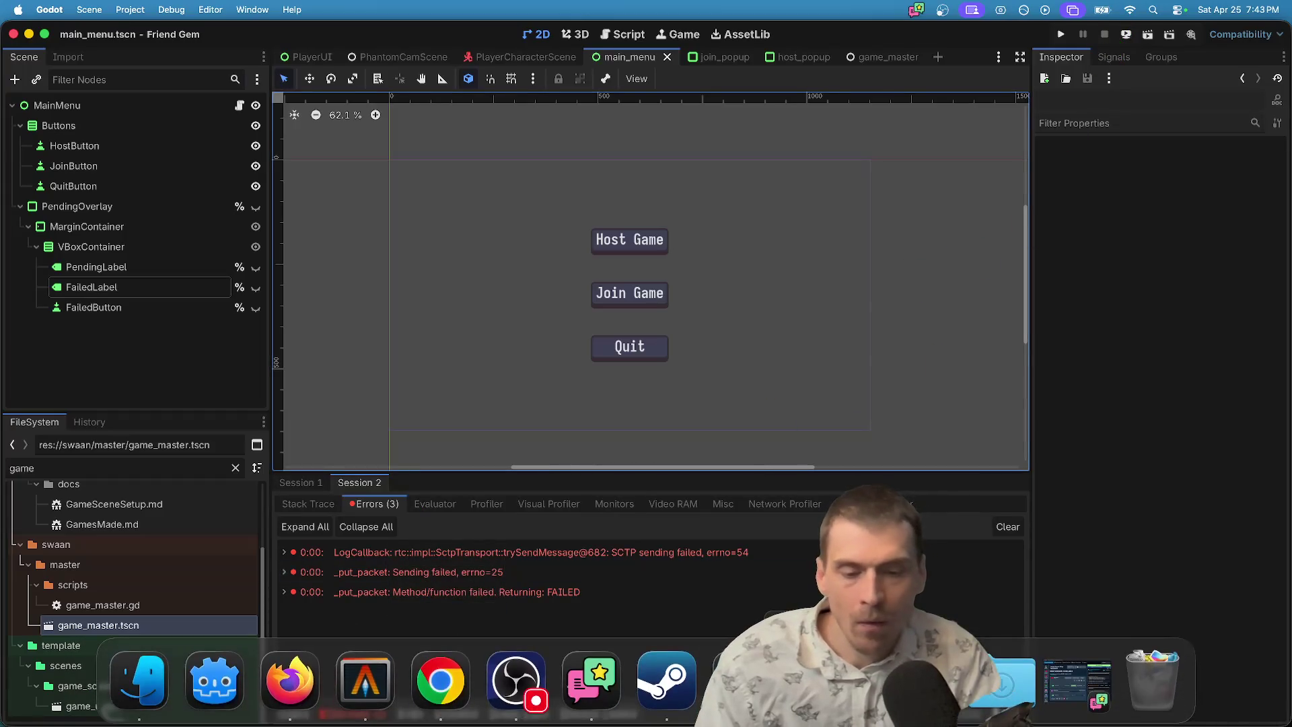
right_click(942, 679)
left_click(780, 609)
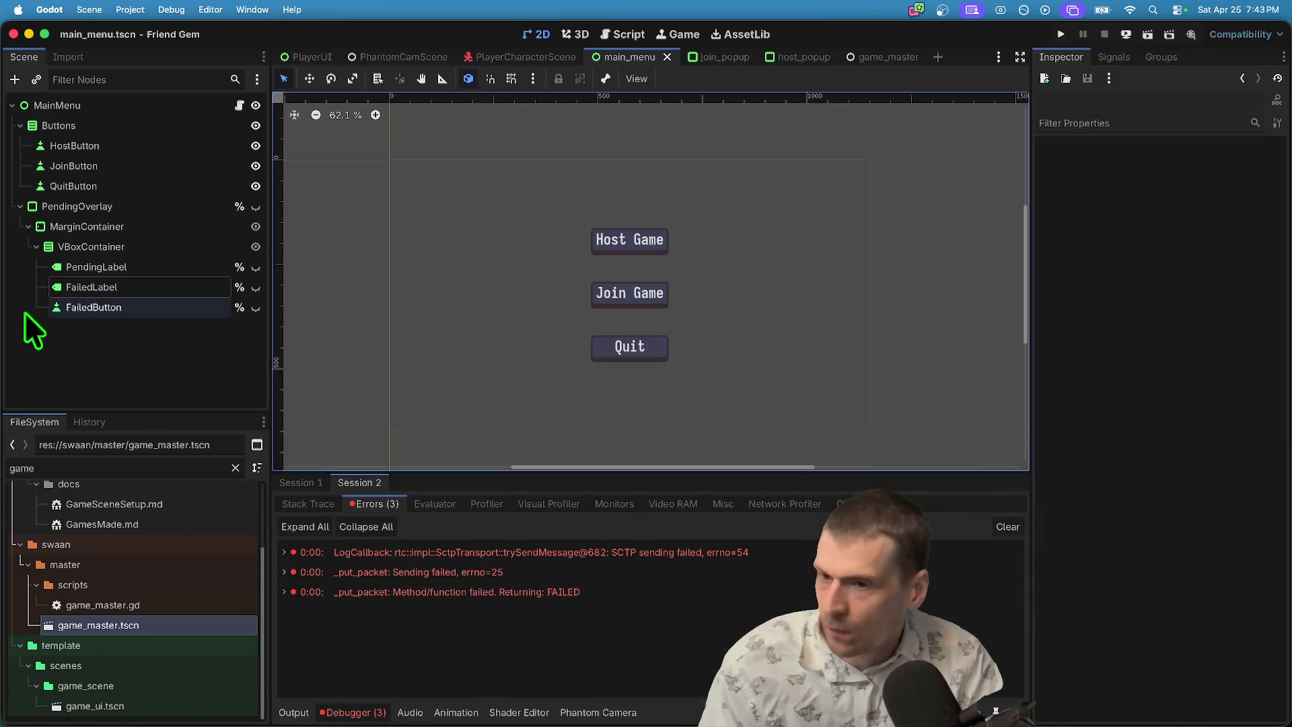
left_click(1007, 527)
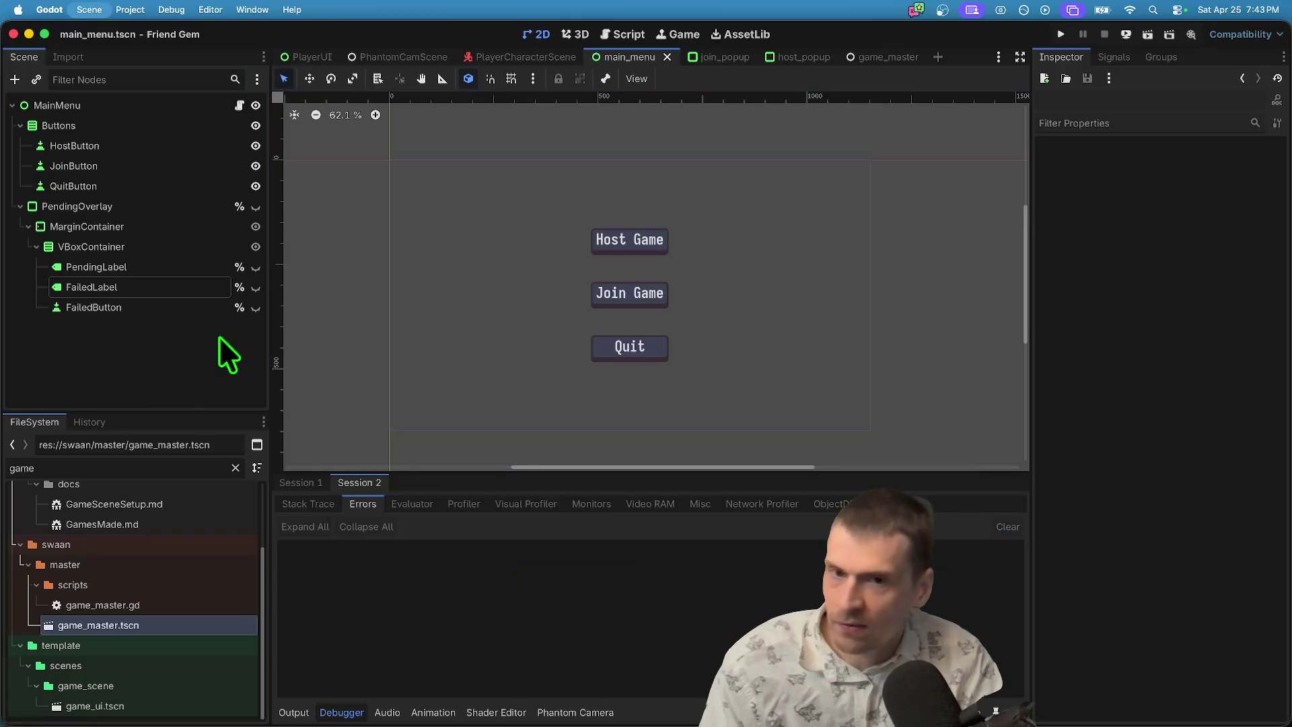
Quit Steam from its Dock menu.
key("super+Tab")
key("super+Tab")
key("super+Tab")
key("super+Tab")
key("super+shift+Tab")
key("super+Tab")
key("super+Tab")
key("super+shift+Tab")
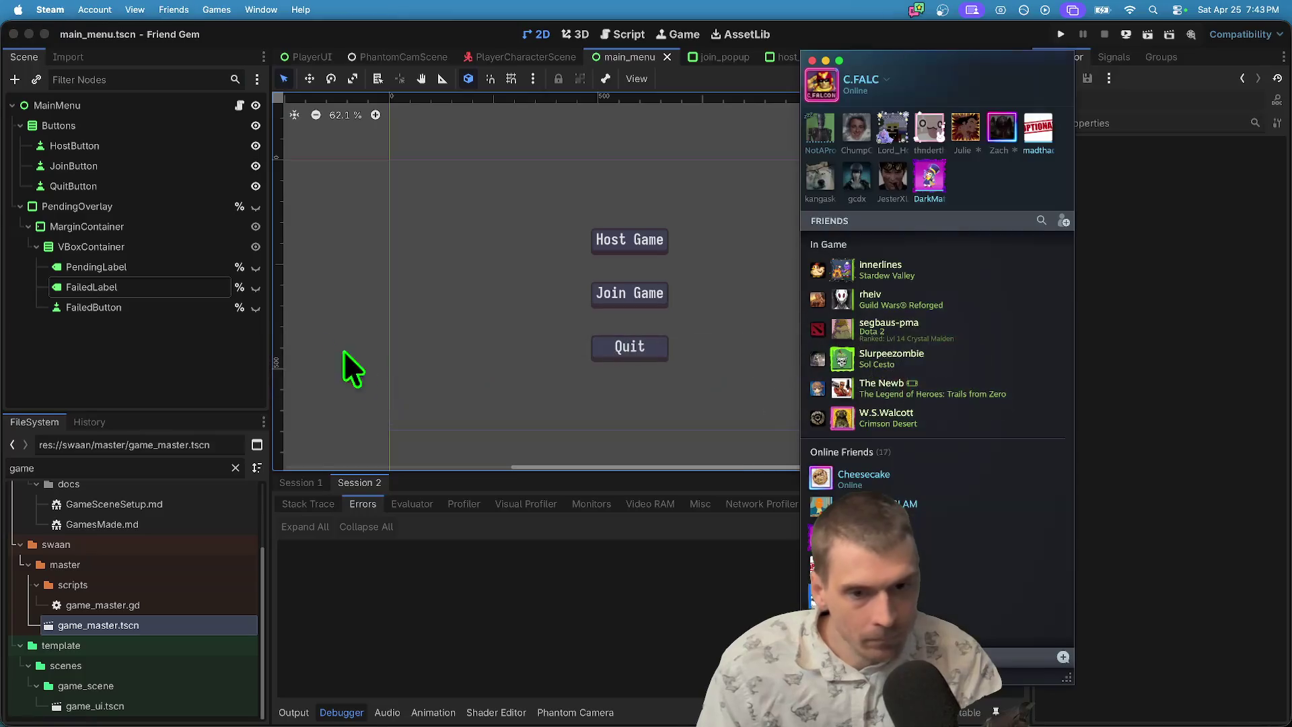
key("super+w")
right_click(699, 680)
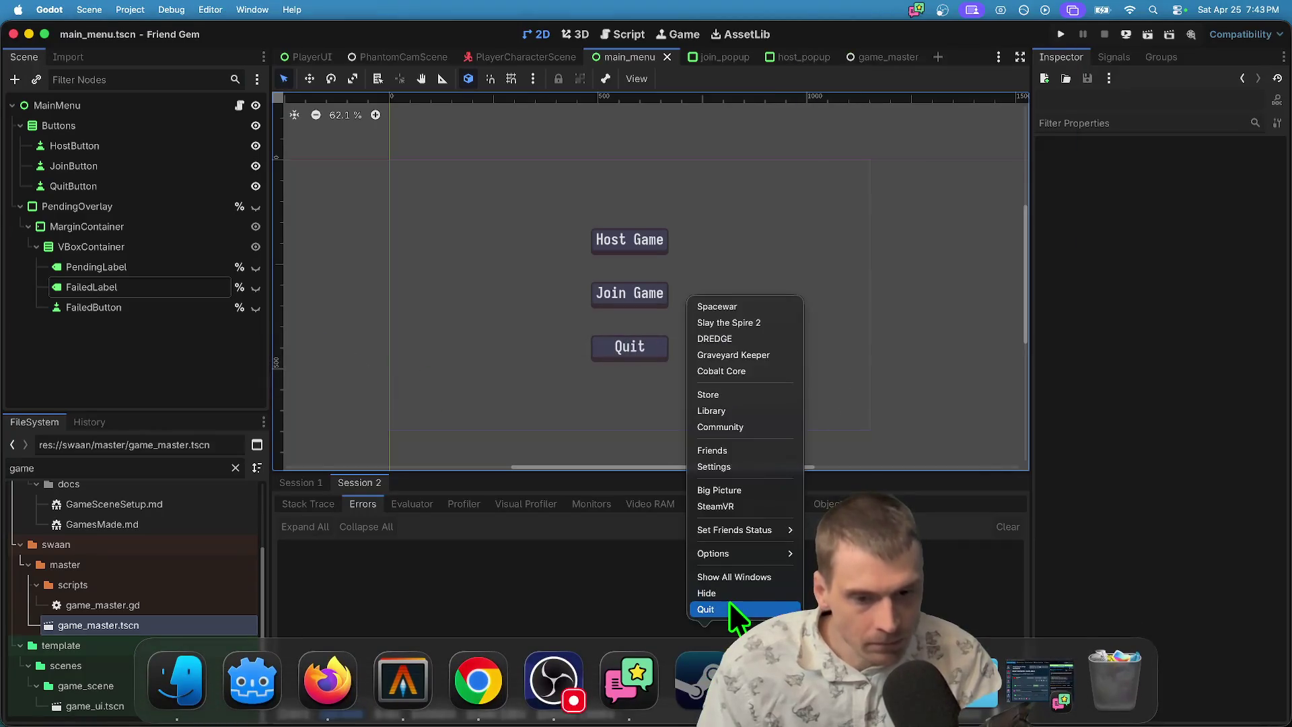
left_click(730, 608)
Launch Discord through Spotlight and return to the Godot editor.
key("super+space")
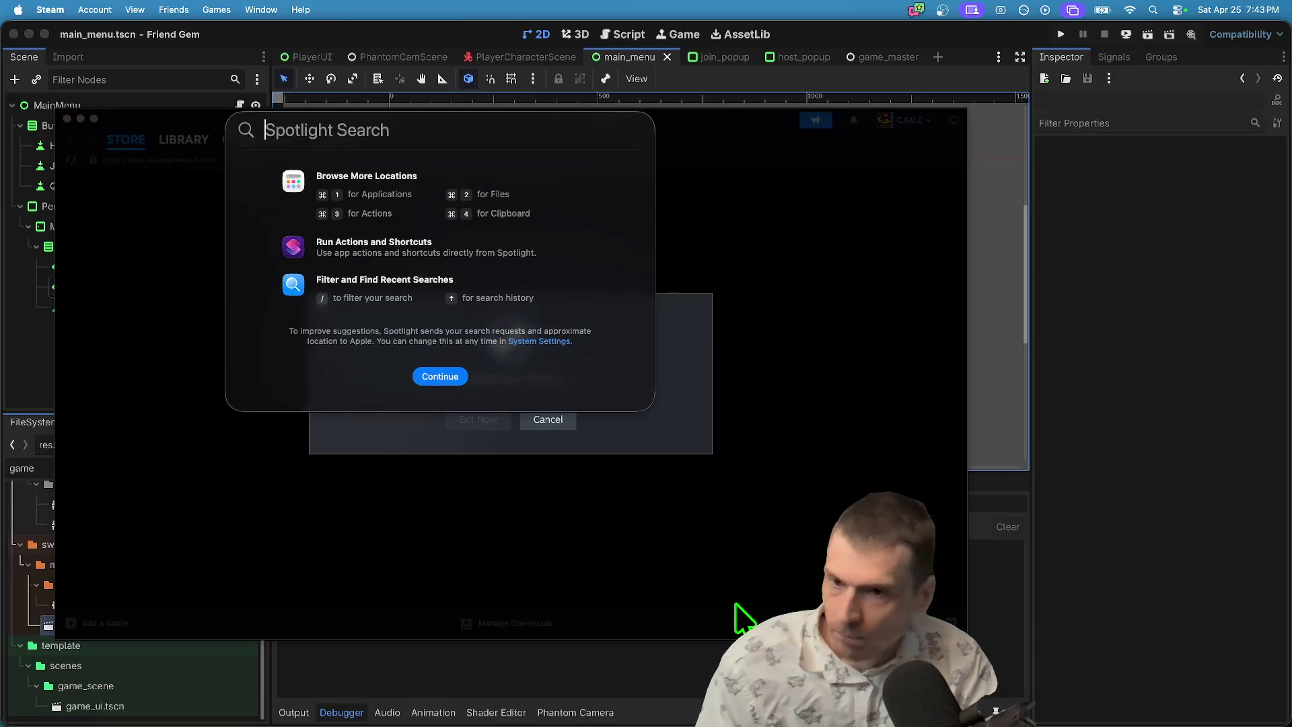
key("Escape")
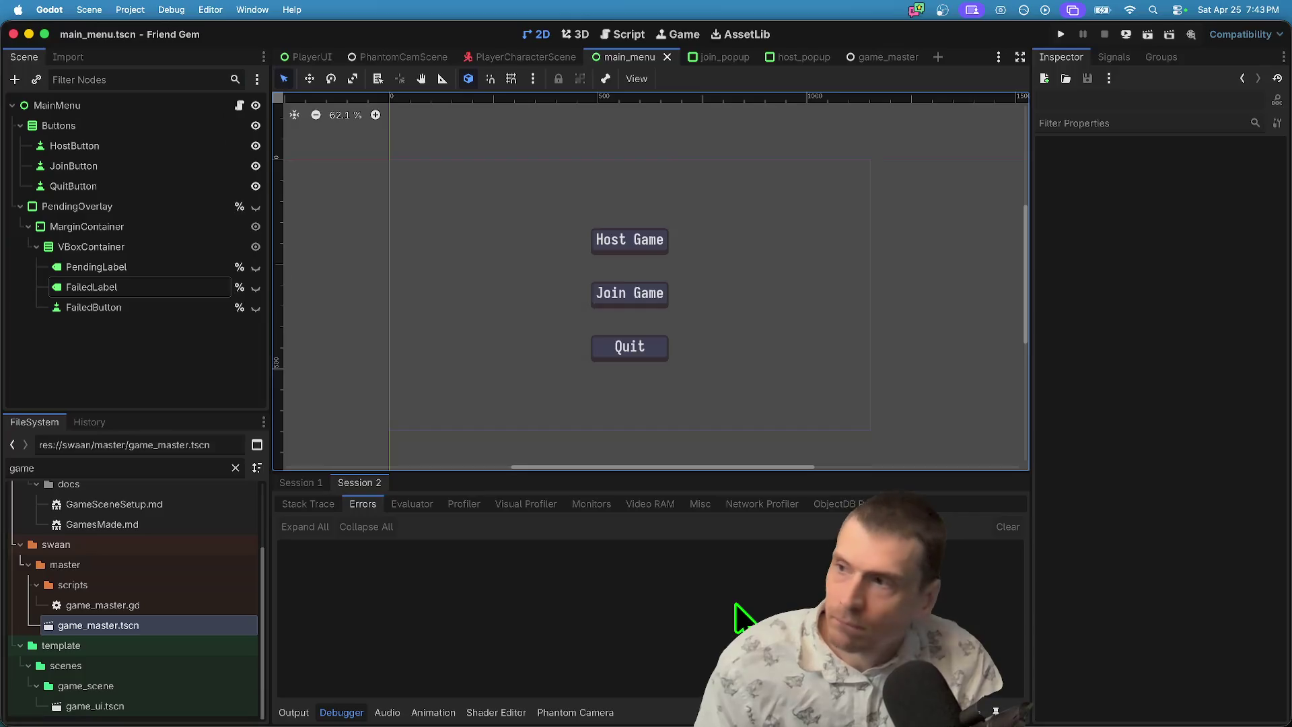
key("super+space")
type("discord")
key("Return")
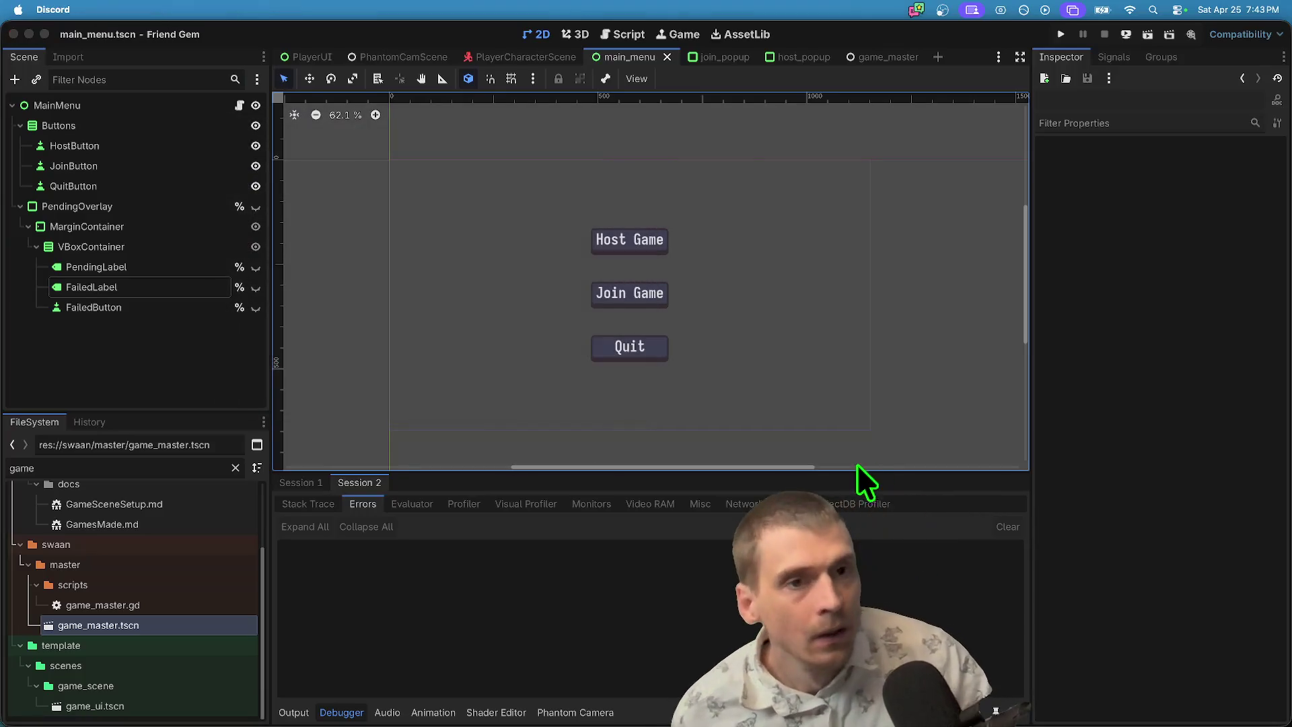
key("super+q")
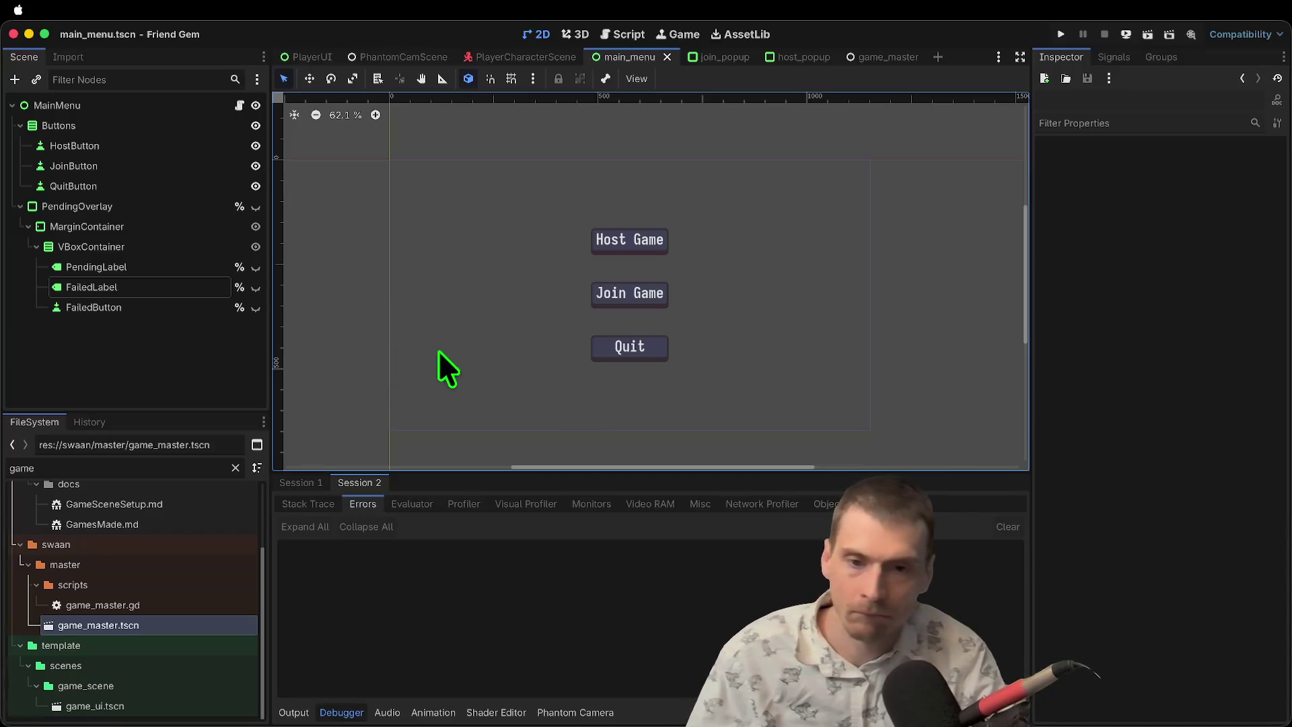
Run the project, host in the first game window and join from the second.
key("super+b")
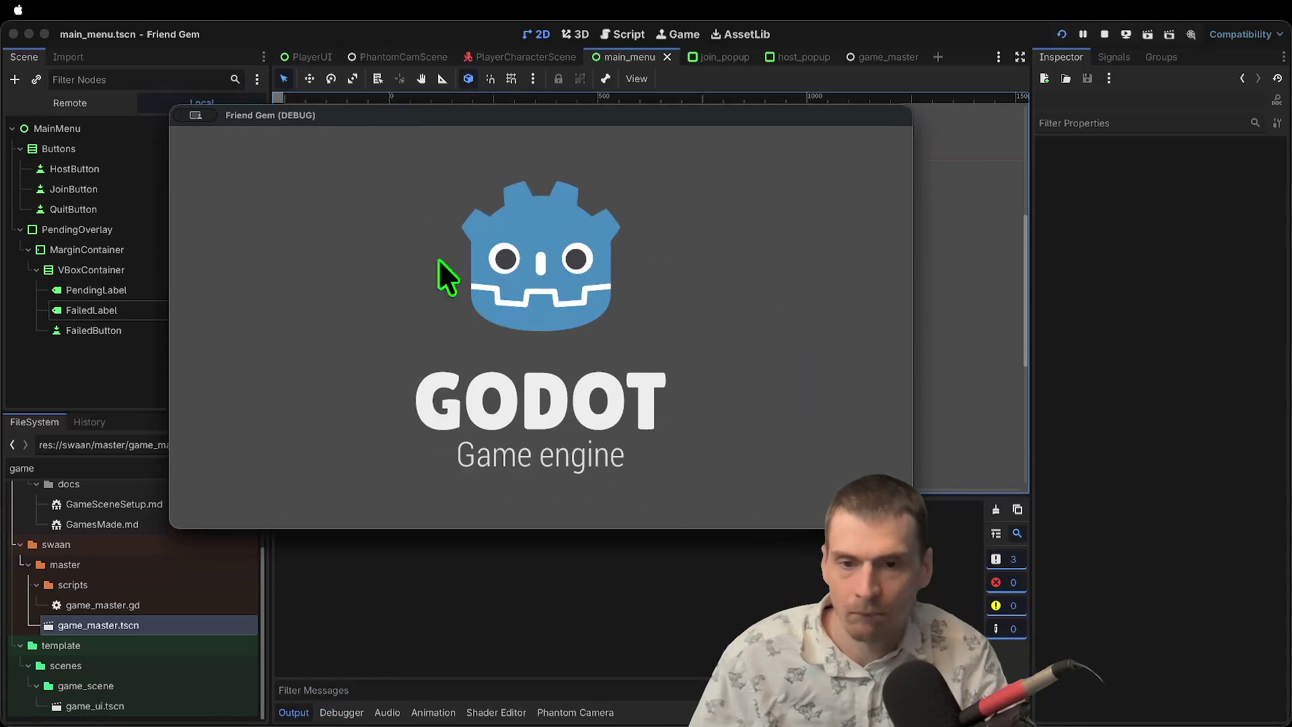
left_click(551, 332)
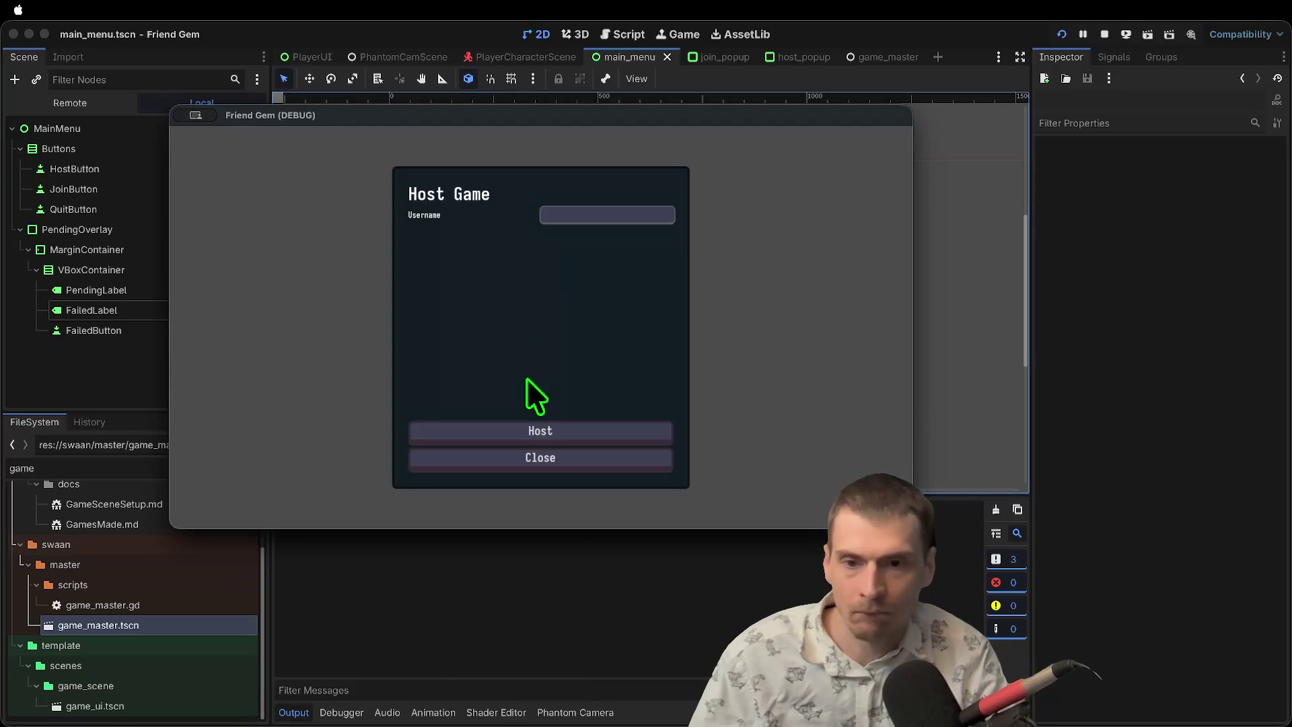
left_click(520, 426)
left_click_drag(652, 245, 692, 217)
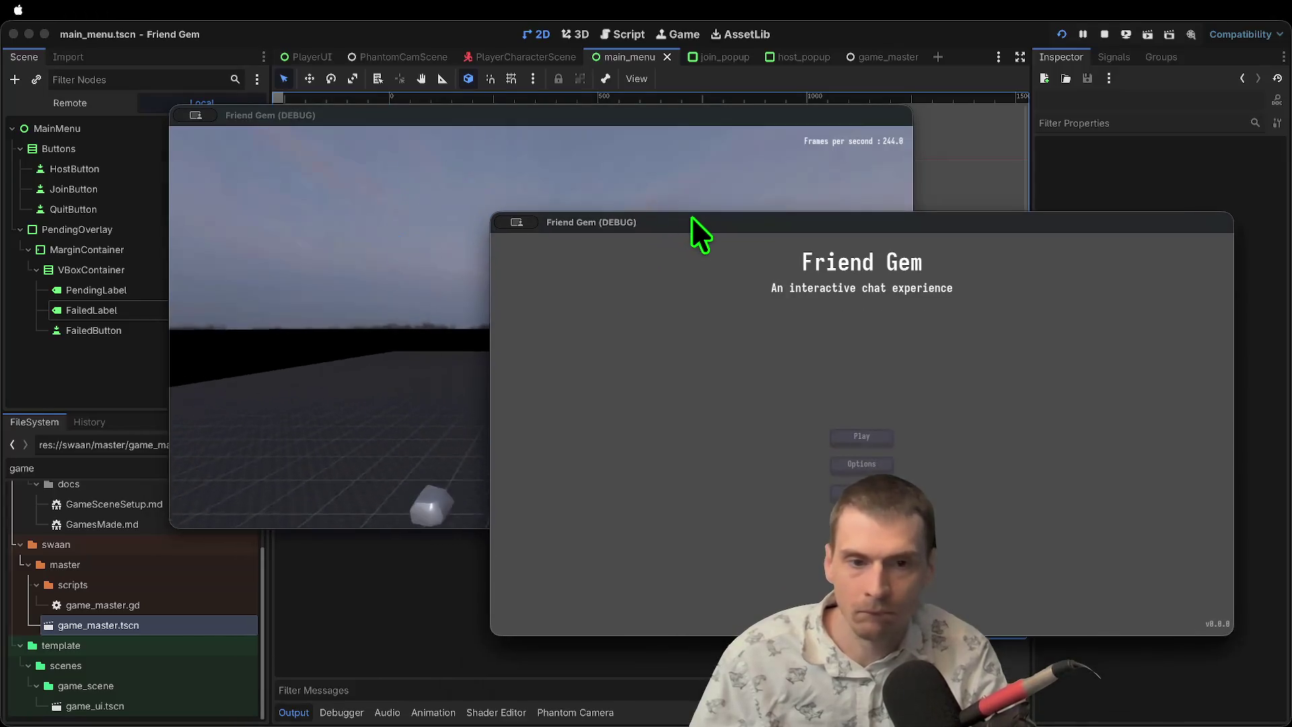
left_click(870, 432)
key("Return")
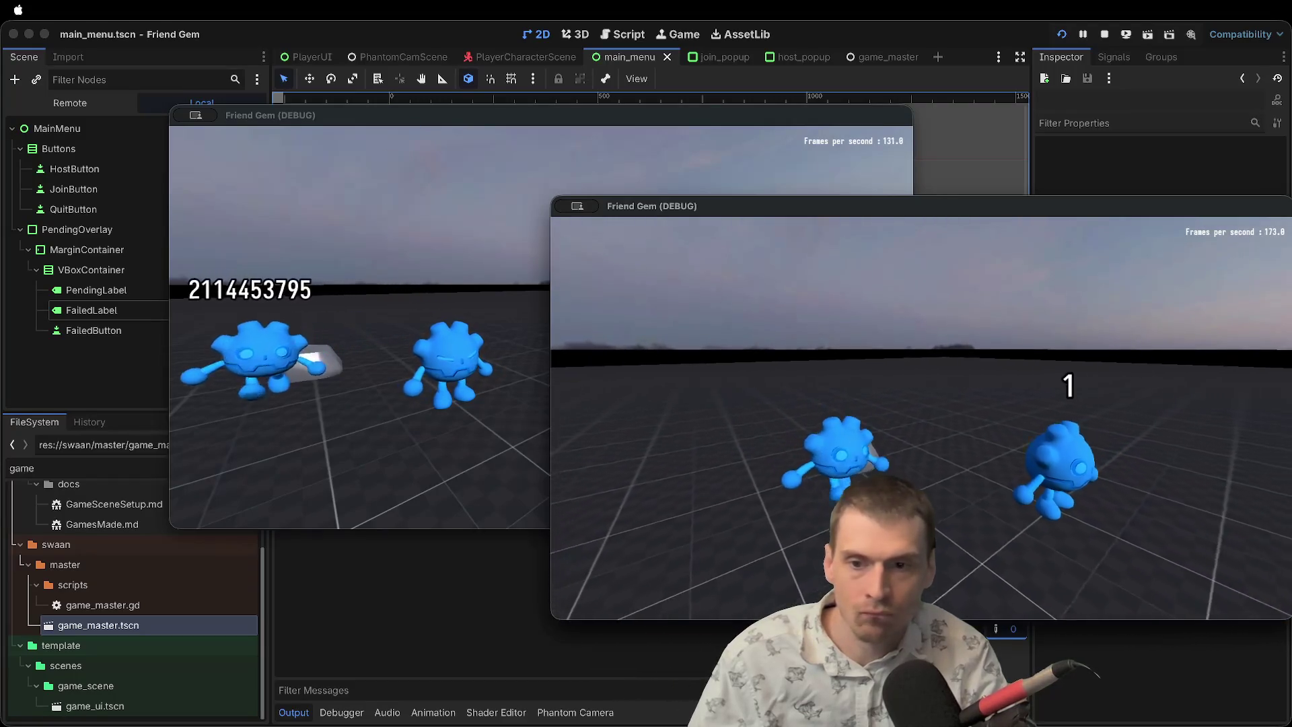
In the joining game's Customize settings, enter a custom username and pick purple as the colour.
key("Escape")
left_click(930, 420)
left_click(995, 312)
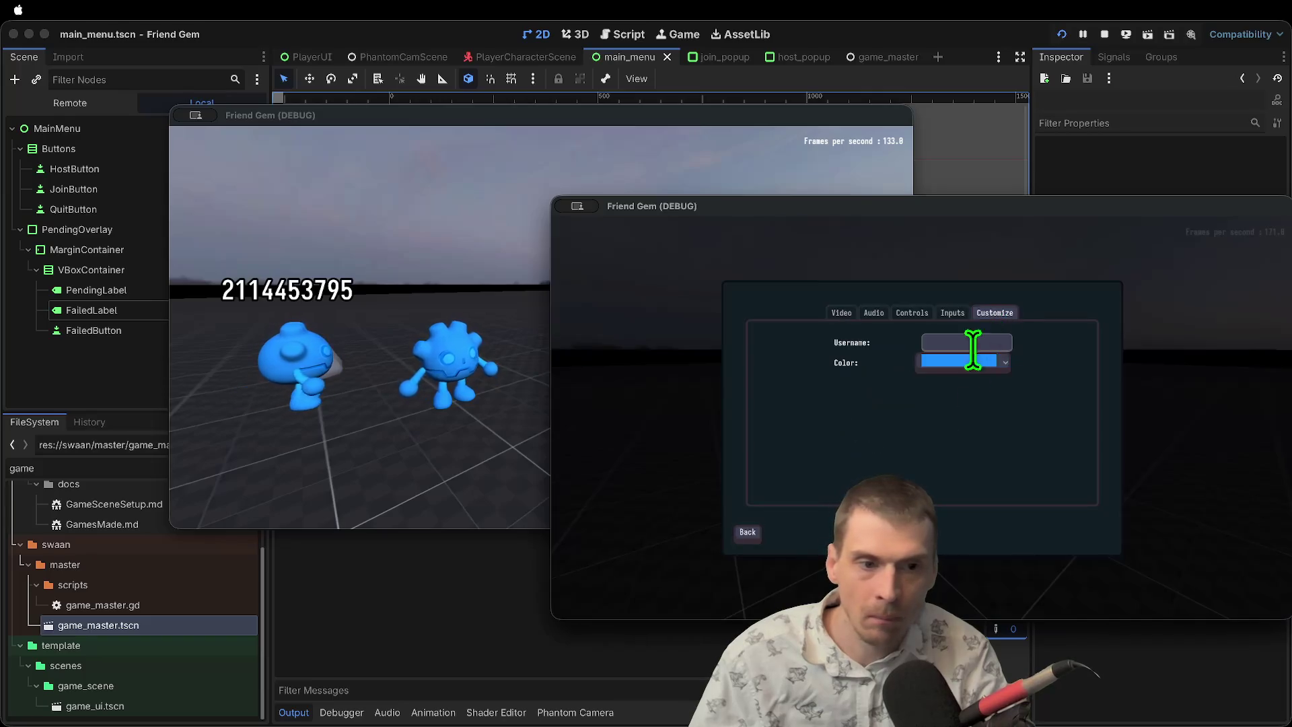
type("ANDREWWW")
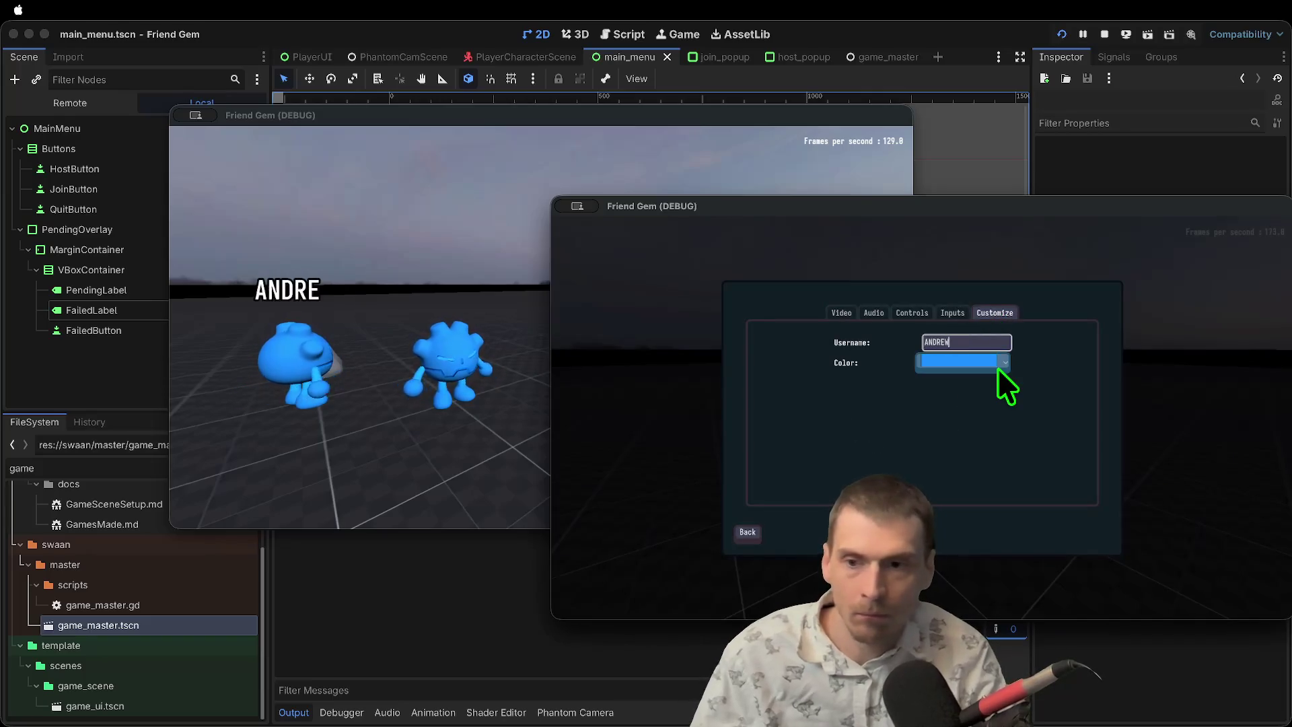
key("super+a")
type("AN")
key("BackSpace")
type("ndrooDev")
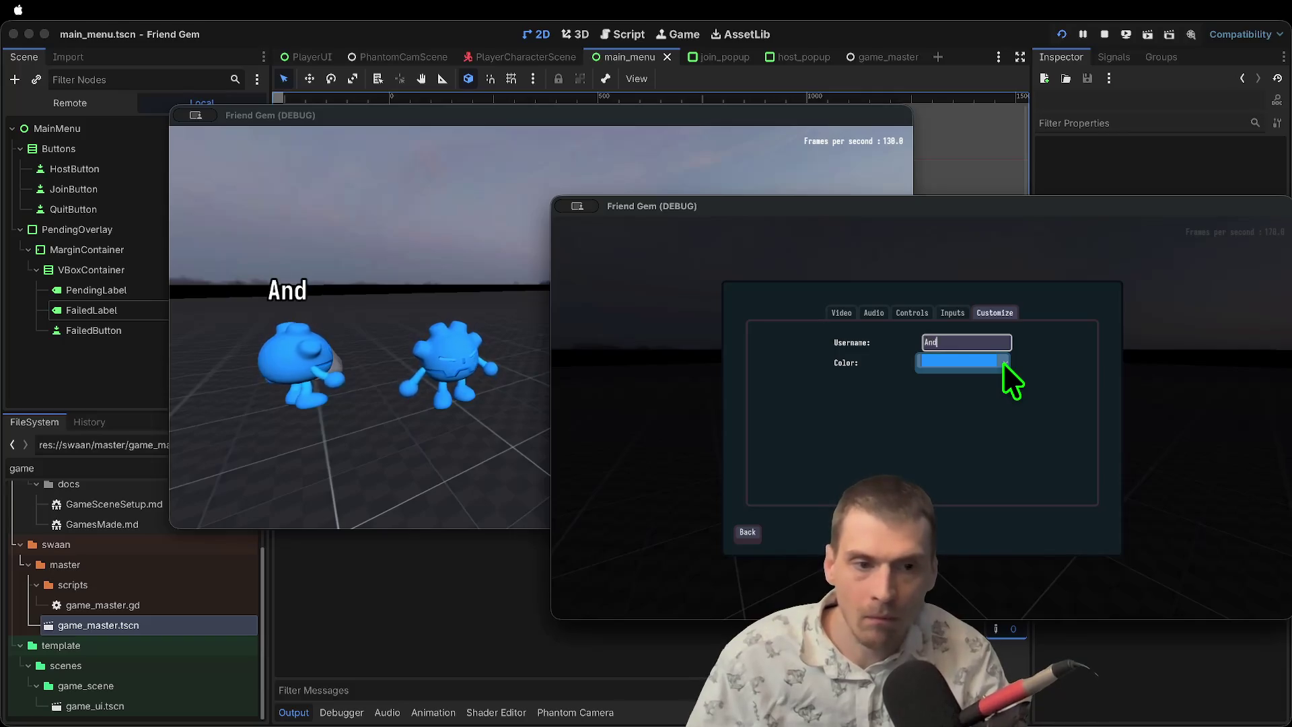
left_click(975, 365)
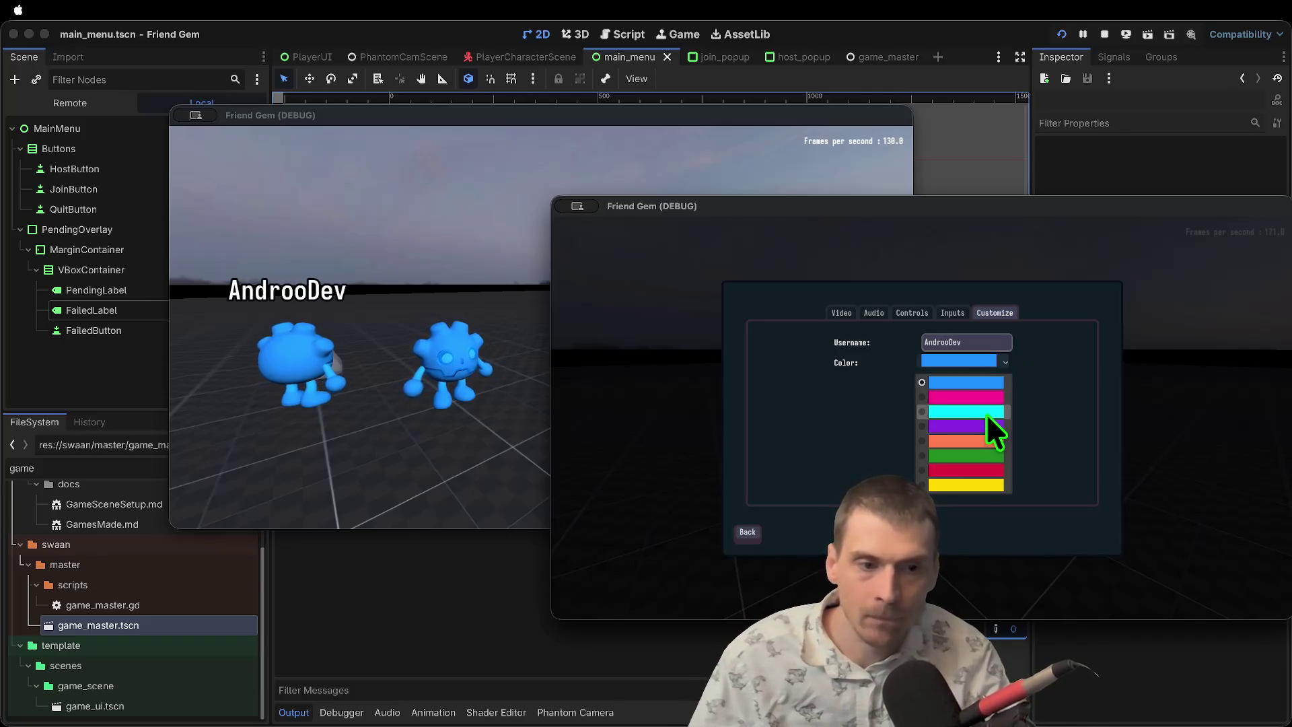
left_click(984, 417)
Resume the joining game and walk the purple player beside the blue one.
left_click(471, 418)
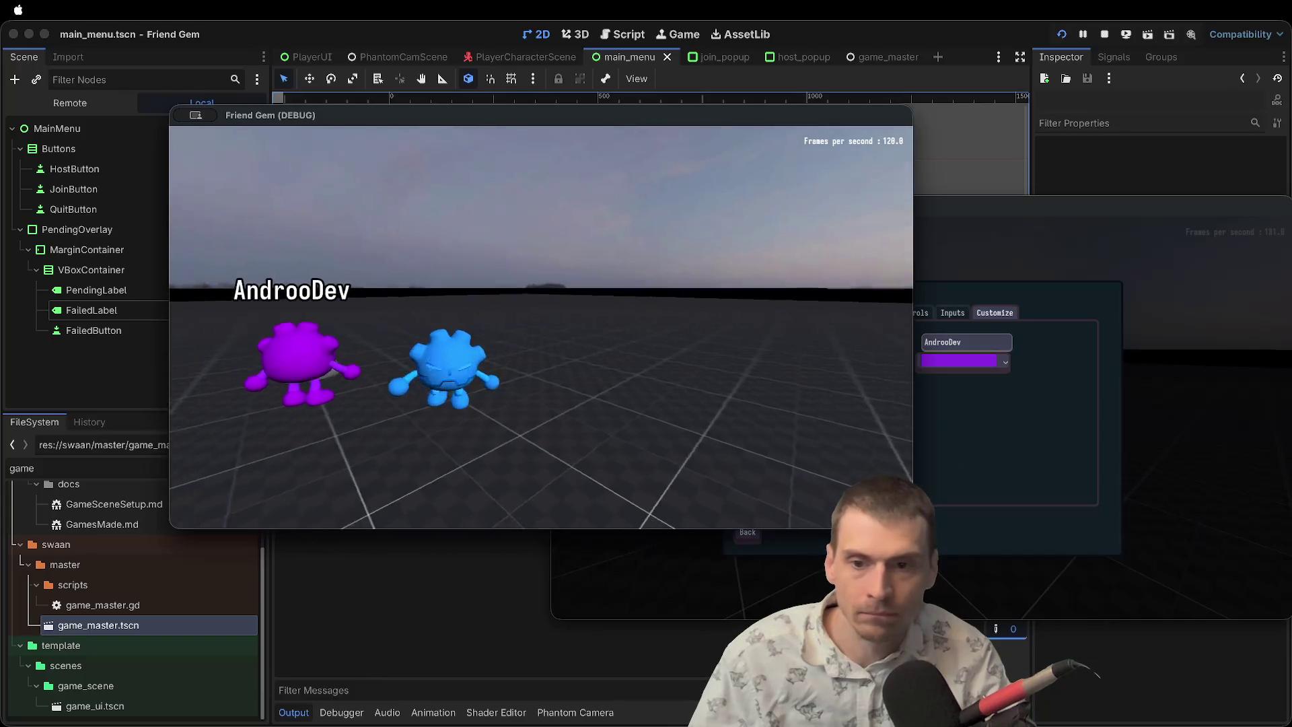
left_click(570, 342)
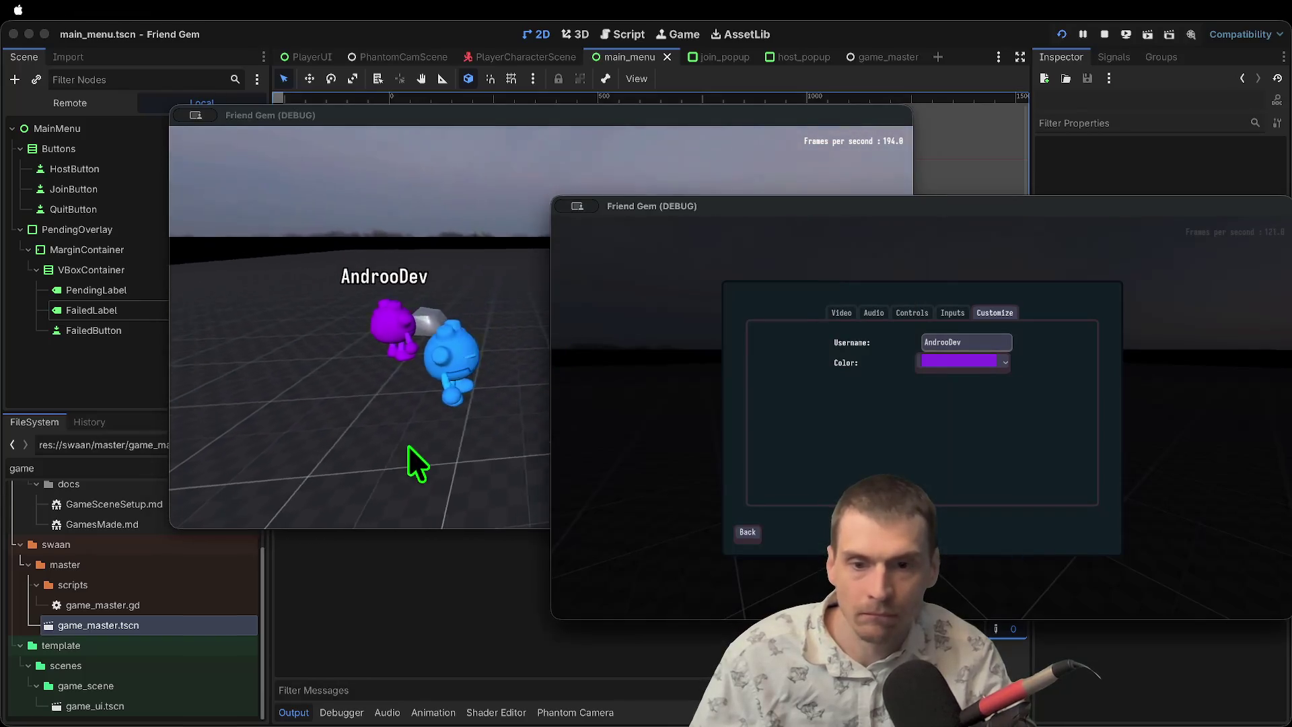
key("Escape")
key("Escape")
key("w")
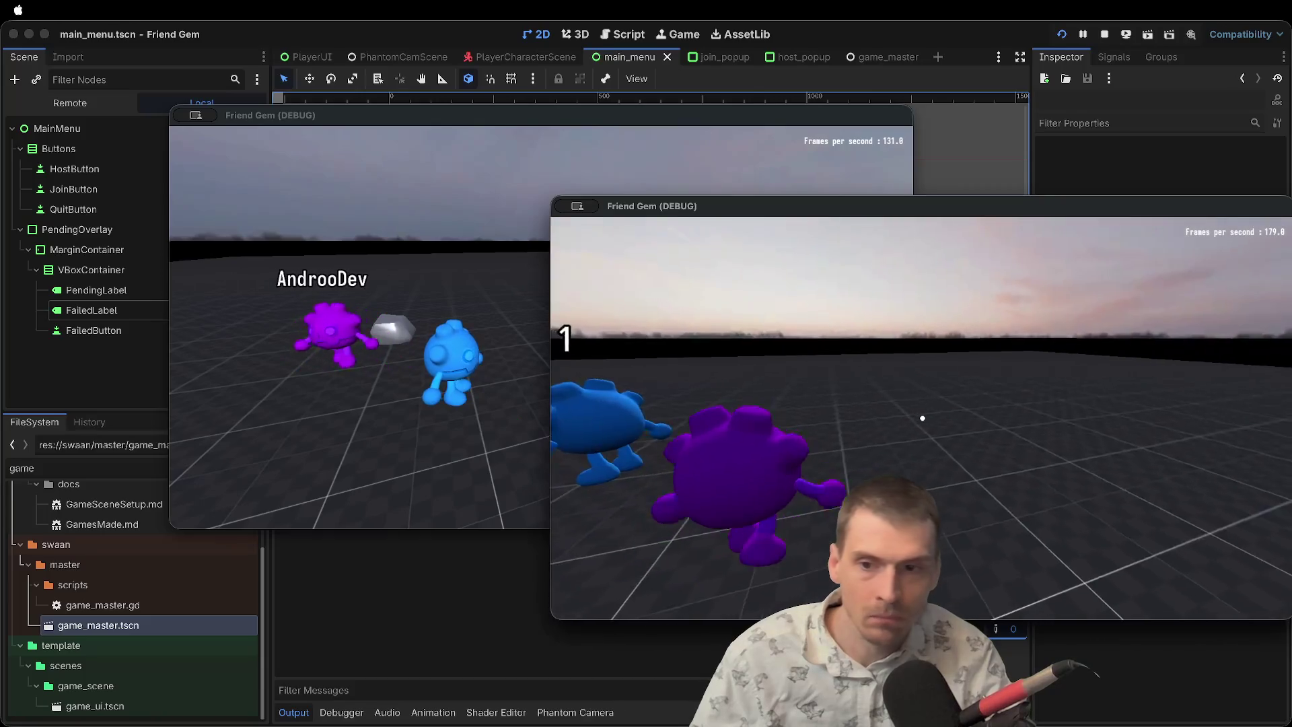
Reopen the Customize settings to show the chosen username and colour.
key("Escape")
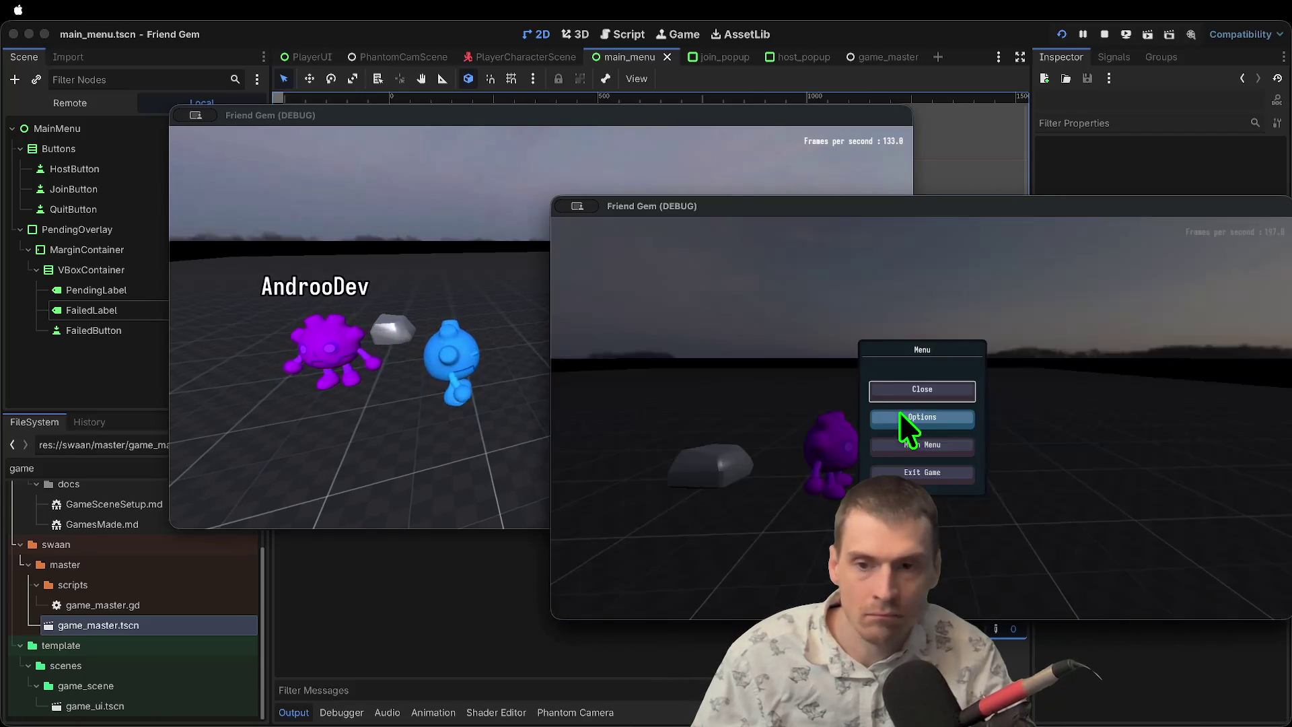
left_click(927, 423)
left_click(995, 312)
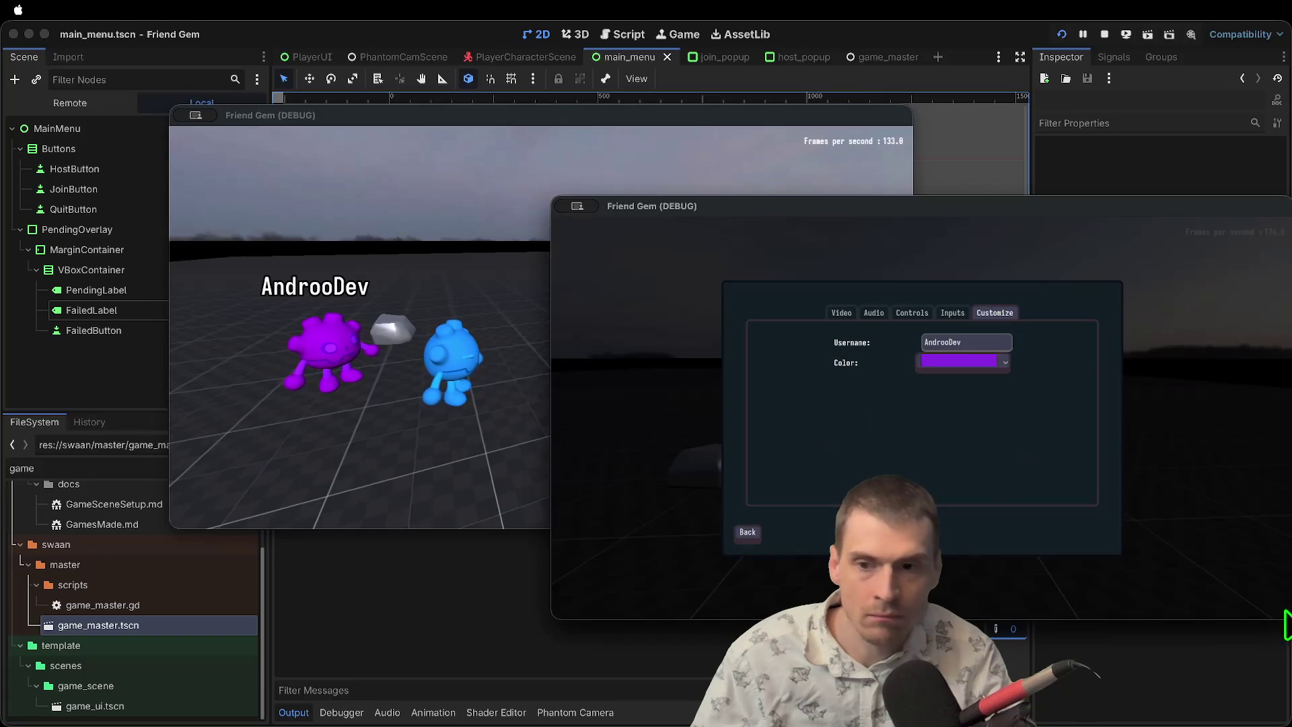
key("super+shift+4")
key("Escape")
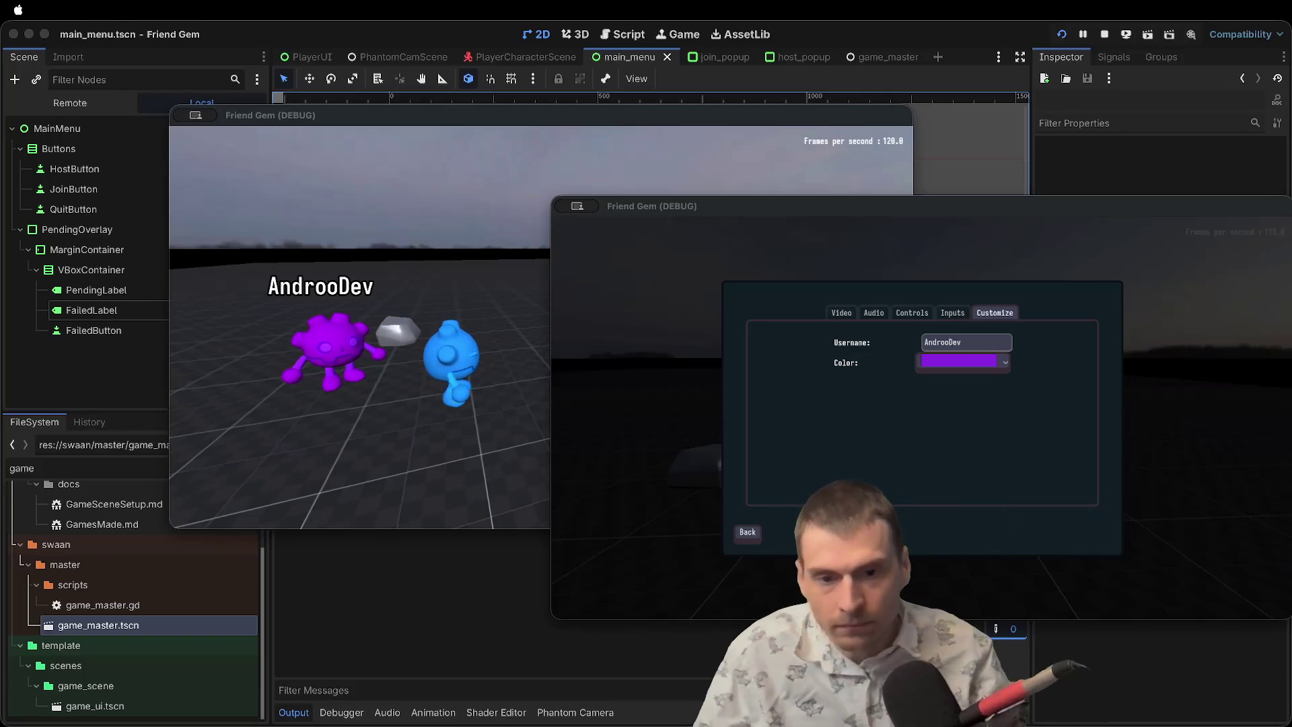
Check the joining and host game windows, then stop the running project.
left_click(1063, 514)
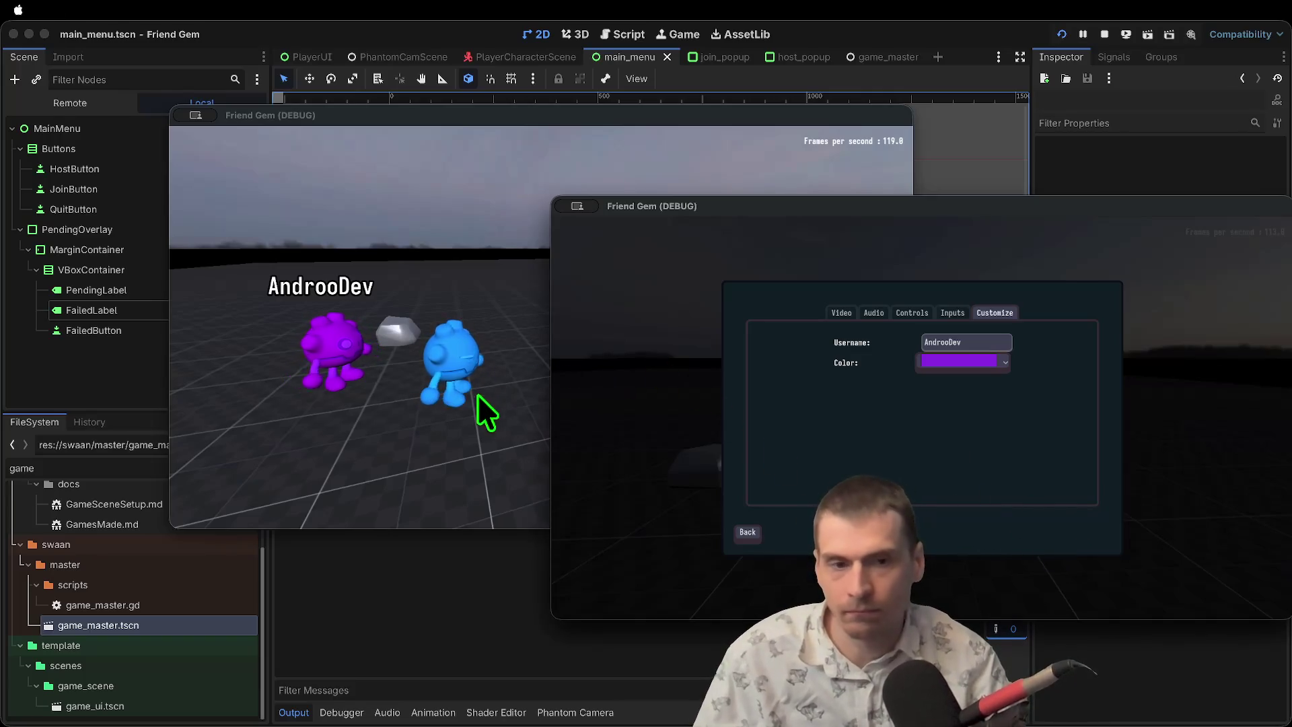
left_click(417, 474)
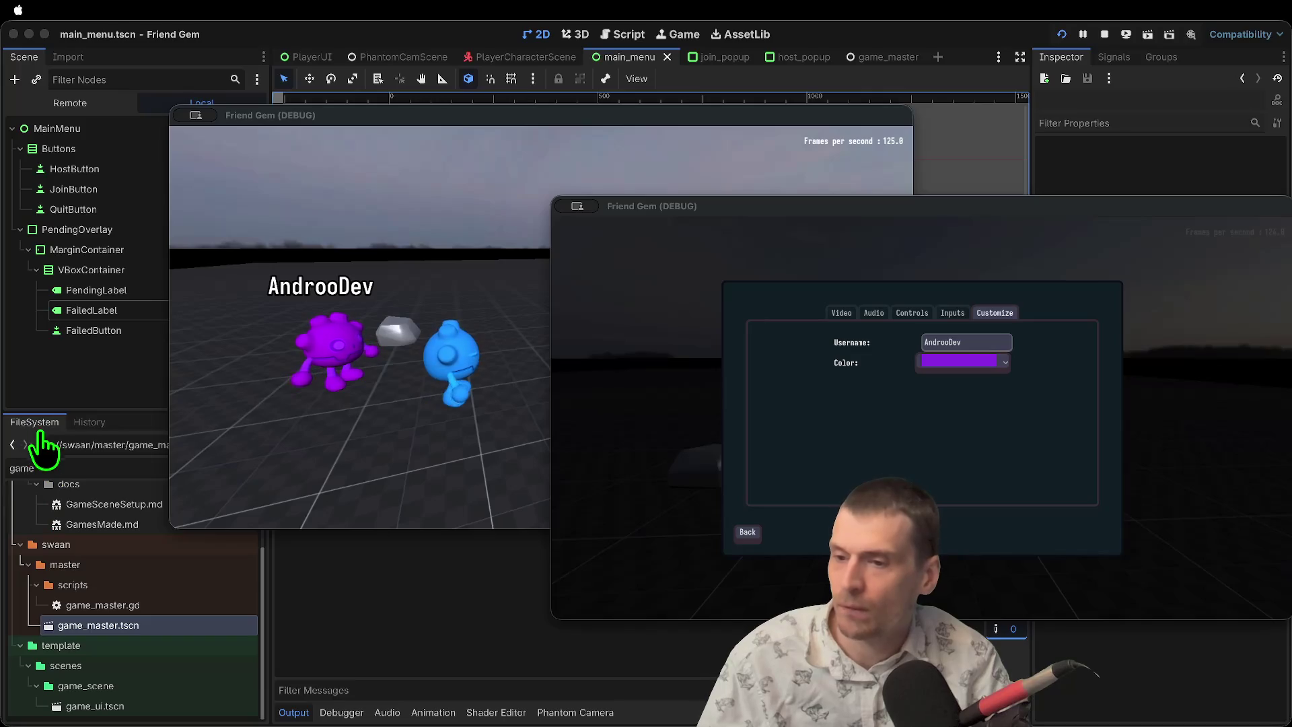
key("super+period")
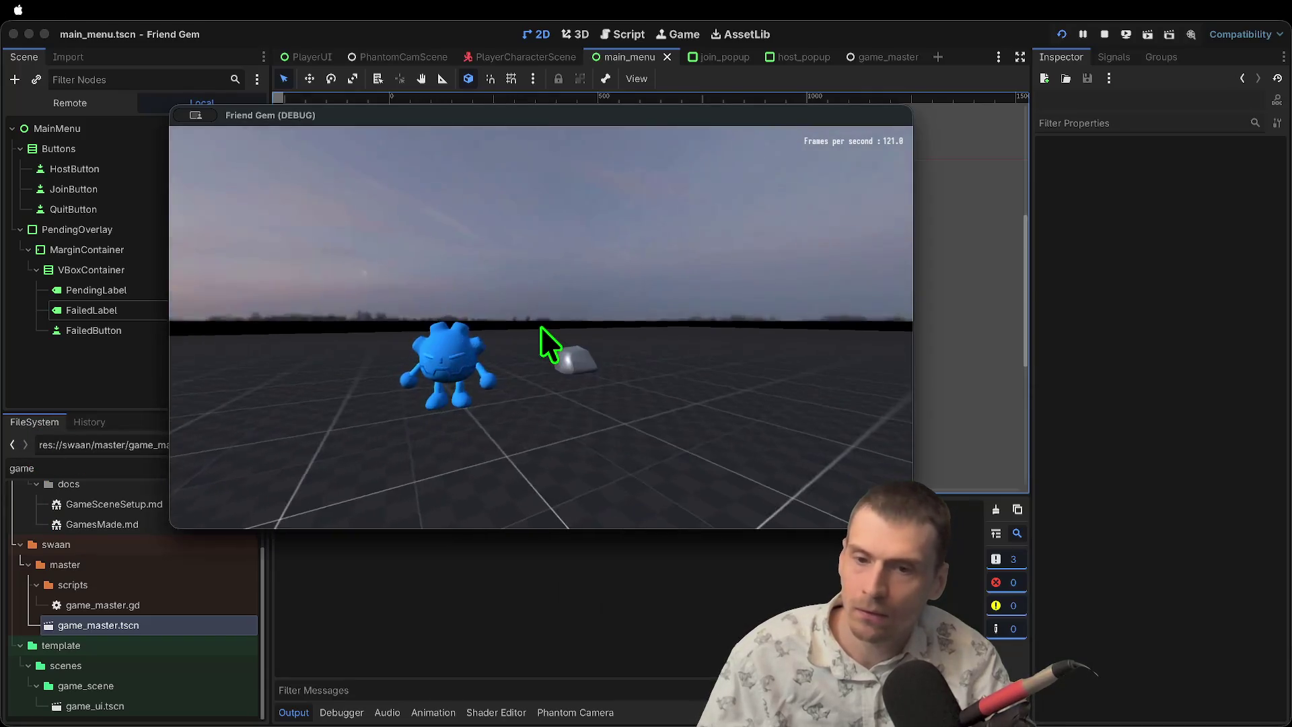
Clear the MainMenu node selection and collapse the addons folder in the FileSystem.
left_click(540, 341)
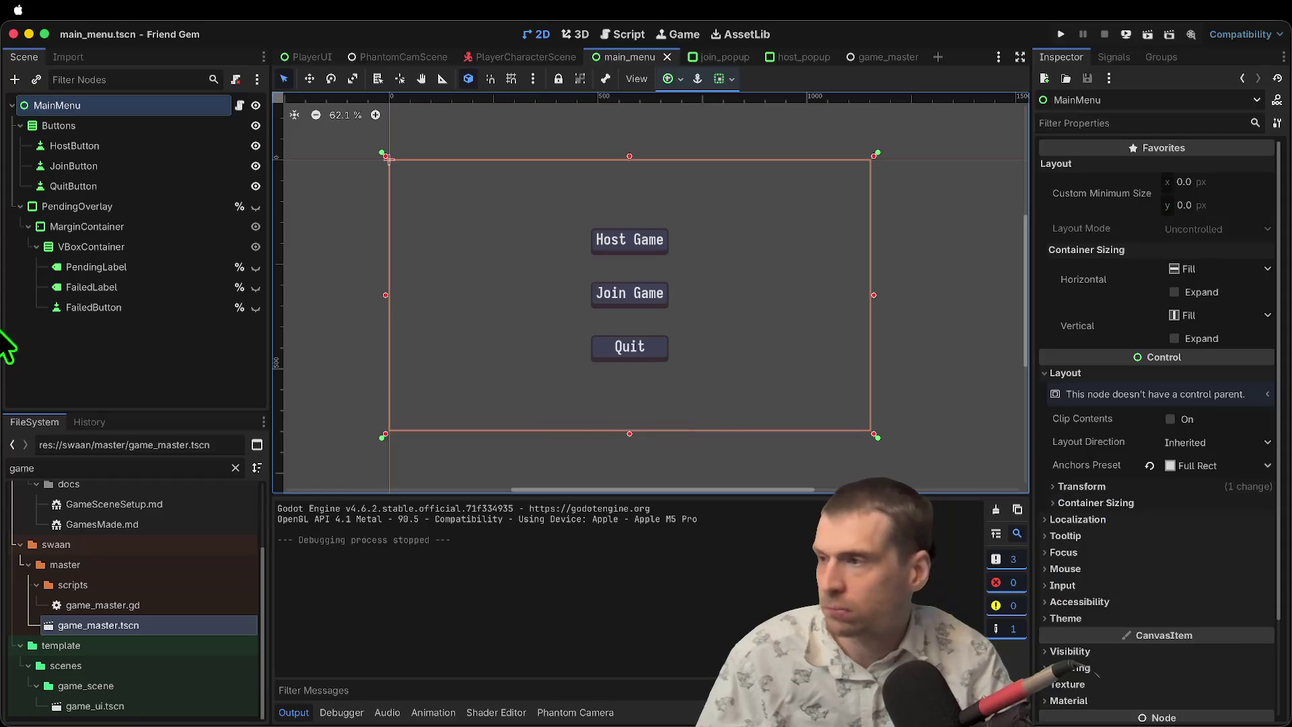
left_click(130, 398)
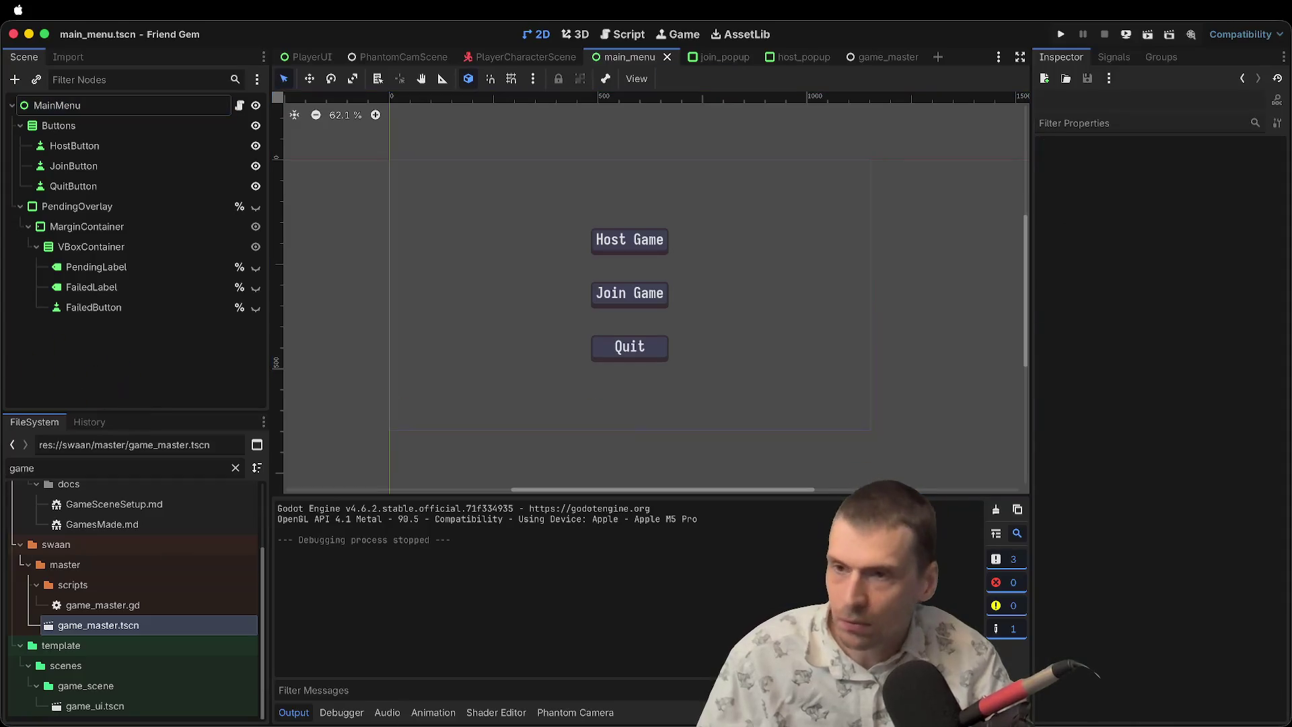
scroll(92, 536, "up", 3)
double_click(88, 528)
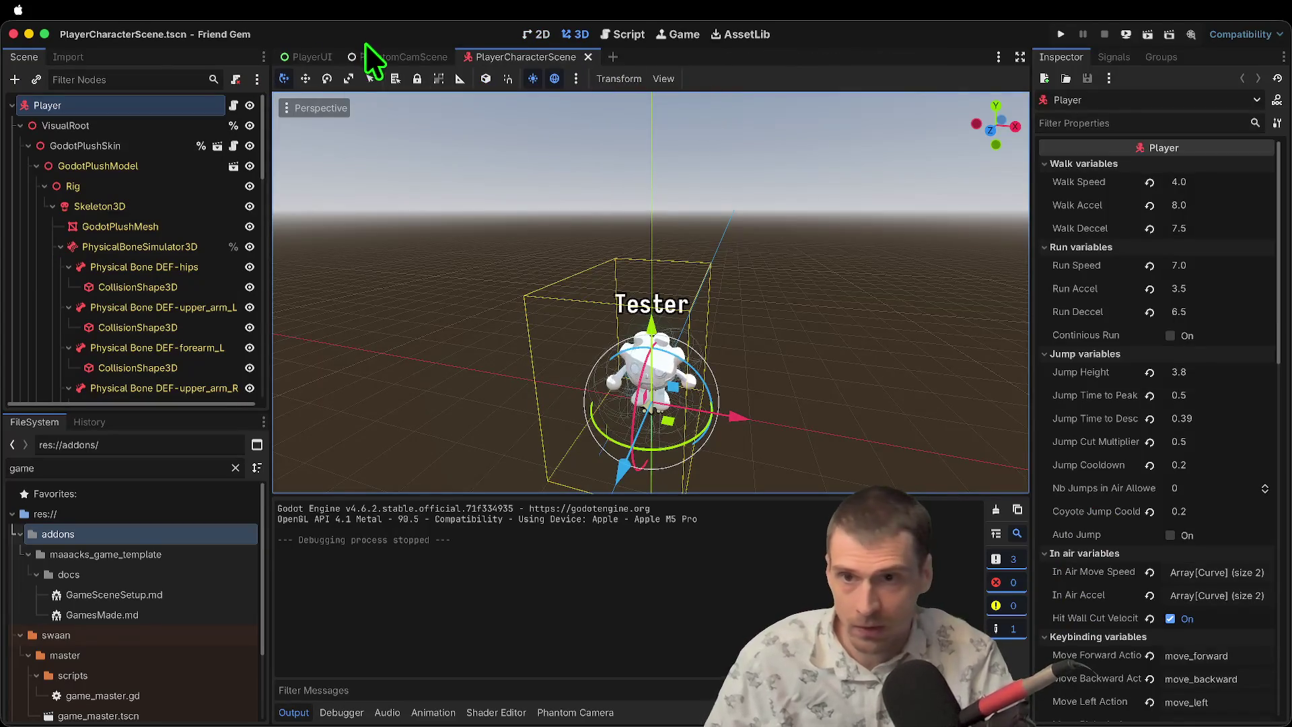
Close the PhantomCamScene tab and the three open scripts in the Script editor.
middle_click(370, 49)
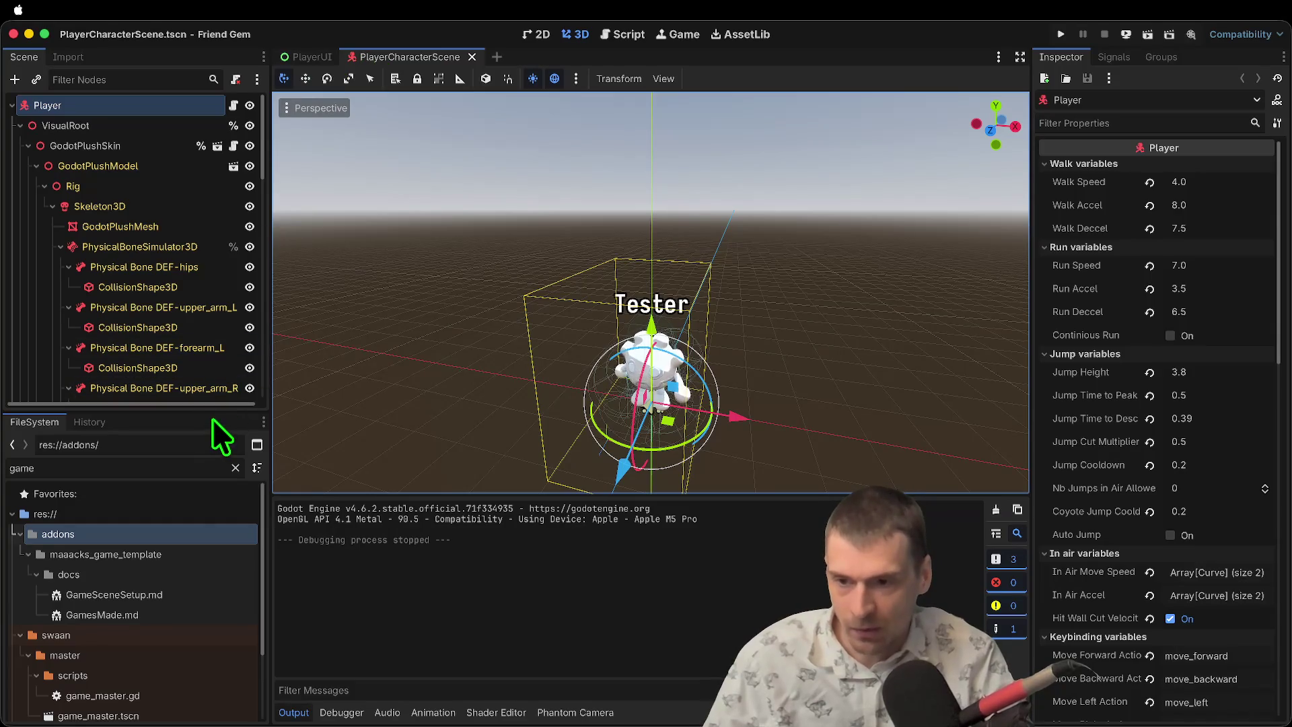
left_click(233, 146)
scroll(394, 121, "up", 5)
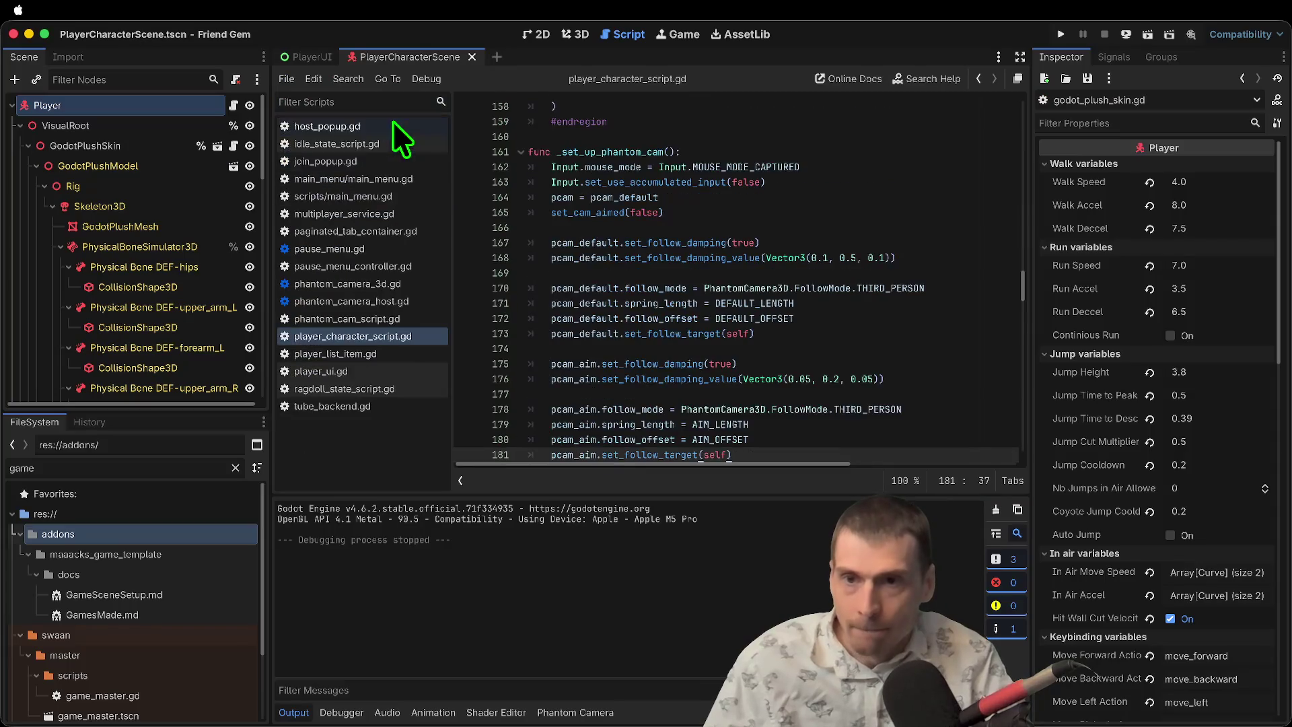
scroll(393, 122, "down", 6)
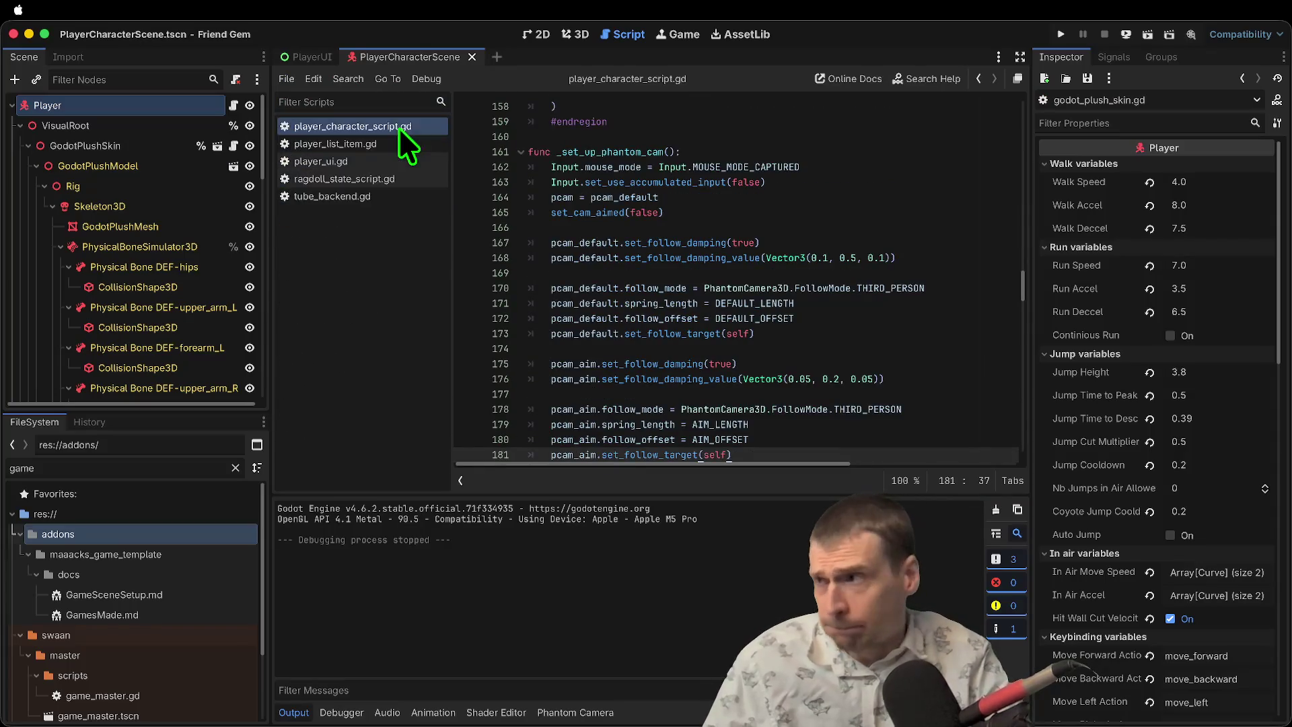
middle_click(398, 128)
middle_click(398, 127)
middle_click(398, 128)
middle_click(398, 127)
middle_click(400, 128)
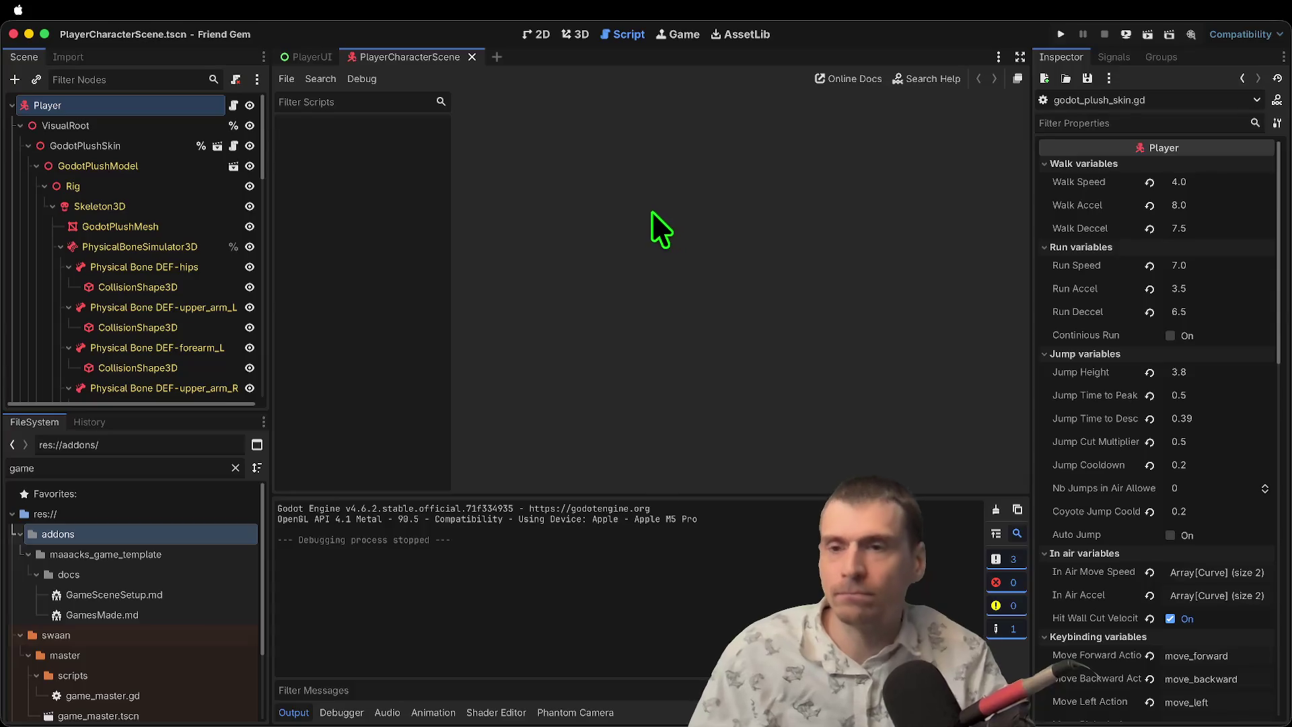
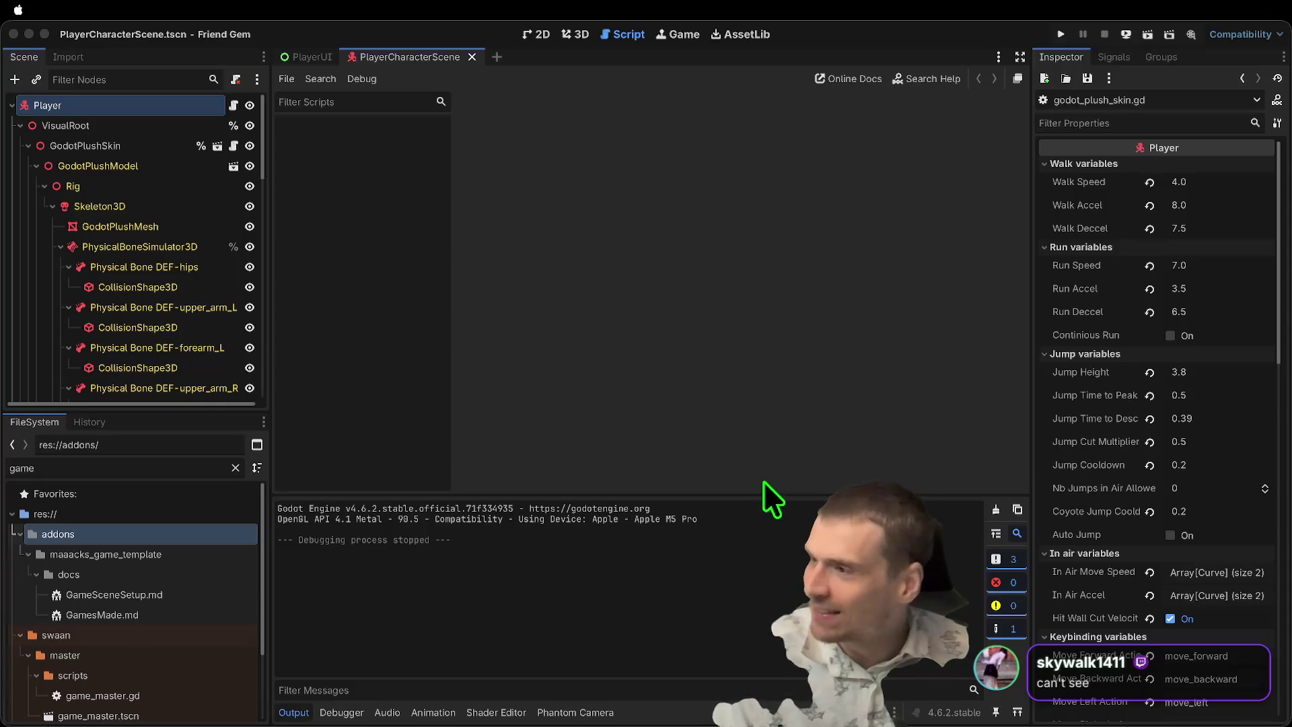
Switch from the Godot editor to the Chrome window running the KirKart race.
key("super+Tab")
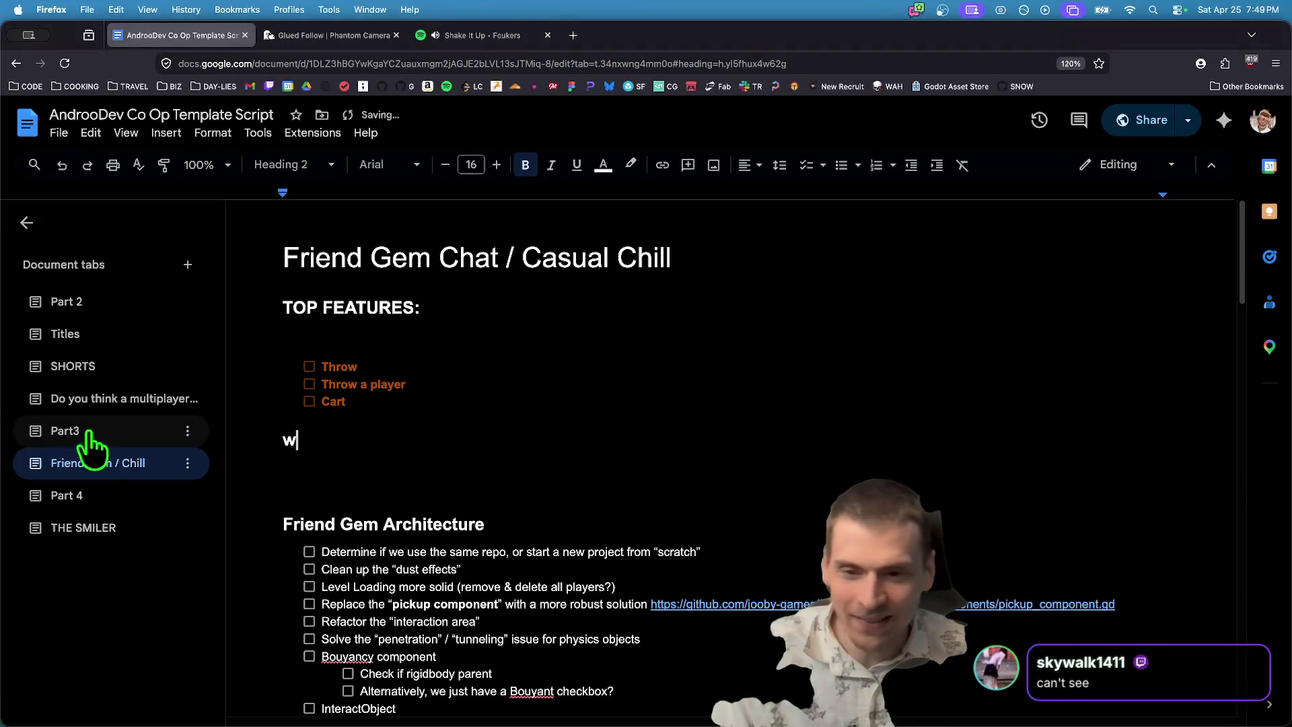
key("super+Tab")
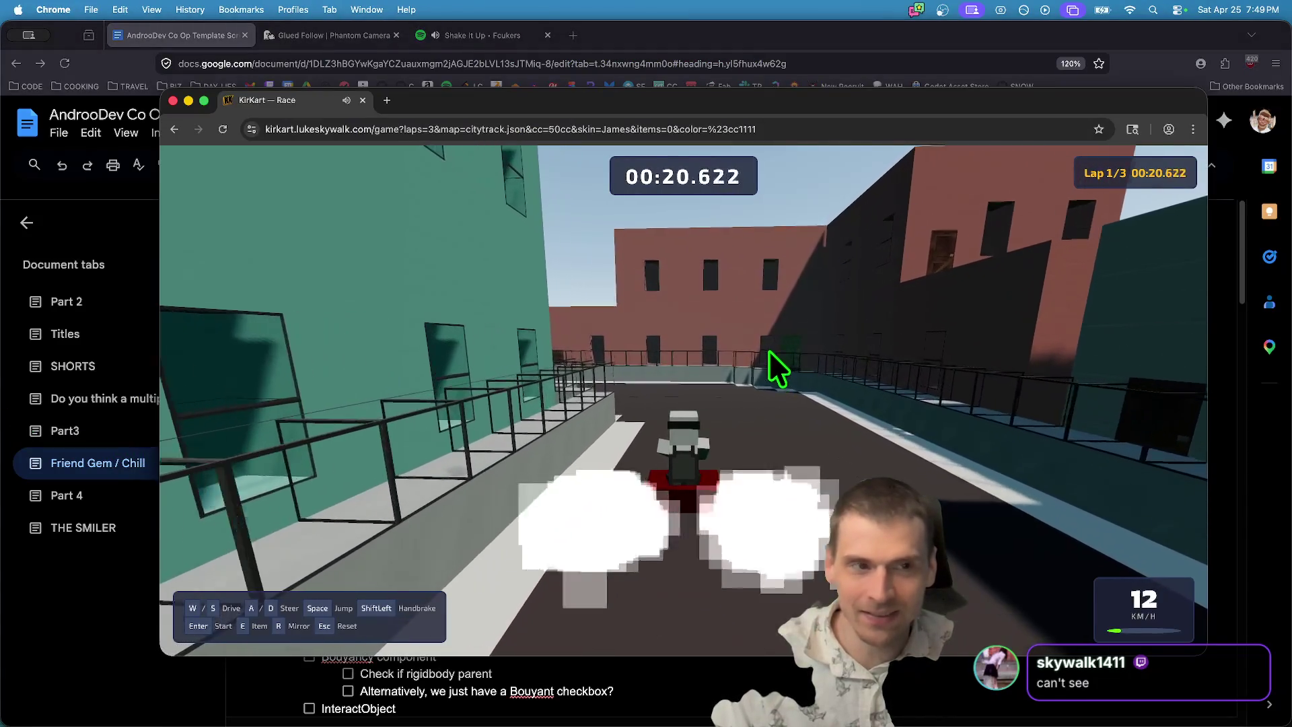
Drive the kart around the city track back under the checkered start arch and pause the race.
key("w")
key("a")
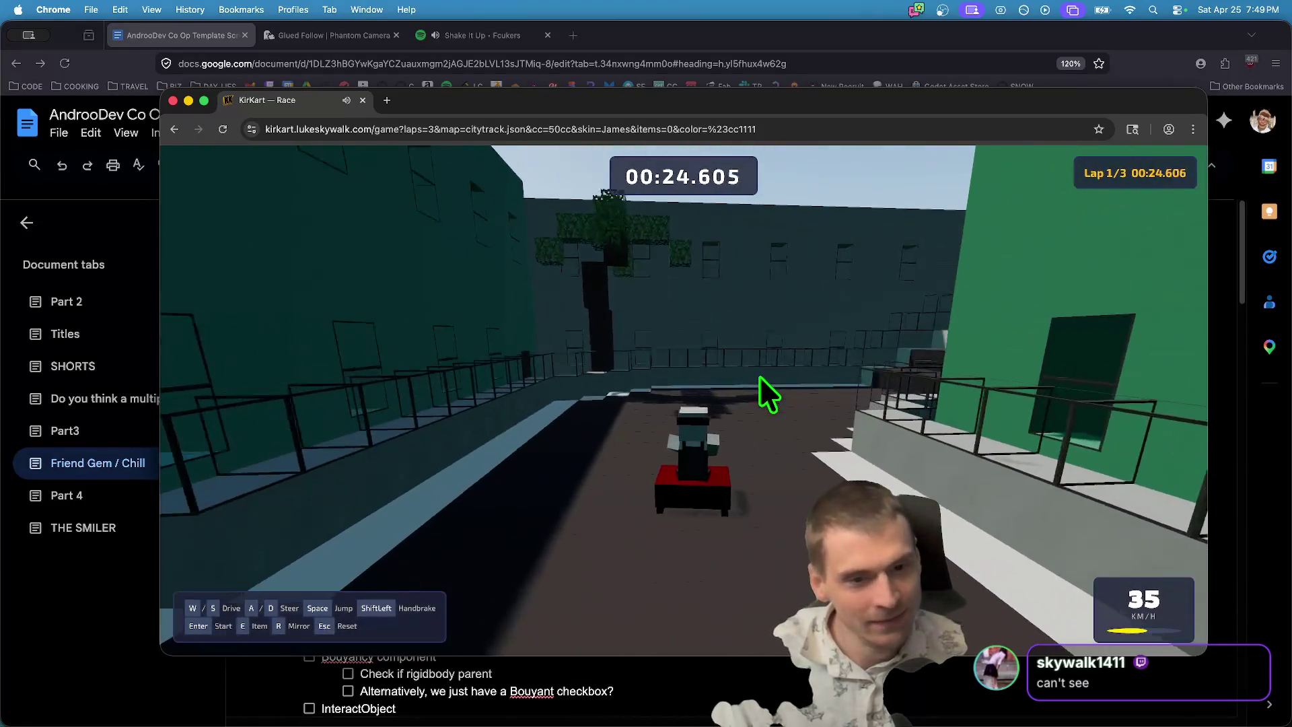
key("a")
key("a")
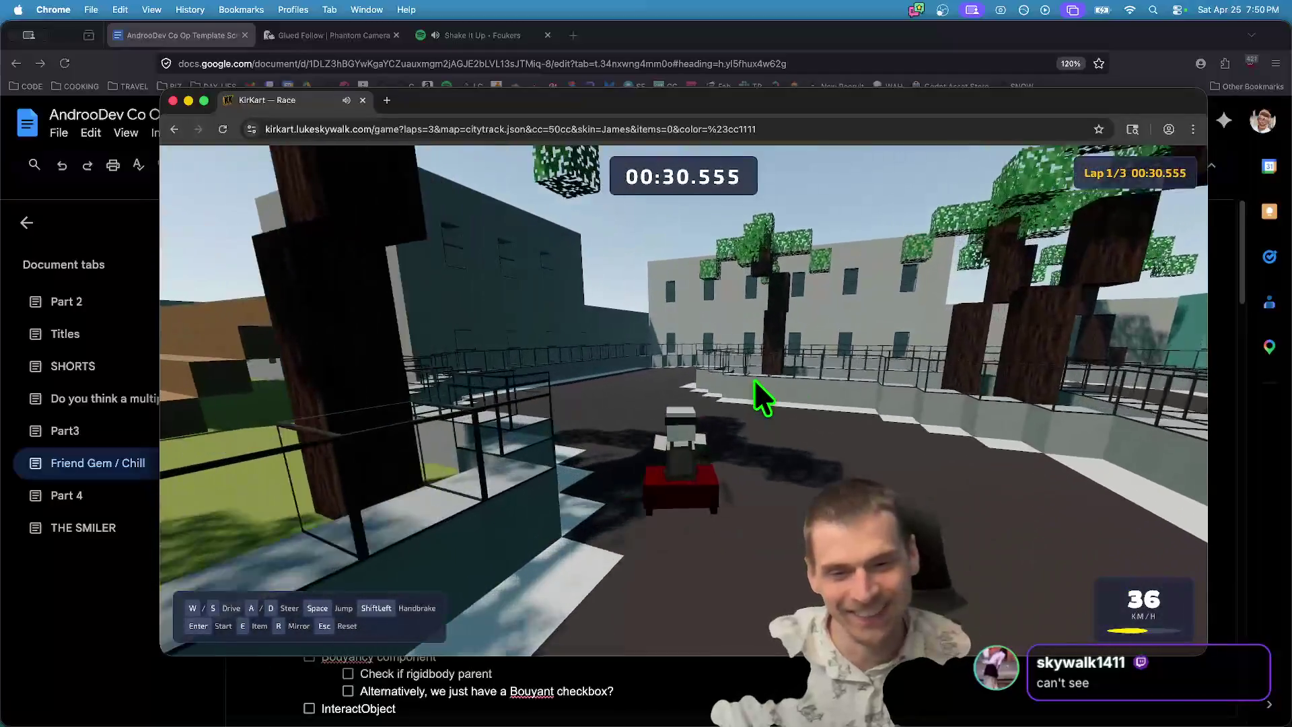
key("d")
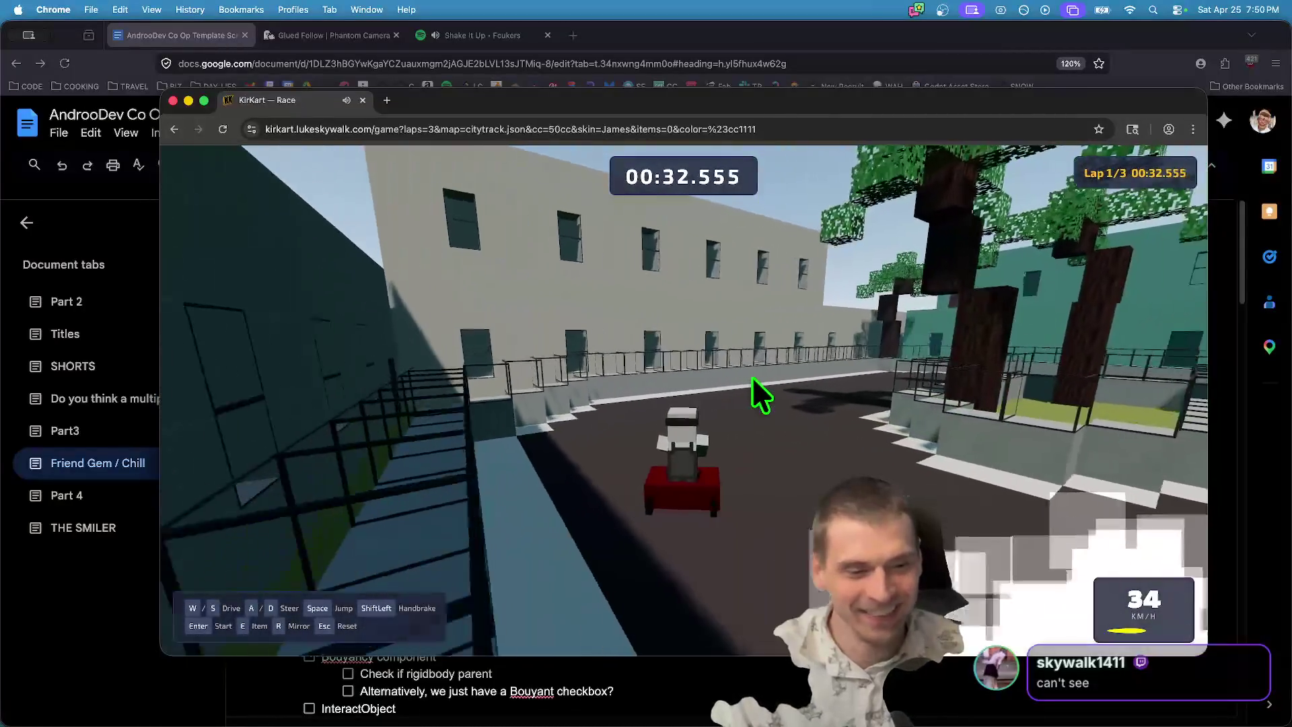
key("d")
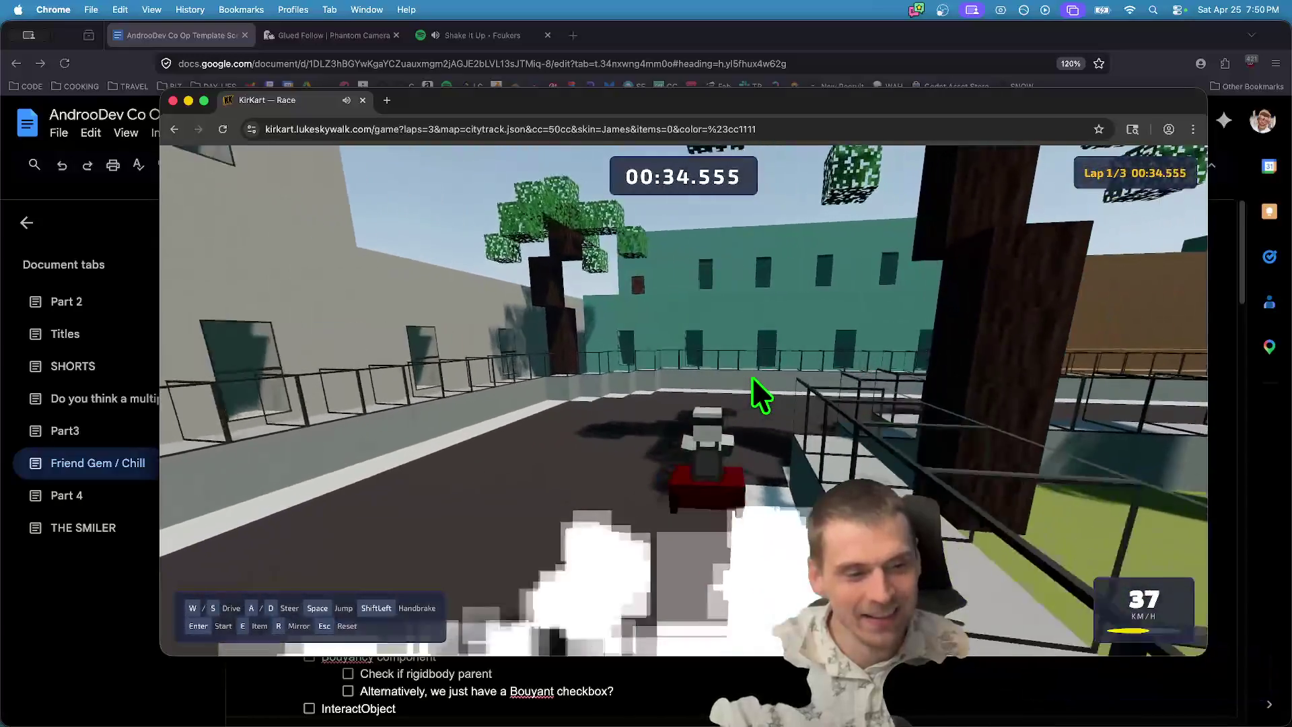
key("w")
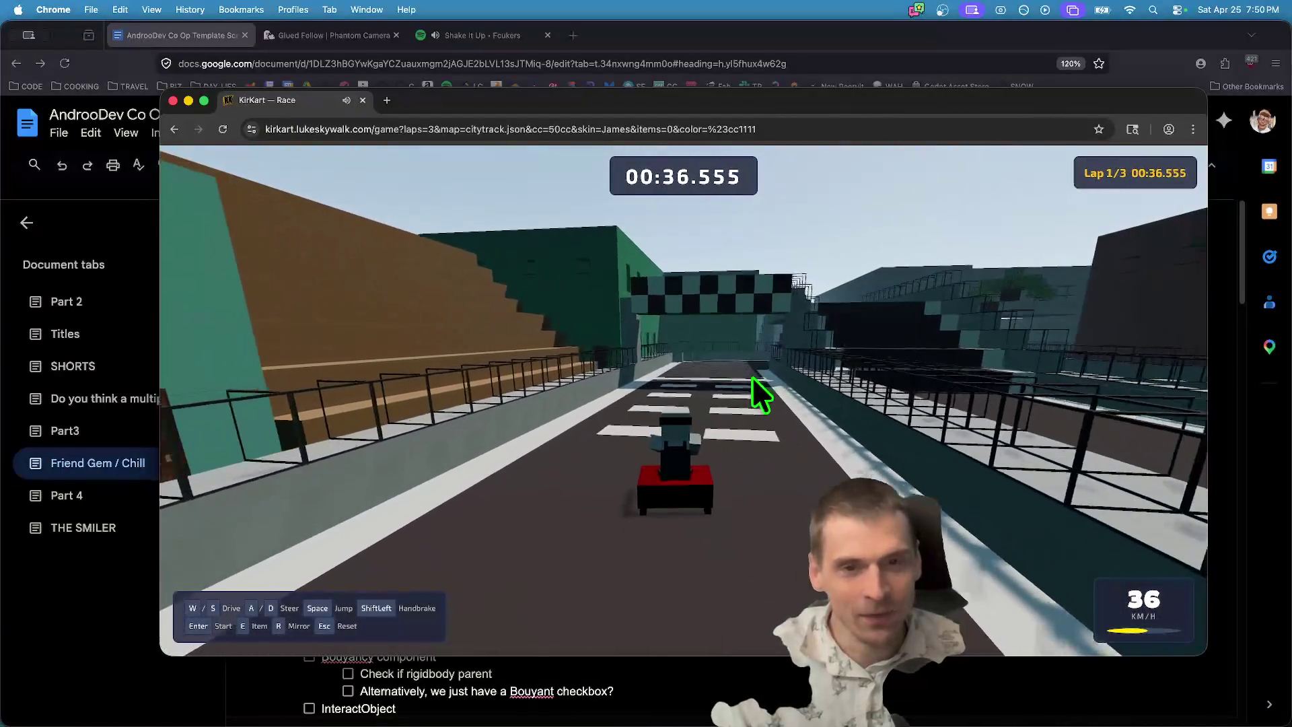
key("Escape")
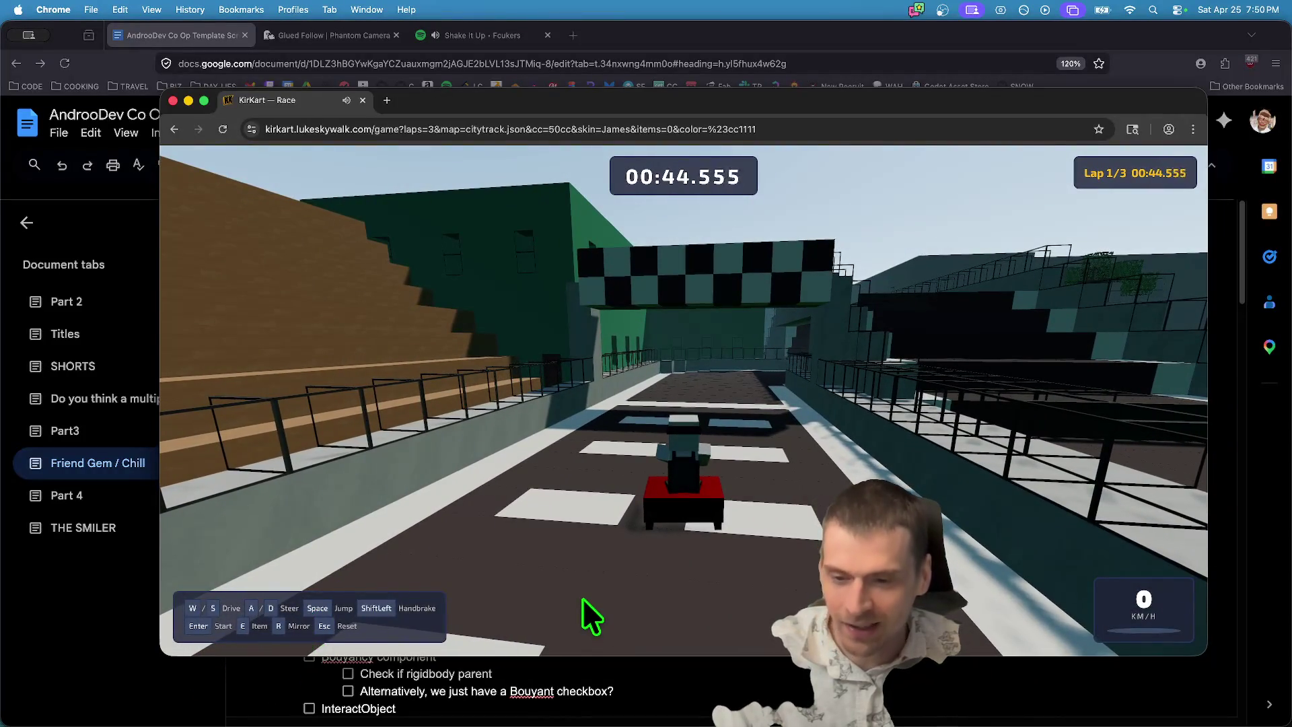
key("Escape")
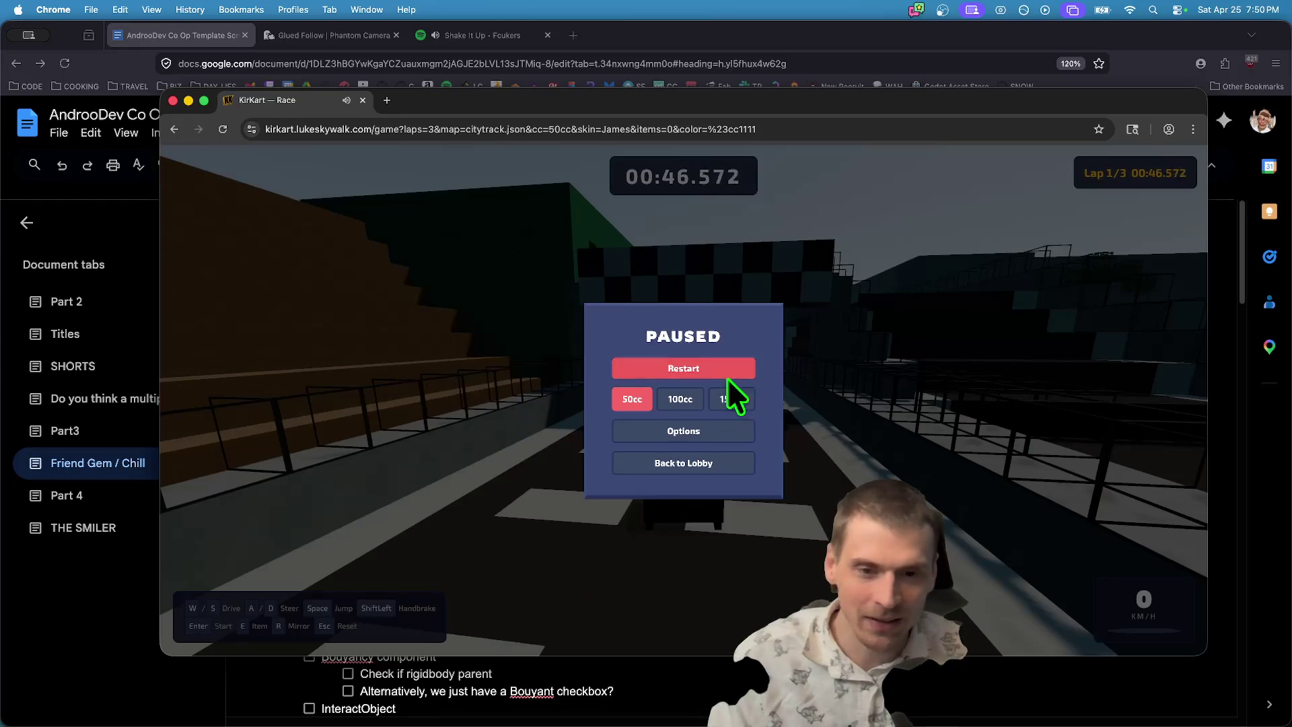
Restart the race and drive into lap 1, drifting through the left turns, then pause.
left_click(710, 369)
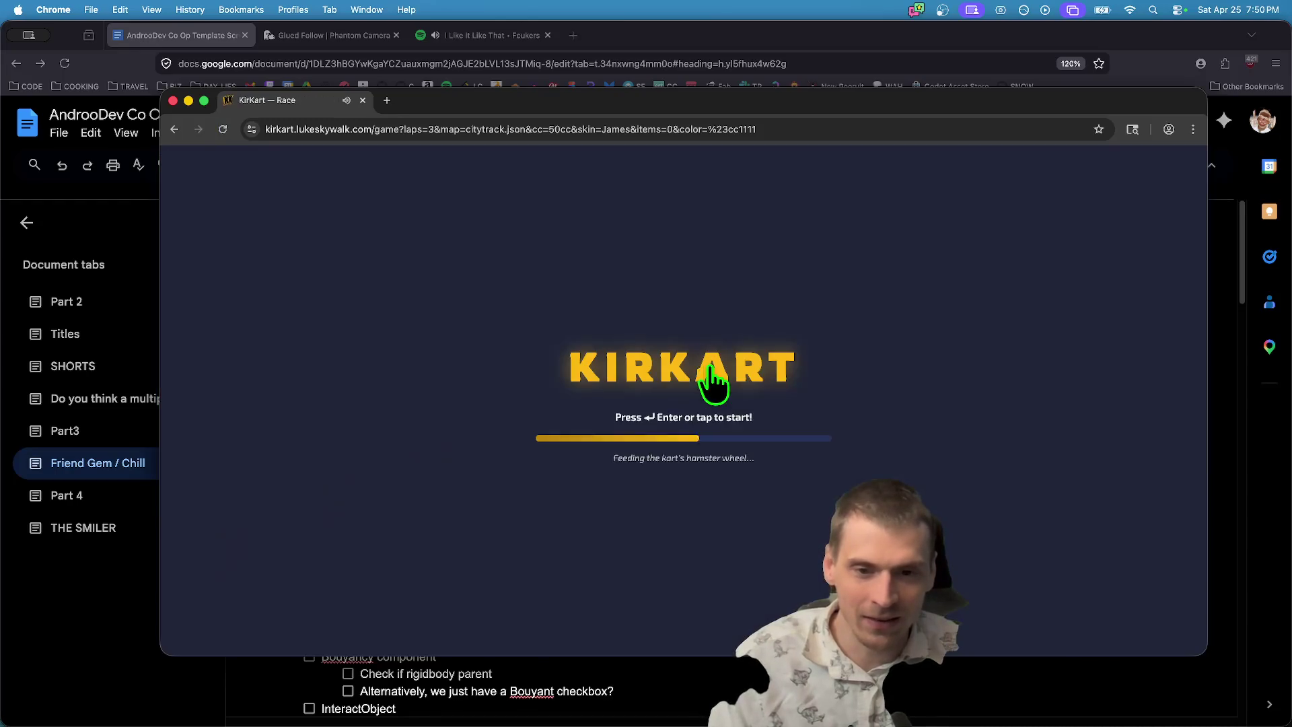
left_click(709, 364)
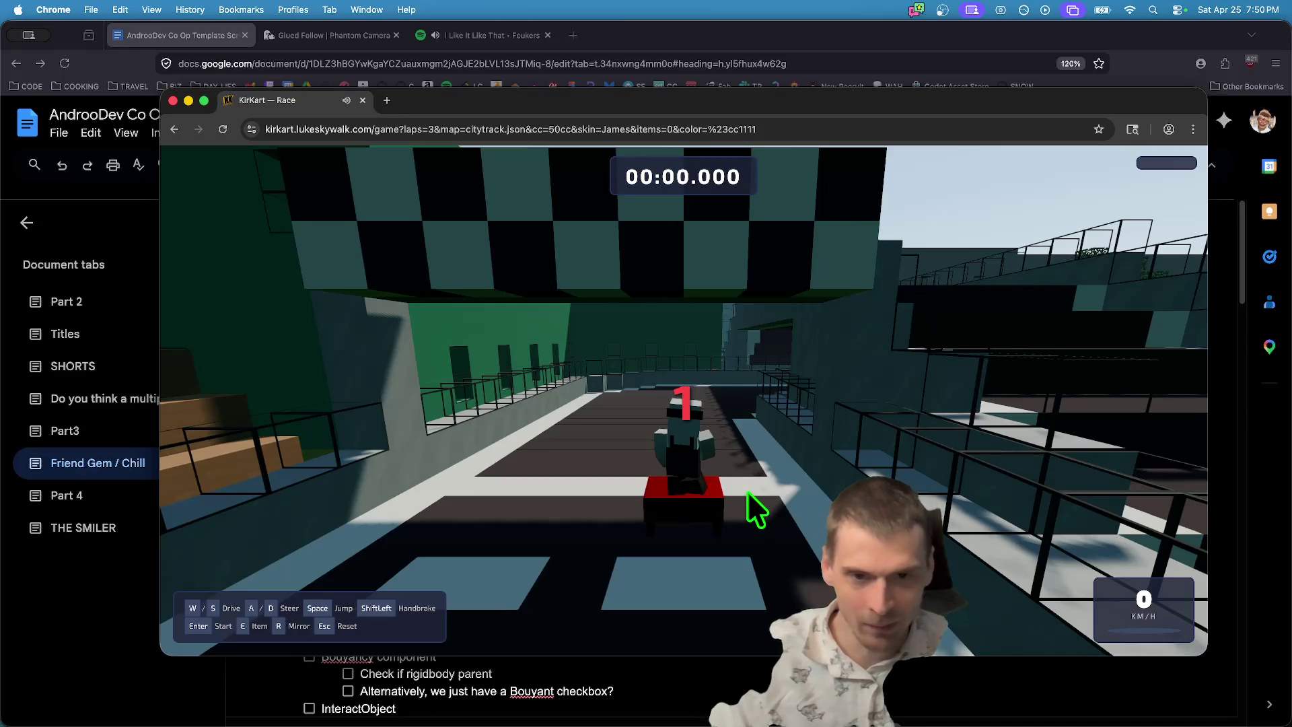
key("w")
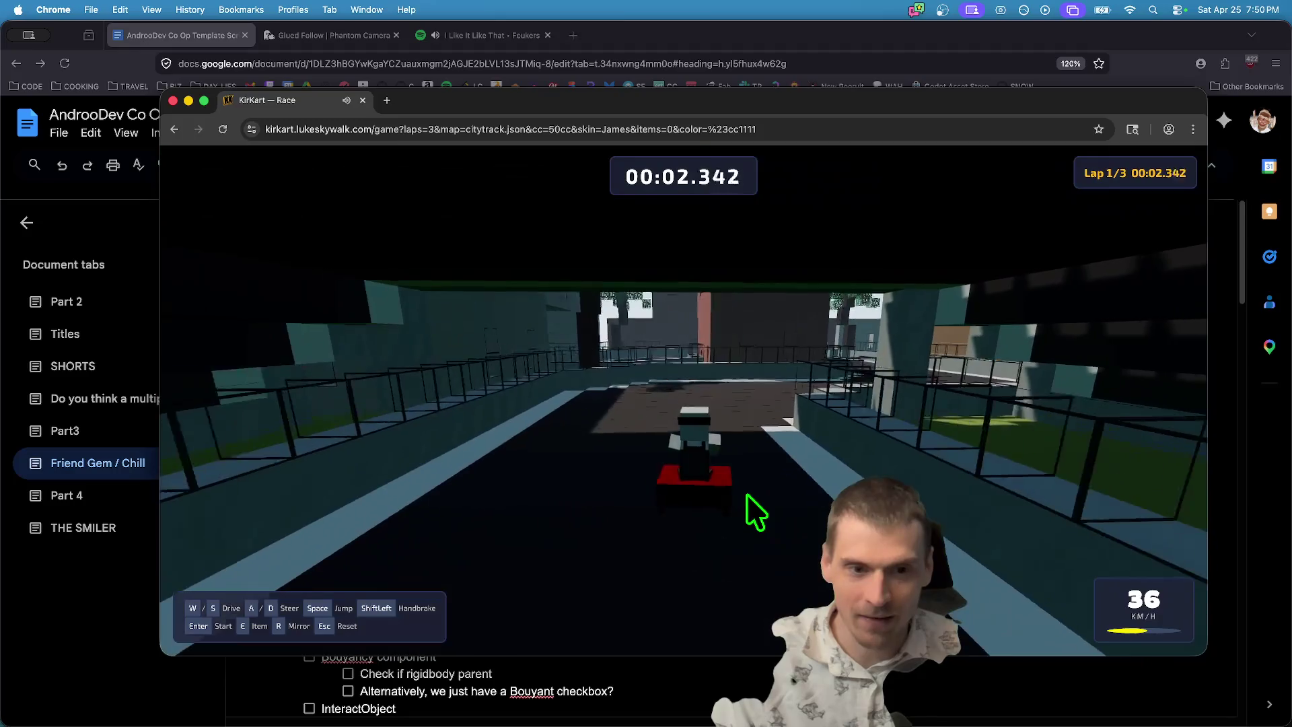
key("shift+a")
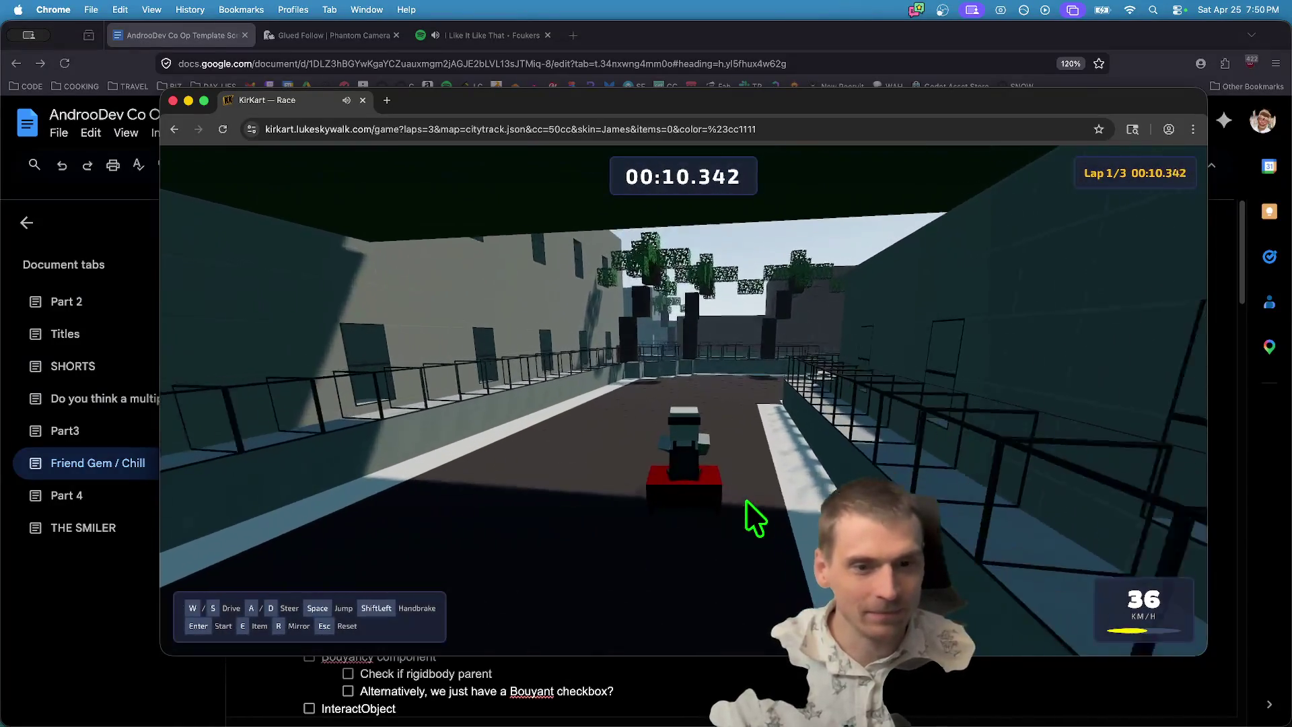
key("shift+a")
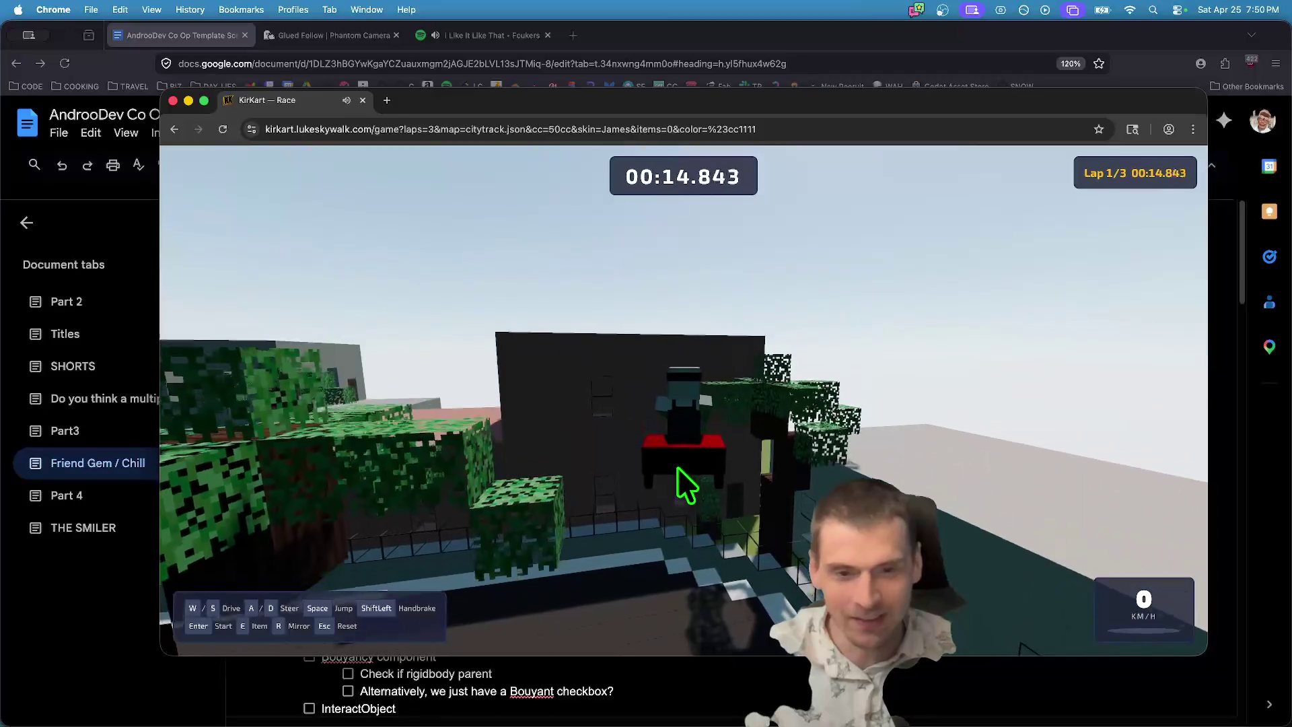
key("Escape")
Open the game Options on the Graphics settings.
left_click(690, 434)
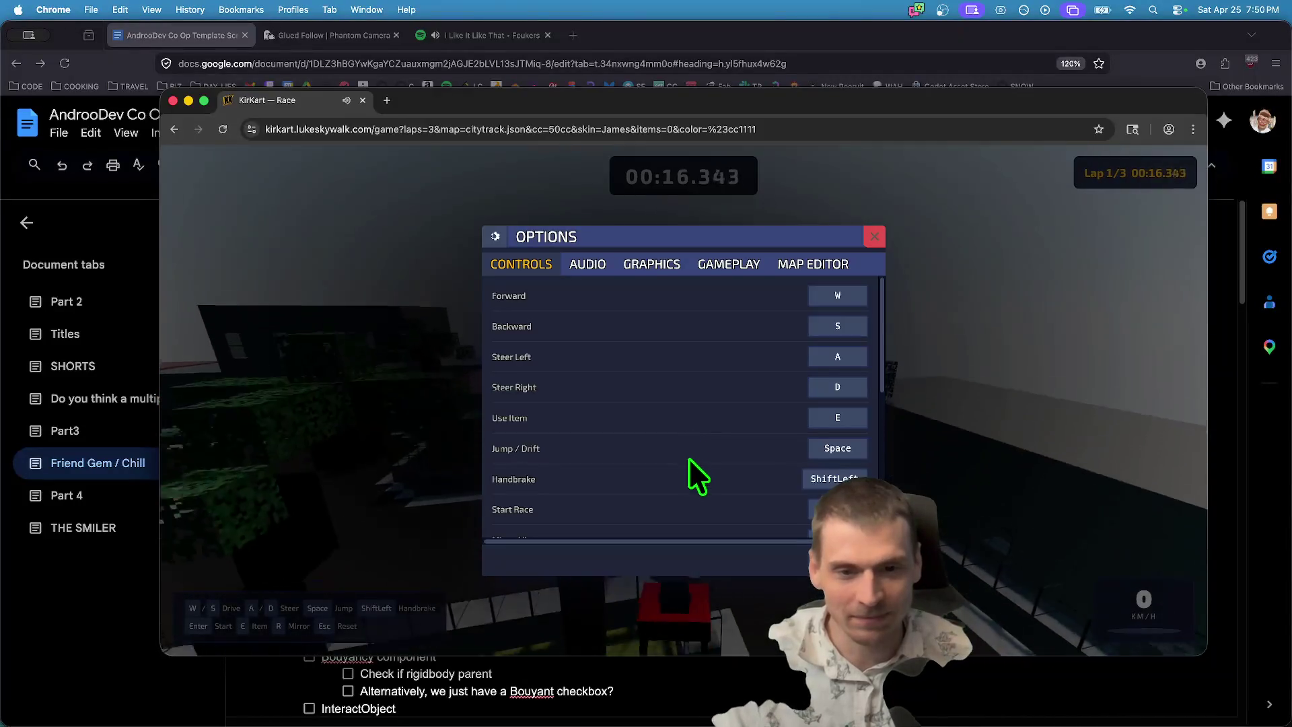
scroll(700, 410, "down", 5)
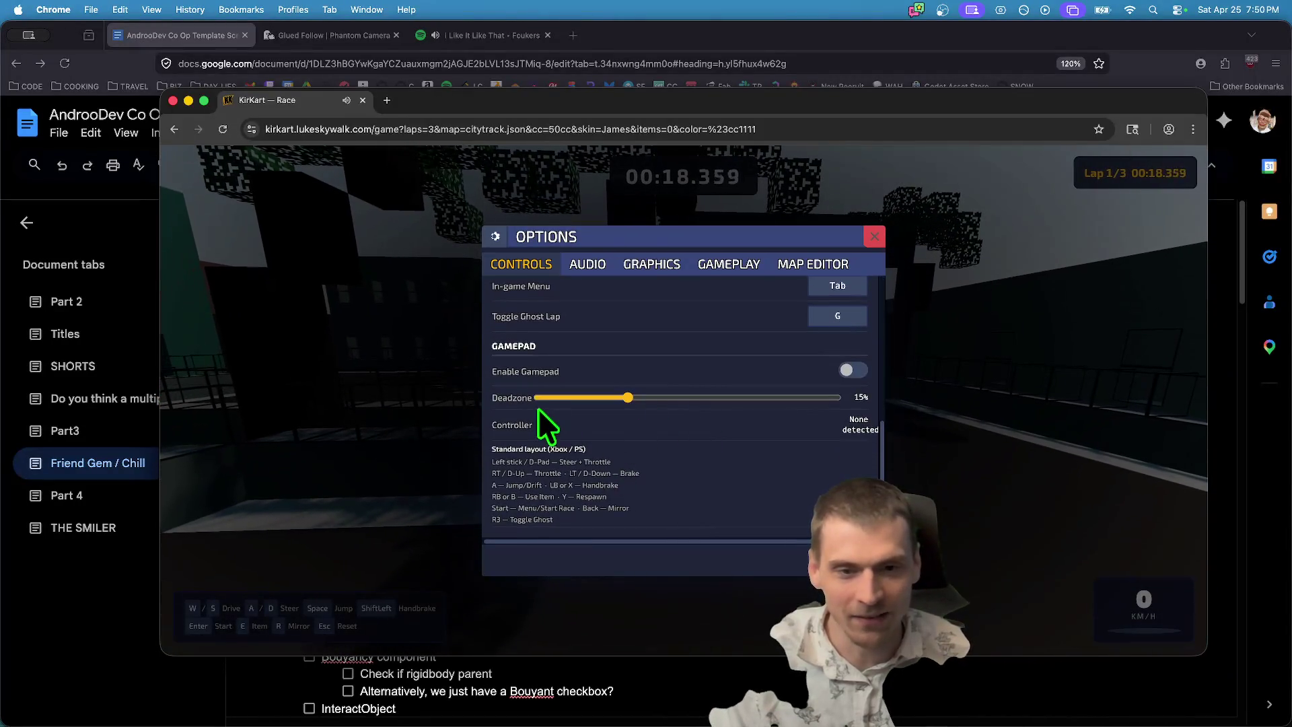
scroll(571, 424, "up", 5)
left_click(642, 269)
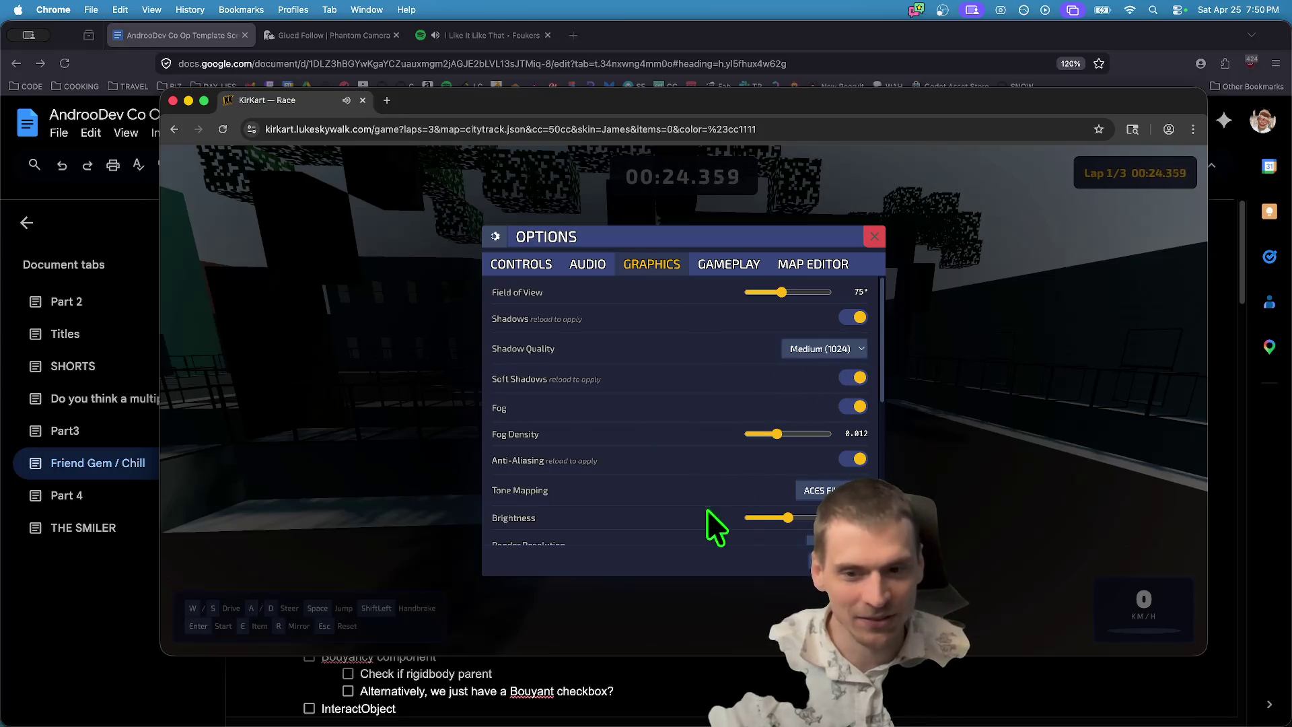
Toggle Fog, raise Fog Density to 0.023, change Tone Mapping, and set Render Resolution to Low (1x).
left_click(852, 407)
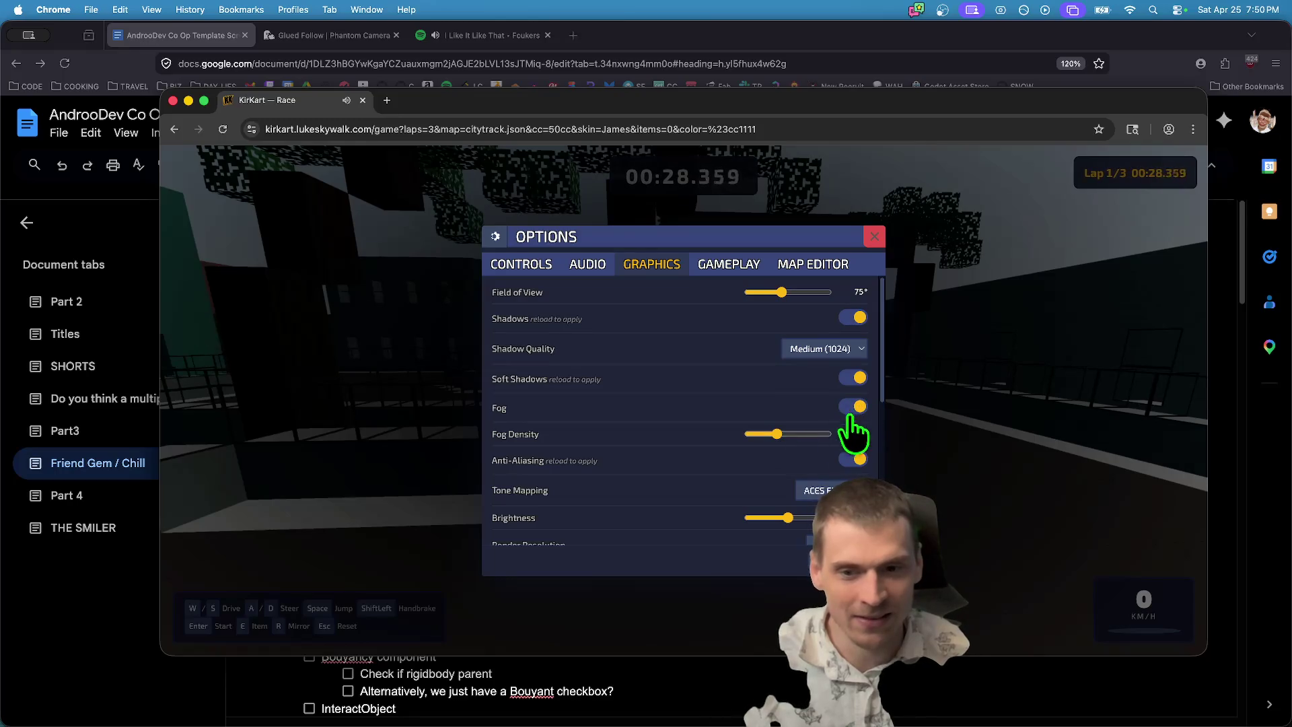
key("Tab")
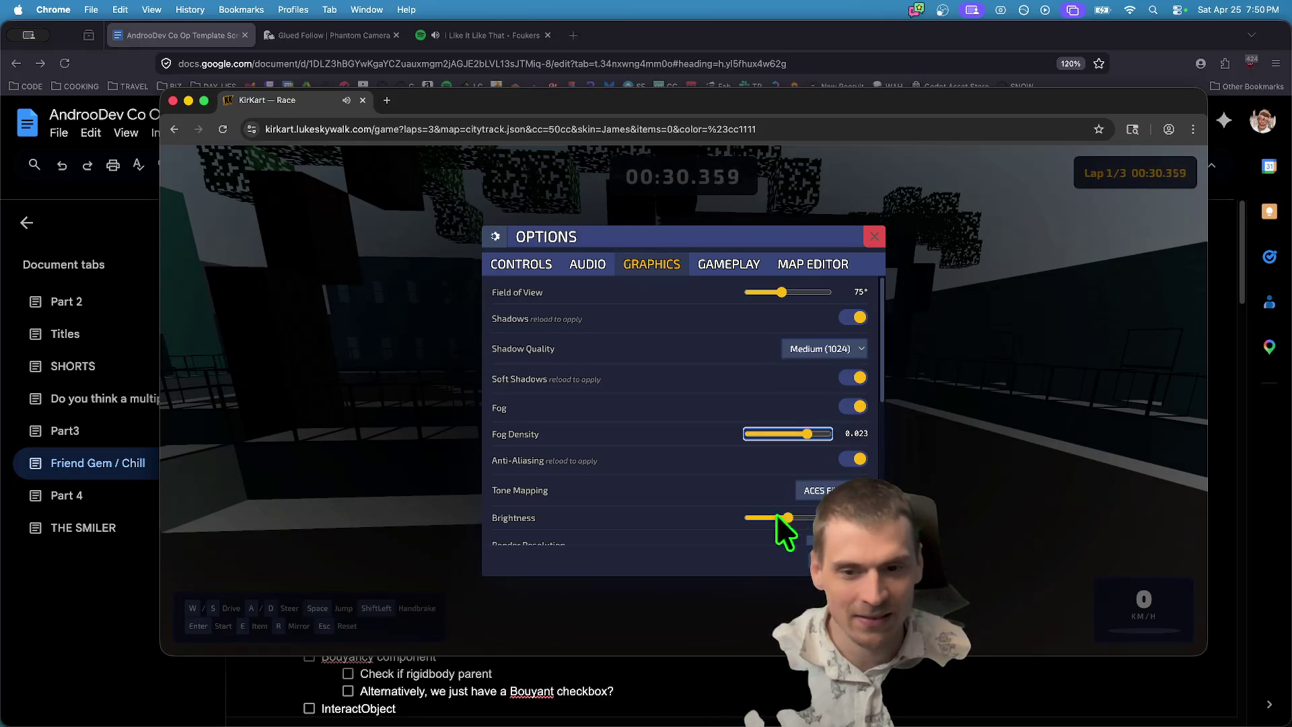
scroll(730, 486, "down", 1)
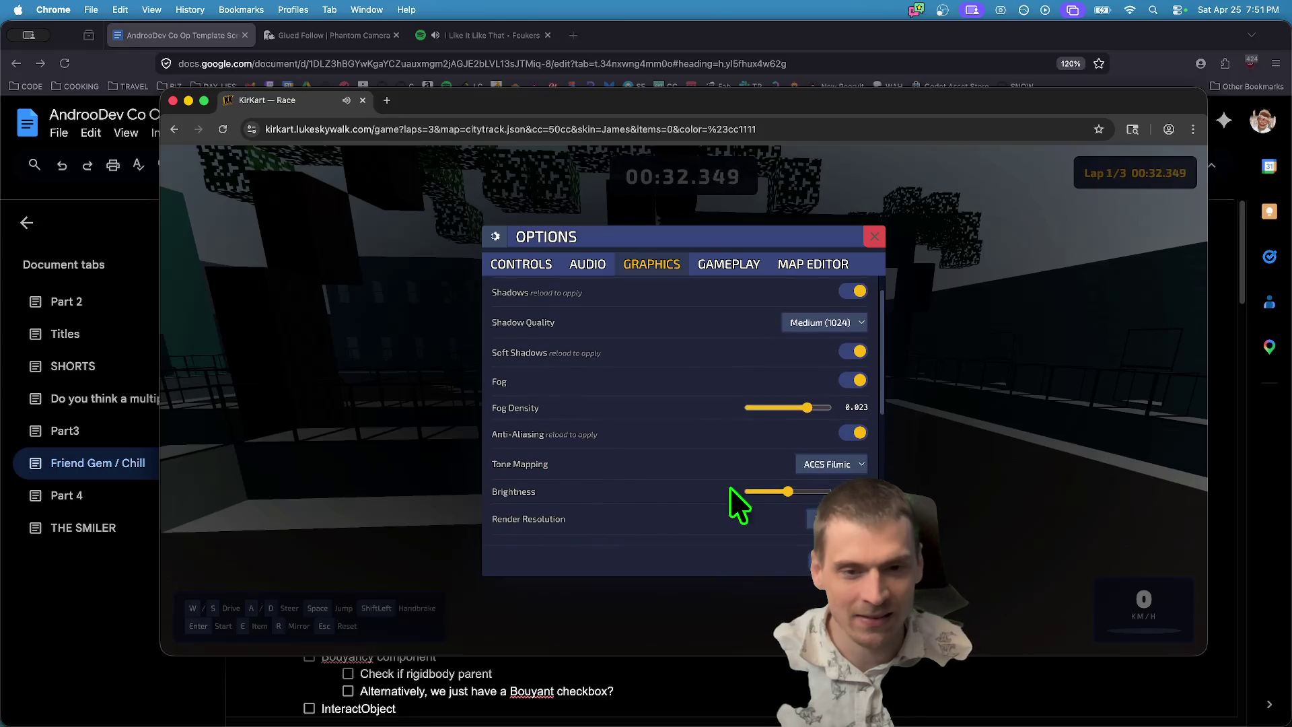
key("Up")
key("Up")
key("Up")
key("Return")
scroll(847, 359, "down", 4)
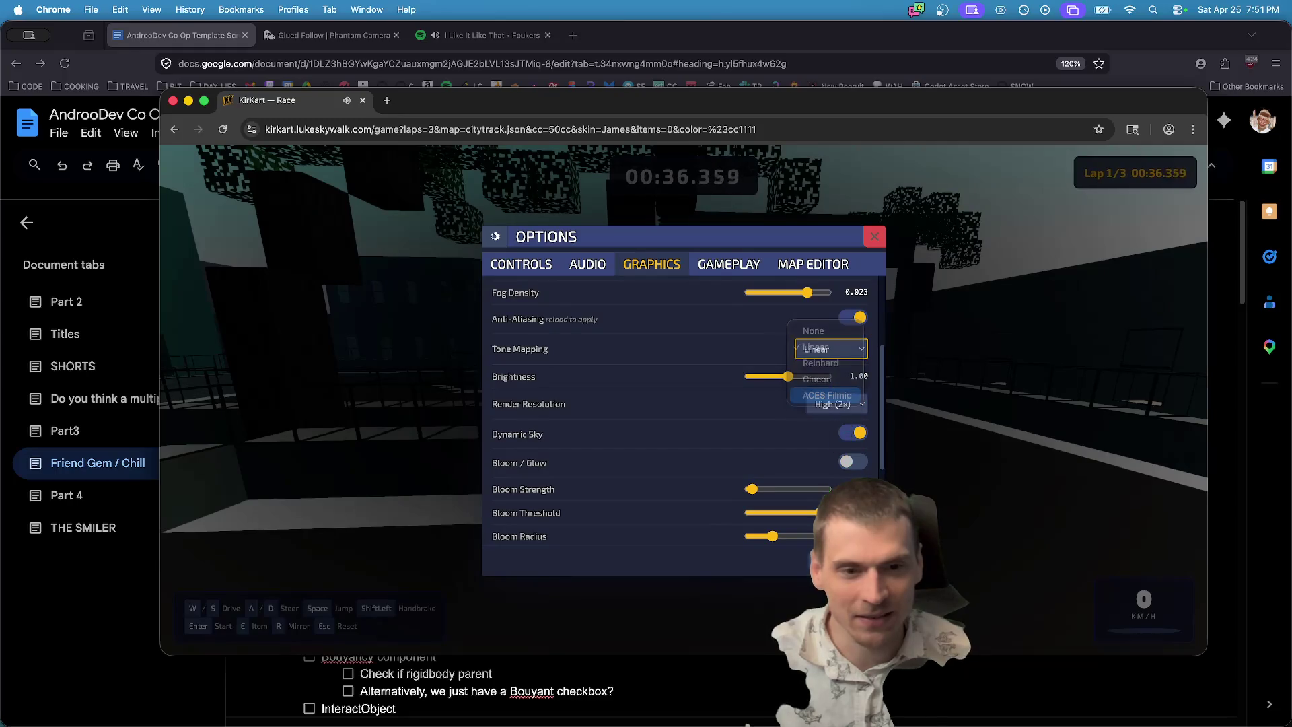
left_click(825, 407)
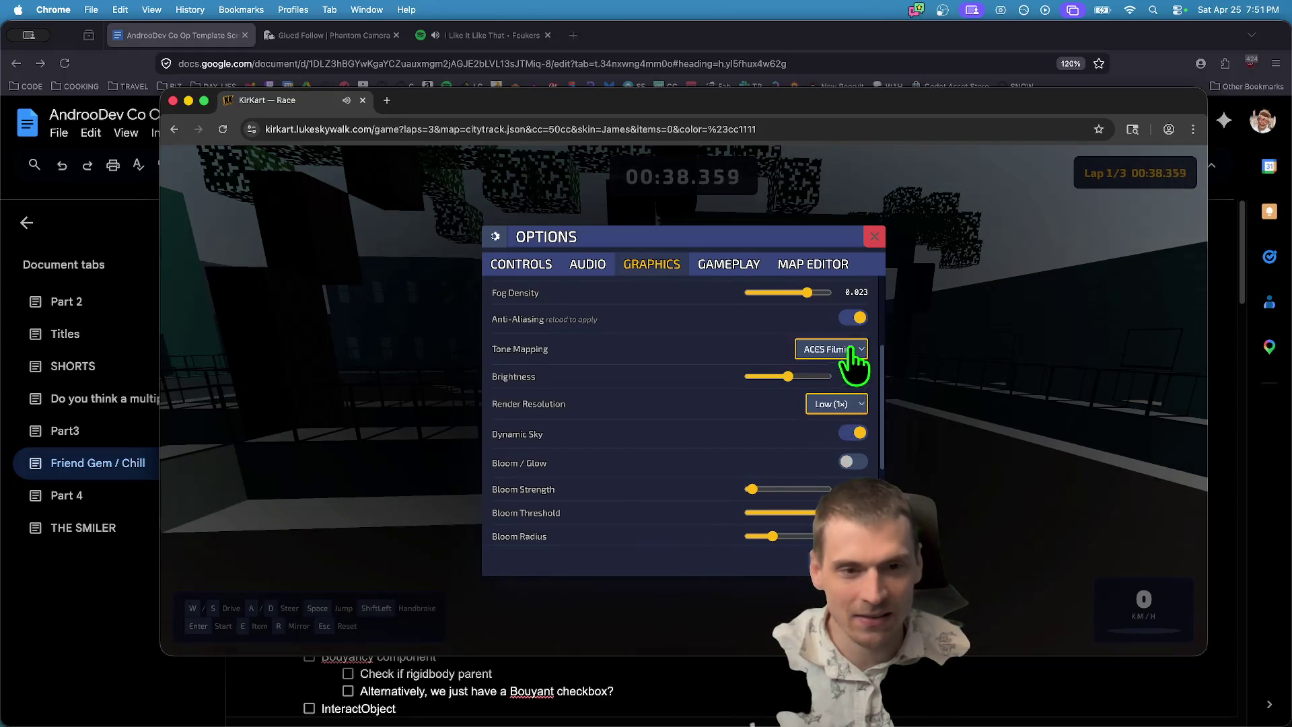
left_click(837, 311)
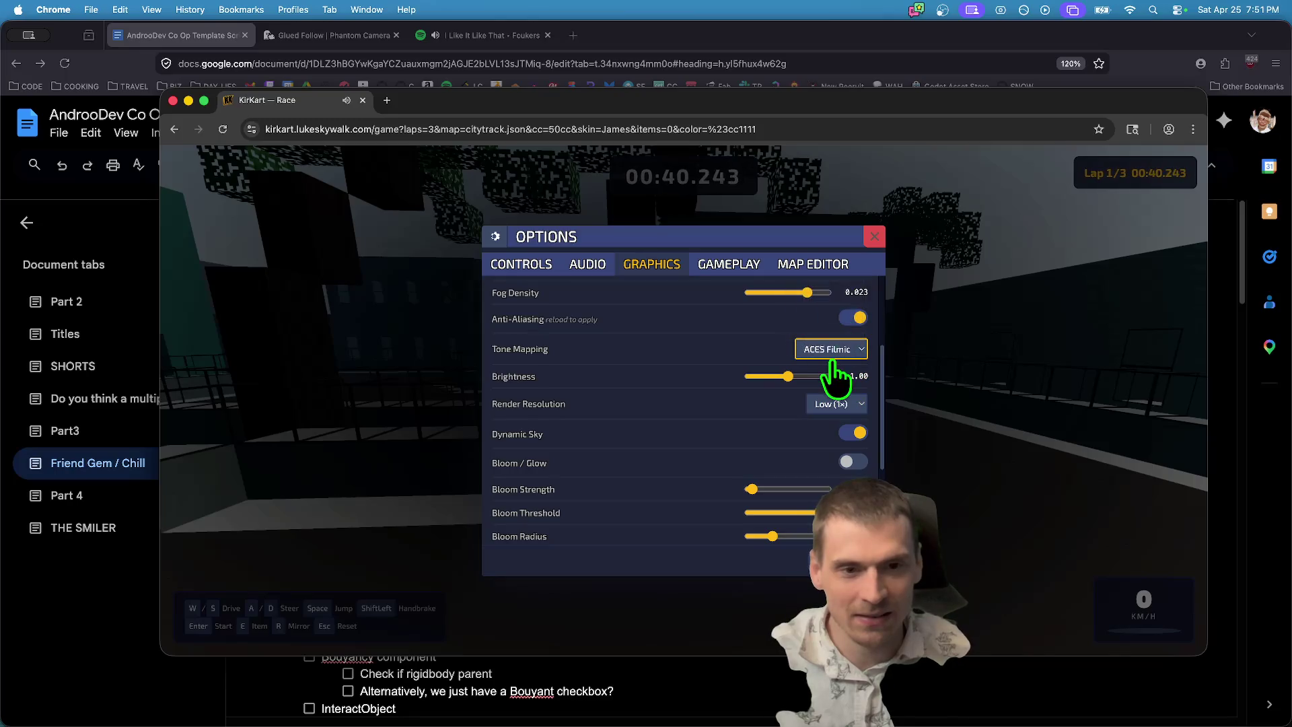
left_click(873, 238)
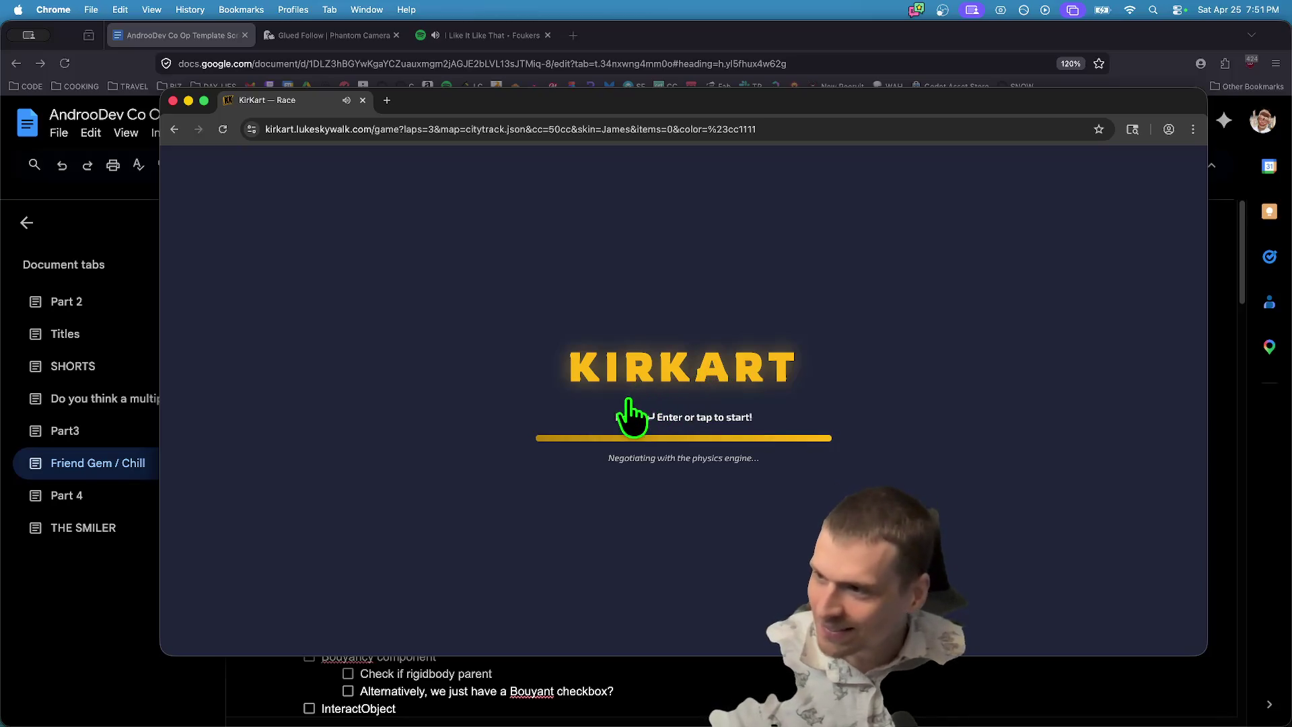
Start the race from the title screen and drive lap 1 through the streets and stairs to the finish arch.
right_click(609, 309)
left_click(562, 316)
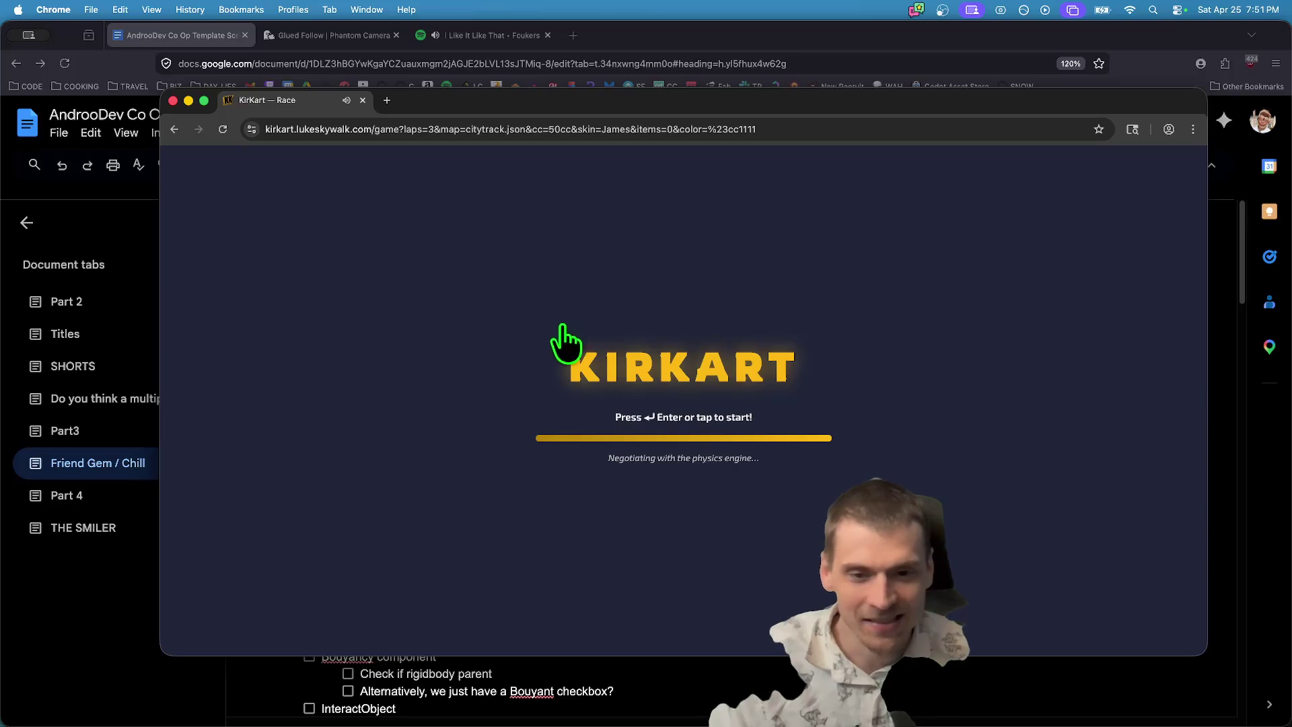
left_click(805, 335)
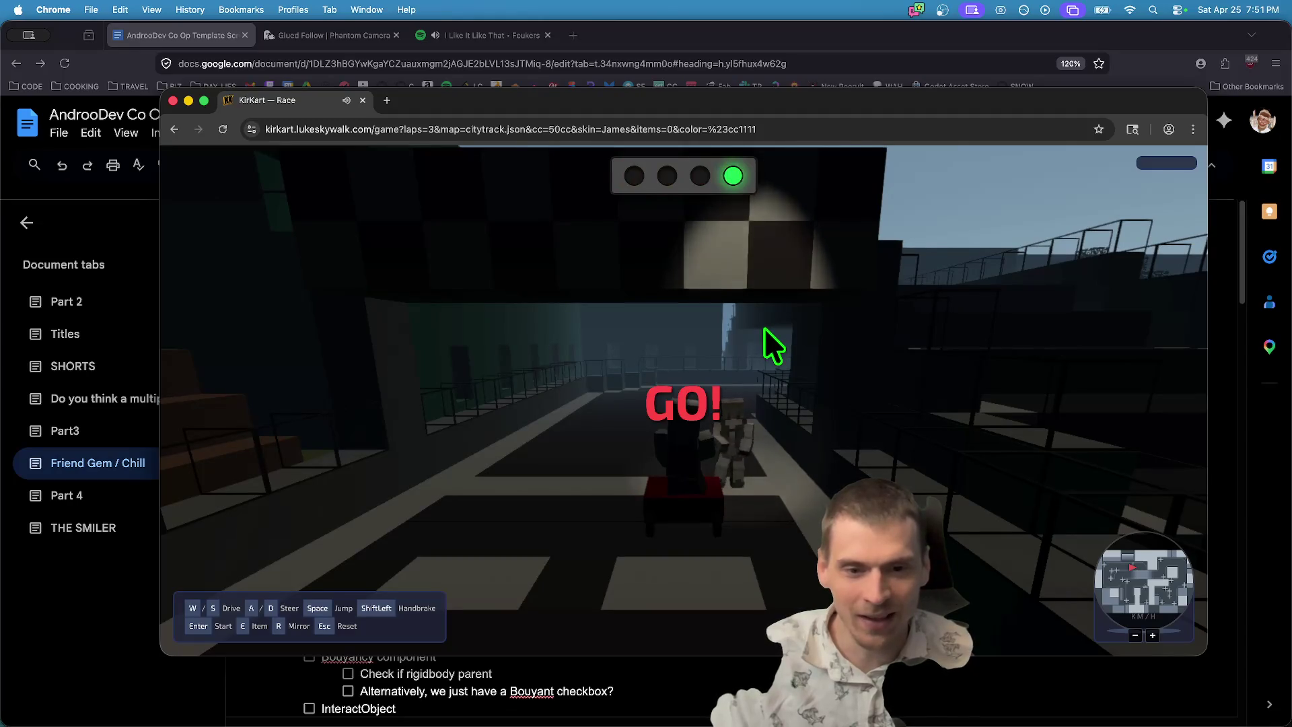
key("w")
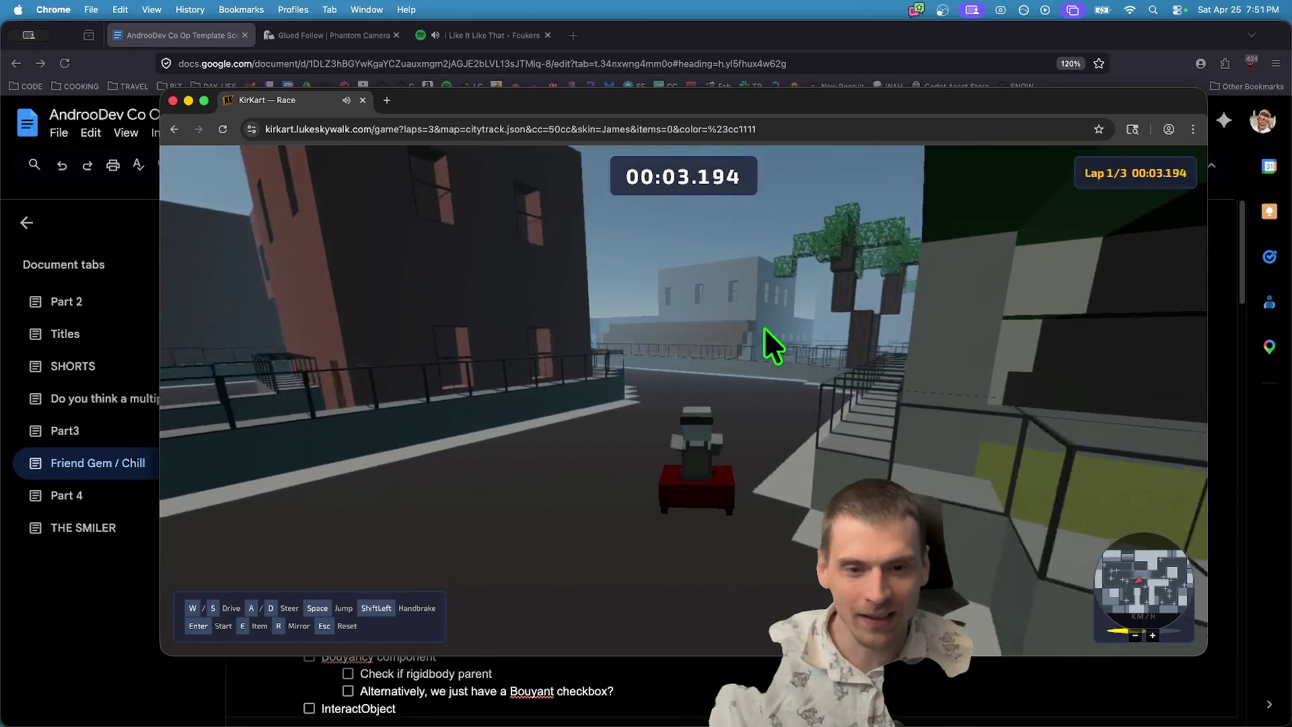
key("a")
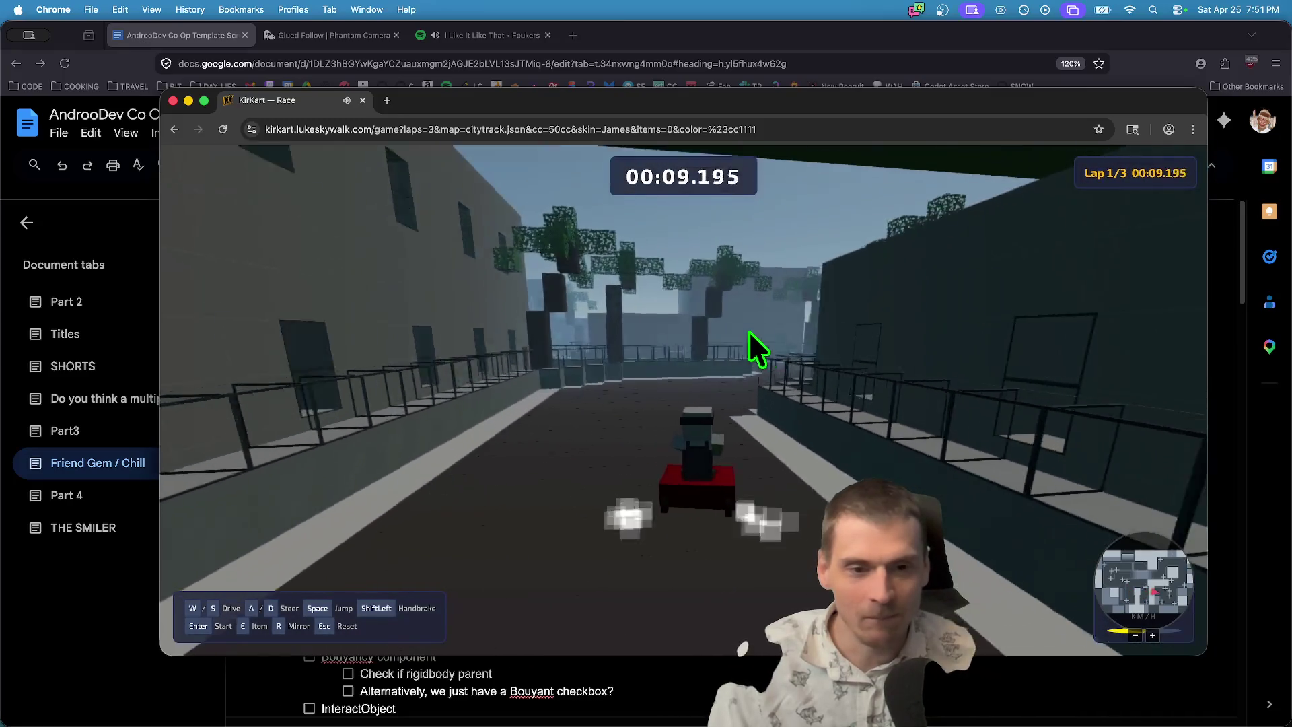
key("d")
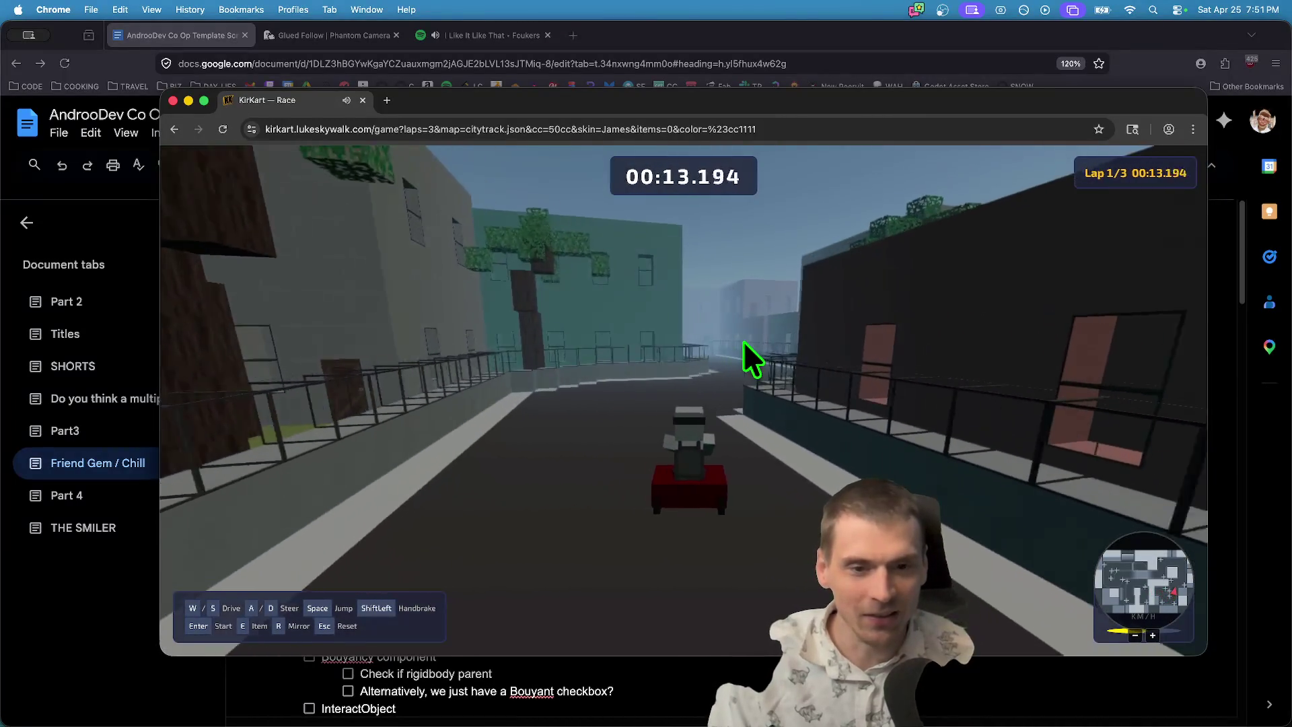
key("d")
key("a")
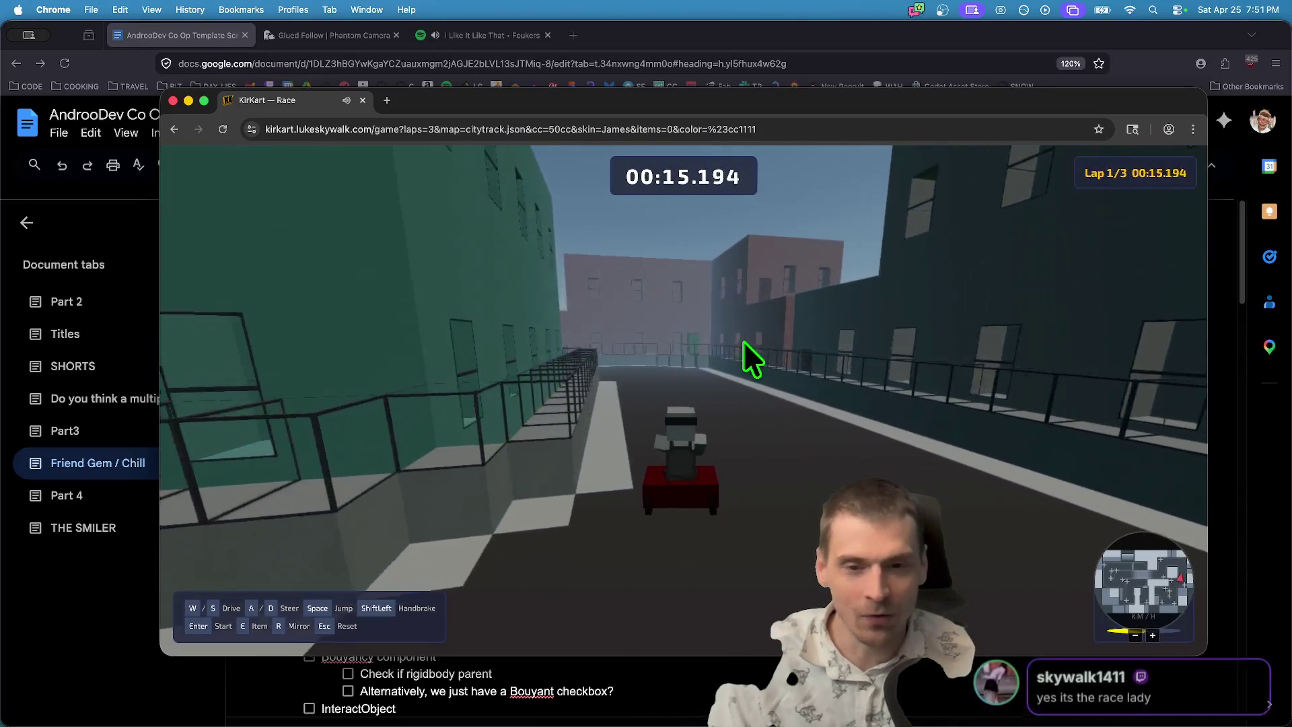
key("d")
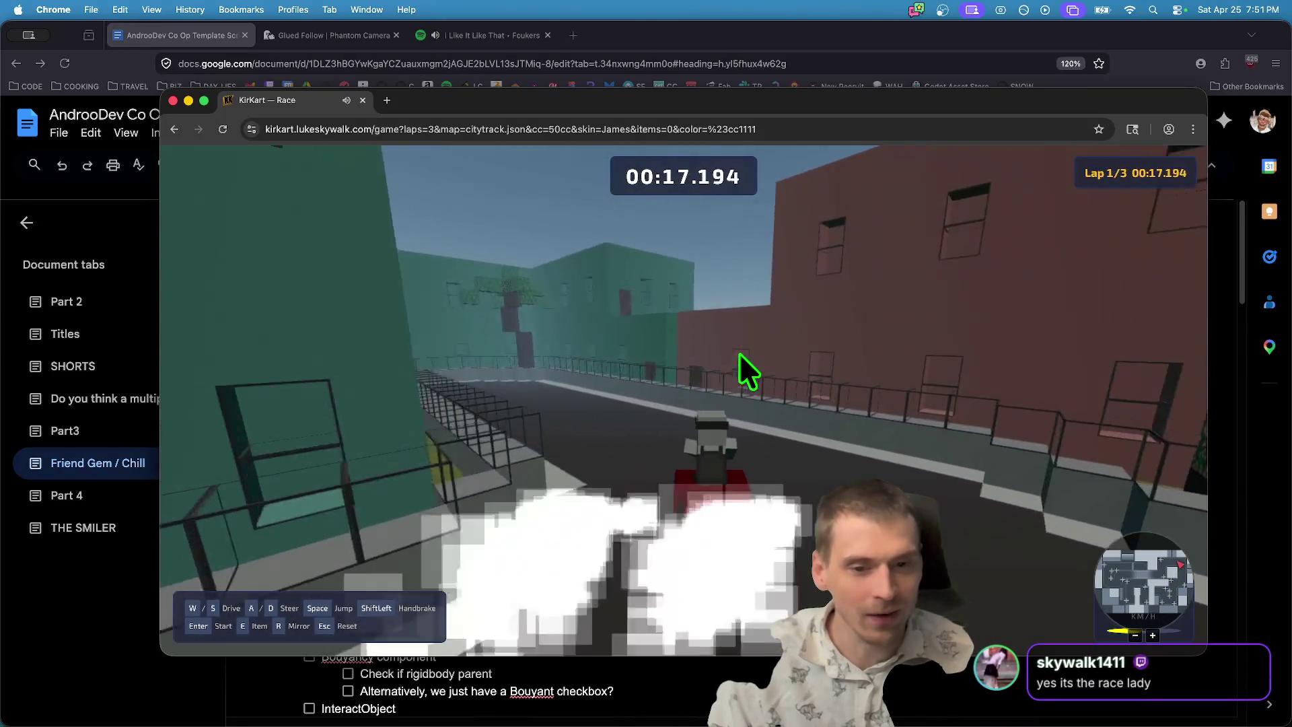
key("a")
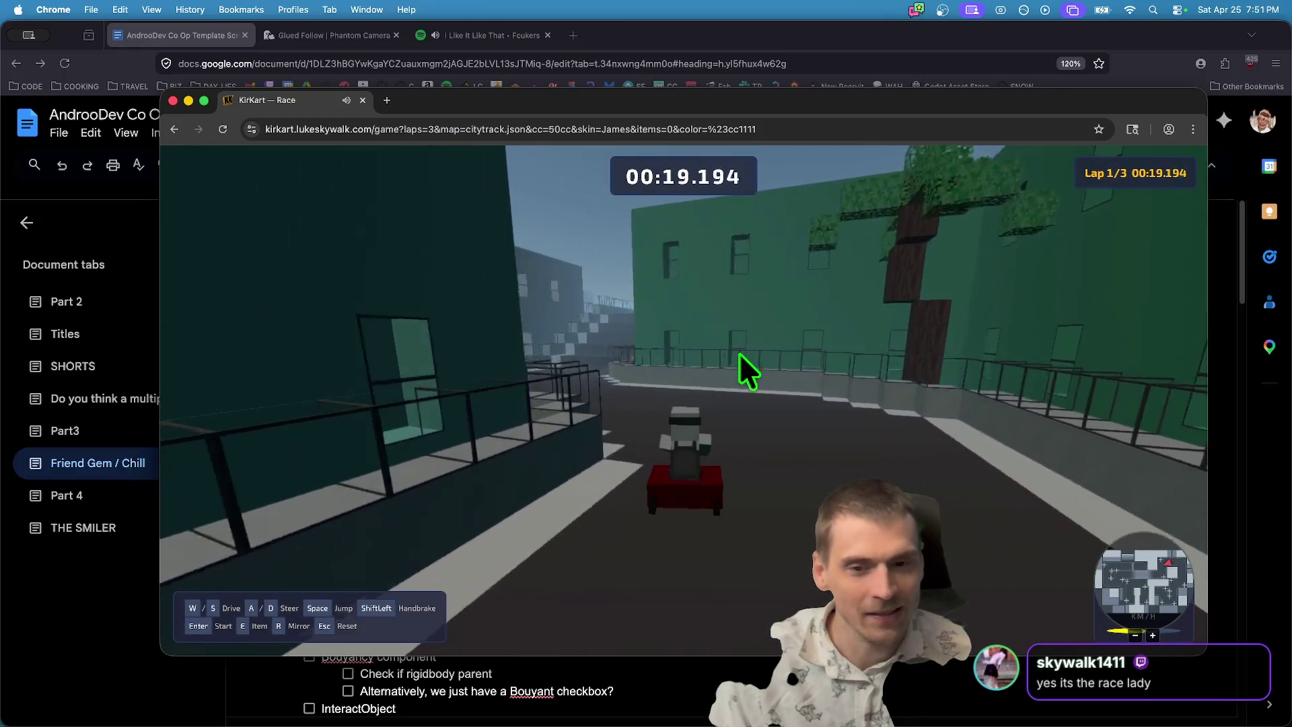
key("d")
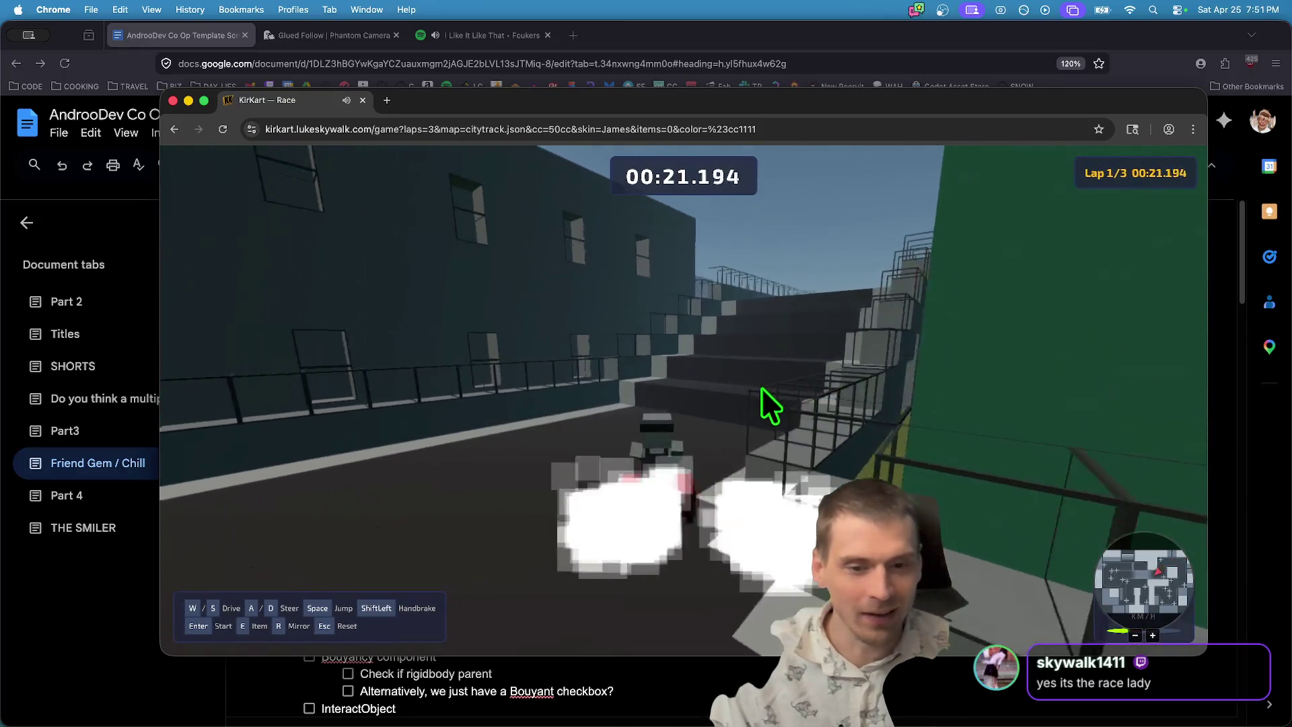
key("w")
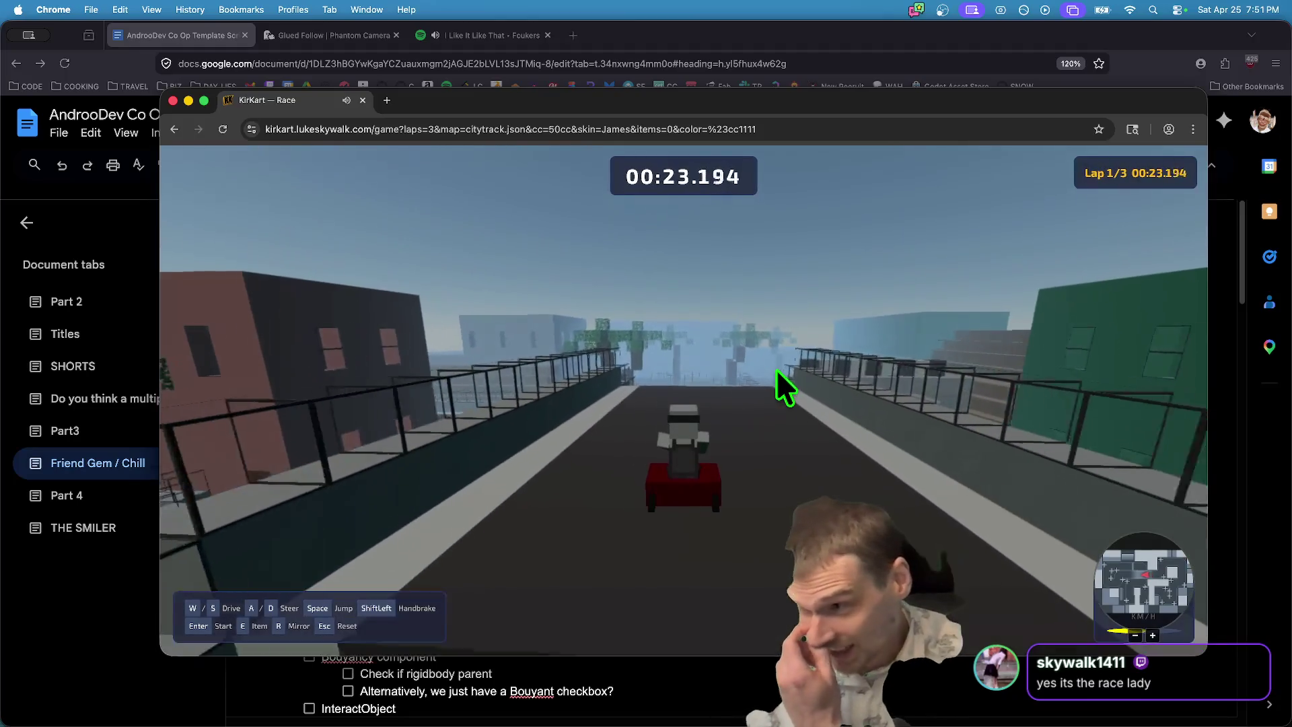
key("w")
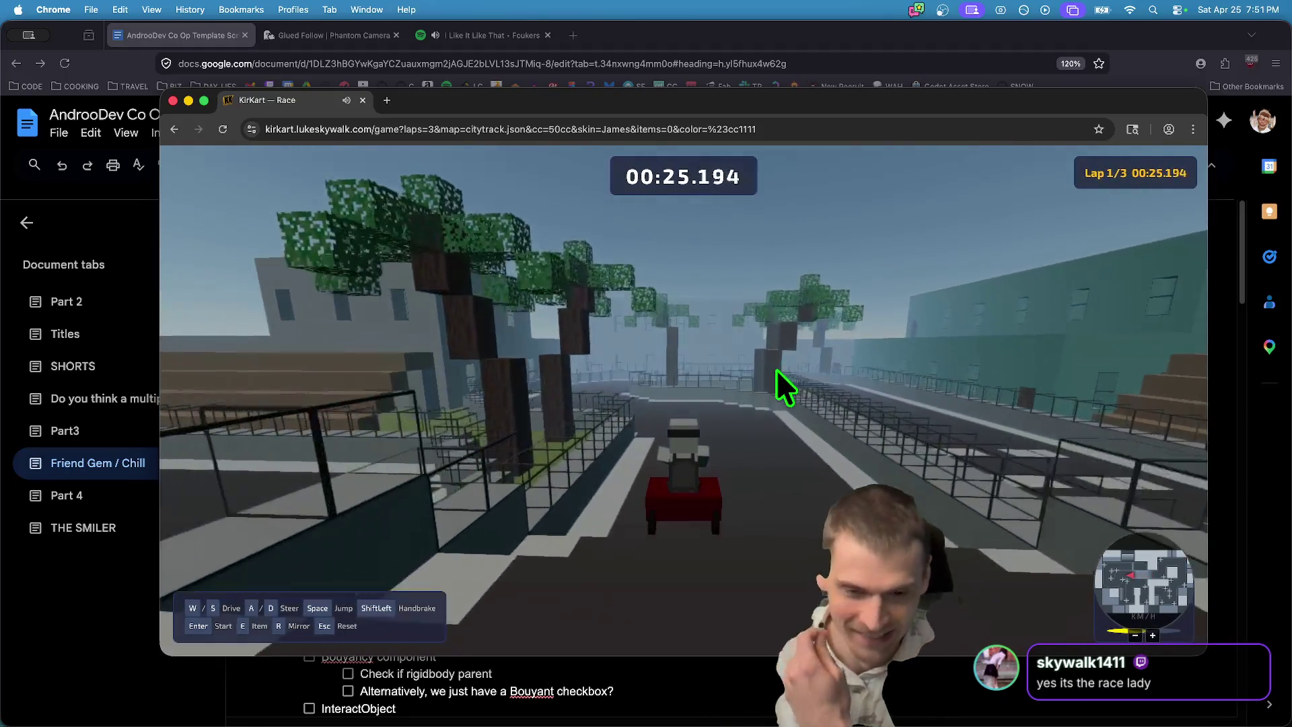
key("d")
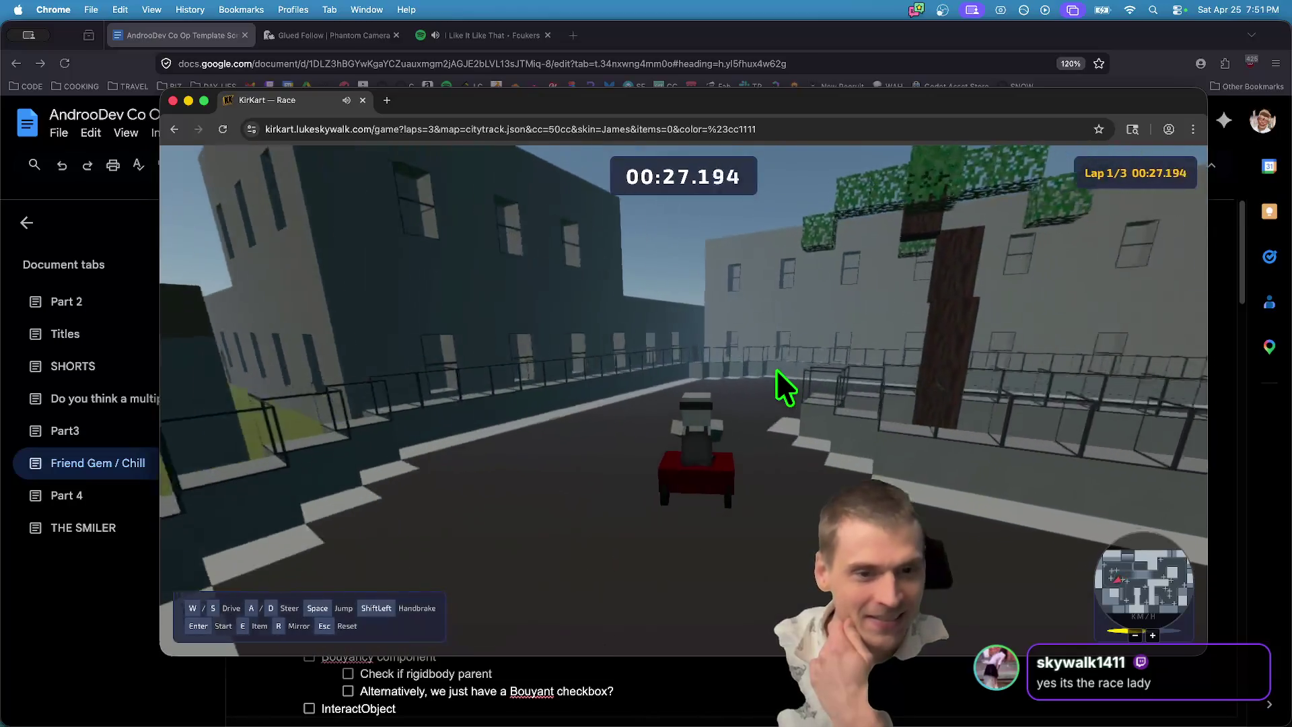
key("w")
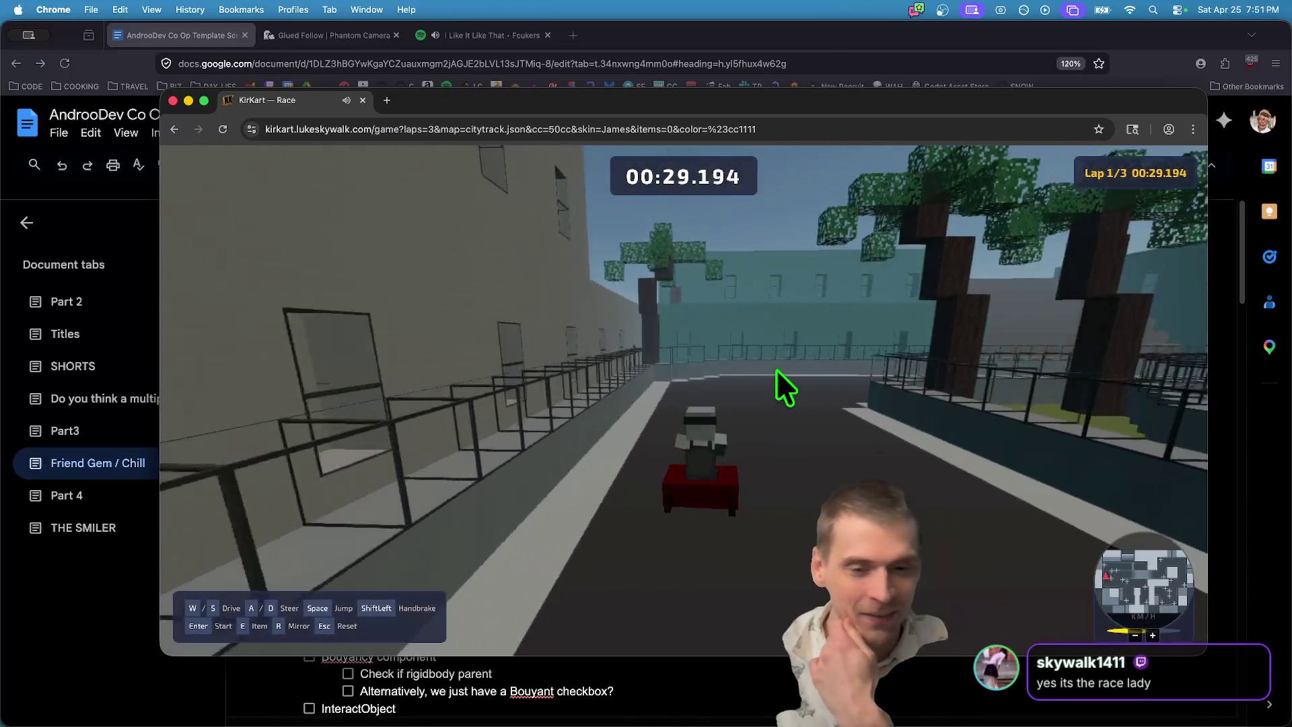
key("d")
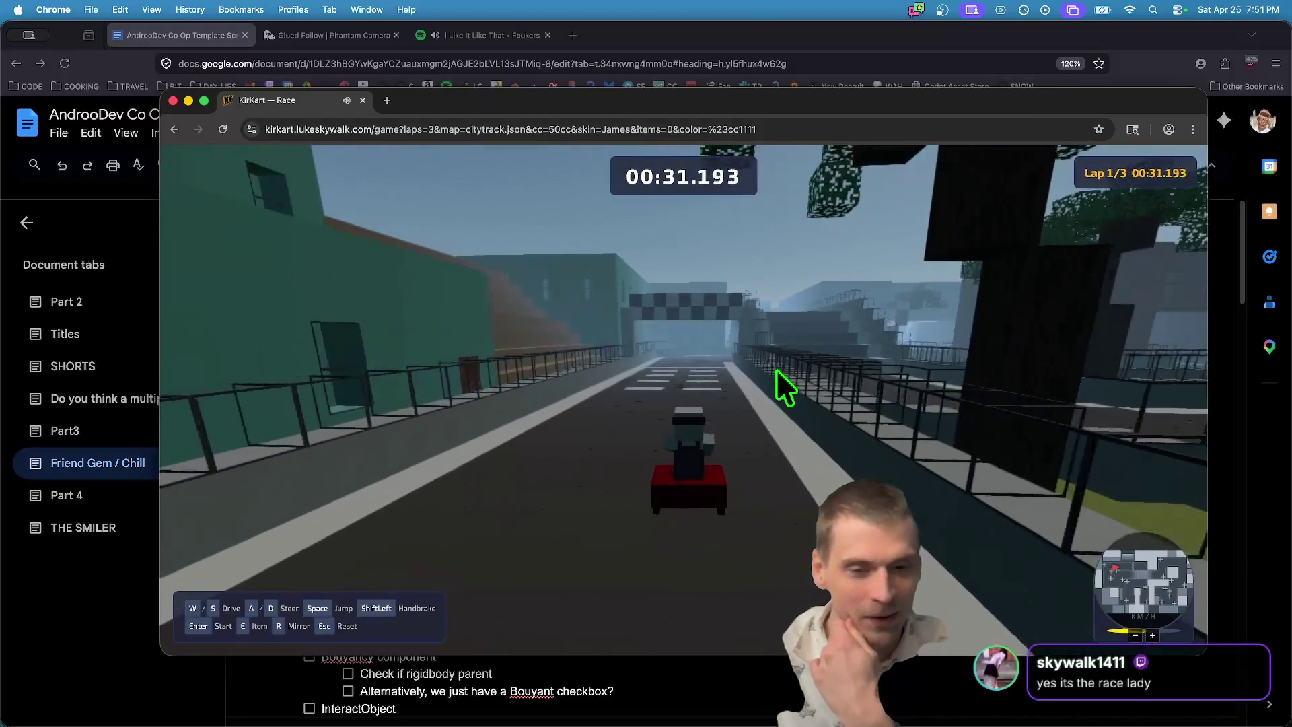
key("w")
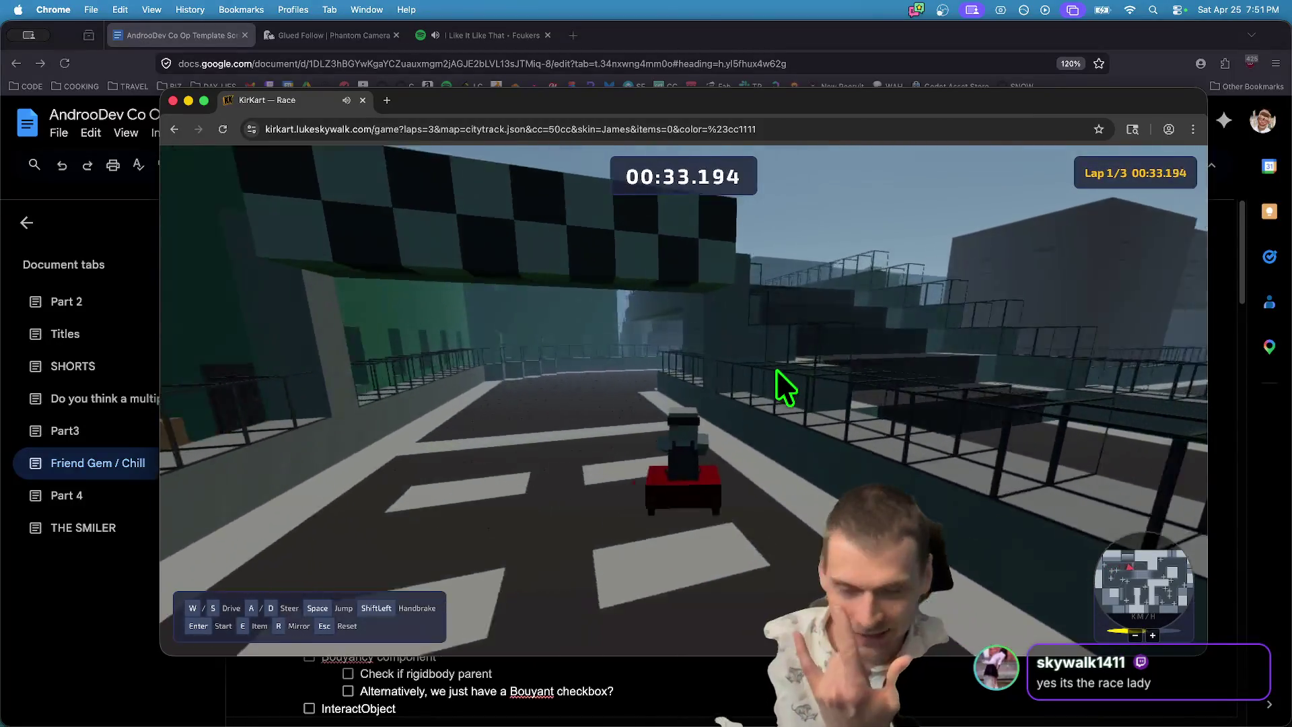
Drive lap 2 under the bridge, along the railed streets and down the ramp to the start/finish gate.
key("w")
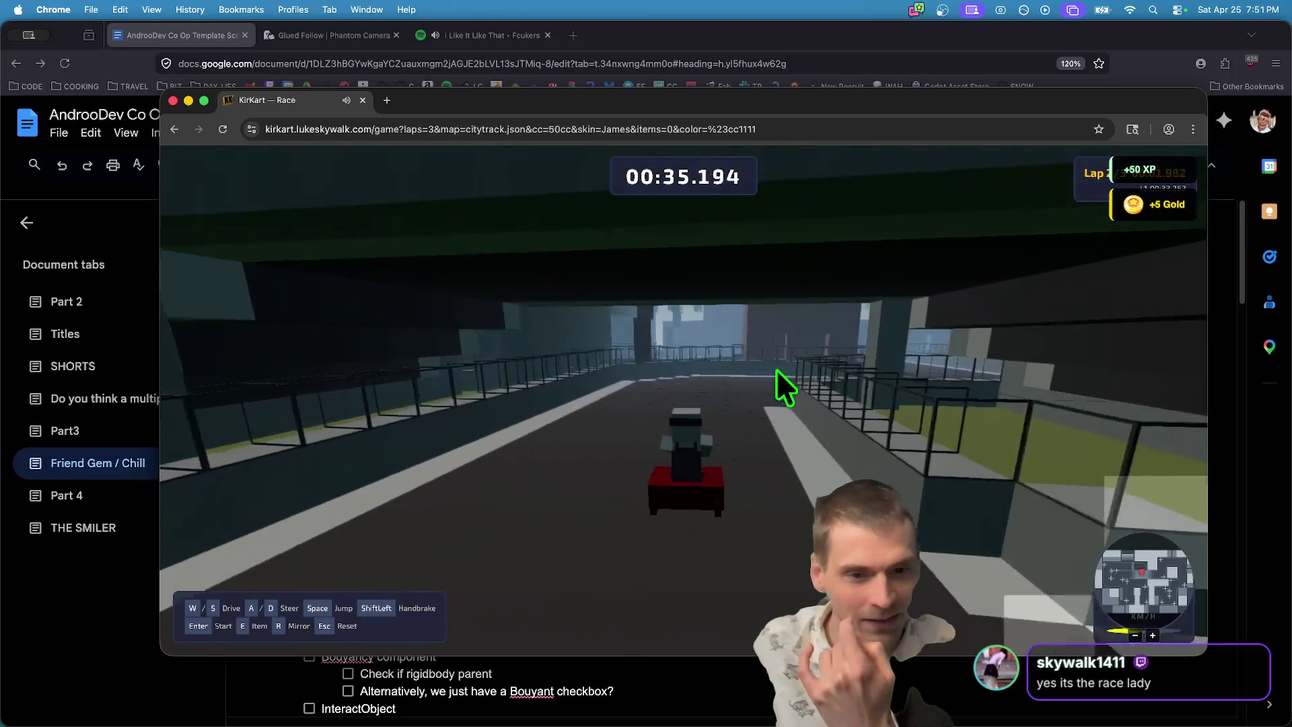
key("a")
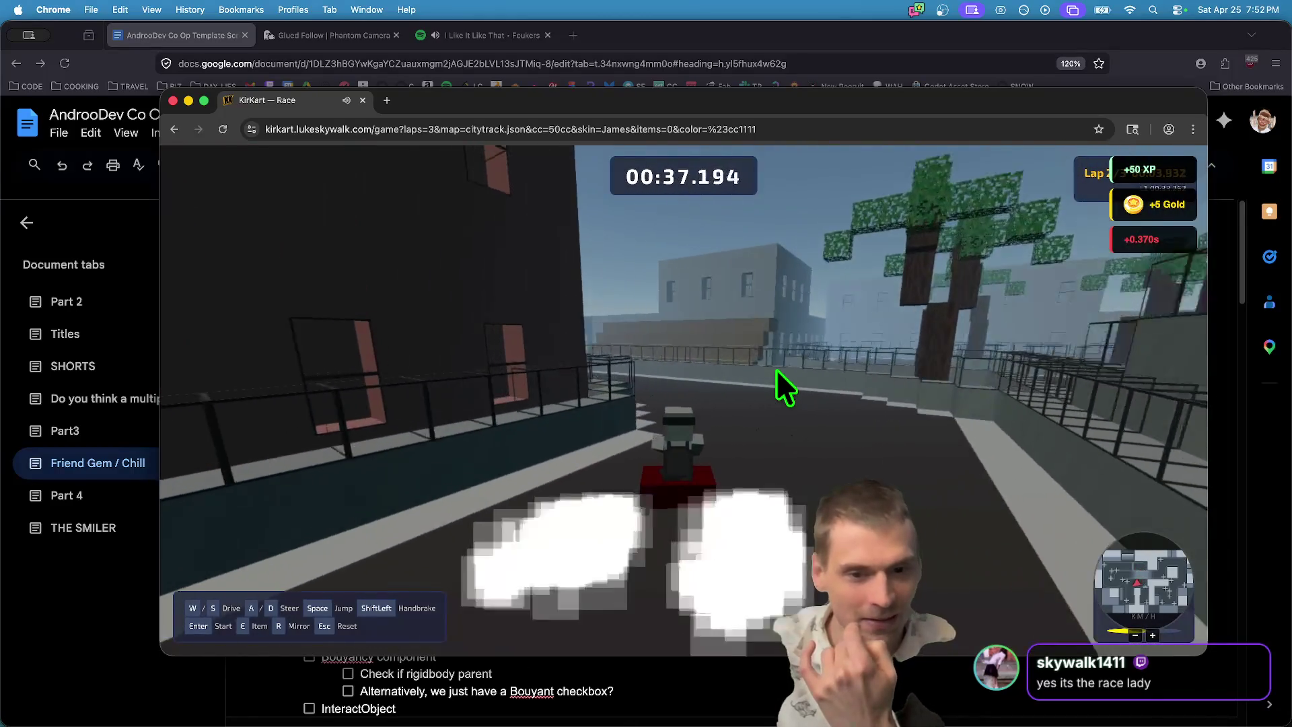
key("w")
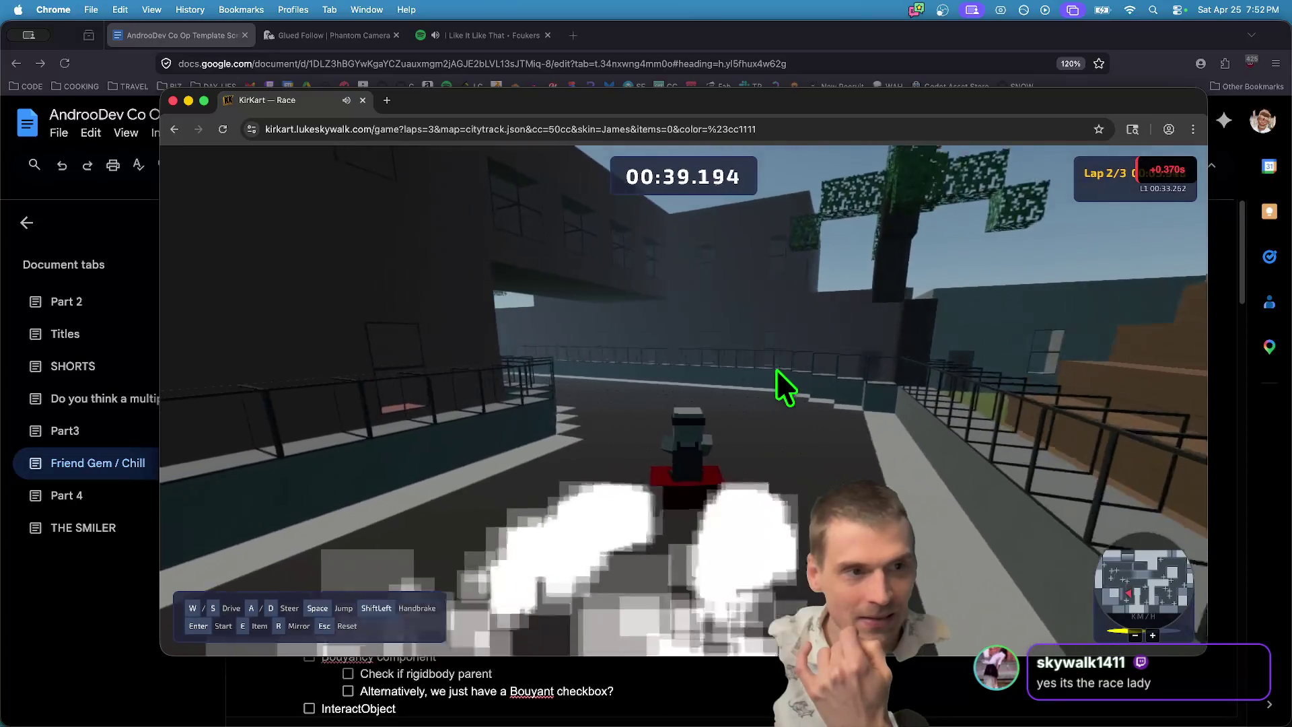
key("w")
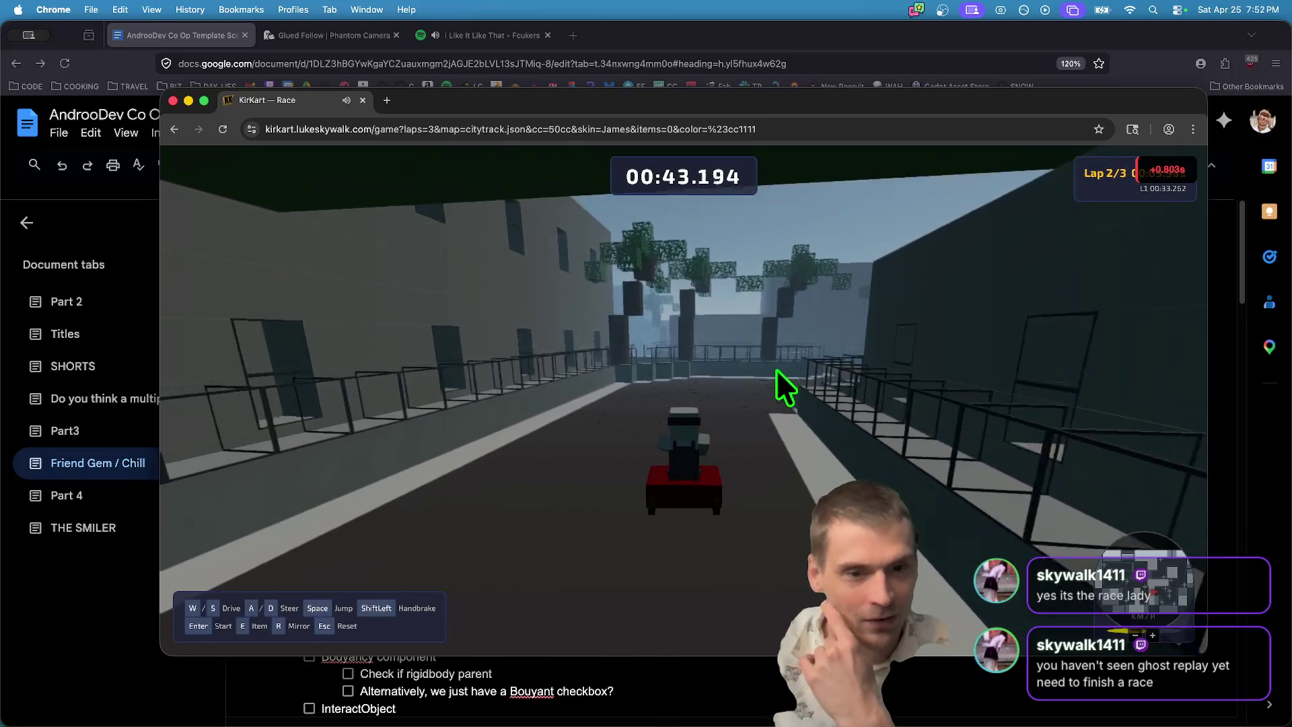
key("d")
key("a")
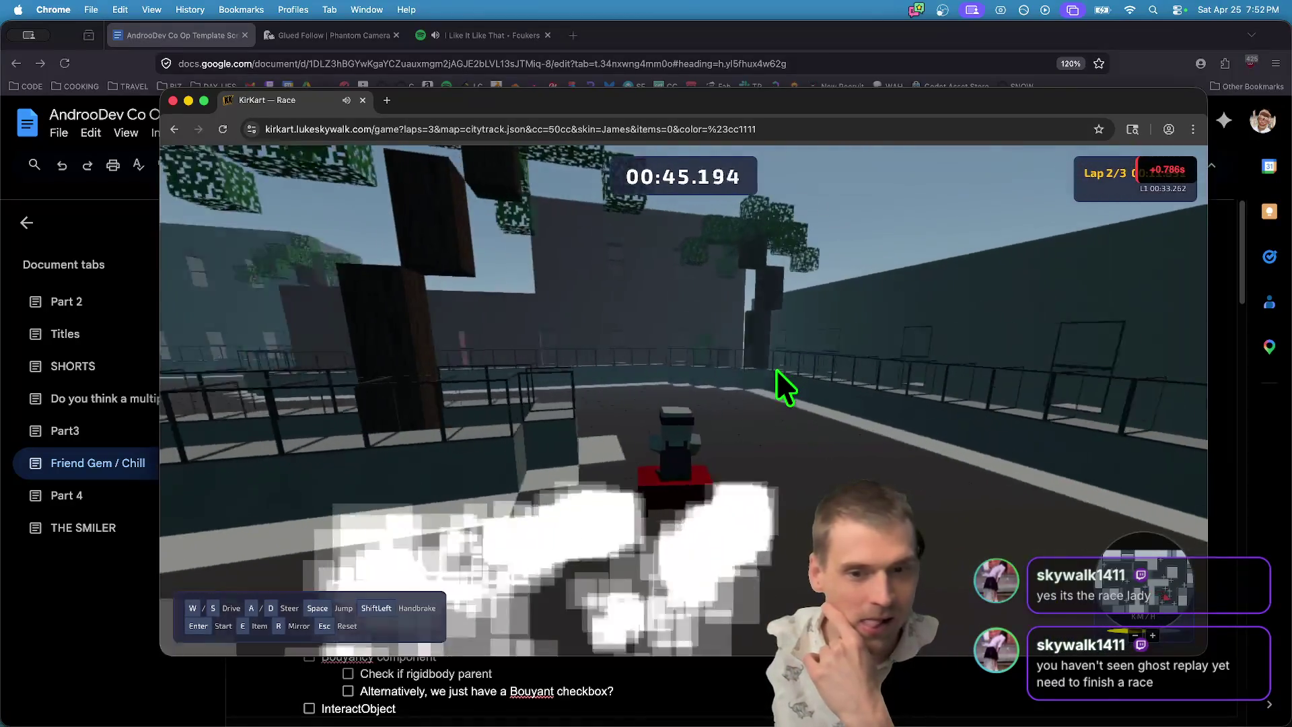
key("d")
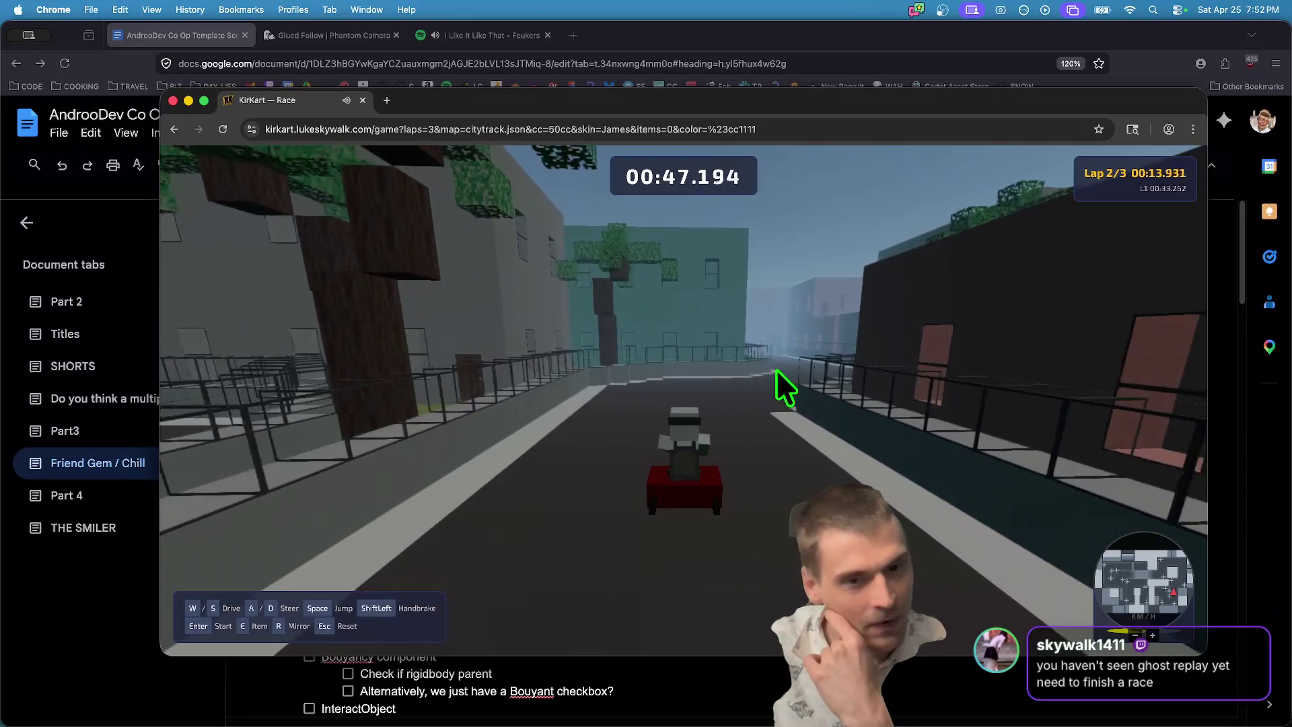
key("a")
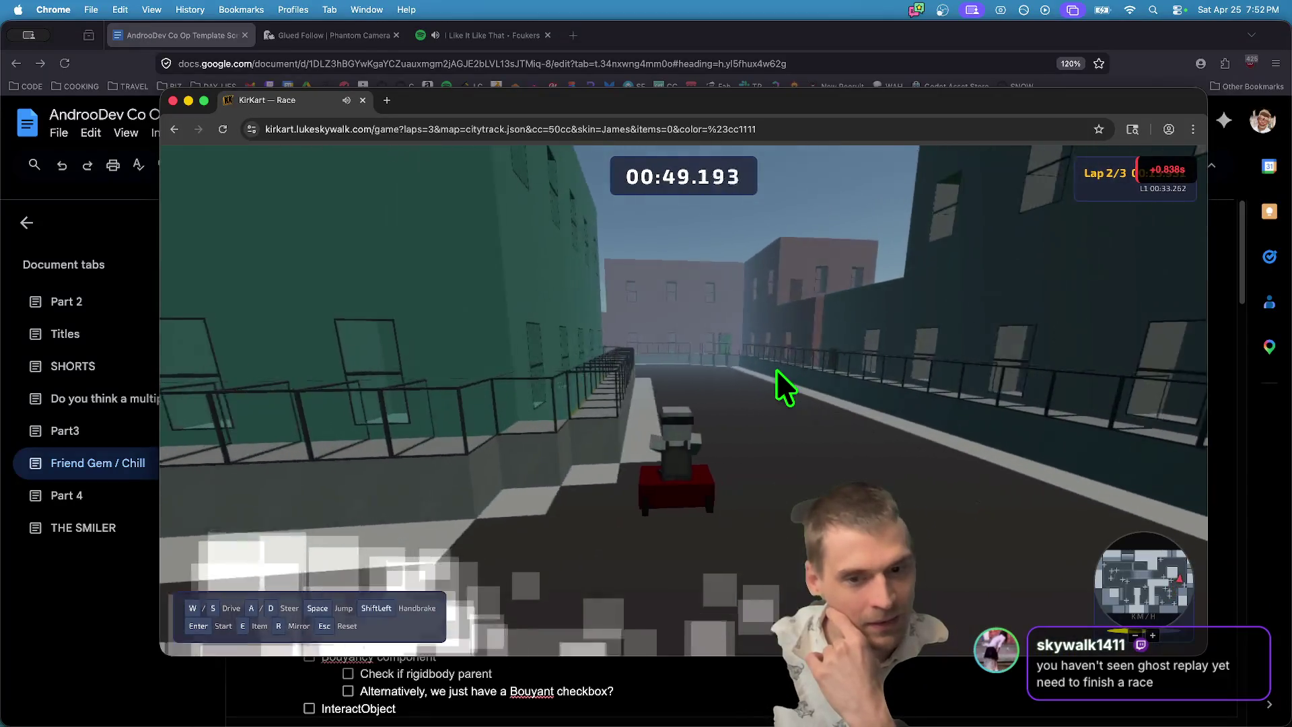
key("a")
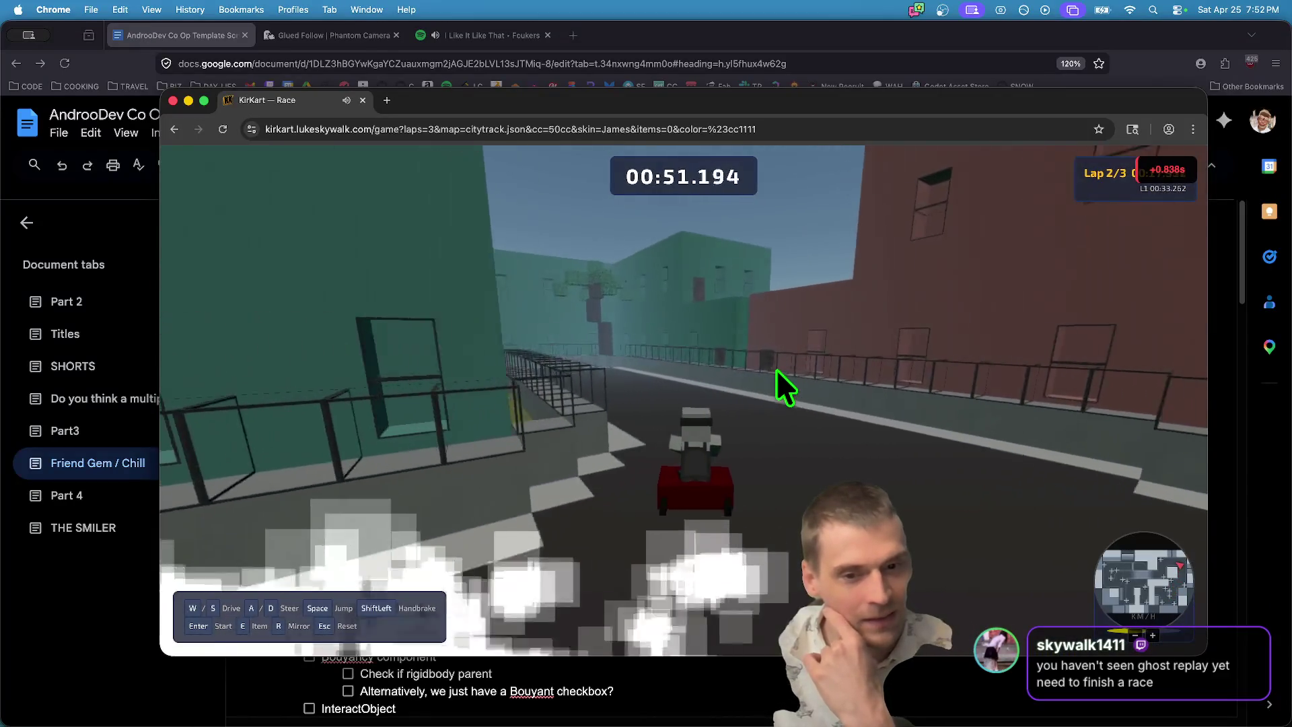
key("a")
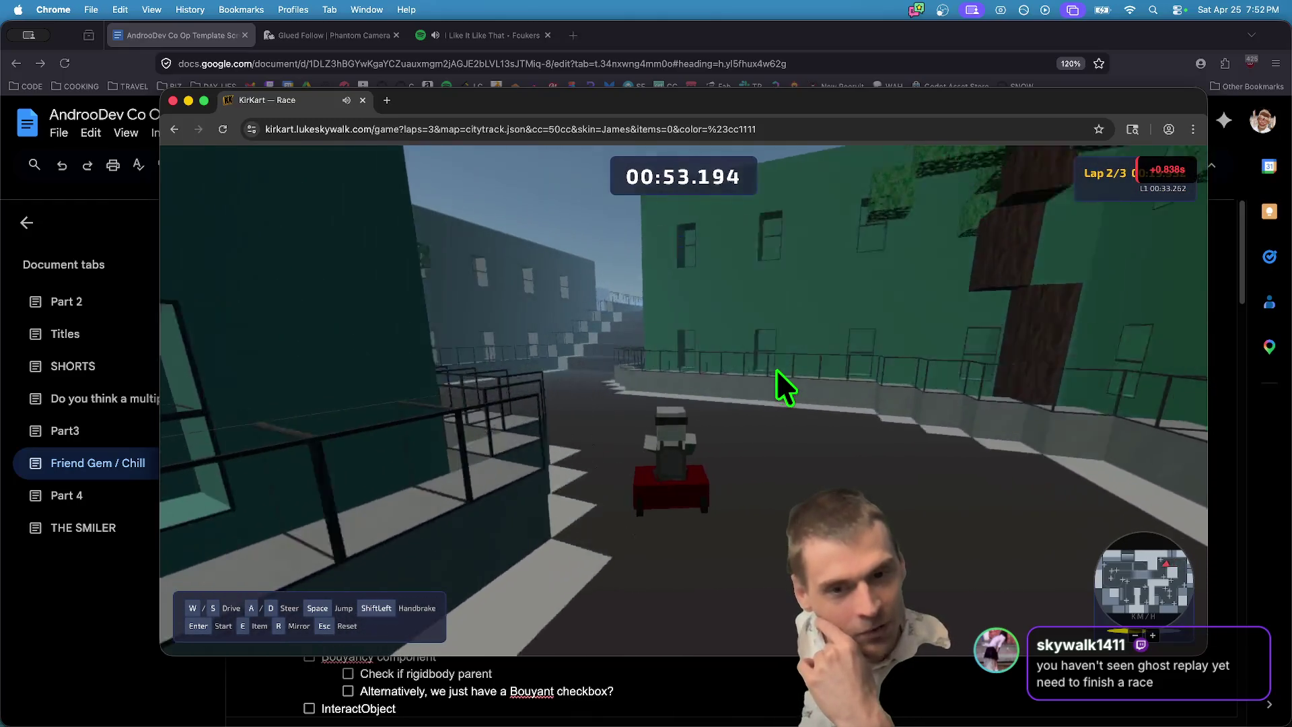
key("d")
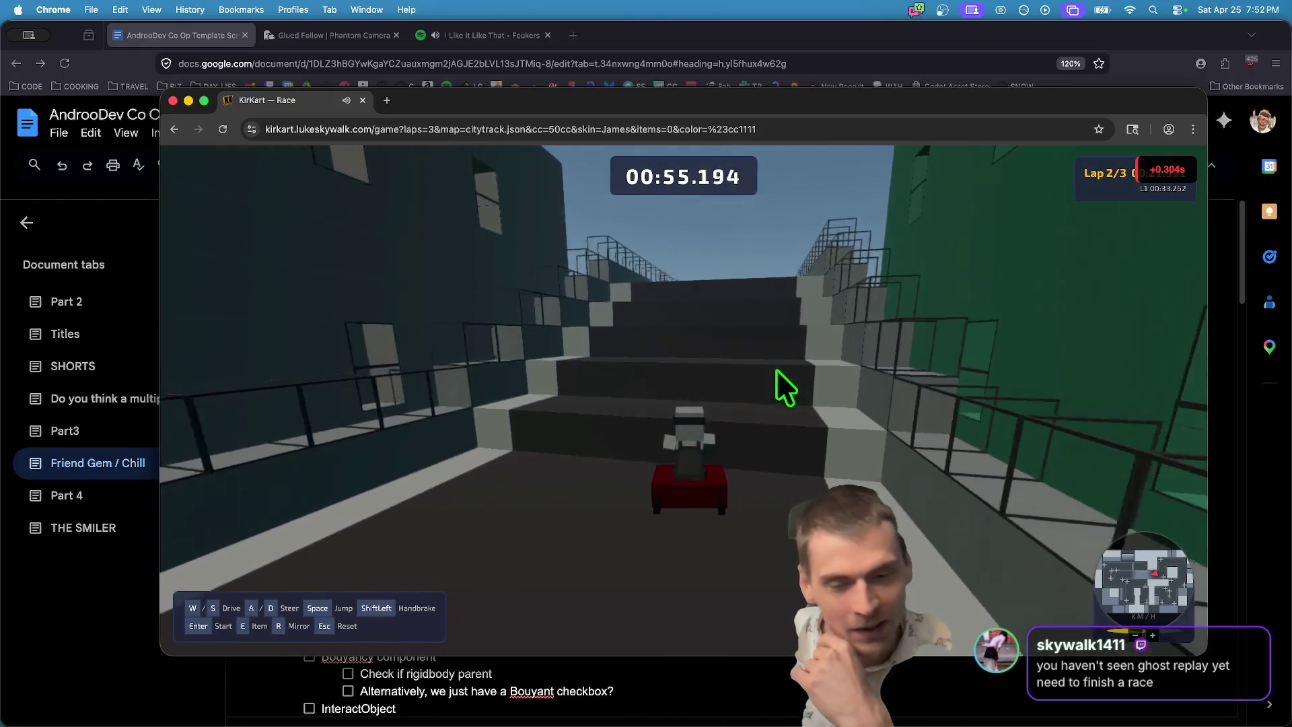
key("w")
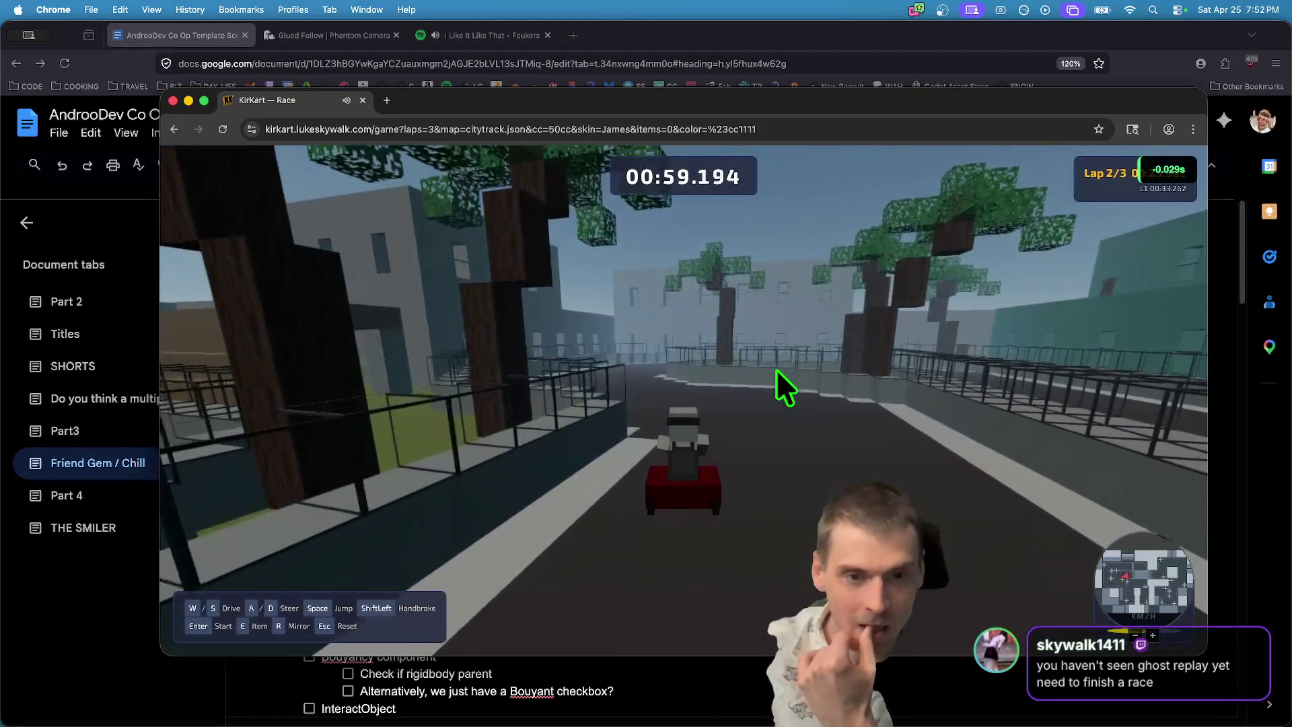
key("a")
key("d")
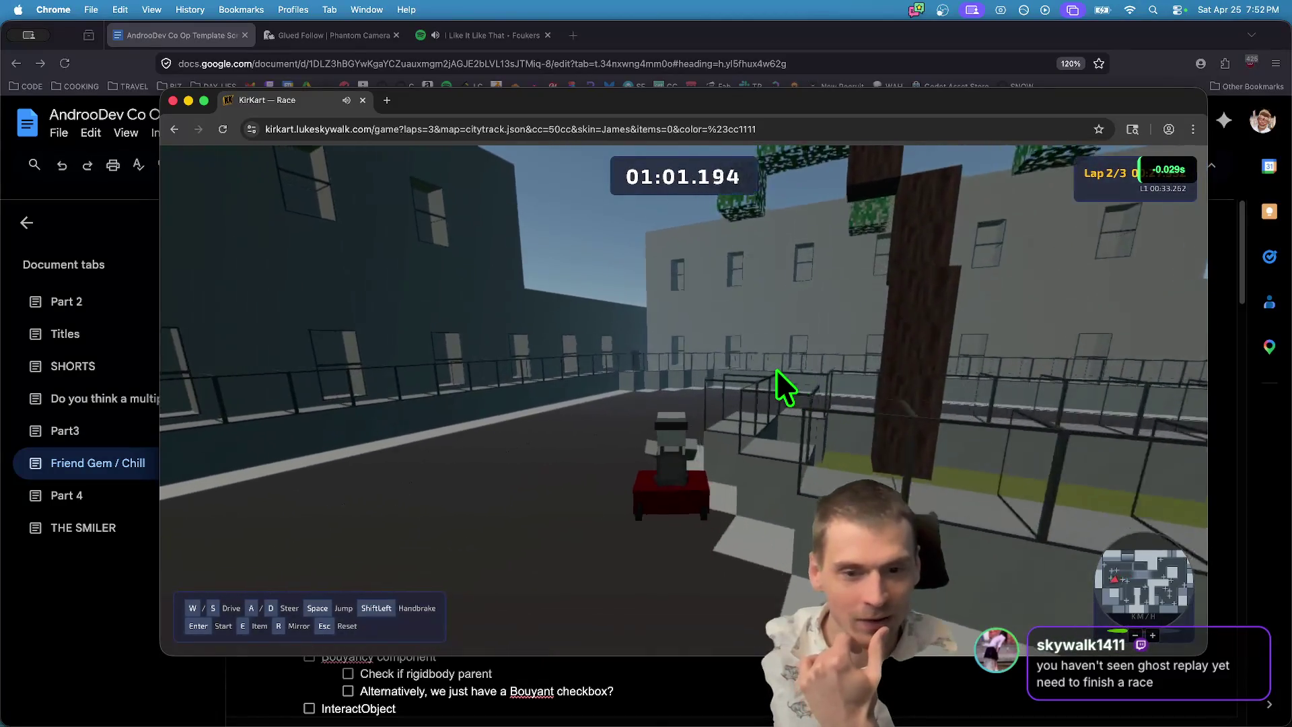
key("d")
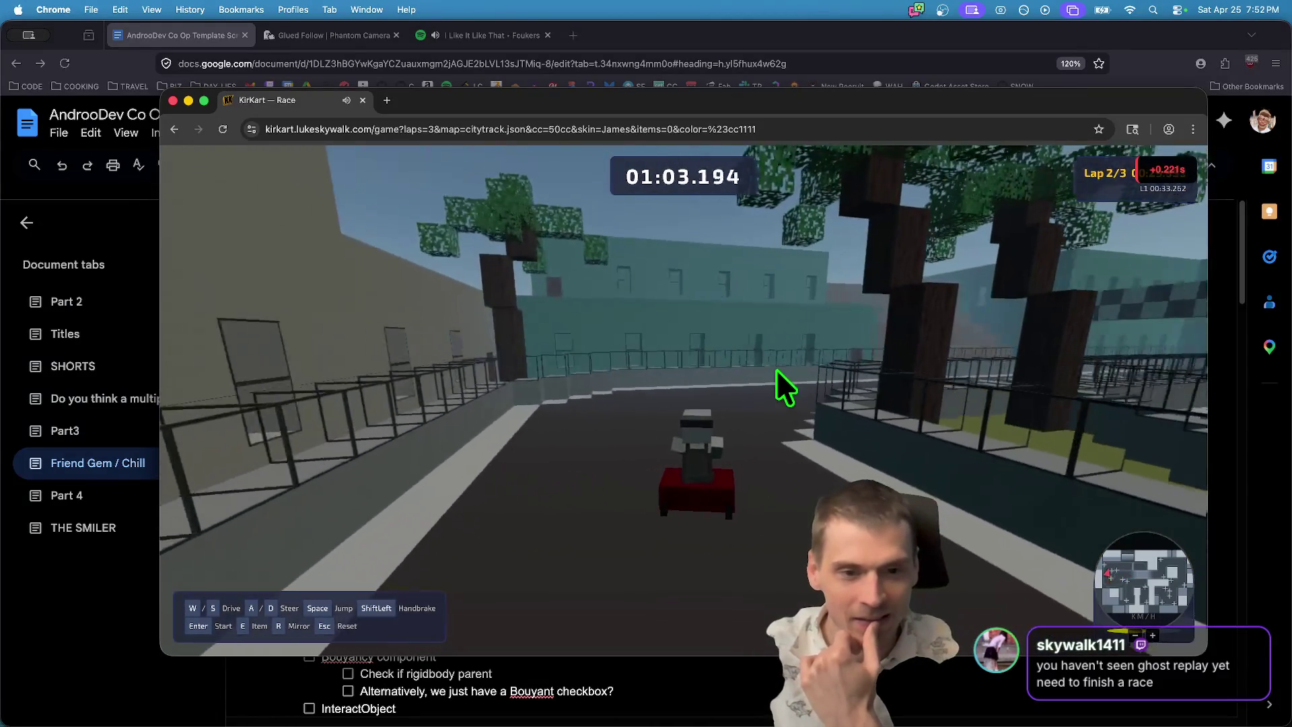
key("w")
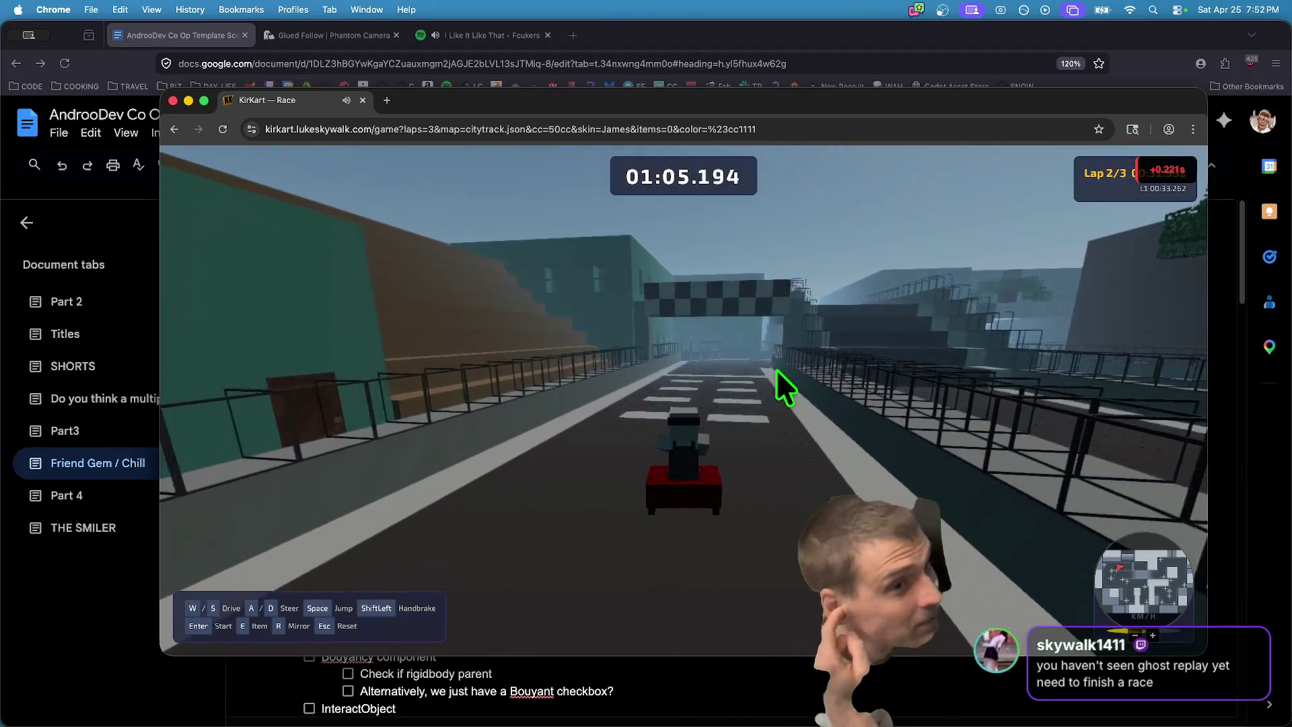
Drift through the final lap, up the plaza stairs and onto the straight toward the finish gantry.
key("w")
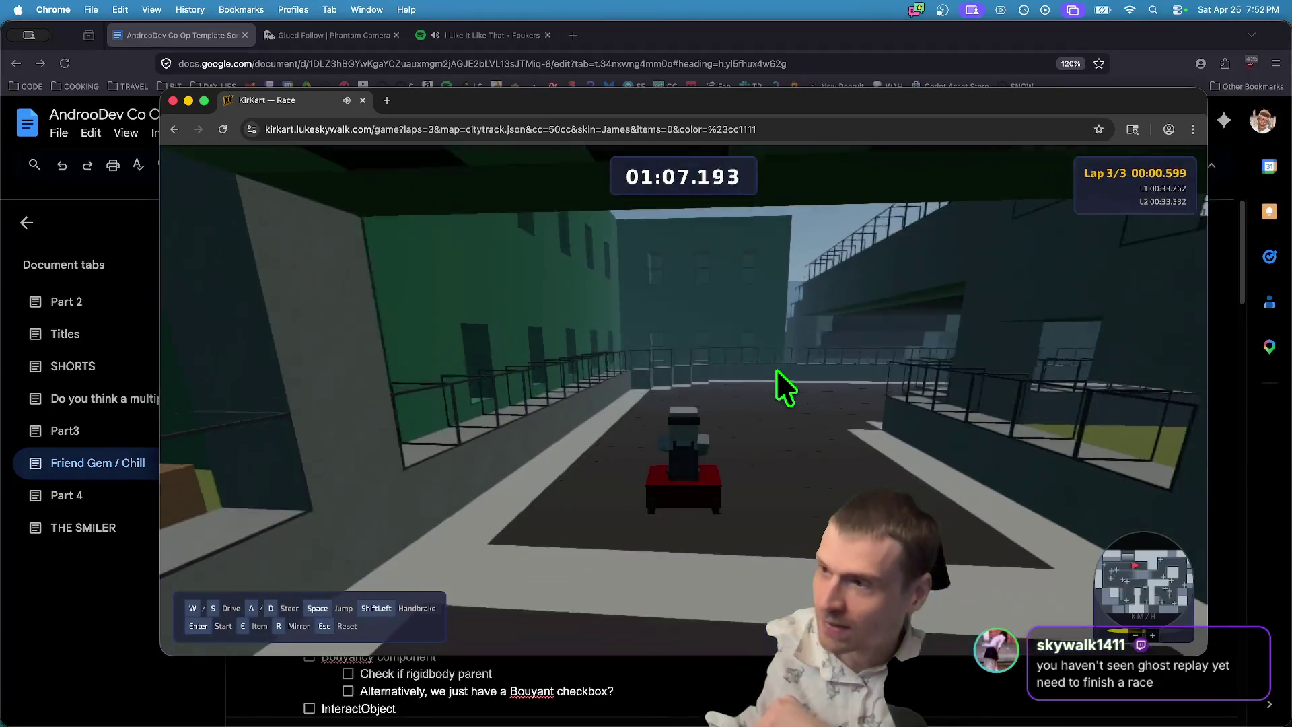
key("w")
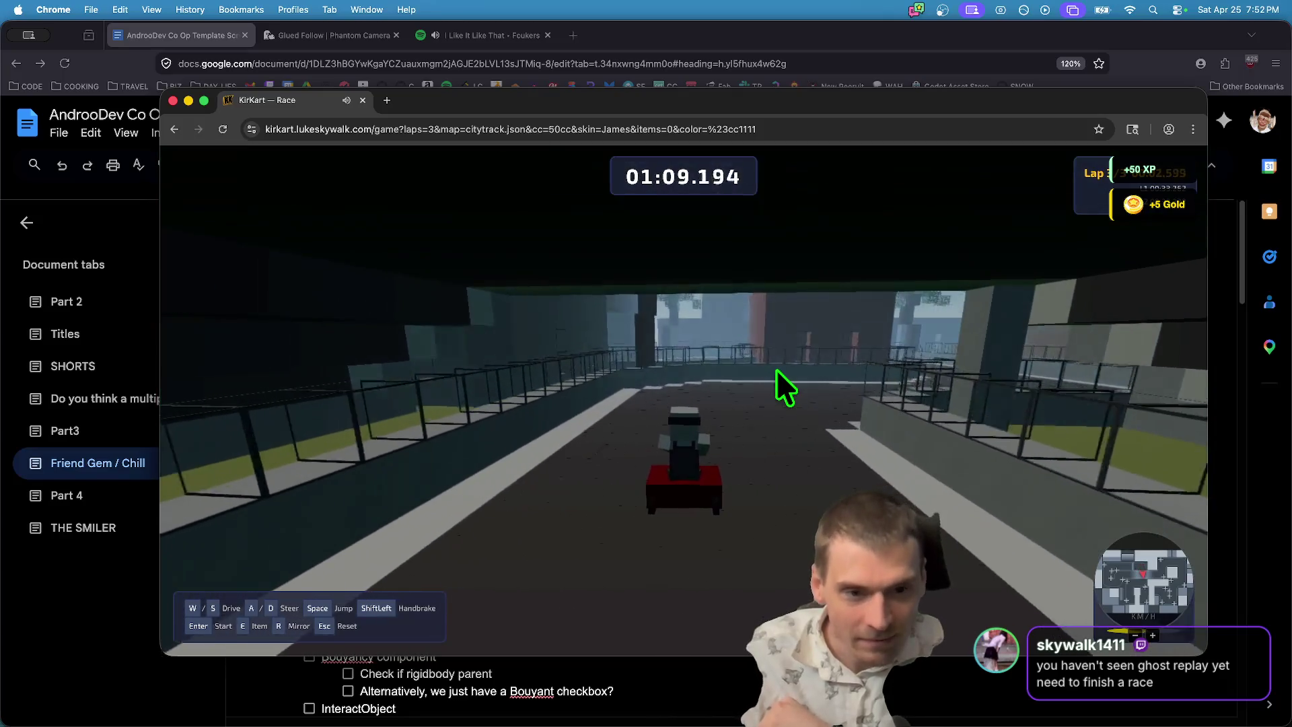
key("shift+d")
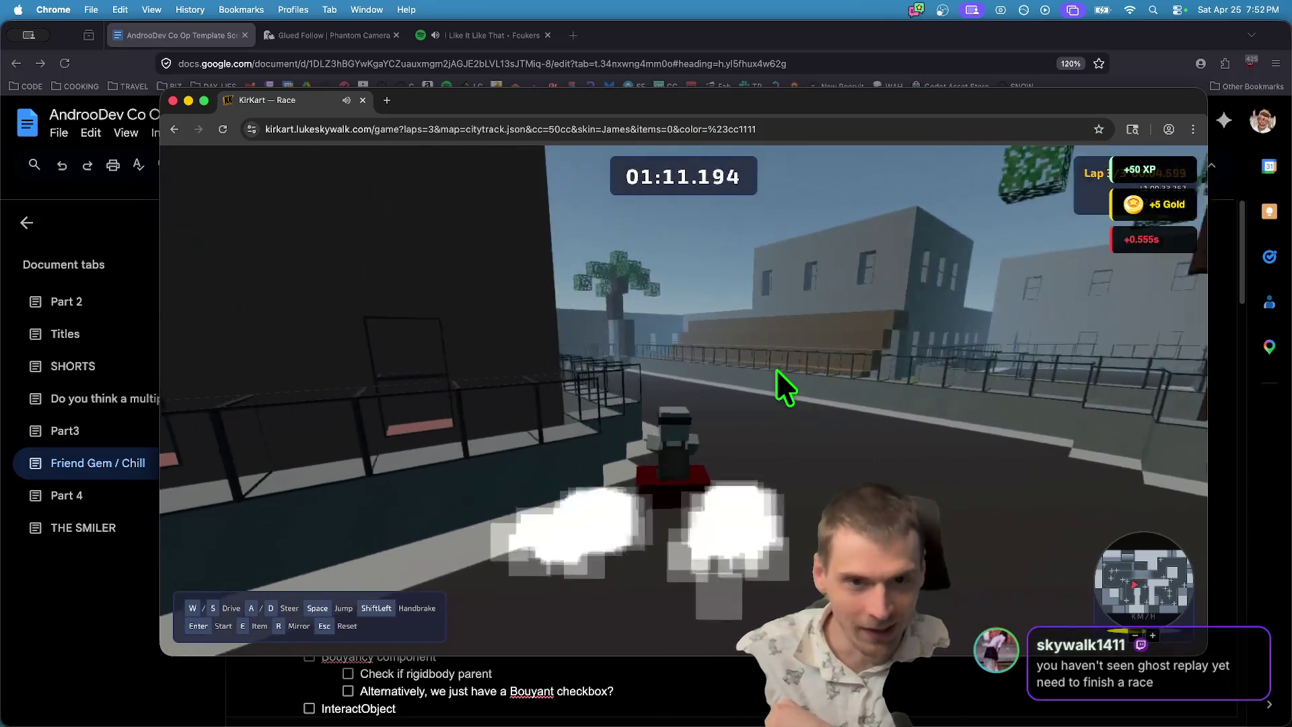
key("w")
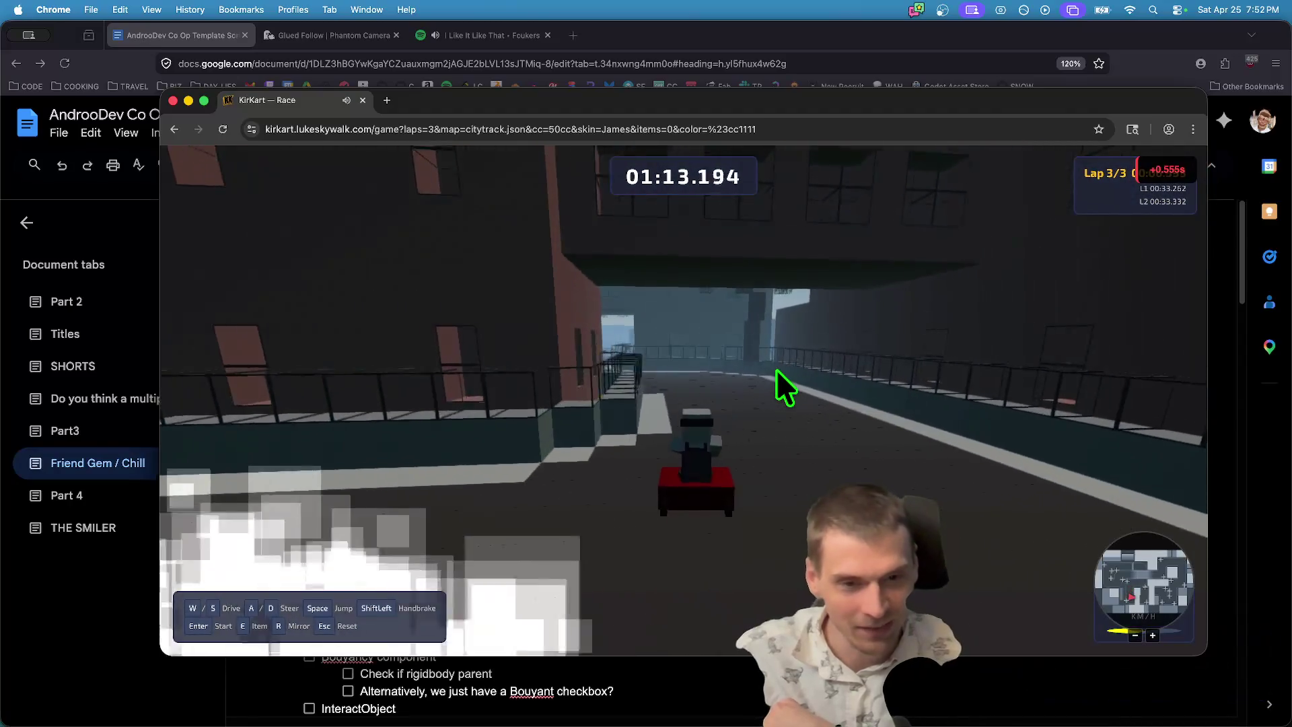
key("shift+a")
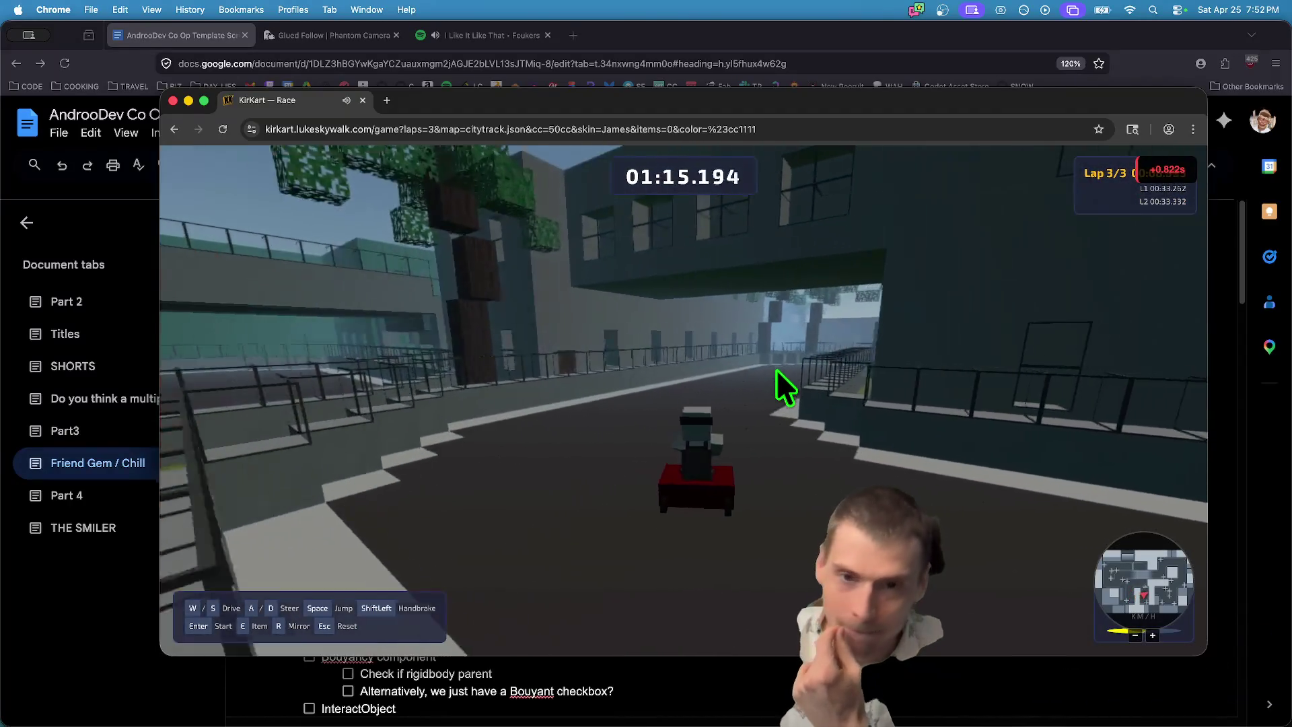
key("shift+a")
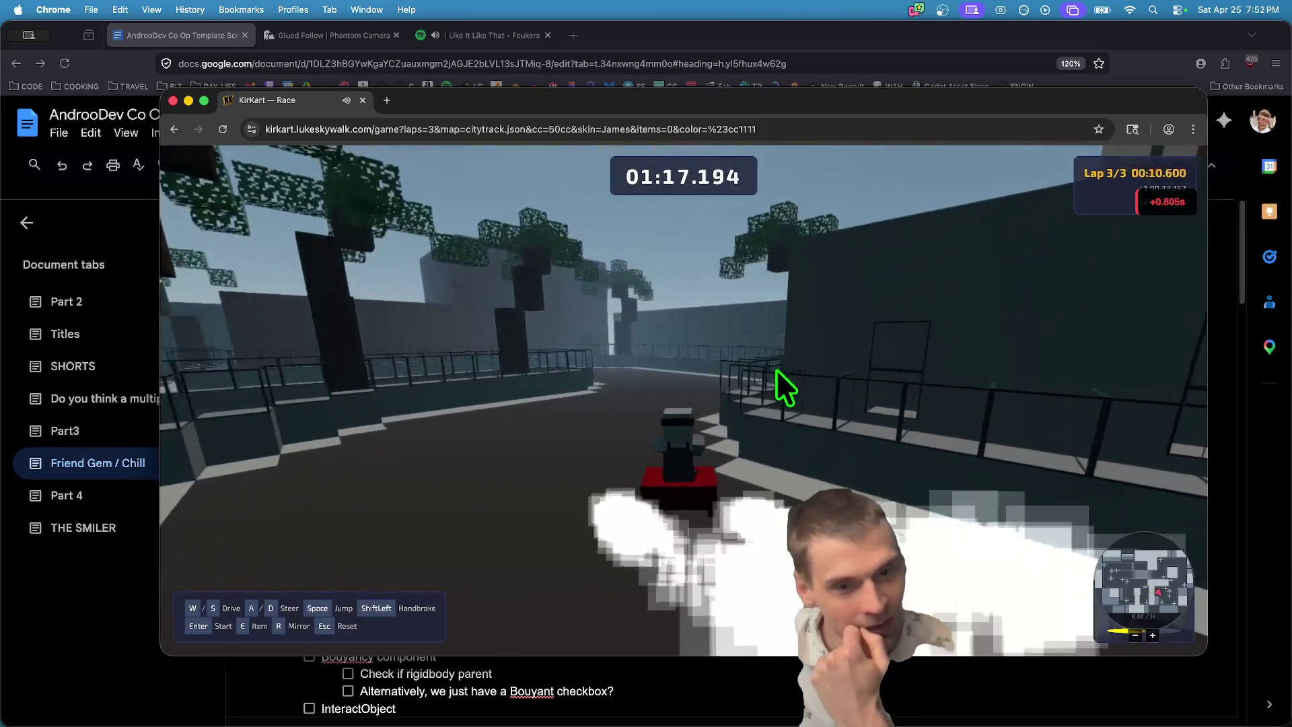
key("d")
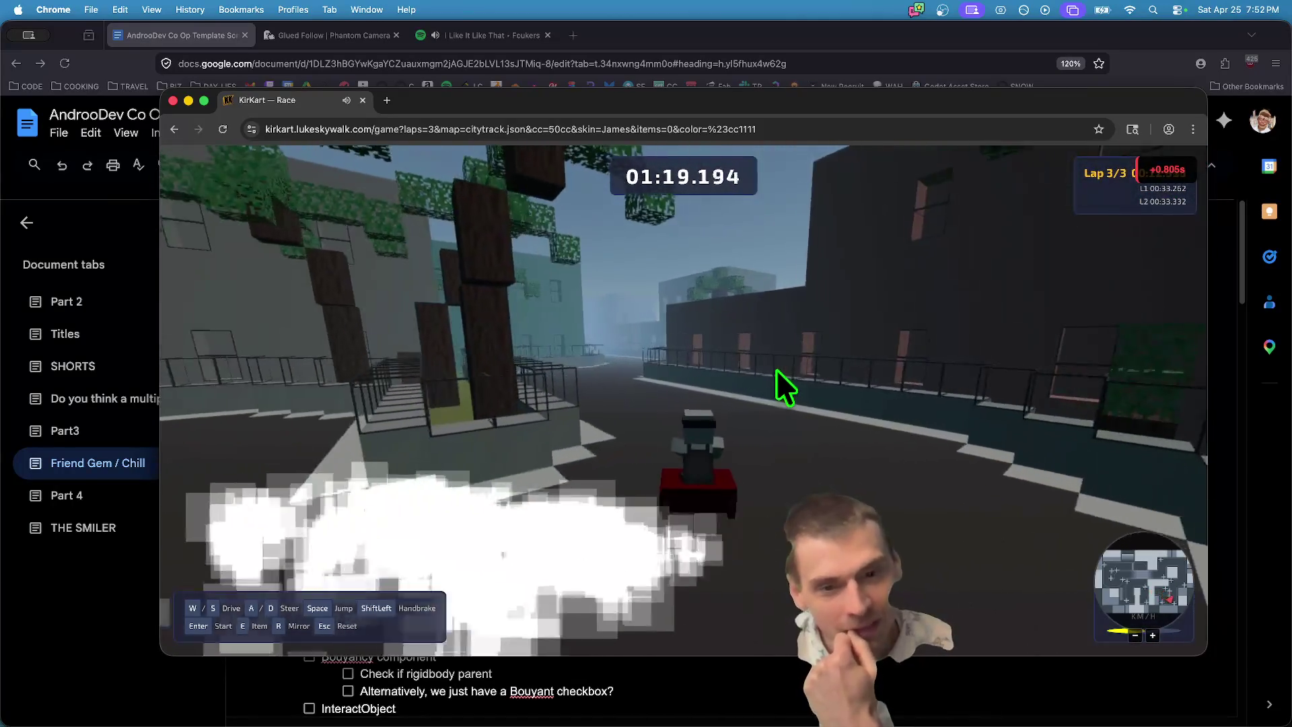
key("d")
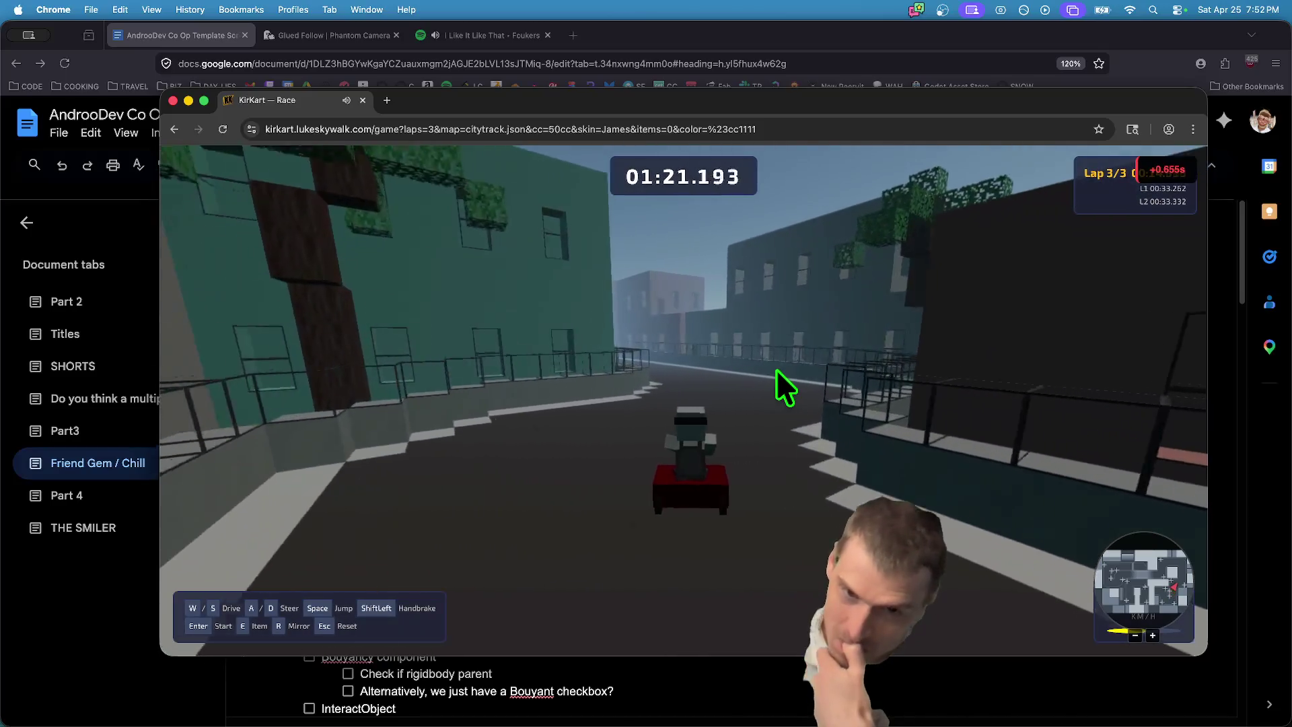
key("w")
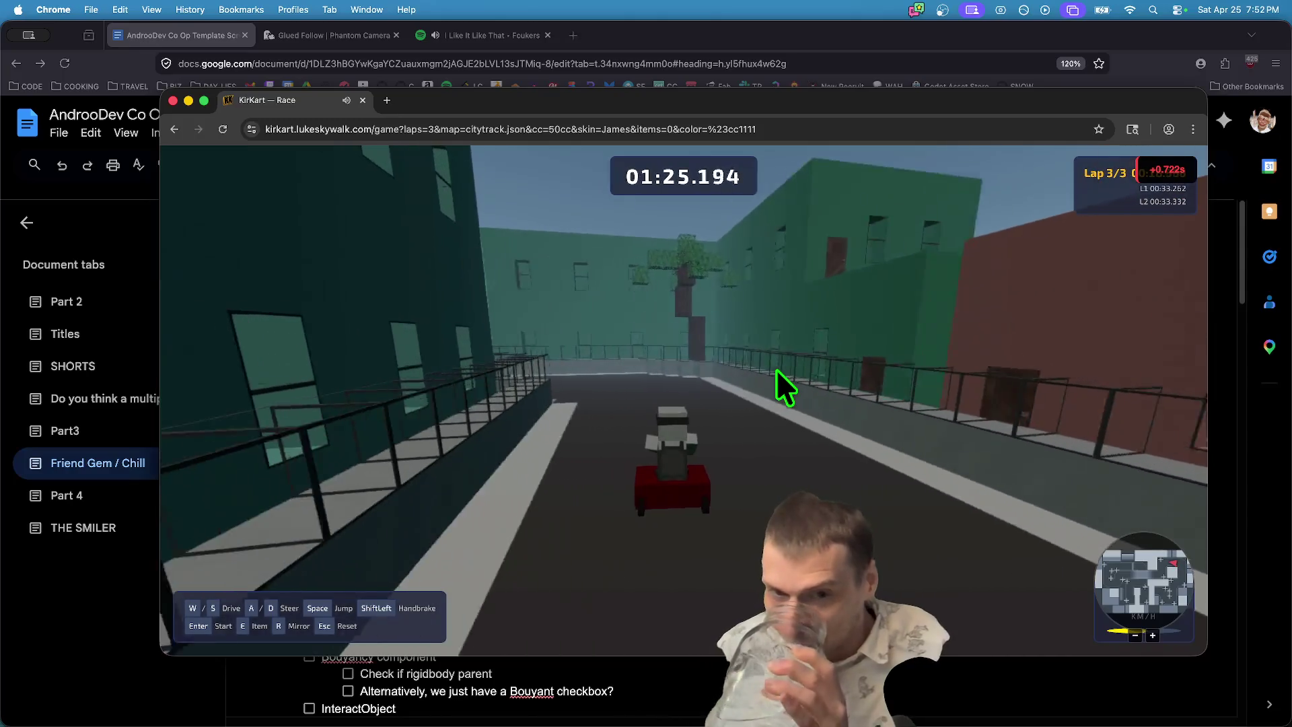
key("d")
key("d")
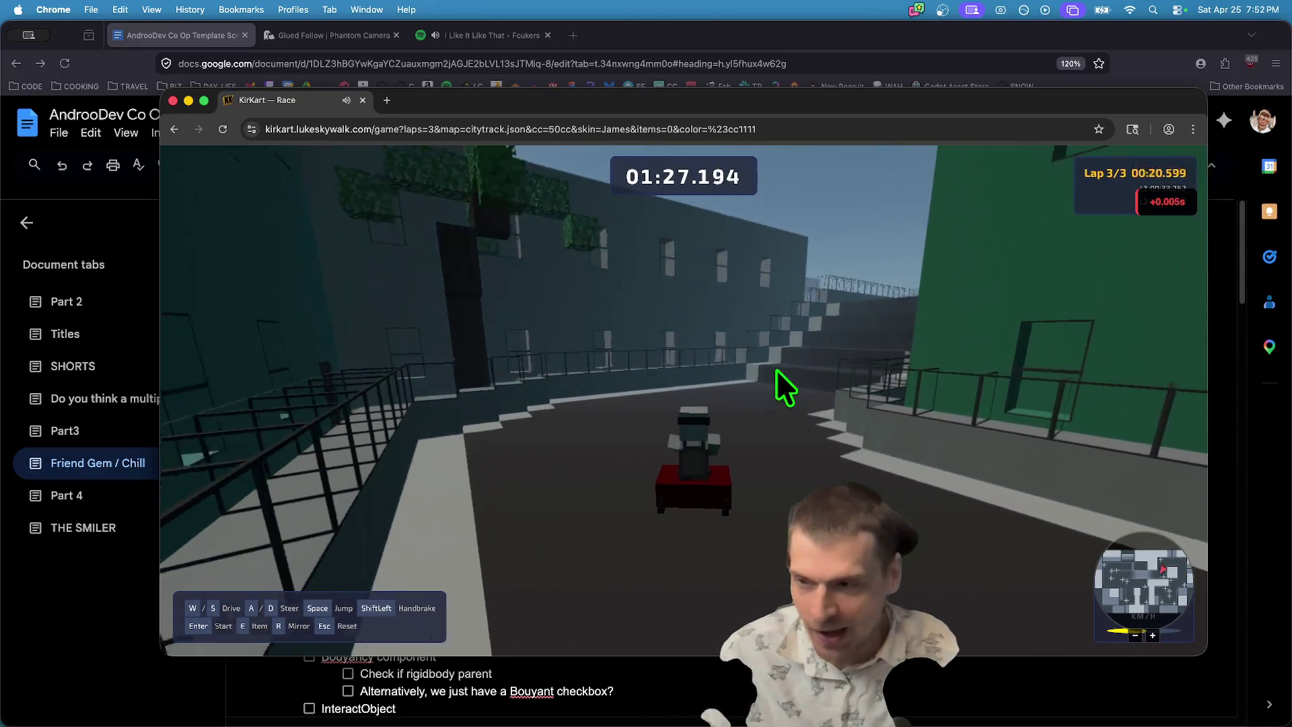
key("w")
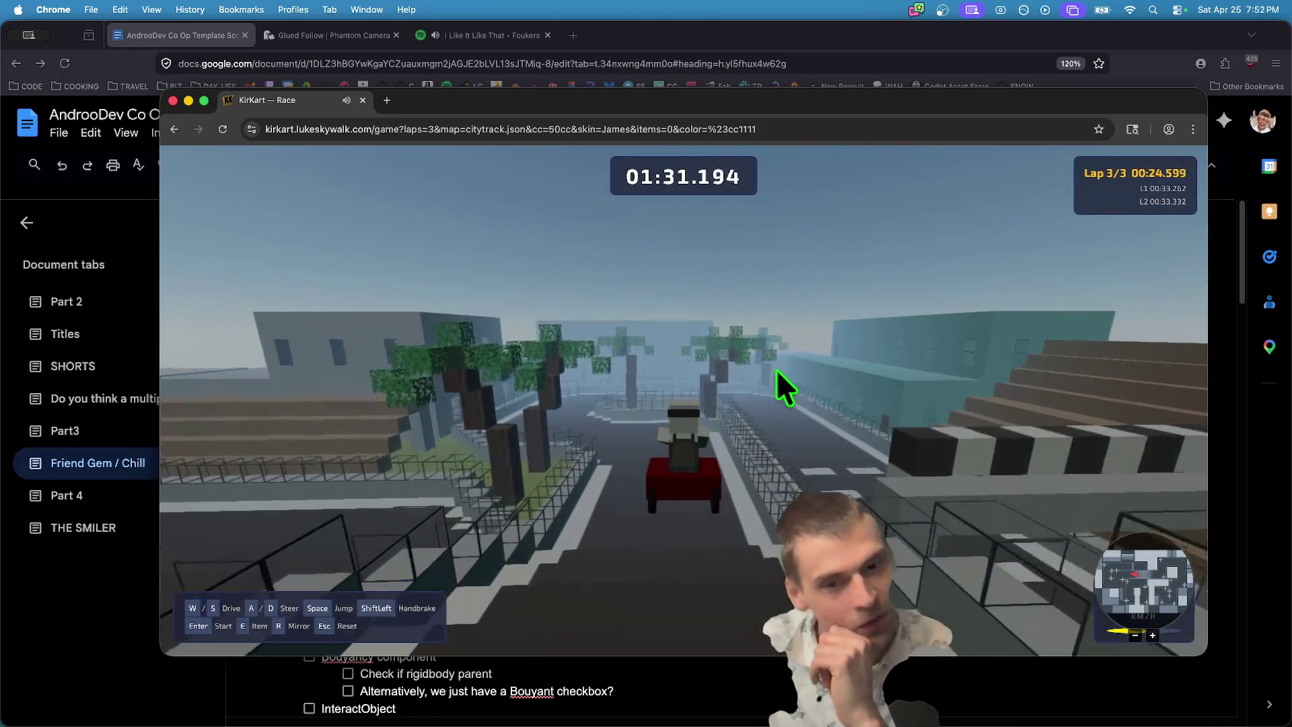
key("a")
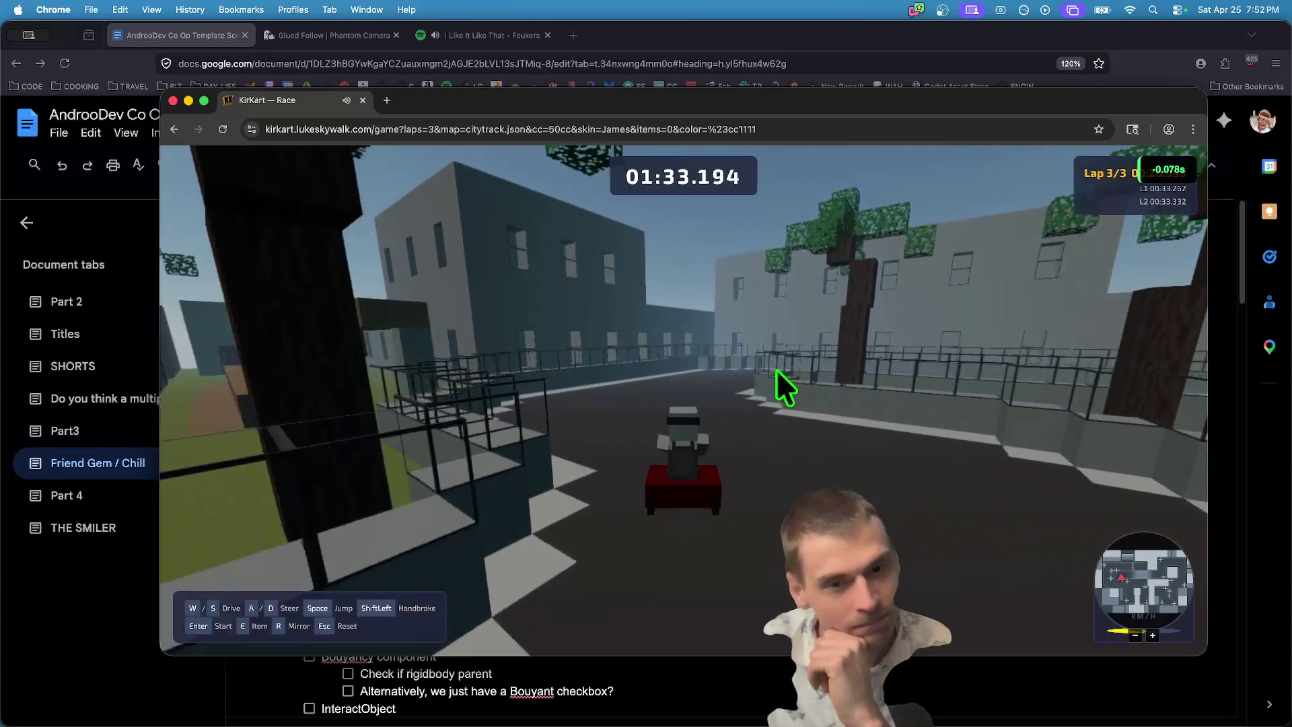
key("d")
key("a")
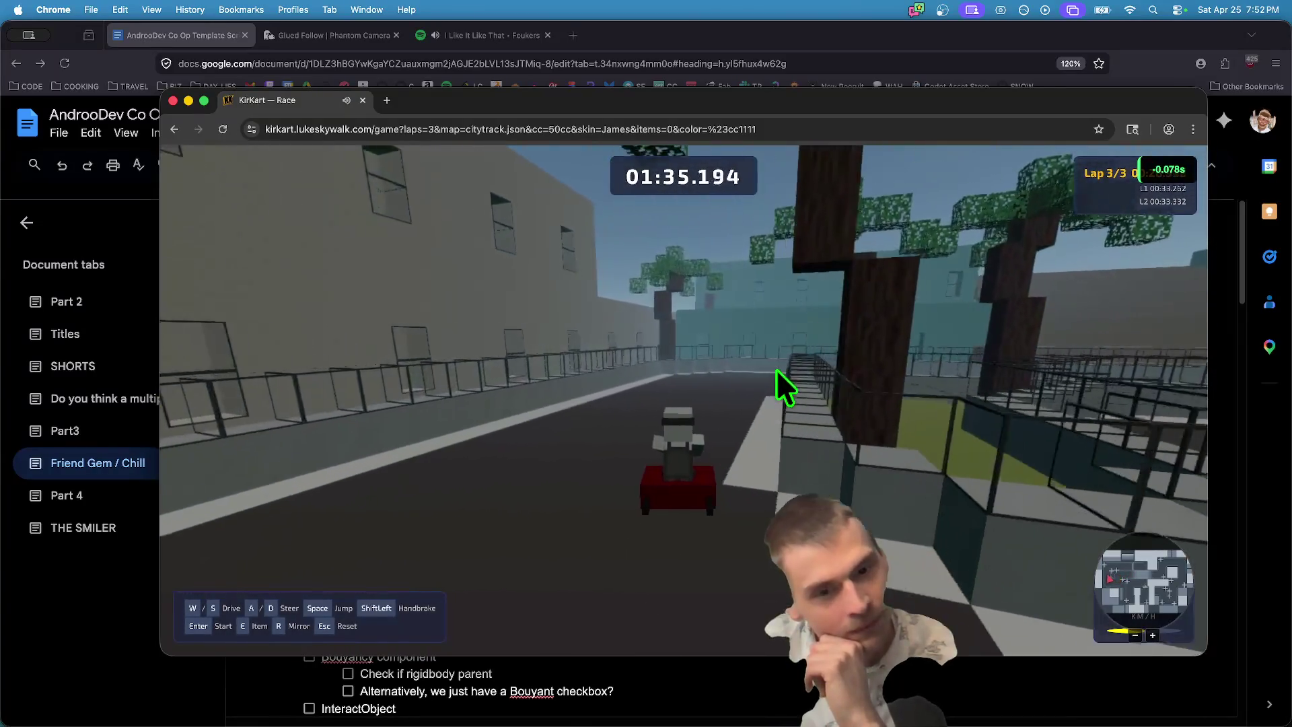
key("a")
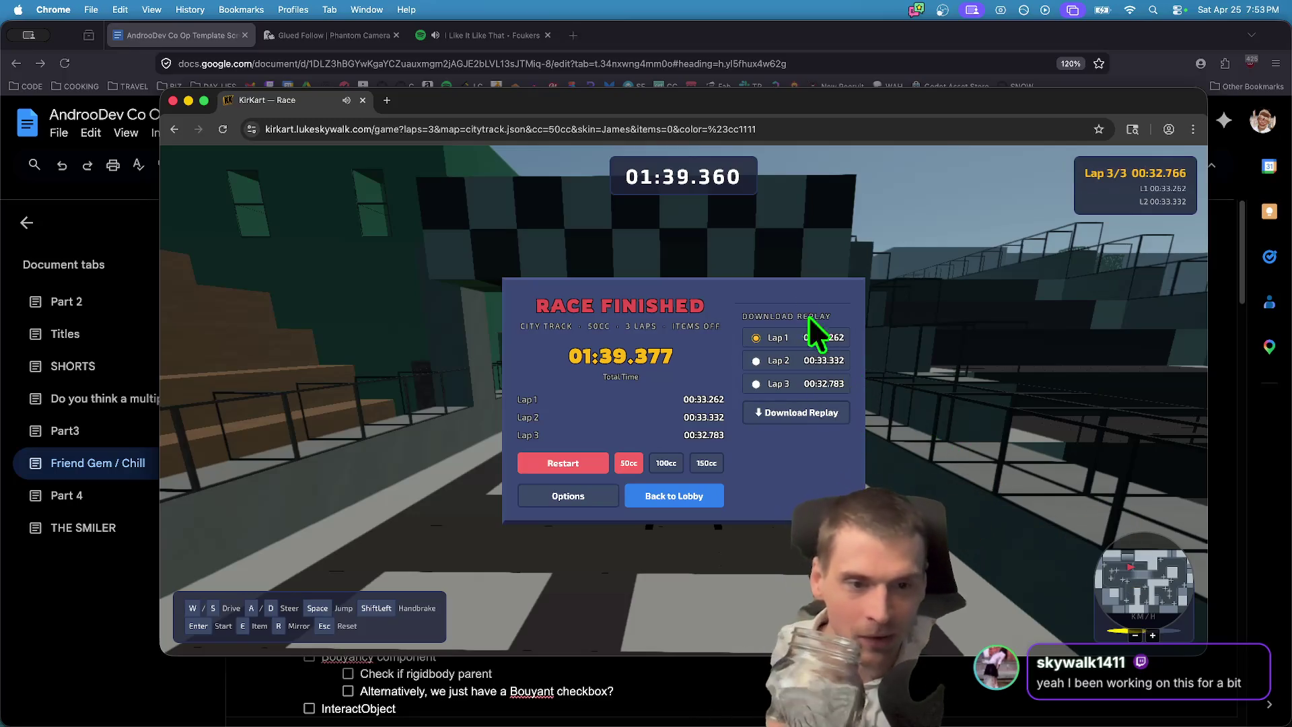
Check the Gameplay options from the Race Finished panel, then go back to the lobby.
left_click(552, 498)
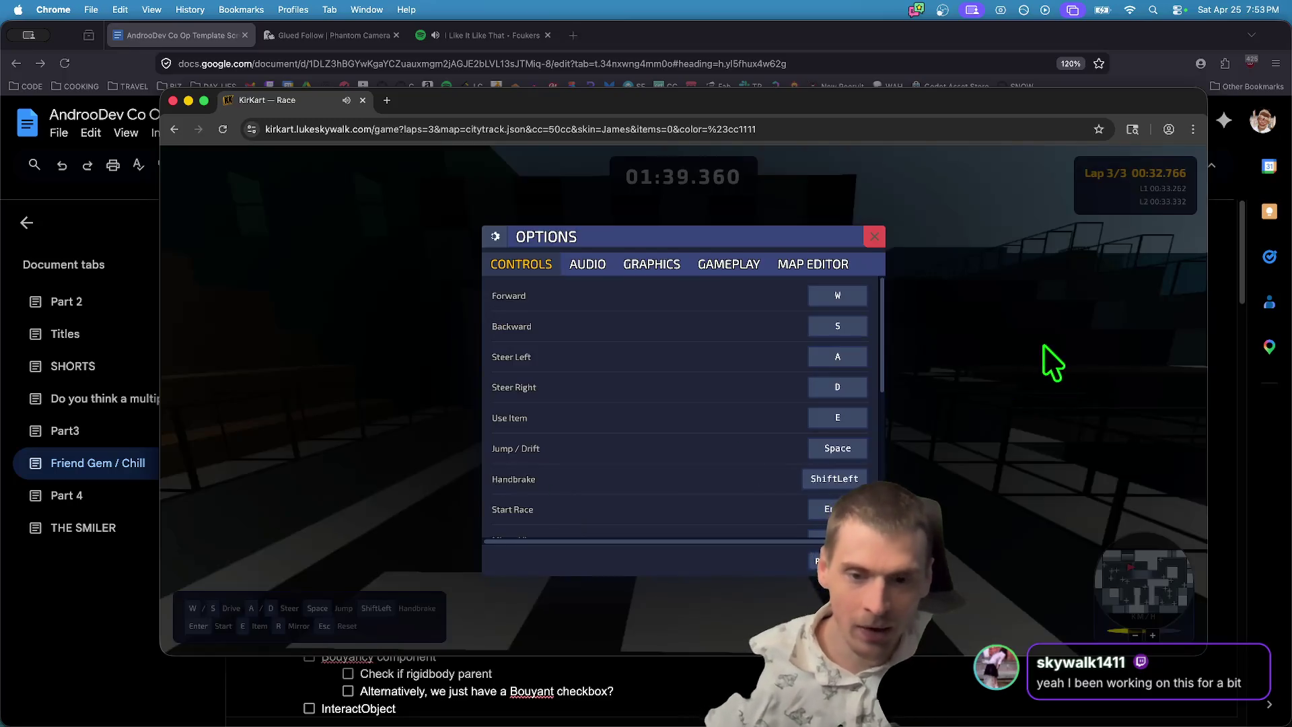
scroll(726, 421, "down", 1)
scroll(725, 421, "up", 3)
left_click(746, 269)
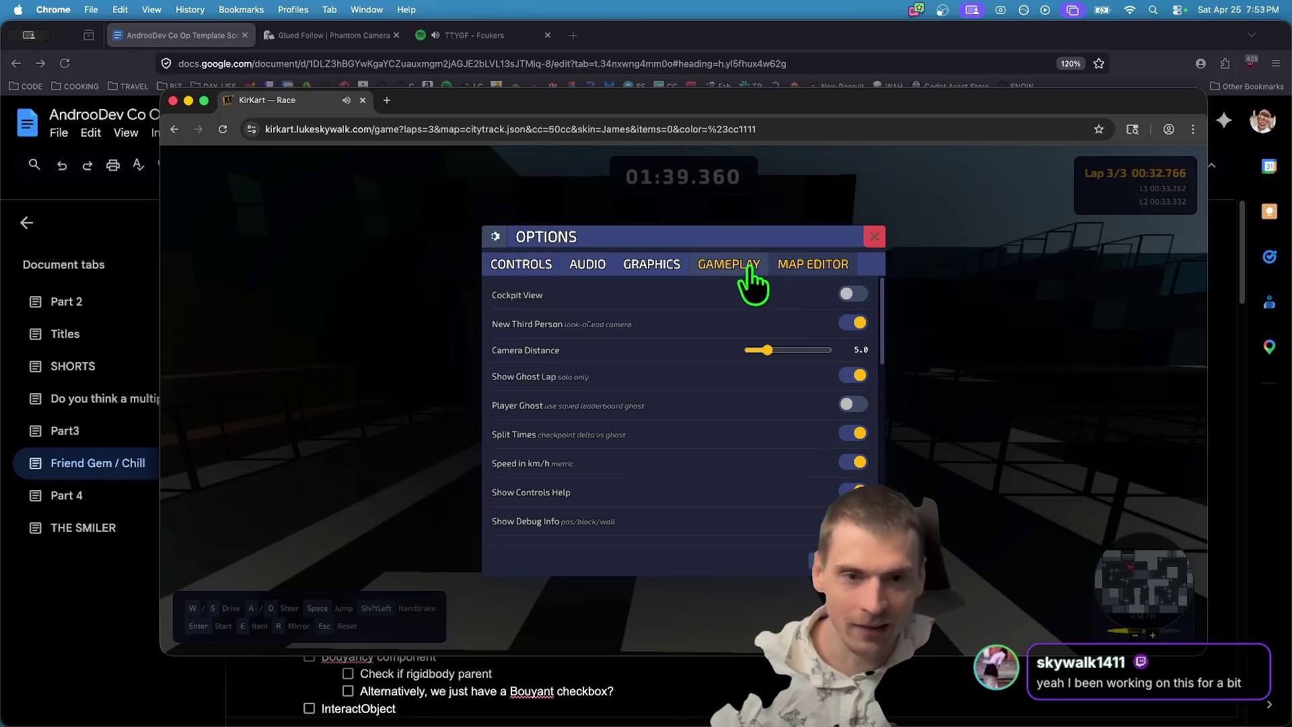
left_click(875, 239)
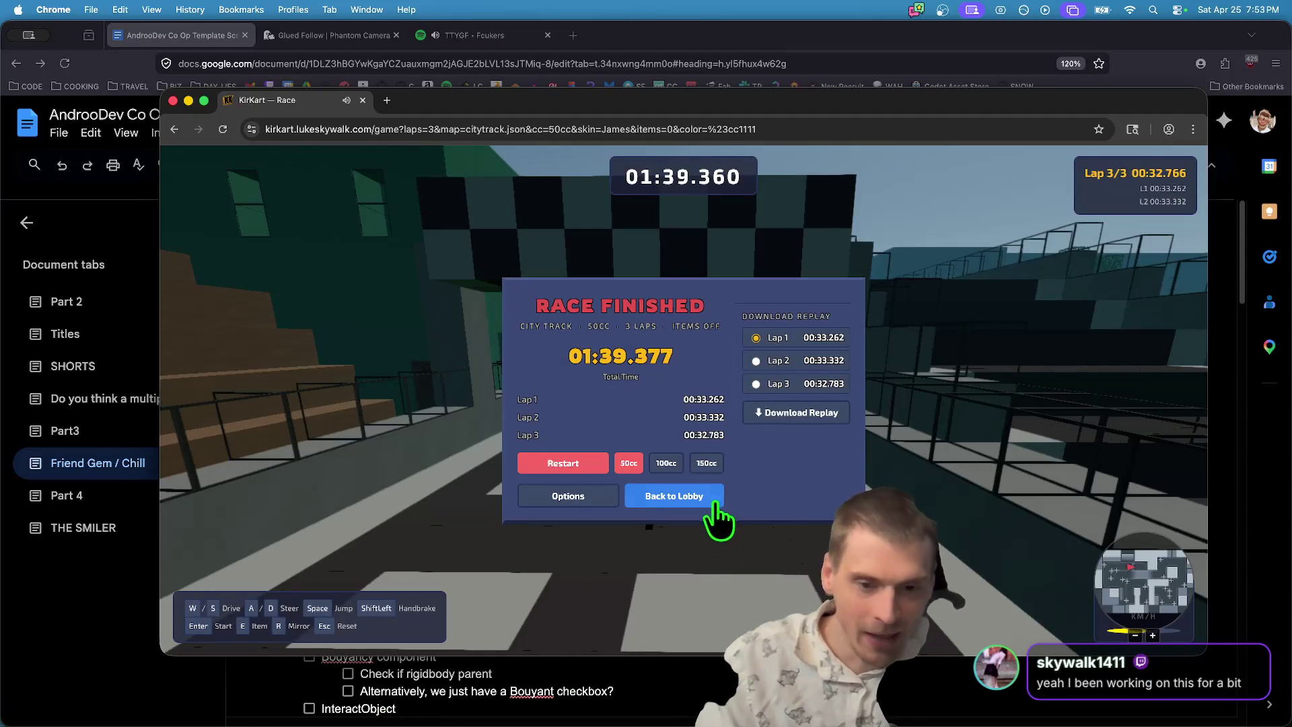
left_click(718, 515)
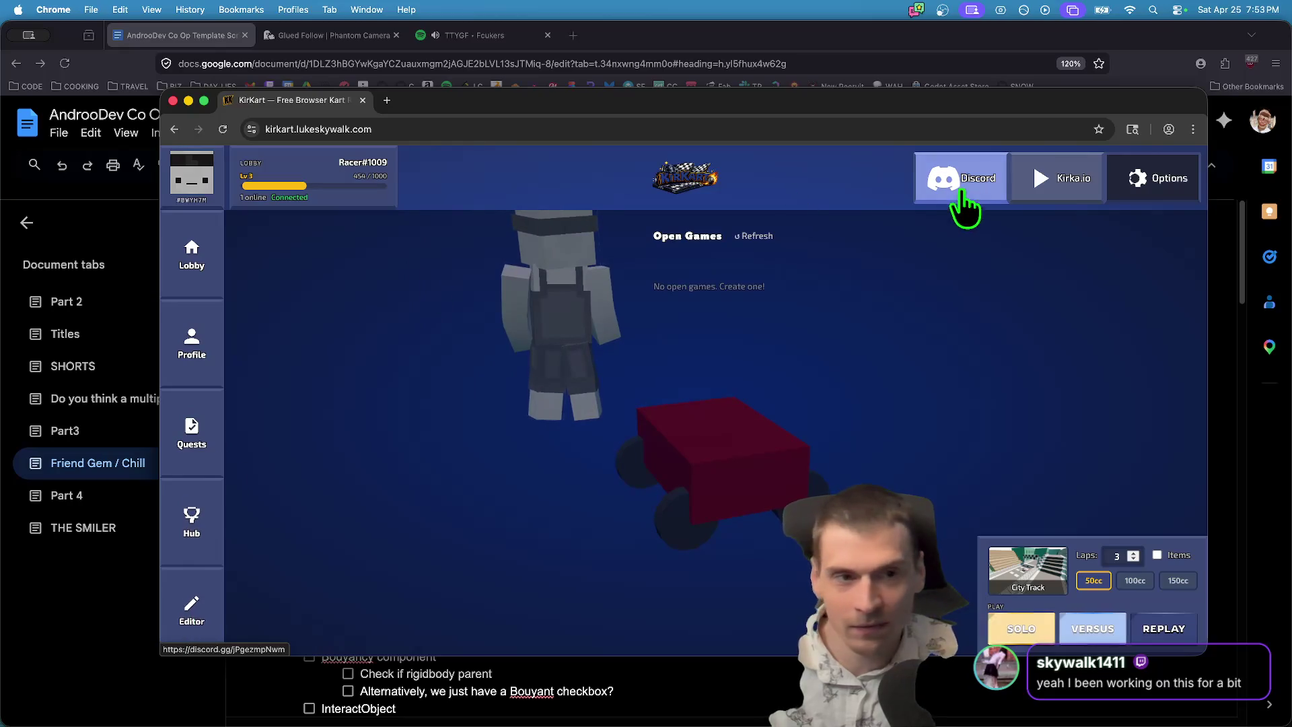
Open and close Options, visit Kirka.io in a new tab and close it, then open Profile.
left_click(1154, 179)
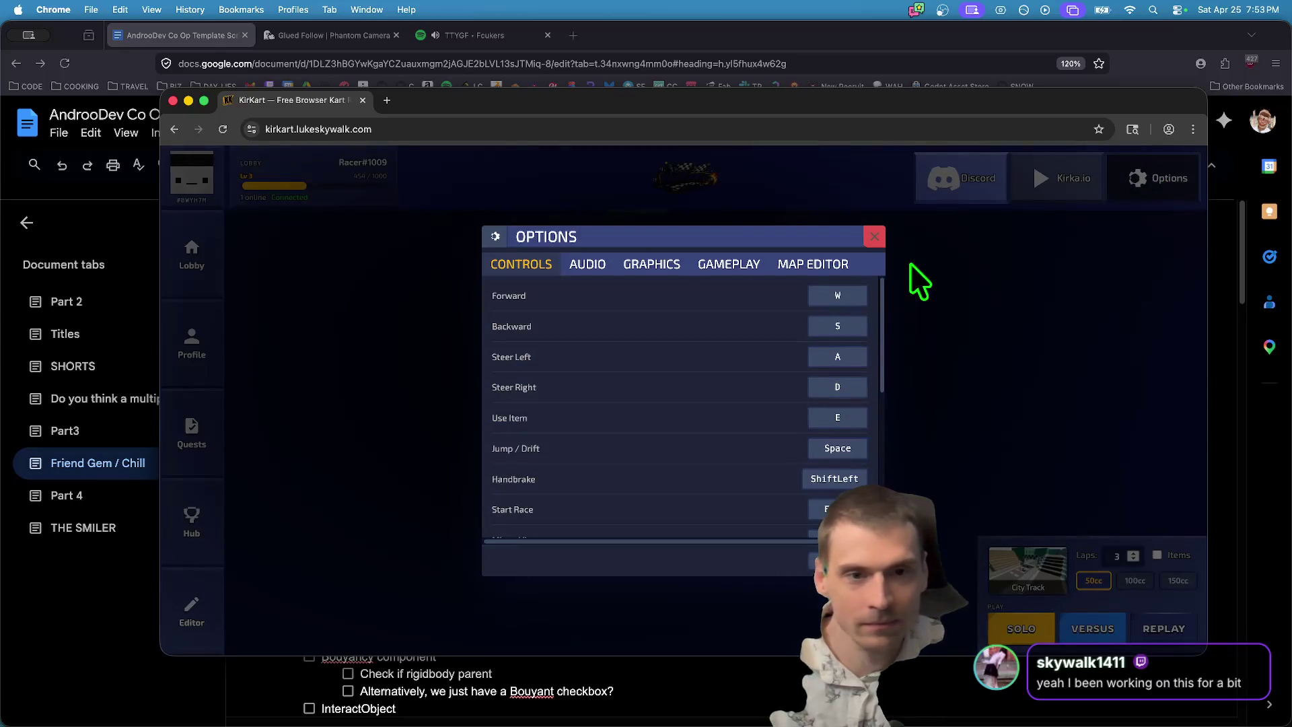
left_click(875, 236)
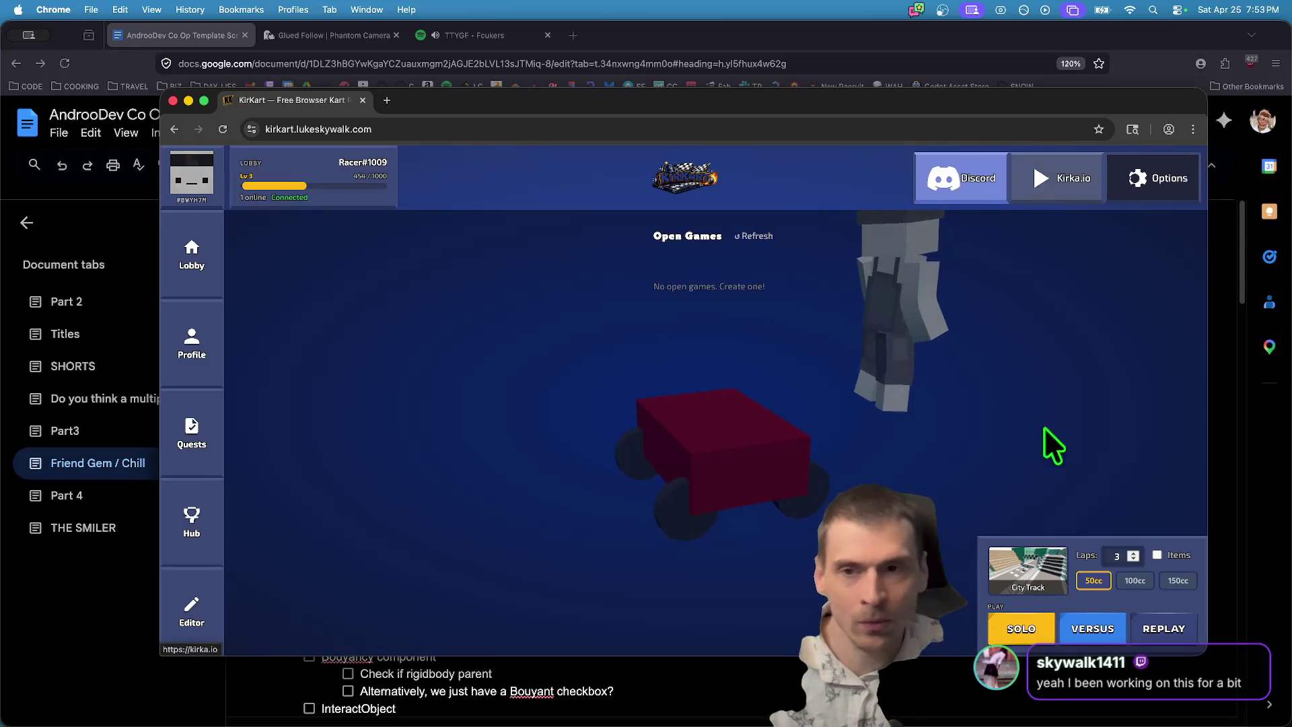
left_click(1059, 180)
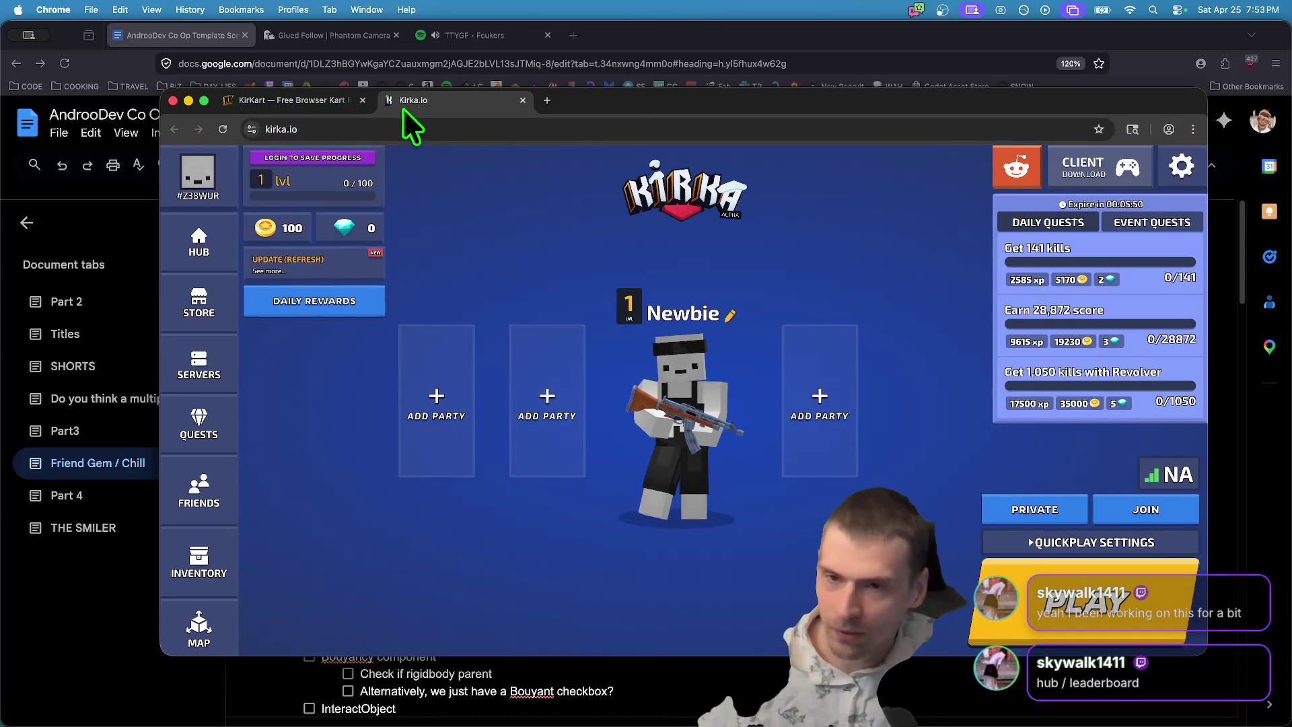
key("super+w")
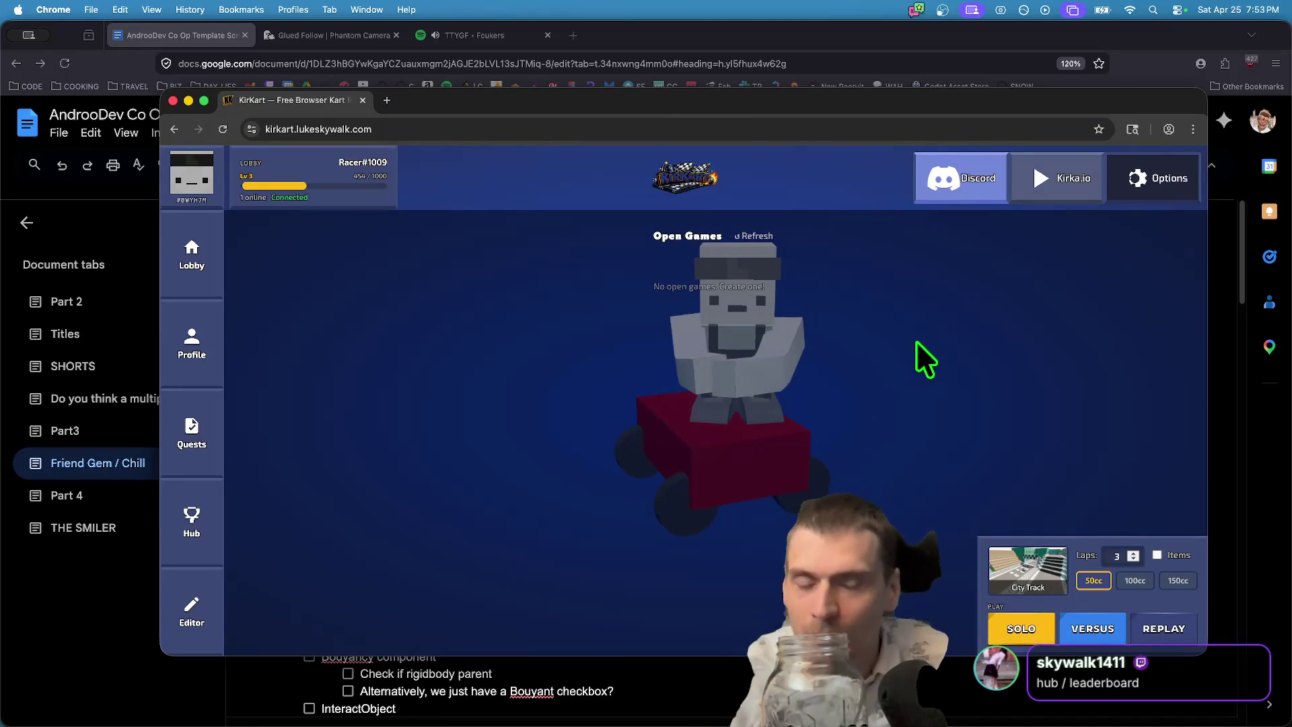
left_click(199, 309)
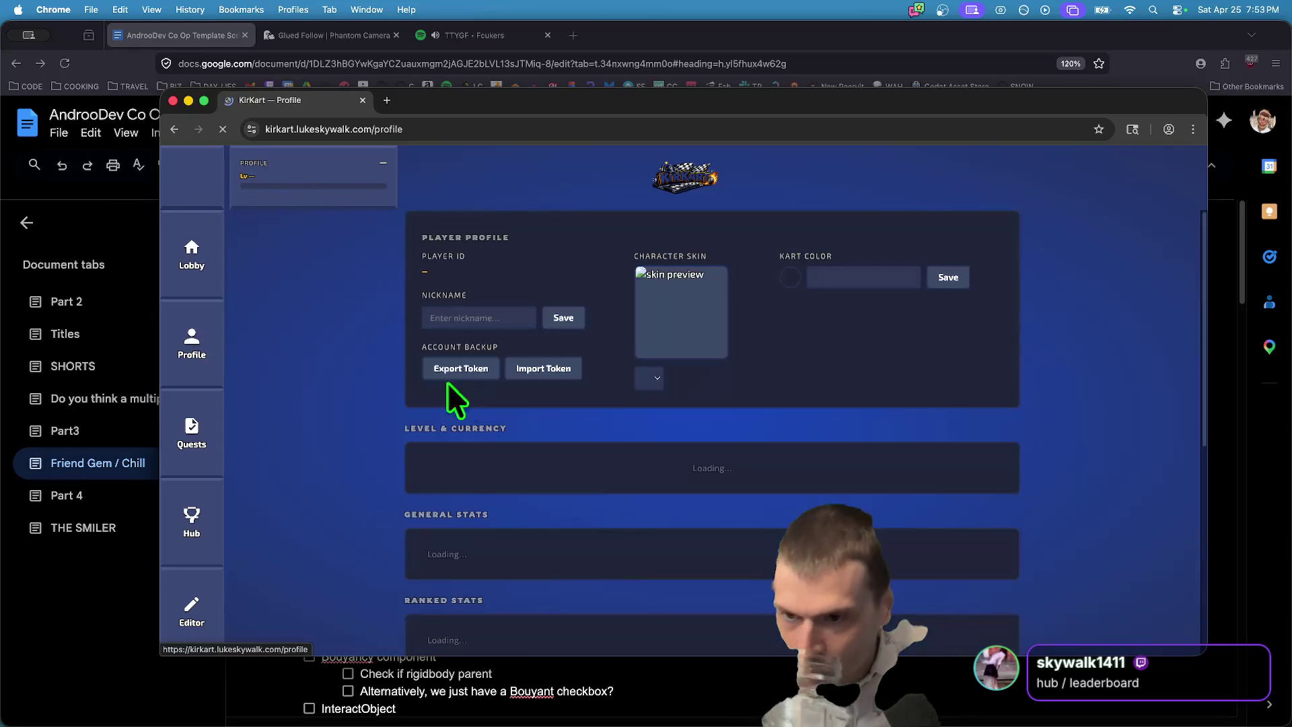
Try the Jaymeson, King and Leafy character skins, settle on Mangle, then open the Hub leaderboard.
scroll(1106, 437, "up", 10)
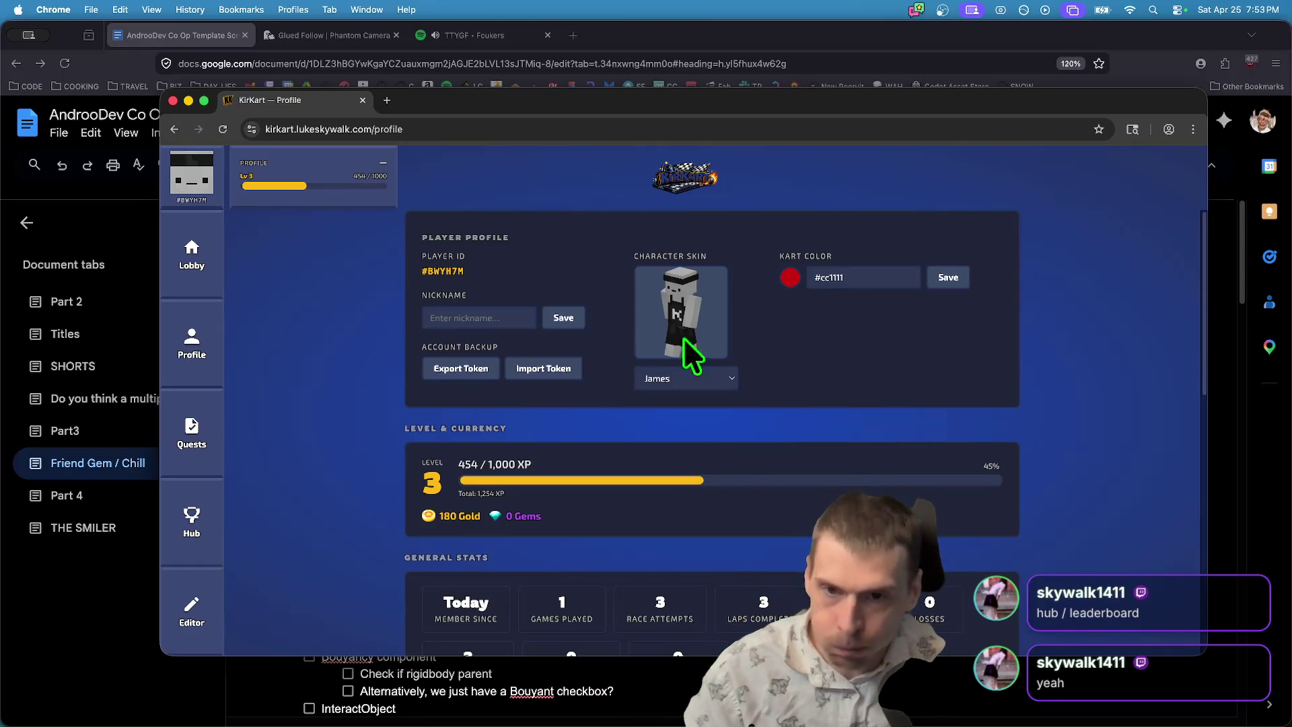
left_click(670, 377)
left_click(719, 408)
left_click(726, 386)
type("king")
key("Return")
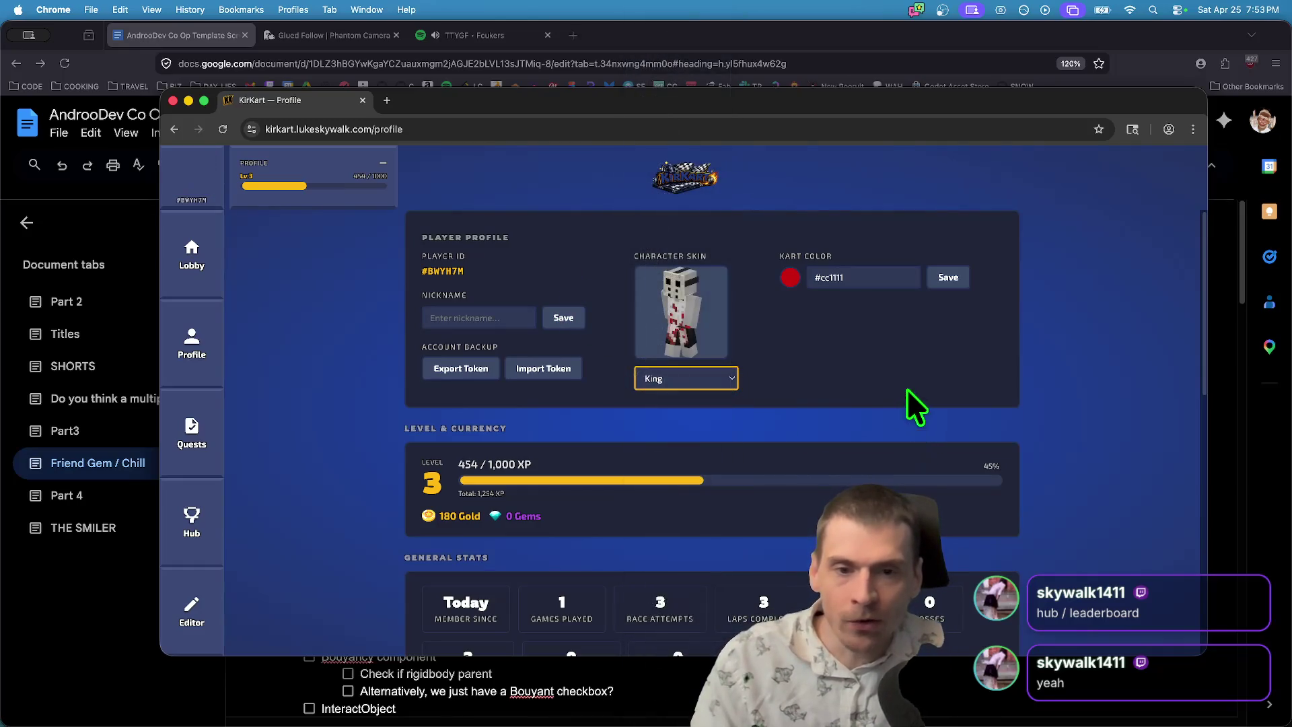
left_click(719, 384)
left_click(697, 524)
left_click(700, 384)
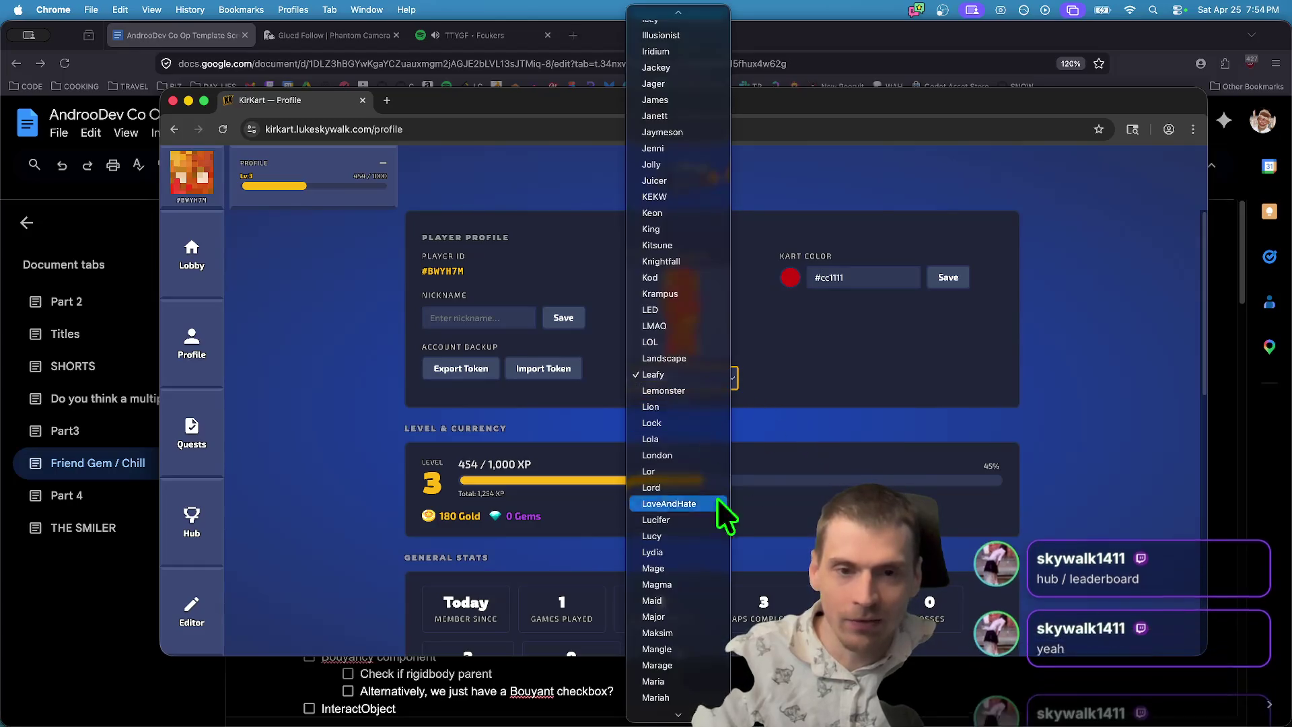
left_click(707, 657)
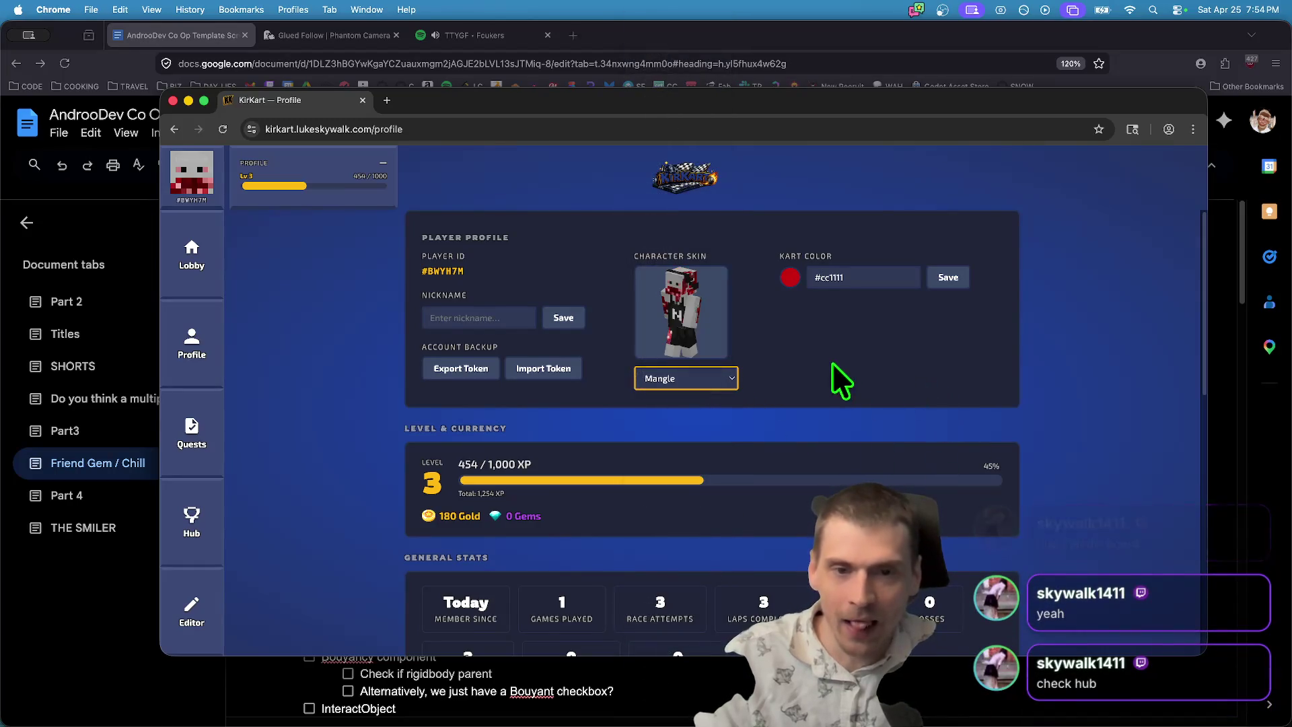
left_click(893, 402)
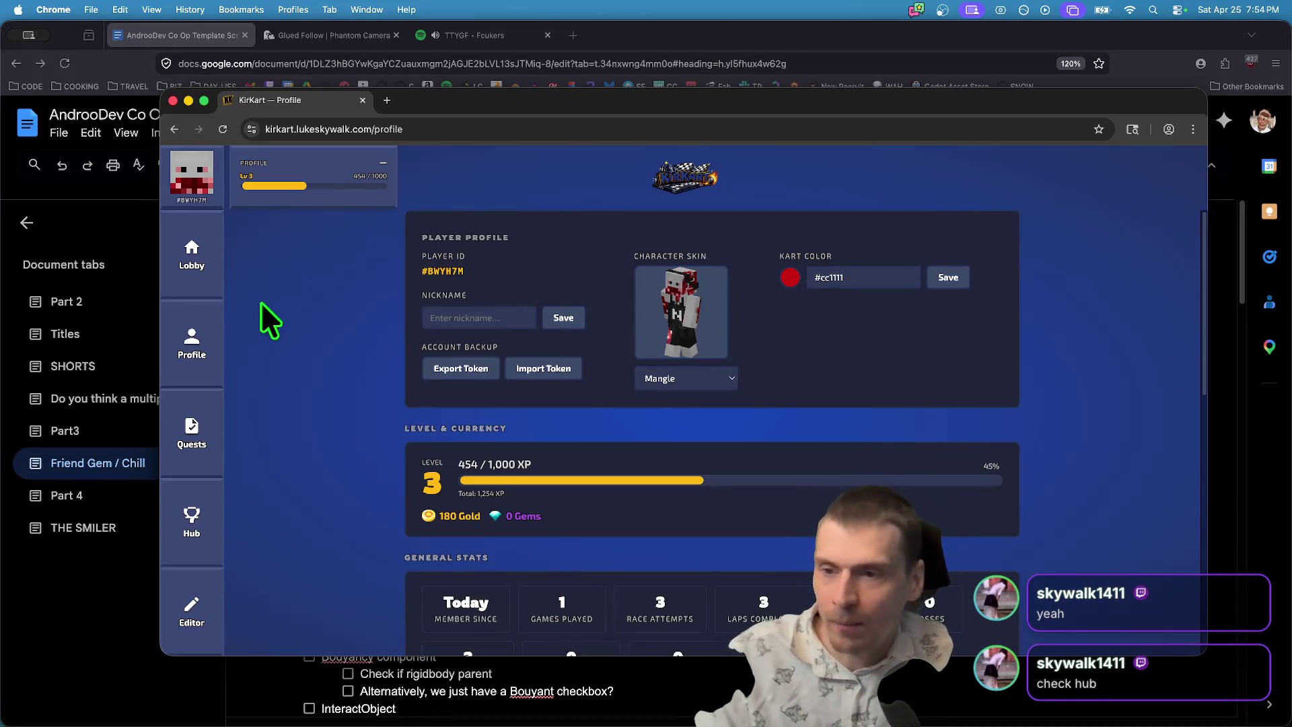
left_click(191, 522)
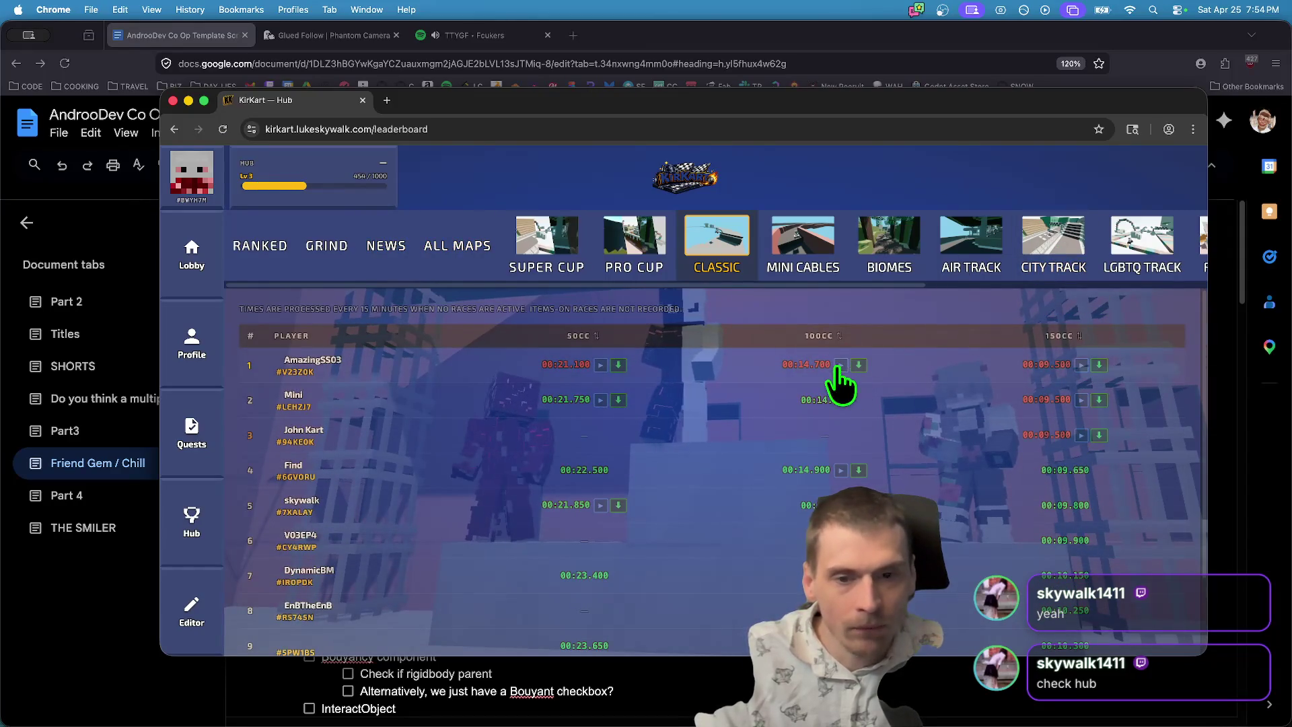
Scroll through the Hub Classic leaderboard times, then return to the Mangle-skinned Profile page.
scroll(491, 353, "down", 1)
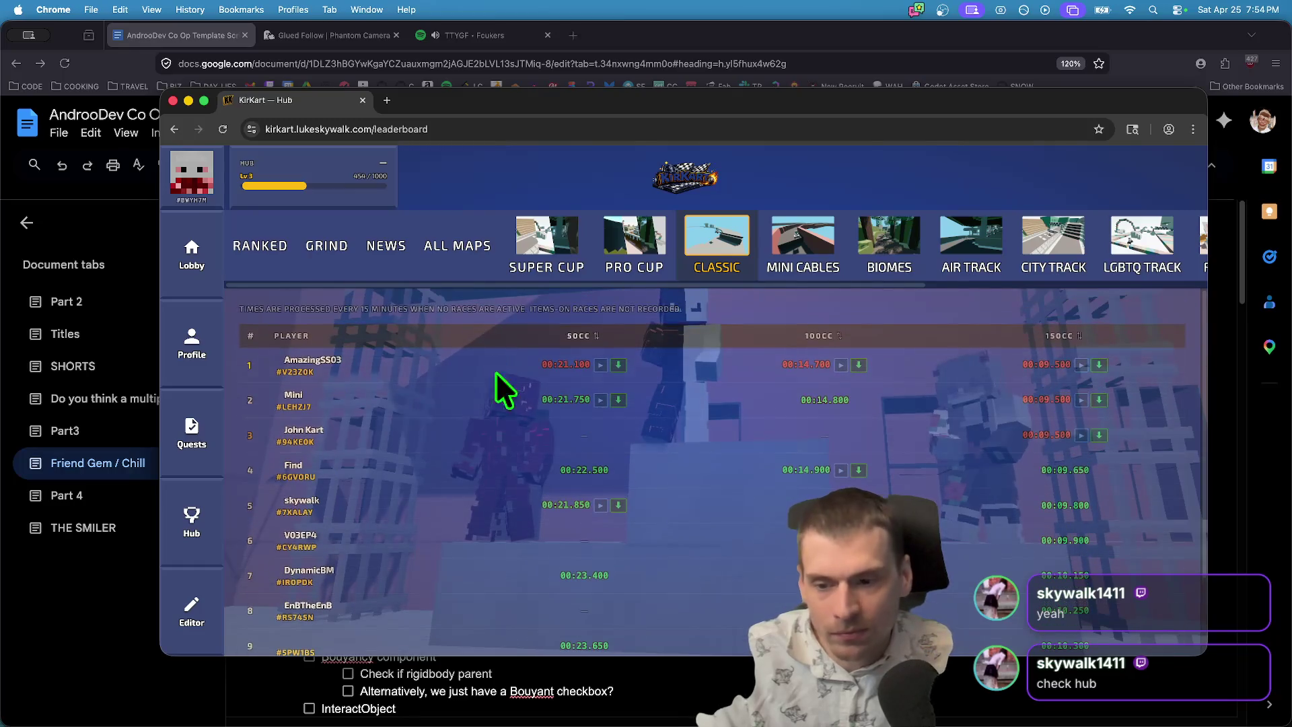
scroll(499, 458, "down", 1)
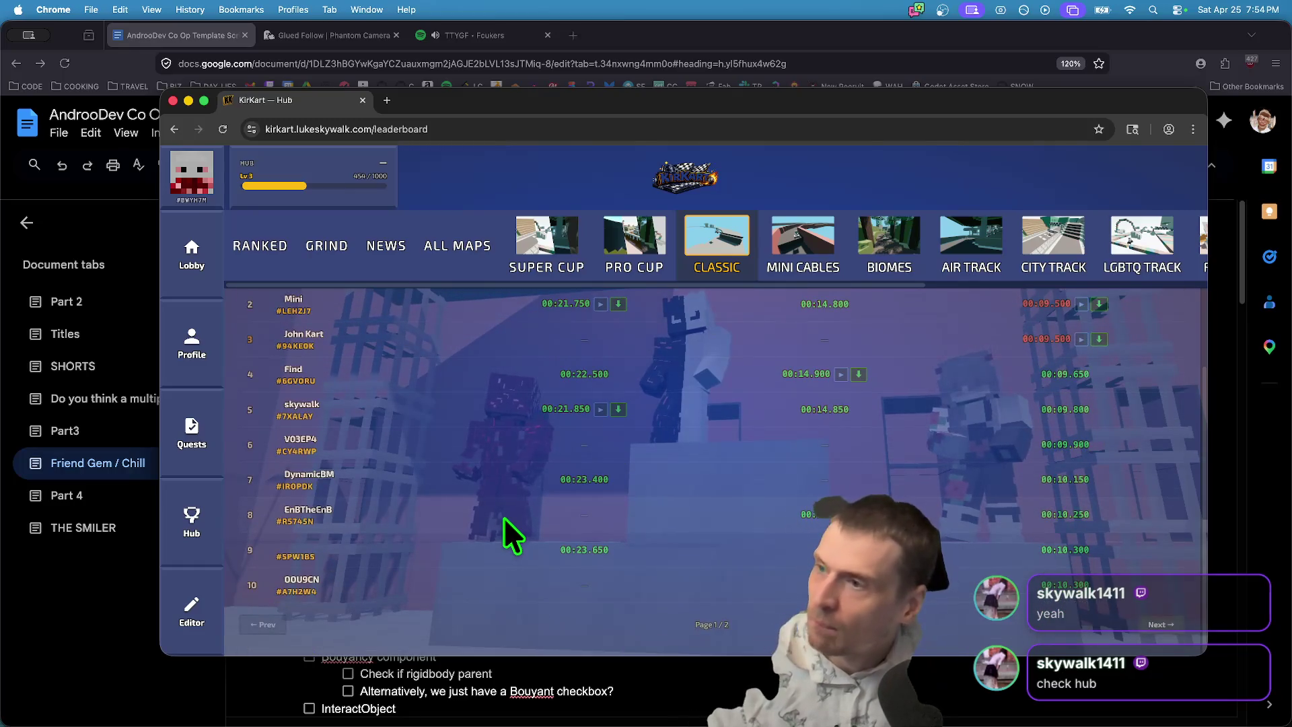
scroll(901, 505, "up", 2)
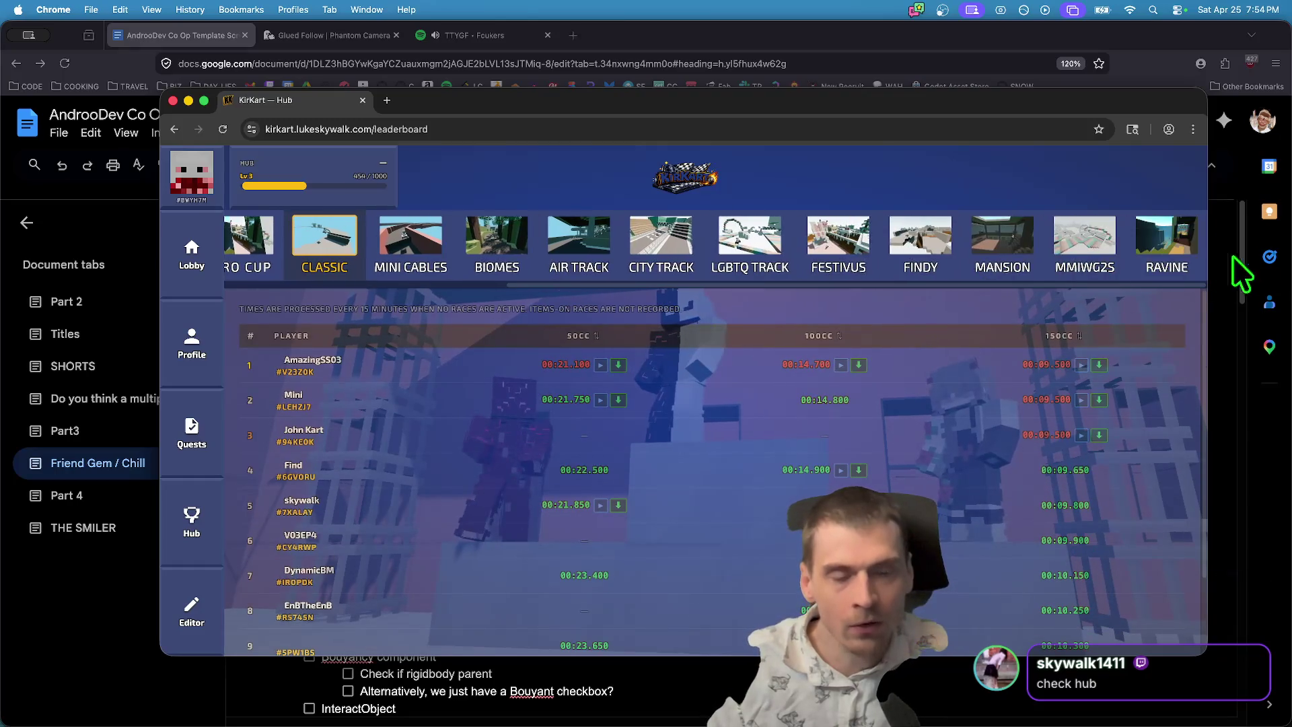
scroll(371, 411, "down", 2)
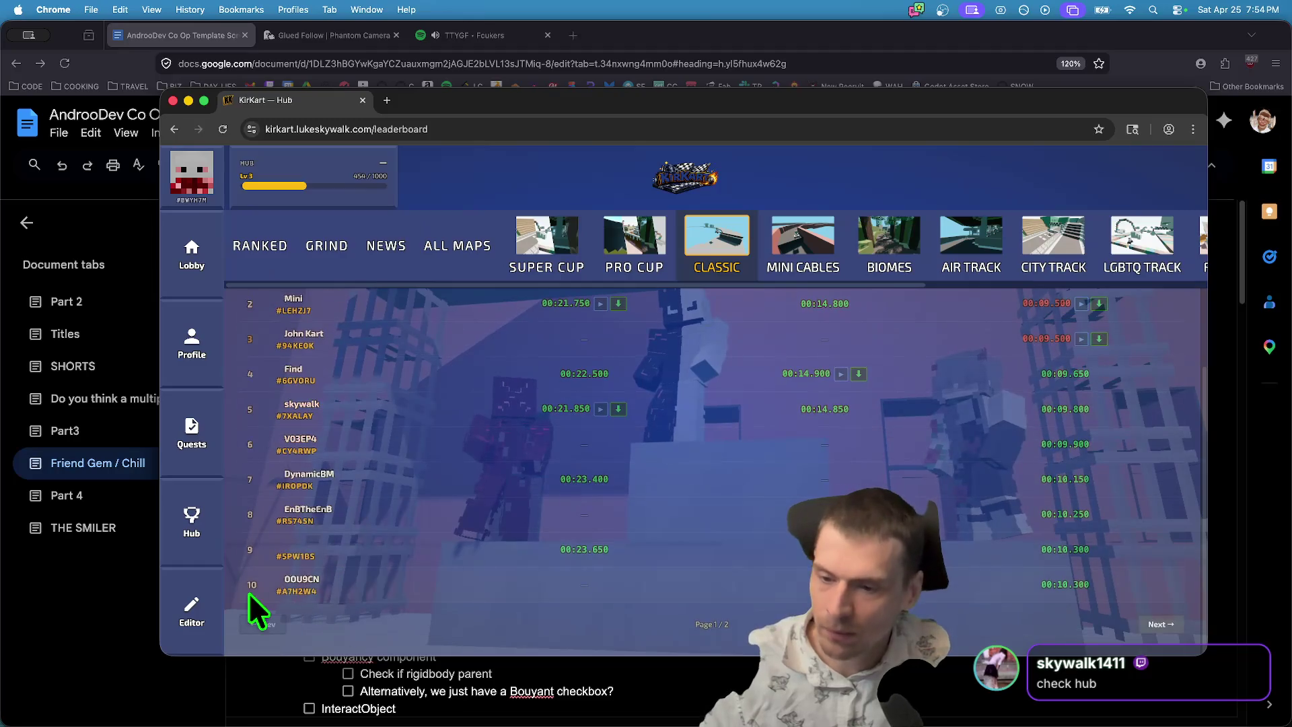
scroll(383, 576, "up", 2)
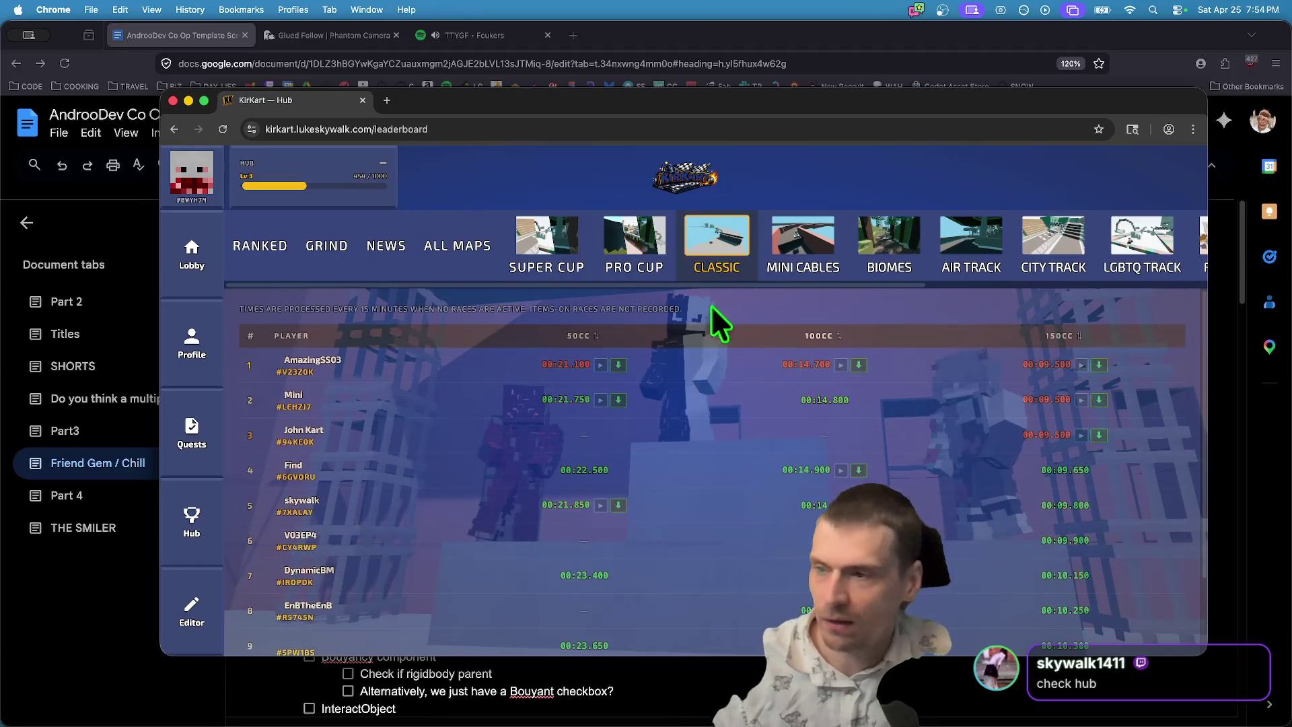
scroll(545, 444, "down", 2)
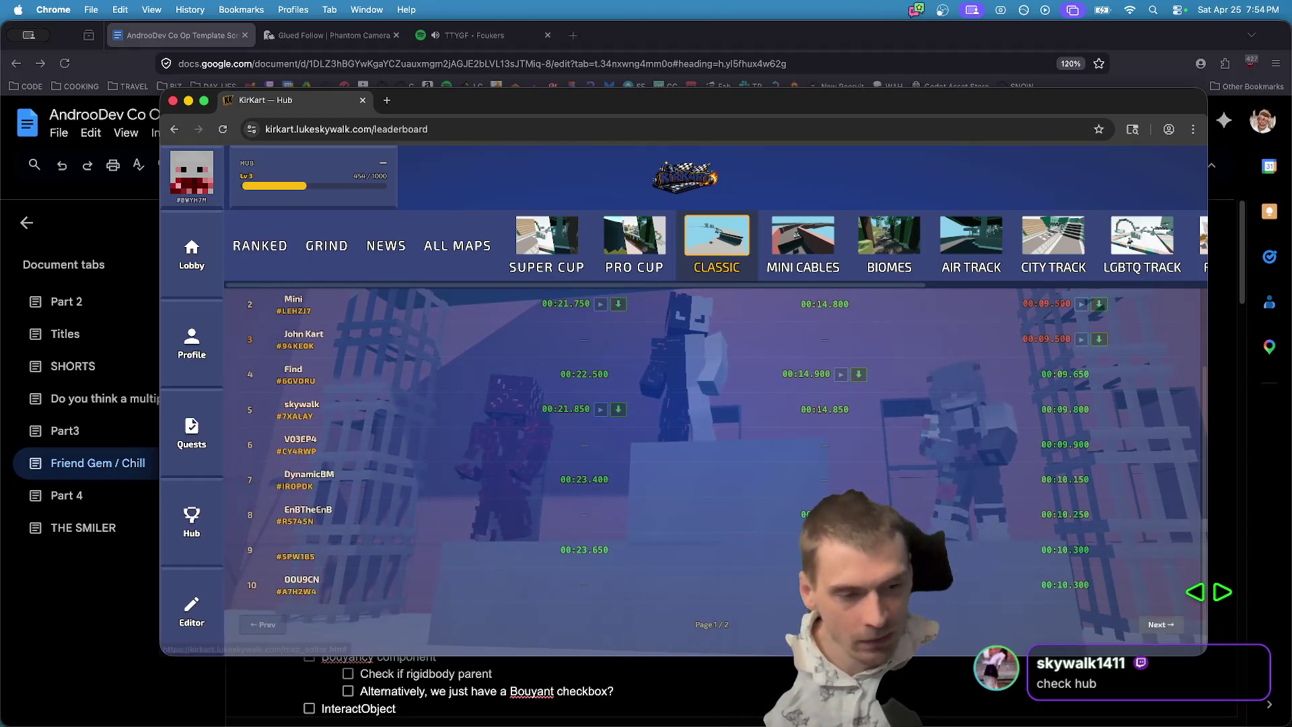
scroll(1054, 550, "up", 2)
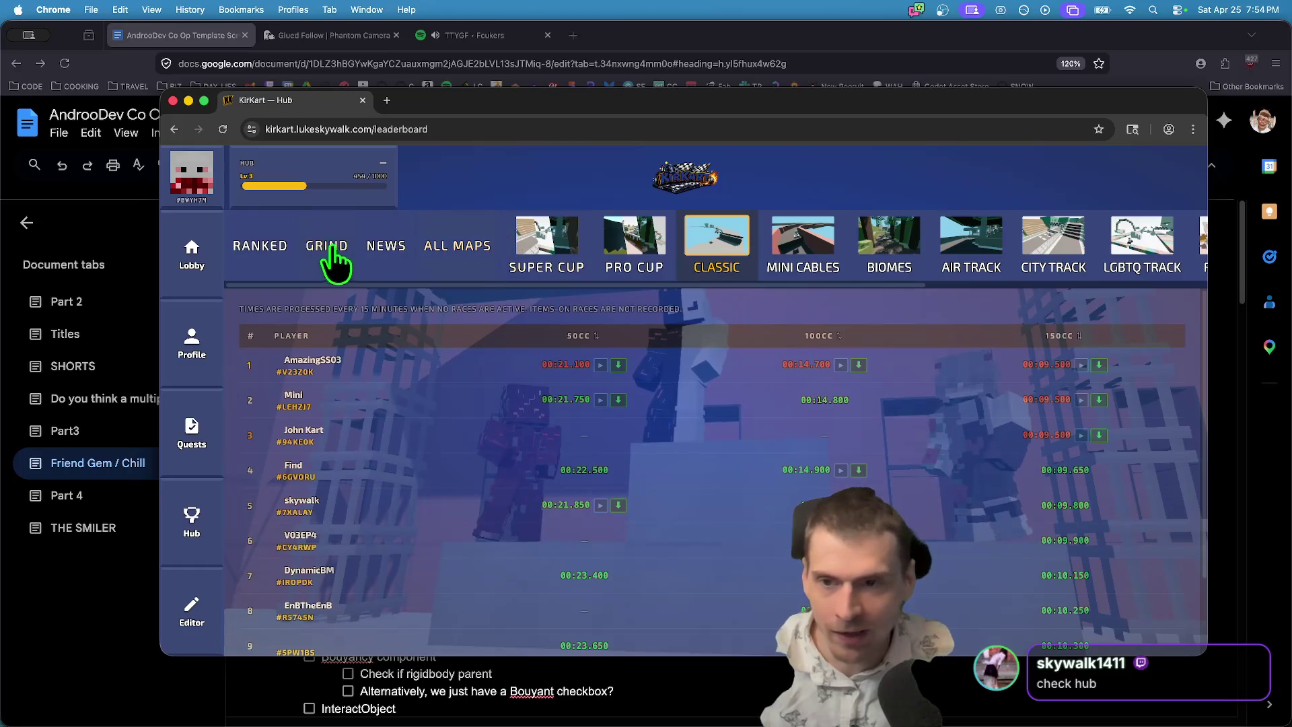
left_click(194, 350)
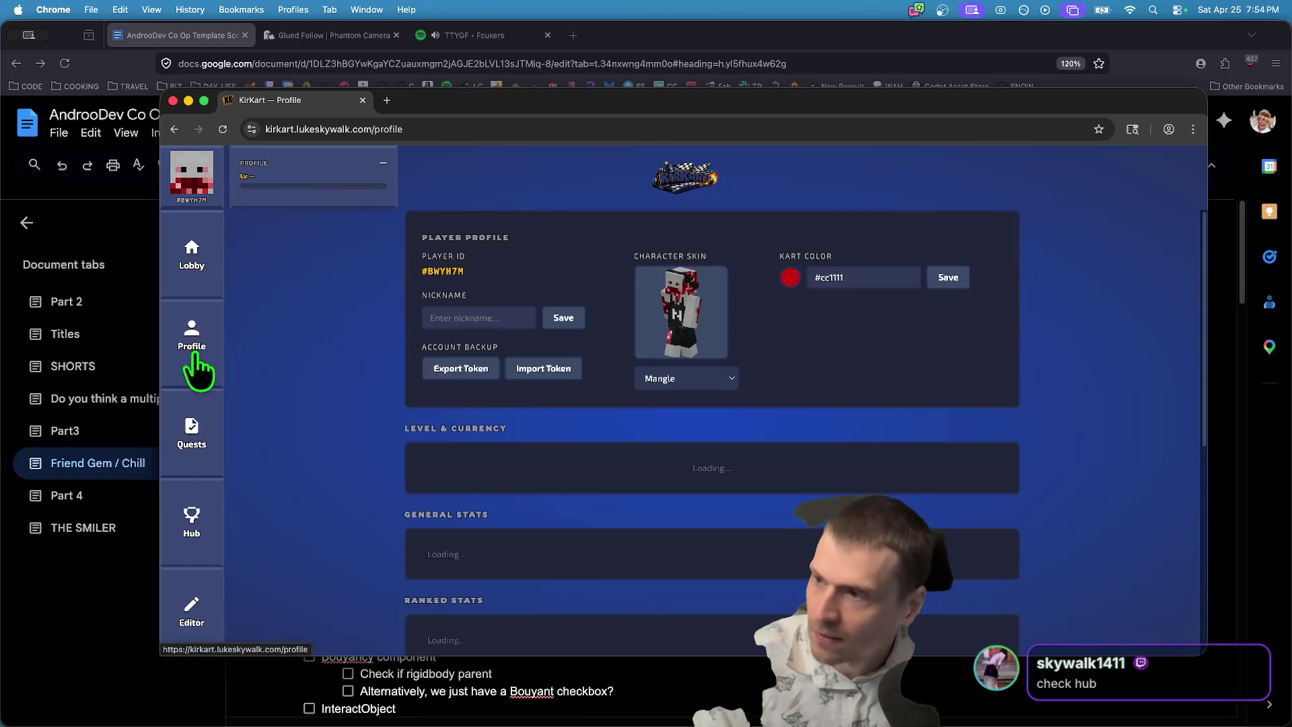
Review the Profile stats (level 3, 180 Gold, 1 win, 1200 ELO), selecting the Race Attempts label.
scroll(552, 482, "down", 5)
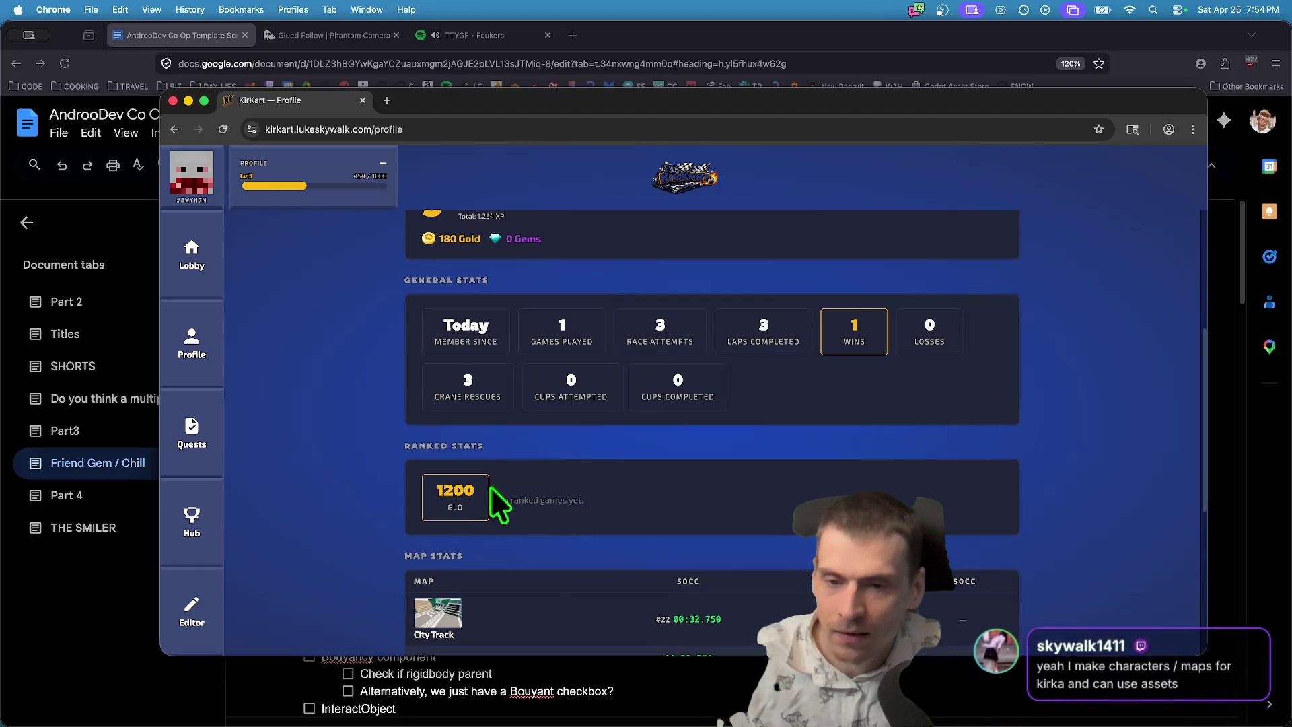
scroll(464, 457, "down", 2)
scroll(382, 441, "down", 3)
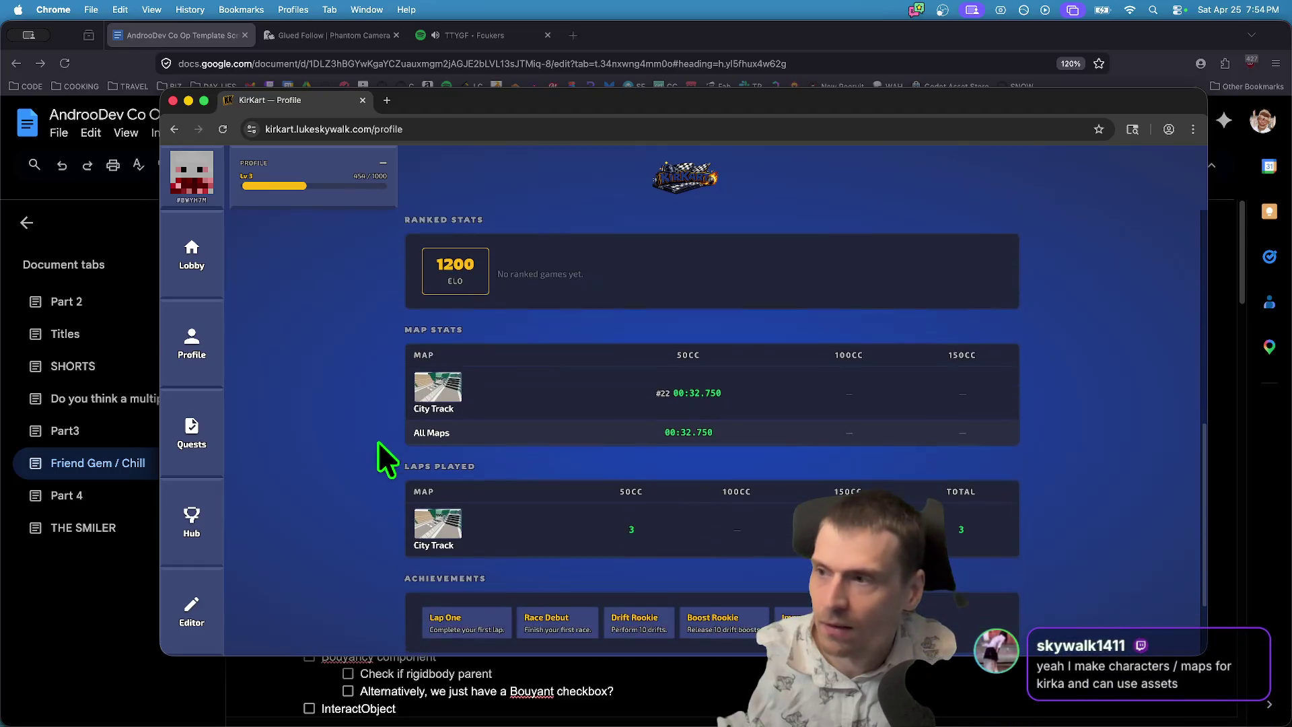
scroll(306, 432, "up", 7)
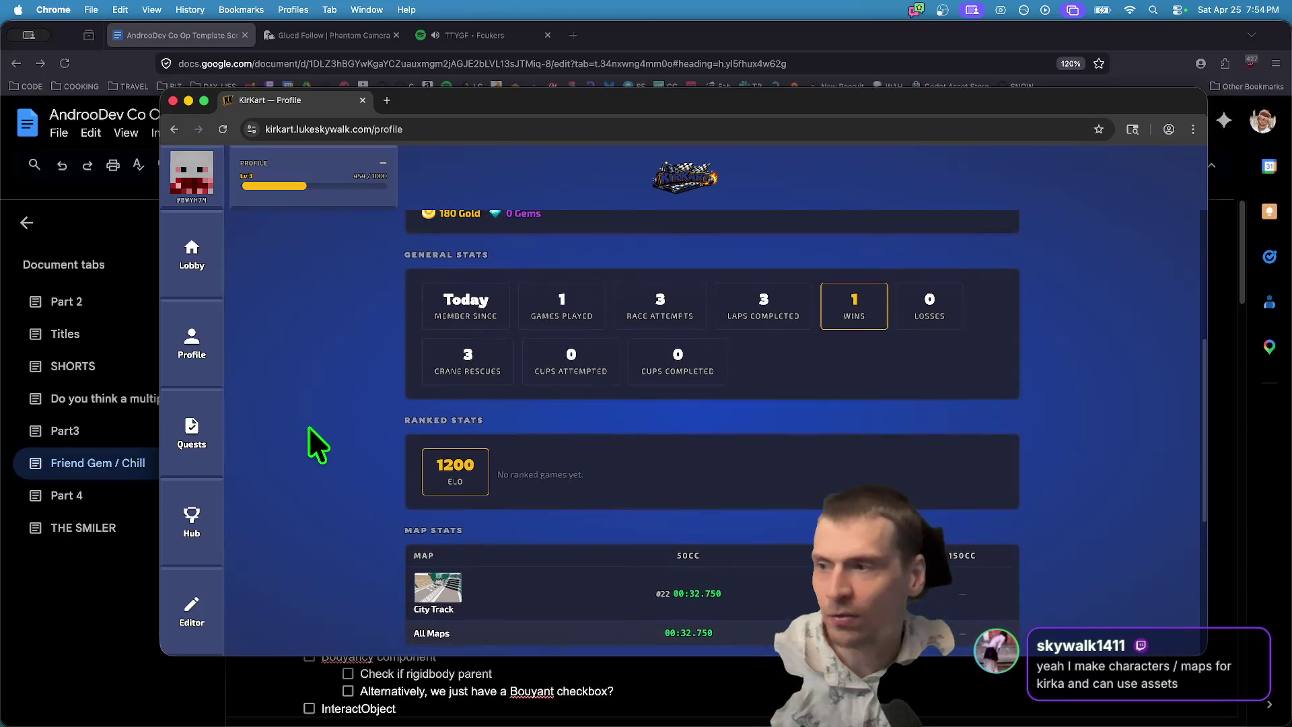
scroll(309, 426, "up", 5)
scroll(312, 417, "down", 10)
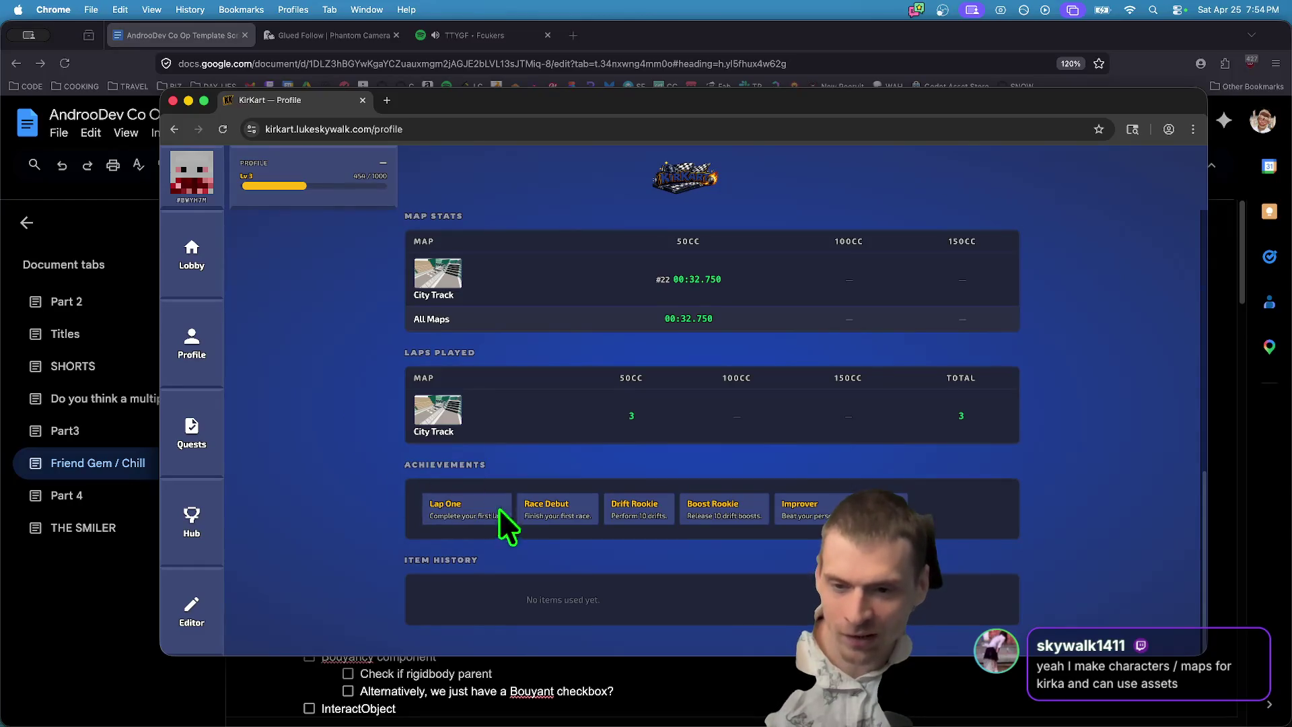
scroll(1053, 508, "up", 5)
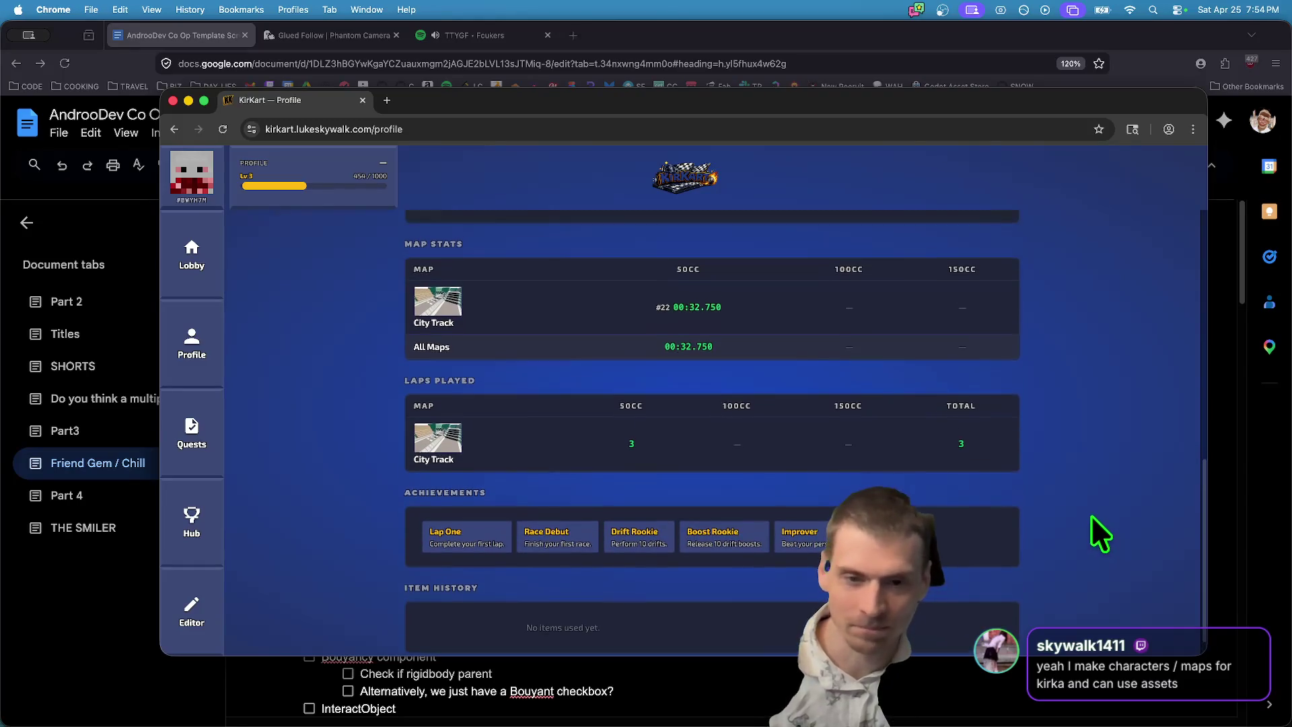
scroll(357, 538, "up", 1)
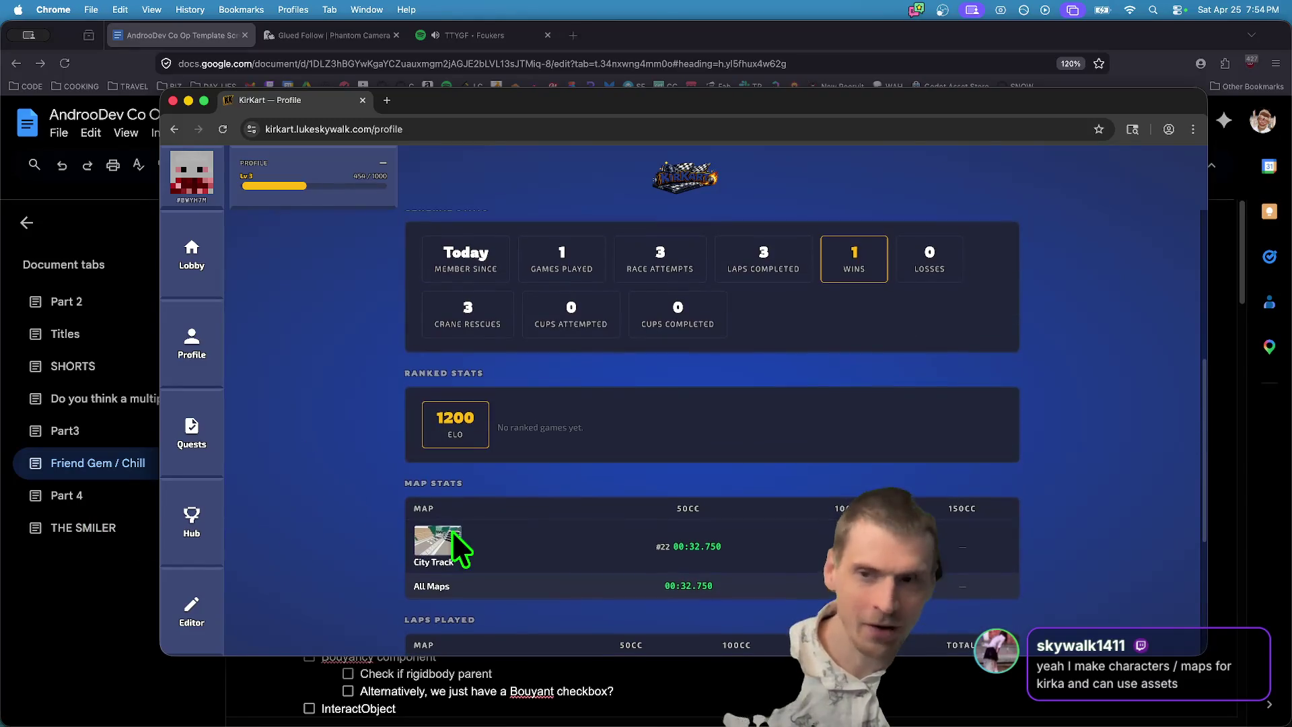
scroll(339, 444, "up", 5)
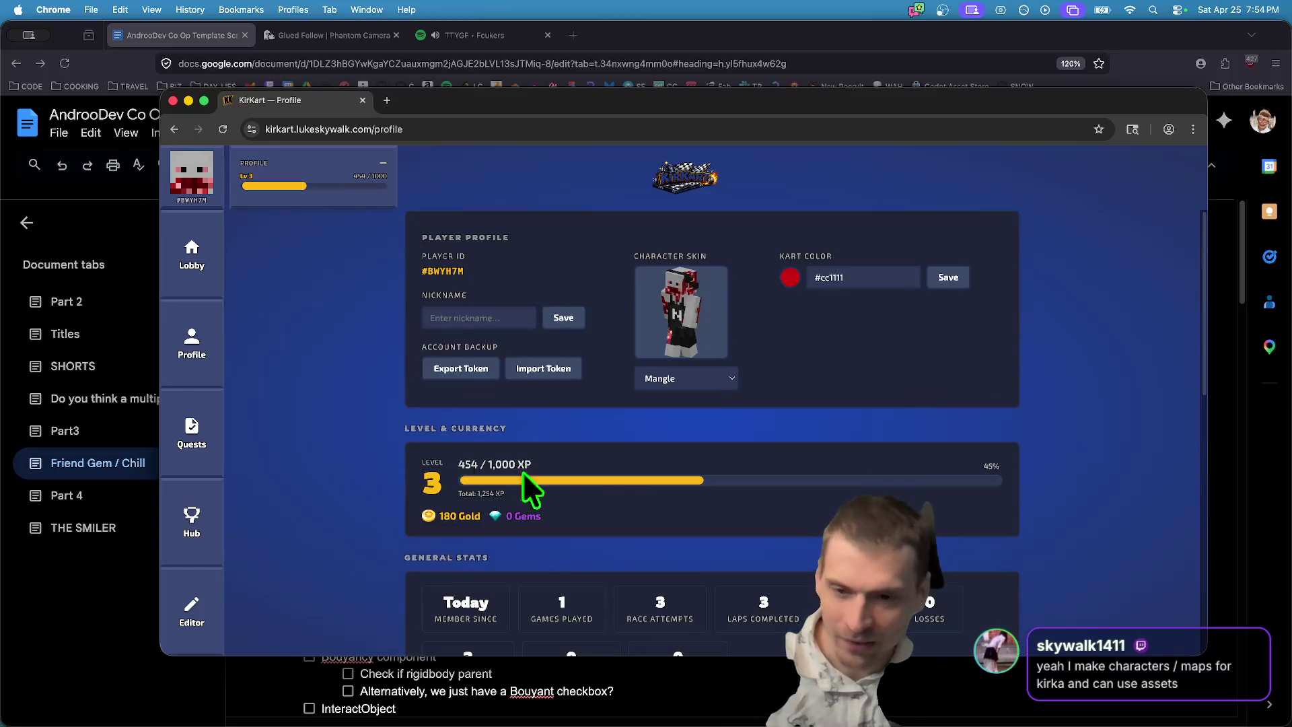
scroll(630, 464, "down", 8)
scroll(600, 453, "up", 5)
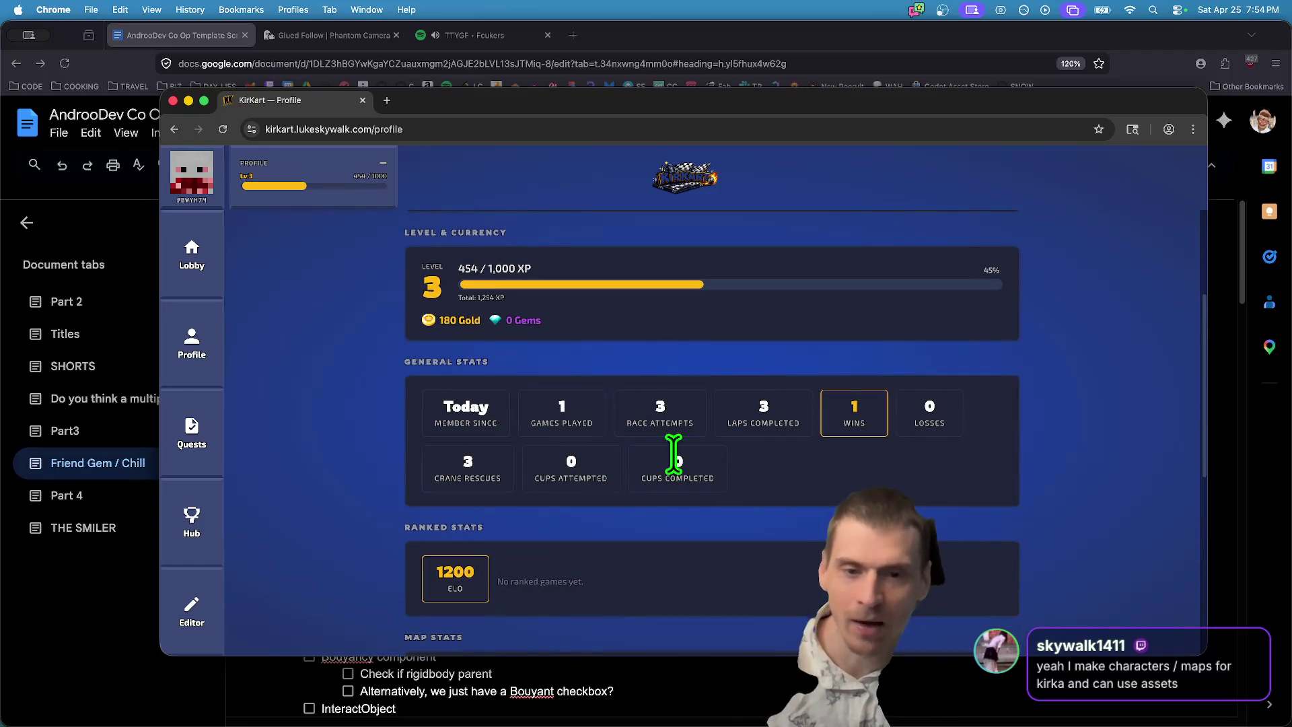
triple_click(675, 419)
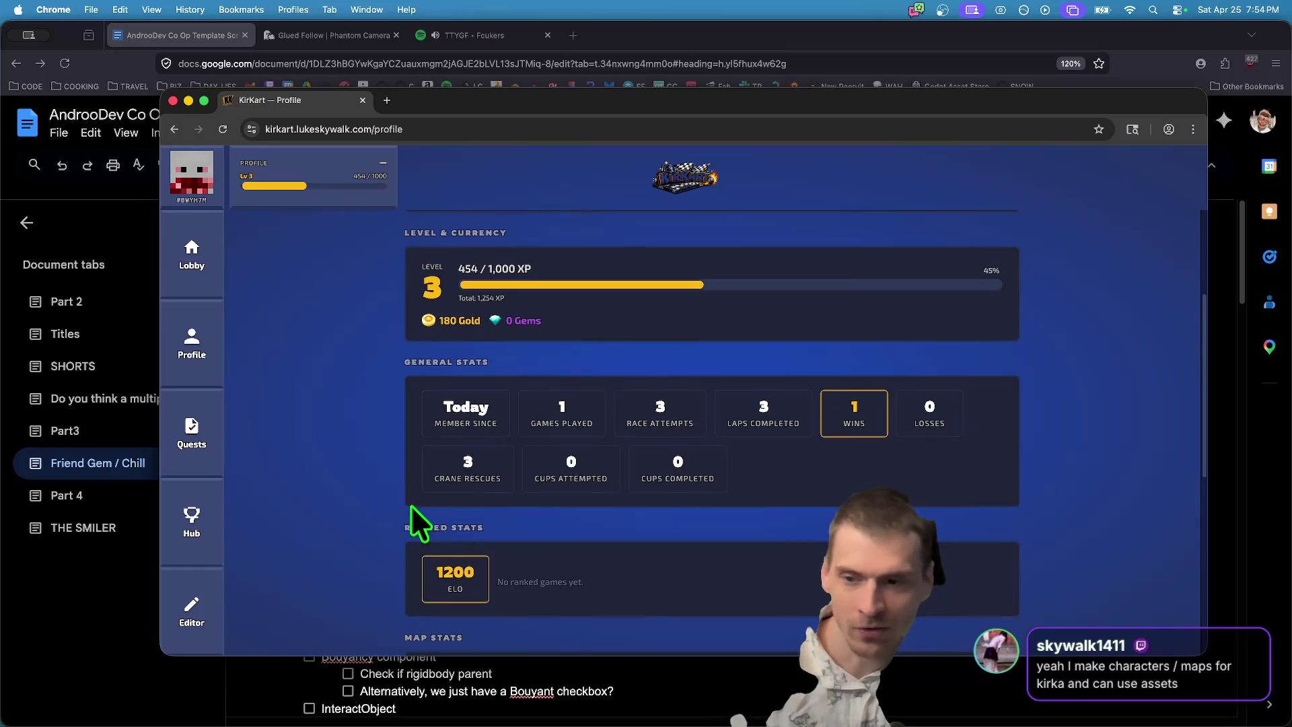
scroll(369, 465, "up", 2)
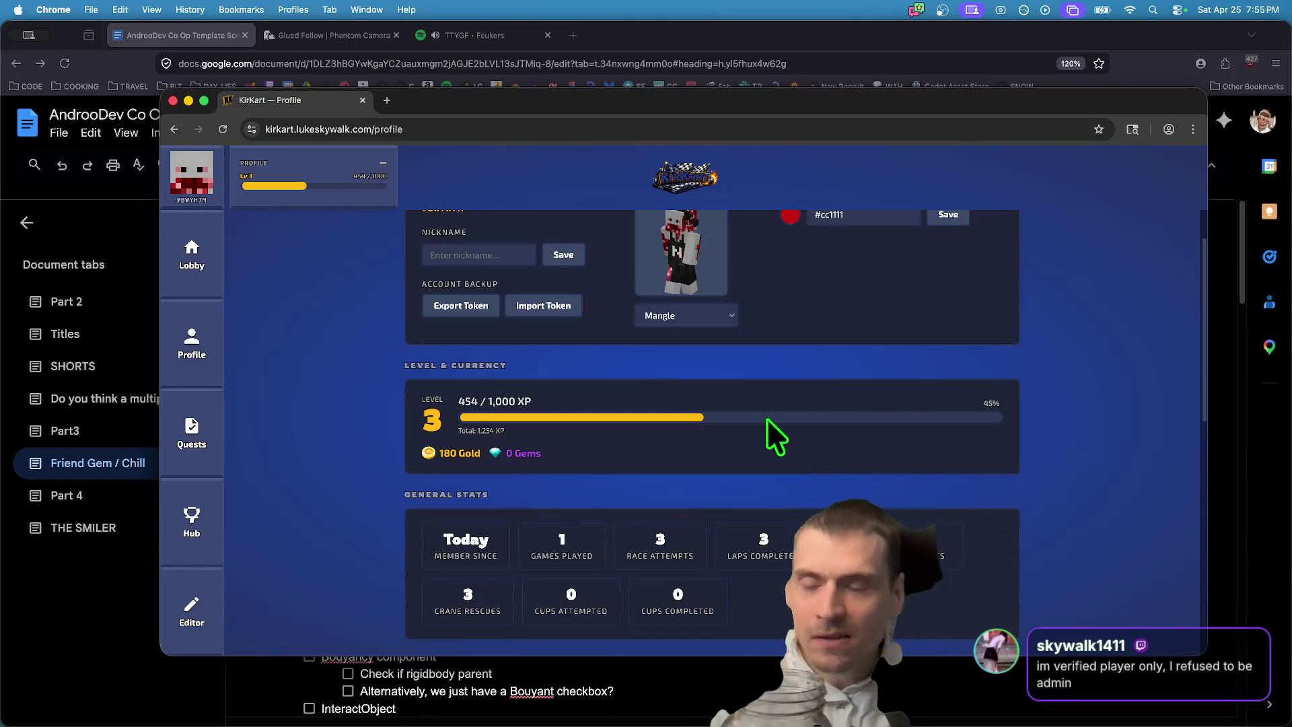
scroll(733, 414, "up", 1)
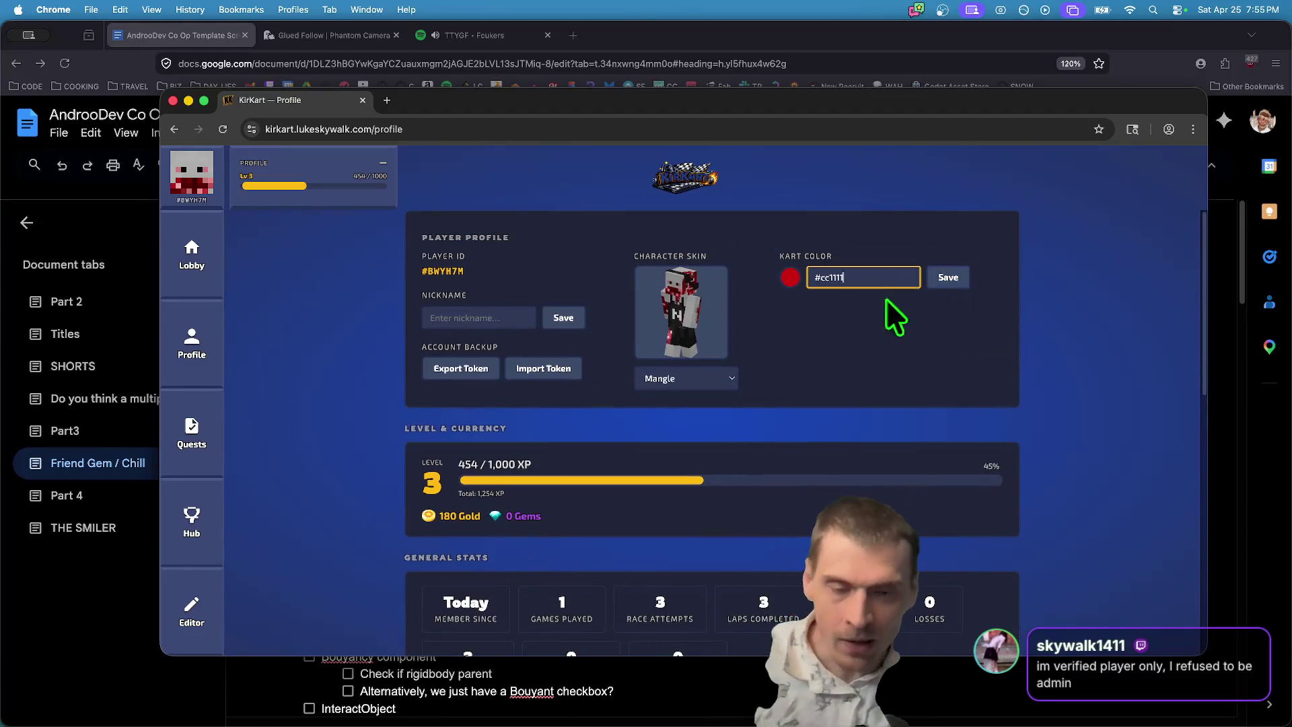
scroll(425, 530, "down", 8)
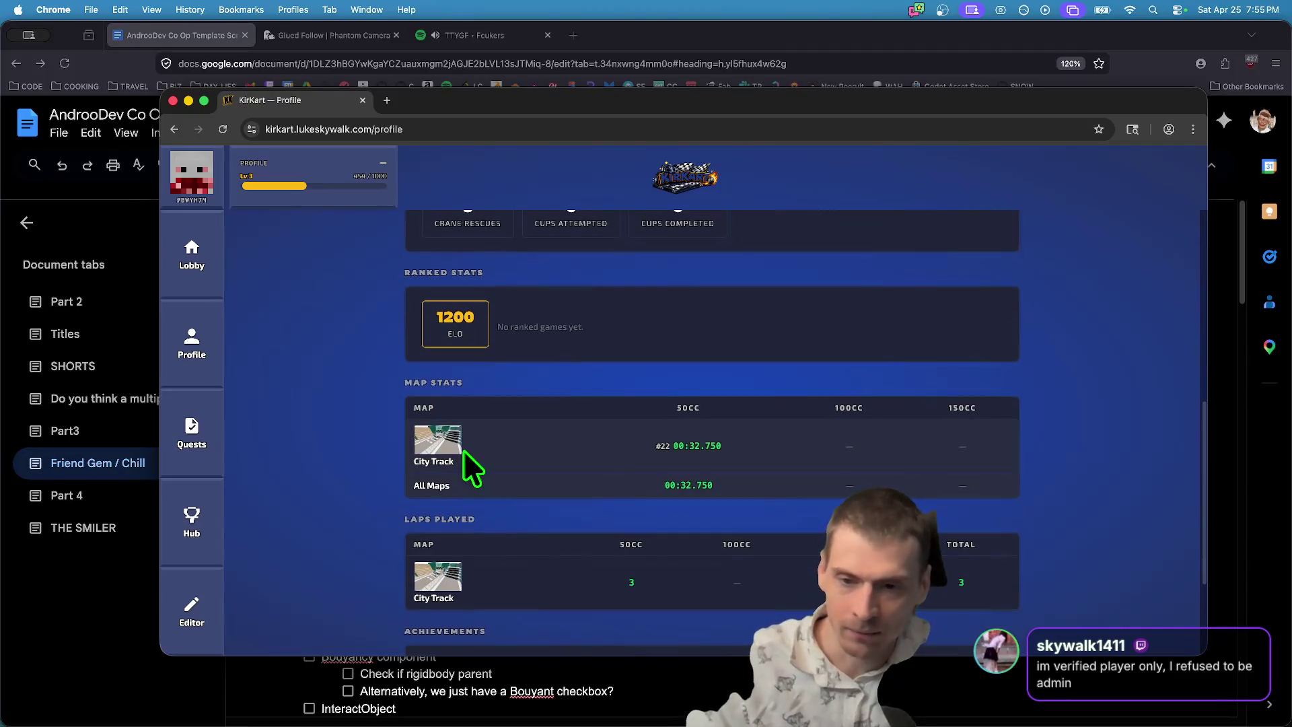
scroll(464, 454, "down", 3)
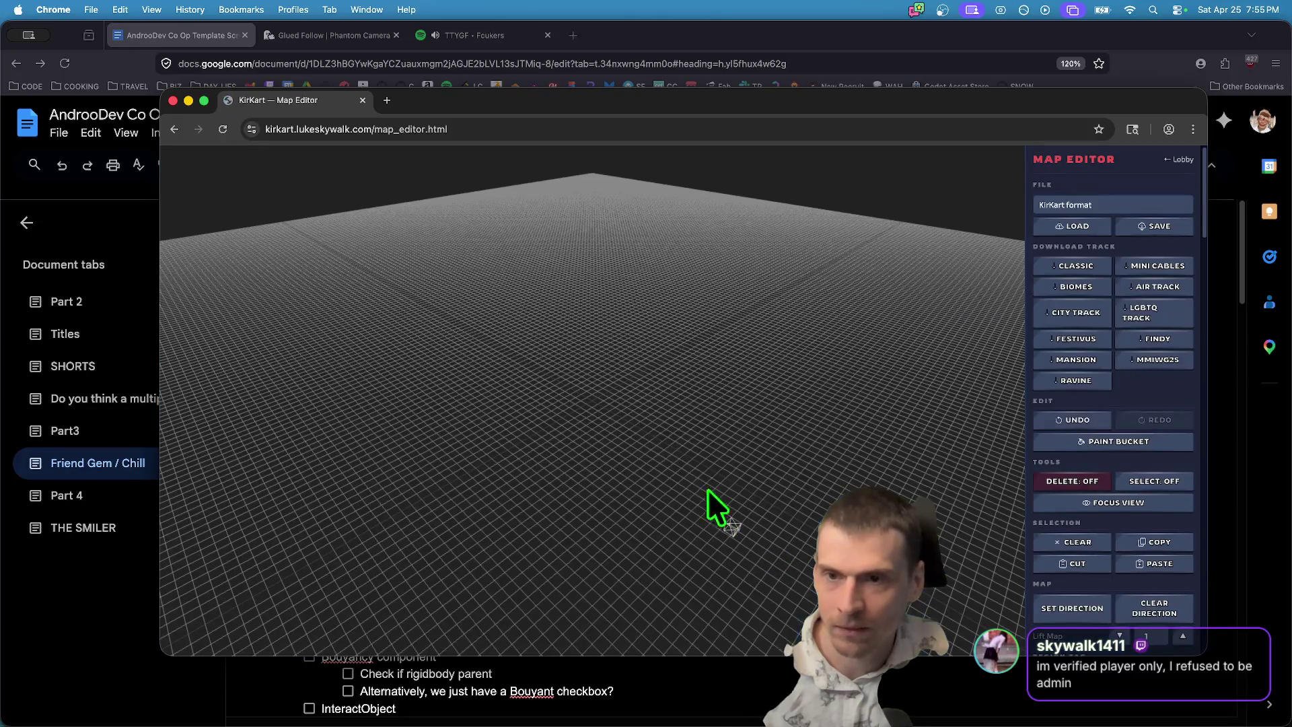
Place a white cube on the map grid and download the Biomes track file.
left_click(614, 378)
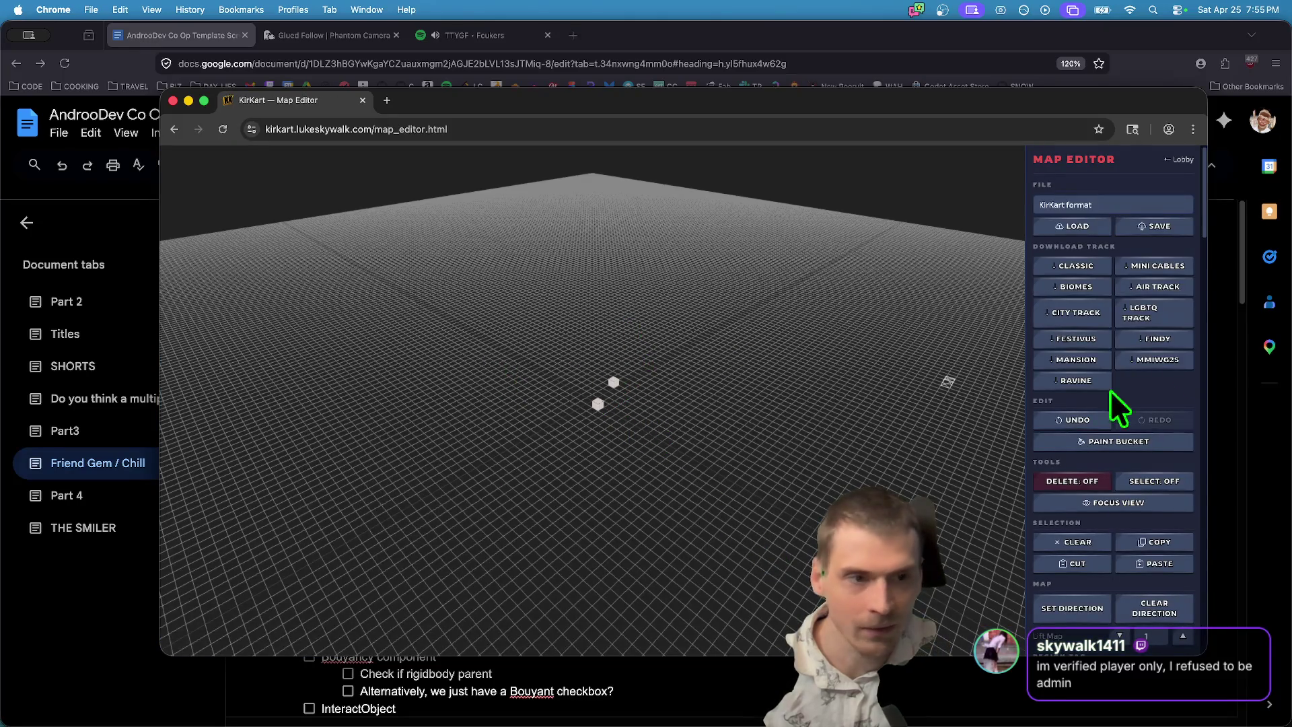
left_click(1079, 288)
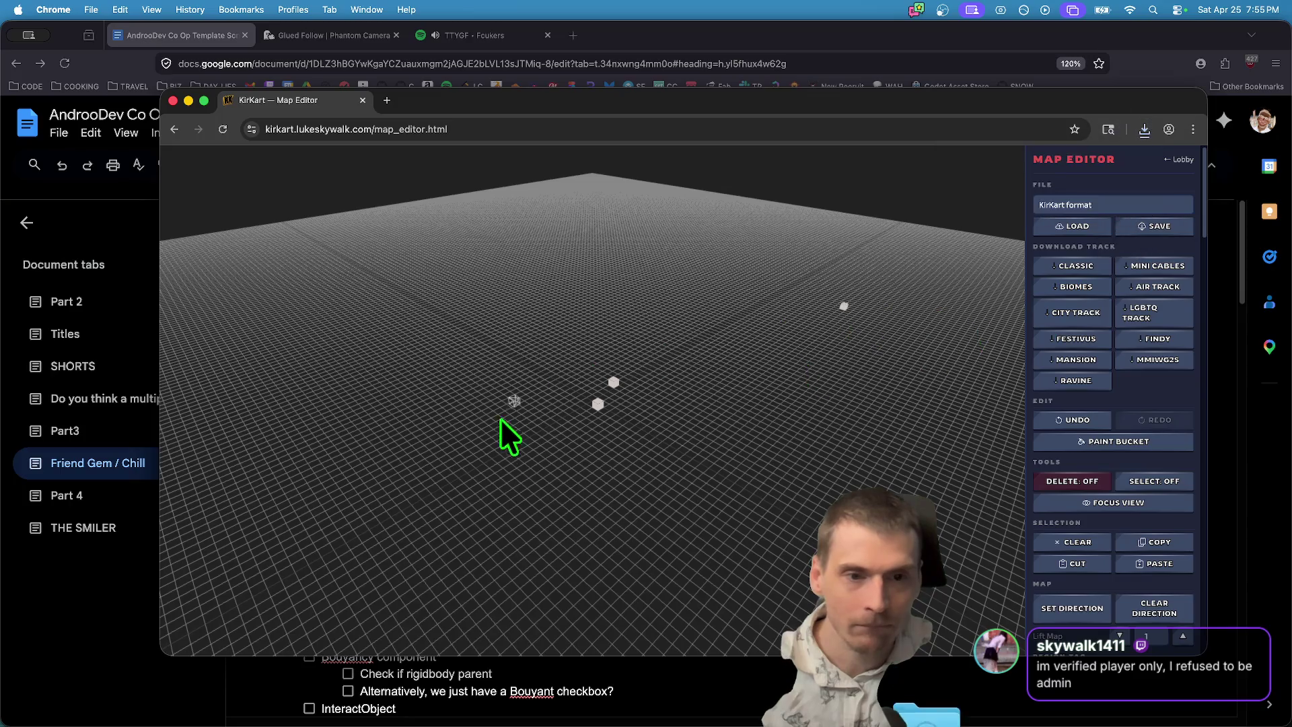
scroll(1049, 438, "down", 10)
scroll(1072, 490, "up", 10)
scroll(1096, 454, "down", 10)
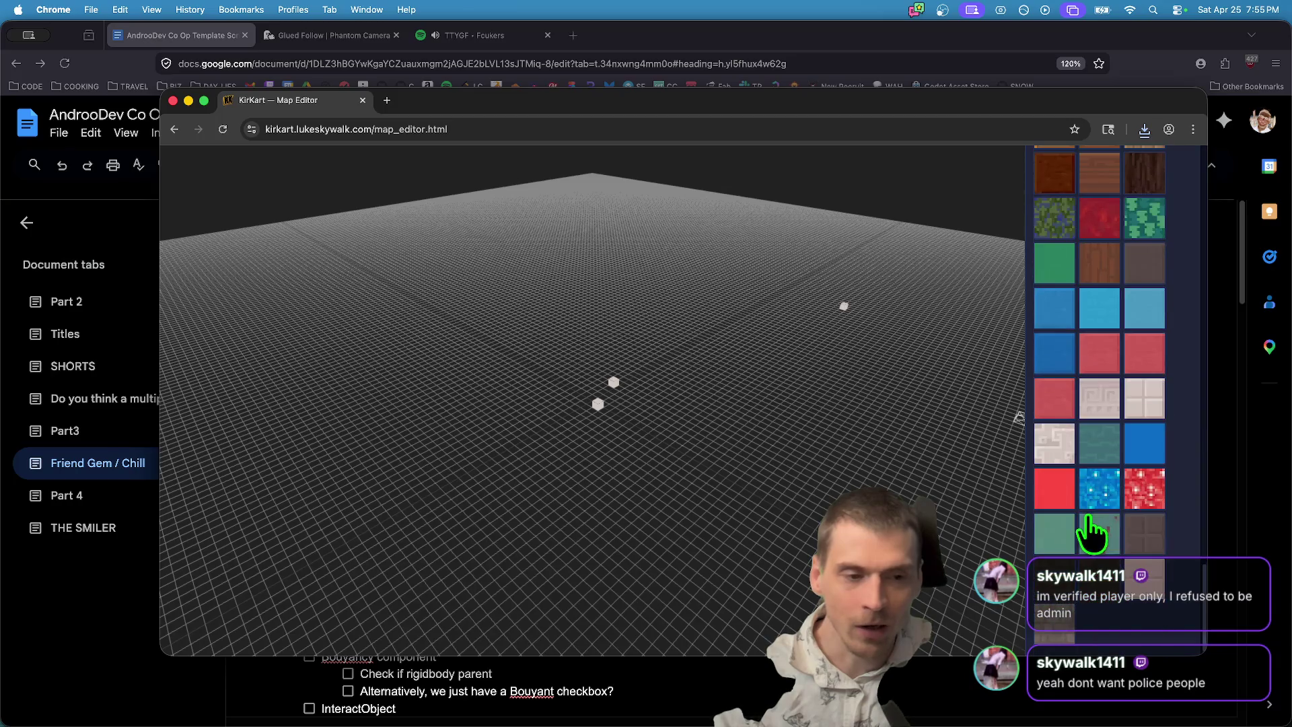
Place a cyan cube, then try Paint Bucket and dismiss the no-tiles-selected alert.
left_click(512, 430)
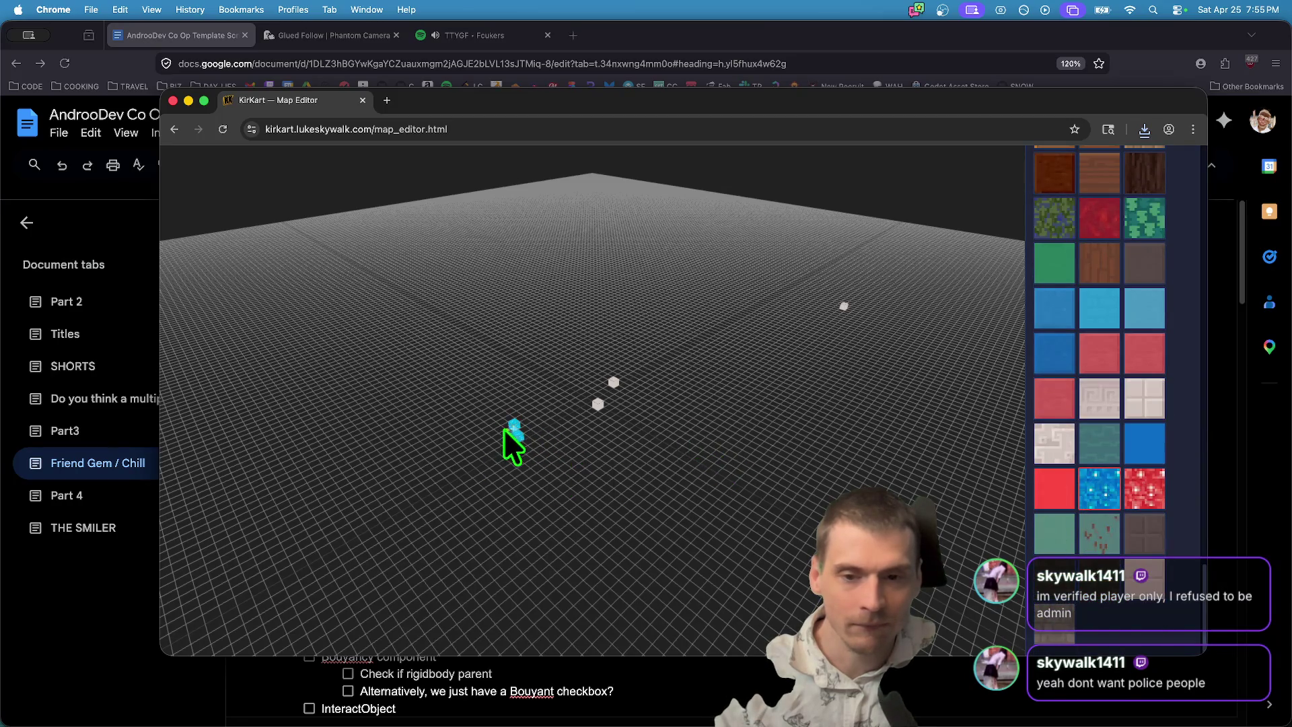
scroll(1121, 437, "up", 10)
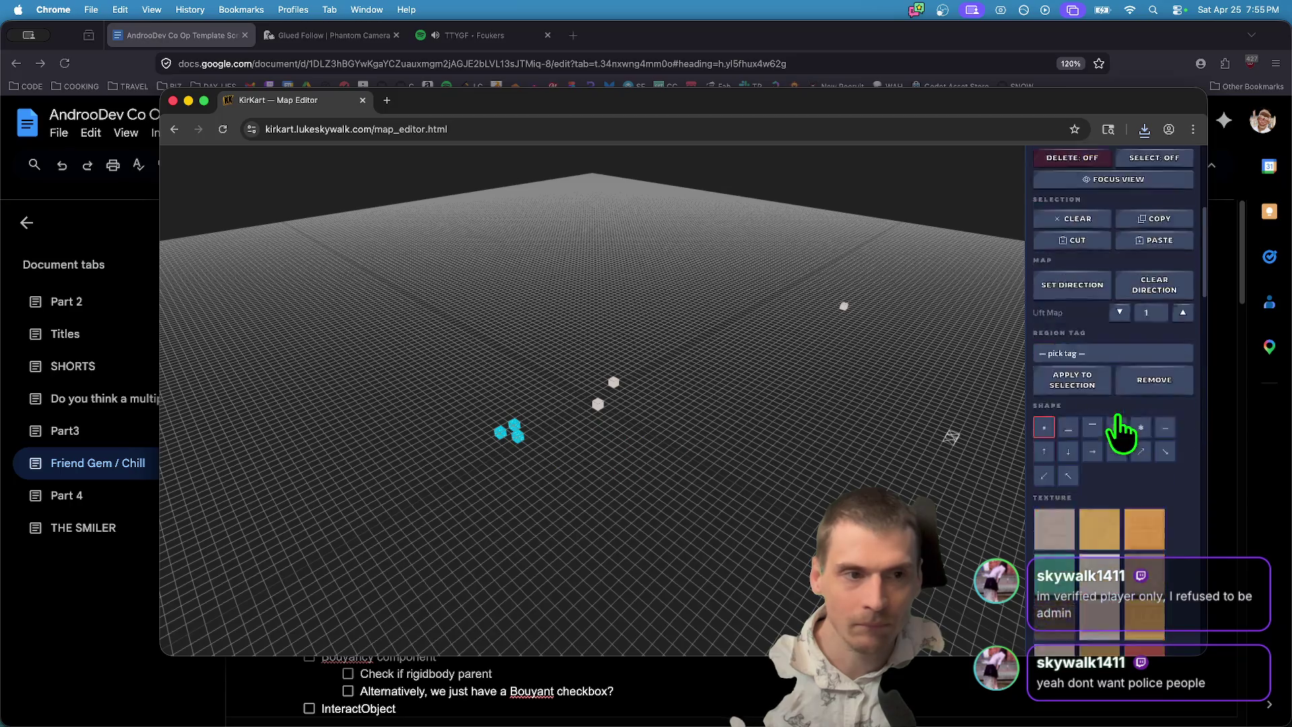
scroll(1077, 444, "down", 1)
left_click(1097, 419)
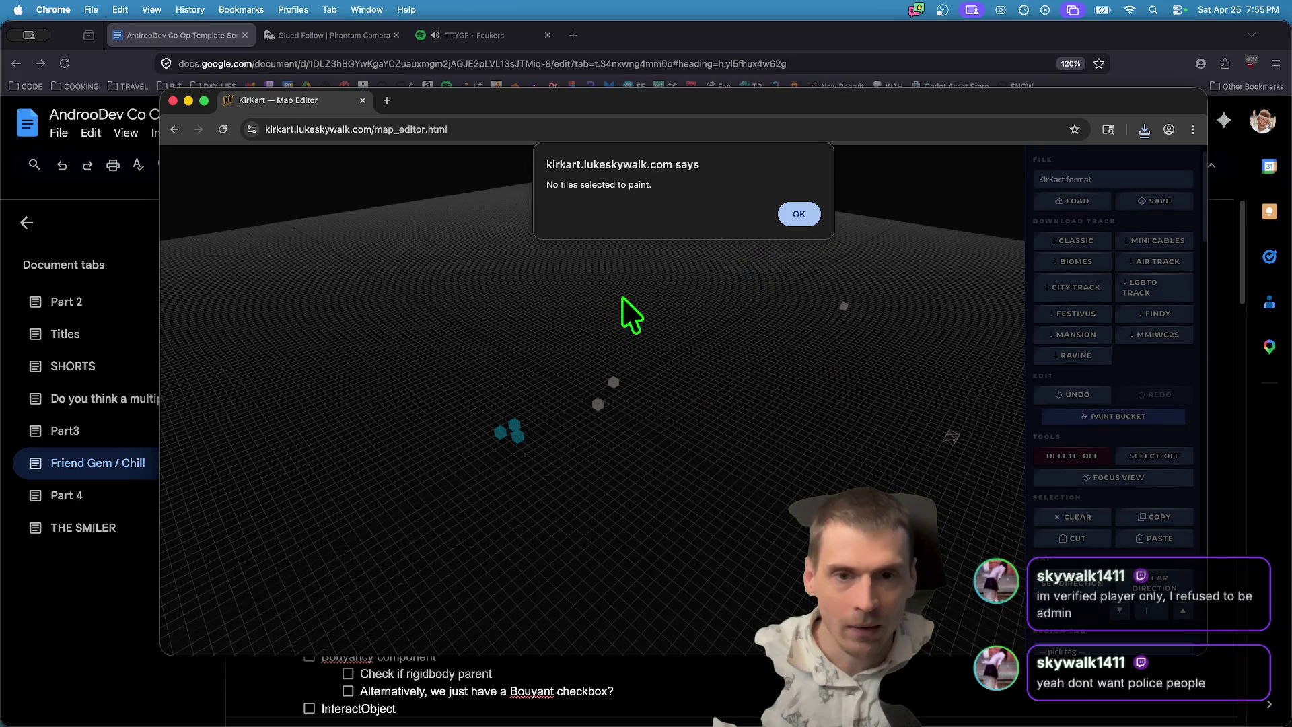
left_click(800, 213)
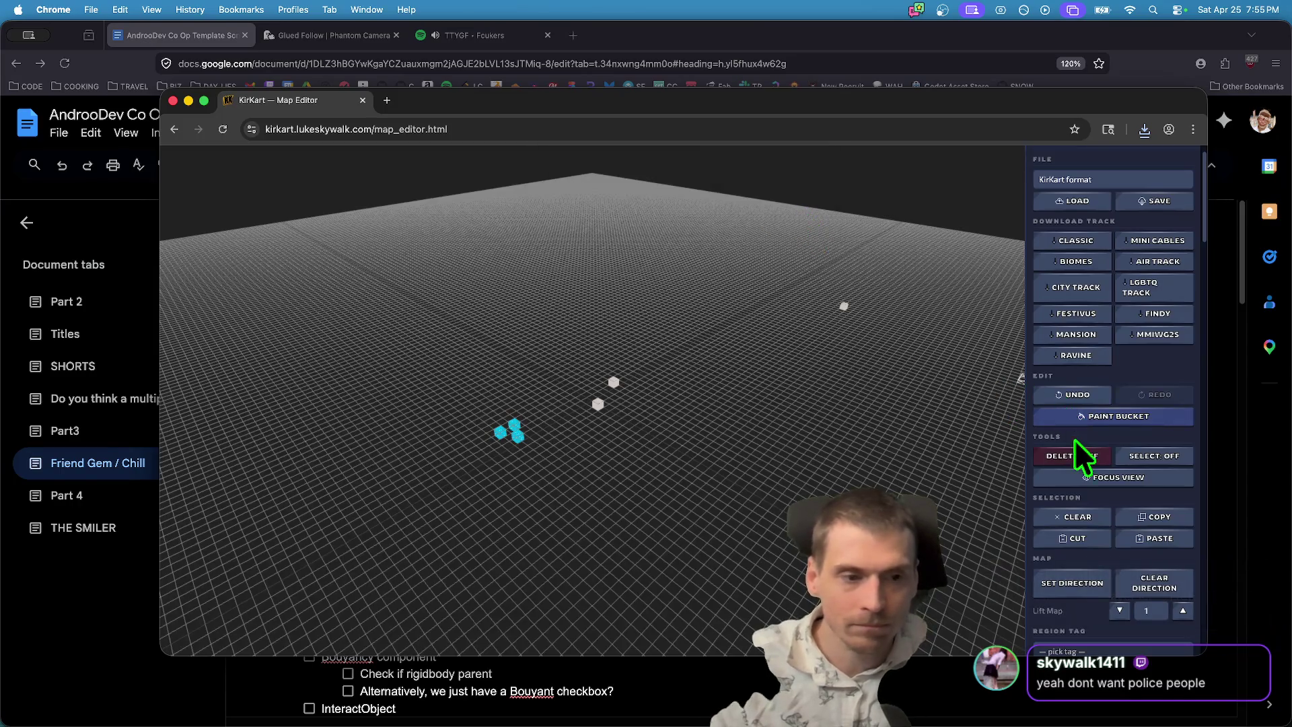
Switch to a different tile shape and place a flat cyan tile on the grid.
scroll(1137, 491, "down", 5)
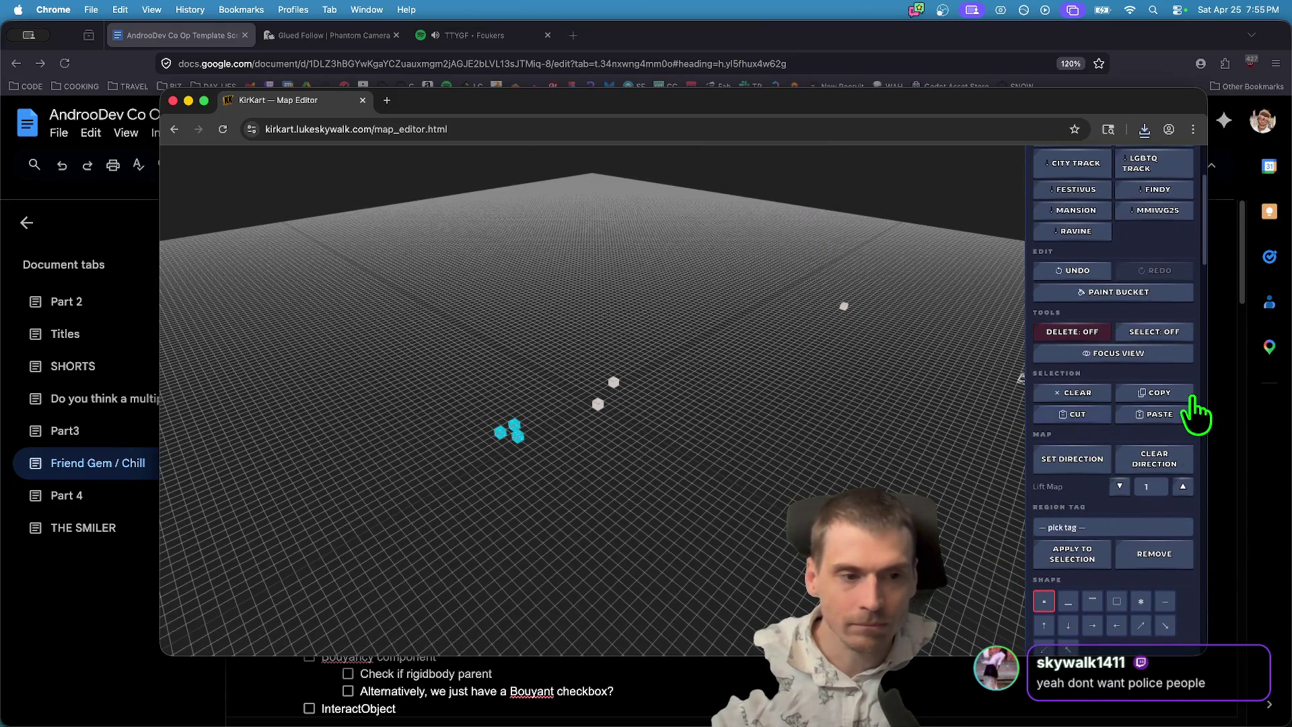
scroll(1136, 508, "down", 10)
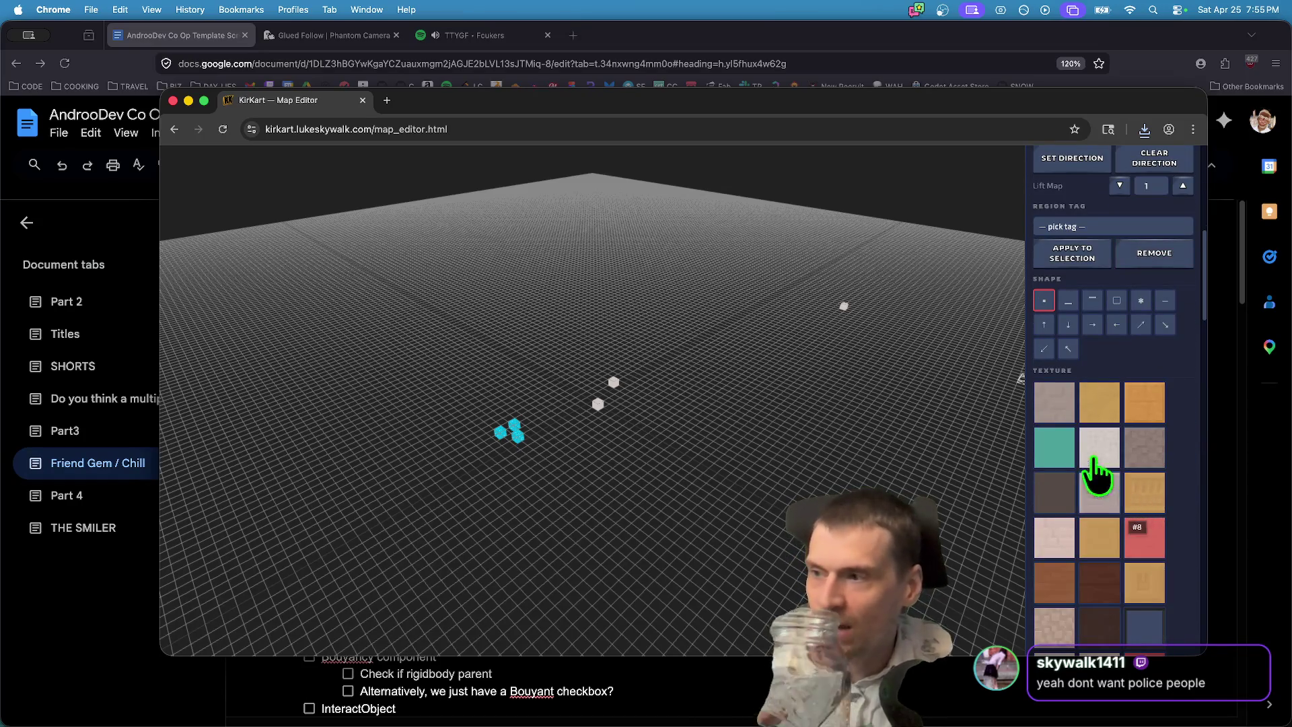
scroll(1090, 442, "down", 8)
scroll(1090, 423, "up", 20)
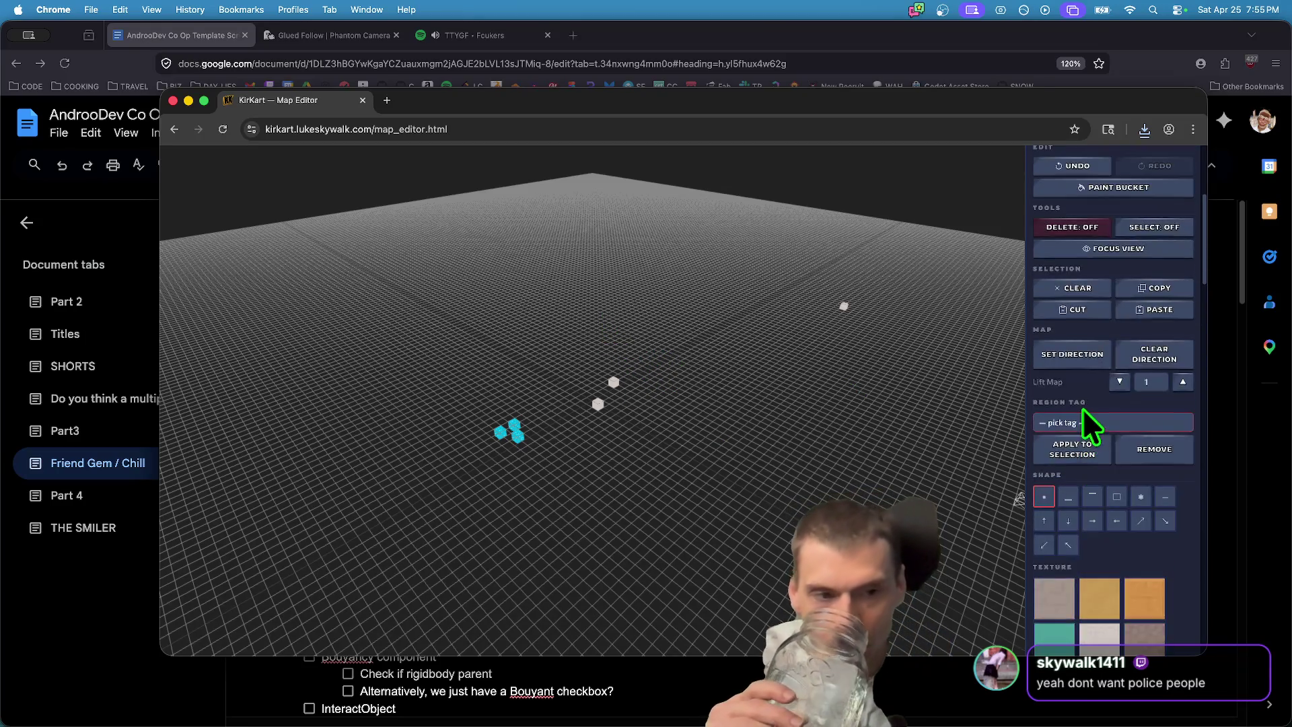
scroll(1118, 591, "down", 10)
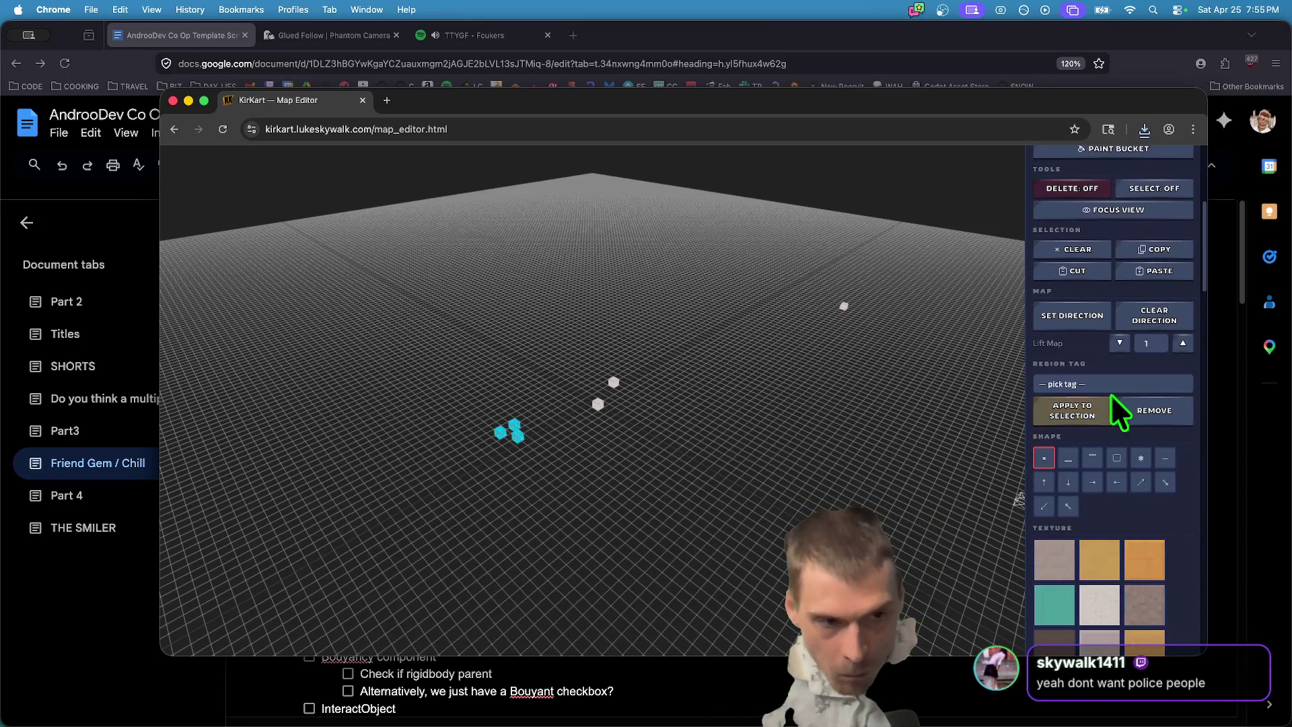
left_click(1068, 458)
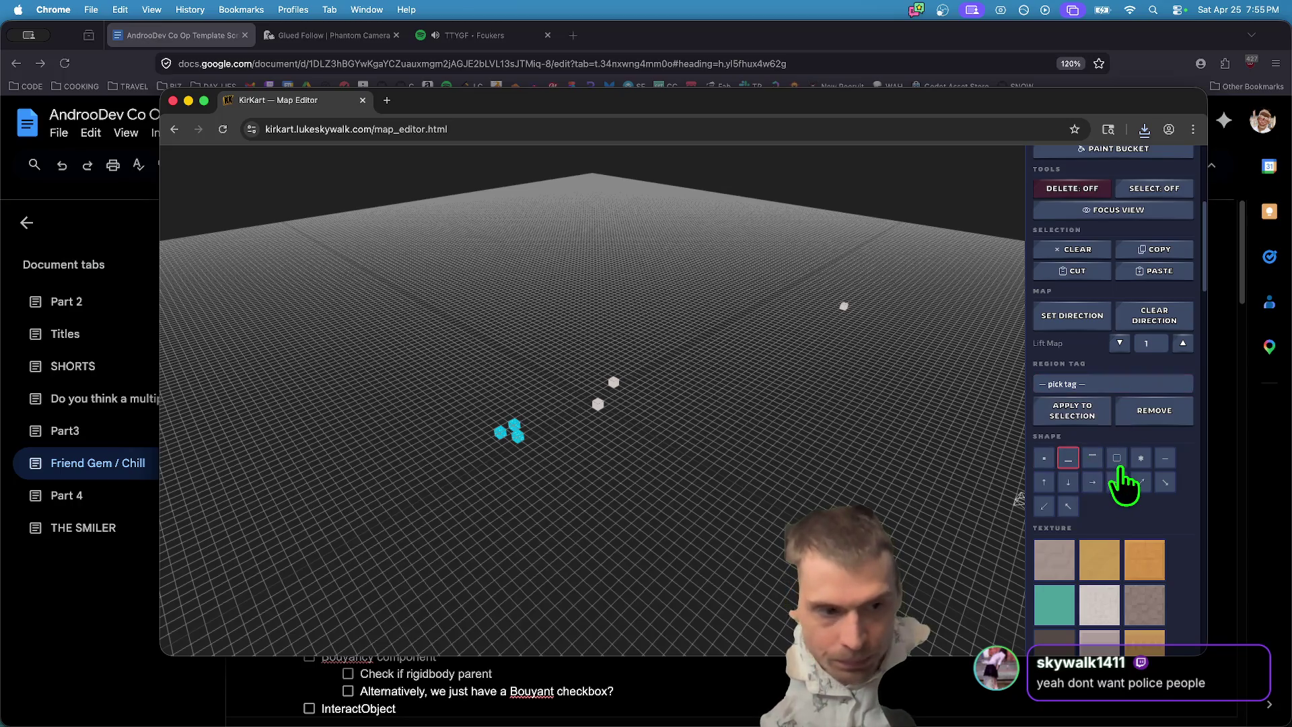
left_click(1092, 458)
left_click(767, 453)
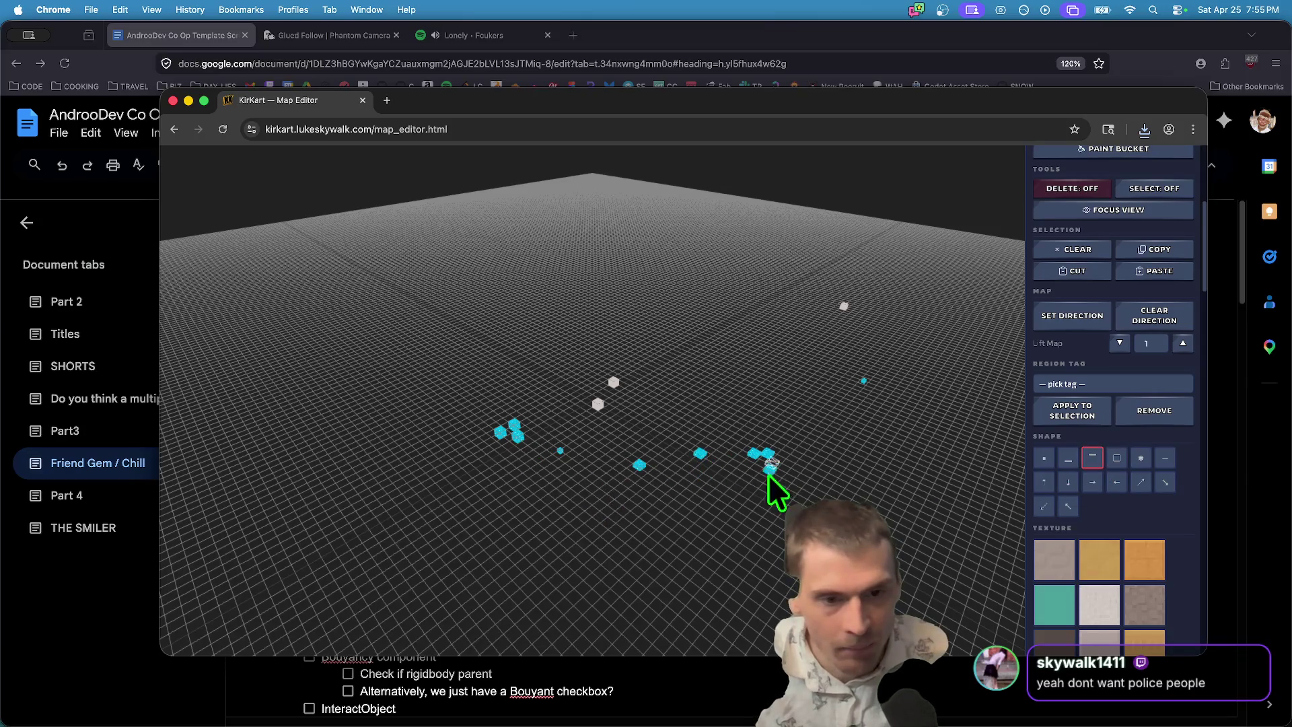
Orbit the map view to a flatter angle.
scroll(1160, 468, "up", 10)
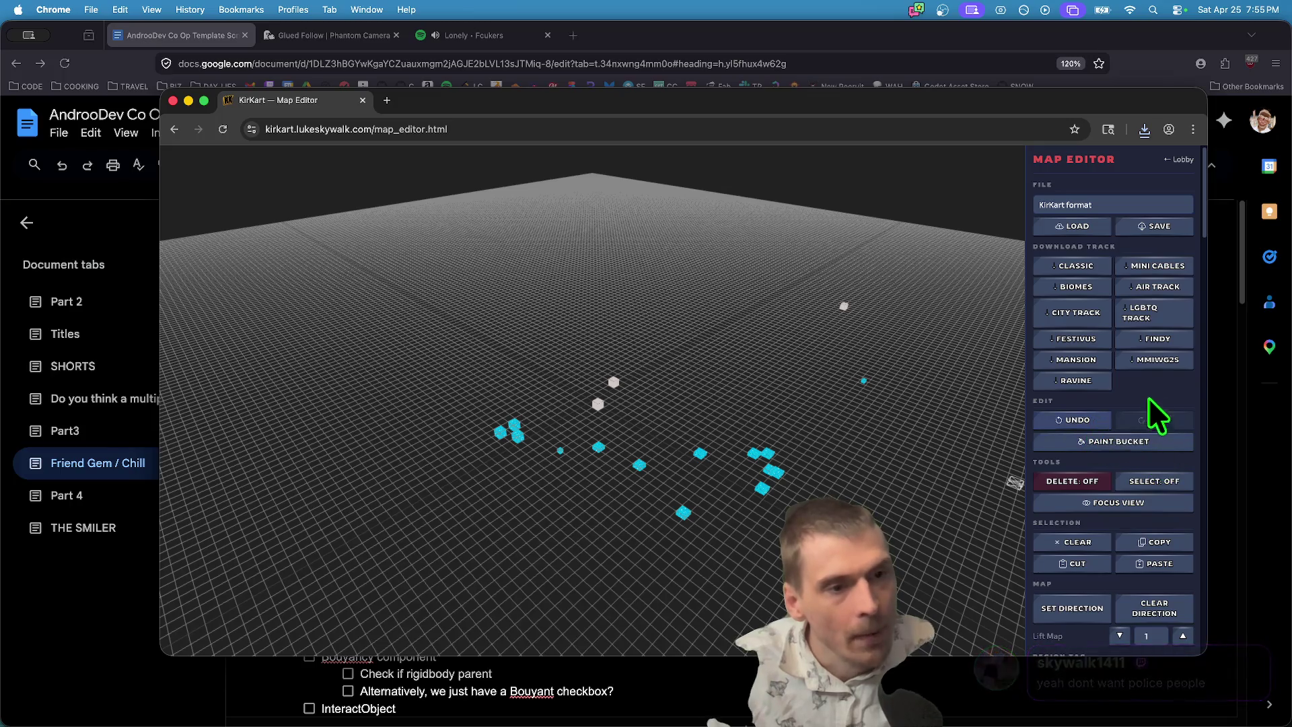
scroll(1167, 396, "down", 15)
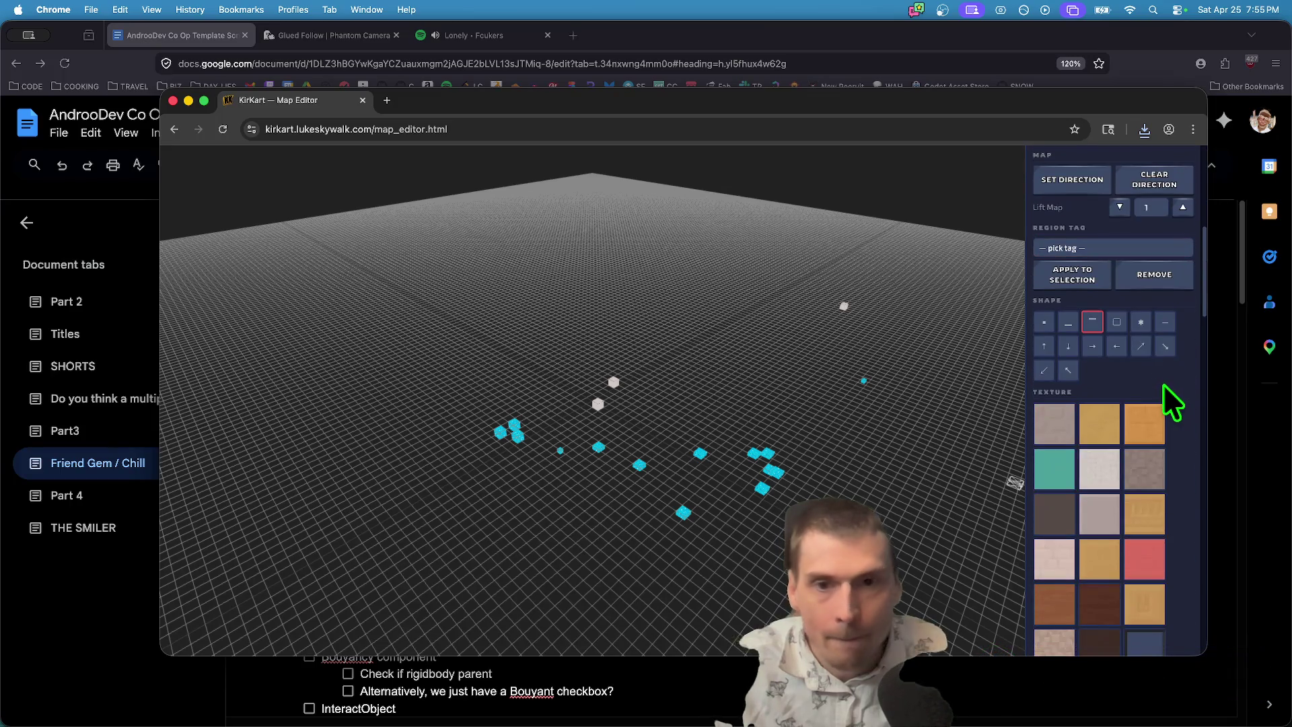
scroll(1167, 397, "down", 13)
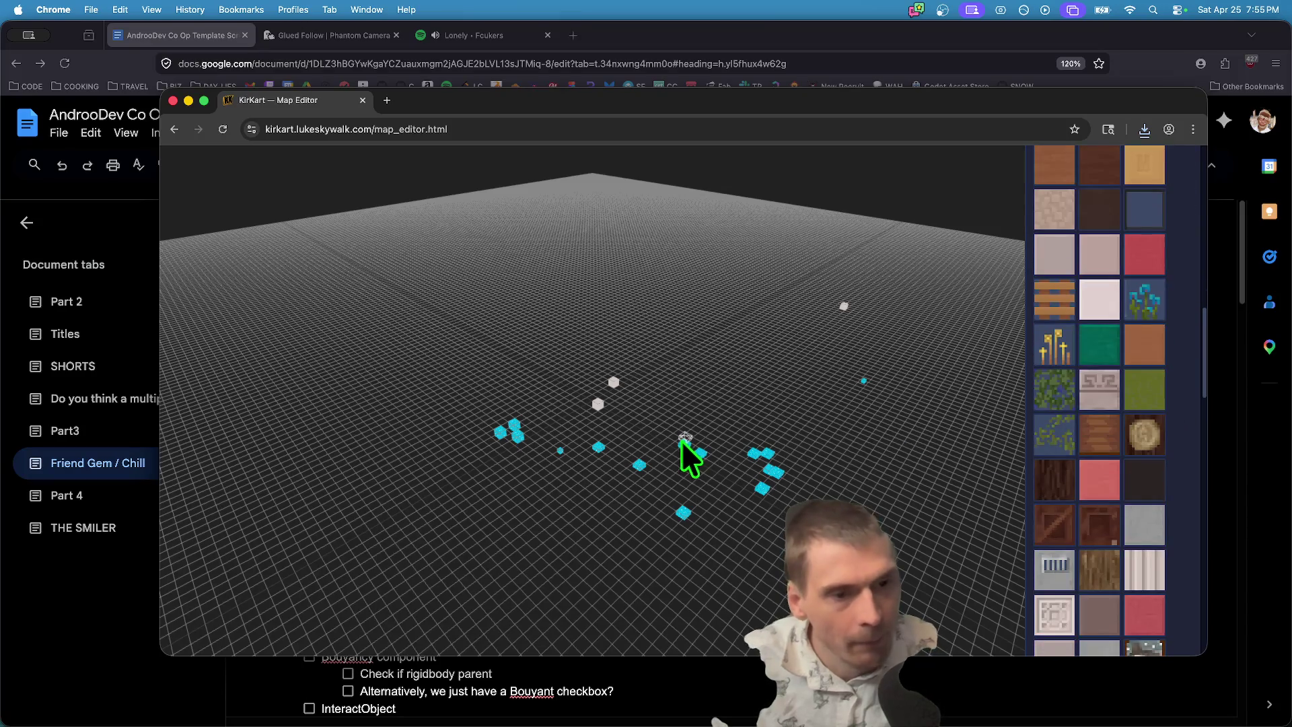
mouse_move(683, 443)
left_mouse_down()
mouse_move(696, 411)
mouse_move(648, 373)
mouse_move(559, 363)
mouse_move(561, 475)
mouse_move(670, 390)
mouse_move(699, 423)
left_mouse_up()
scroll(1123, 387, "up", 20)
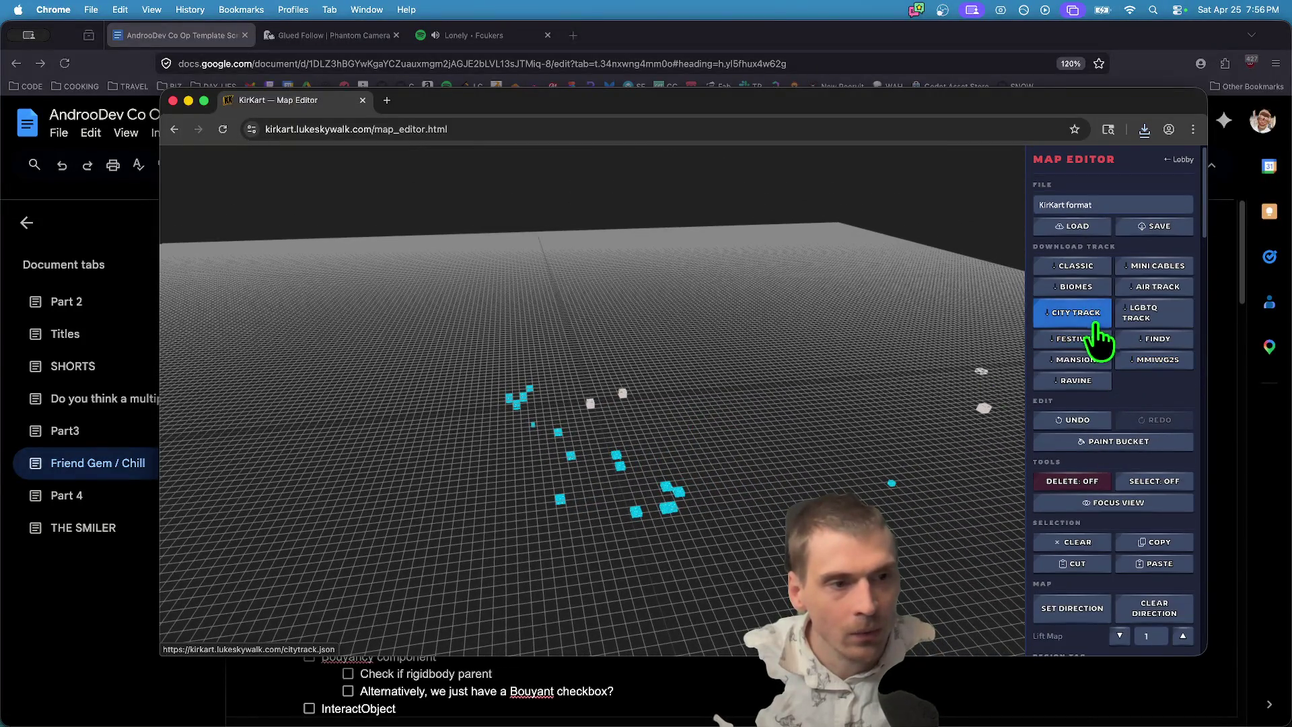
Download lgbtq.json, view and select its raw JSON, close it, then start loading a track.
left_click(1145, 311)
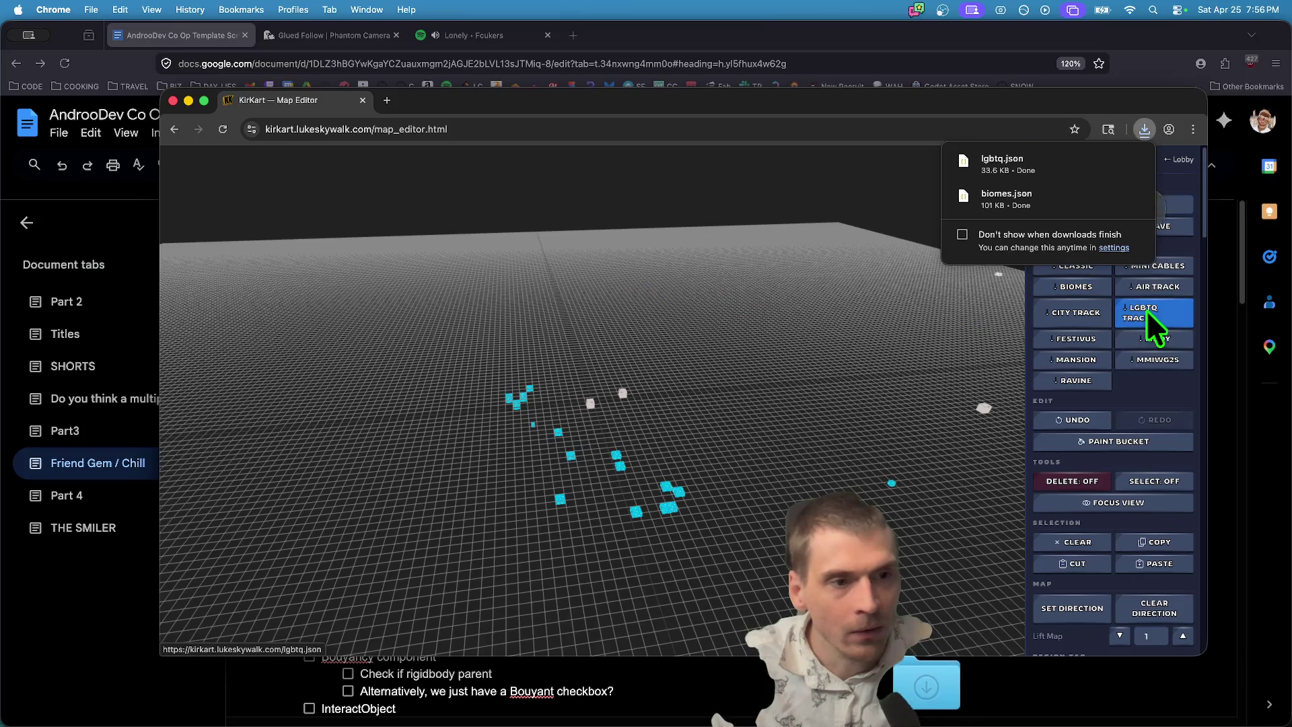
left_click(1054, 163)
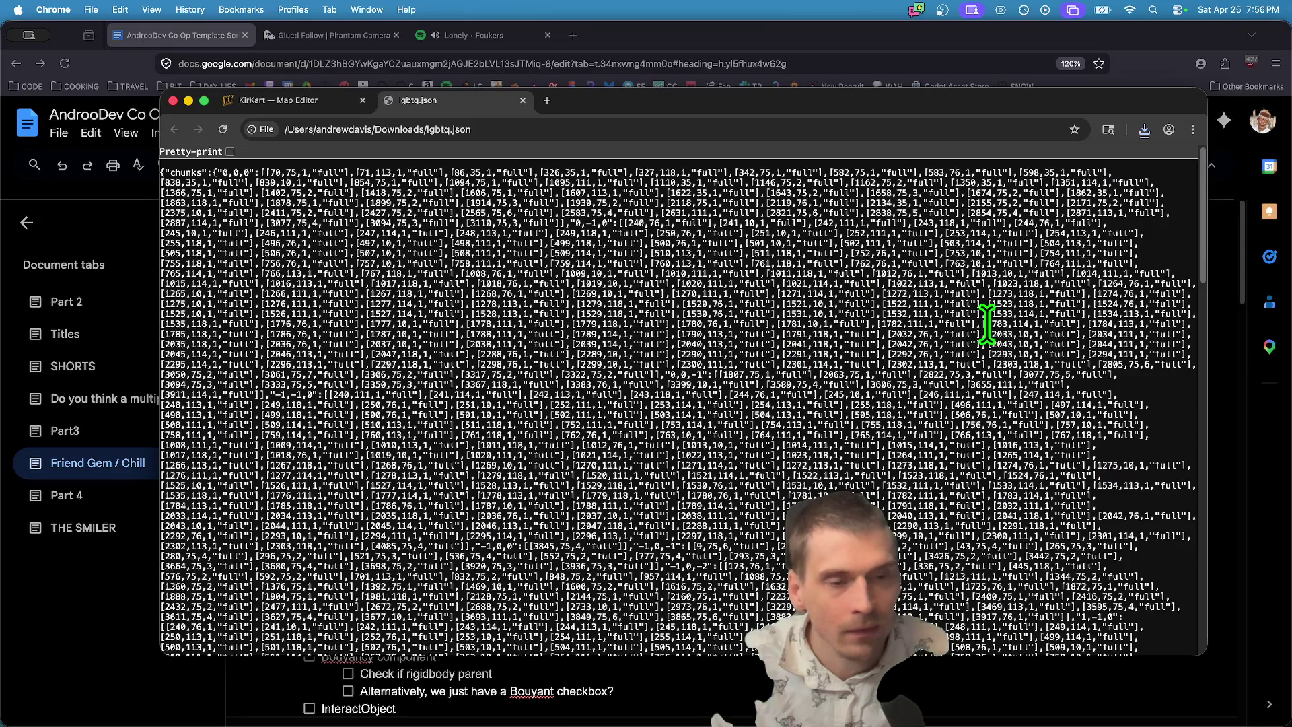
key("super+a")
key("super+w")
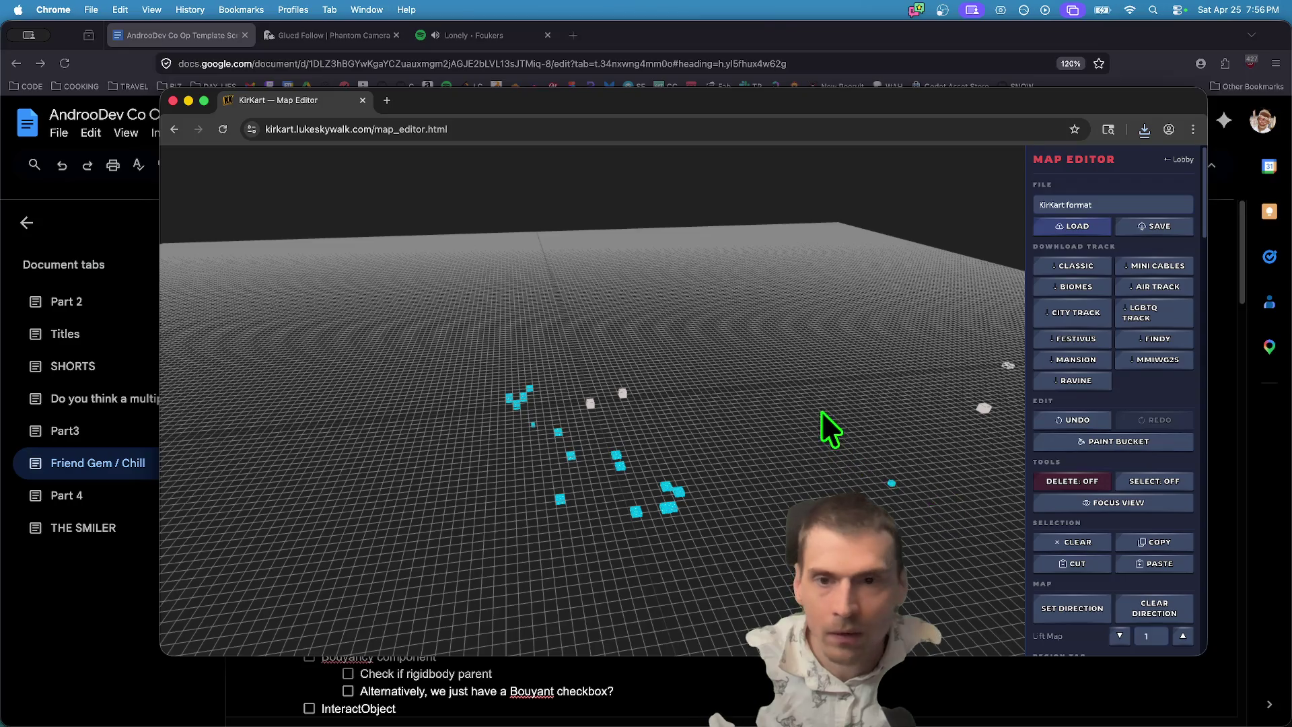
key("super+o")
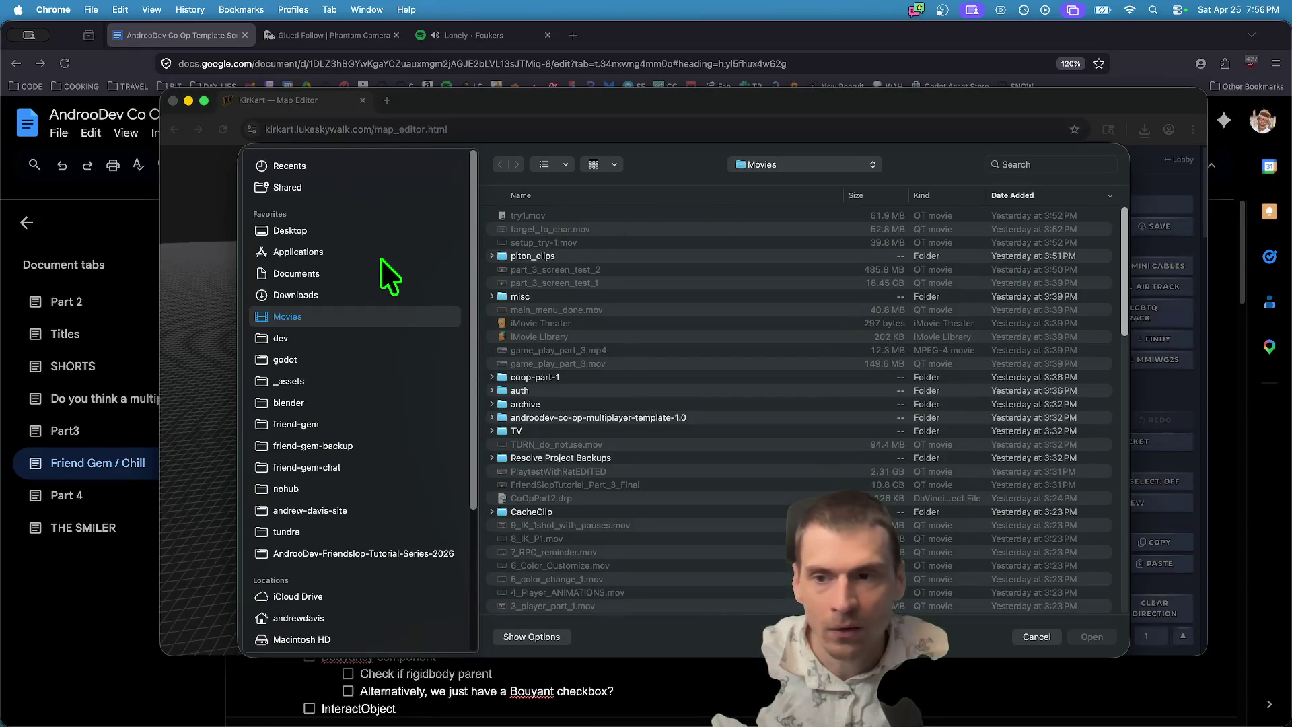
Load the first downloaded track file from the Downloads folder into the map editor.
left_click(361, 294)
double_click(608, 214)
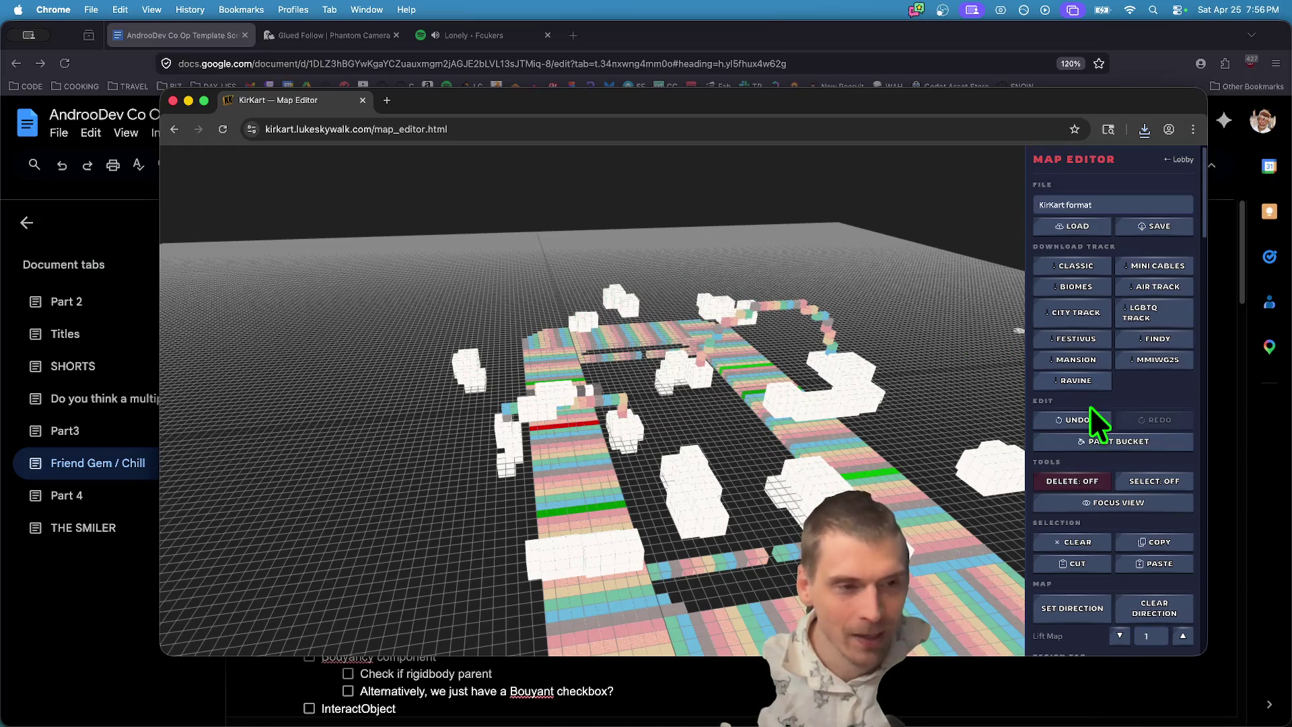
scroll(1093, 508, "down", 10)
scroll(1095, 504, "up", 5)
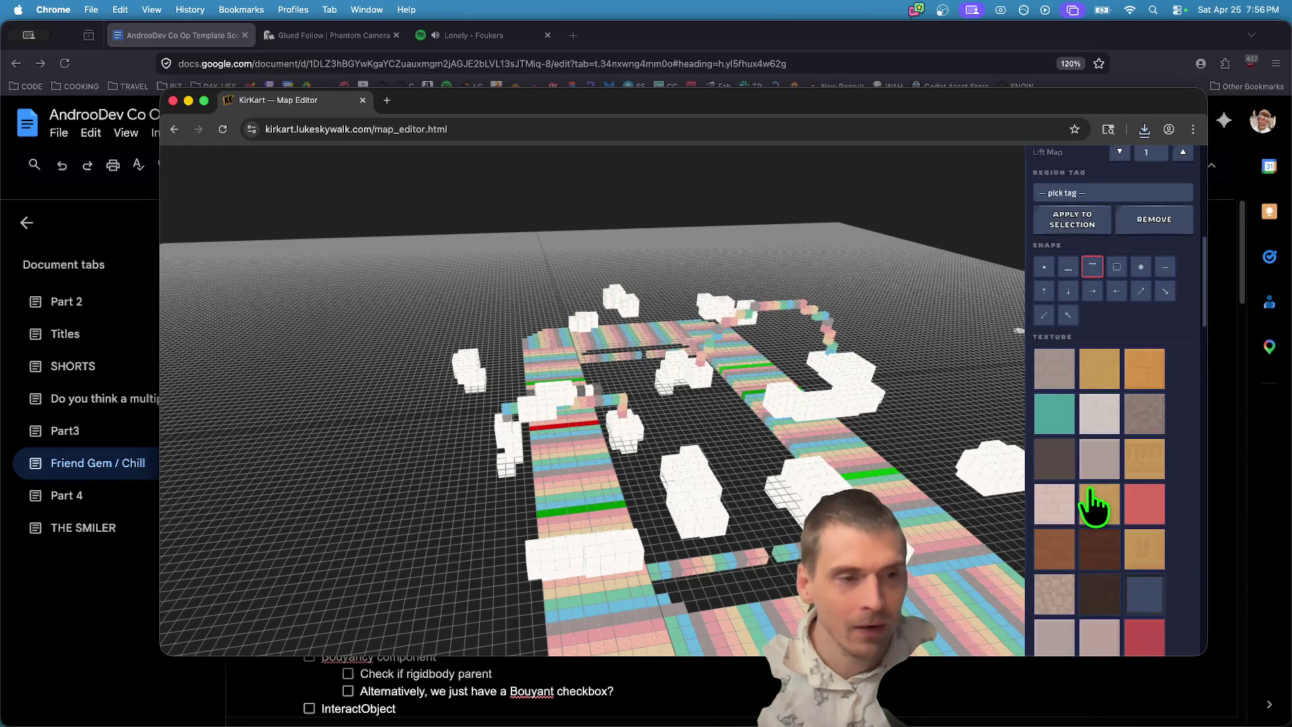
scroll(1093, 503, "up", 2)
Try Set Direction, dismiss its two-point instructions, and go back to the profile page.
left_click(1075, 337)
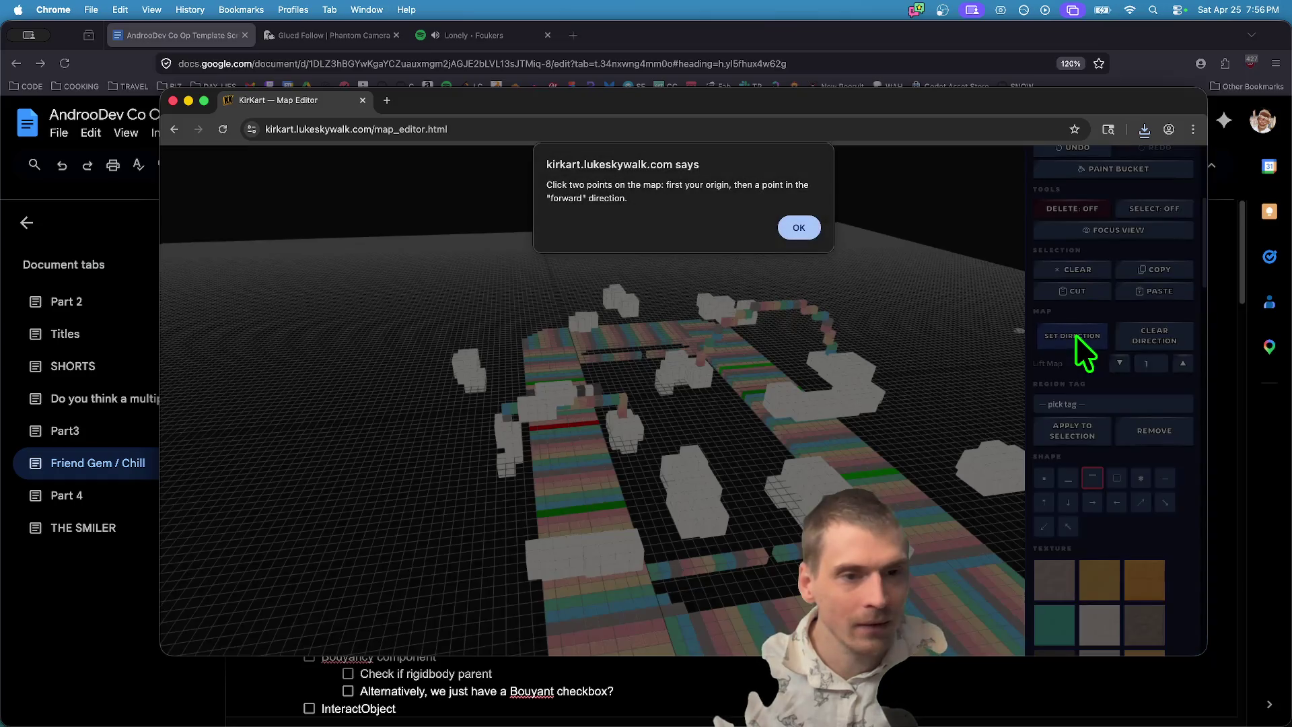
left_click(799, 228)
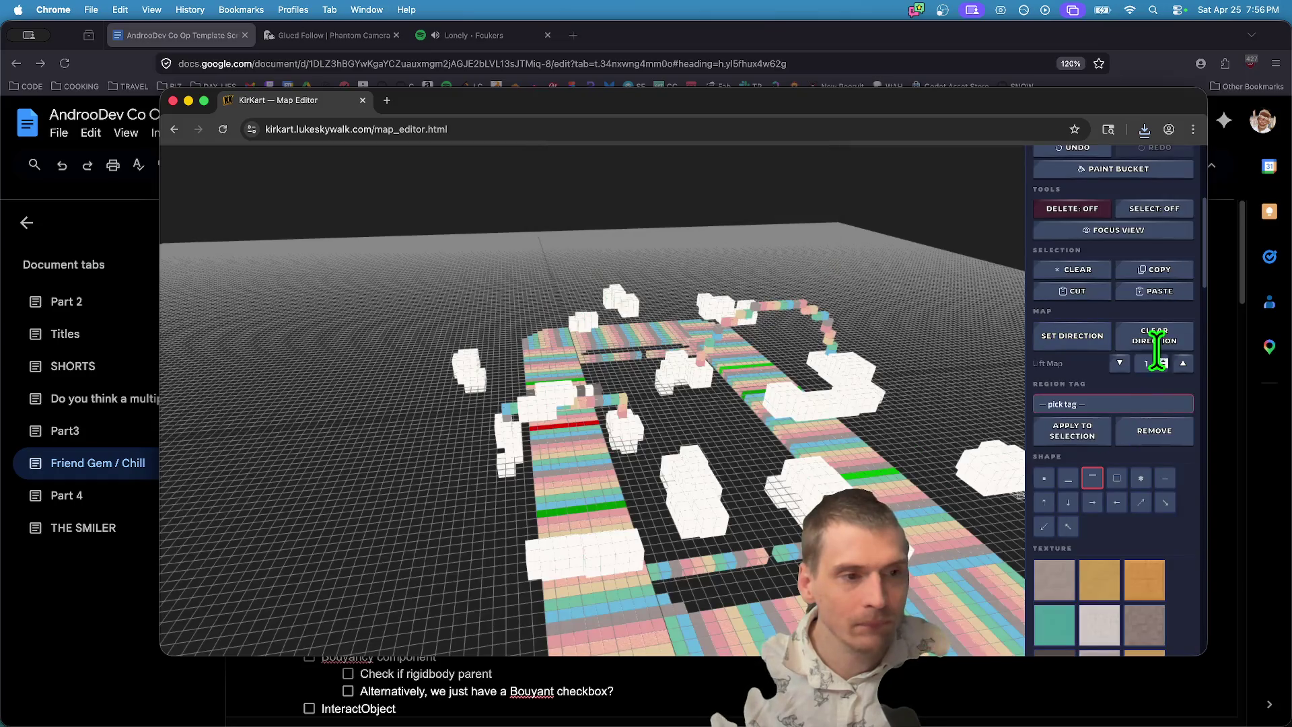
scroll(1155, 350, "up", 5)
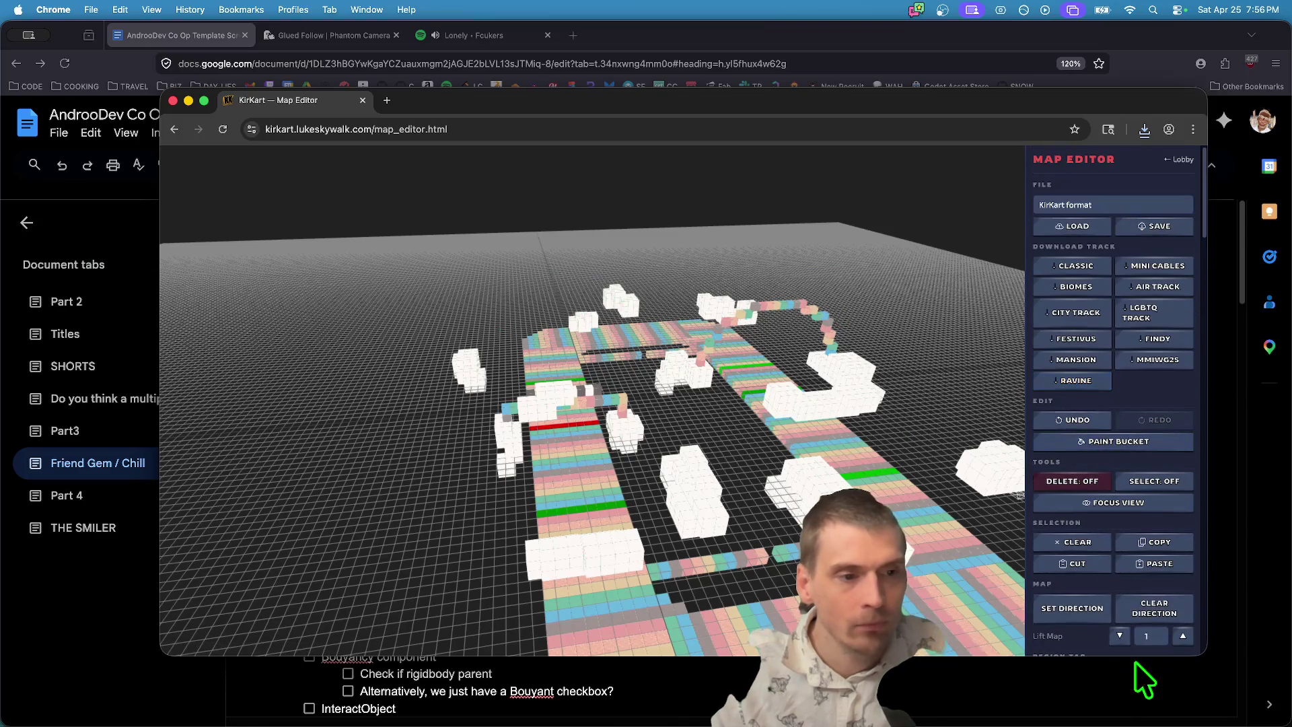
scroll(1095, 455, "down", 15)
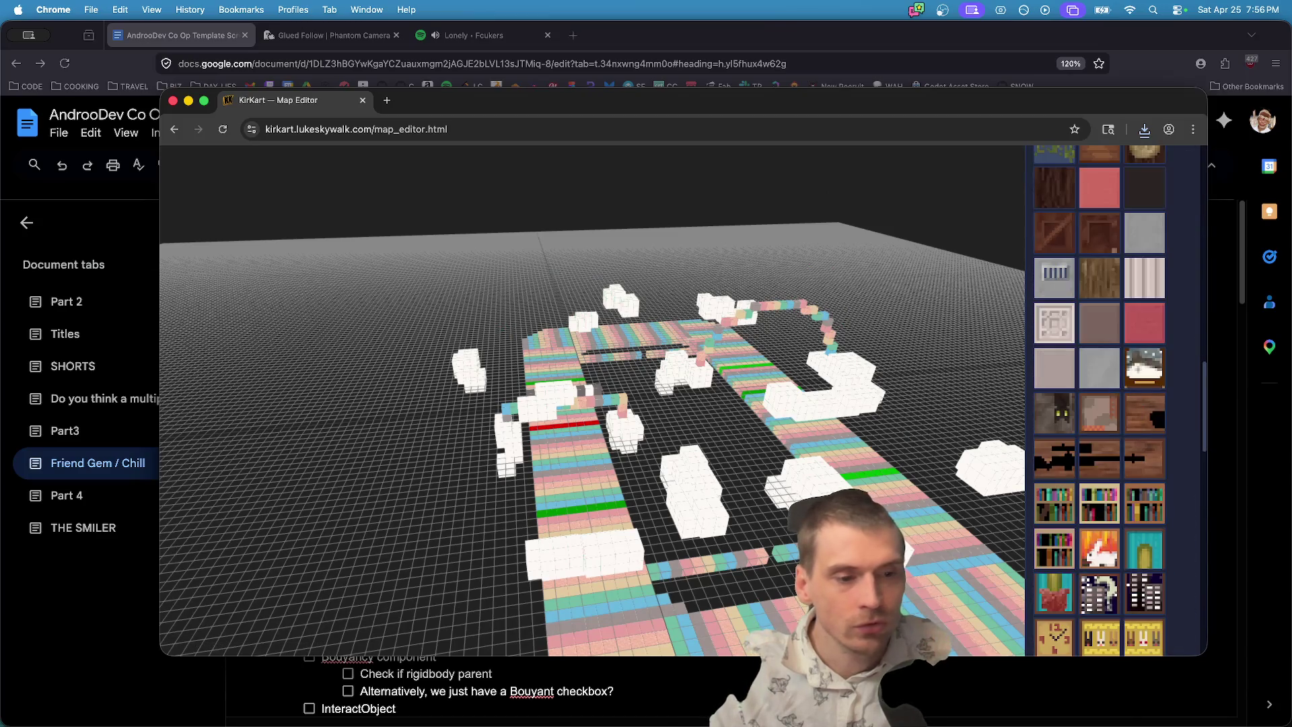
scroll(1106, 548, "down", 8)
scroll(1139, 519, "up", 10)
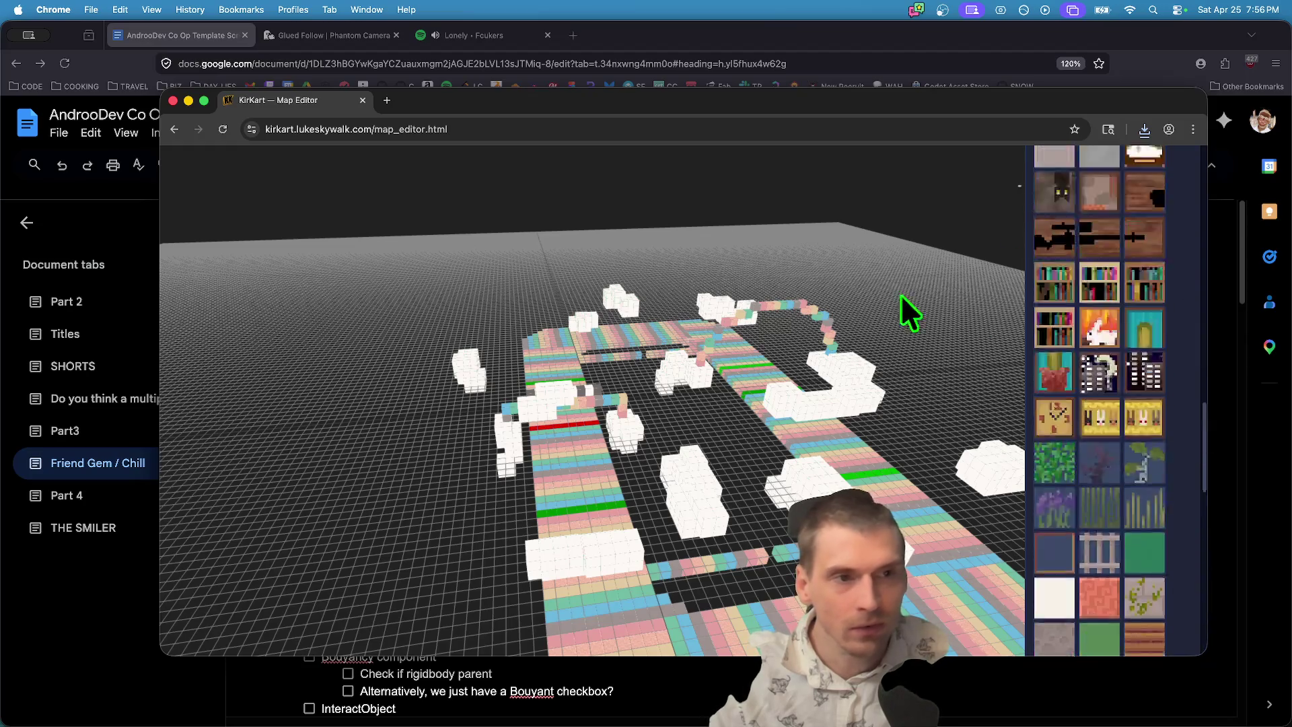
key("super+bracketleft")
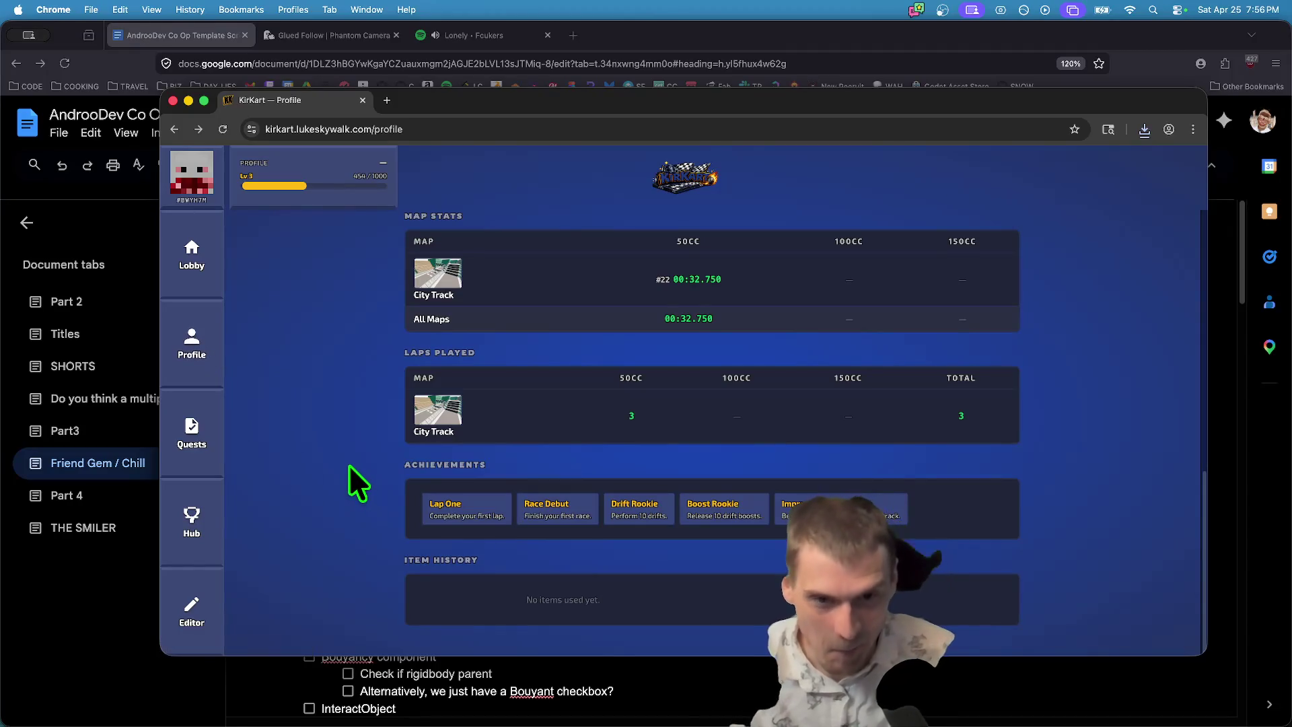
Show the player profile details.
left_click(195, 336)
scroll(960, 421, "down", 1)
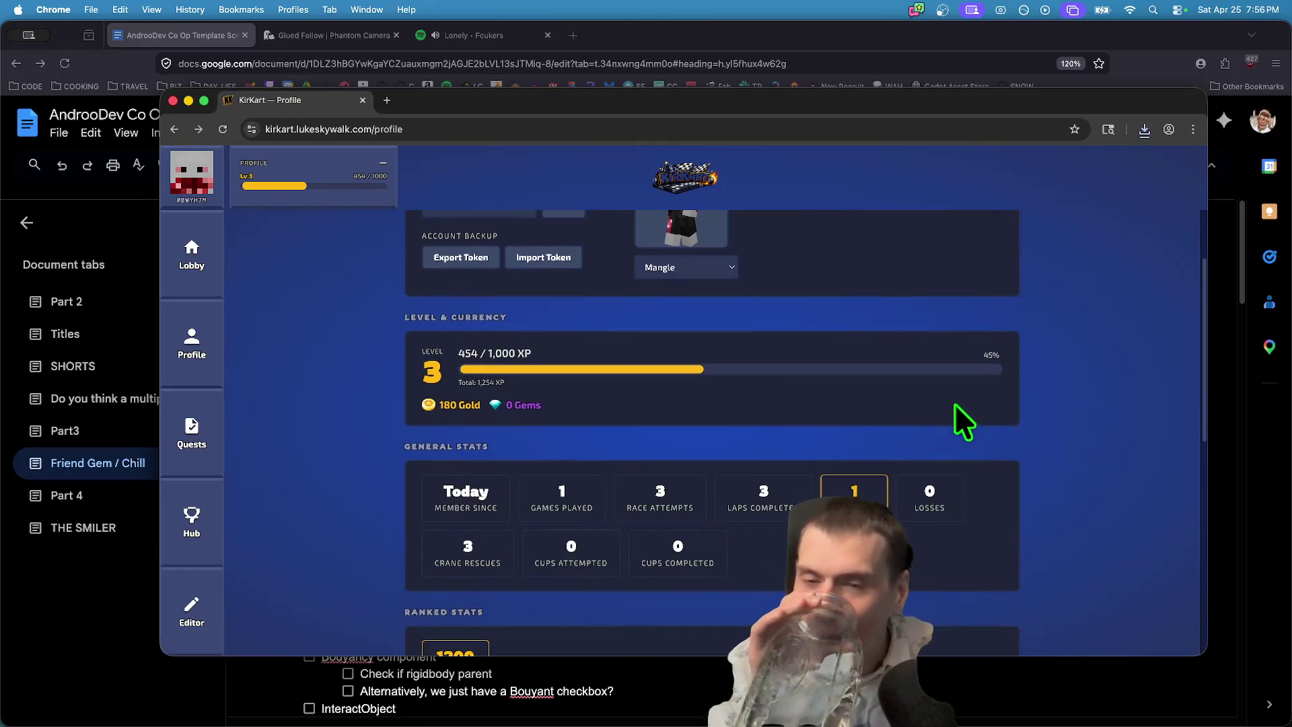
scroll(538, 402, "up", 1)
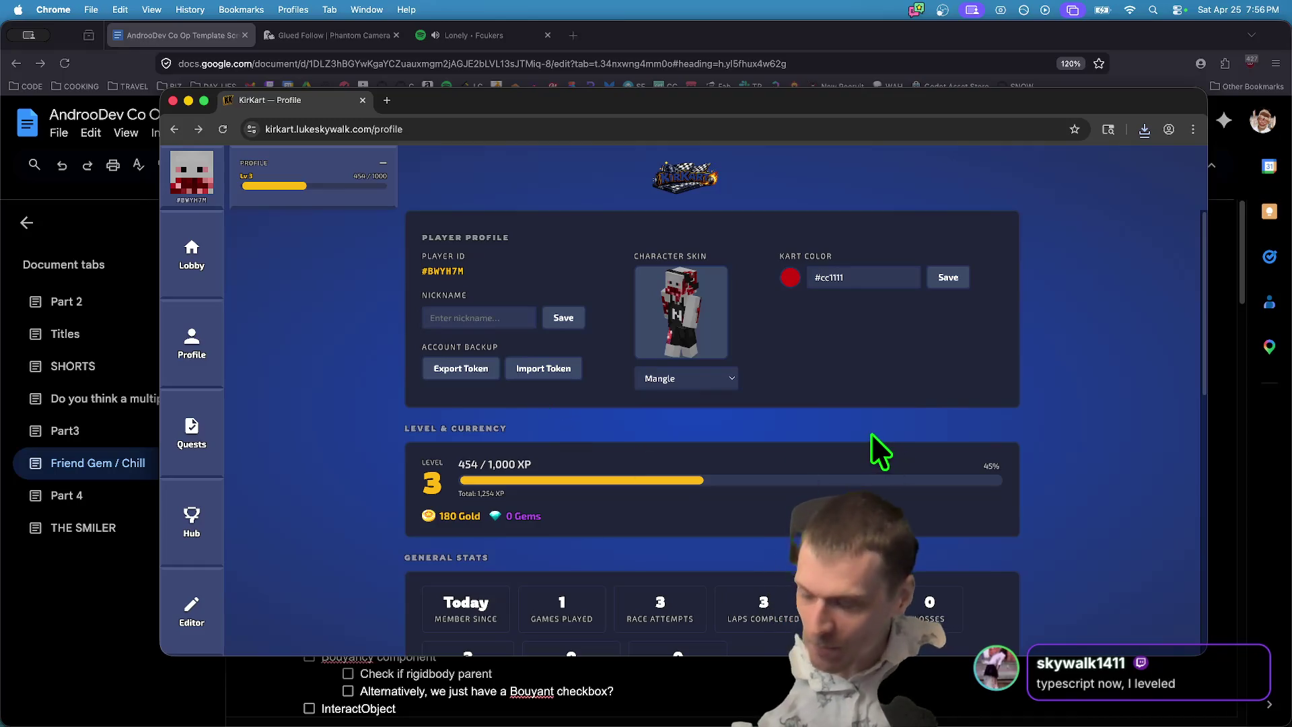
scroll(1012, 466, "down", 5)
scroll(1012, 467, "up", 5)
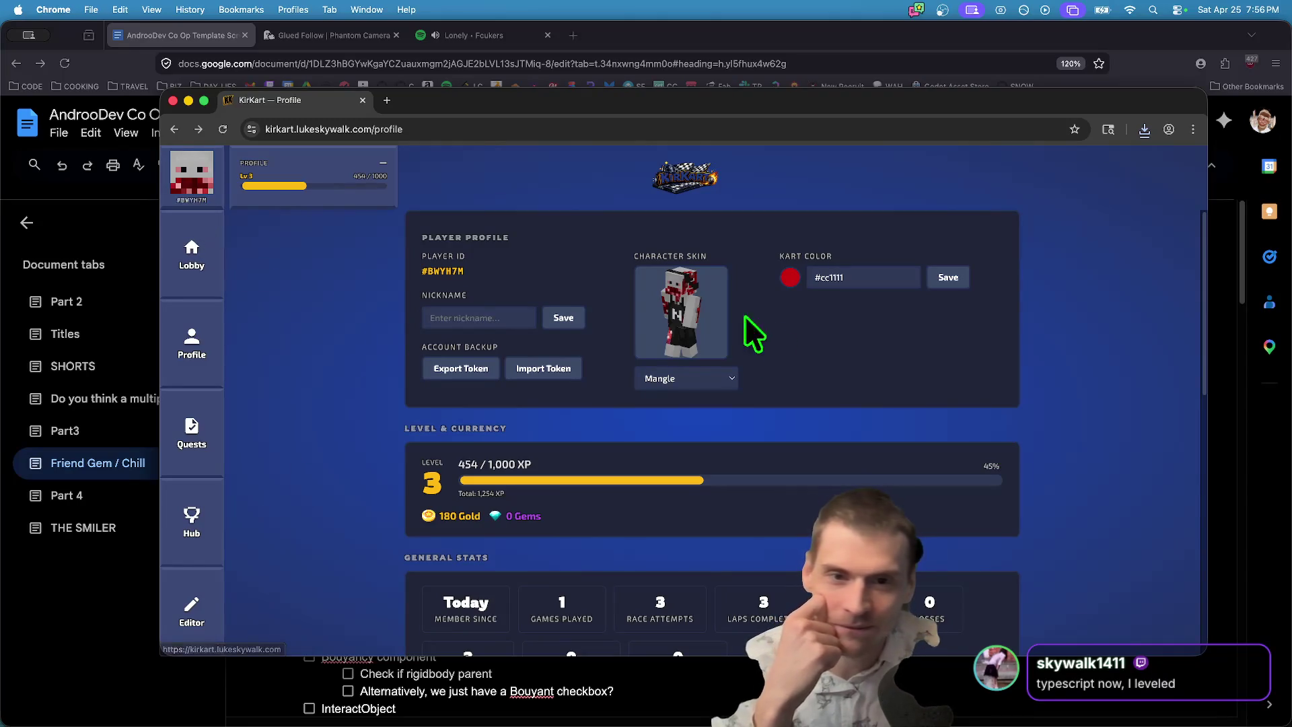
Try the Maid, Juicer and Graya character skins.
left_click(692, 376)
left_click(698, 368)
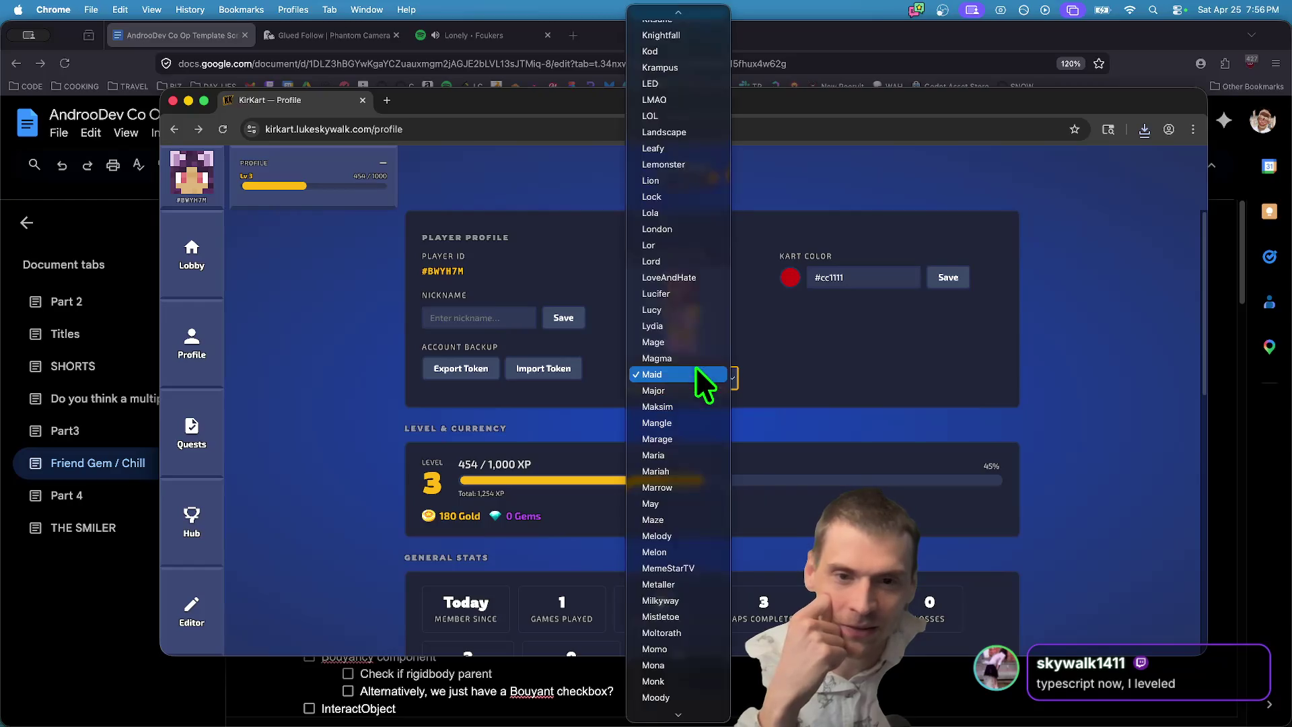
left_click(716, 383)
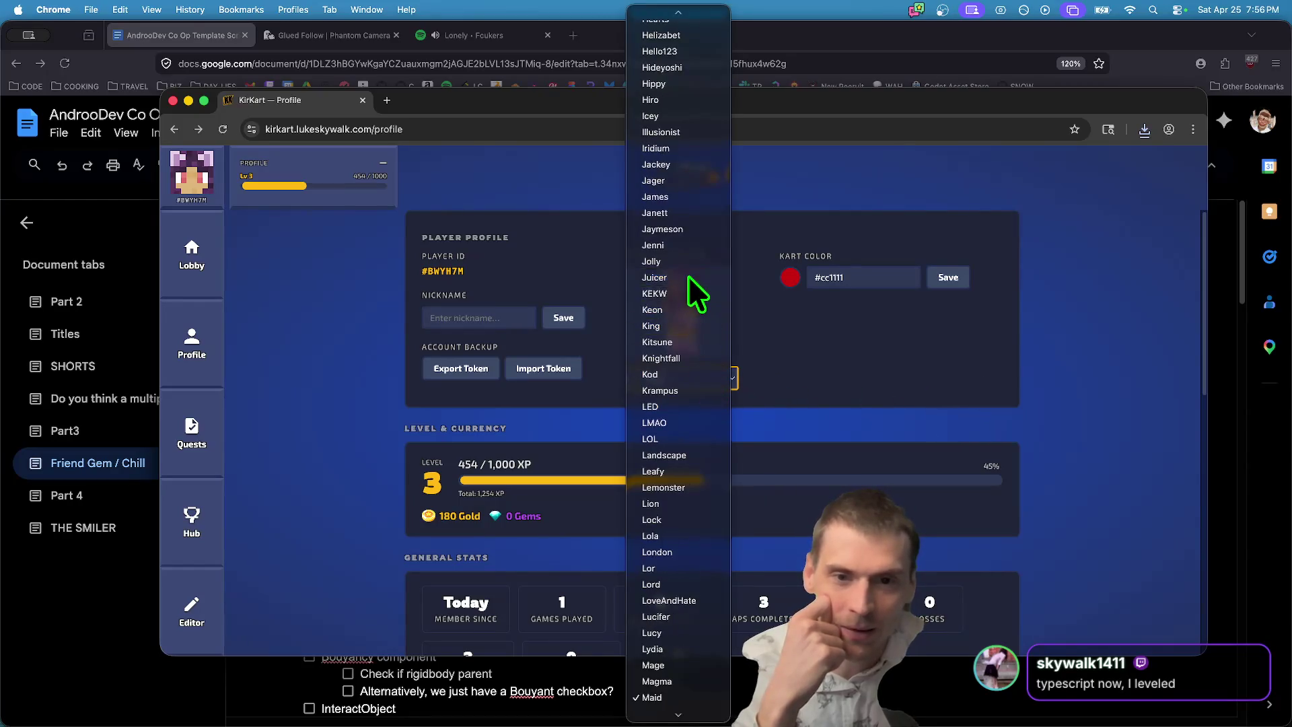
left_click(692, 289)
left_click(712, 386)
scroll(680, 261, "up", 5)
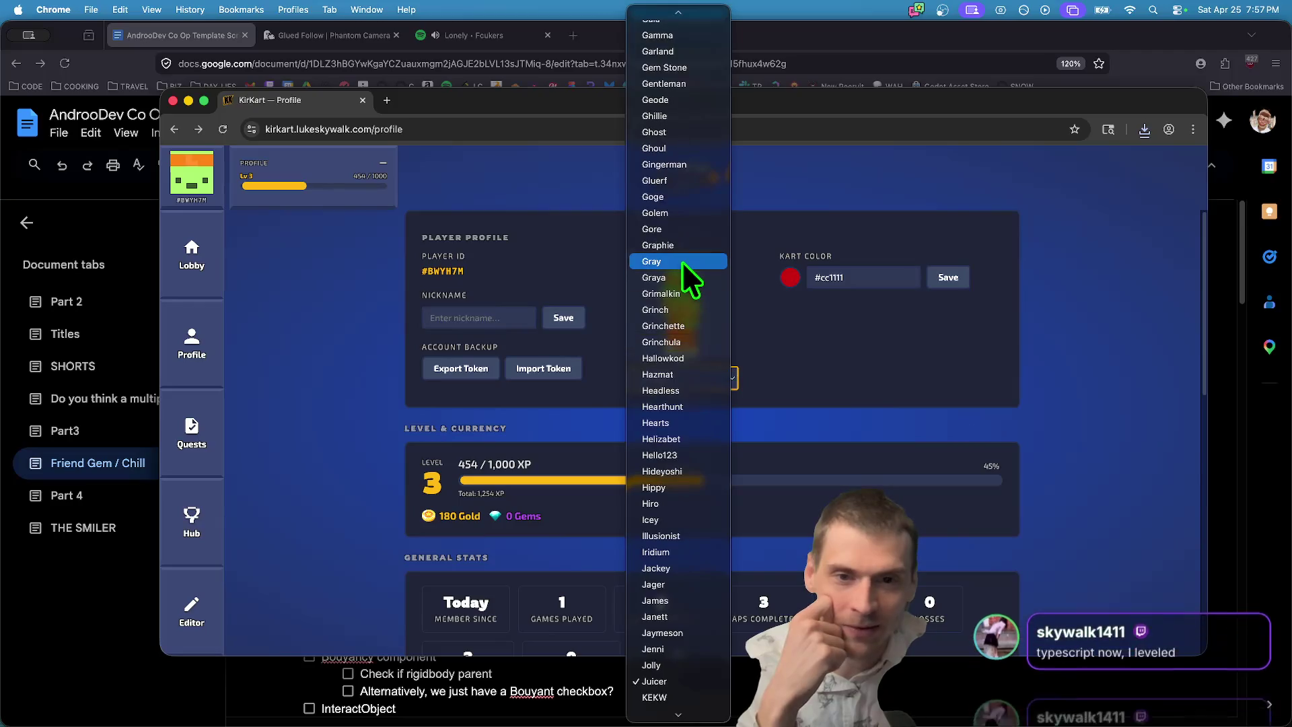
key("Return")
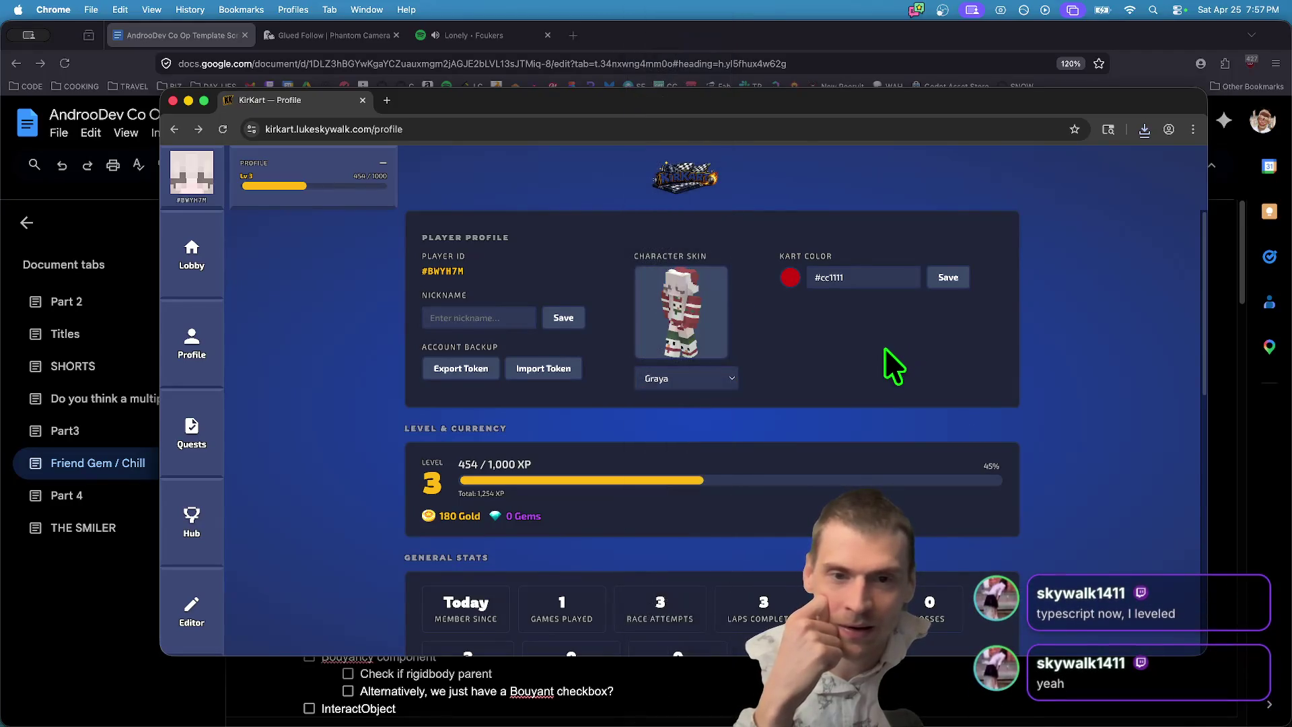
Try the Dob and Coolas skins, then close the skin list.
left_click(666, 374)
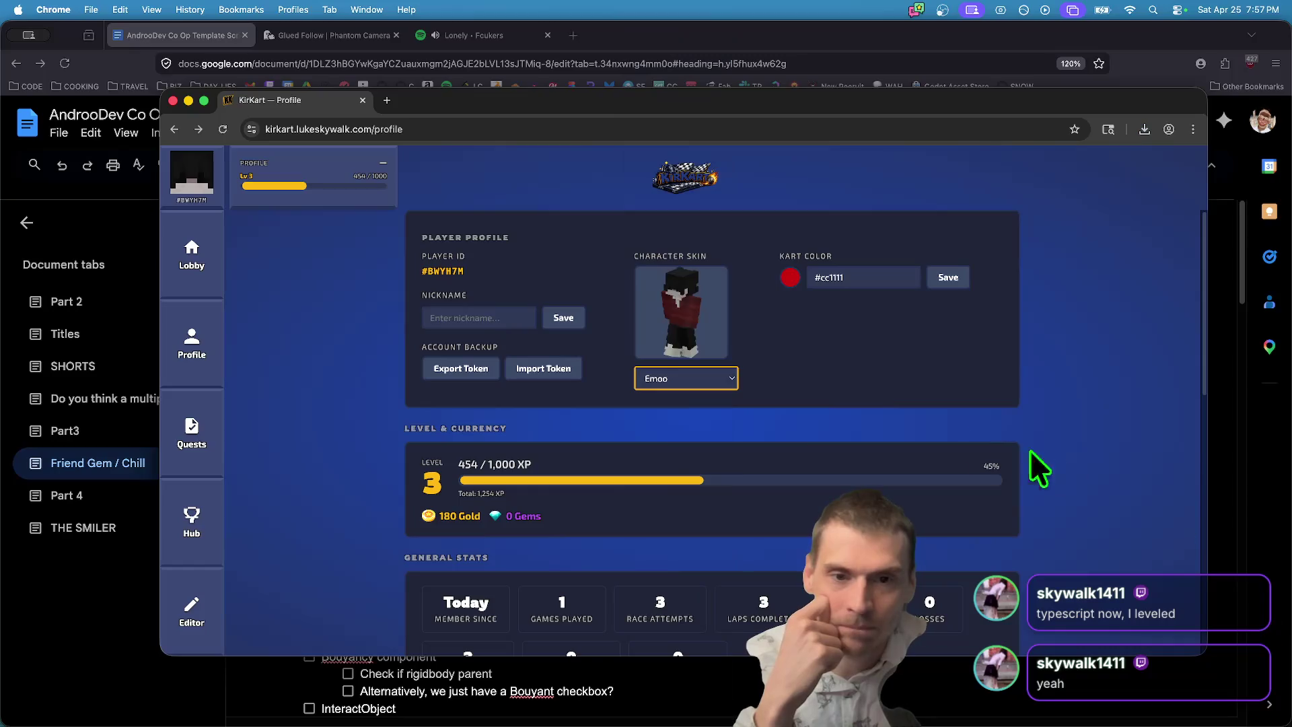
left_click(713, 379)
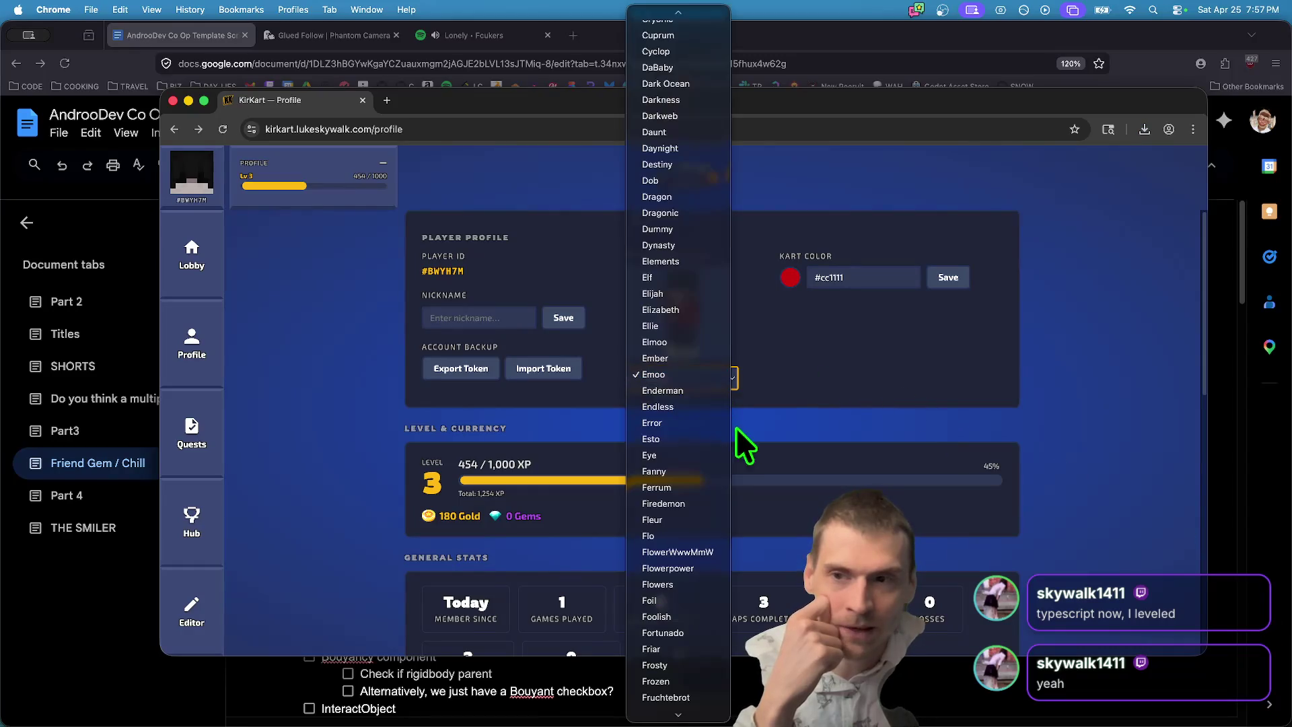
left_click(693, 181)
left_click(707, 378)
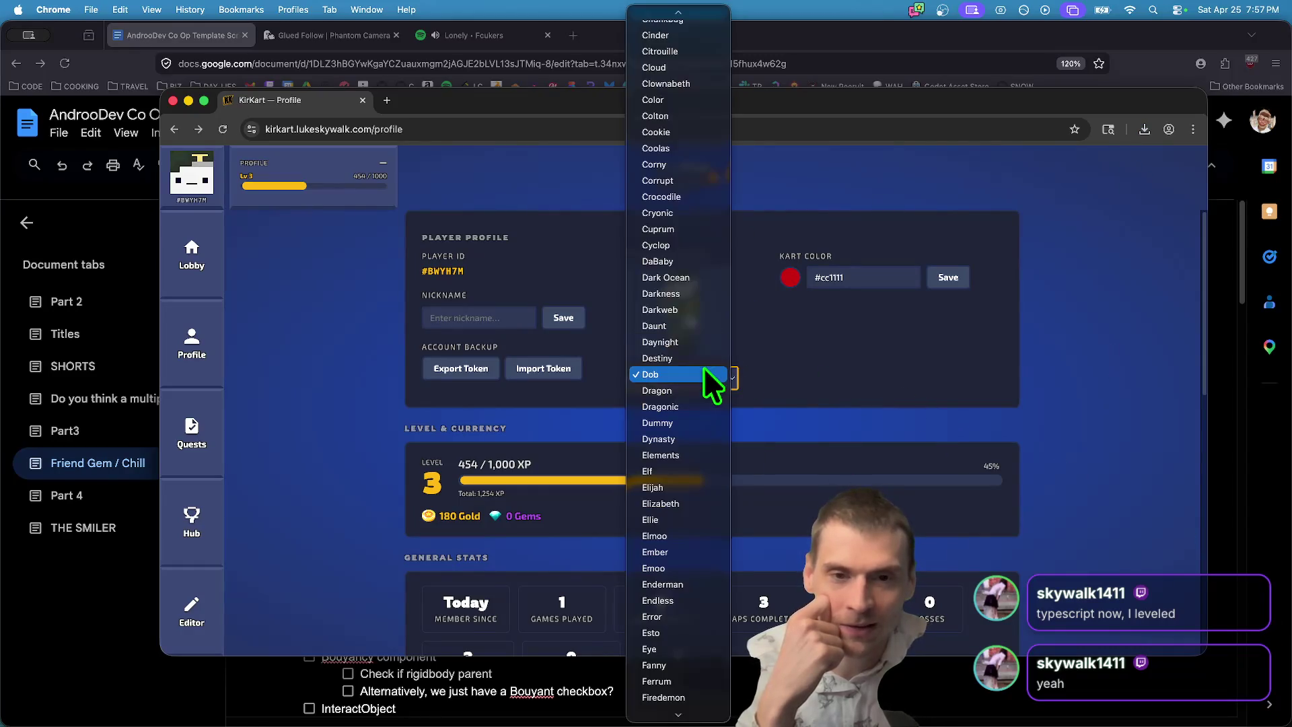
left_click(668, 144)
left_click(650, 374)
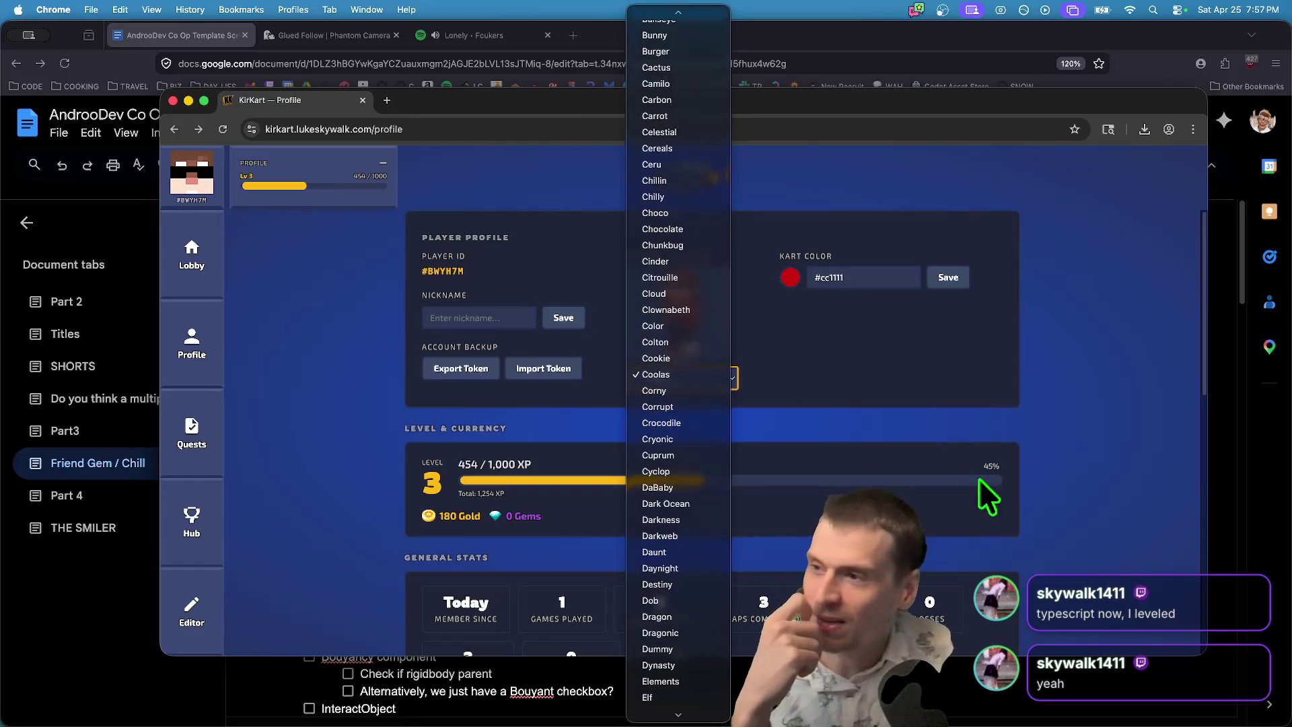
left_click(866, 374)
Try the Amelia, Amethyst, 2025, 16bits and Cookie skins.
left_click(697, 370)
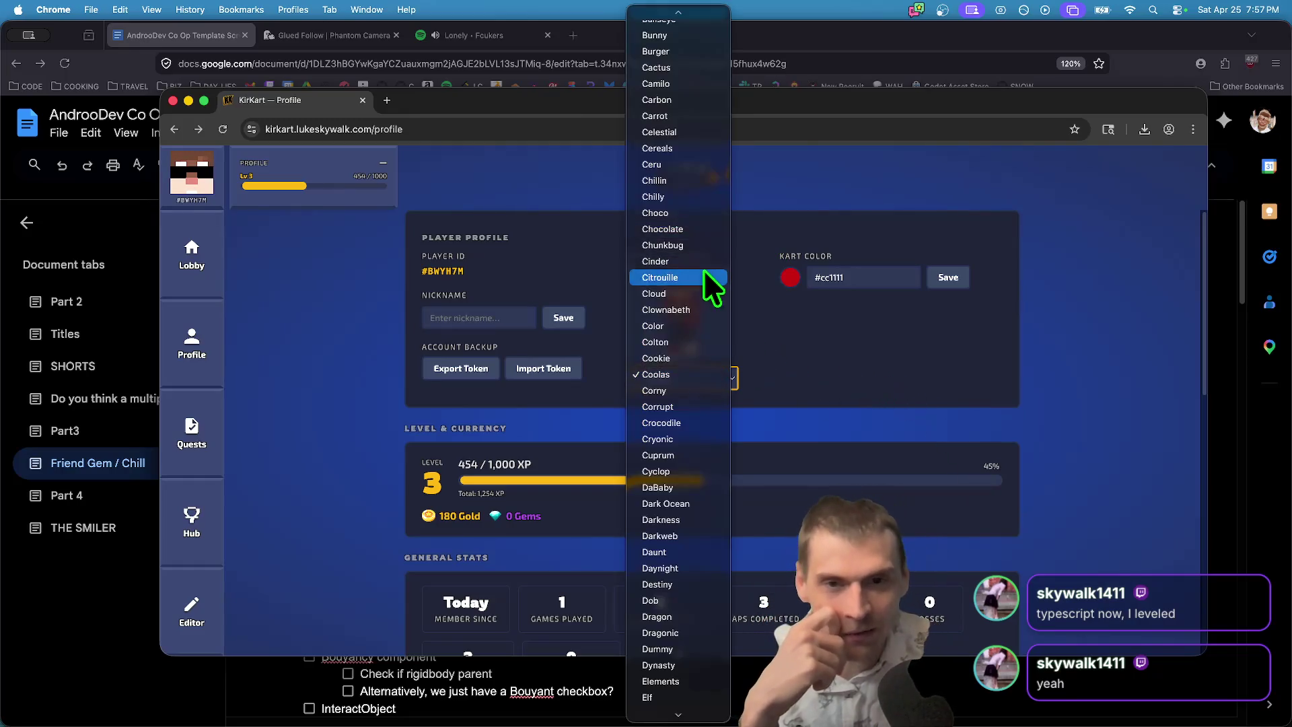
scroll(649, 141, "up", 10)
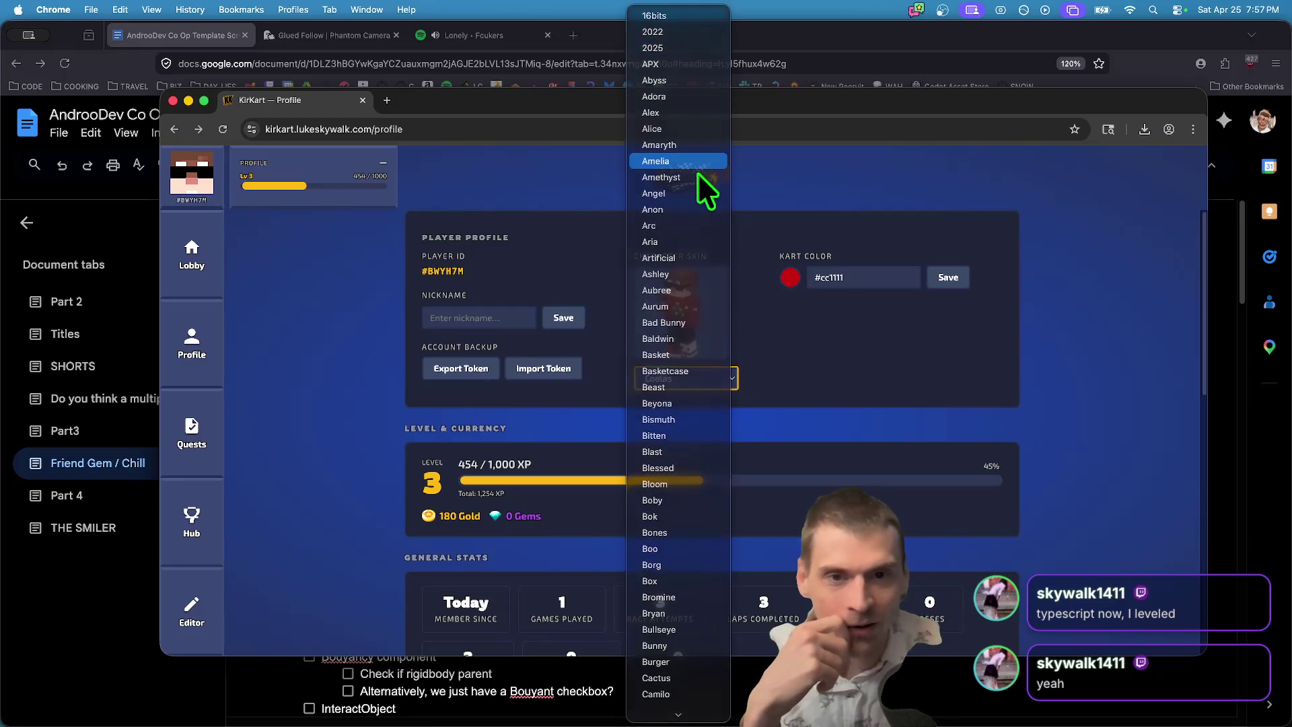
left_click(695, 163)
left_click(722, 390)
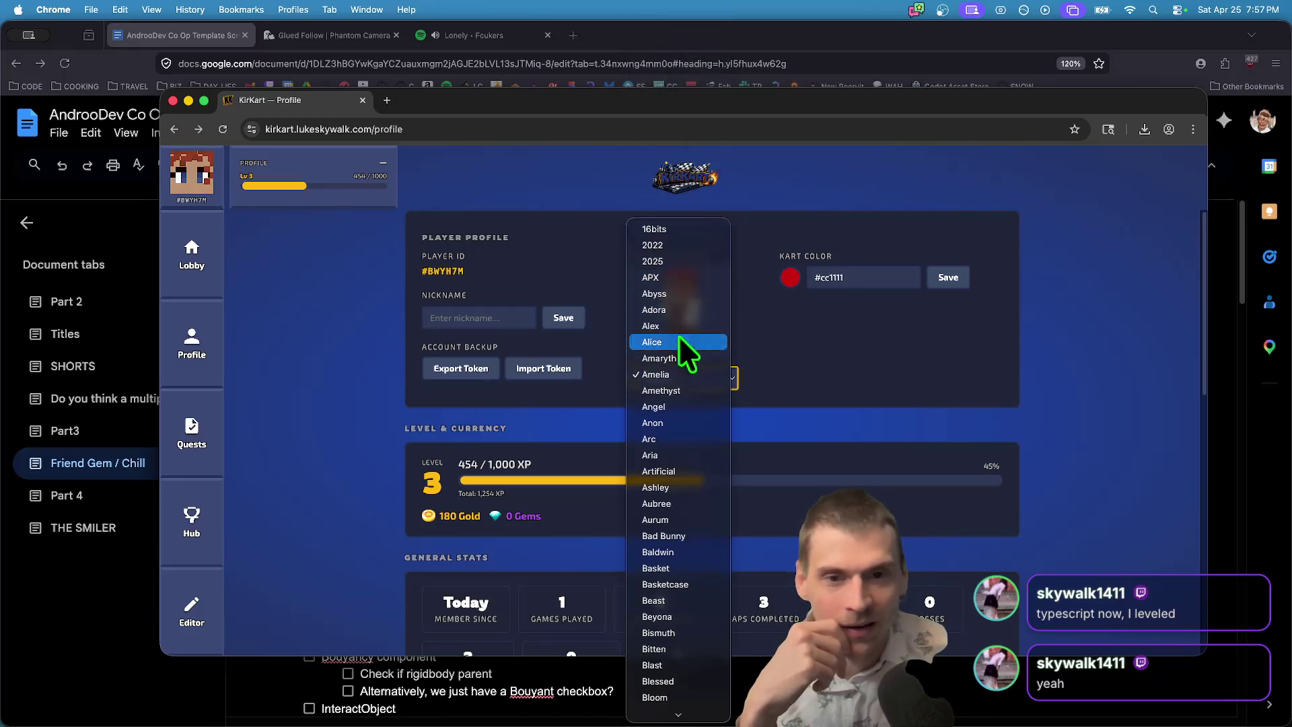
left_click(675, 392)
left_click(696, 370)
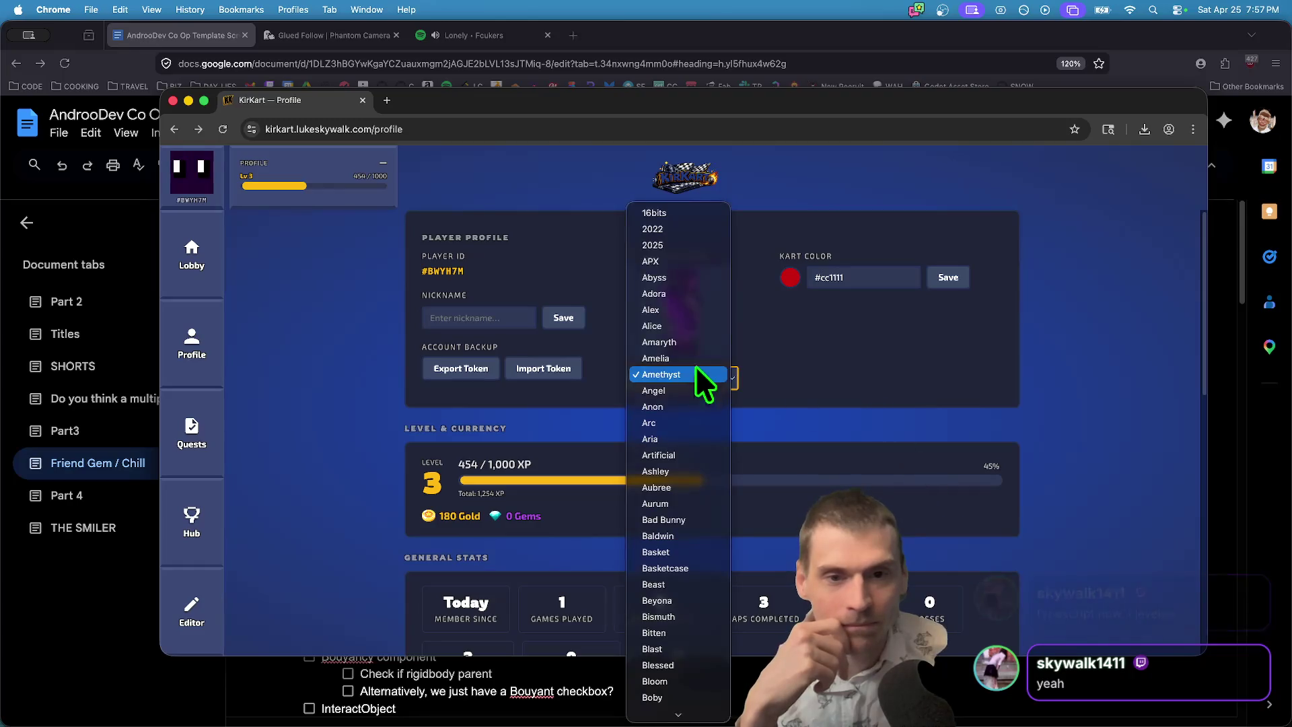
left_click(688, 240)
left_click(657, 372)
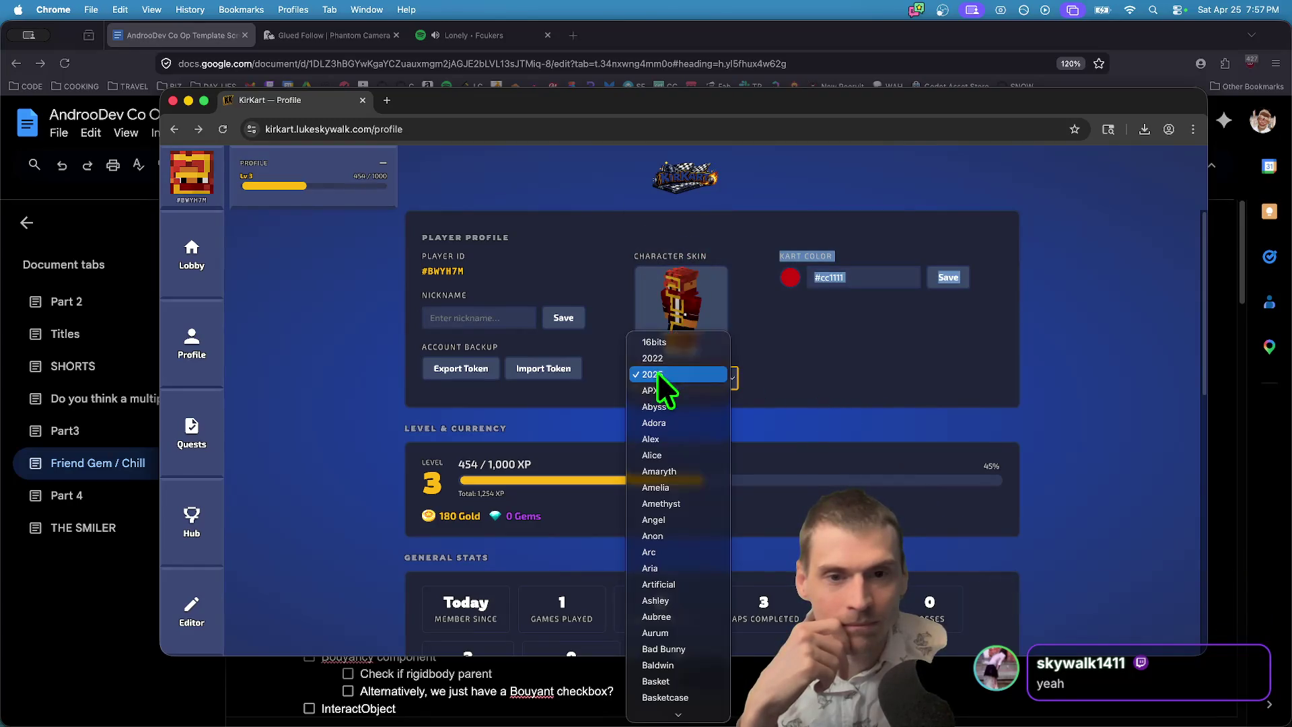
left_click(681, 346)
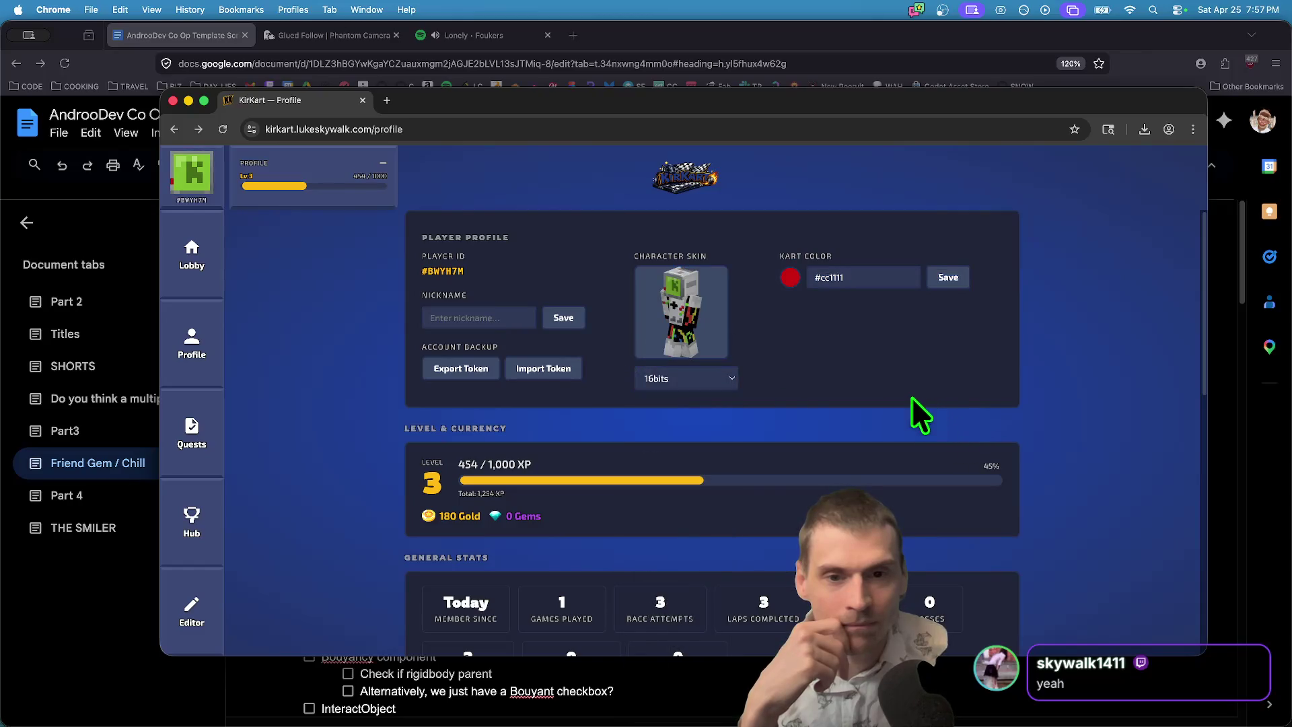
left_click(700, 378)
scroll(684, 566, "down", 5)
left_click(684, 565)
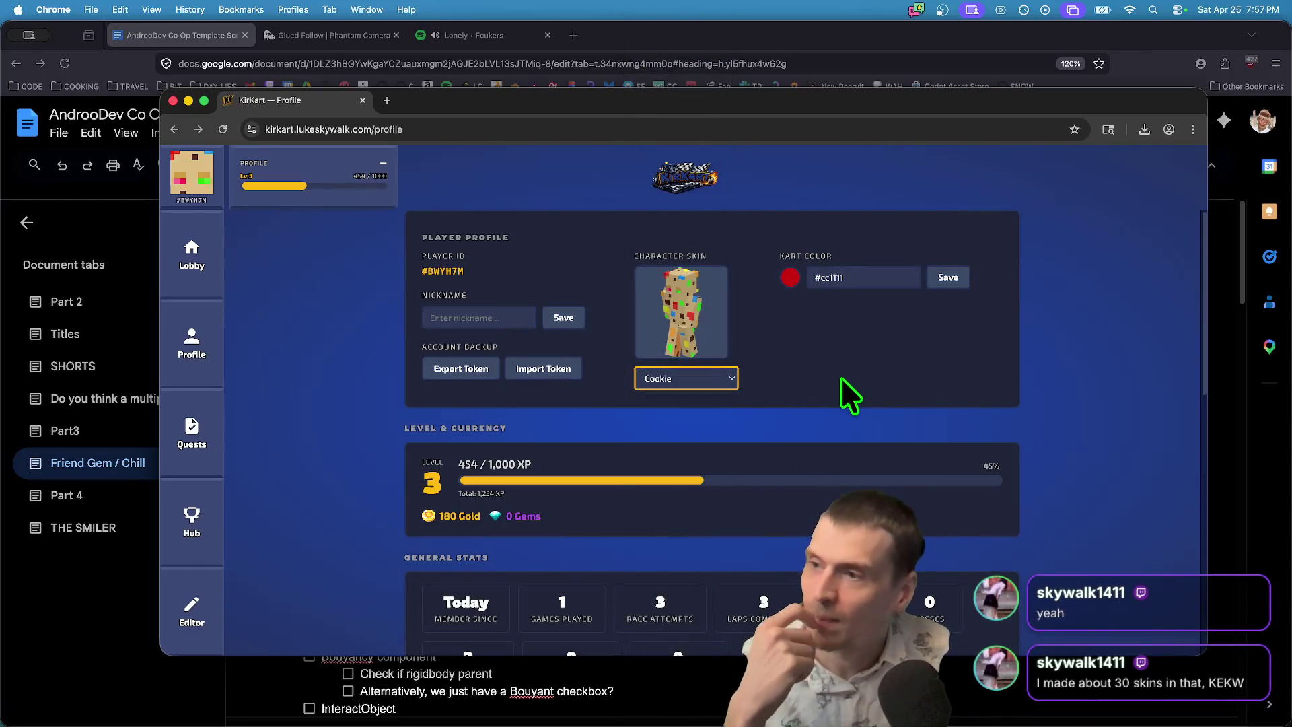
Scroll down the skin list and choose Grinchette.
scroll(636, 437, "down", 10)
scroll(300, 563, "up", 10)
scroll(248, 568, "down", 4)
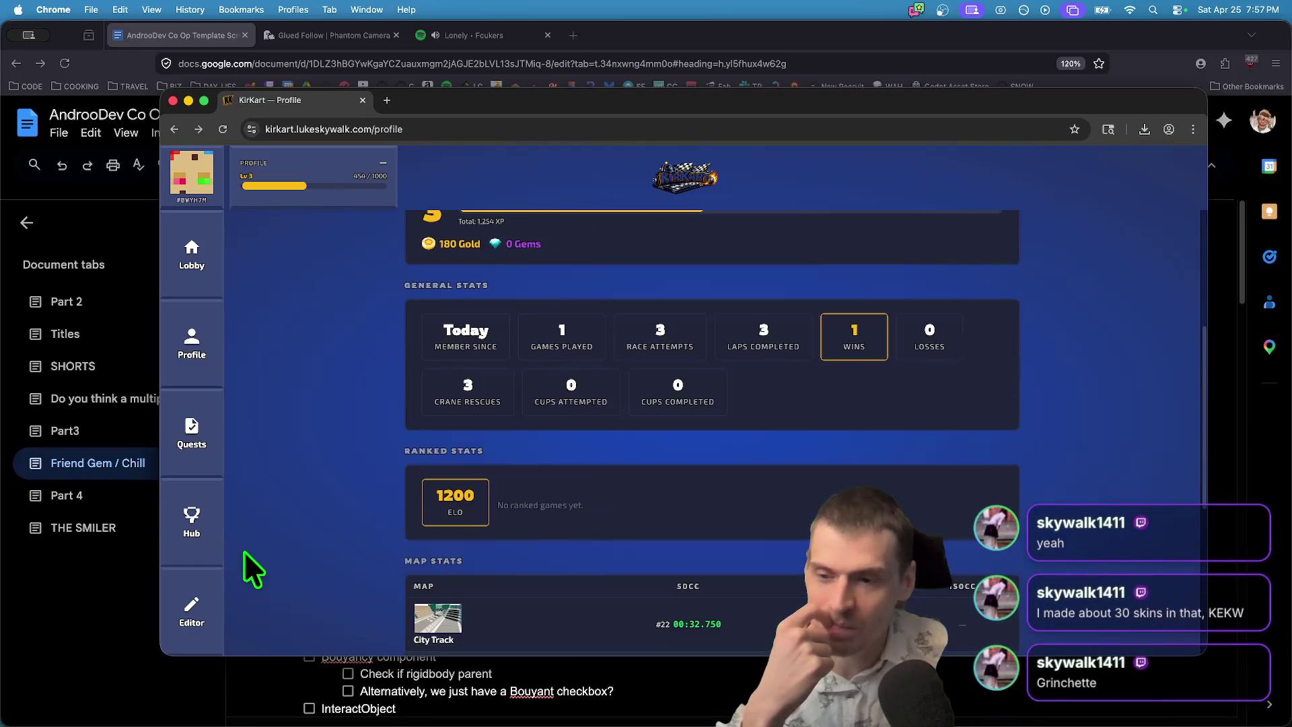
scroll(269, 542, "up", 4)
left_click(659, 376)
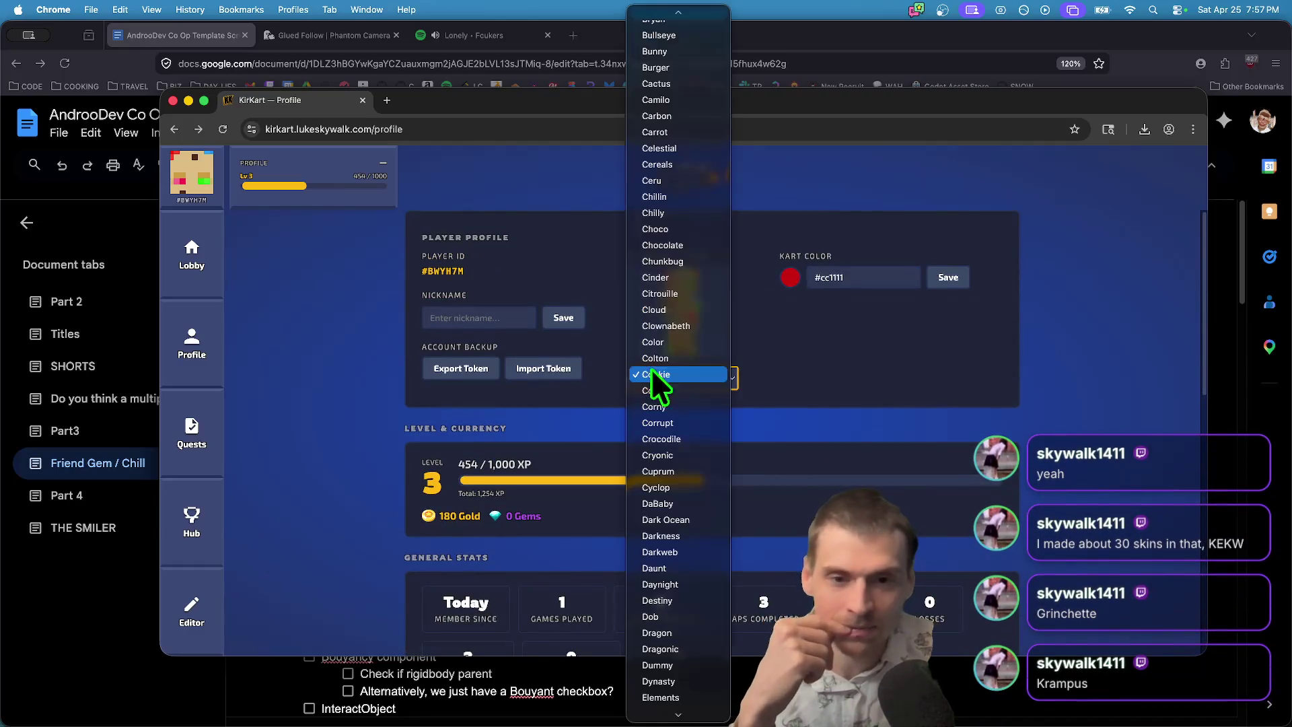
scroll(663, 419, "down", 3)
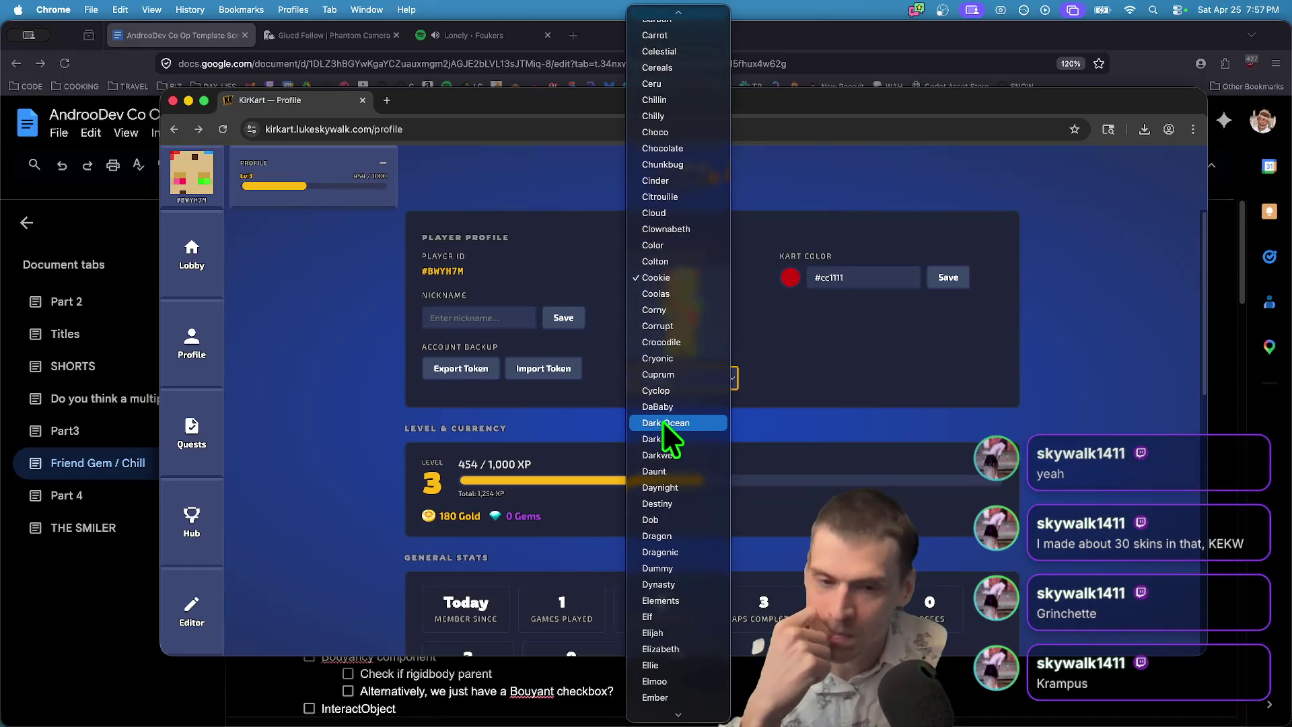
scroll(665, 417, "down", 15)
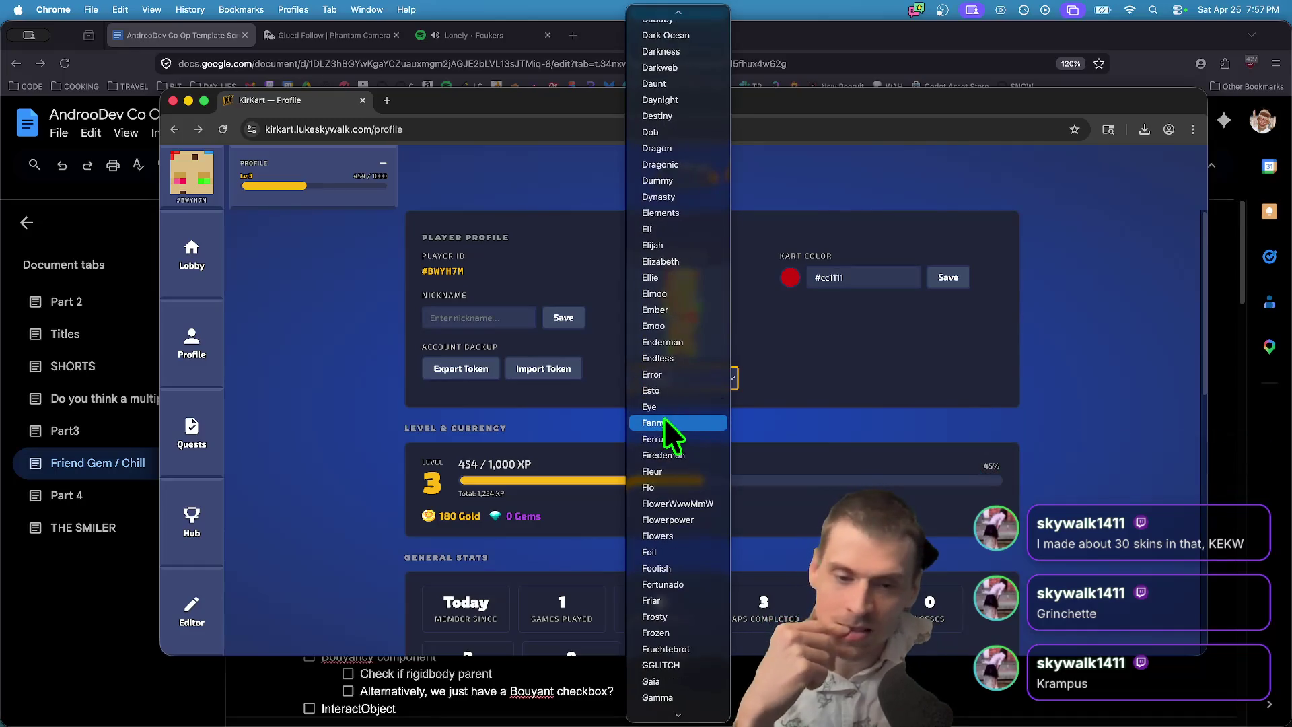
scroll(690, 656, "down", 10)
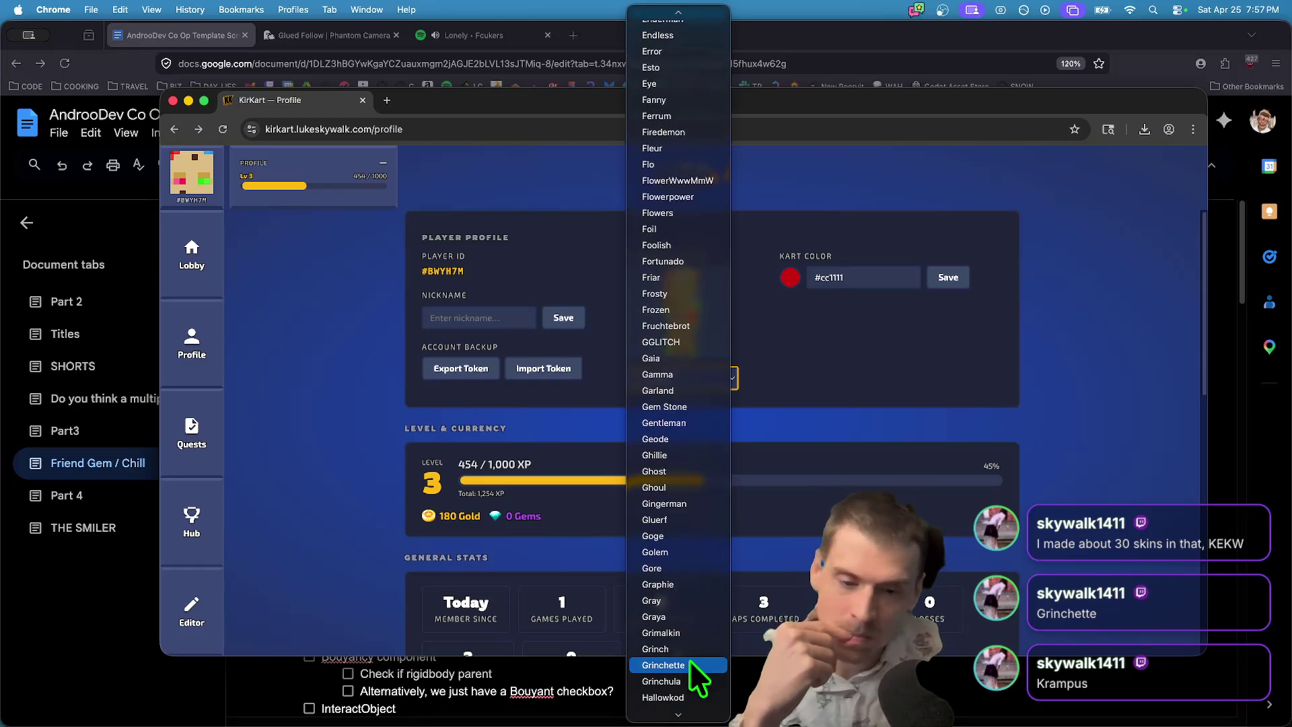
left_click(699, 568)
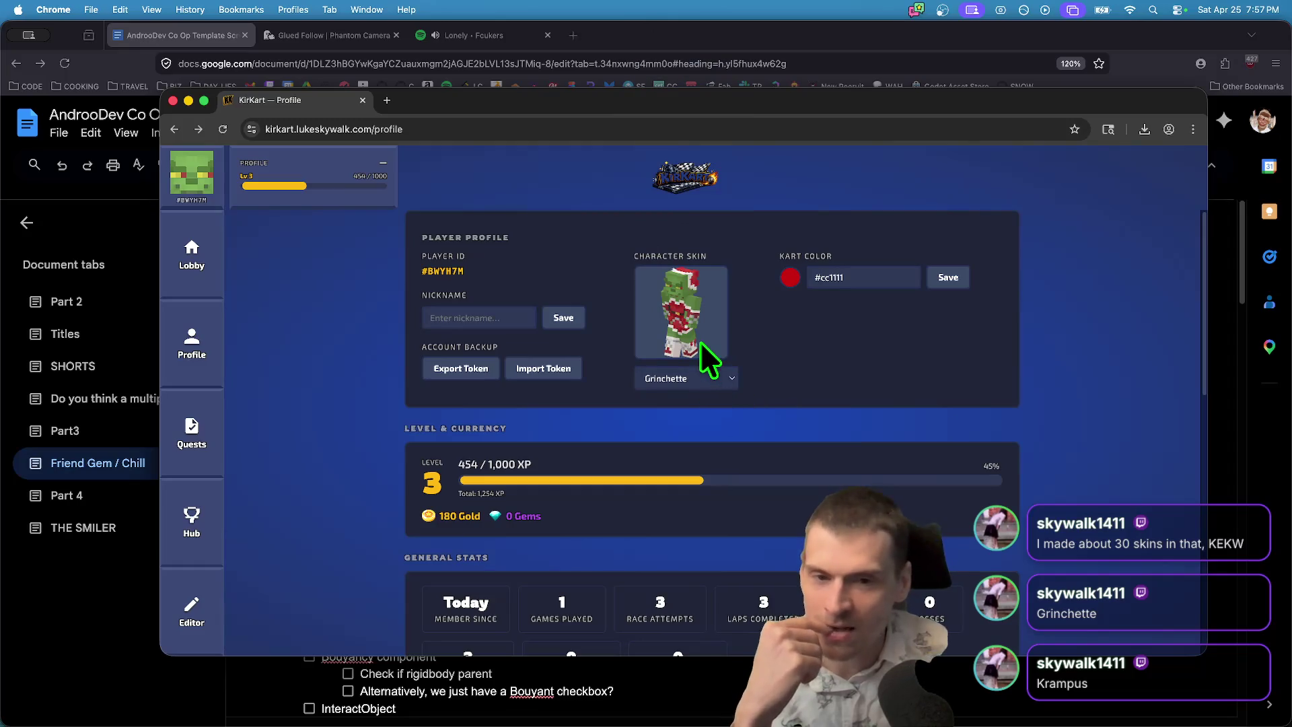
Reopen and close the skin list, keeping Grinchette selected.
left_click(680, 377)
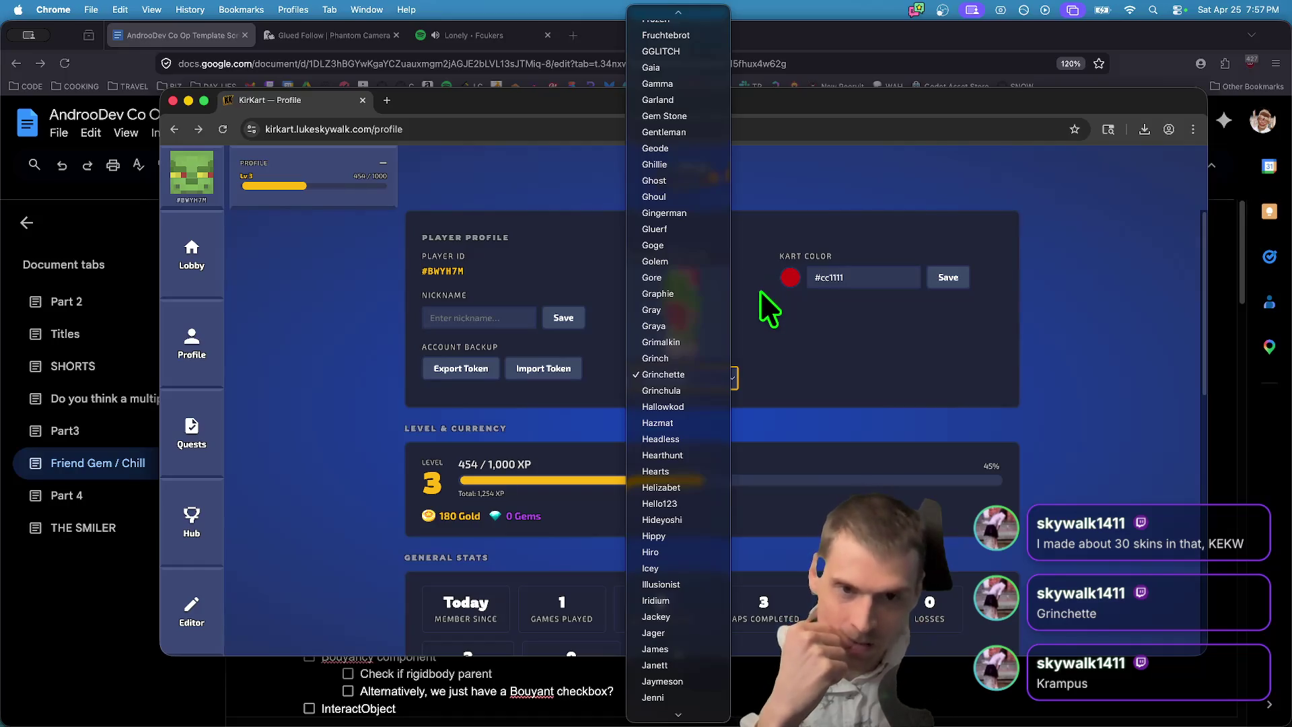
scroll(669, 405, "down", 8)
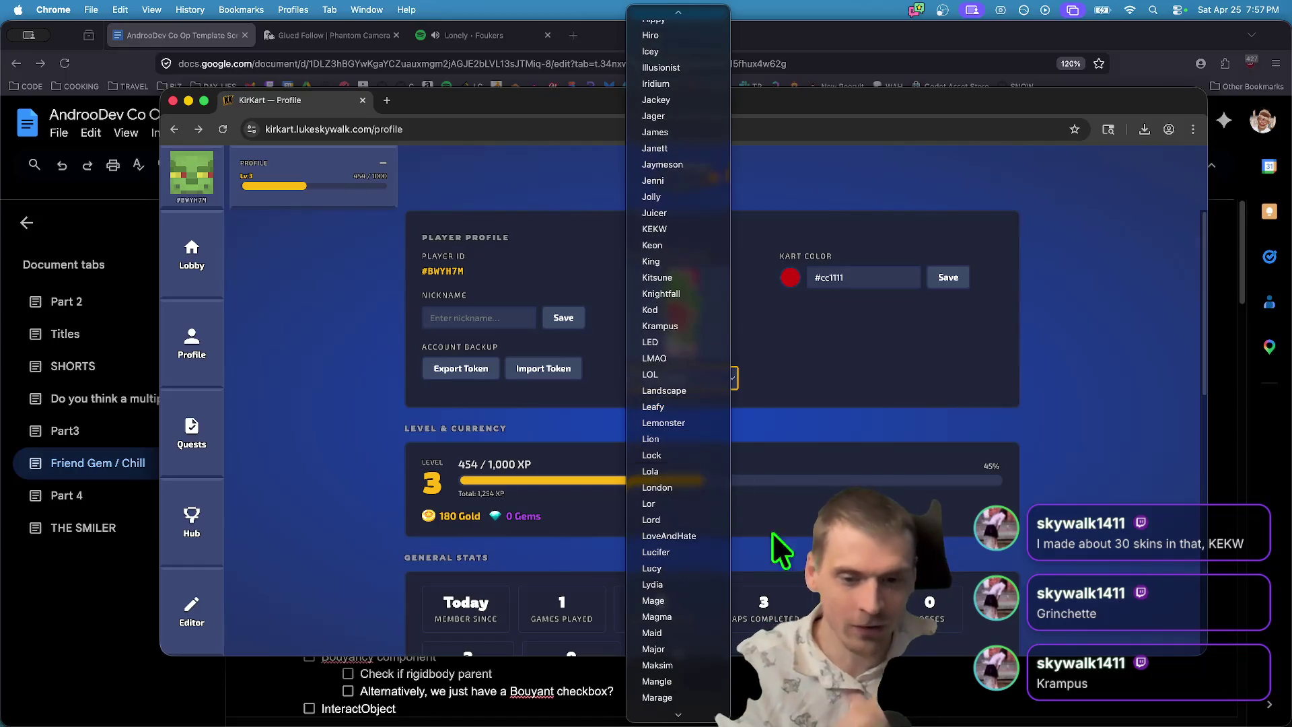
left_click(969, 423)
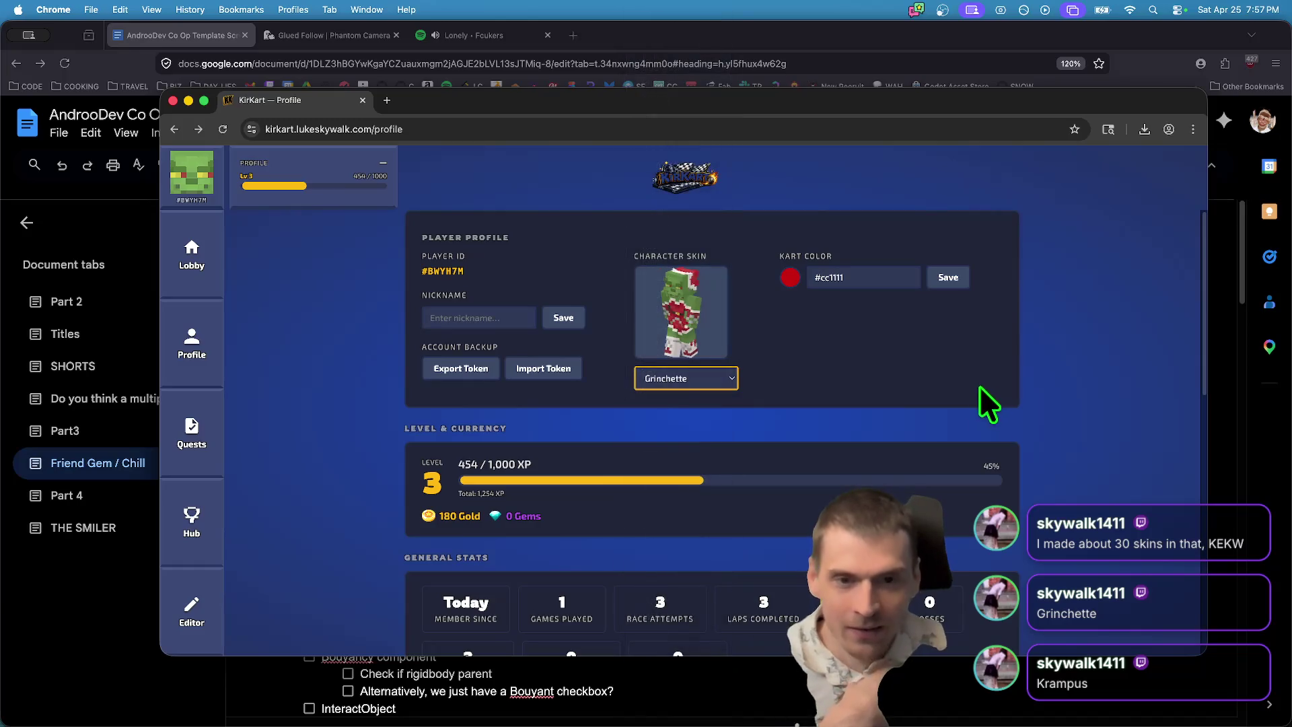
left_click(653, 375)
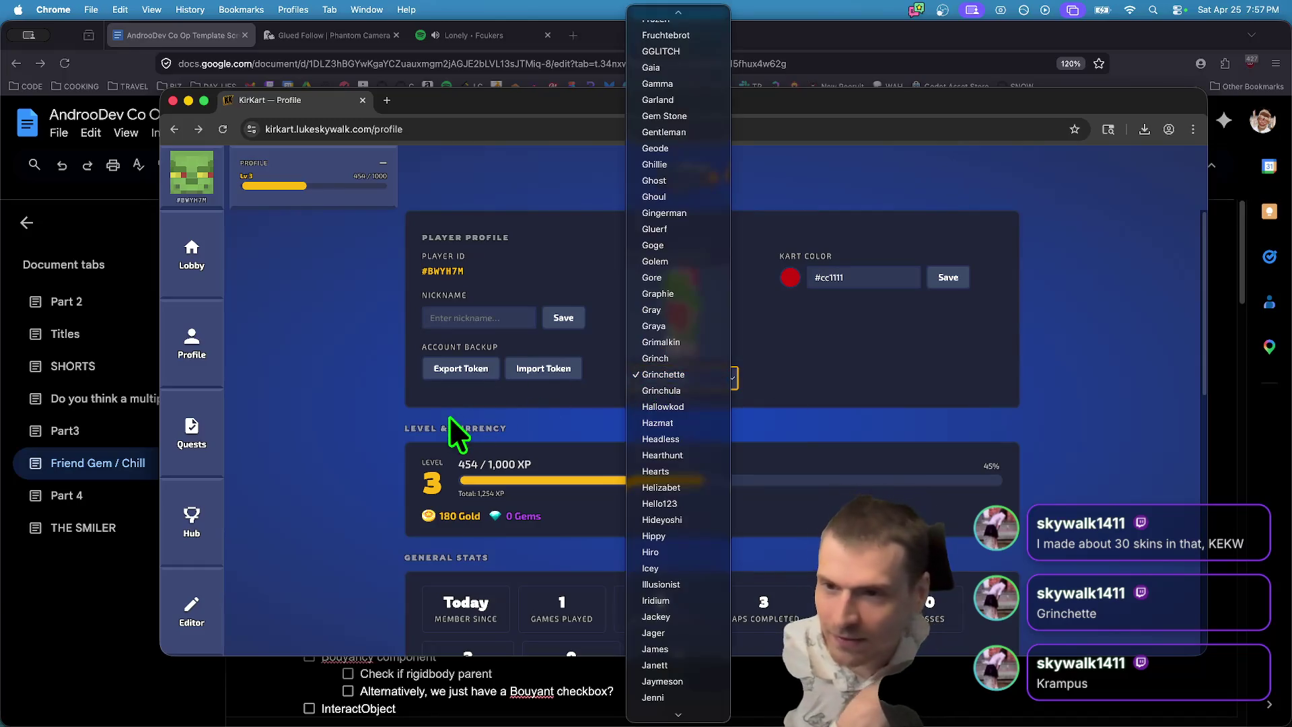
left_click(449, 416)
scroll(249, 375, "down", 10)
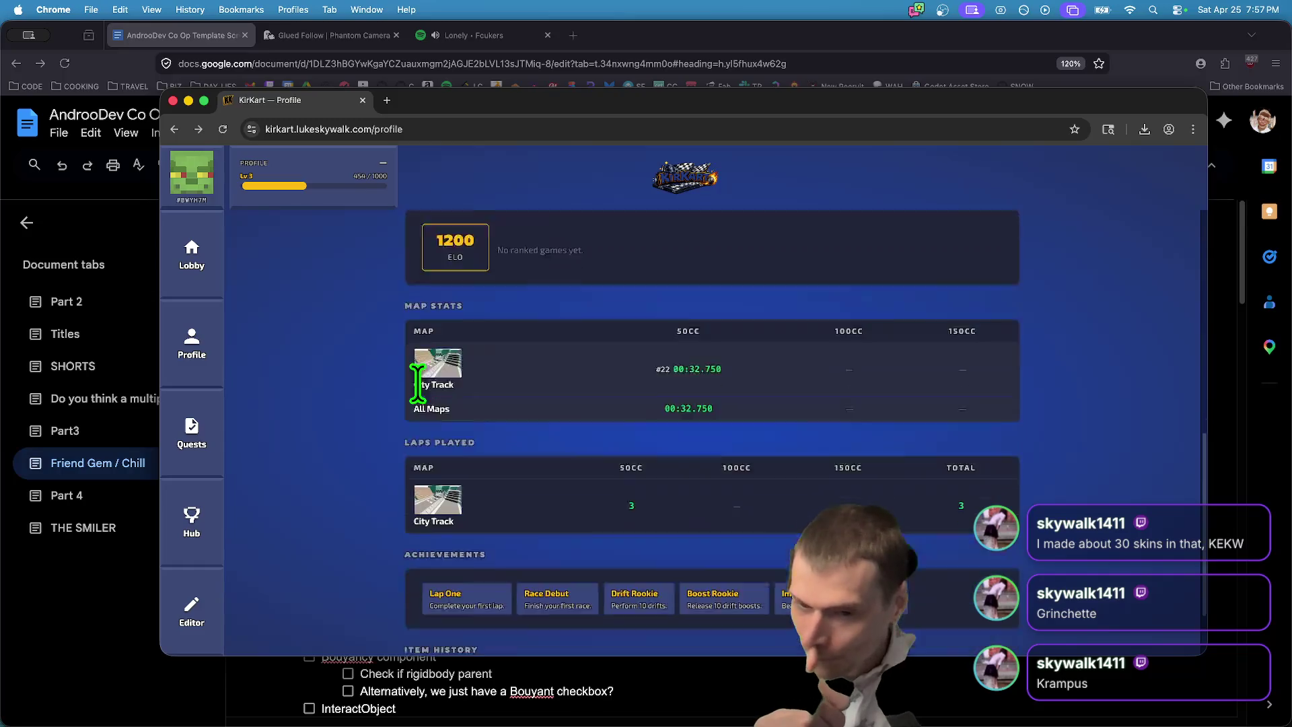
Browse the Quests page's Achievements, Events and Progression tabs, then Quest Rotation.
left_click(192, 453)
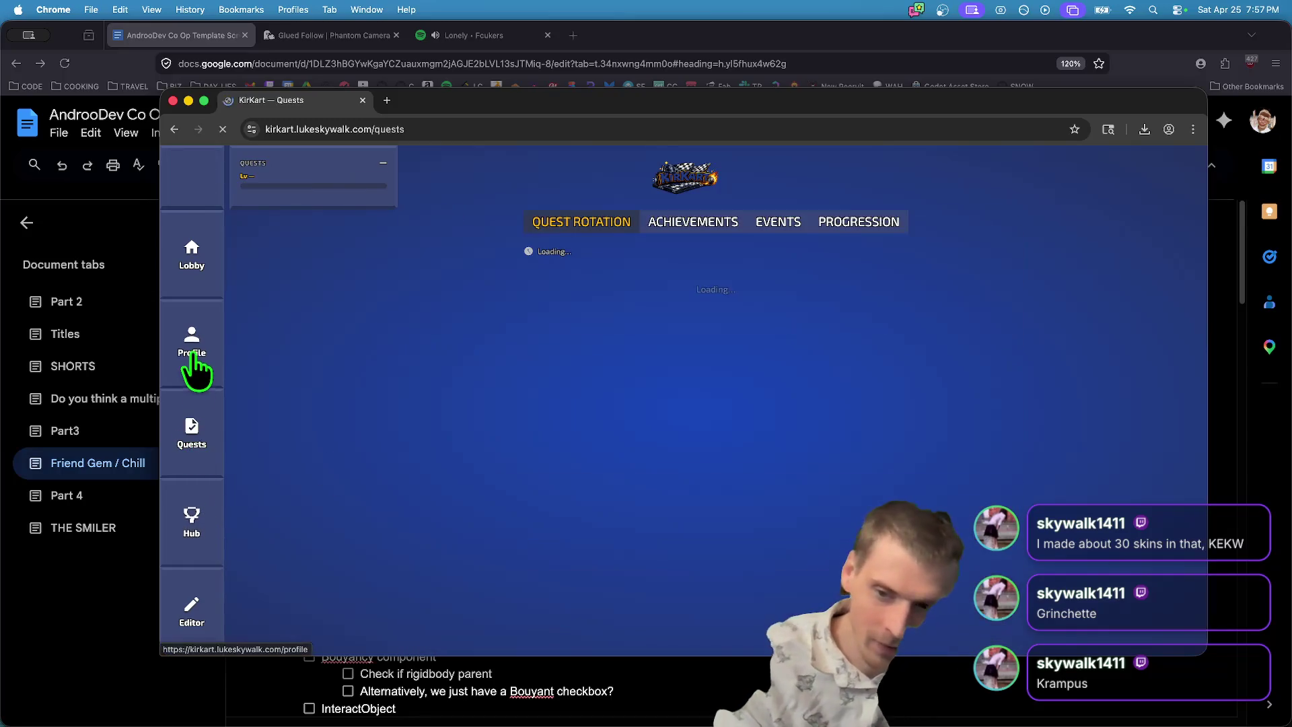
left_click(703, 229)
left_click(753, 225)
left_click(869, 226)
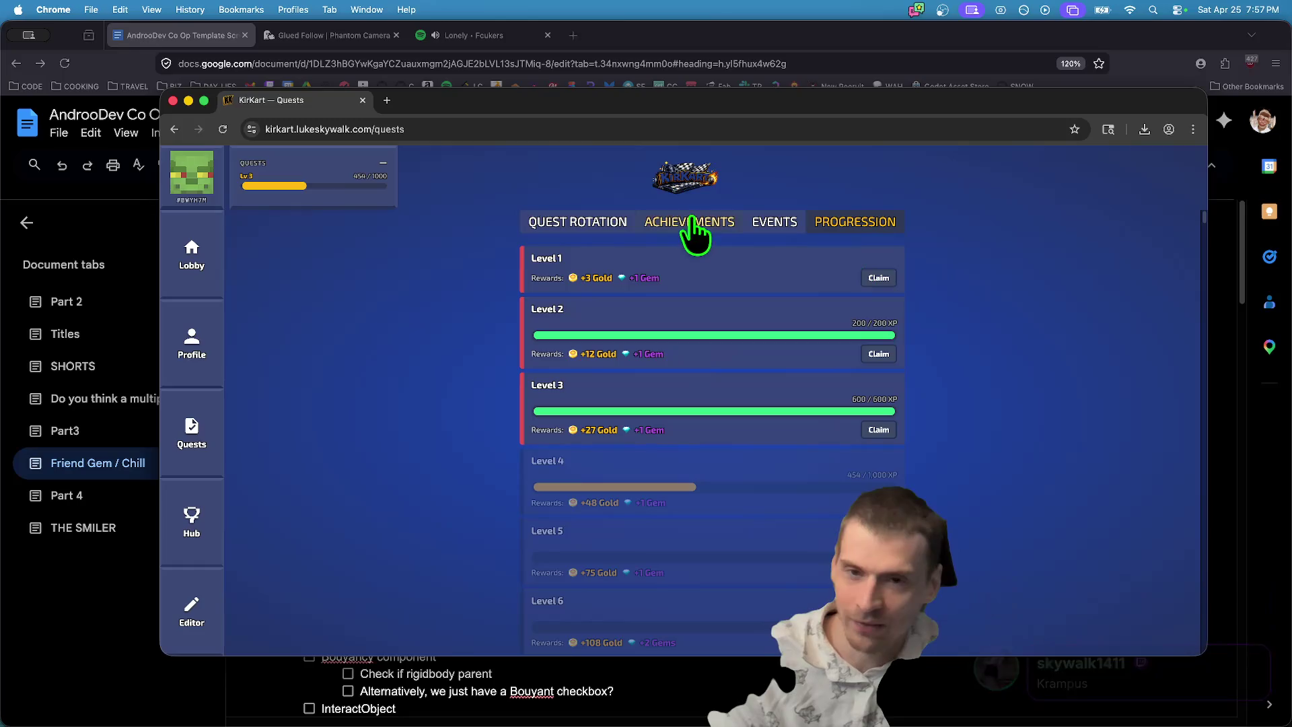
left_click(559, 229)
scroll(673, 457, "down", 3)
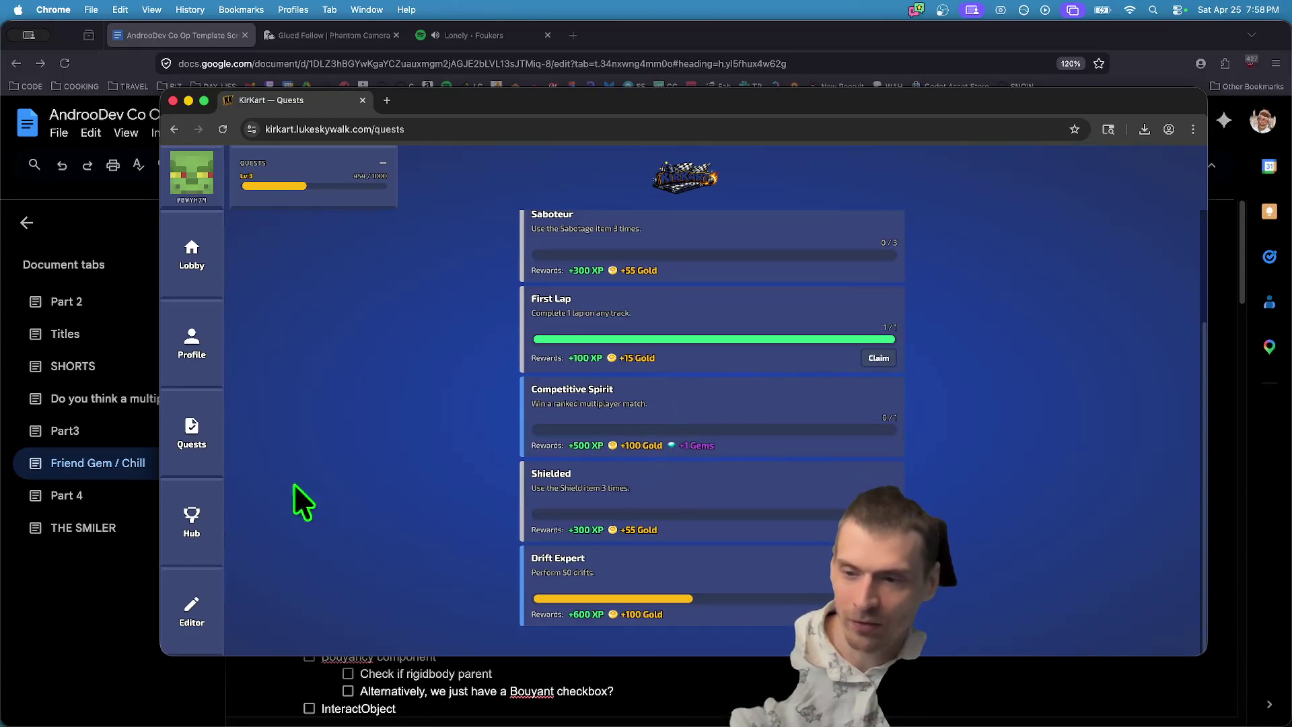
scroll(816, 552, "up", 3)
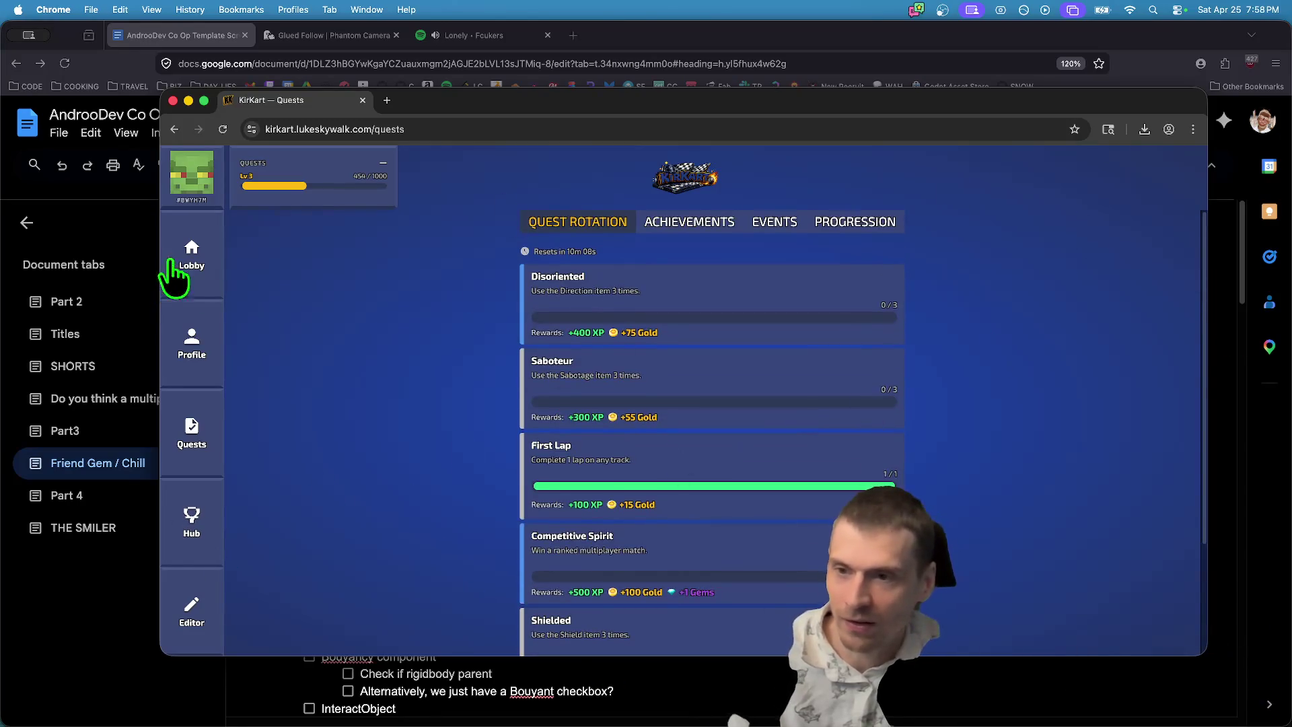
Return to the lobby, pick a different race map, and open the Hub leaderboard.
left_click(172, 264)
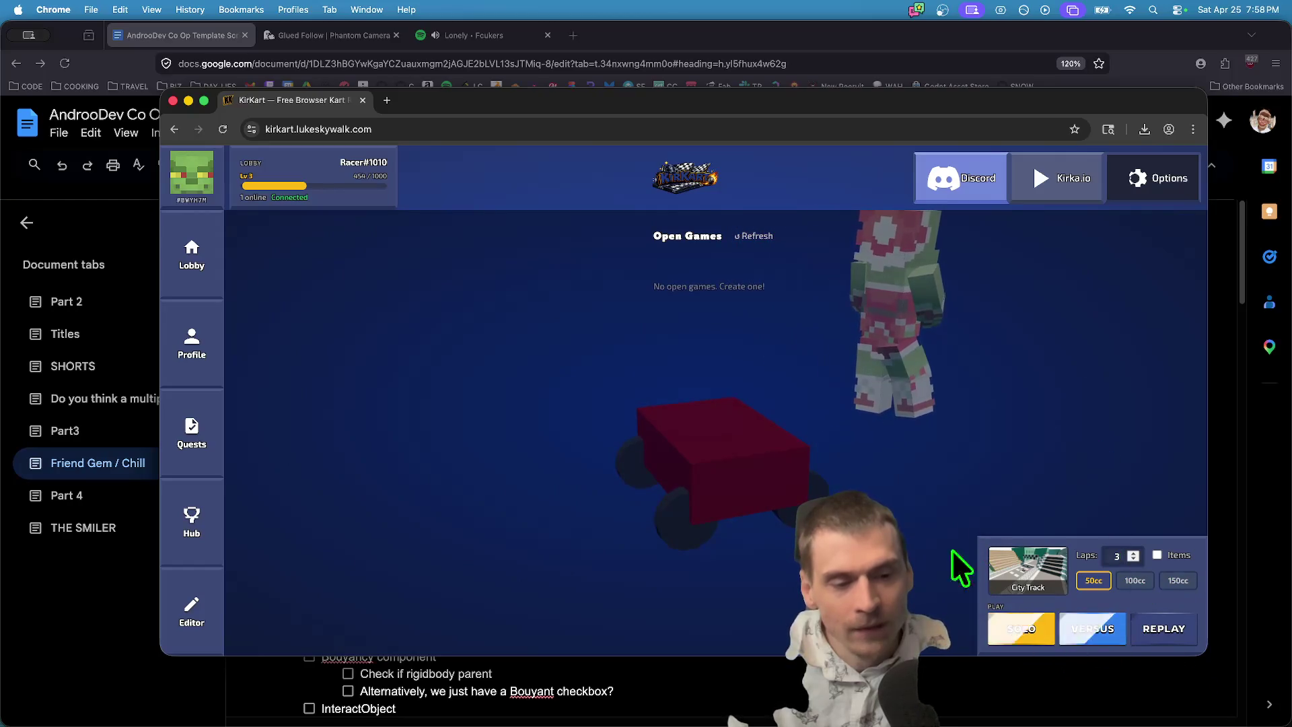
left_click(1029, 578)
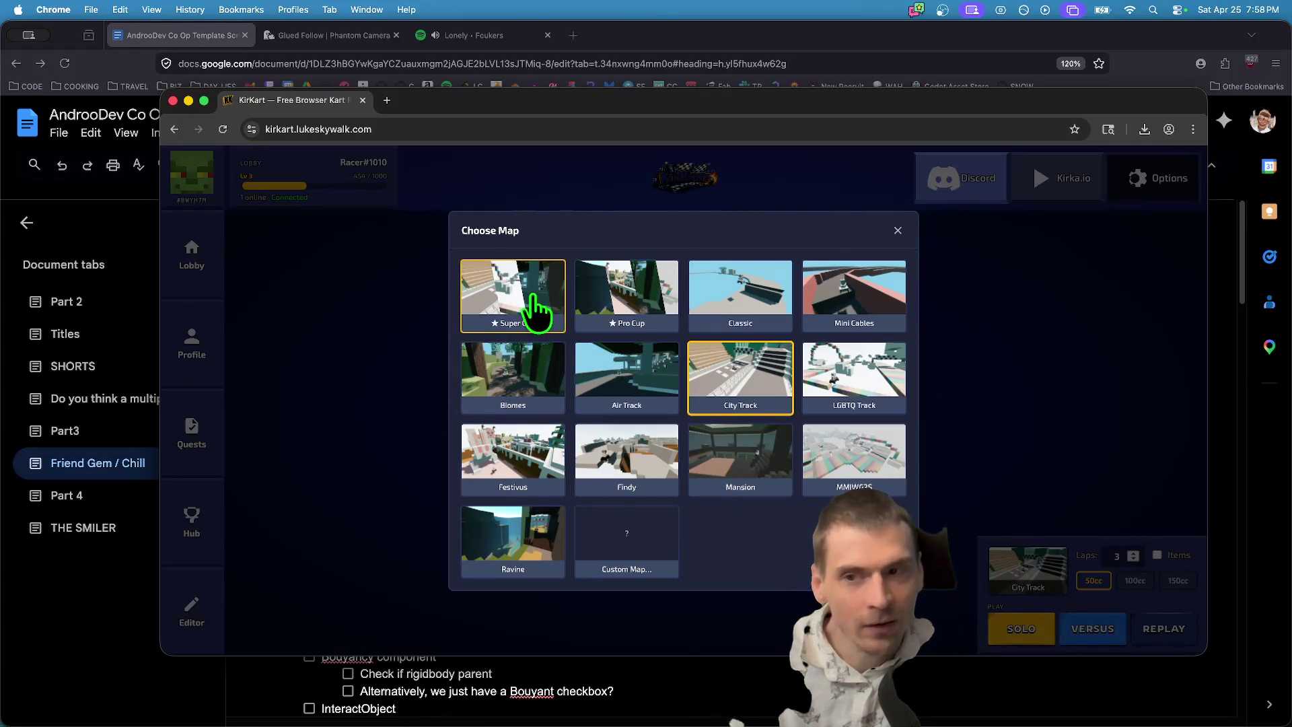
left_click(814, 273)
left_click(191, 521)
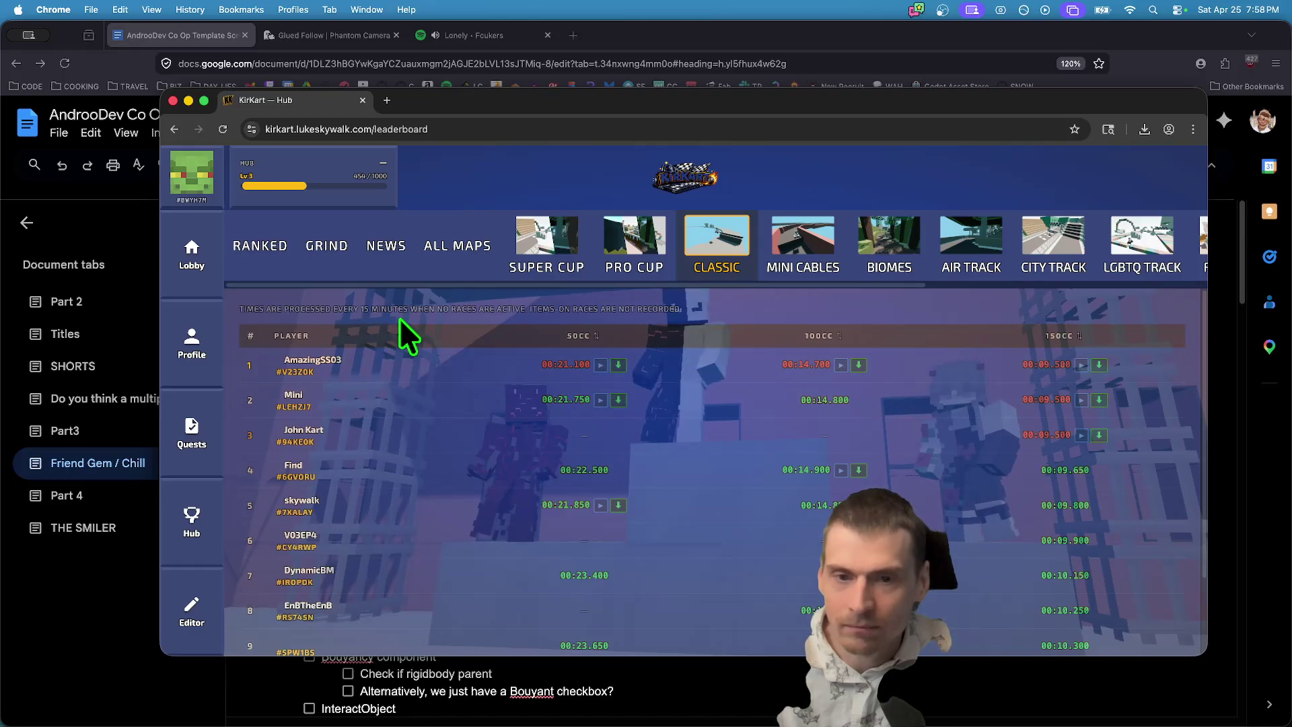
Reload the leaderboard and watch a Classic run replay, then exit it.
scroll(425, 464, "down", 3)
scroll(575, 397, "up", 3)
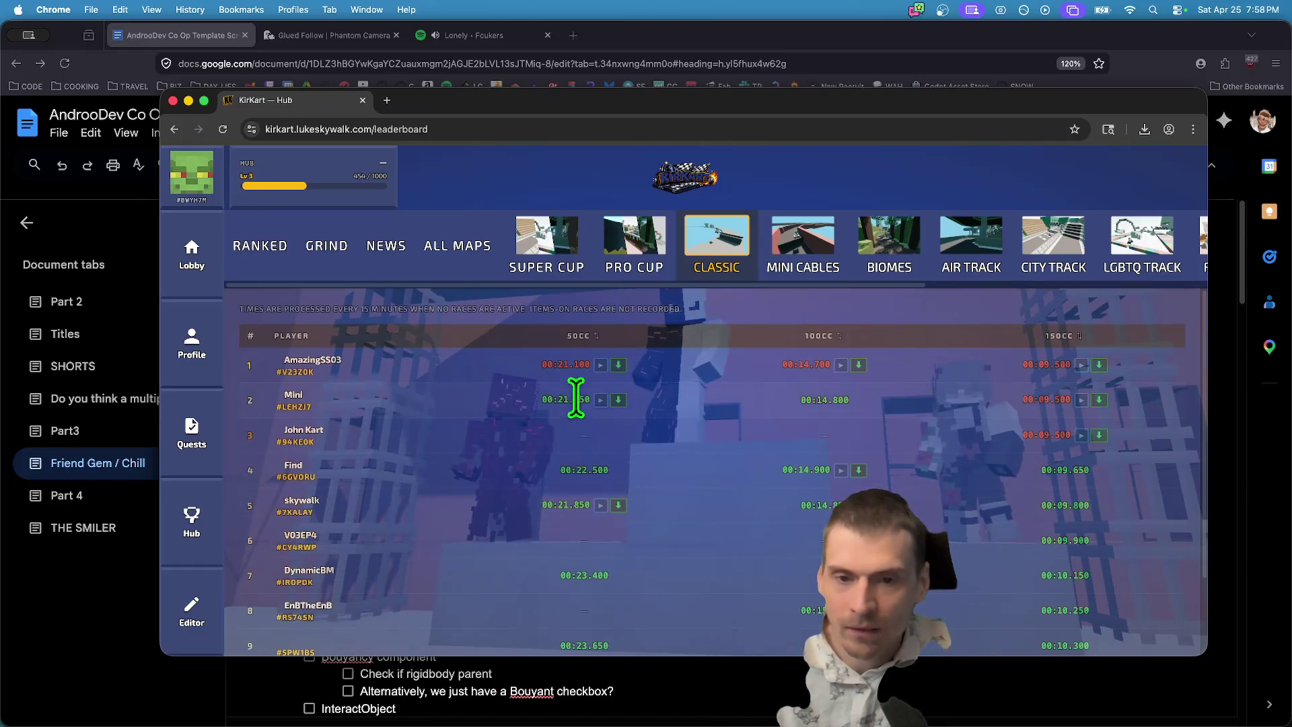
left_click(601, 363)
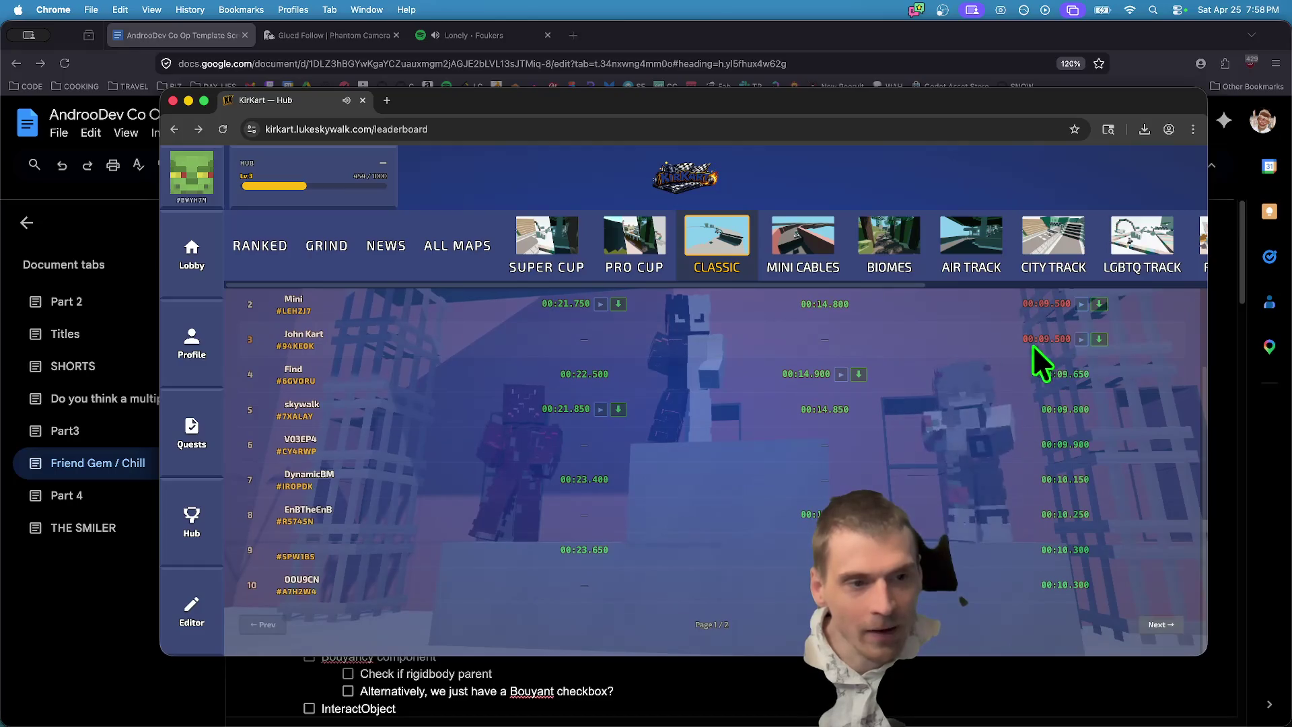
scroll(975, 400, "up", 2)
left_click(1082, 434)
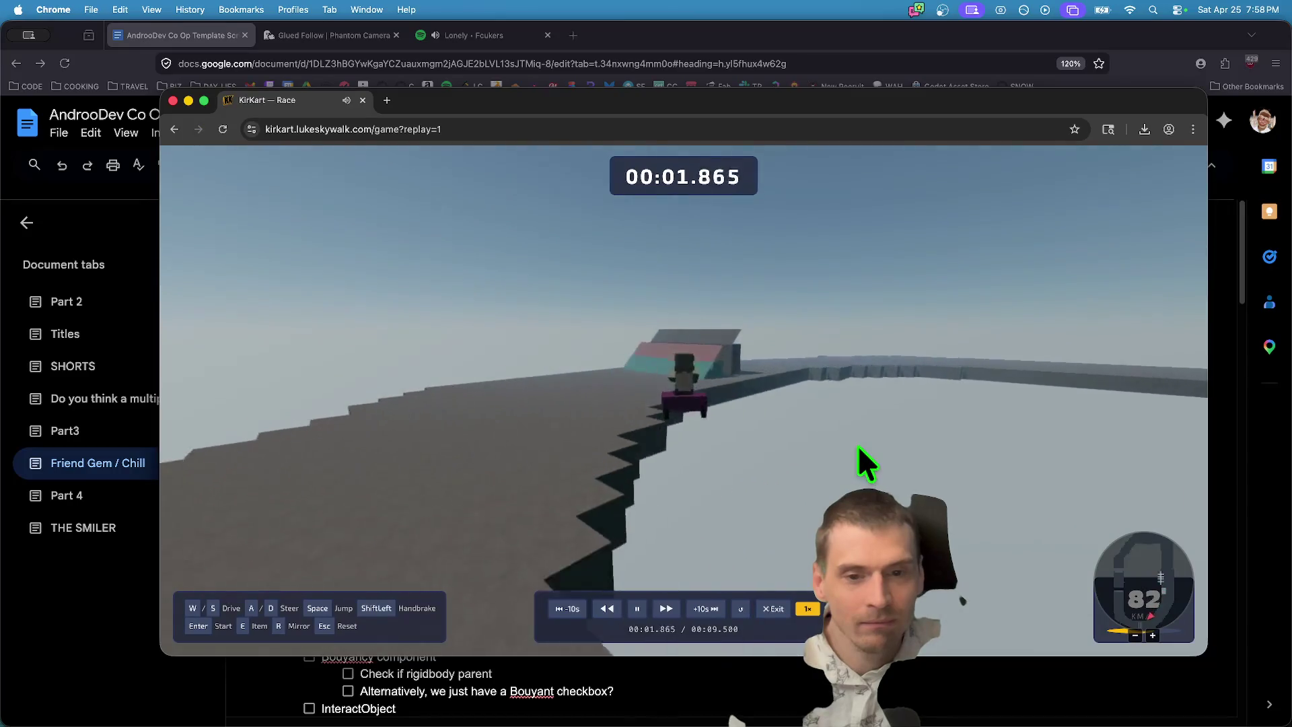
key("Escape")
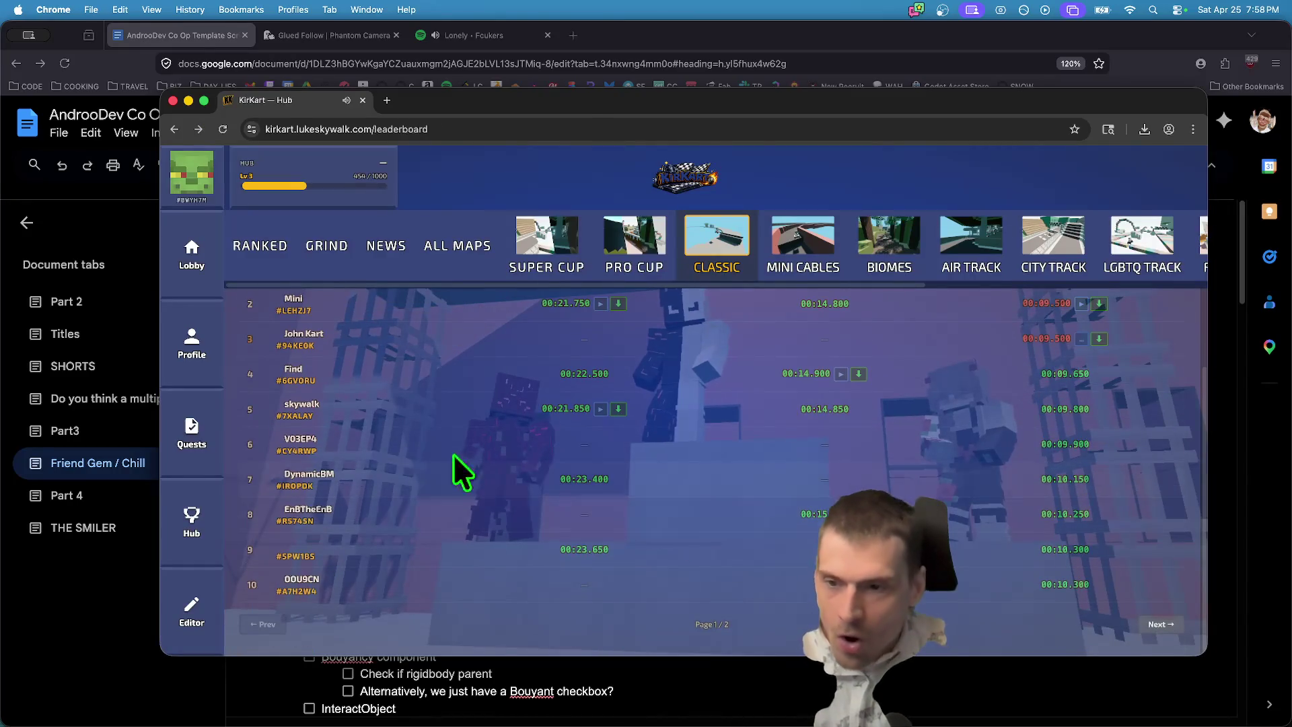
View the Super Cup and Mini Cables boards, watch the 00:18.500 replay, then hide KirKart.
scroll(454, 466, "up", 3)
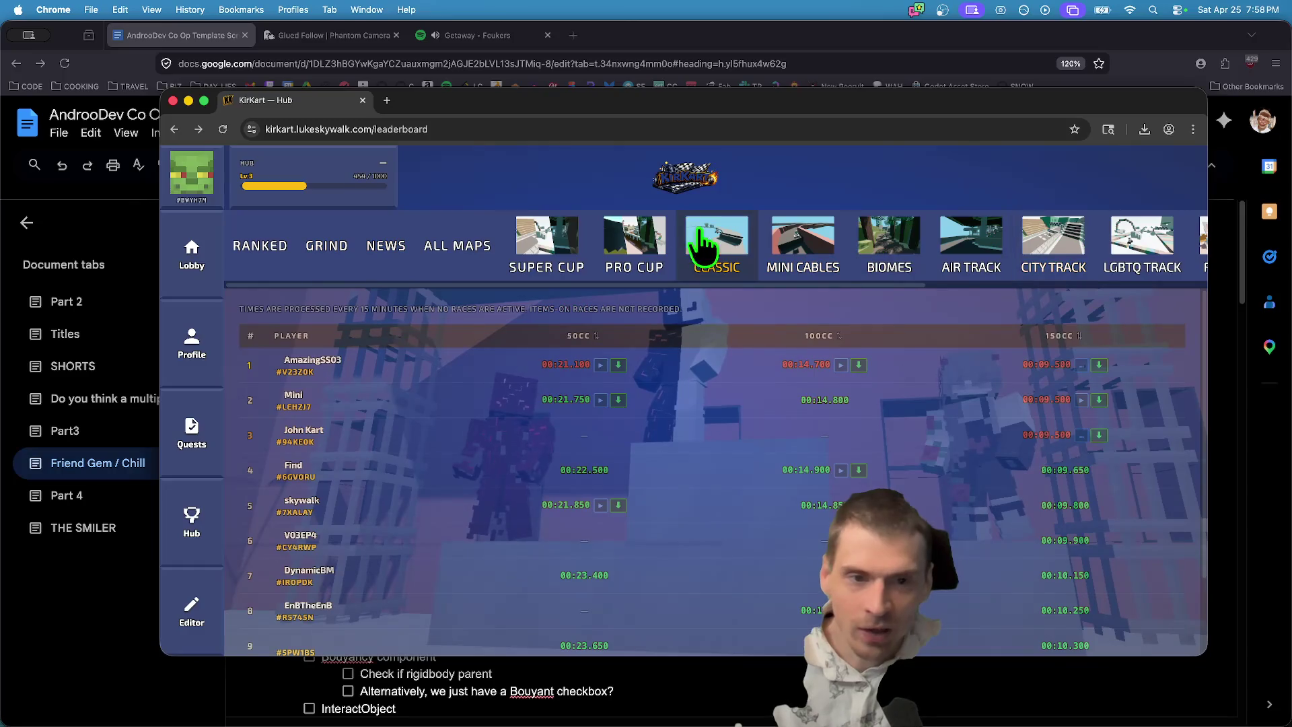
left_click(571, 253)
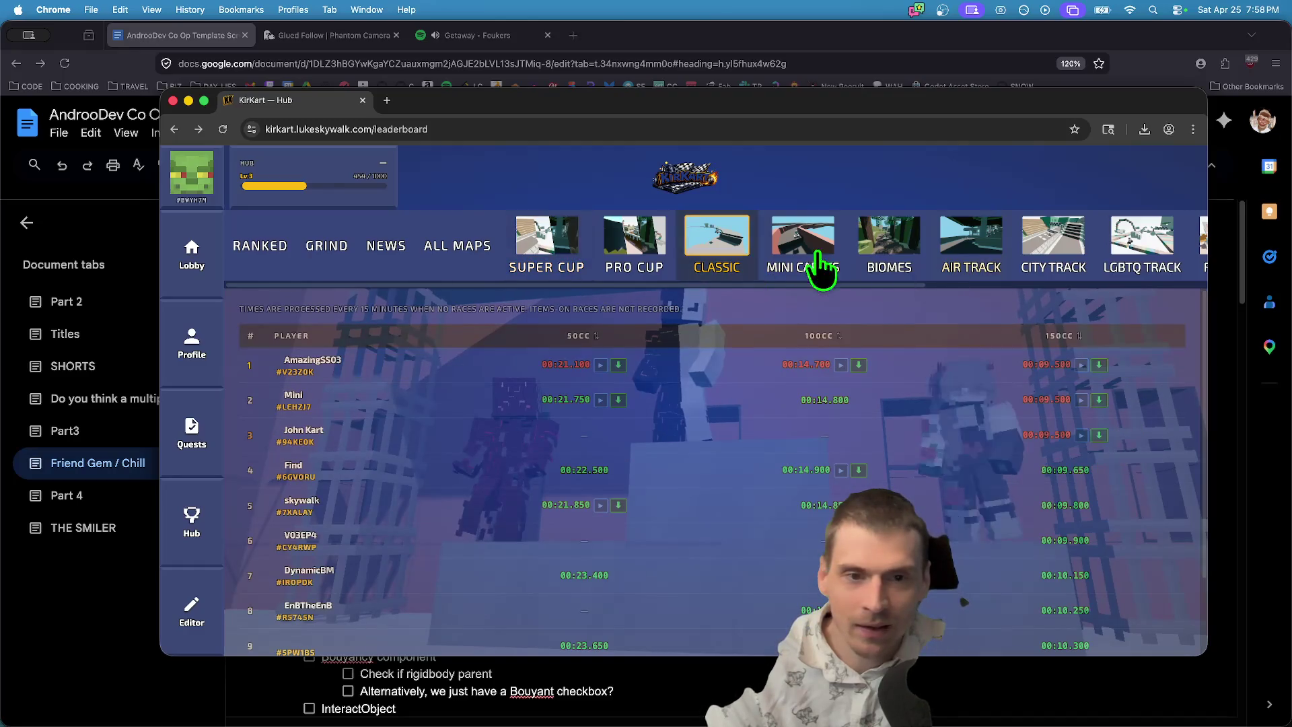
left_click(791, 263)
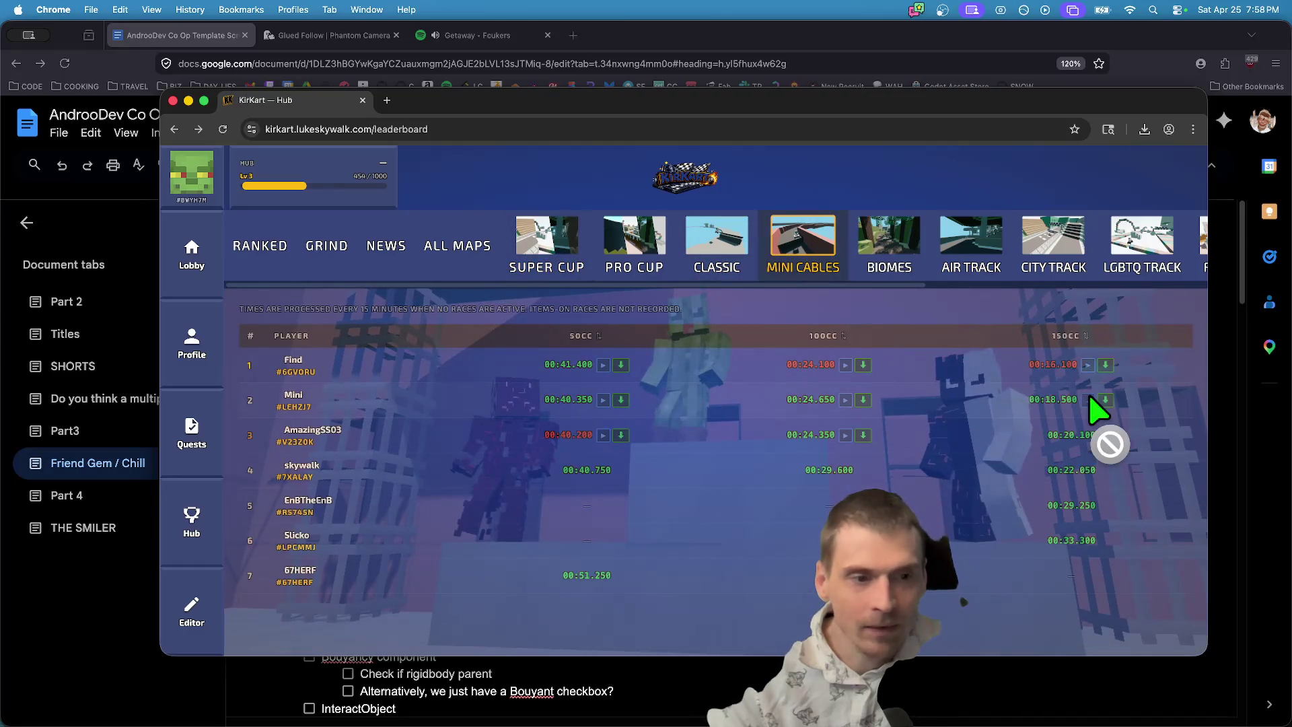
left_click(1087, 399)
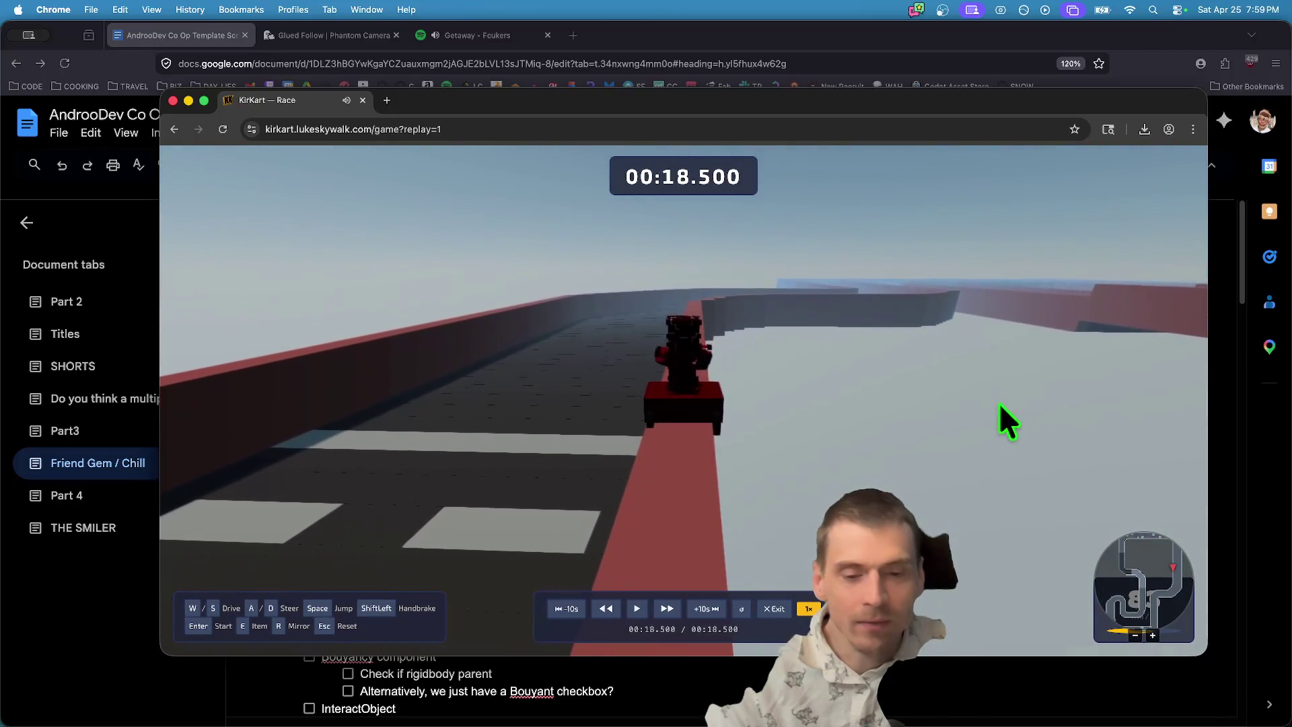
key("super+w")
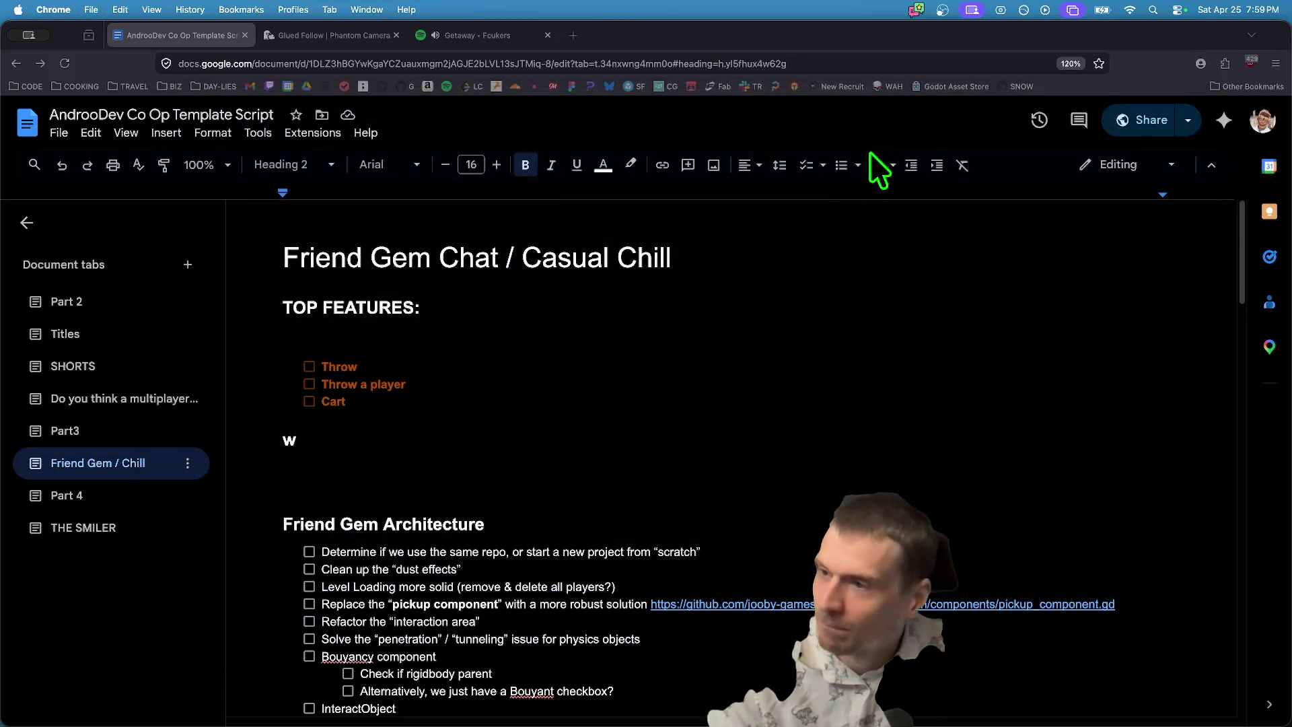
Delete the stray 'w' below Cart and add a blank line above the architecture heading.
left_click(771, 422)
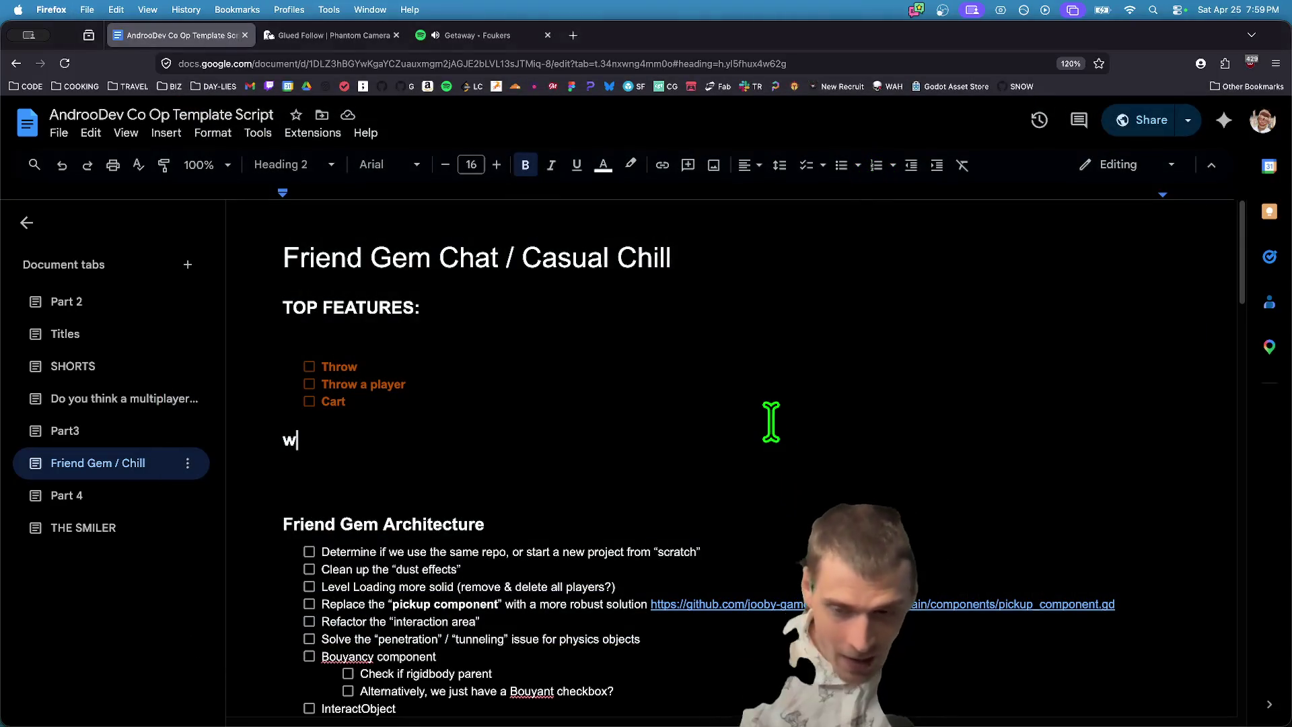
key("BackSpace")
key("BackSpace")
key("BackSpace")
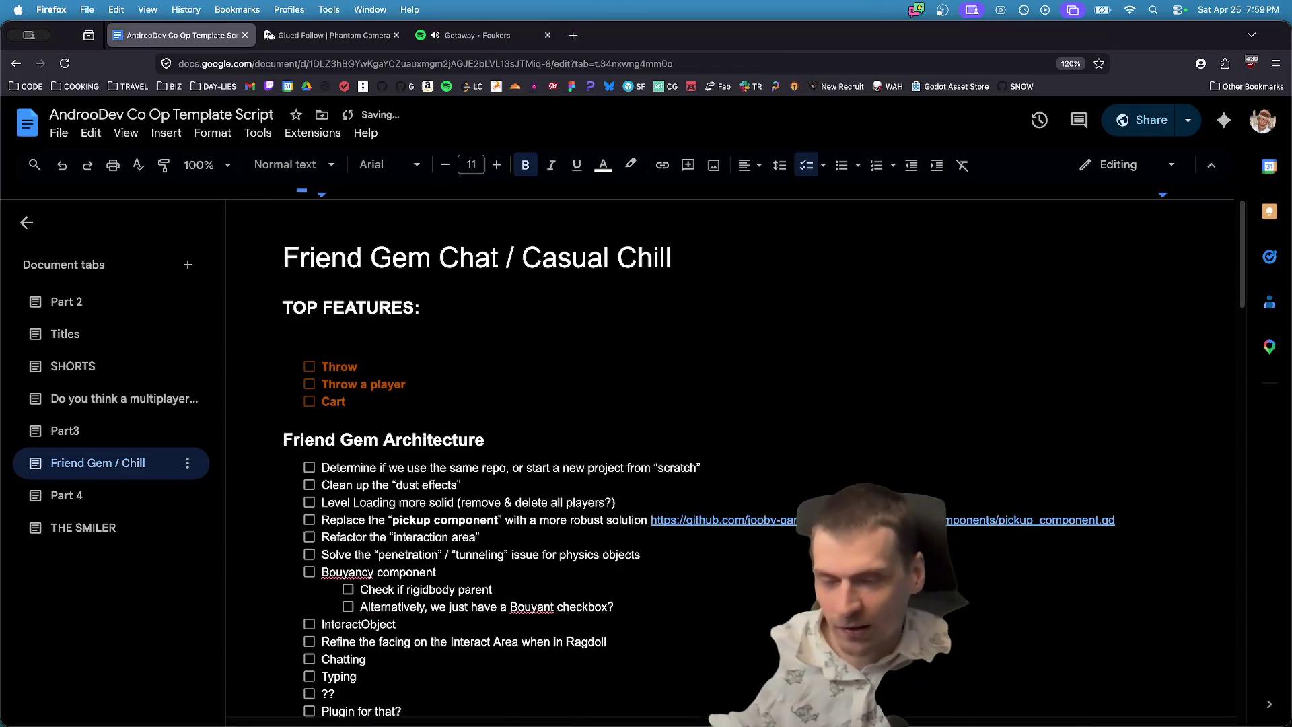
key("super+Tab")
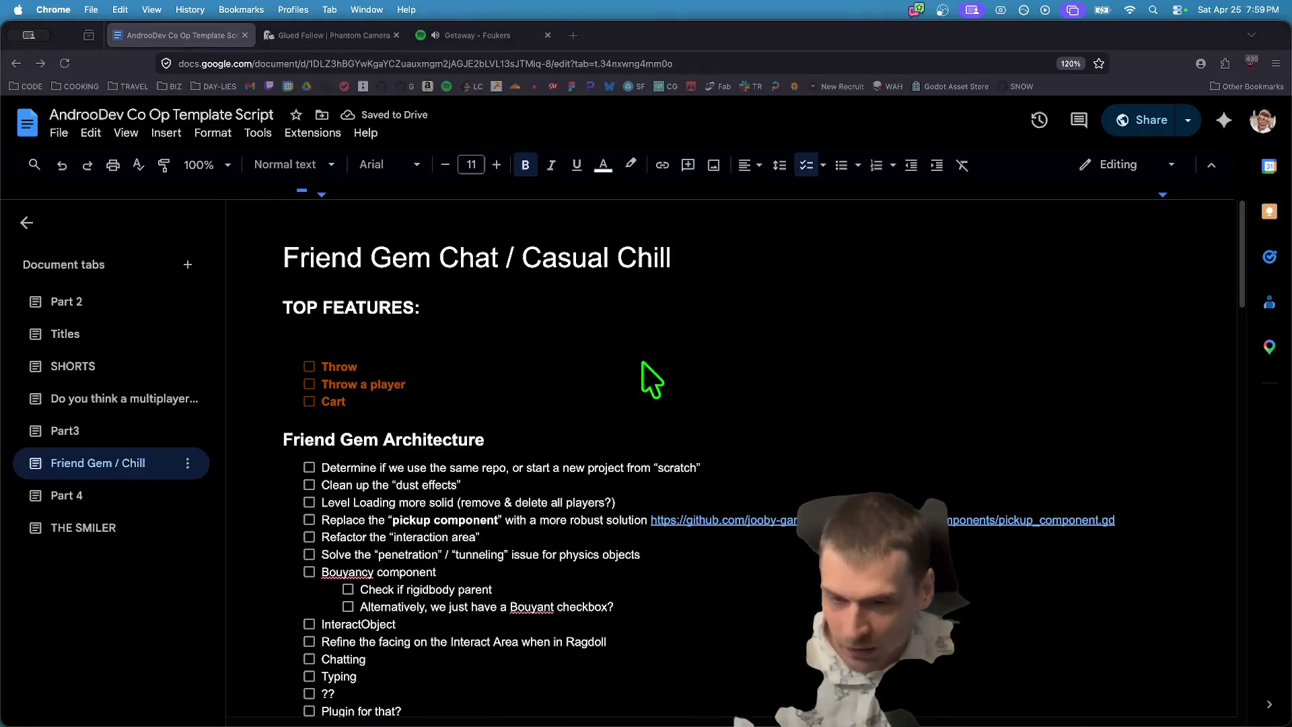
left_click(868, 399)
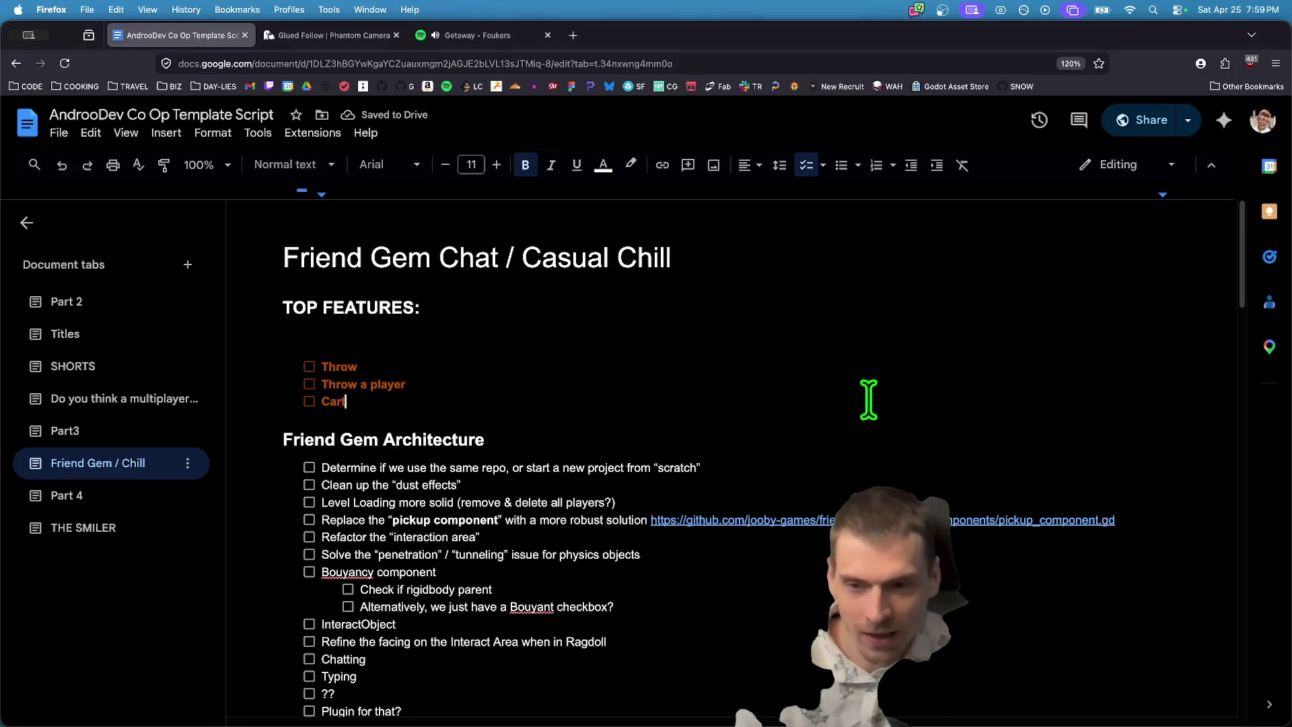
key("Return")
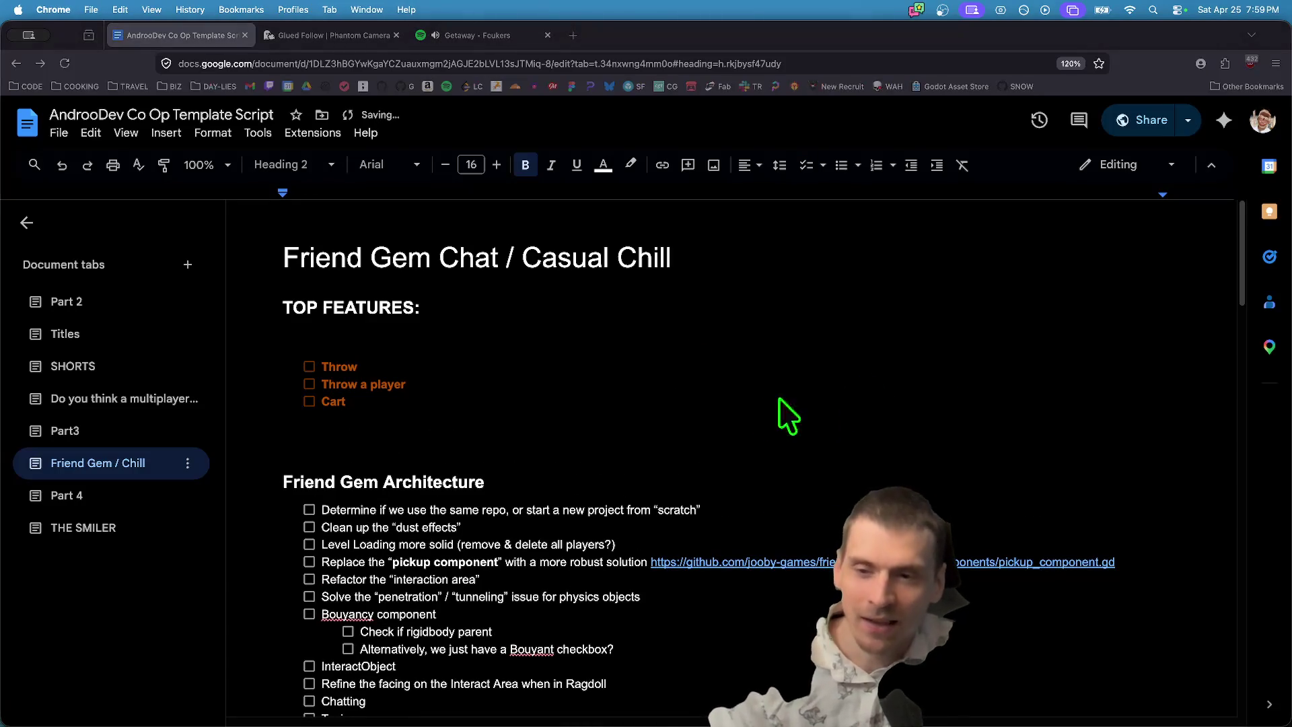
Switch to the Godot editor showing PlayerCharacterScene.
key("super+Tab")
key("super+shift+Tab")
key("super+shift+Tab")
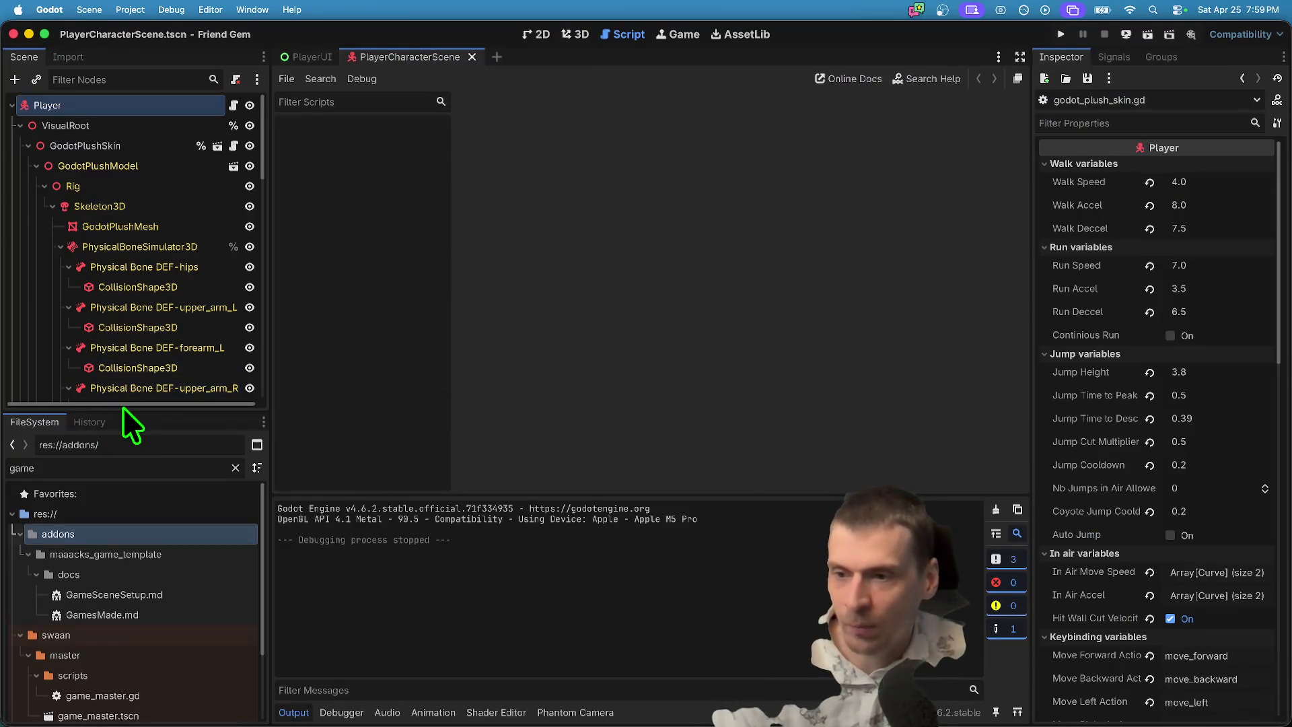
mouse_move(122, 406)
left_mouse_down()
mouse_move(118, 589)
mouse_move(120, 402)
left_mouse_up()
Select the PhysicalBoneSimulator3D node, dismissing the imported-scene warning.
left_click(227, 209)
left_click(212, 241)
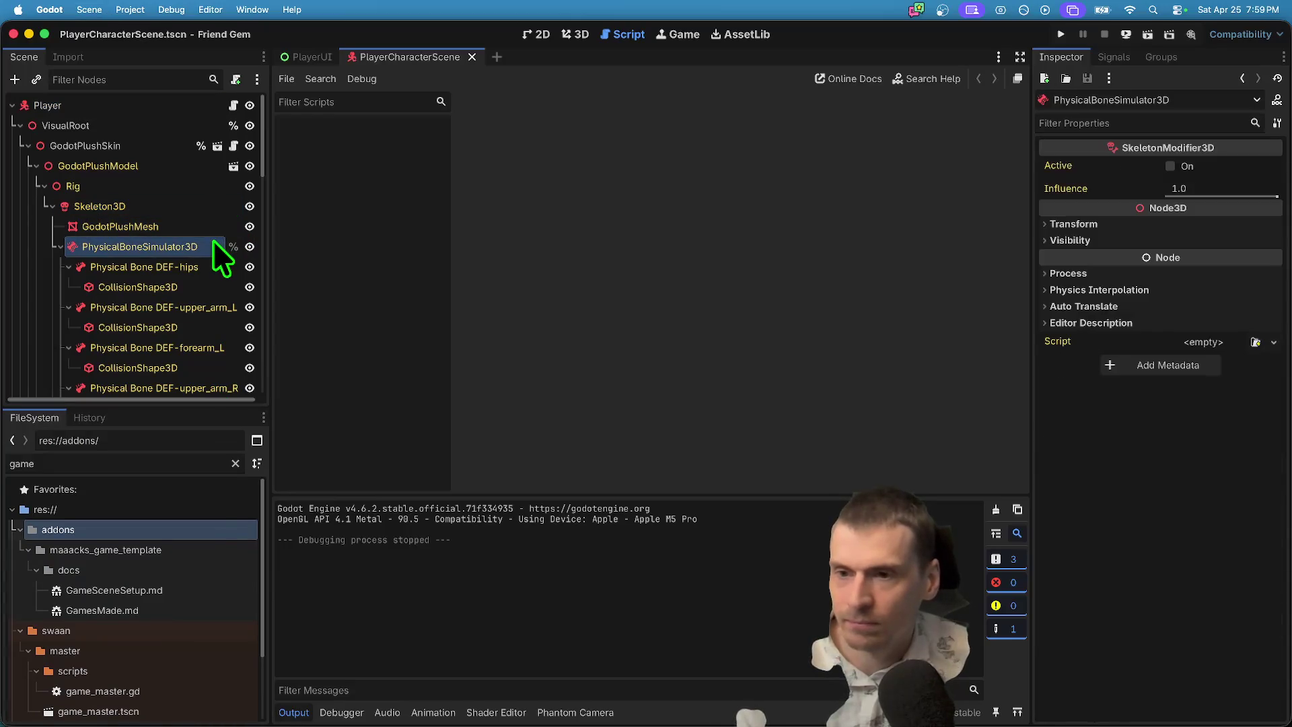
right_click(212, 241)
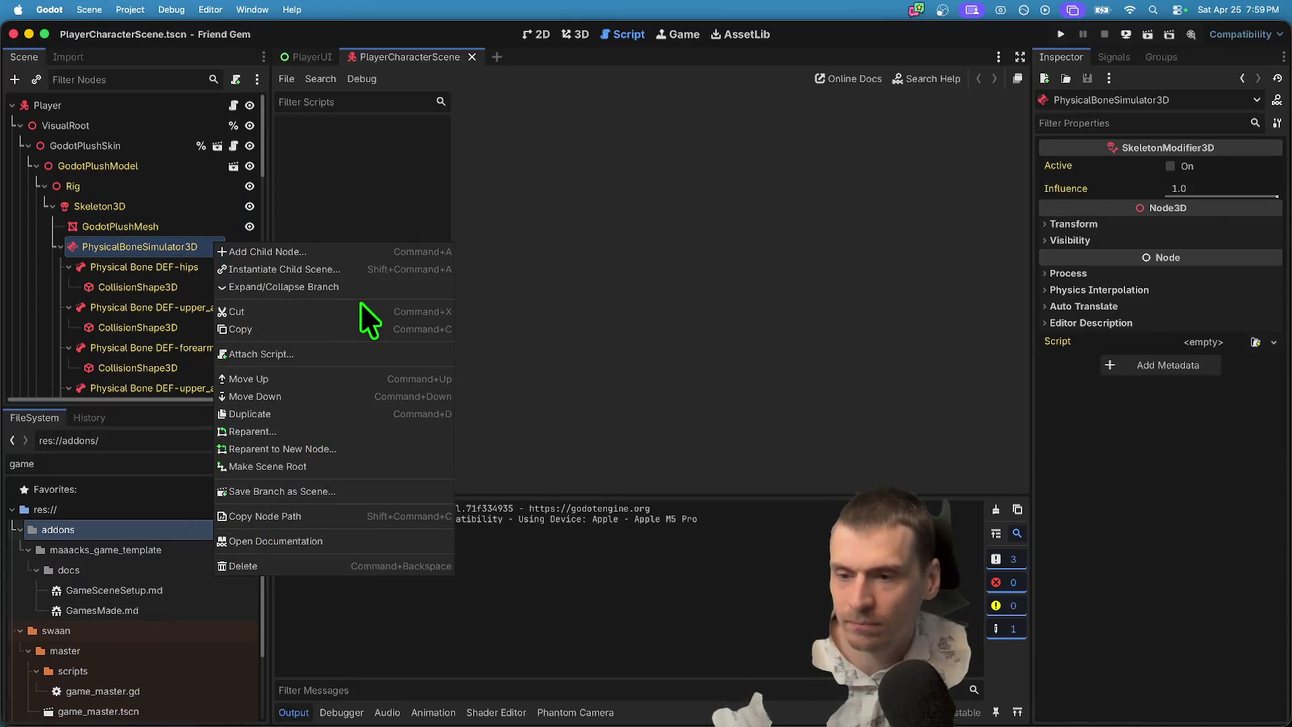
key("Escape")
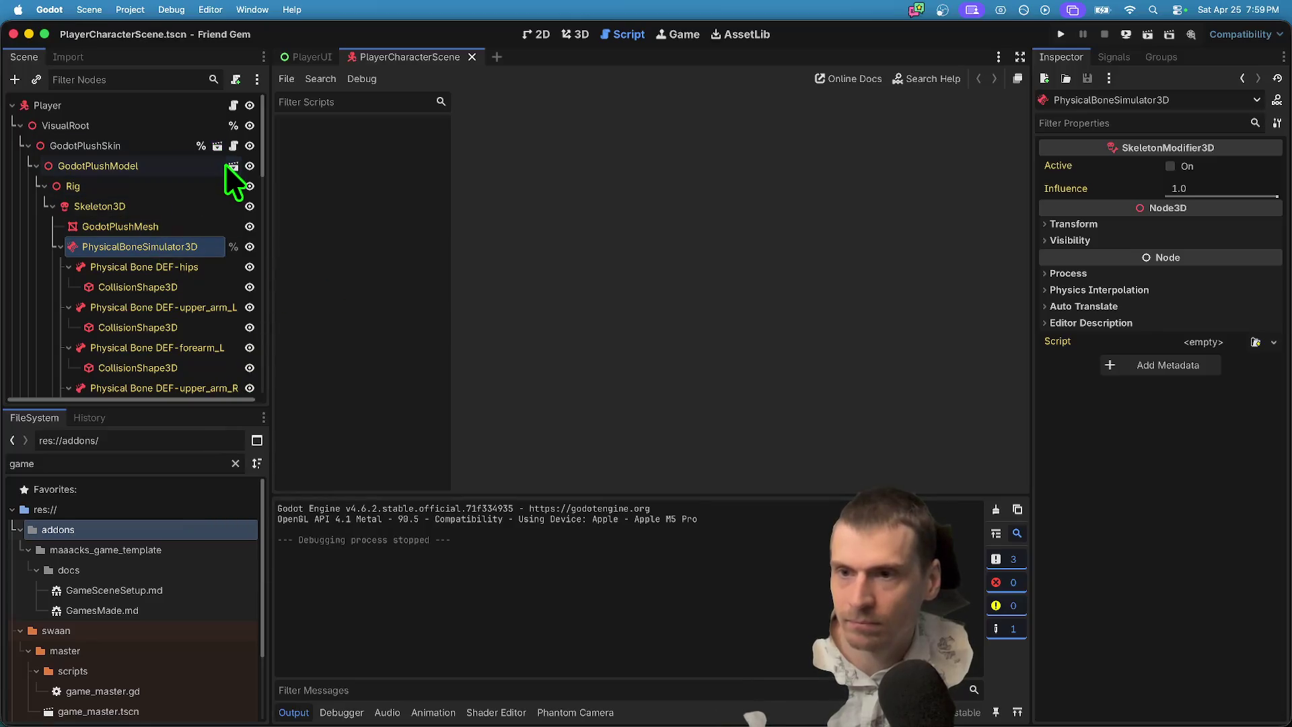
left_click(230, 166)
key("Escape")
Attach the existing res://components/pickup_body.gd to PhysicalBoneSimulator3D as a separate-file script.
right_click(158, 245)
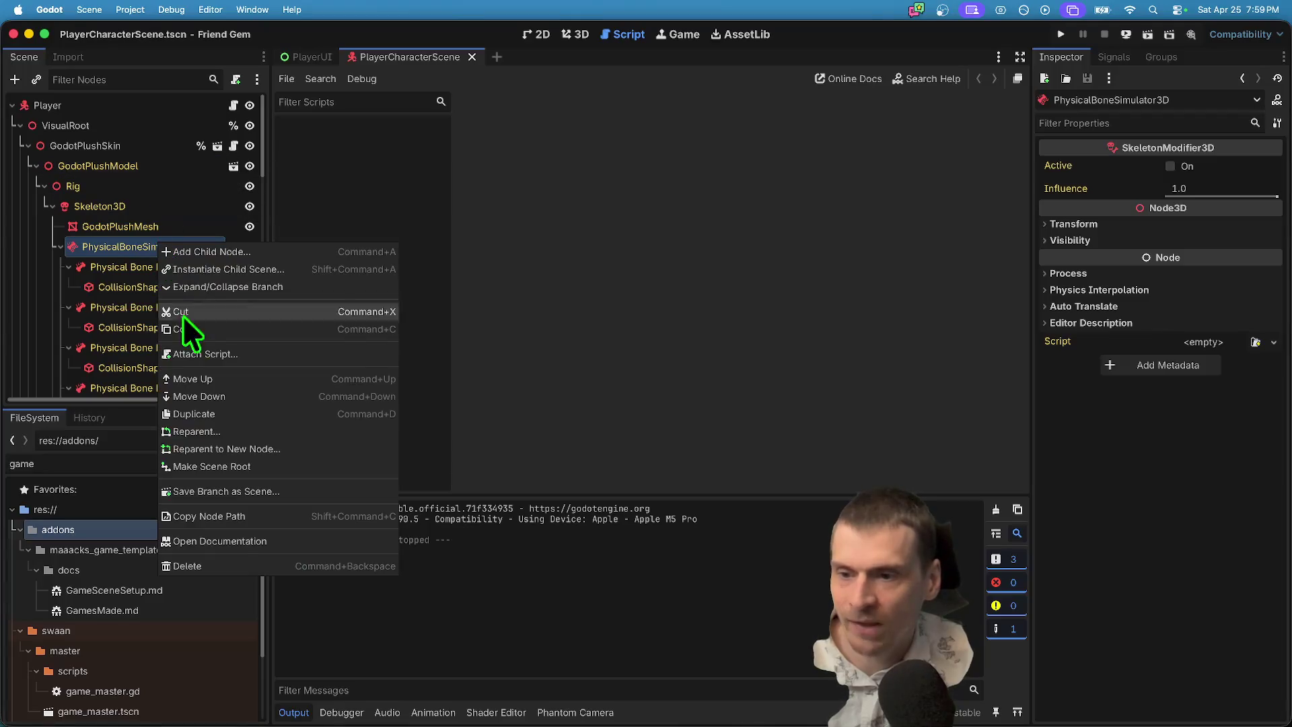
left_click(297, 352)
left_click(592, 323)
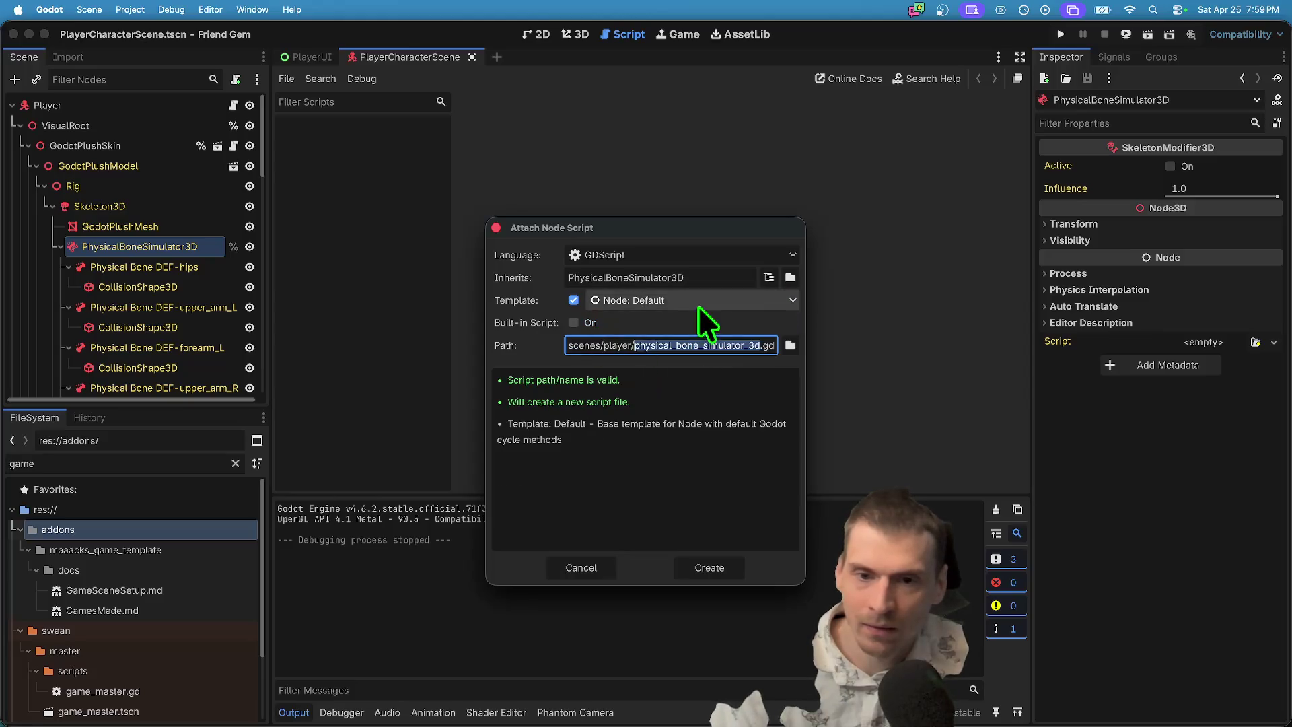
left_click(791, 343)
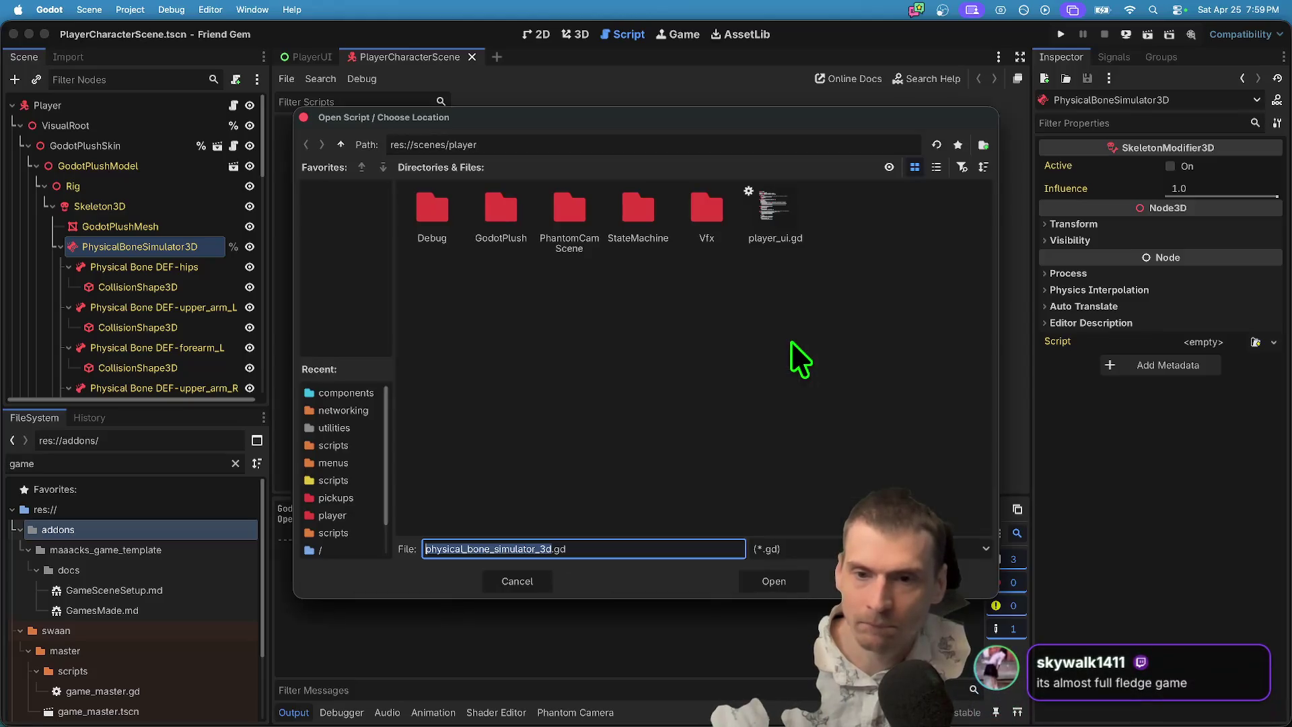
scroll(349, 447, "down", 5)
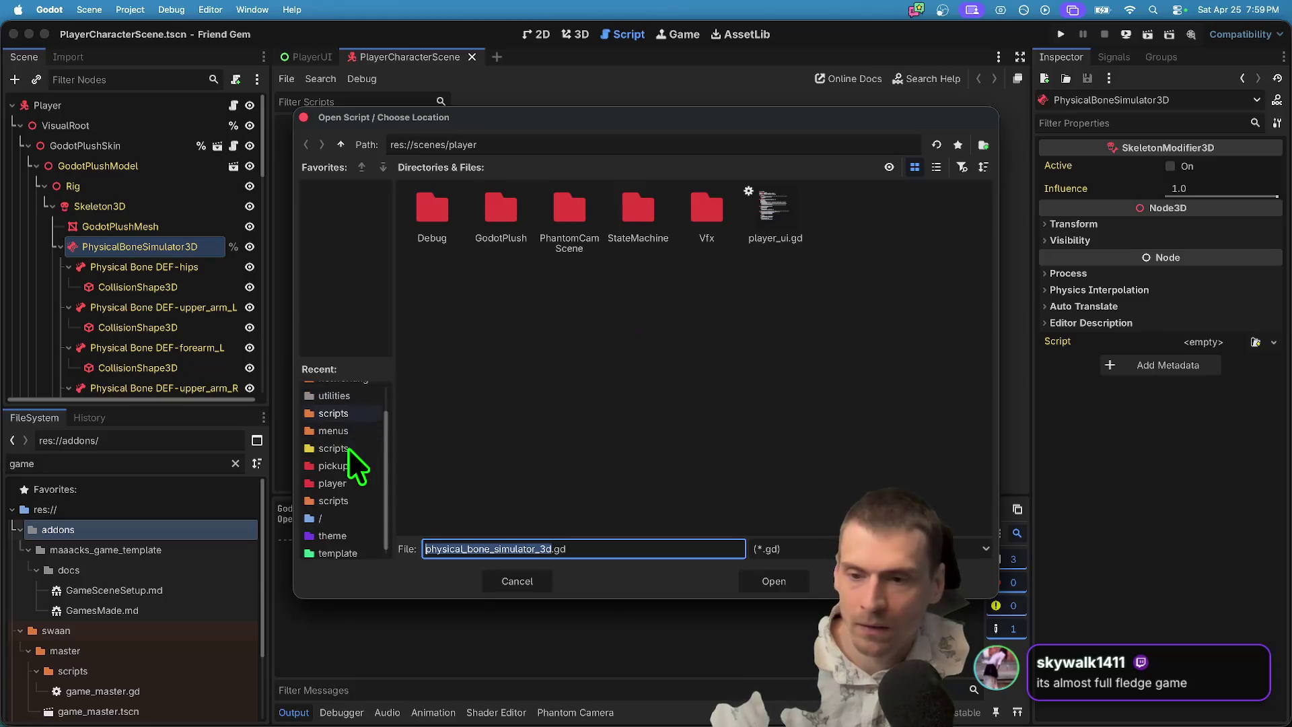
scroll(349, 464, "up", 5)
left_click(356, 394)
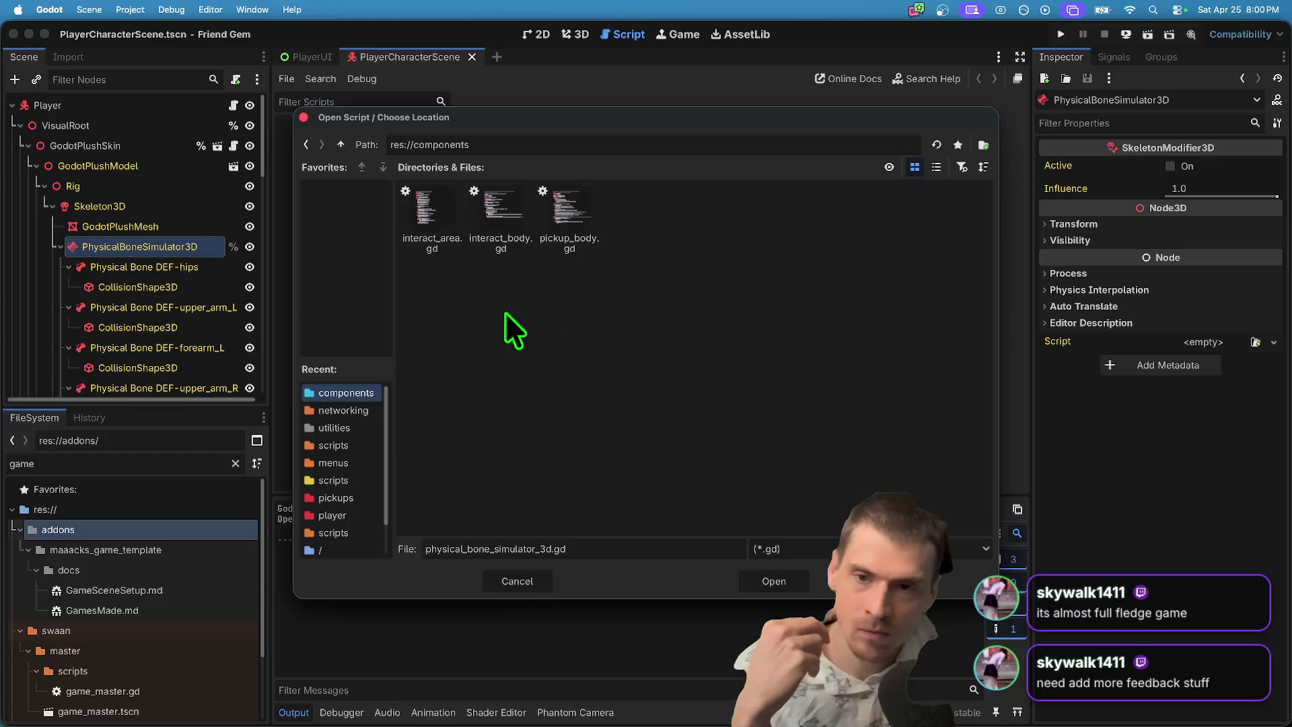
left_click(580, 214)
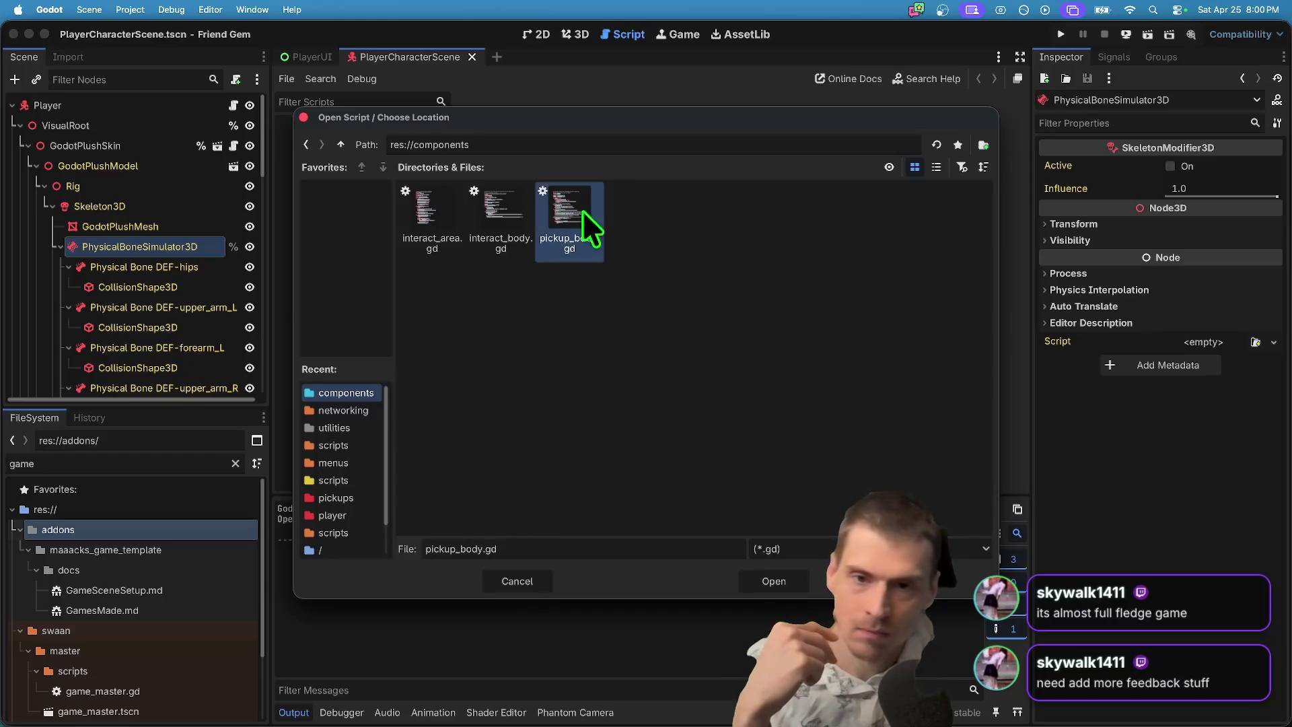
left_click(755, 584)
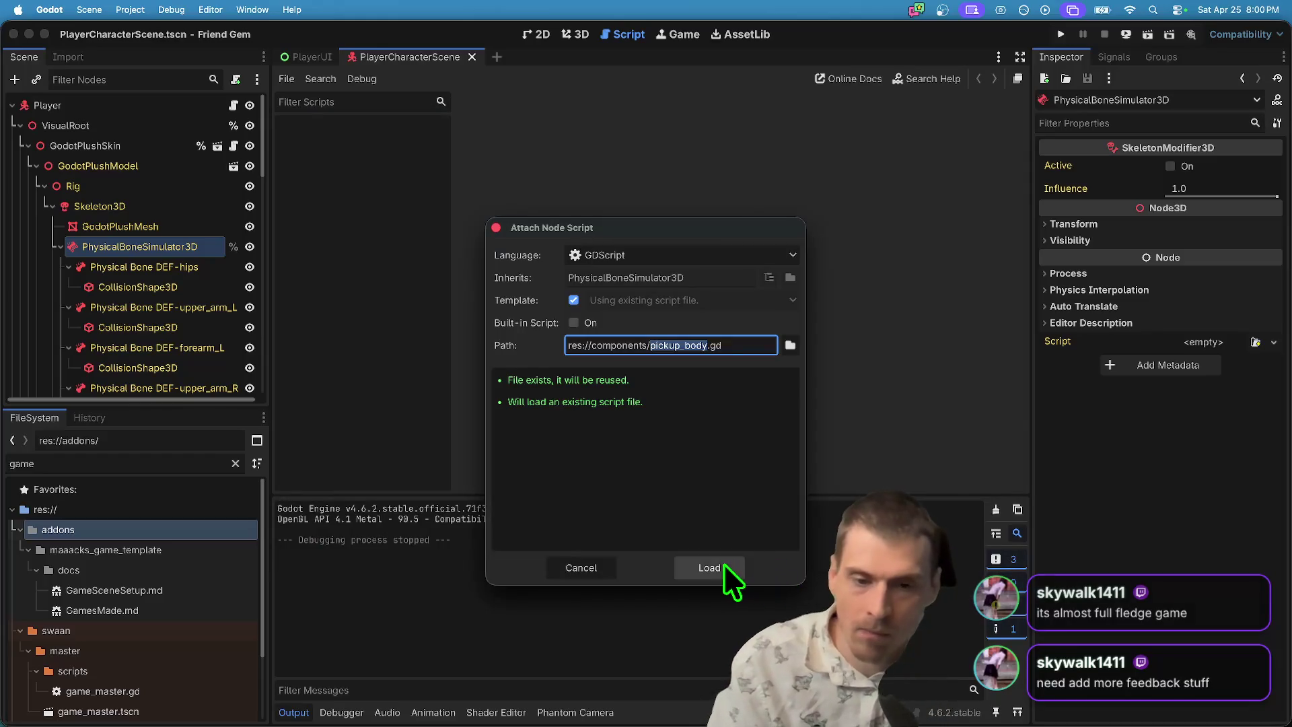
left_click(718, 566)
Save the scene and place the caret in the pickup_body.gd script.
key("ctrl+s")
scroll(776, 325, "up", 10)
left_click_drag(775, 279, 902, 162)
left_click(902, 162)
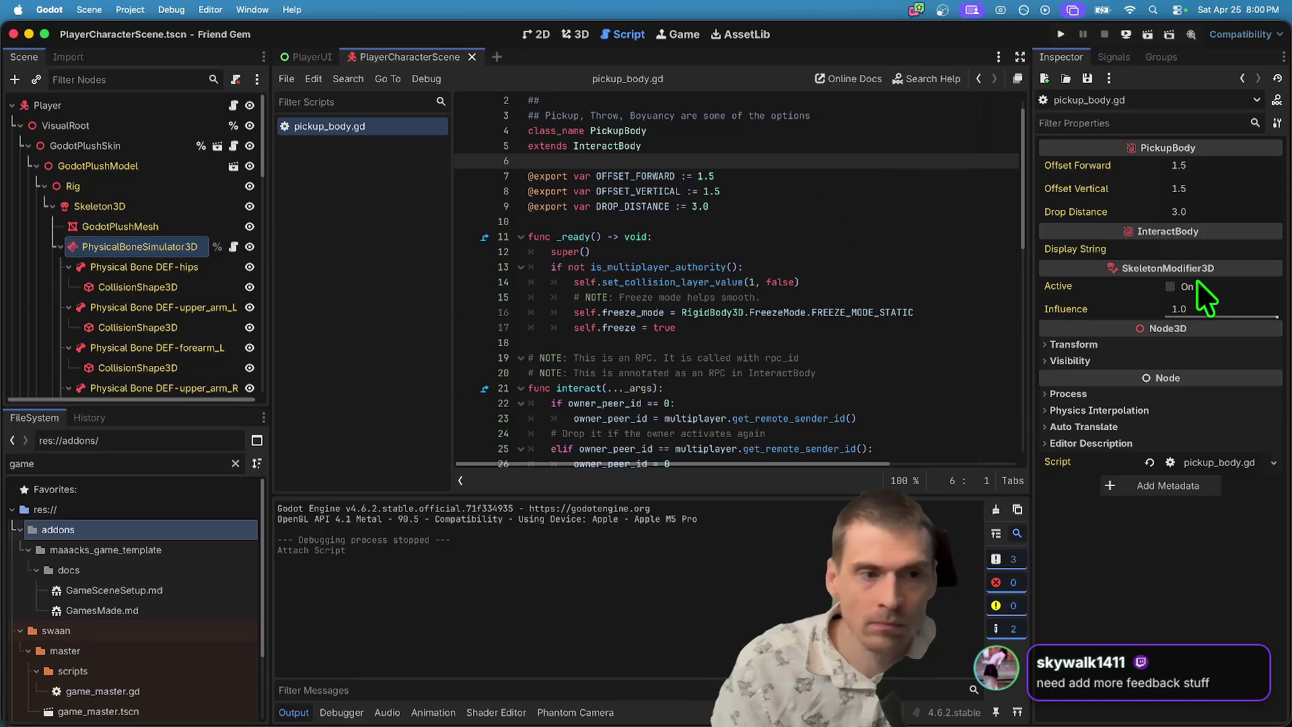
Set the simulator's InteractBody Display String to Player and save the scene.
left_click(1205, 249)
type("Player")
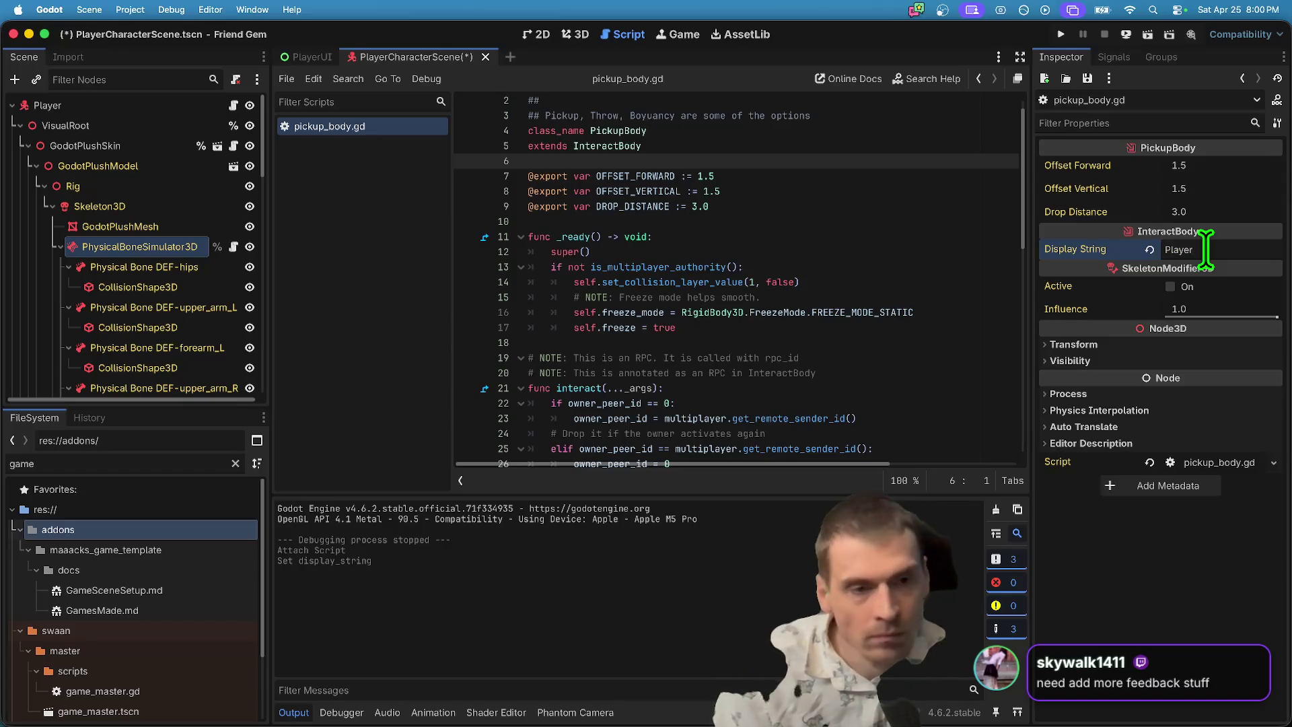
key("super+s")
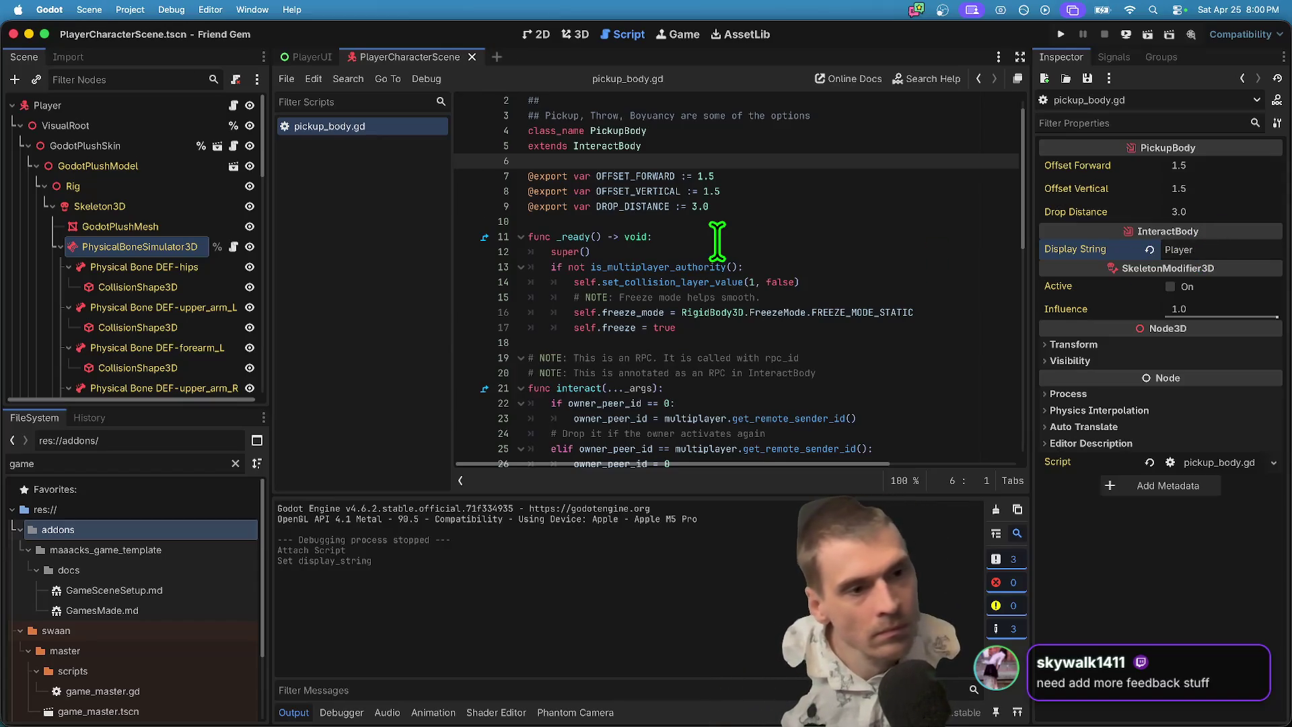
Start and stop a quick test run, then select the PhysicalBoneSimulator3D node's actions.
left_click(717, 238)
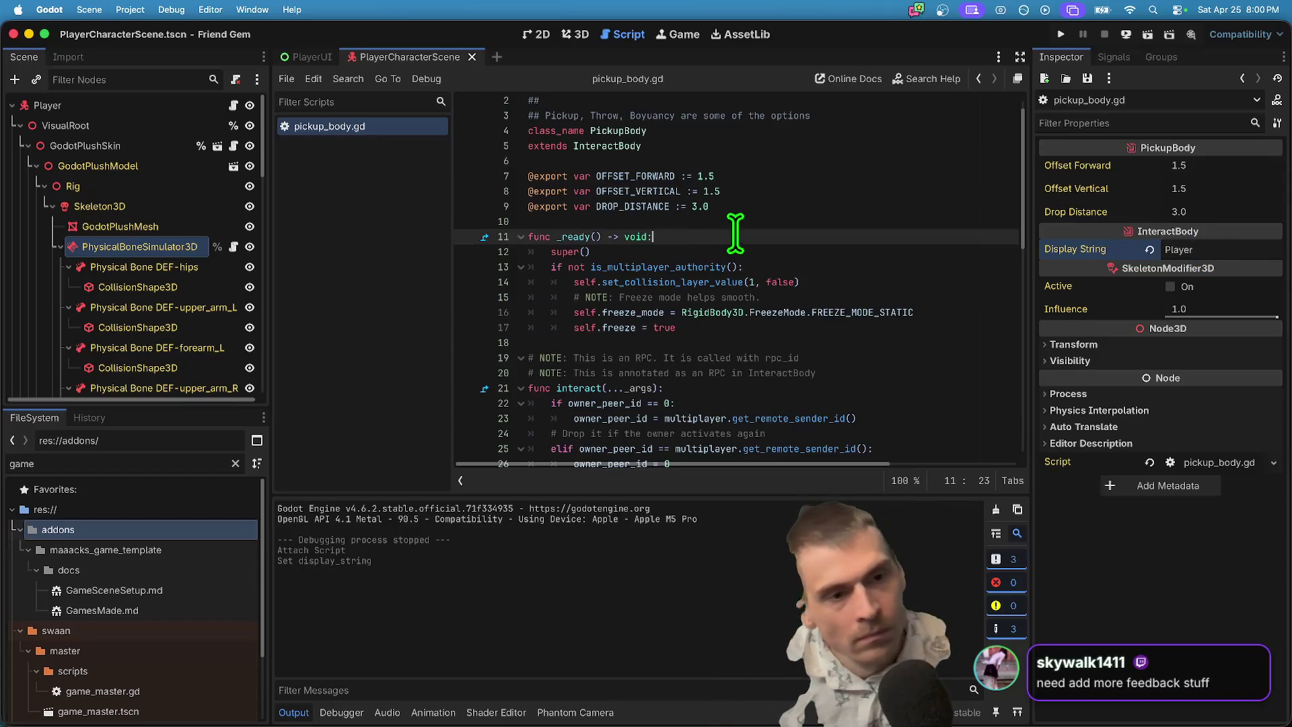
left_click(1060, 35)
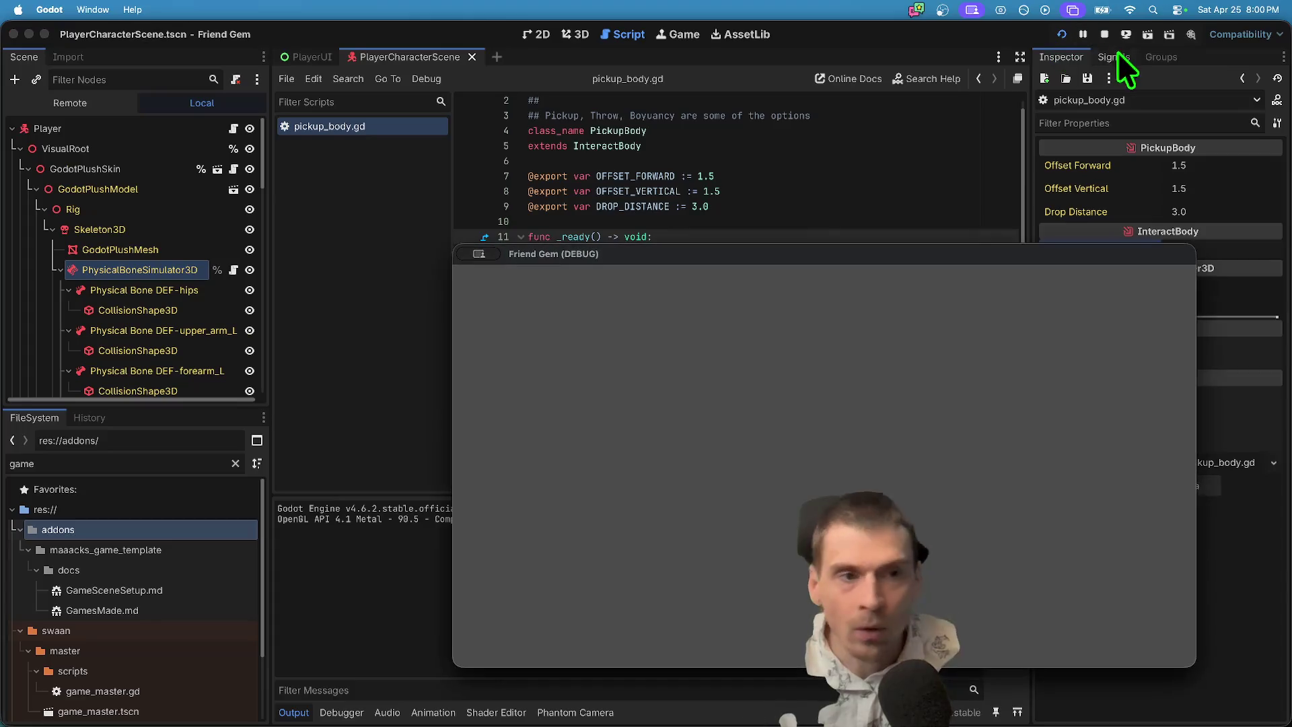
left_click(1104, 35)
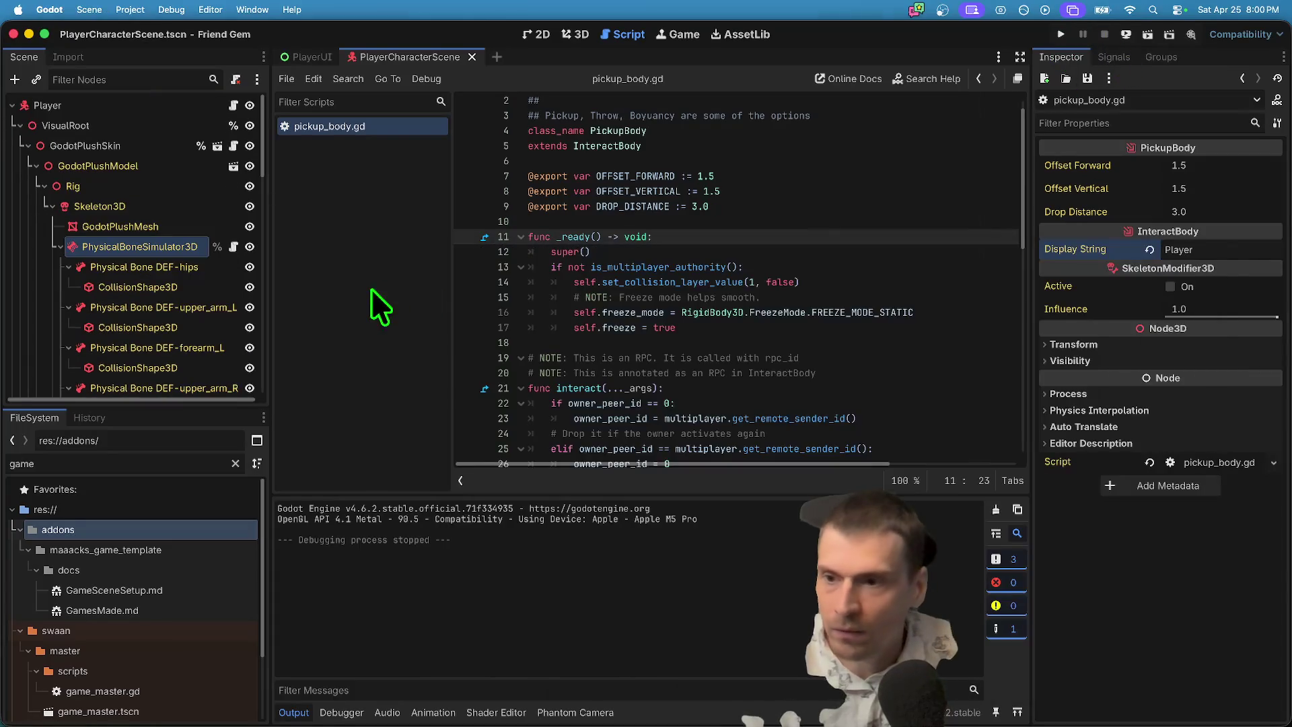
left_click(172, 253)
right_click(165, 251)
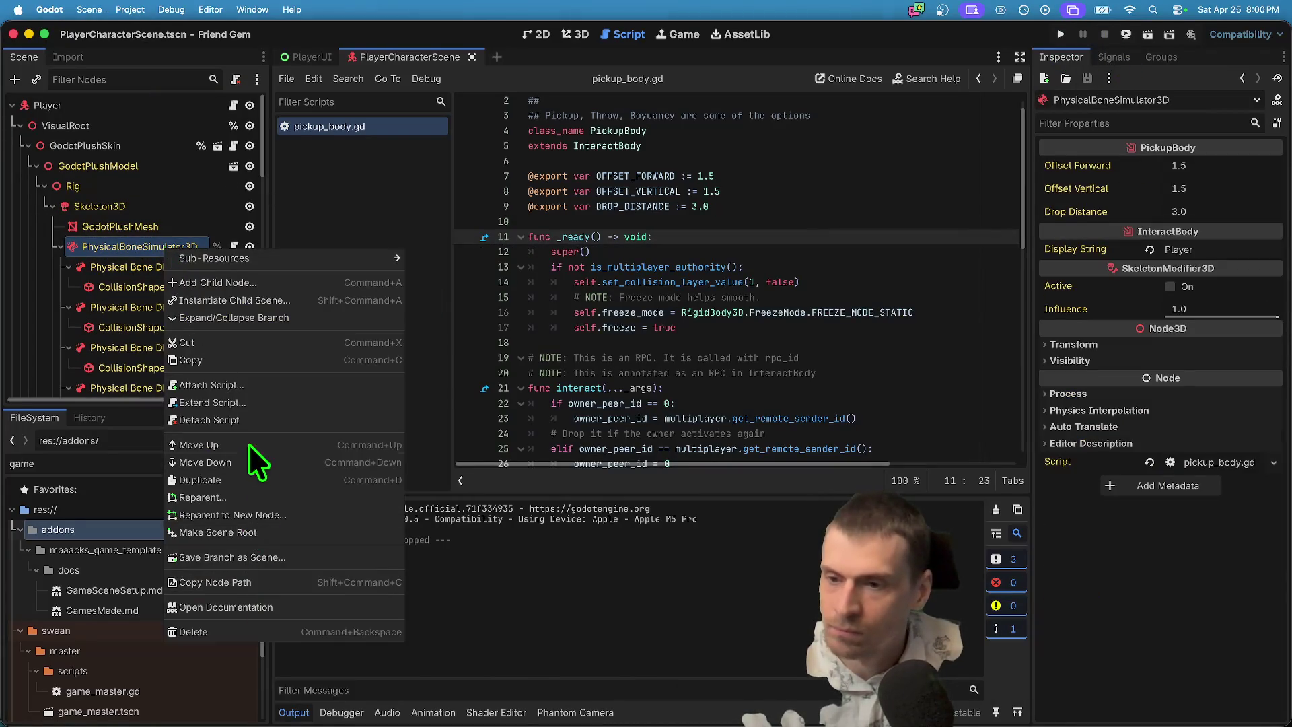
Detach the script from PhysicalBoneSimulator3D and bring up Physical Bone DEF-hips' actions.
left_click(249, 444)
right_click(153, 264)
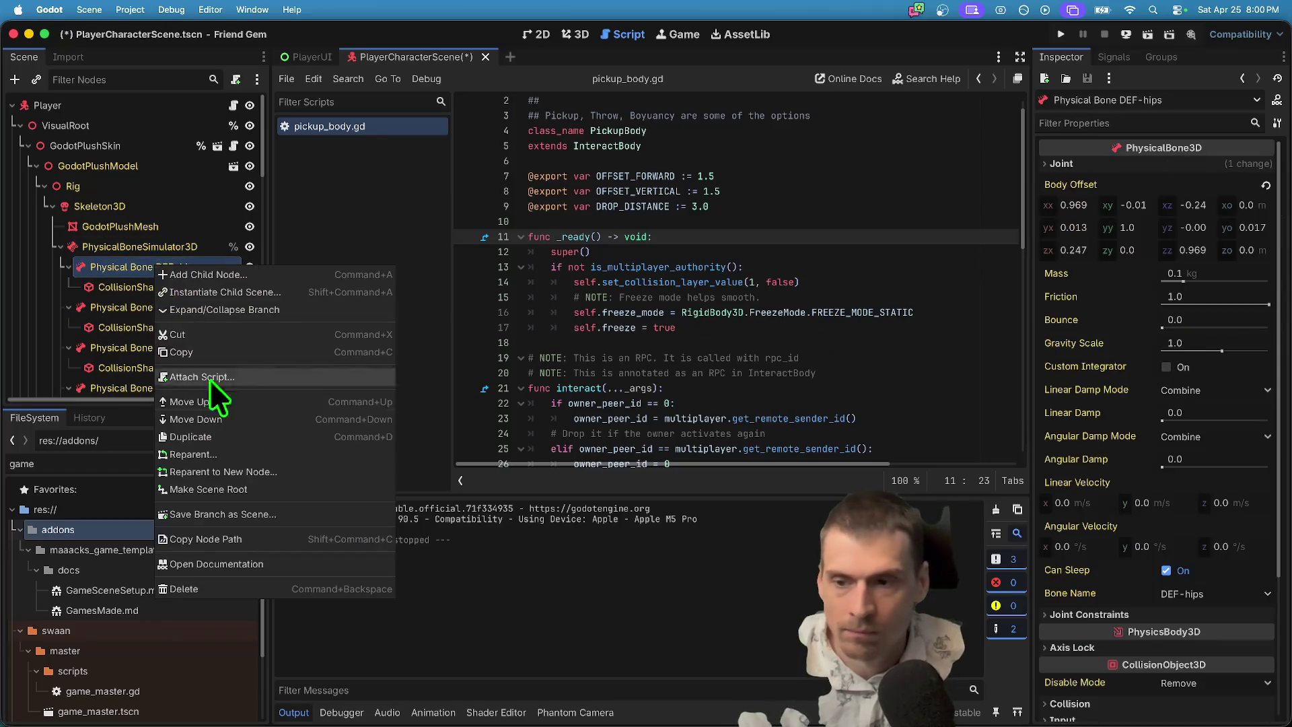
right_click(152, 268)
right_click(151, 269)
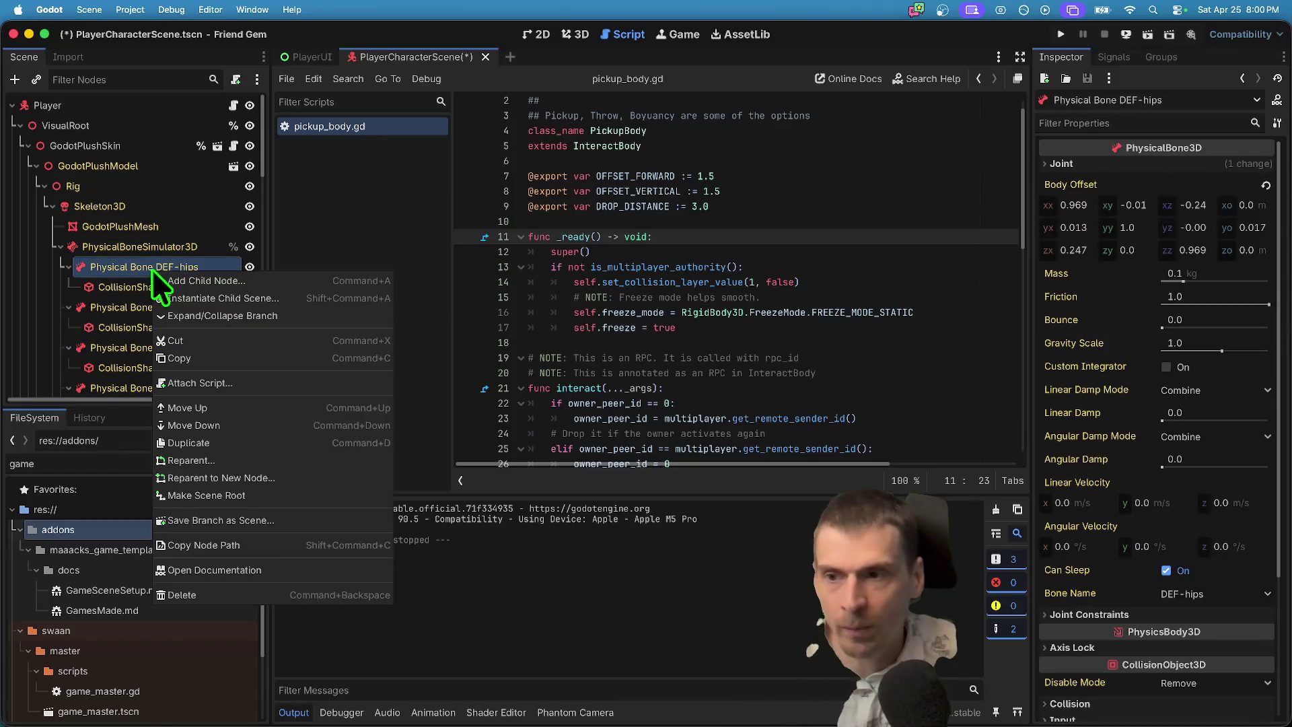
left_click(269, 384)
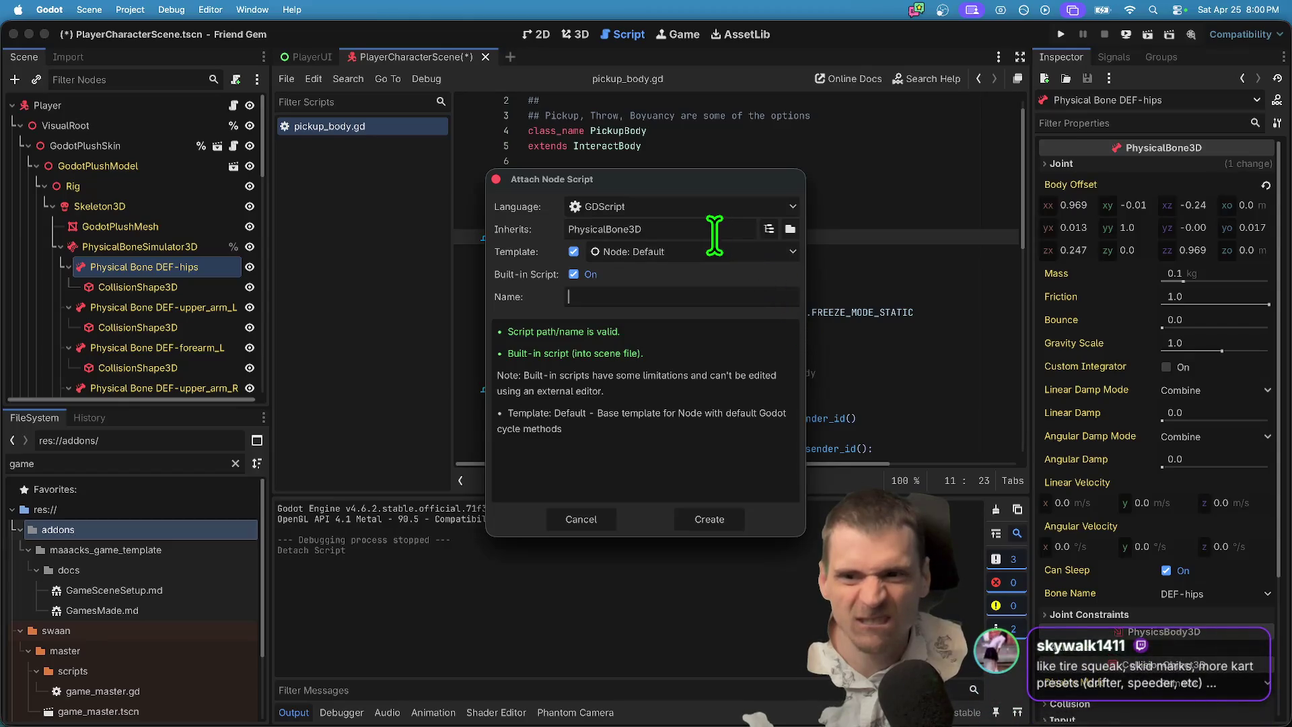
key("Escape")
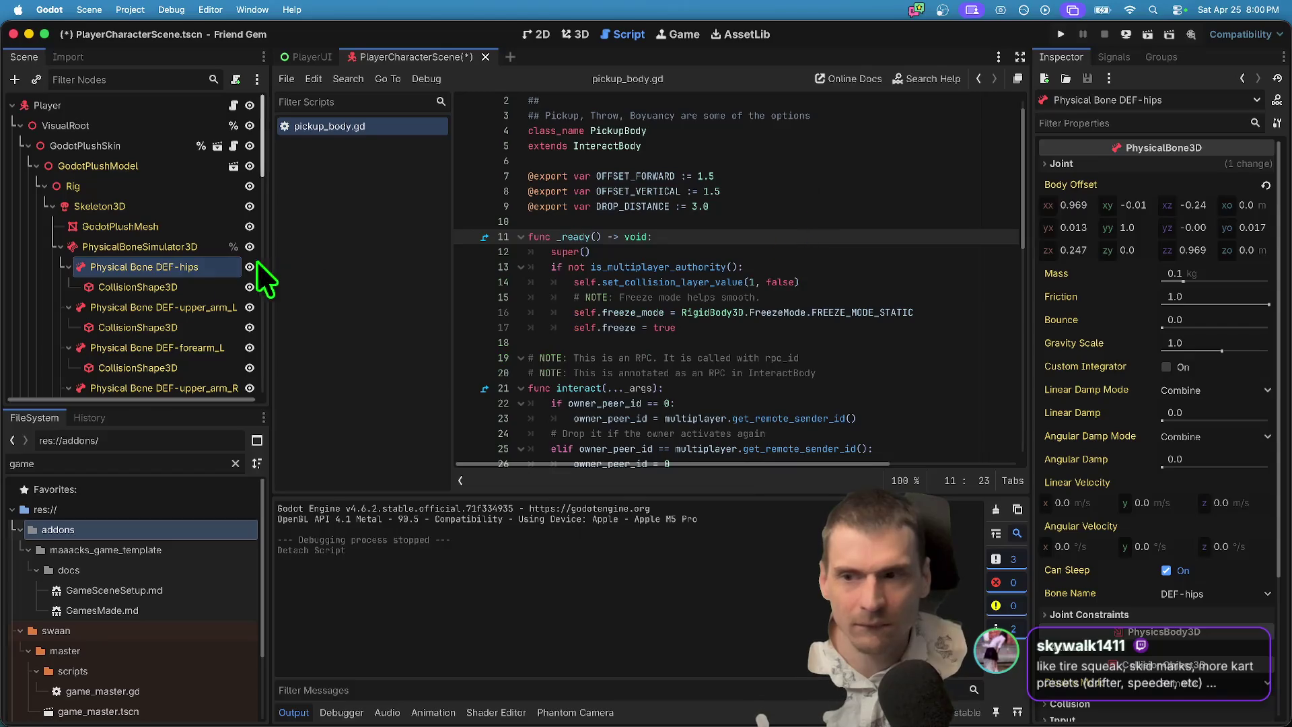
right_click(183, 276)
left_click(103, 253)
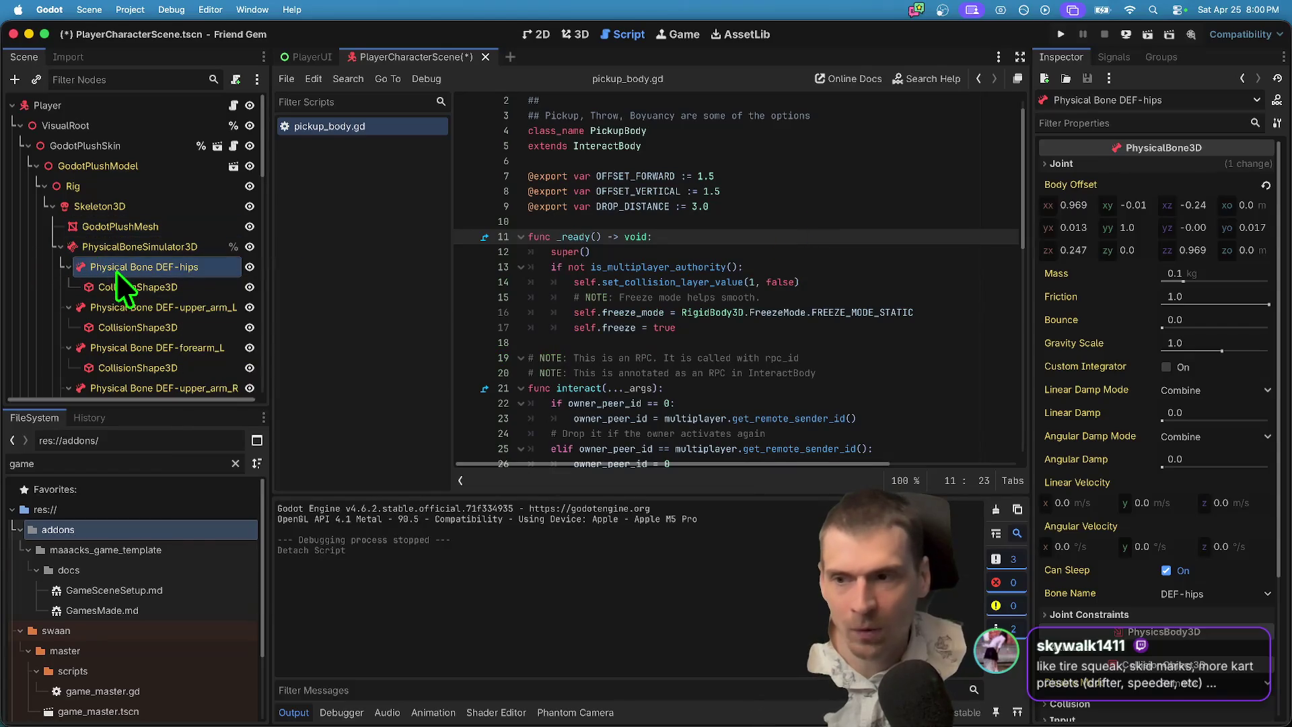
right_click(116, 271)
Attach the existing components/pickup_body.gd to Physical Bone DEF-hips and save the scene.
left_click(329, 386)
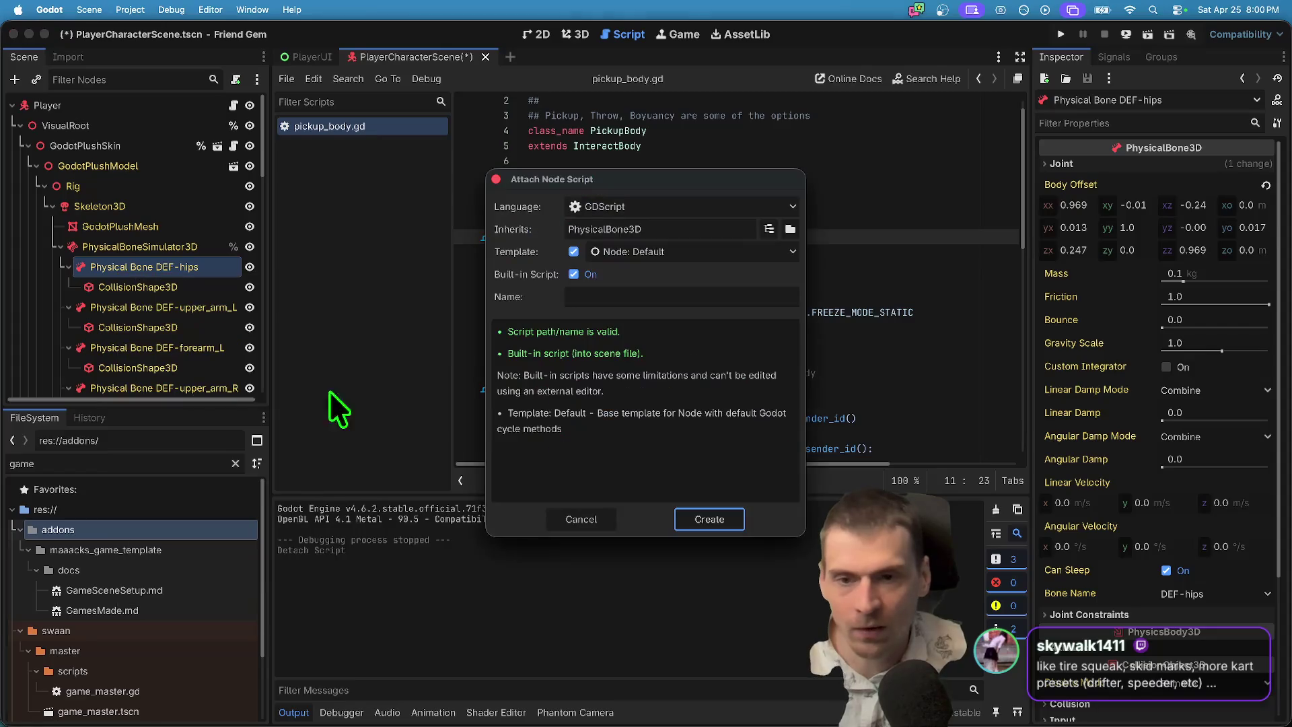
left_click(575, 275)
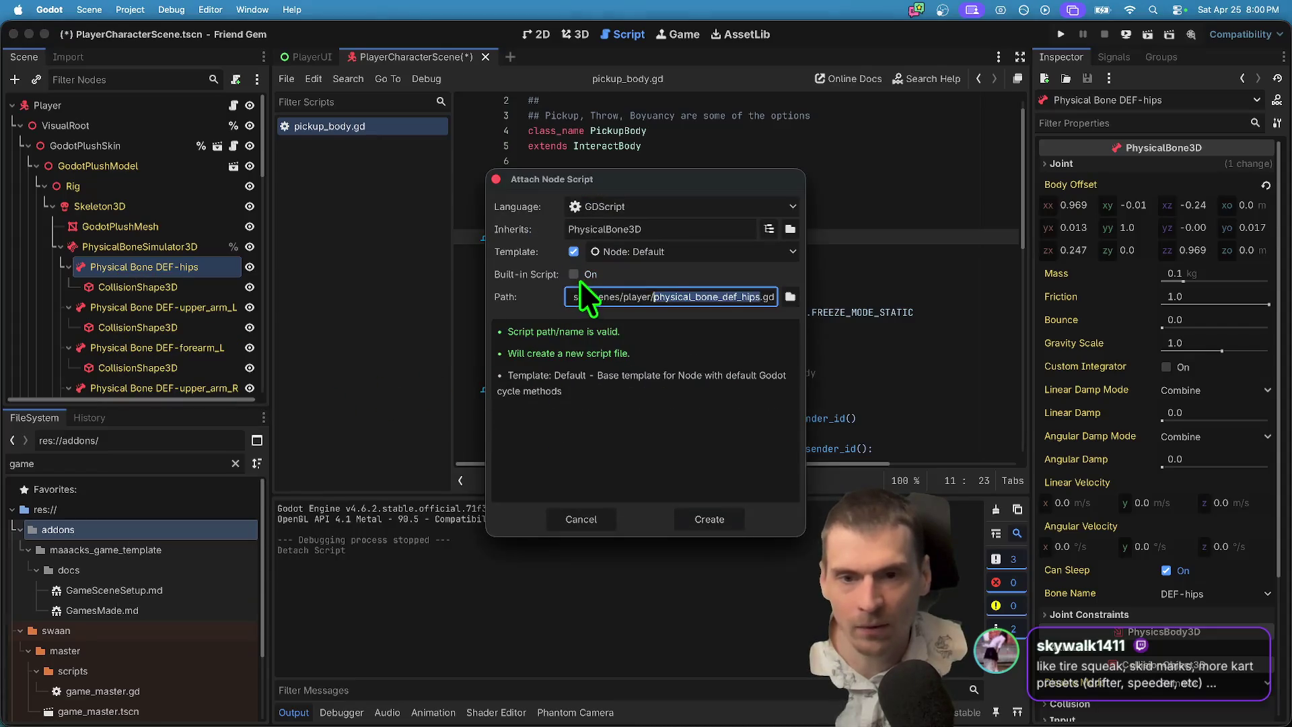
left_click(795, 294)
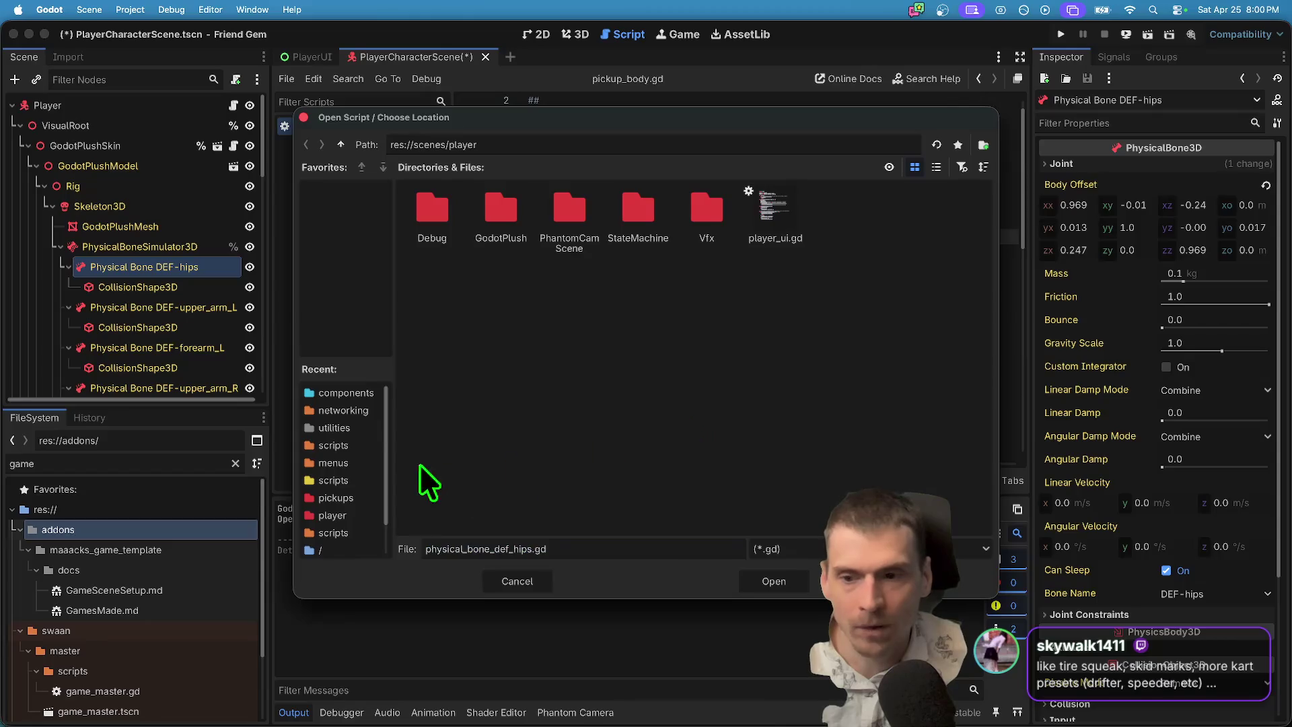
left_click(346, 393)
left_click(569, 217)
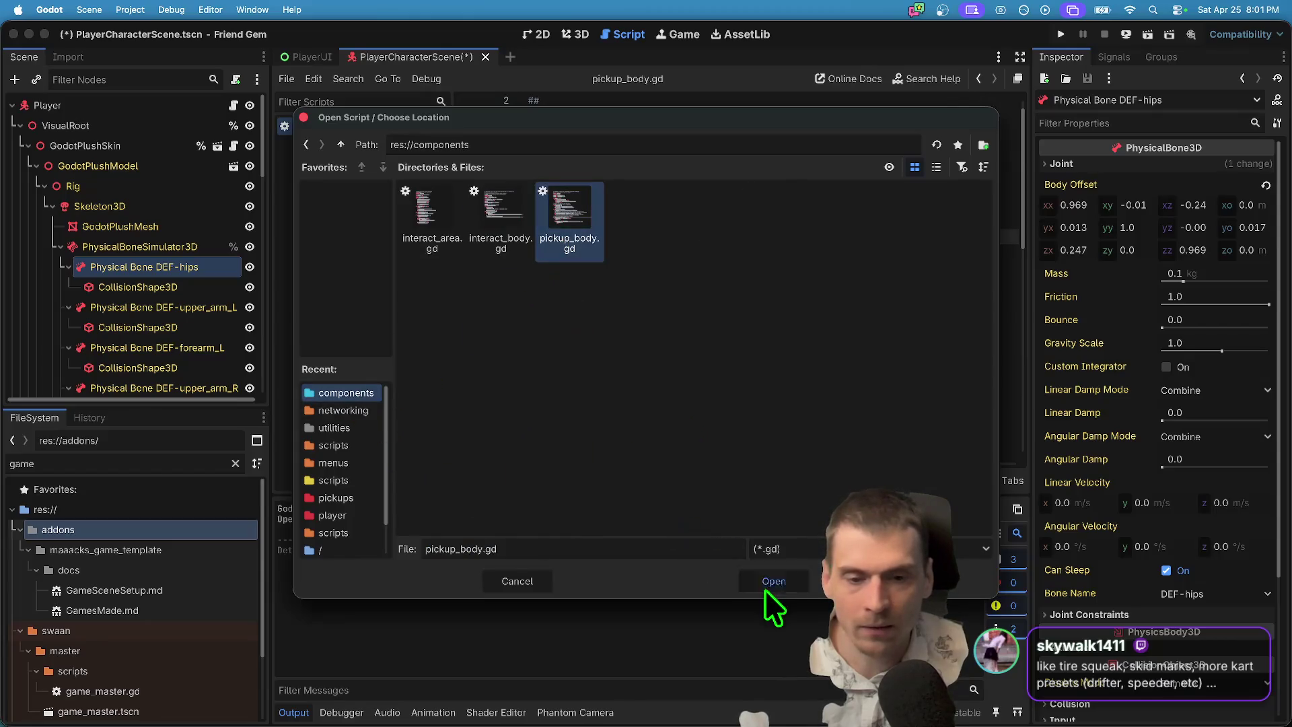
left_click(764, 588)
left_click(710, 517)
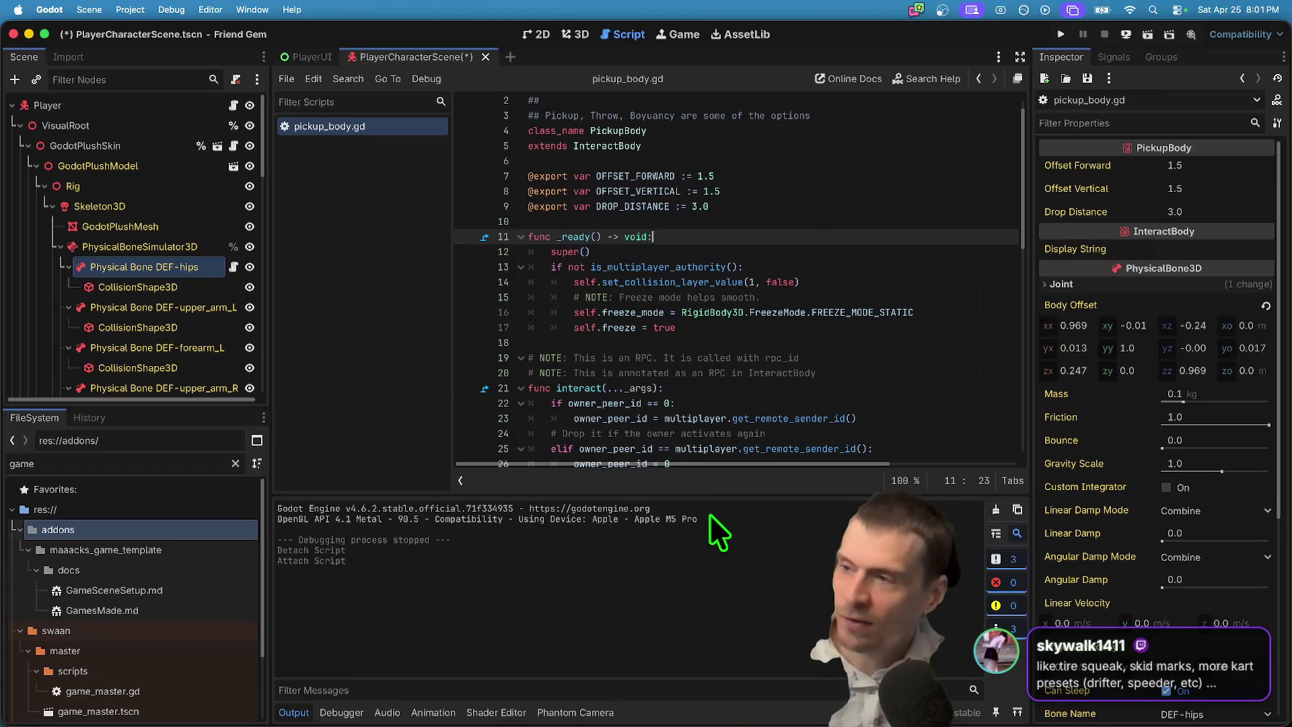
left_click(845, 312)
key("ctrl+s")
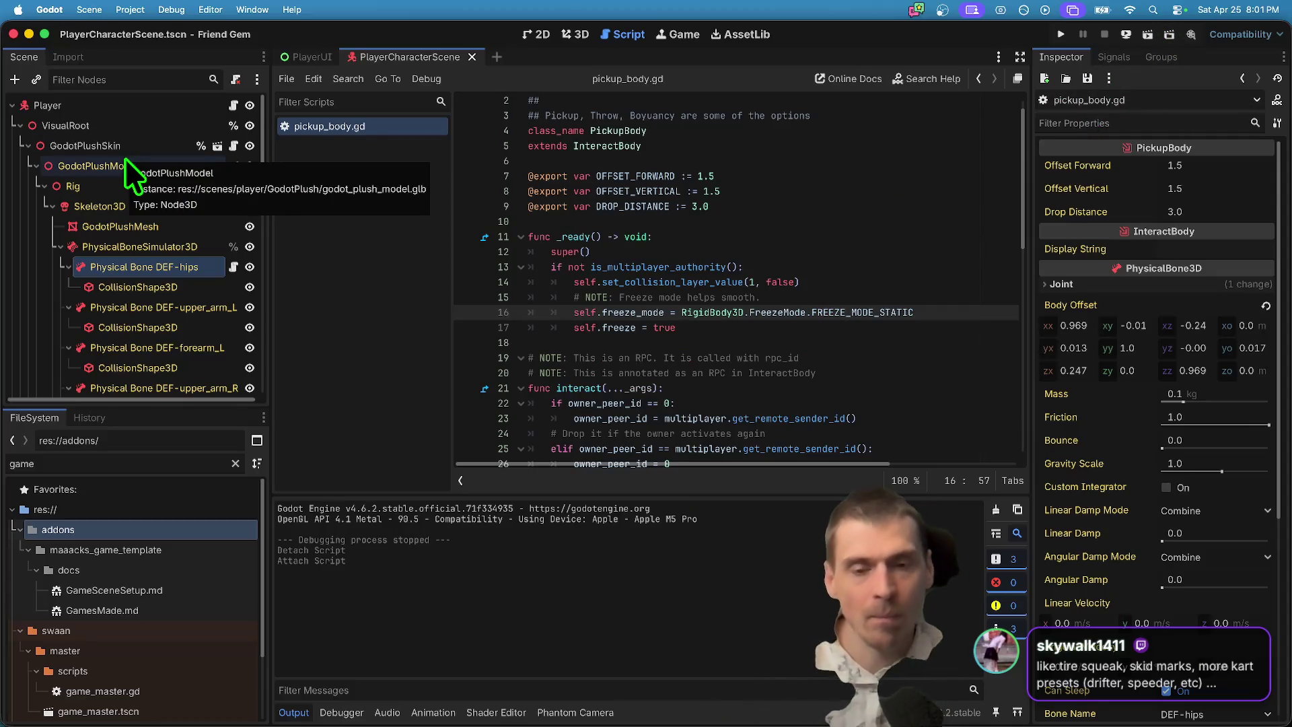
Run the project, host a game in one Friend Gem window and join from the second.
key("ctrl+b")
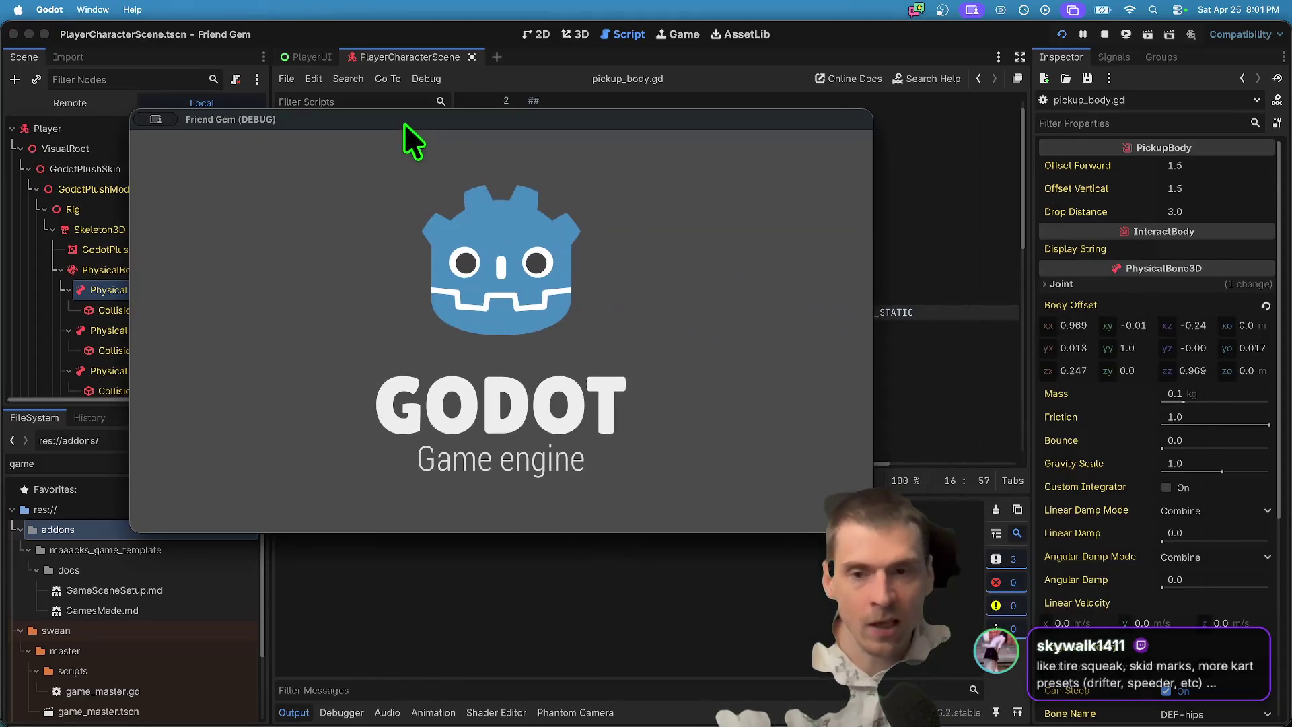
left_click(511, 333)
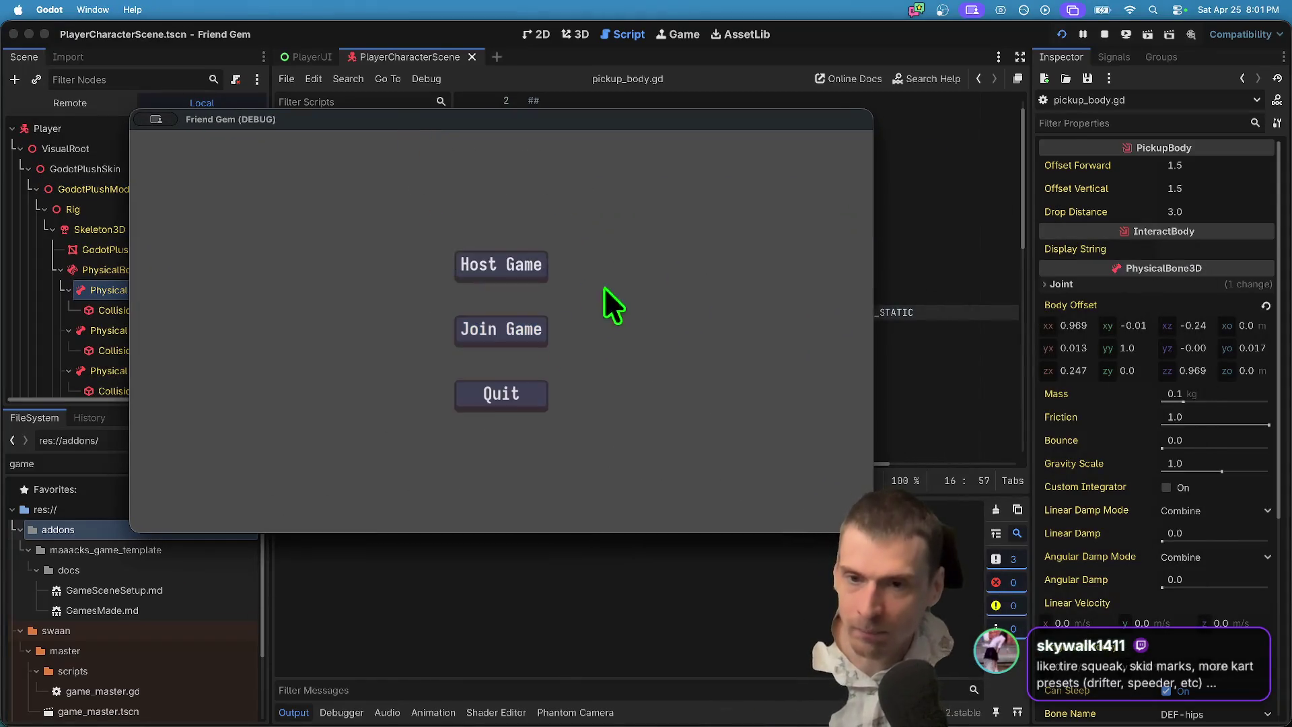
left_click(509, 265)
left_click(486, 426)
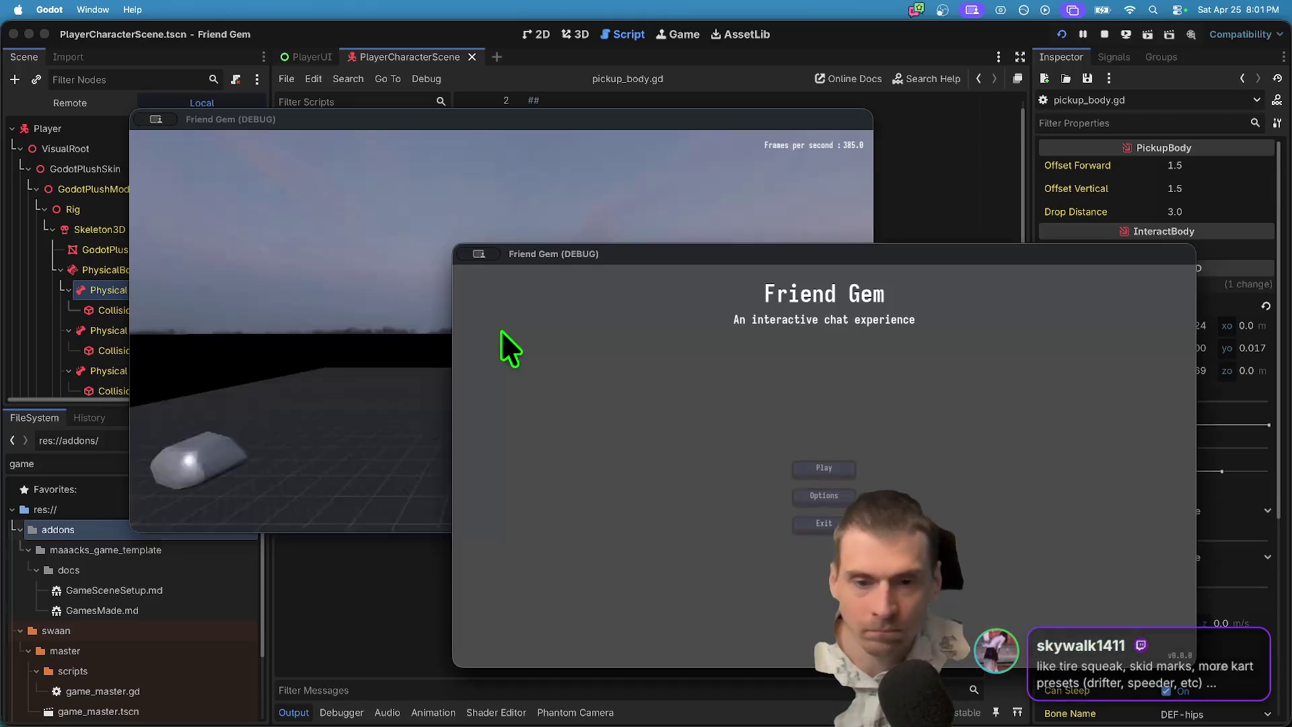
left_click(820, 465)
left_click(825, 495)
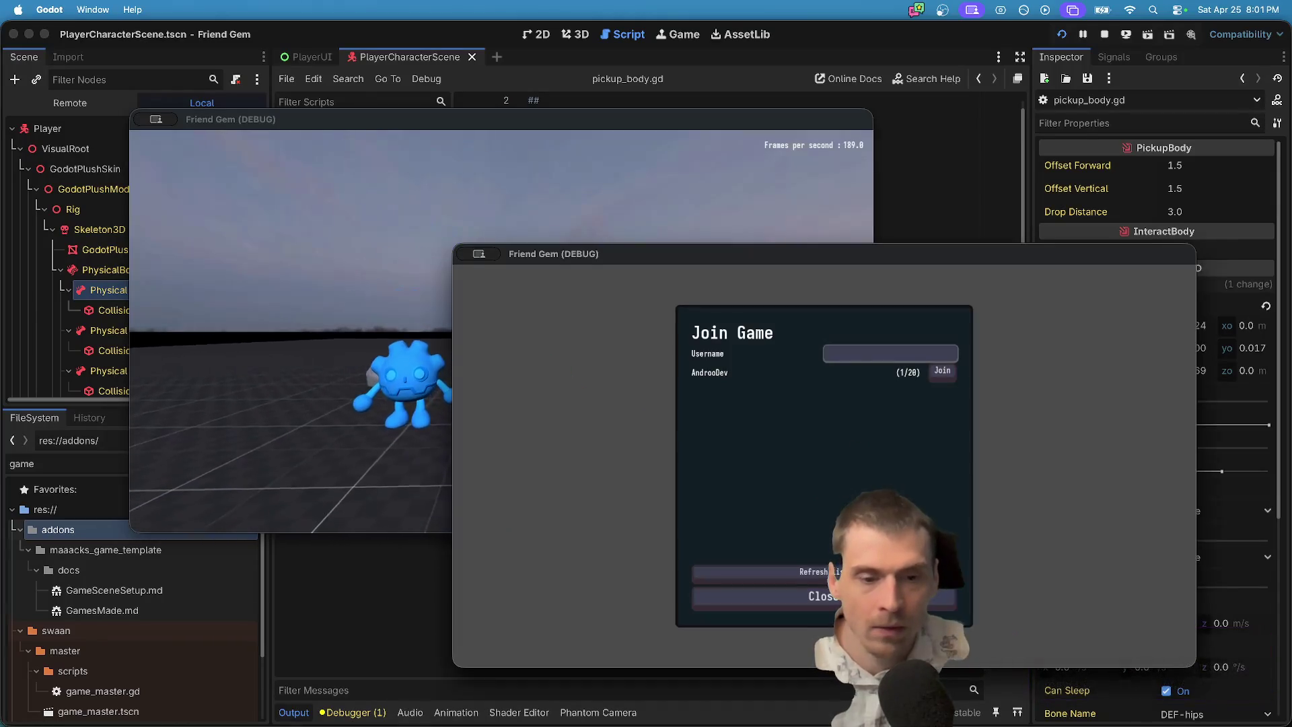
left_click(946, 372)
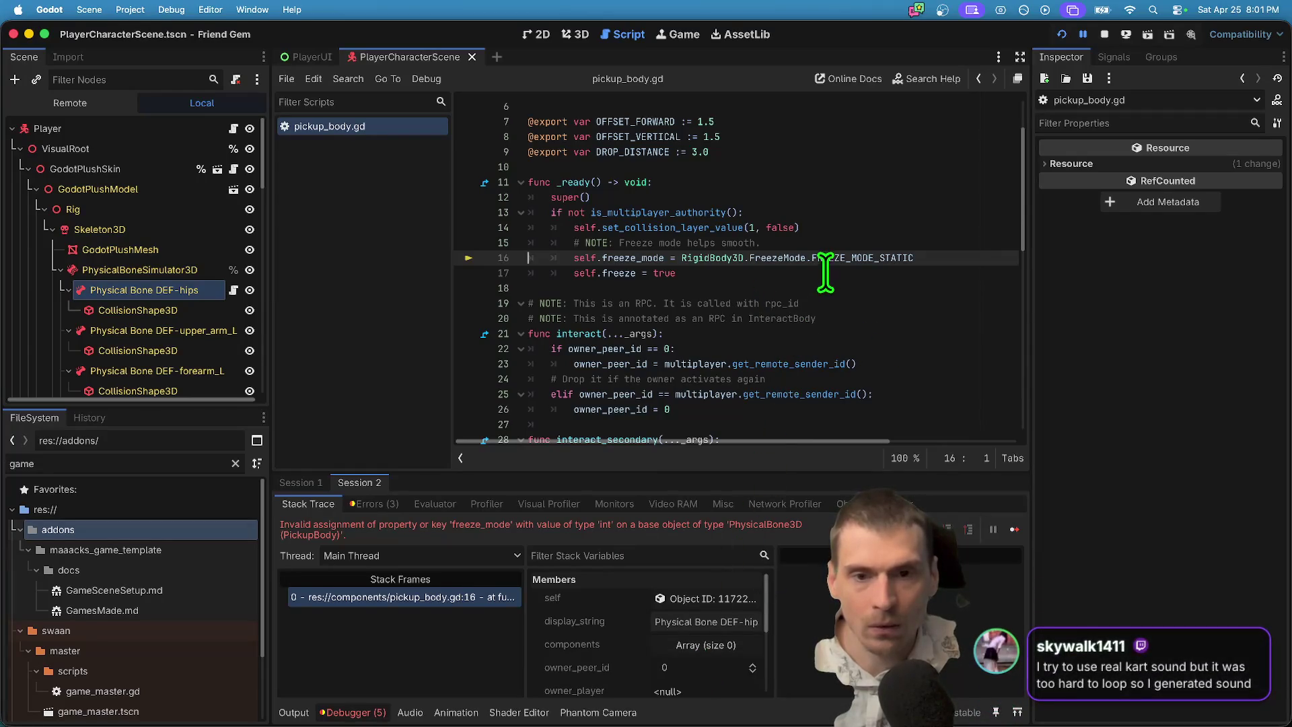
Change the class name on line 16's freeze_mode assignment to PhysicalBone3D.
left_click_drag(827, 272, 449, 242)
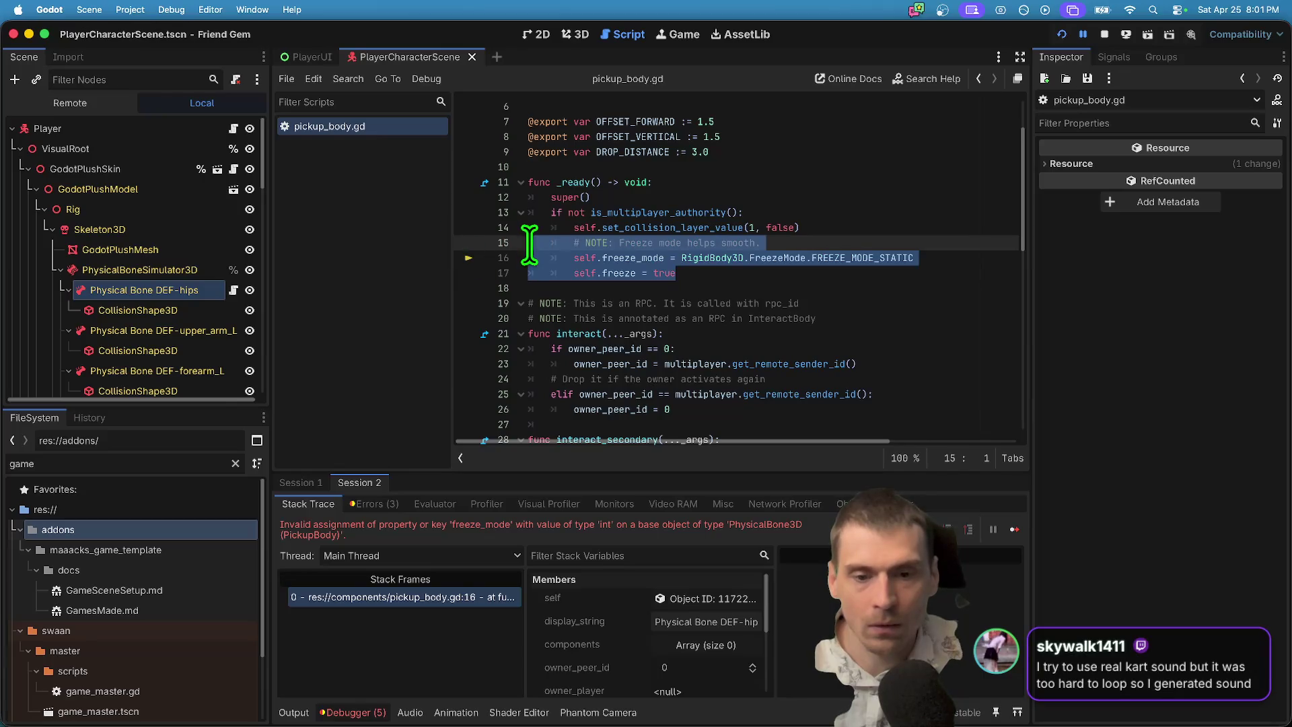
left_click(691, 318)
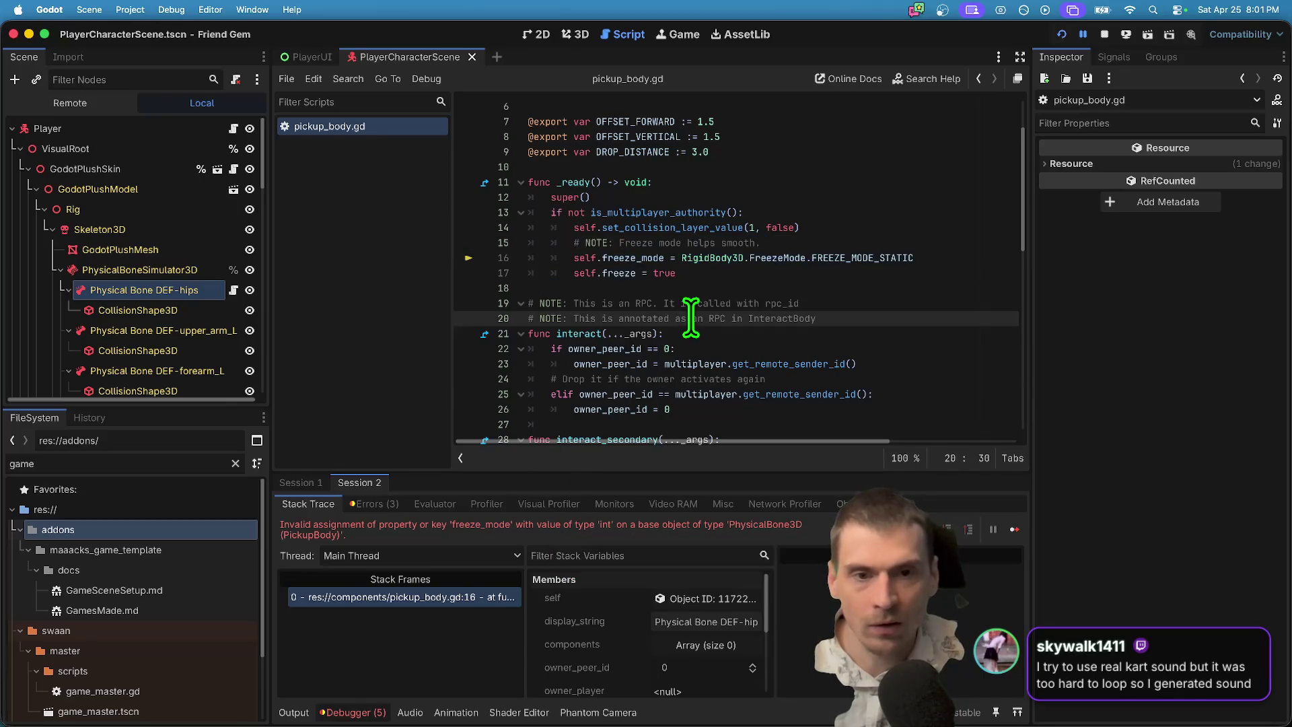
left_click(737, 259)
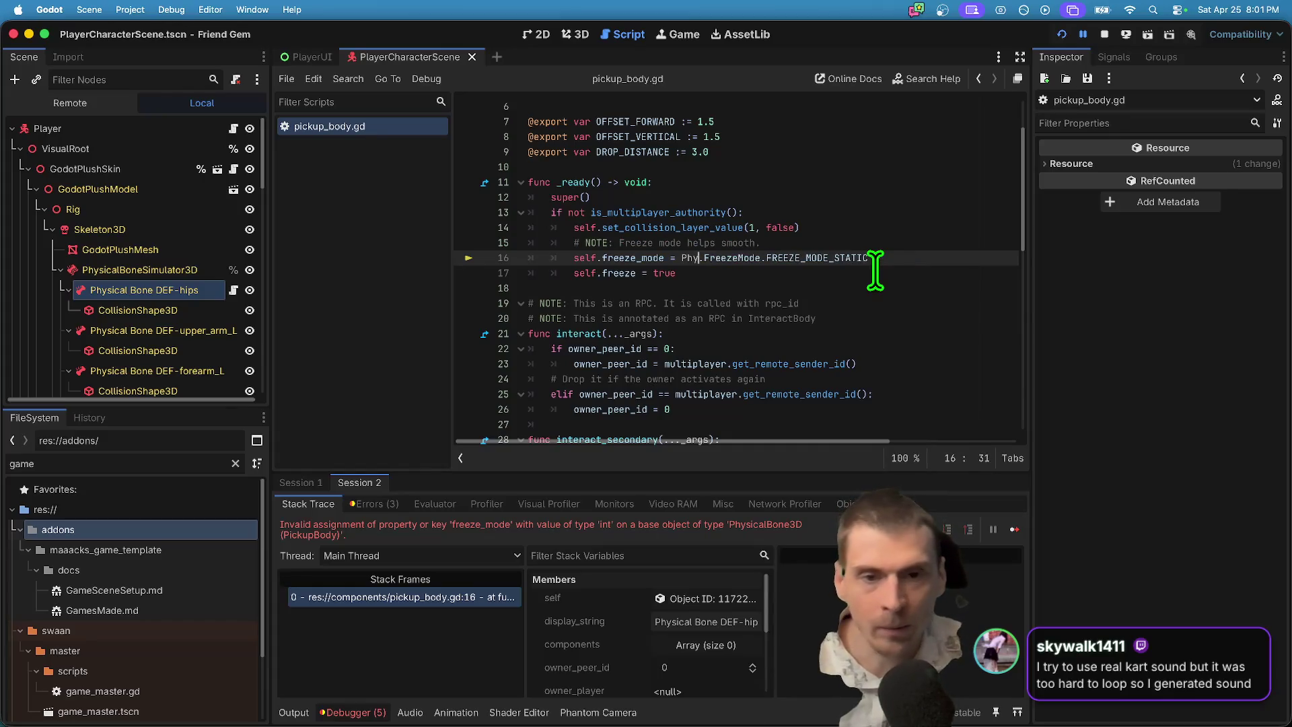
type("sicalBone3D")
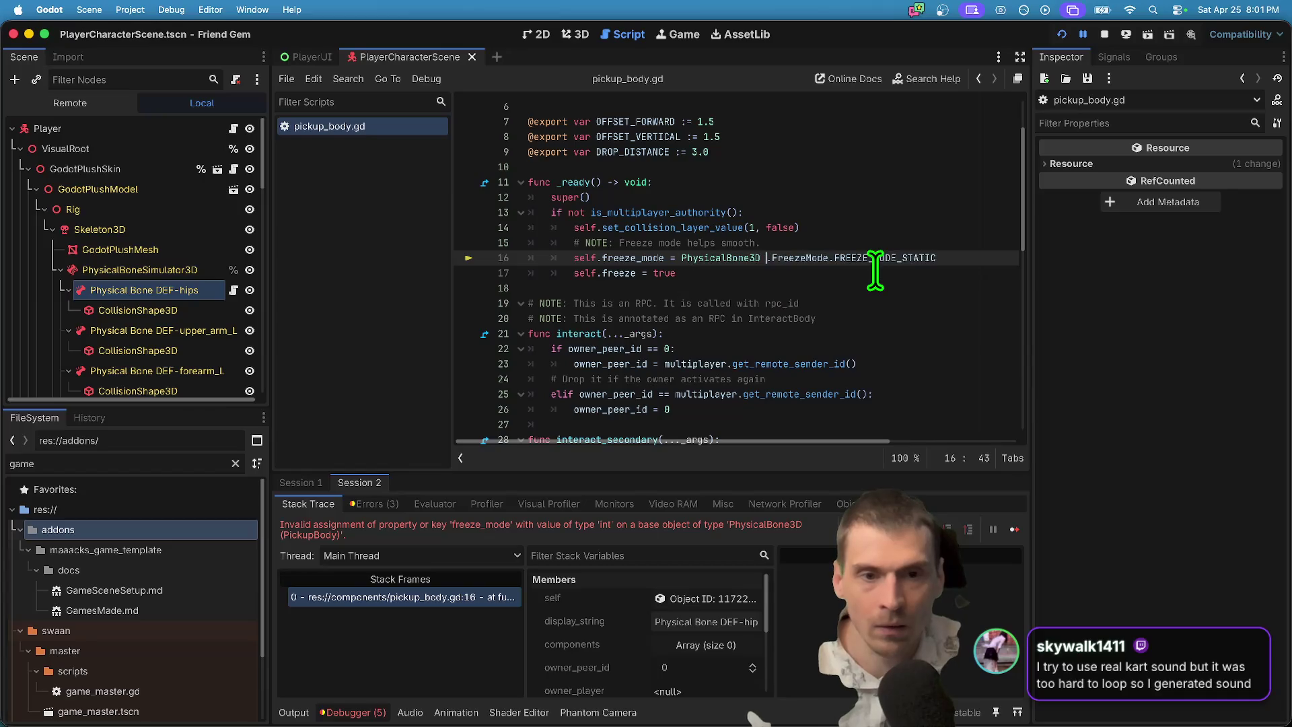
key("Left")
type(".freez")
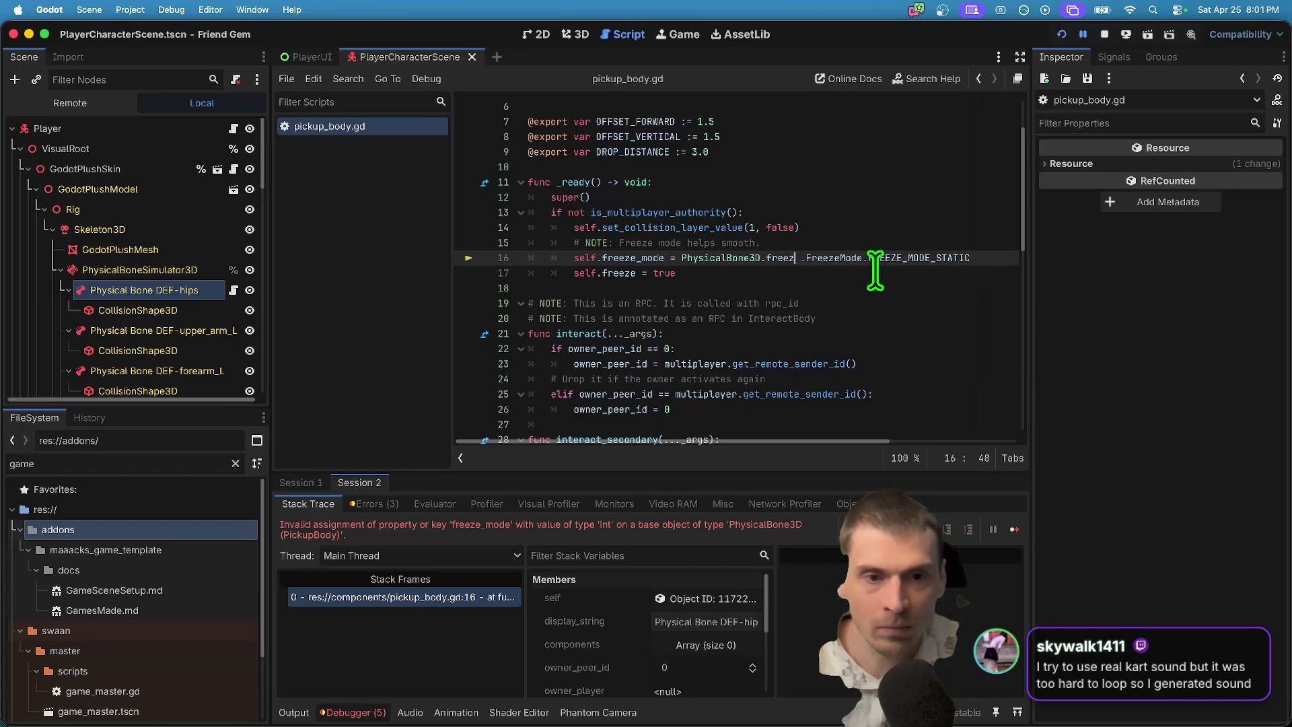
Comment out the freeze_mode line, stop the game and relaunch it.
key("ctrl+k")
key("Down")
key("Down")
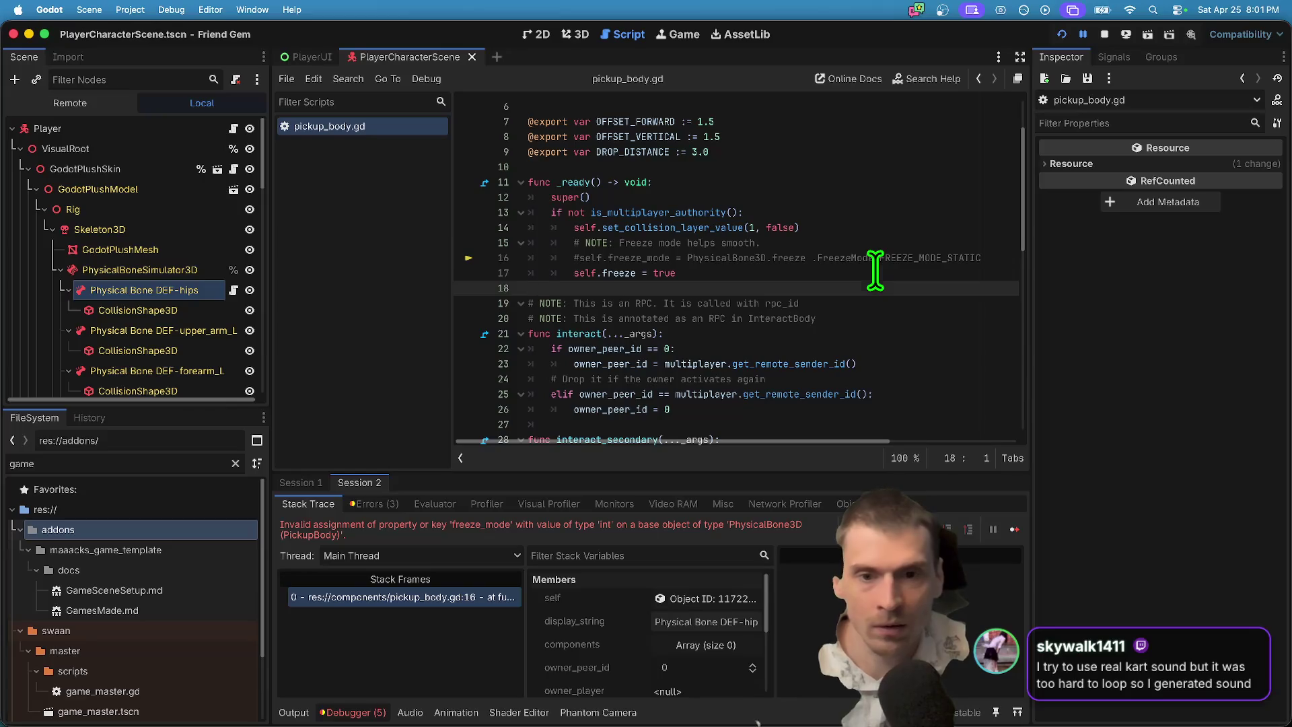
left_click(874, 273)
left_click(1104, 34)
left_click(1054, 34)
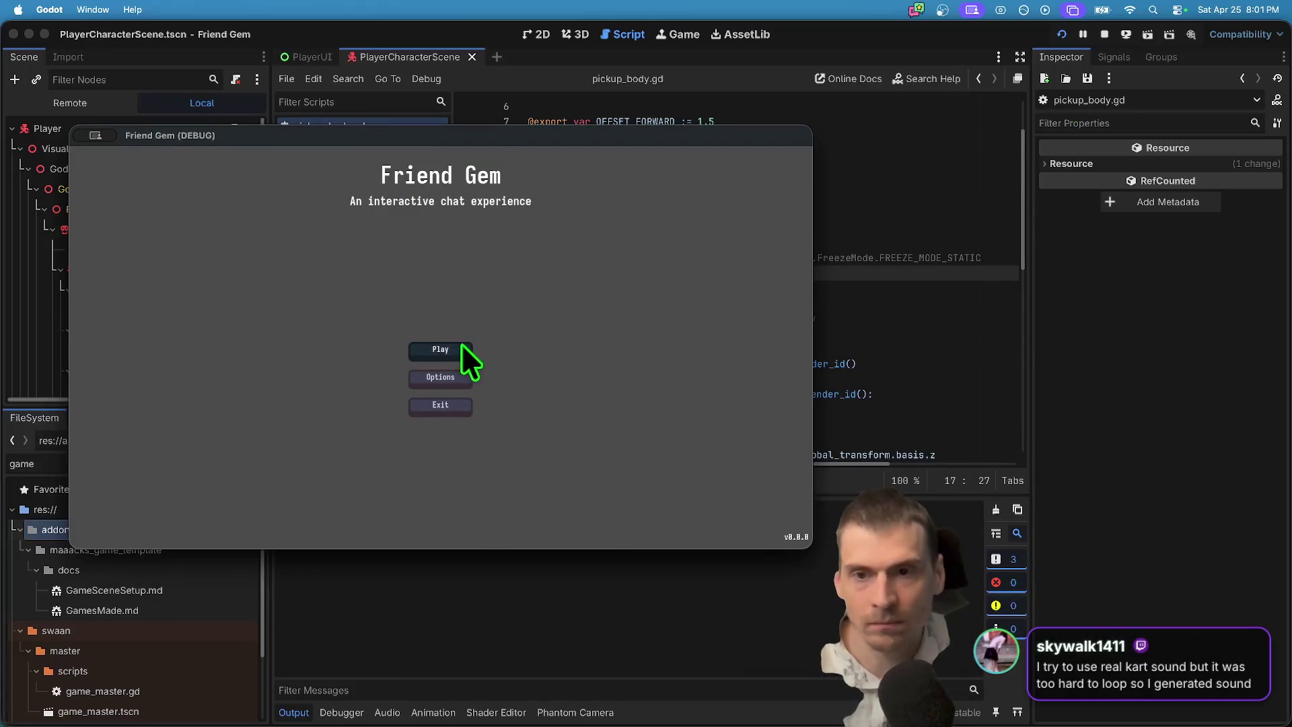
Host a game in the first Friend Gem instance and join it from the second.
left_click(461, 344)
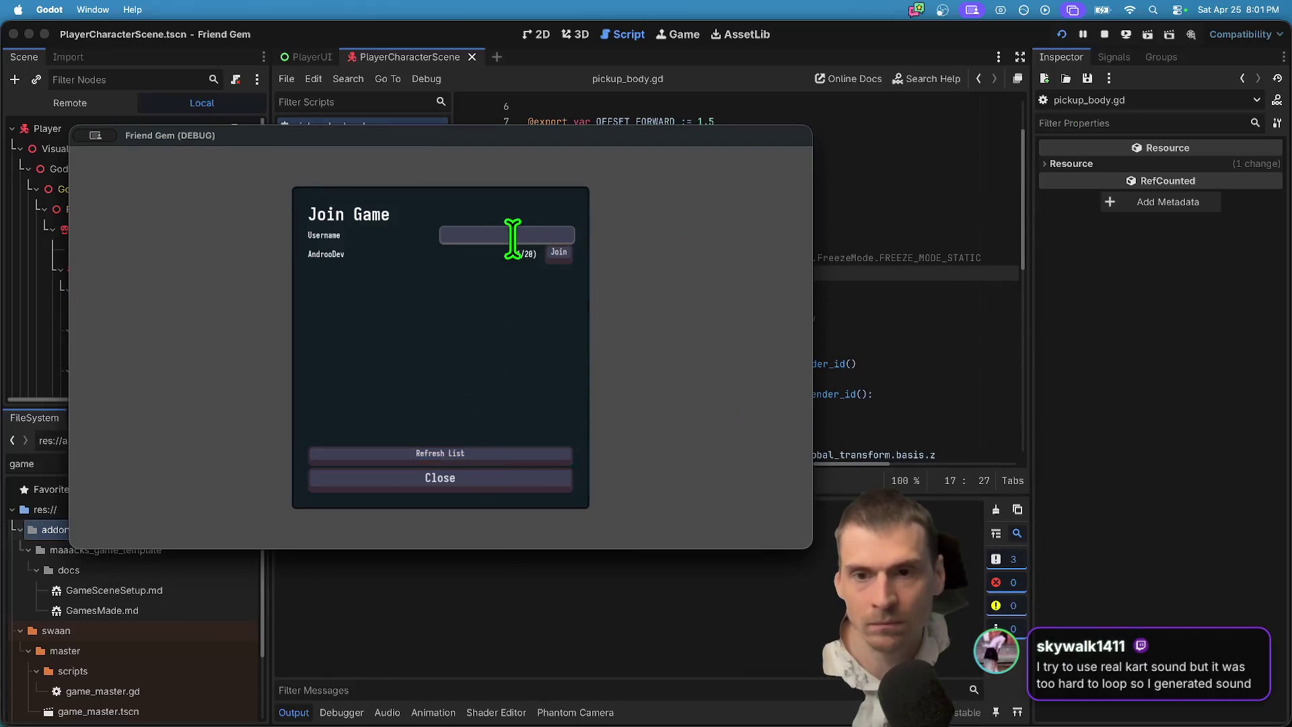
left_click(434, 482)
left_click(457, 286)
left_click(427, 452)
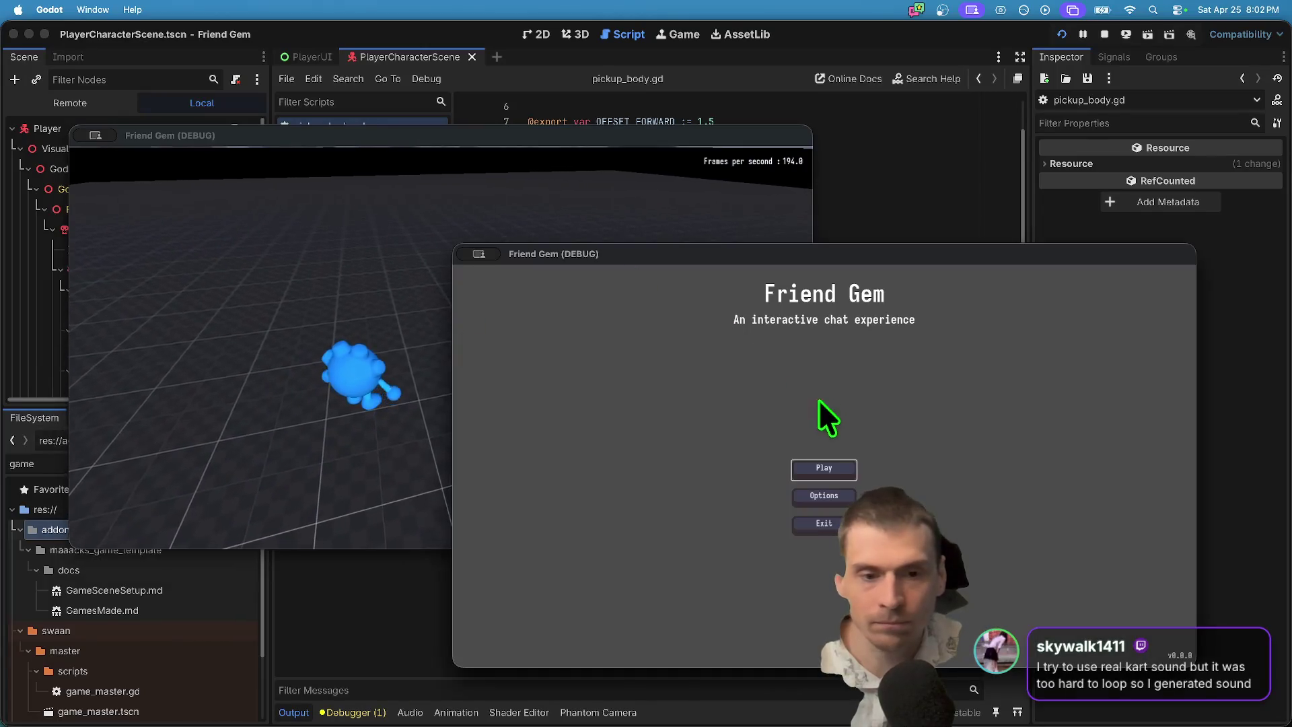
left_click(831, 468)
left_click(824, 463)
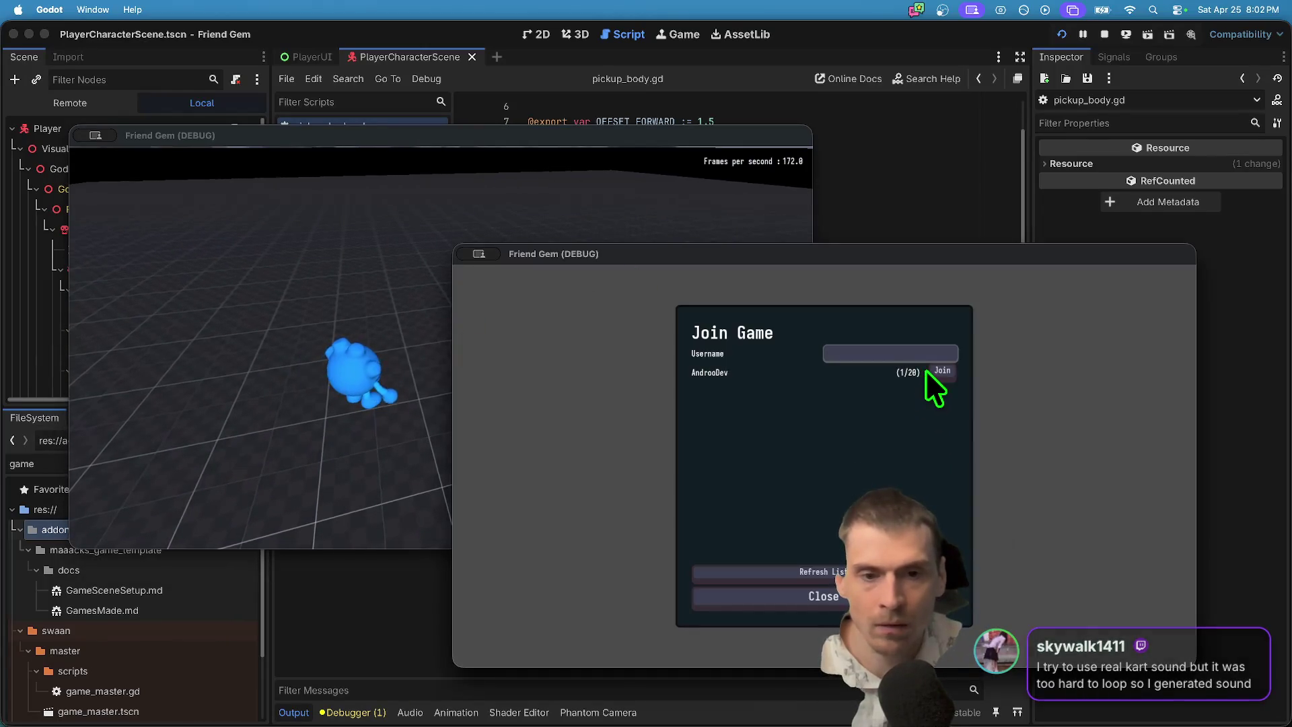
left_click(925, 370)
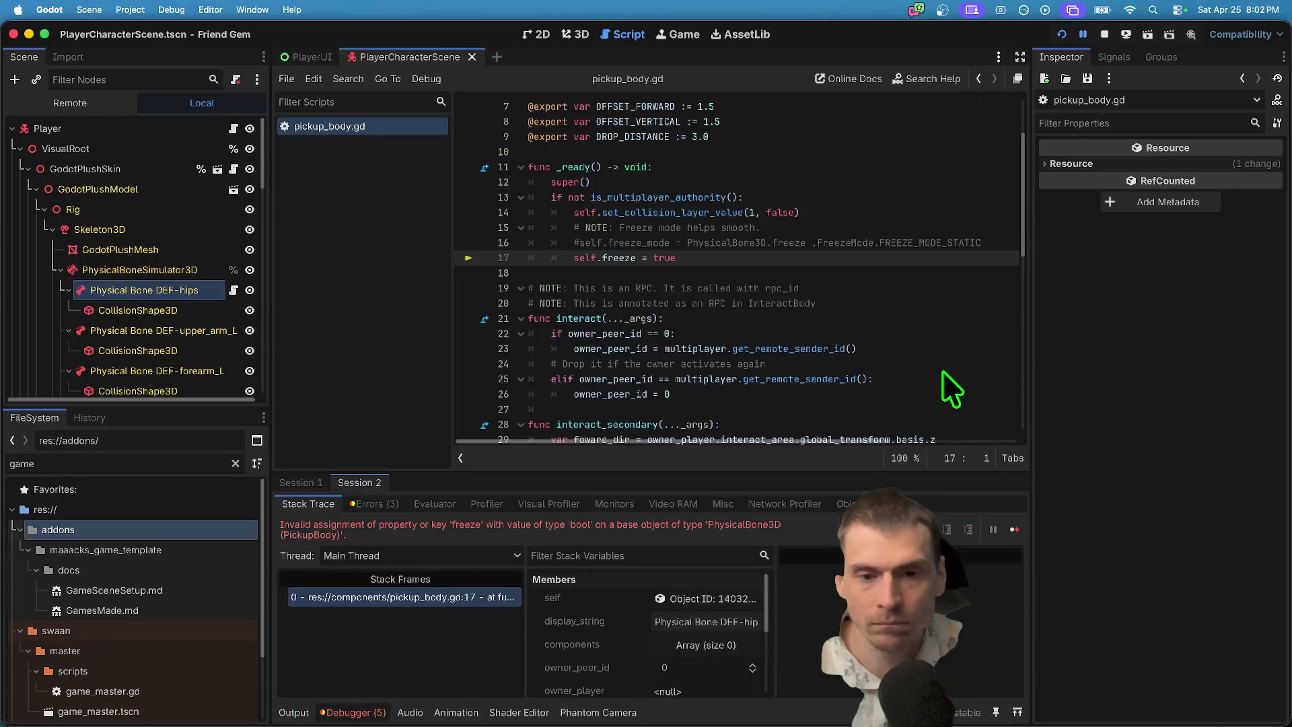
Stop the game sessions, uncomment the freeze_mode line and undo the if edit.
left_click(1104, 34)
left_click(944, 270)
key("ctrl+z")
key("ctrl+z")
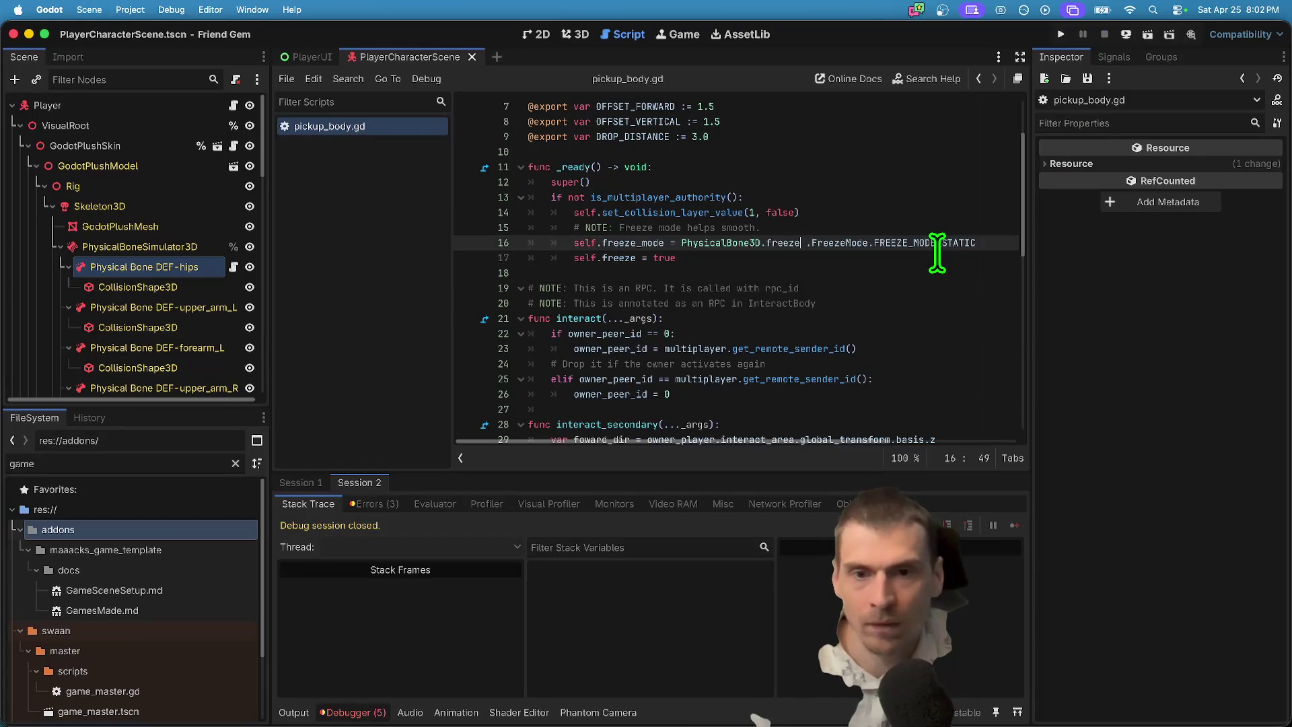
key("ctrl+shift+Return")
type("if")
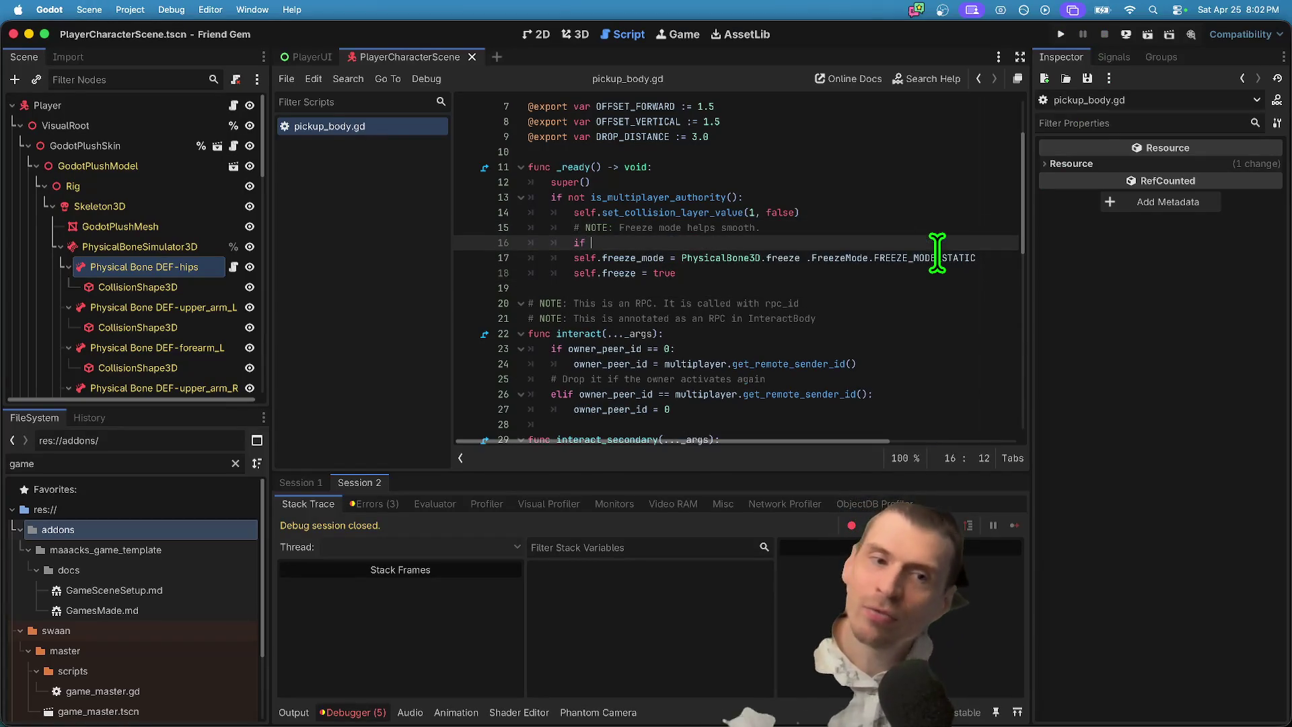
key("ctrl+z")
key("ctrl+z")
key("ctrl+z")
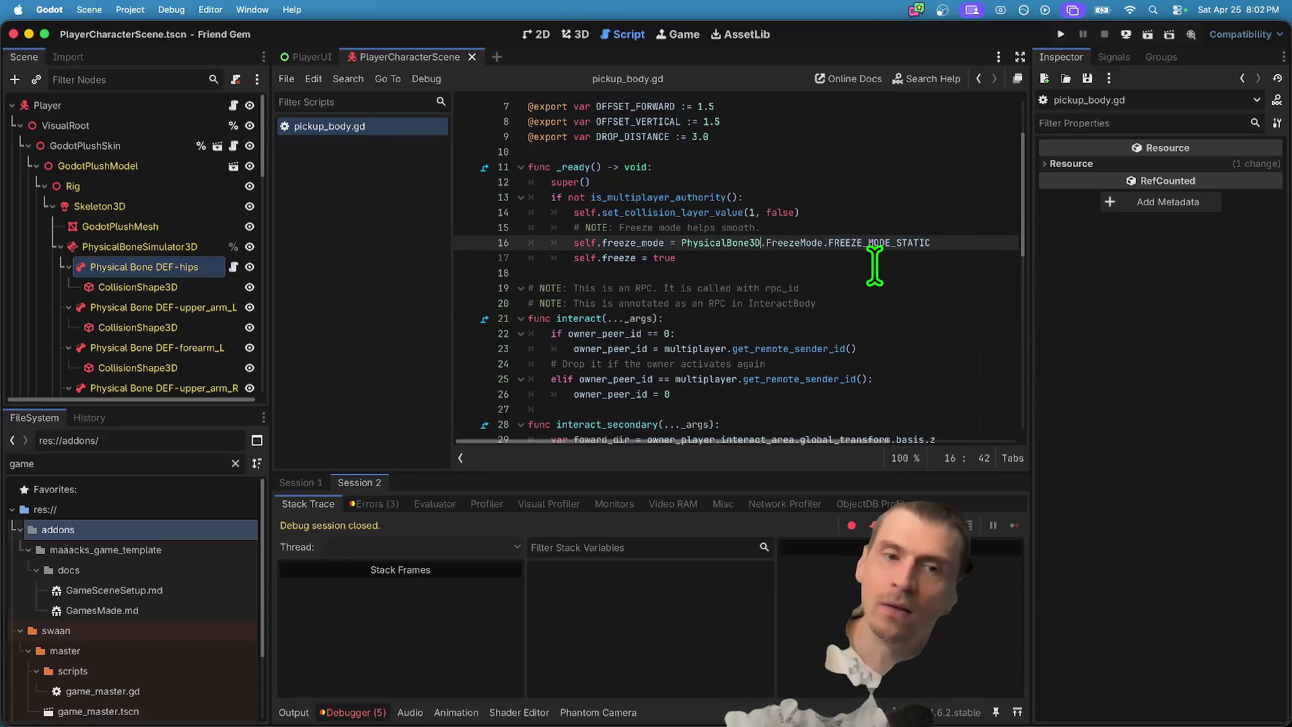
Wrap the freeze_mode and freeze lines in an 'if self is RigidBody3D:' branch.
key("ctrl+z")
key("ctrl+z")
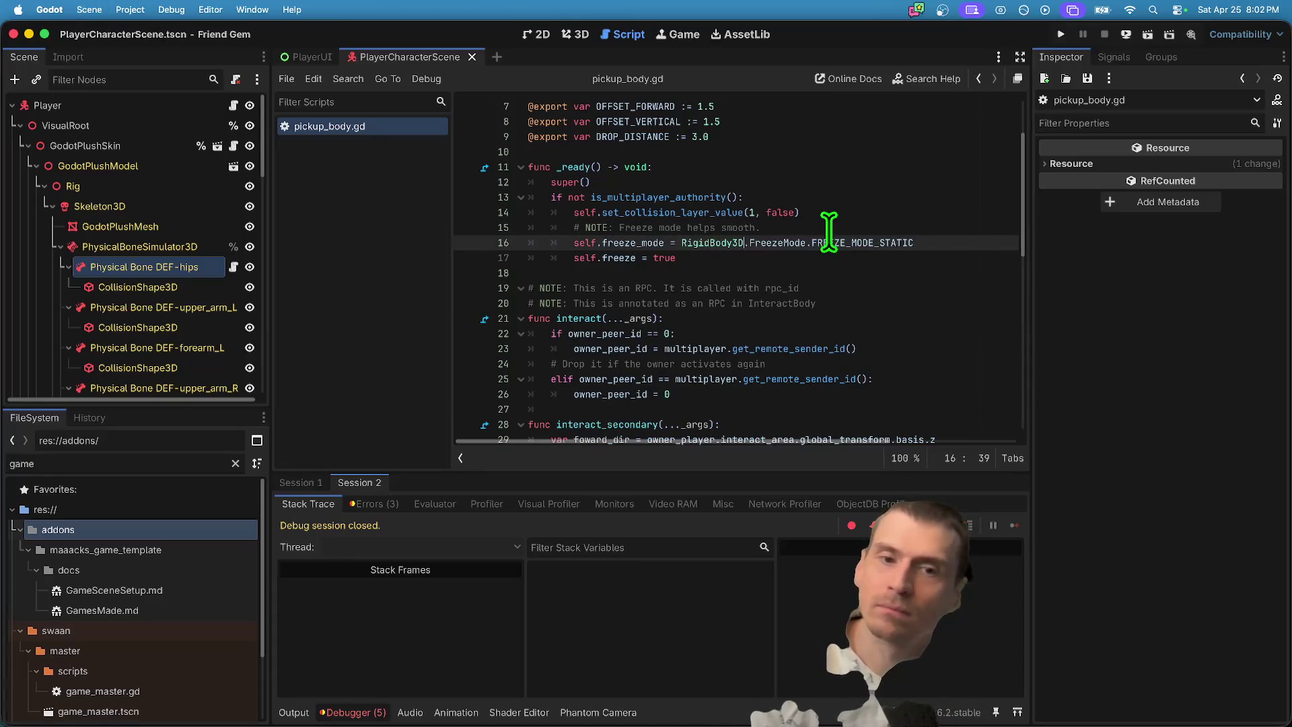
key("Up")
key("Return")
type("if")
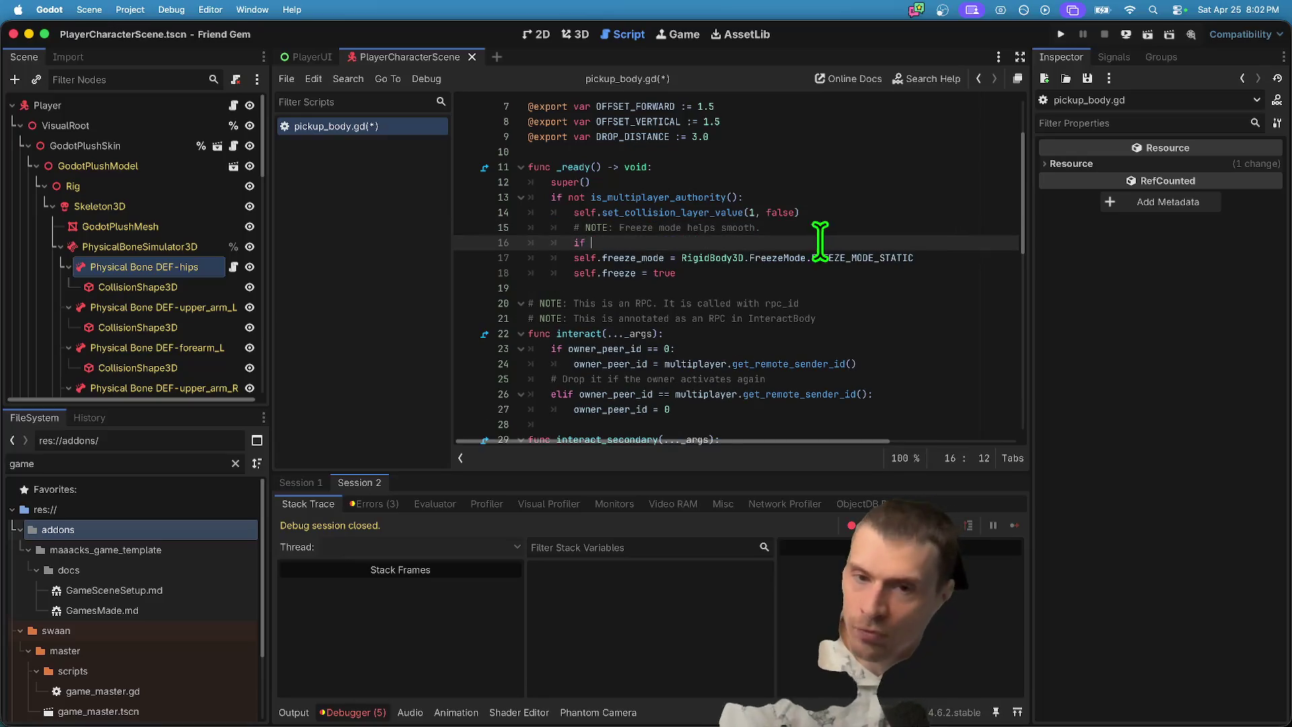
mouse_move(681, 253)
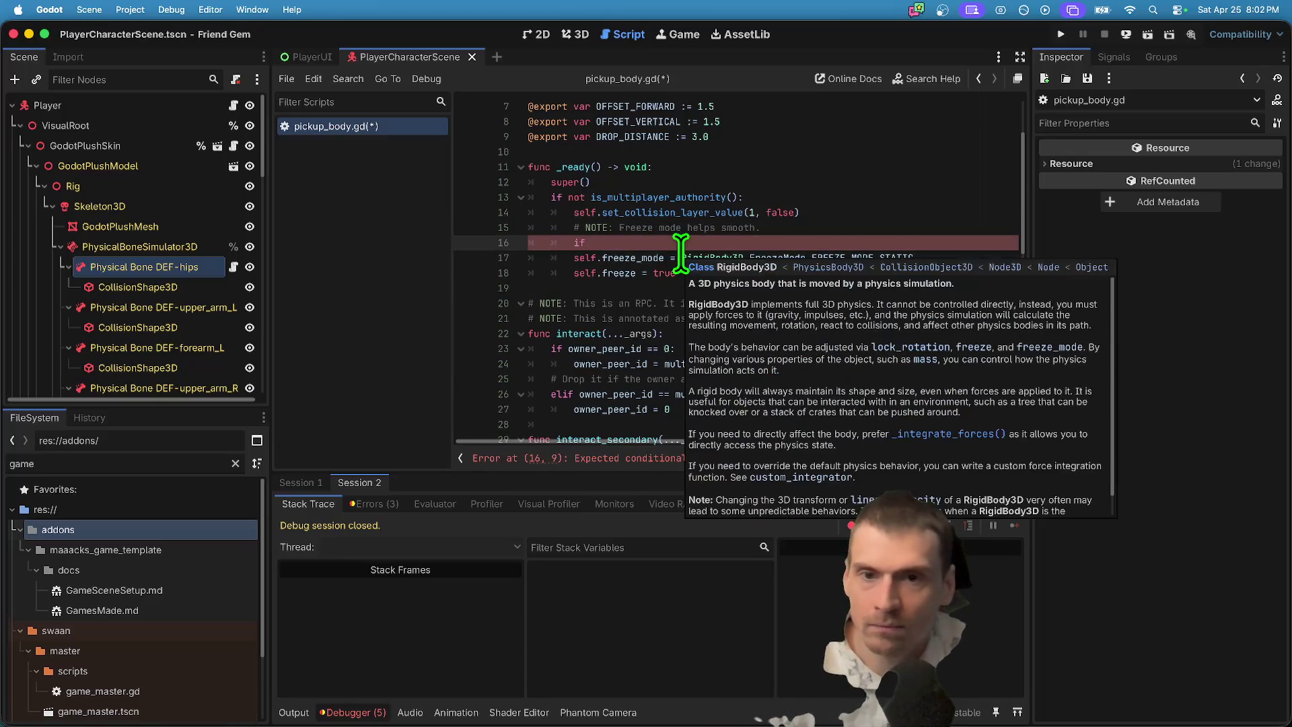
type("self is Rig")
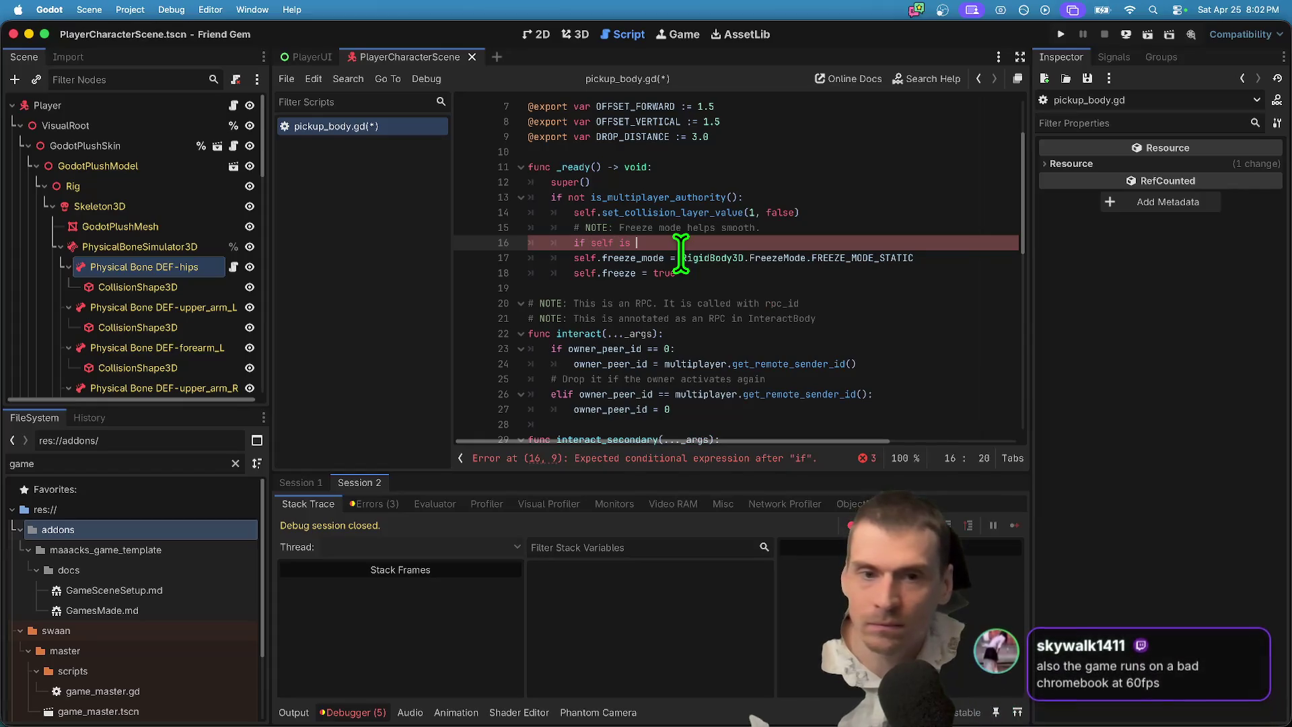
key("Return")
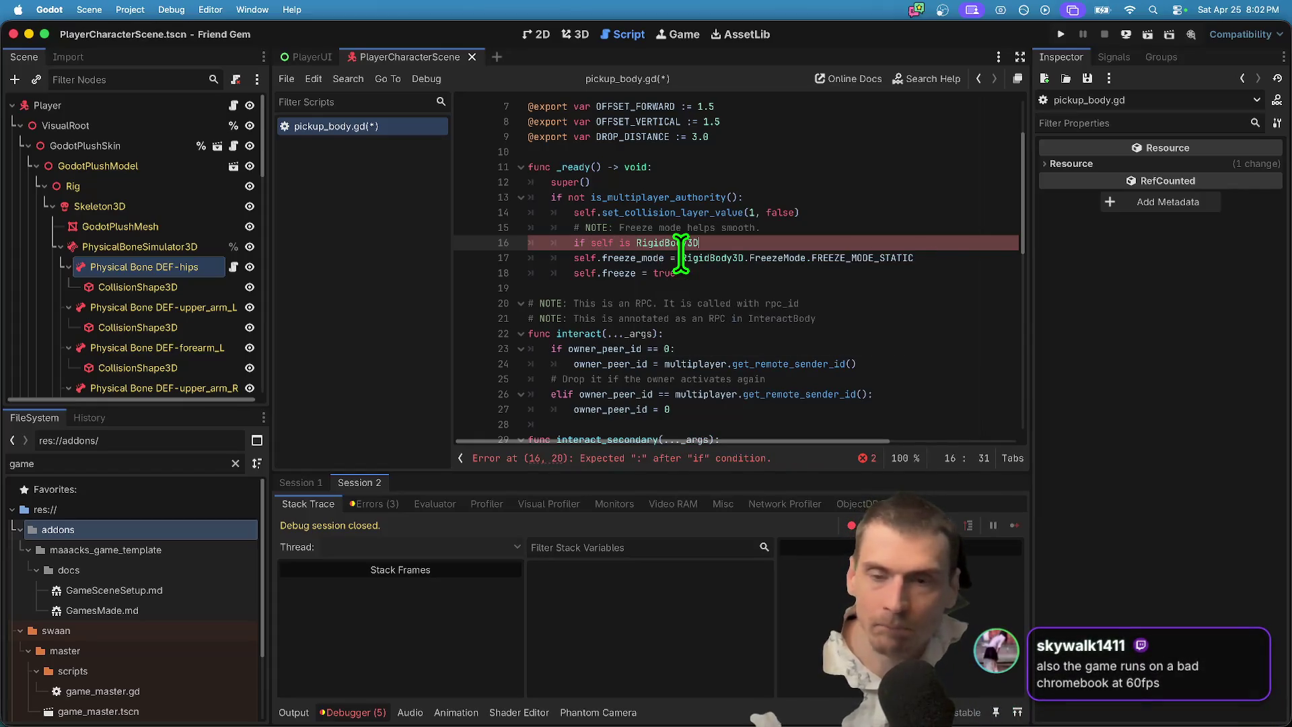
type(":")
key("Down")
key("Tab")
key("Down")
key("Tab")
key("Down")
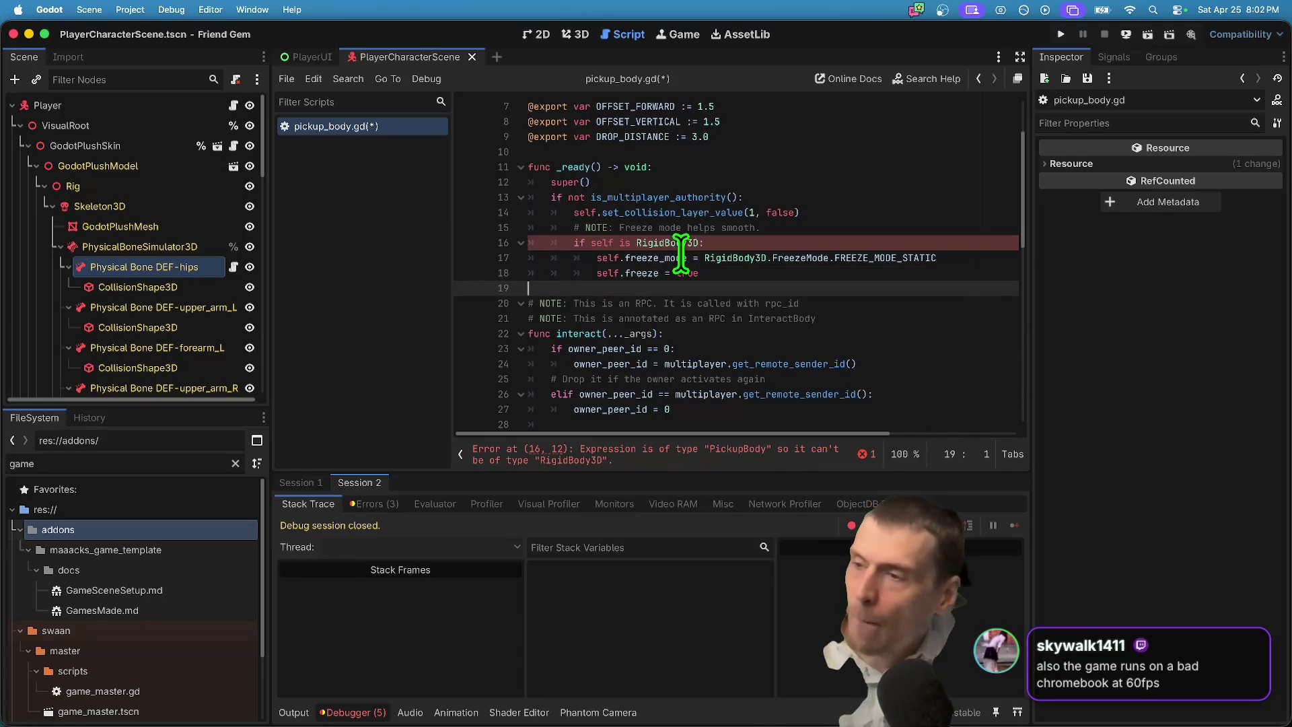
Jump to the reported type error and select the 'self is RigidBody3D' condition.
left_click(737, 251)
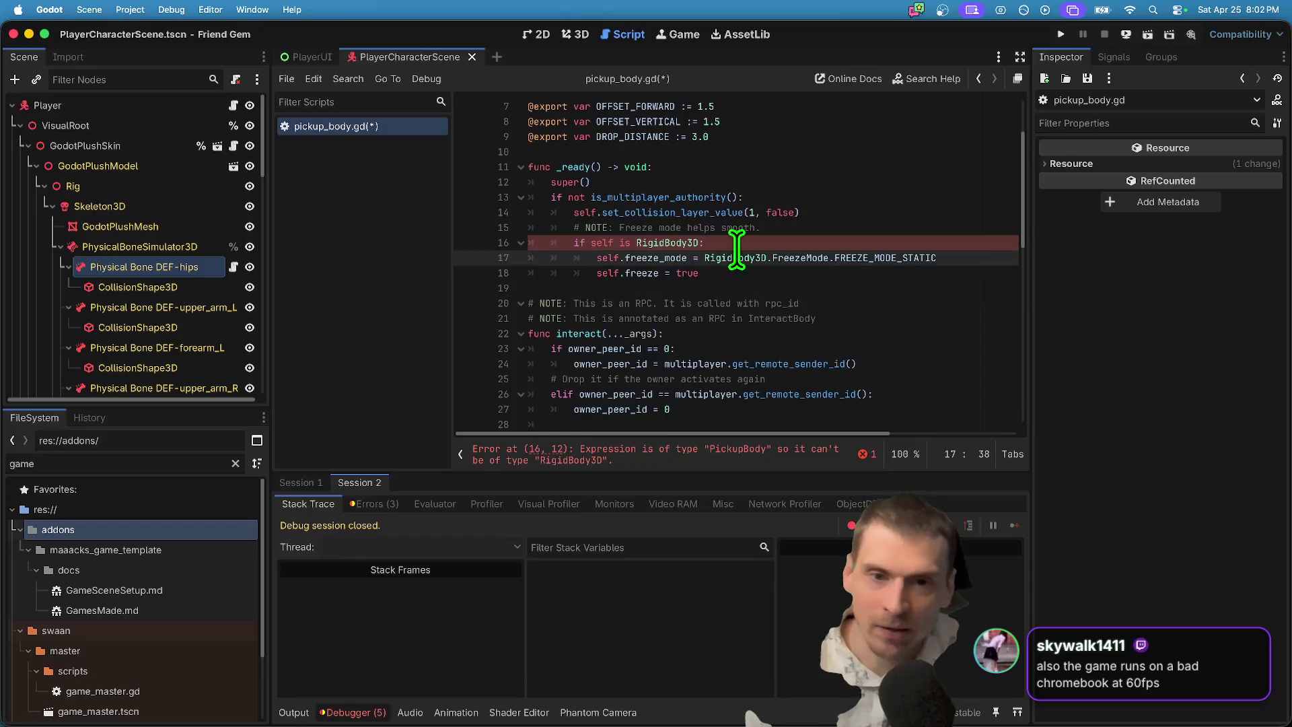
left_click(687, 449)
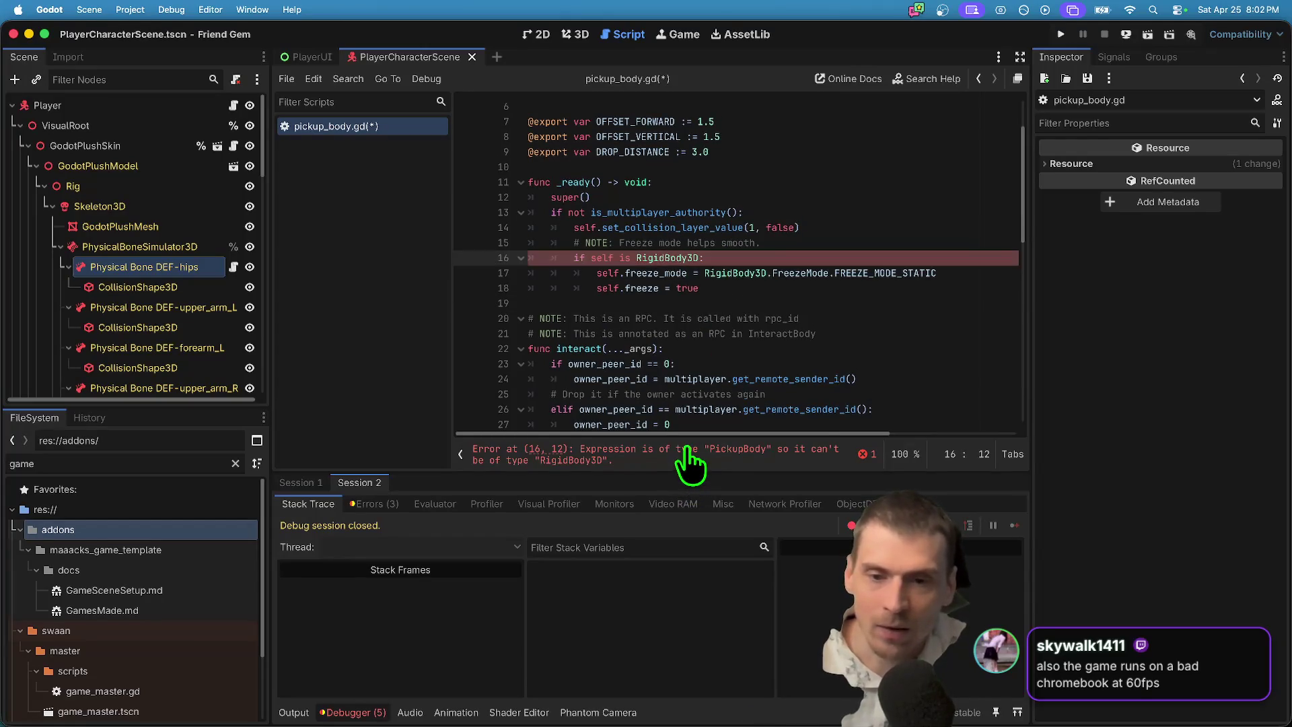
double_click(634, 258)
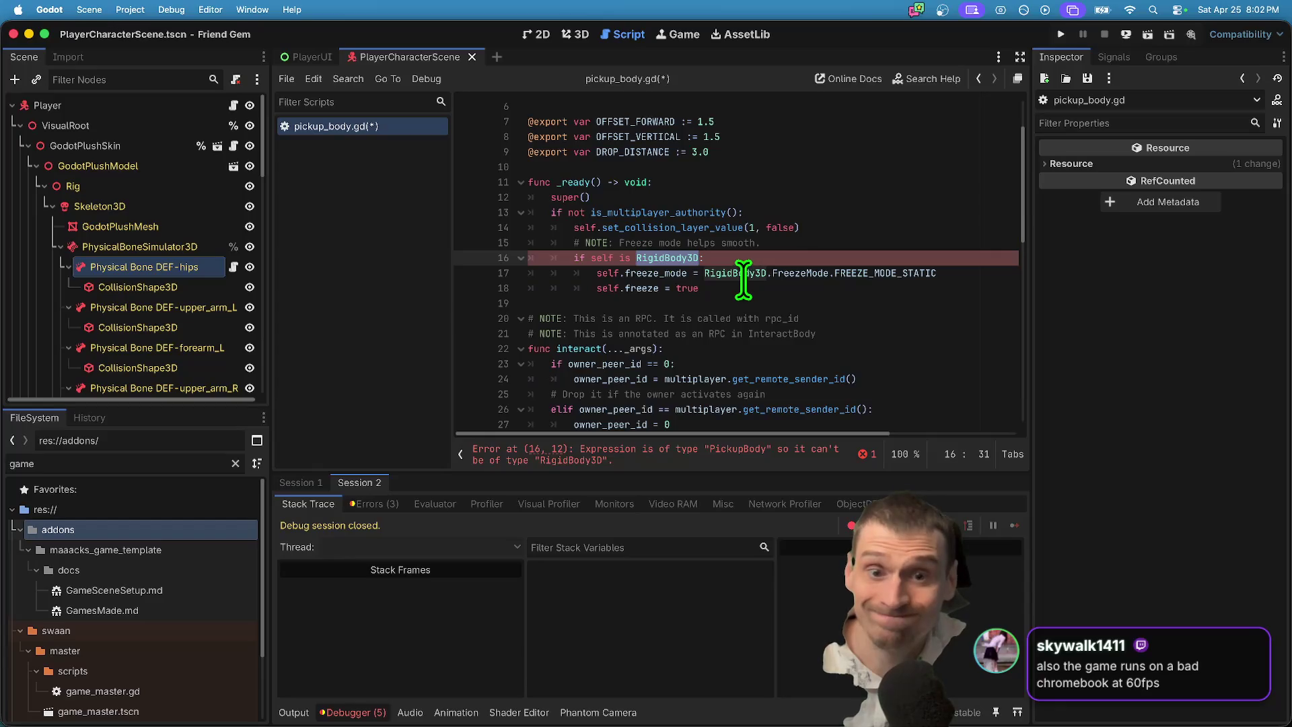
mouse_move(742, 276)
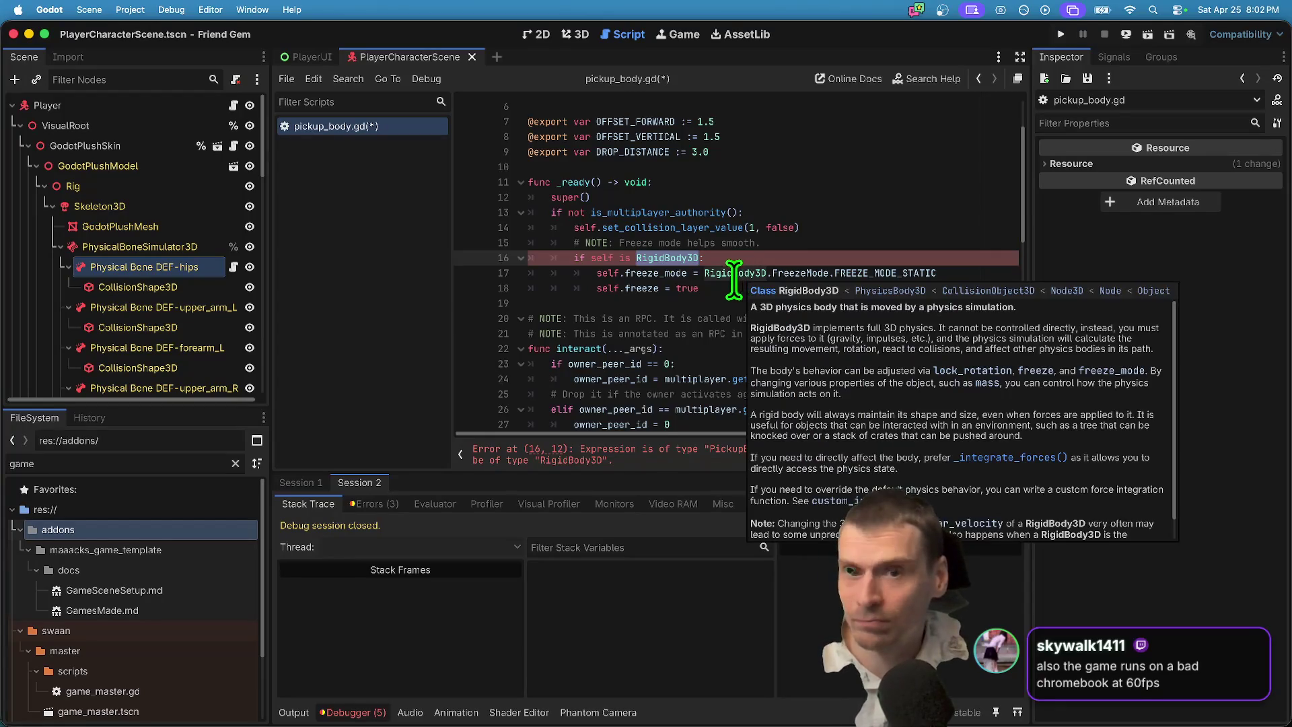
left_click_drag(651, 258, 595, 258)
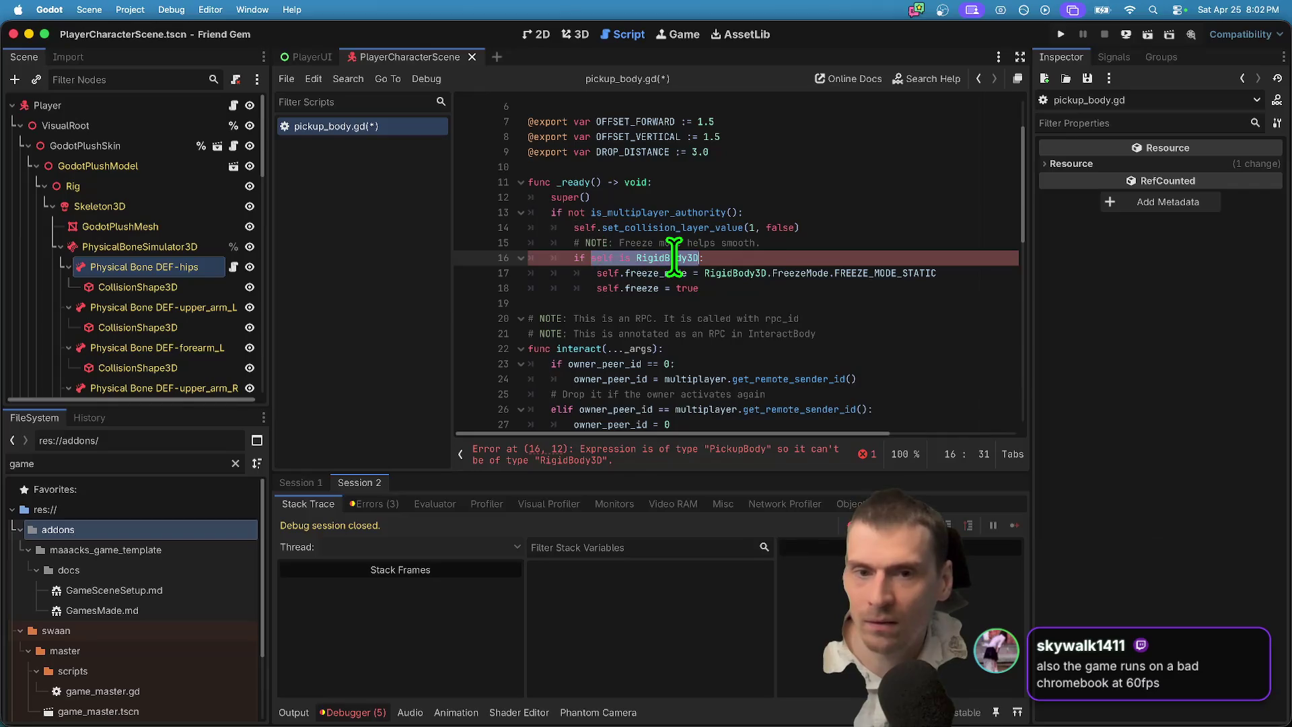
key("super+Tab")
Search Google for 'godot get class inheritence' and expand the AI overview.
type("godot g")
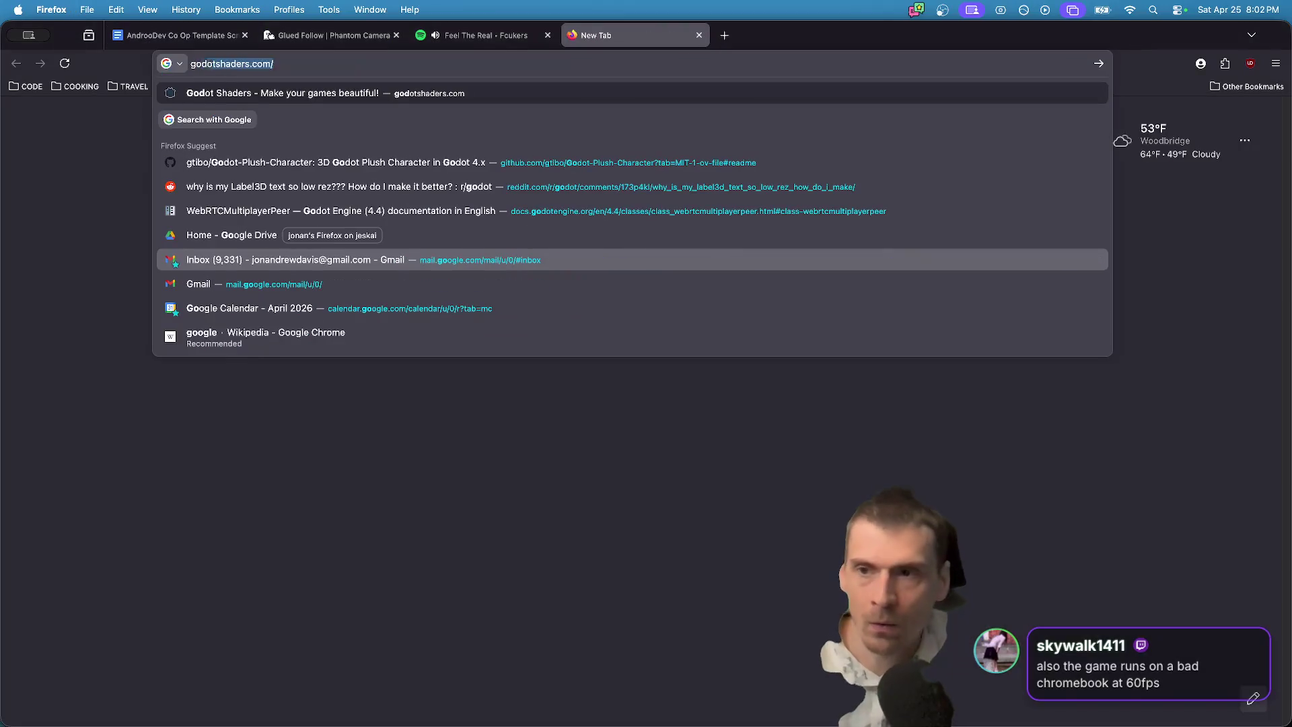
type("et ")
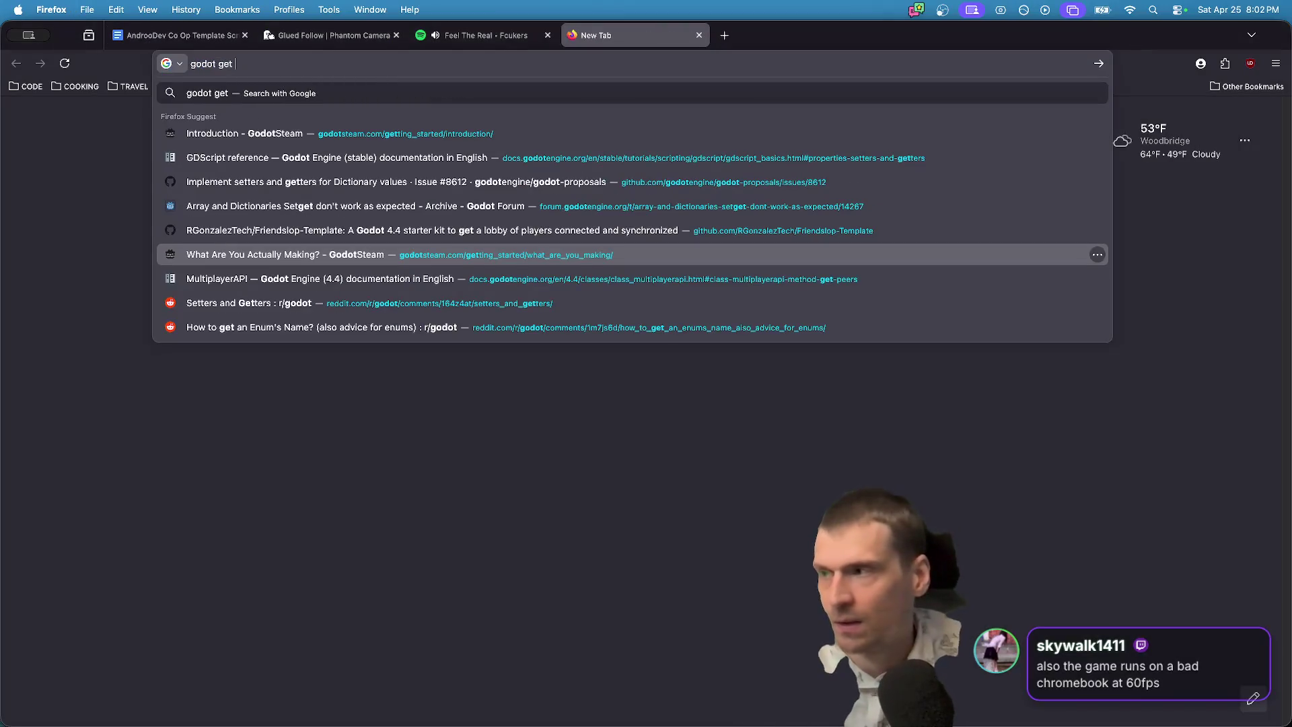
type("class inheritence")
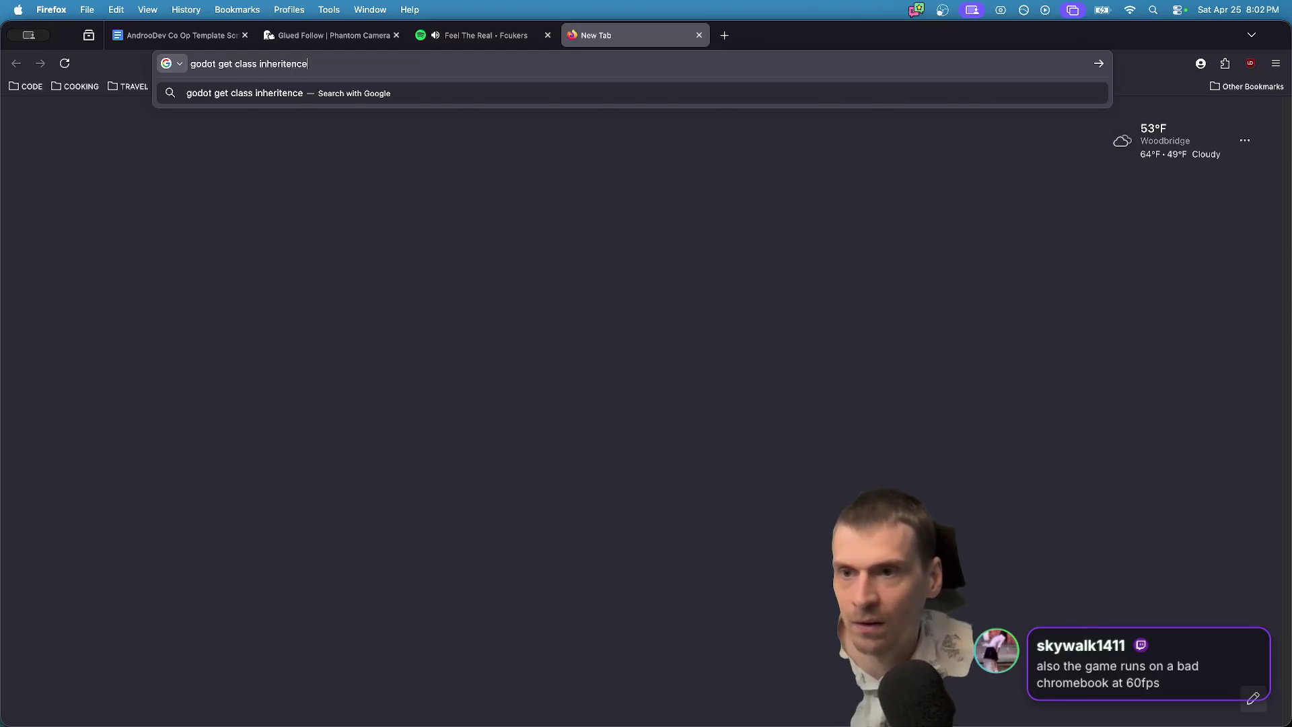
key("Return")
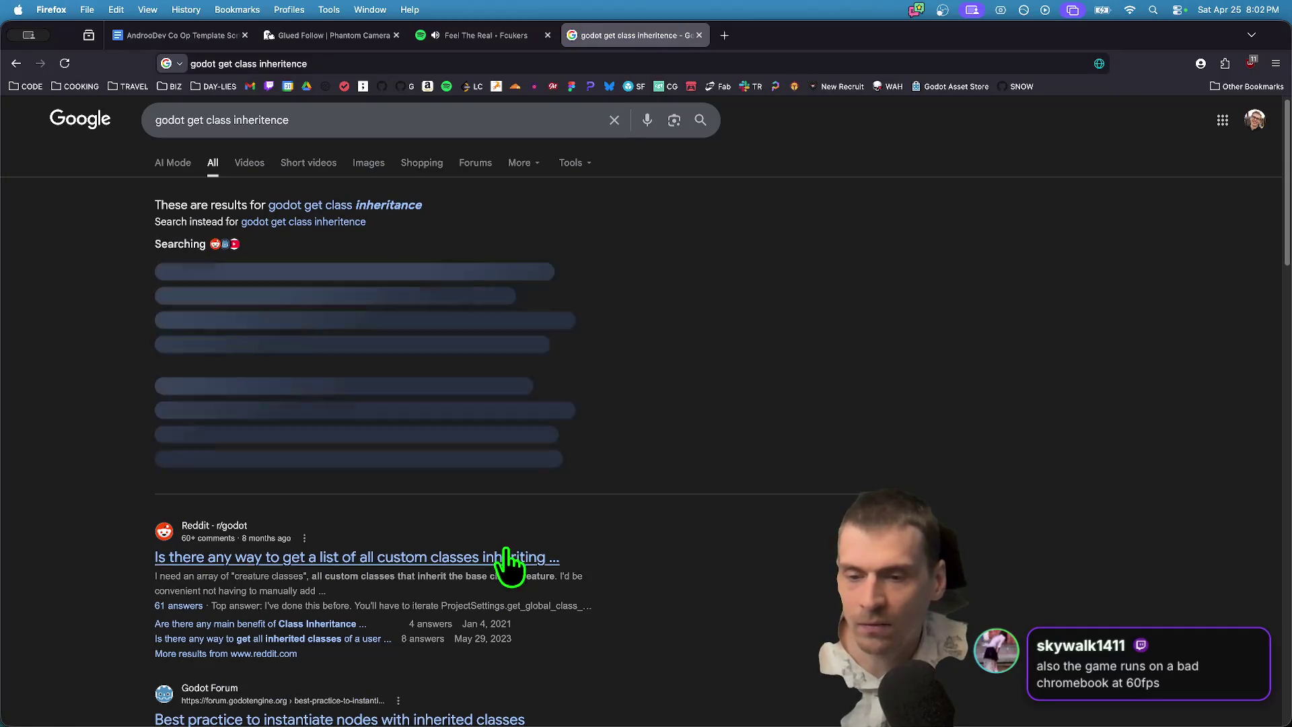
scroll(673, 548, "down", 3)
scroll(666, 542, "up", 3)
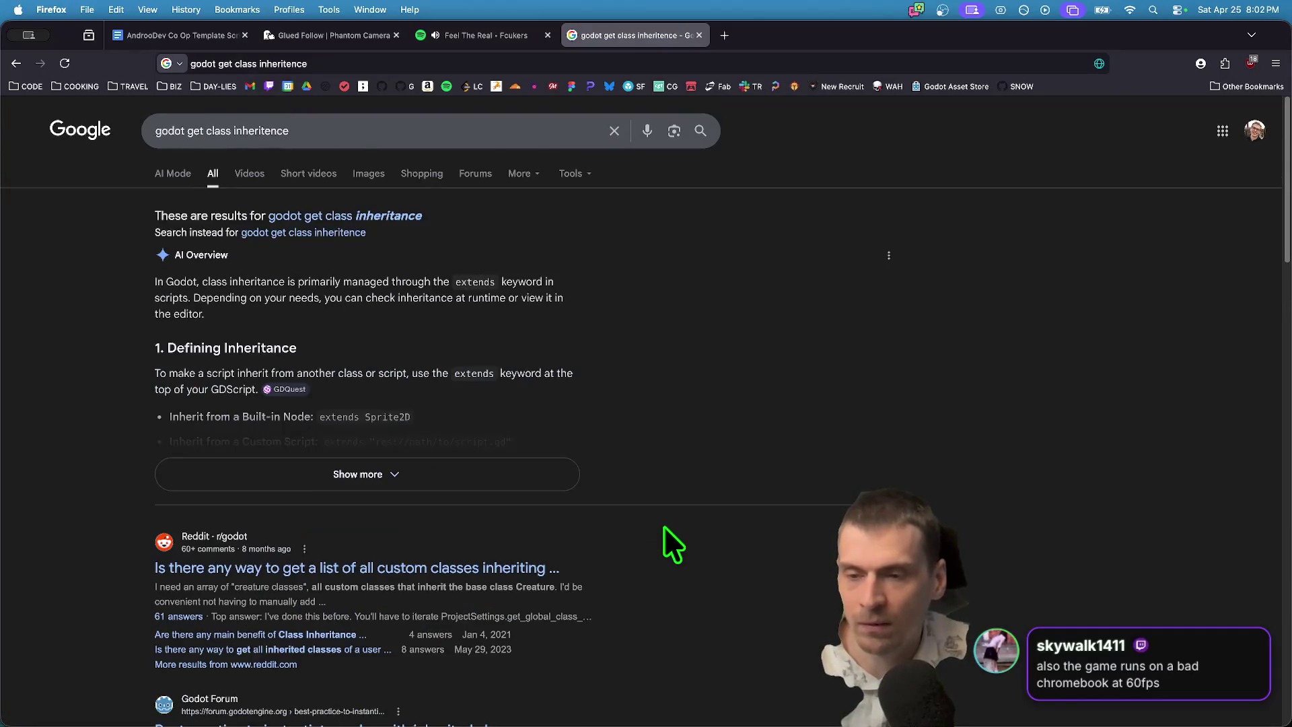
left_click(501, 479)
Read the overview's get_class() explanation and copy get_class().
scroll(983, 626, "down", 3)
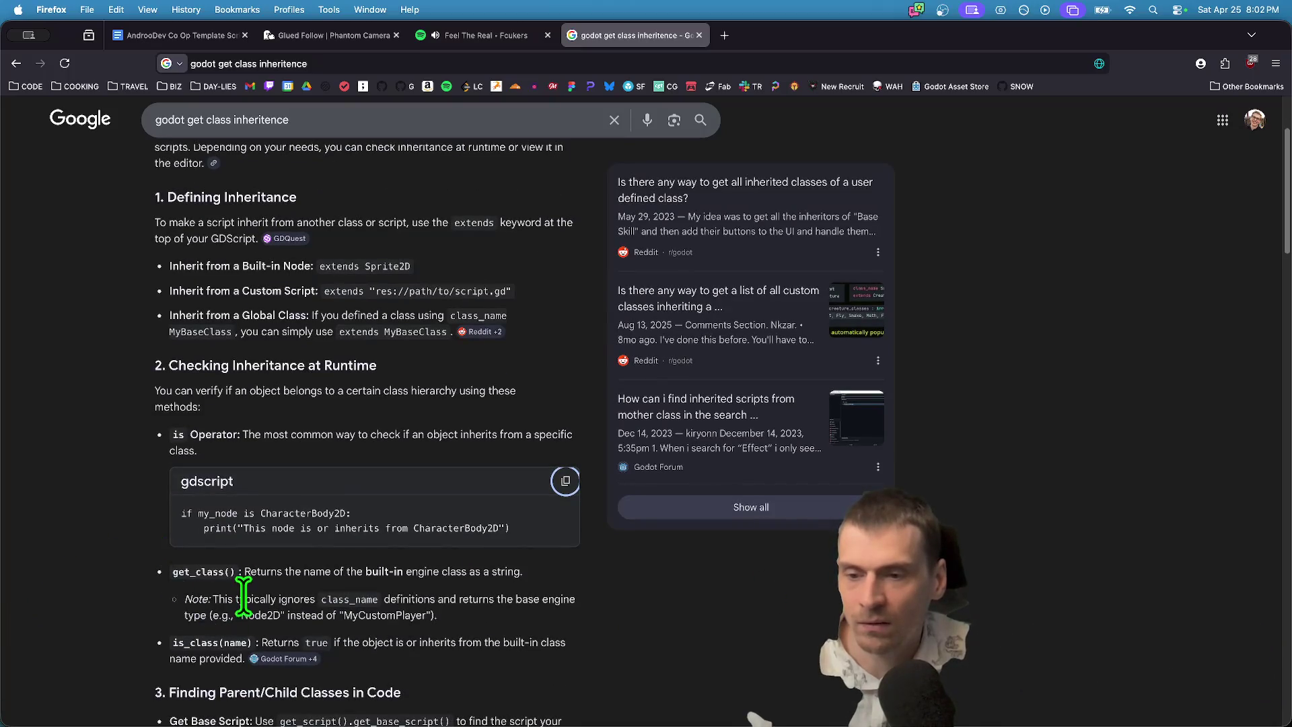
scroll(770, 640, "down", 2)
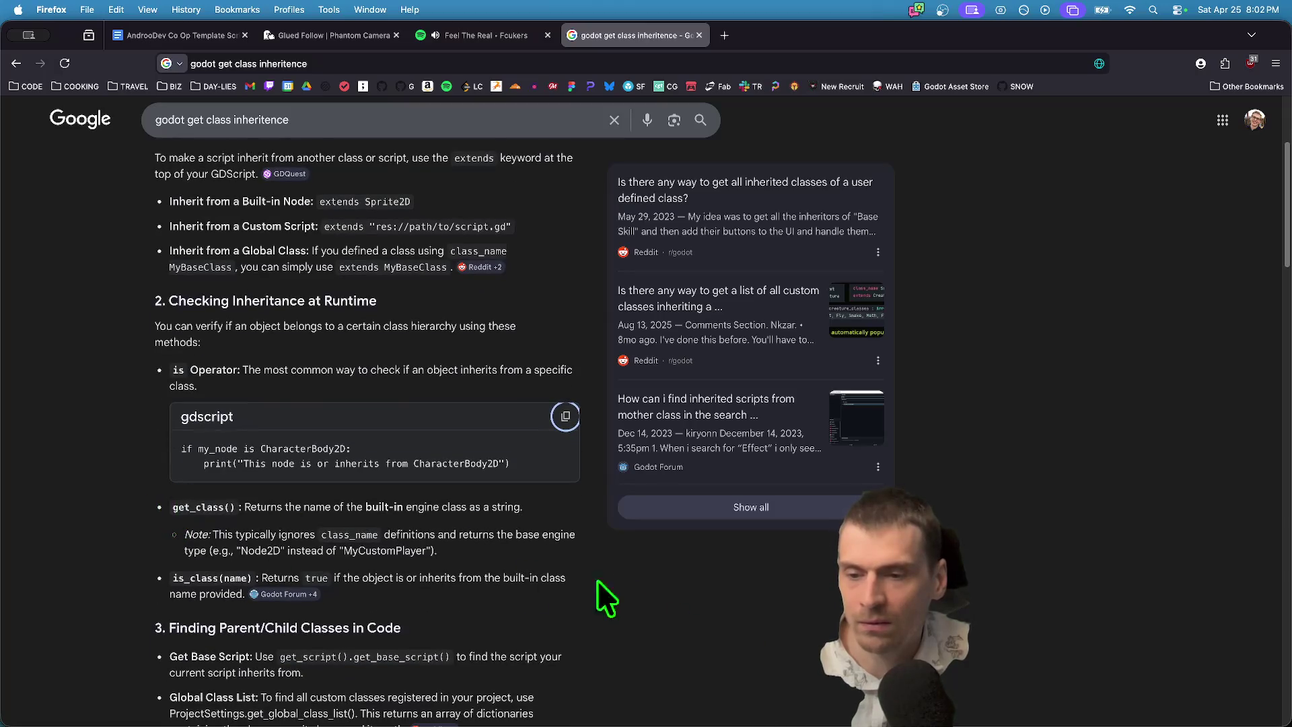
scroll(616, 572, "down", 1)
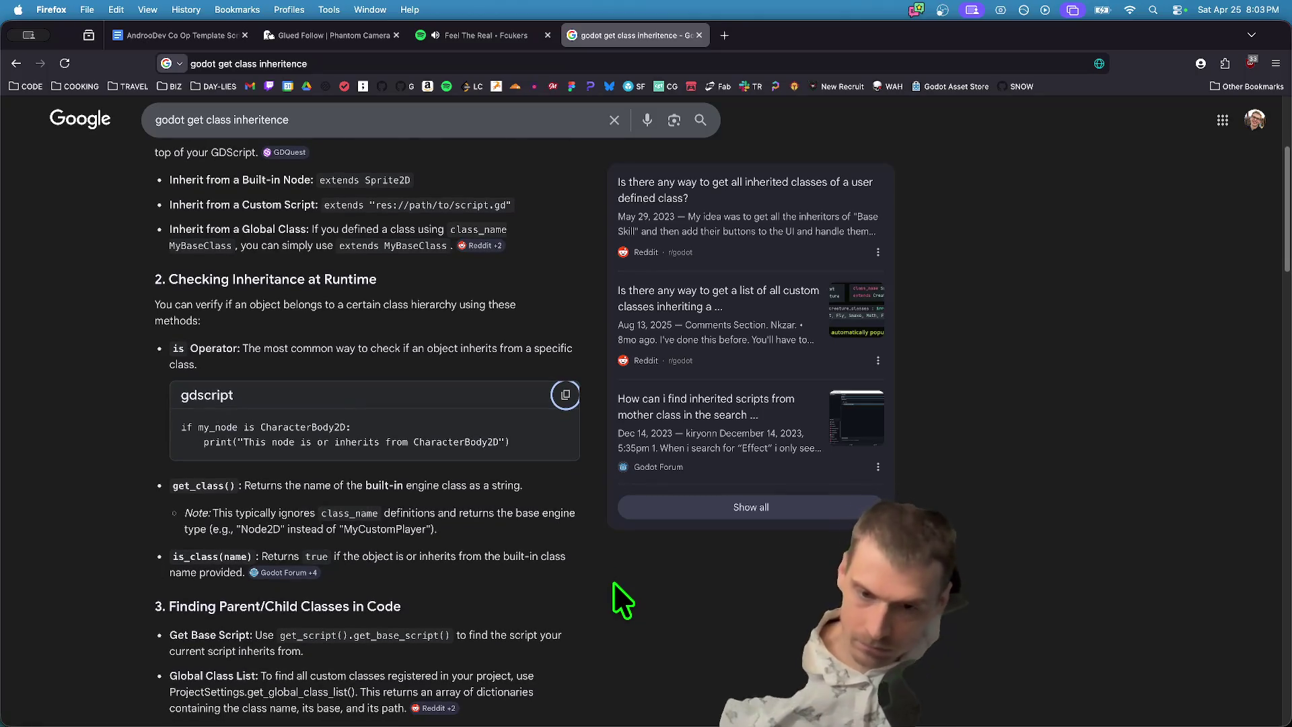
double_click(202, 485)
left_click_drag(201, 484, 224, 484)
scroll(370, 483, "down", 3)
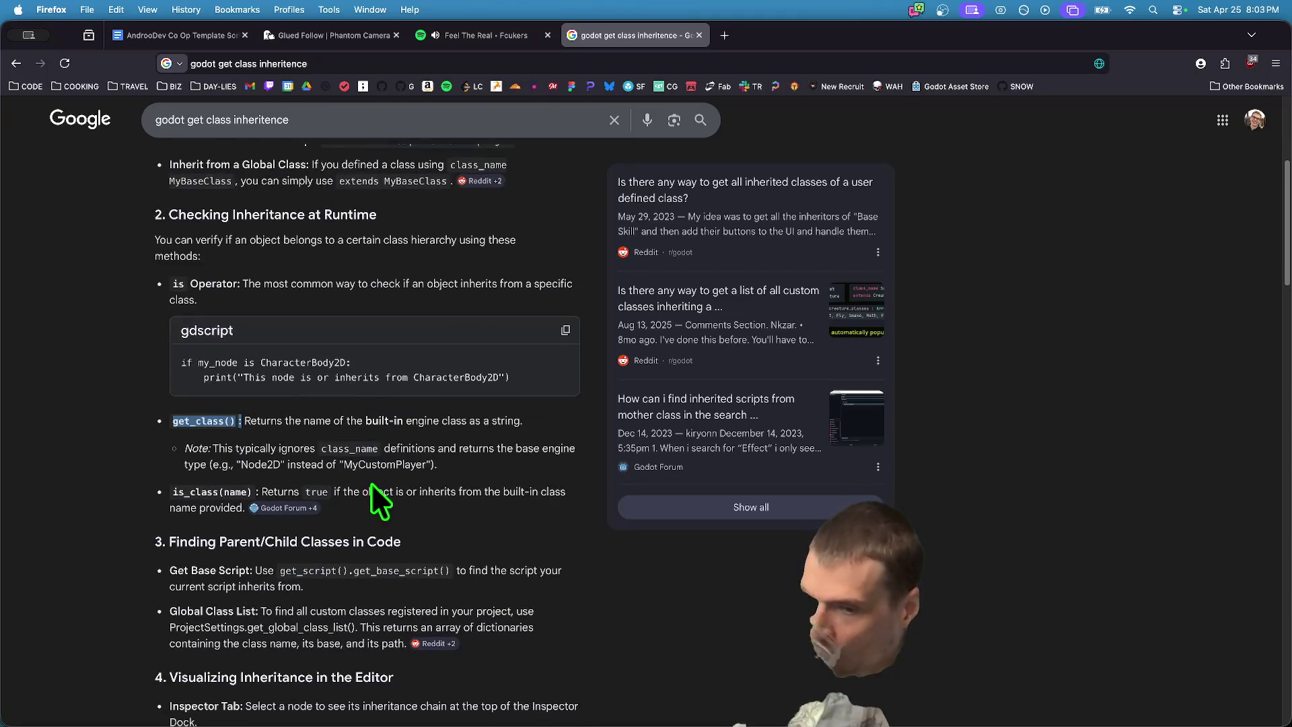
scroll(485, 531, "down", 3)
scroll(485, 524, "up", 6)
key("super+c")
key("super+Tab")
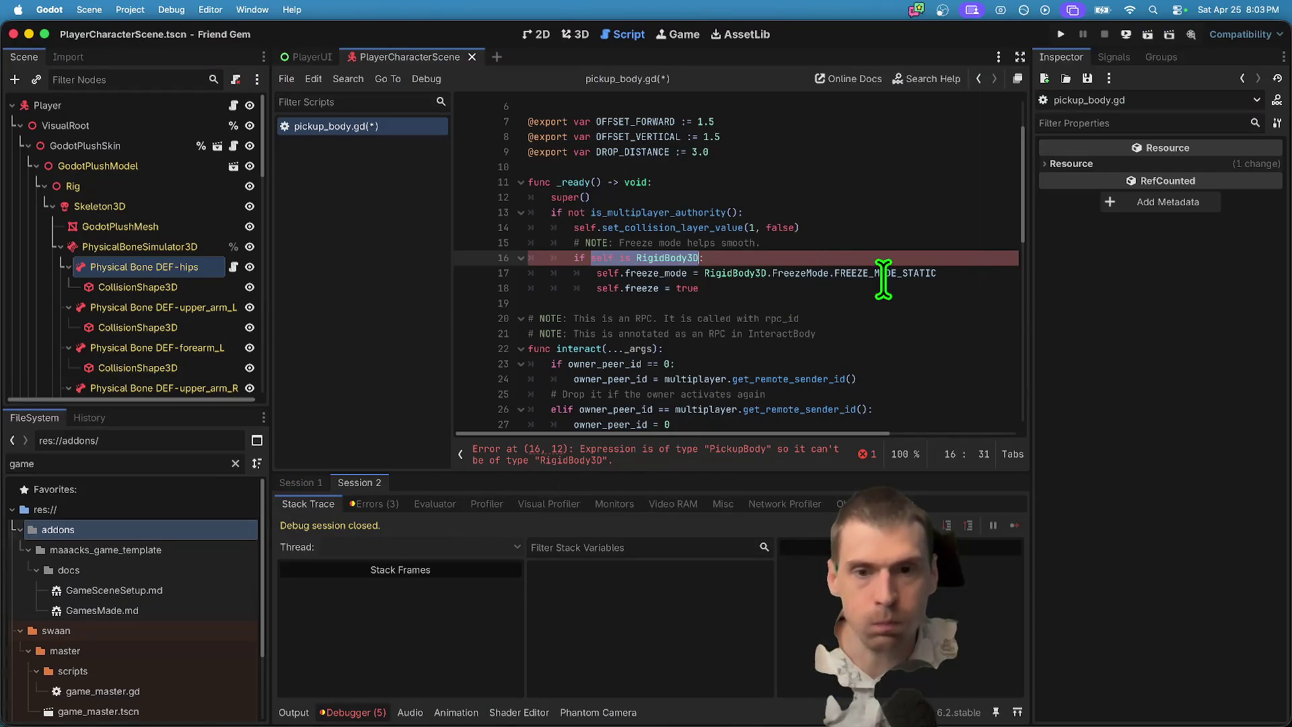
Replace the type check on line 16 with 'if self.get_class()'.
key("shift+Home")
key("super+v")
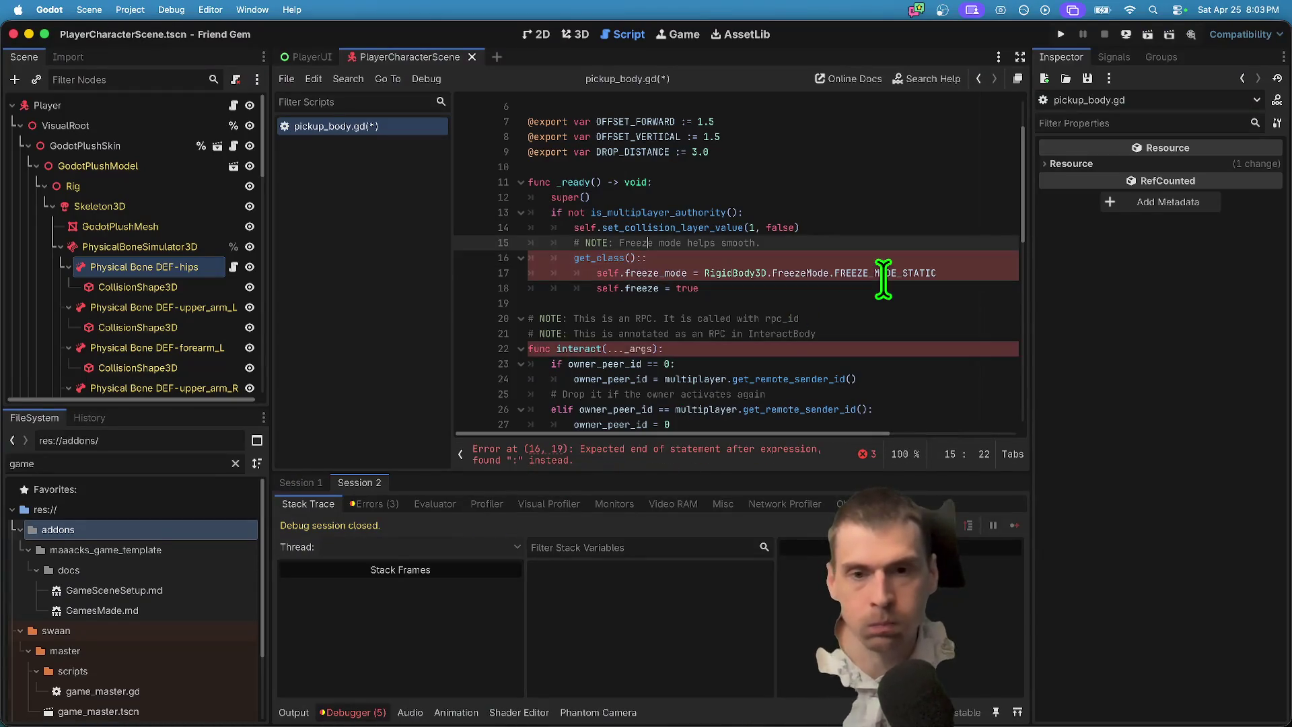
key("Home")
key("Left")
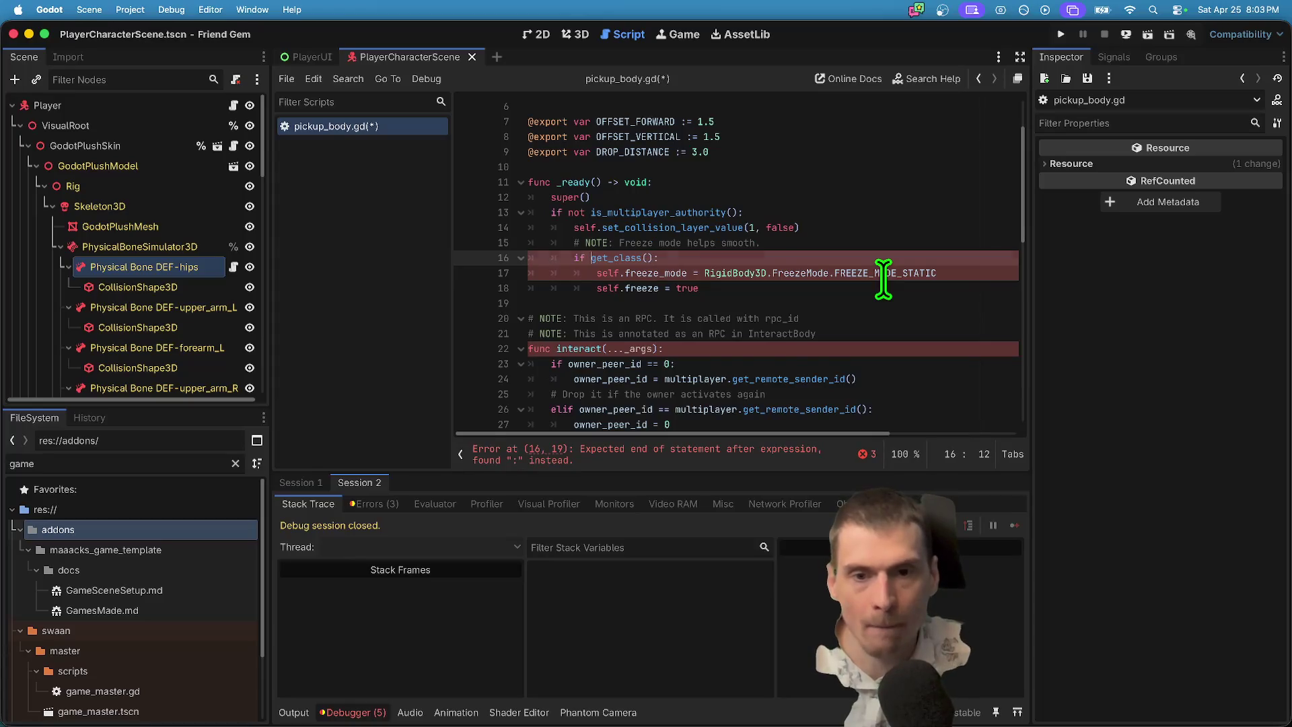
key("BackSpace")
key("BackSpace")
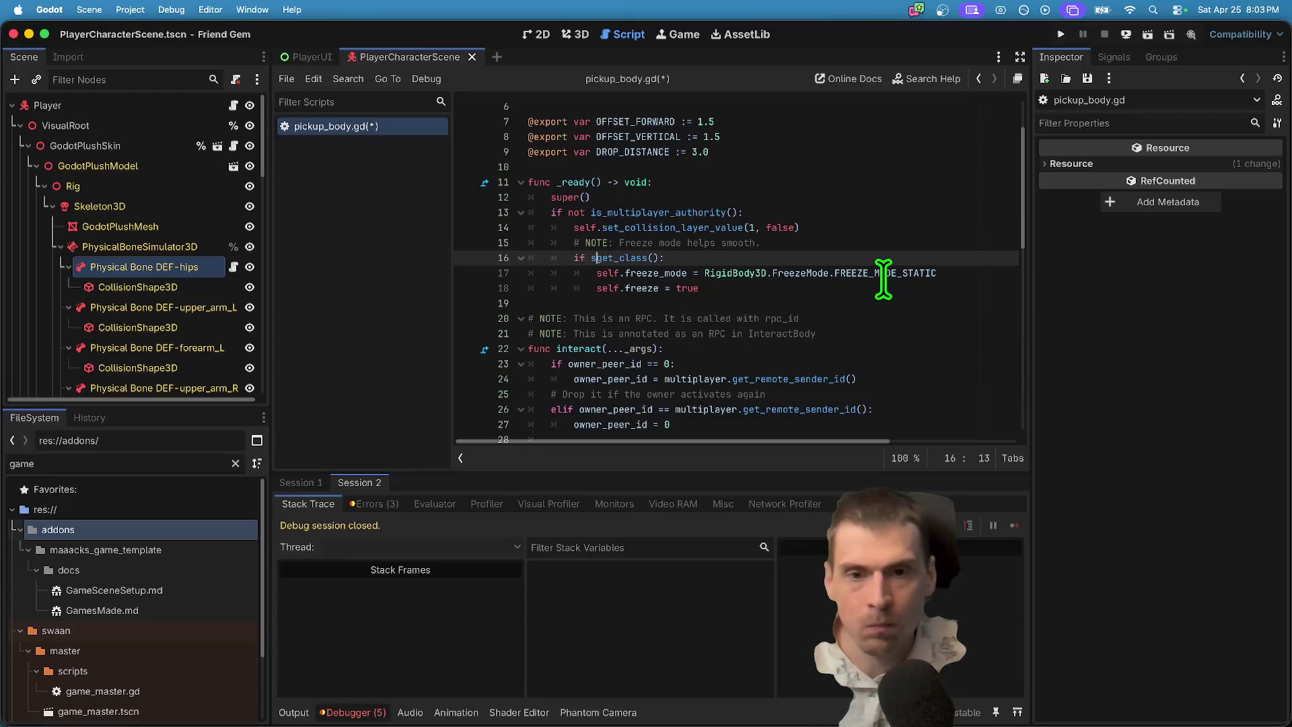
type(".")
Add a print(self.get_class()) line above the if condition.
left_click(818, 230)
left_click(819, 236)
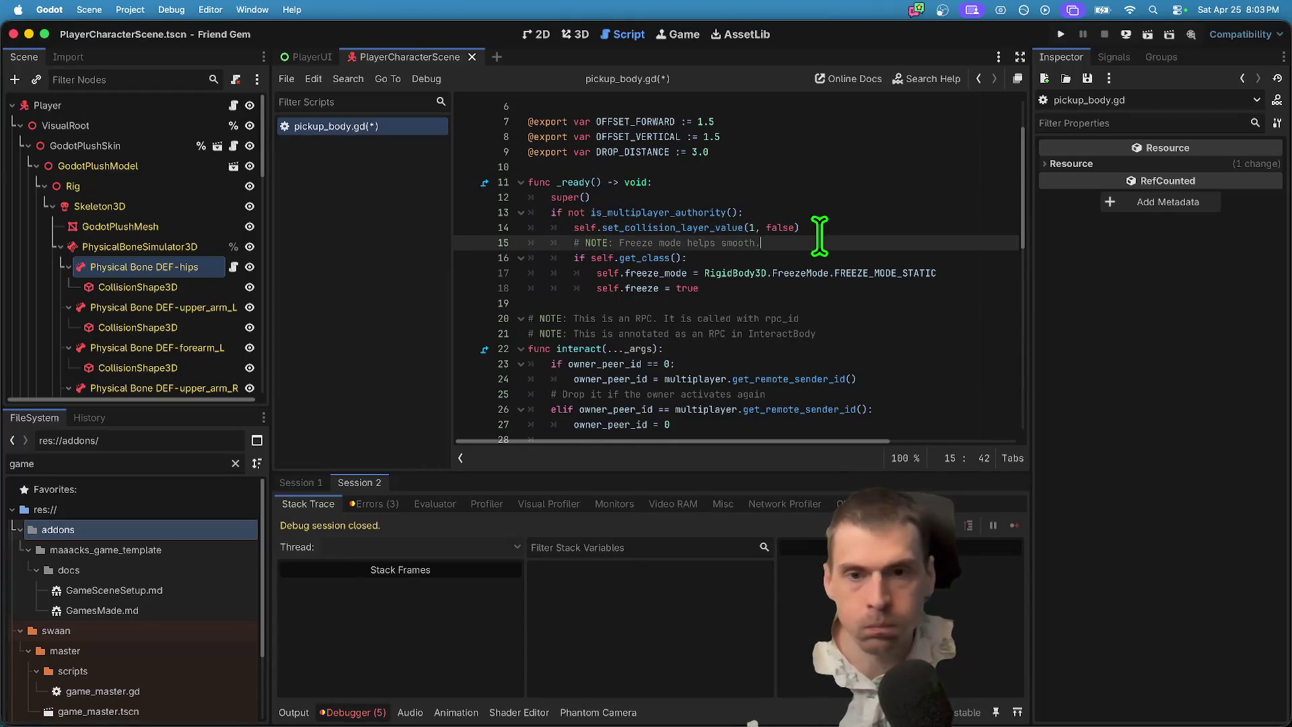
key("Return")
left_click_drag(591, 272, 693, 272)
key("ctrl+c")
left_click(728, 257)
key("Left")
key("ctrl+v")
key("Down")
key("End")
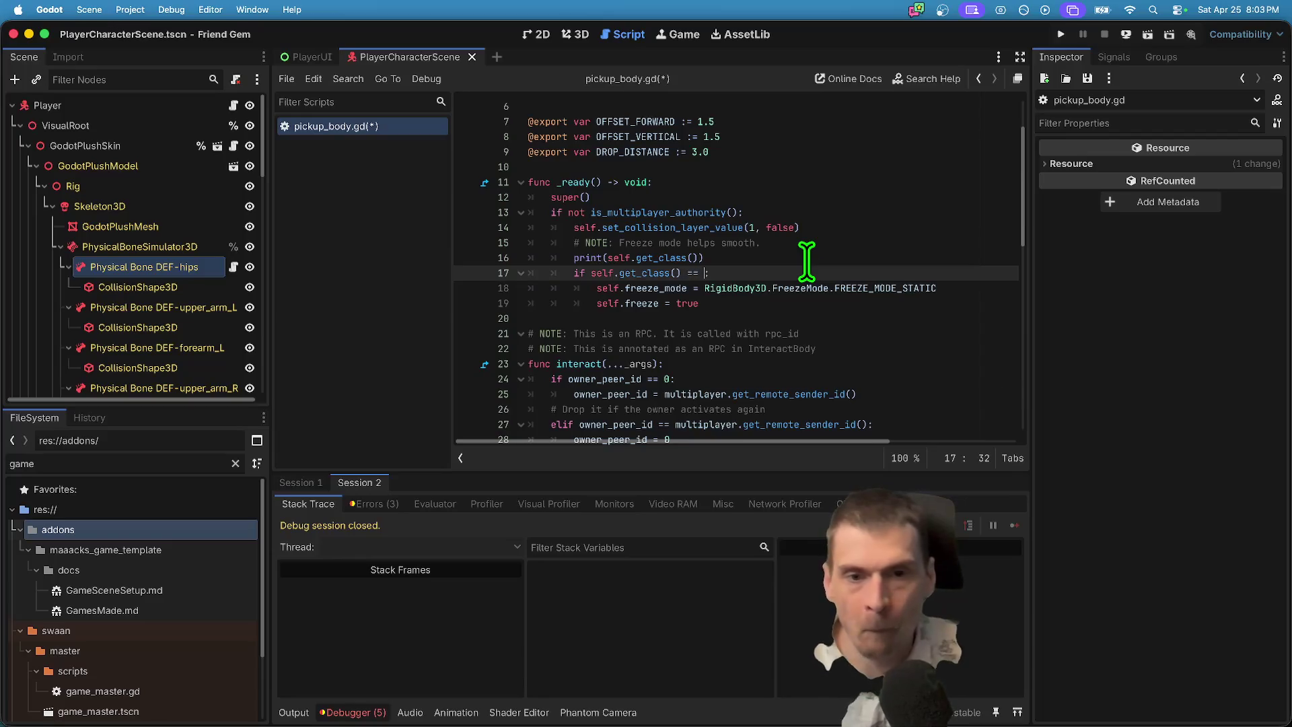
Check the get_class() docs, compare against 'RigidBody3D' as a string, save and run.
left_click(741, 293)
left_click(768, 272)
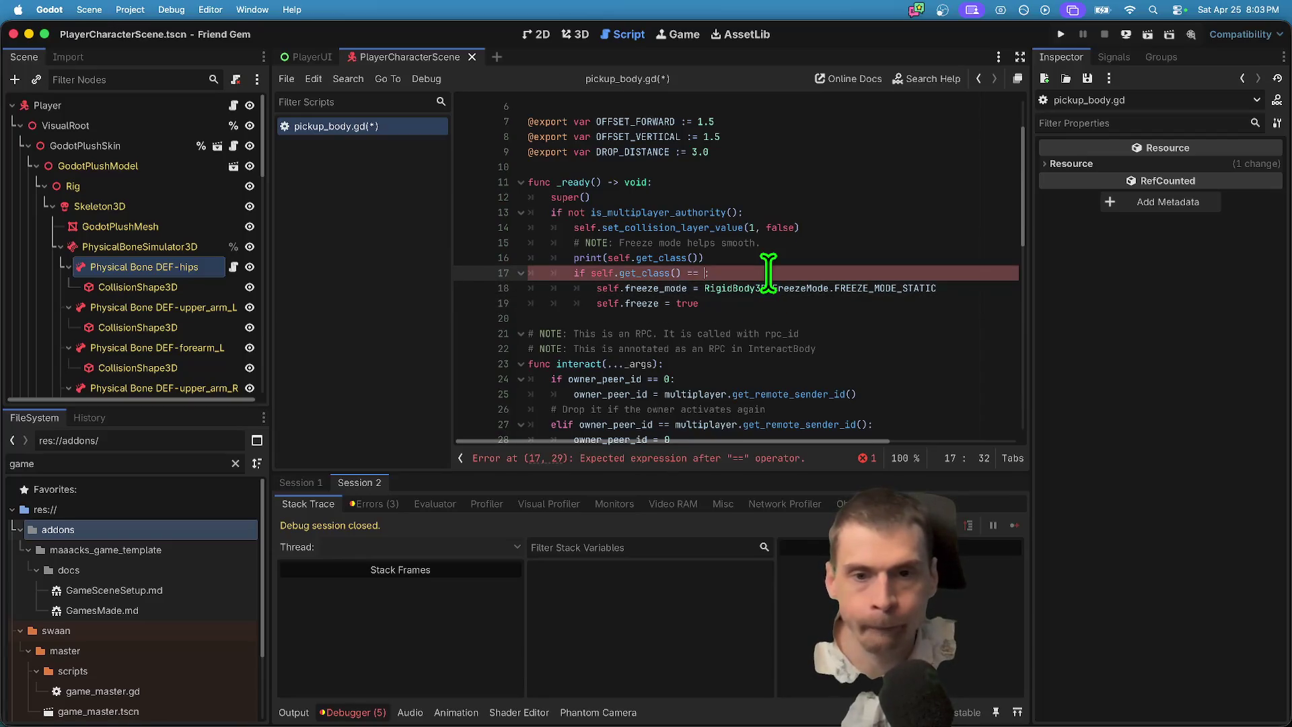
type("RigidBody3D:")
left_click(636, 273, "ctrl")
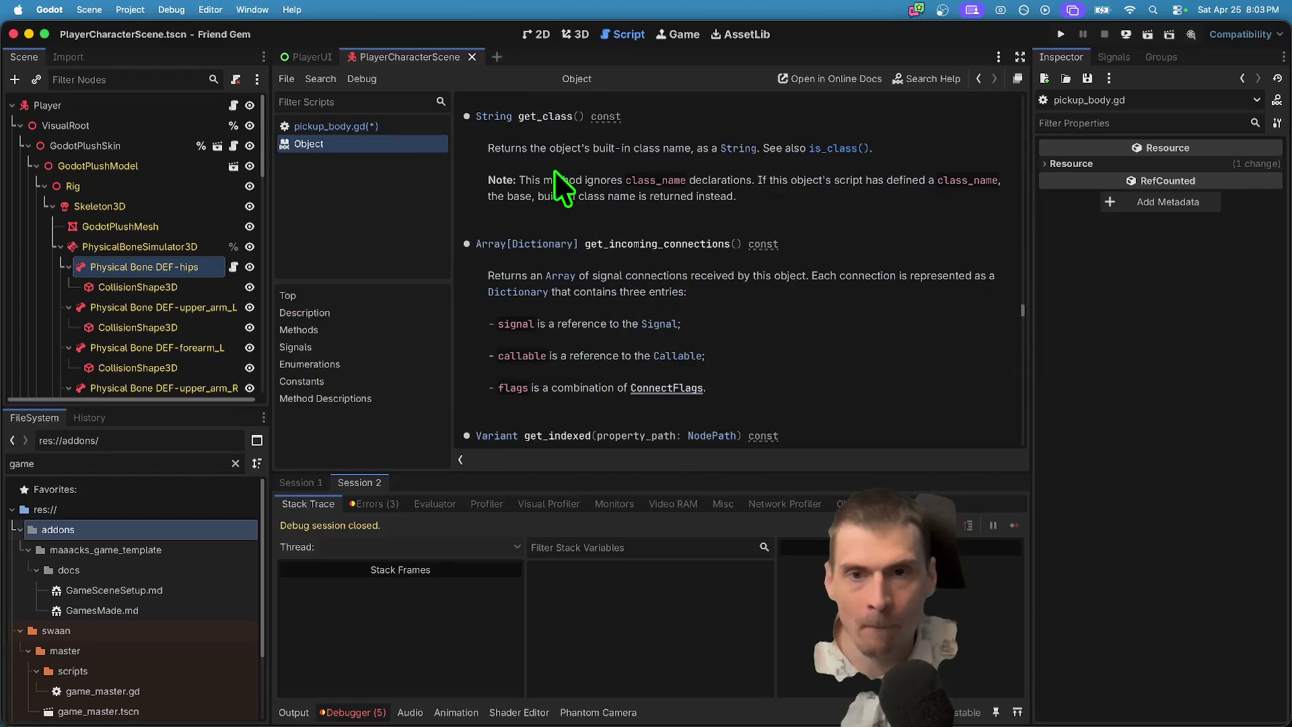
key("alt+Left")
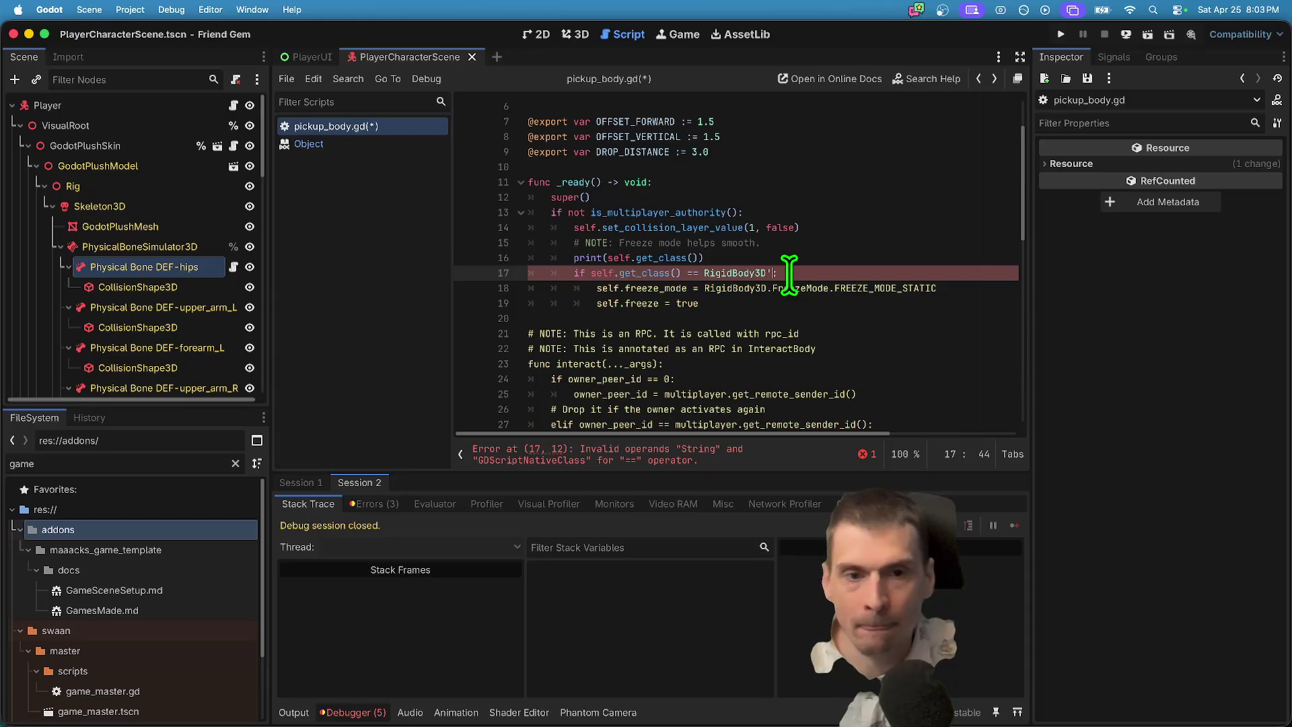
key("BackSpace")
key("Left")
type("'")
key("ctrl+s")
left_click(808, 289)
key("super+b")
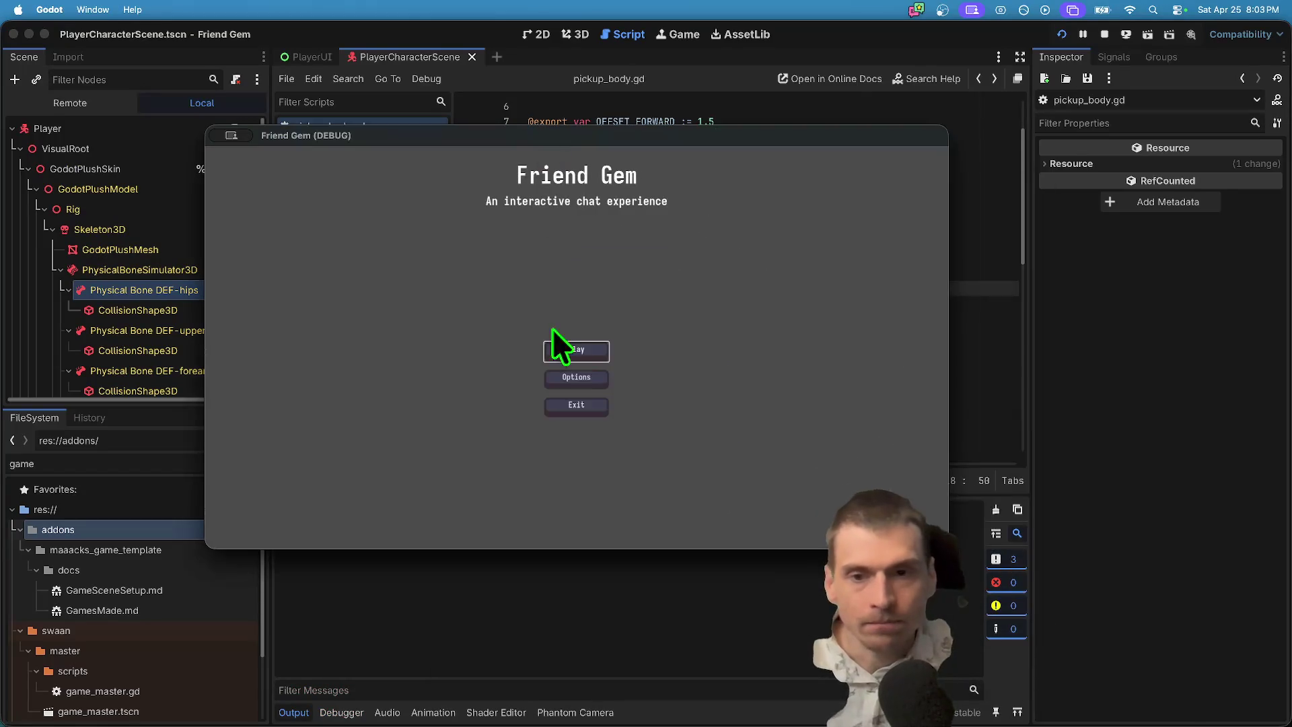
Host a game in the first Friend Gem instance and walk toward the grey pickup.
left_click(575, 353)
left_click(585, 281)
left_click(605, 452)
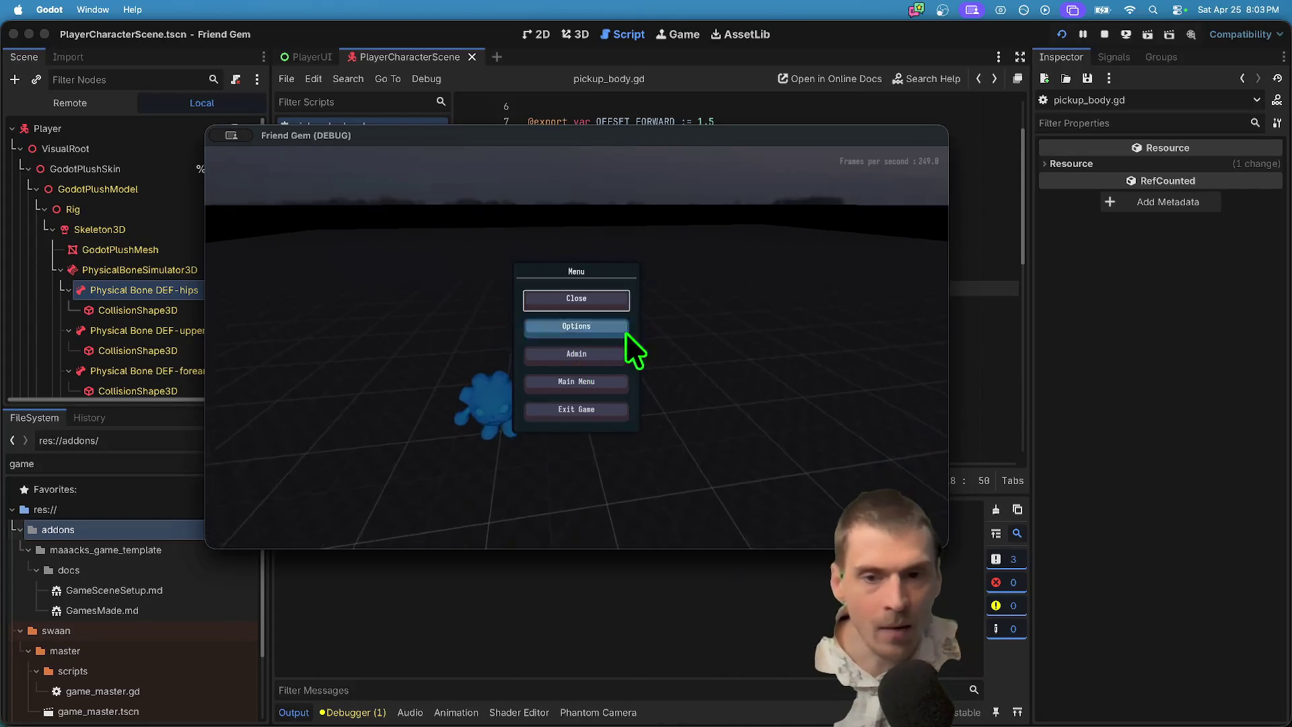
key("Escape")
key("w")
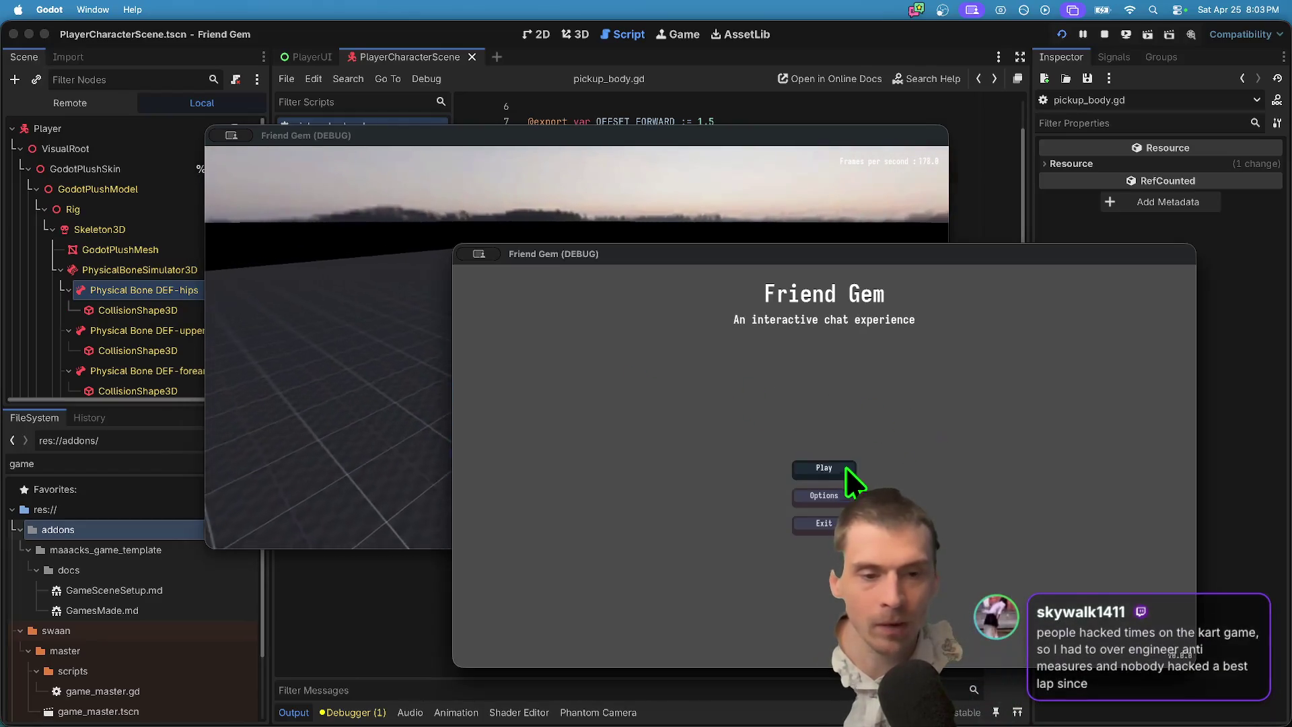
Join the hosted game from the second Friend Gem instance.
left_click(846, 467)
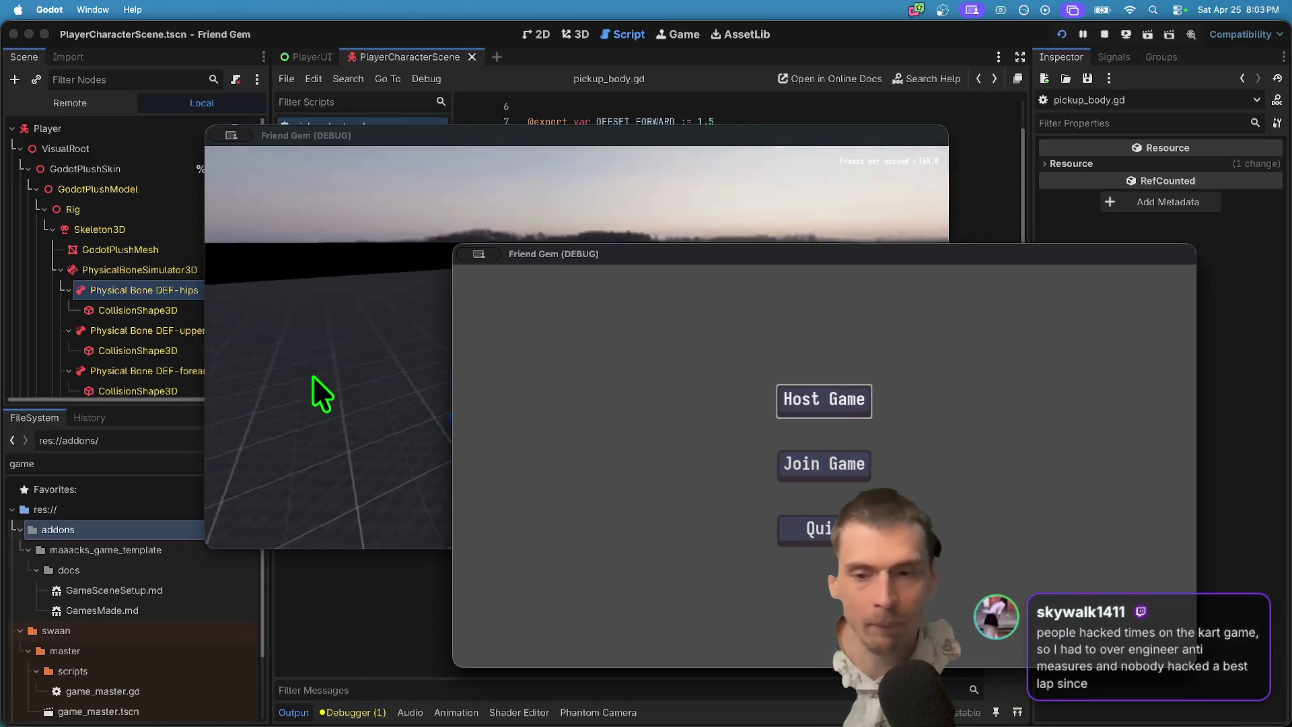
left_click(317, 390)
left_click(861, 449)
left_click(861, 449)
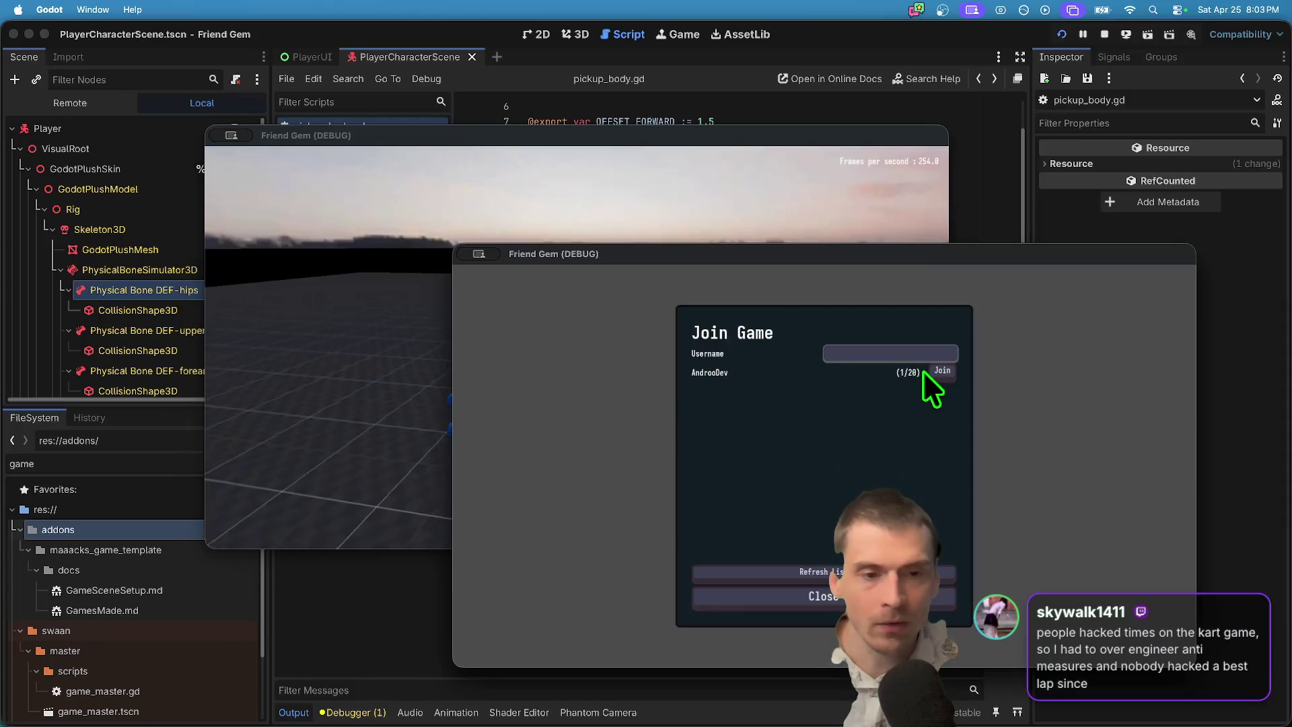
left_click(928, 370)
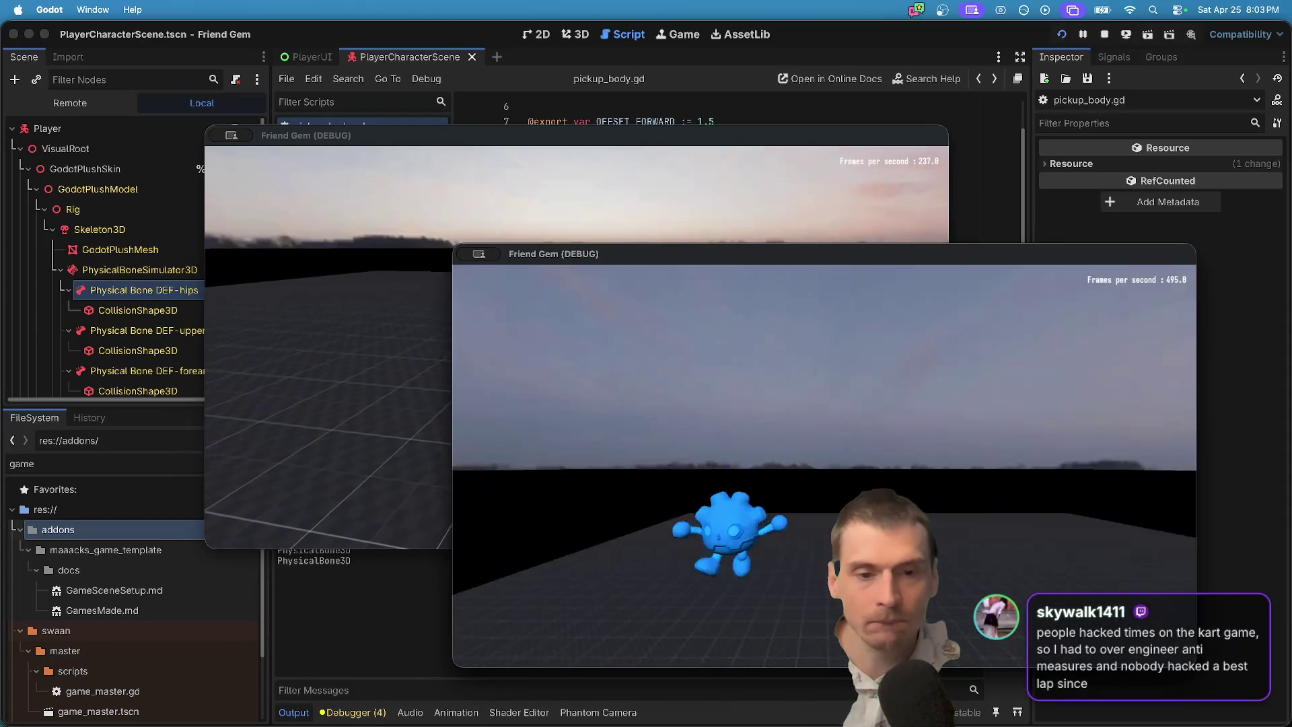
Alternate between the two game windows and pick up the DEF-hips ragdoll with E.
left_click(316, 390)
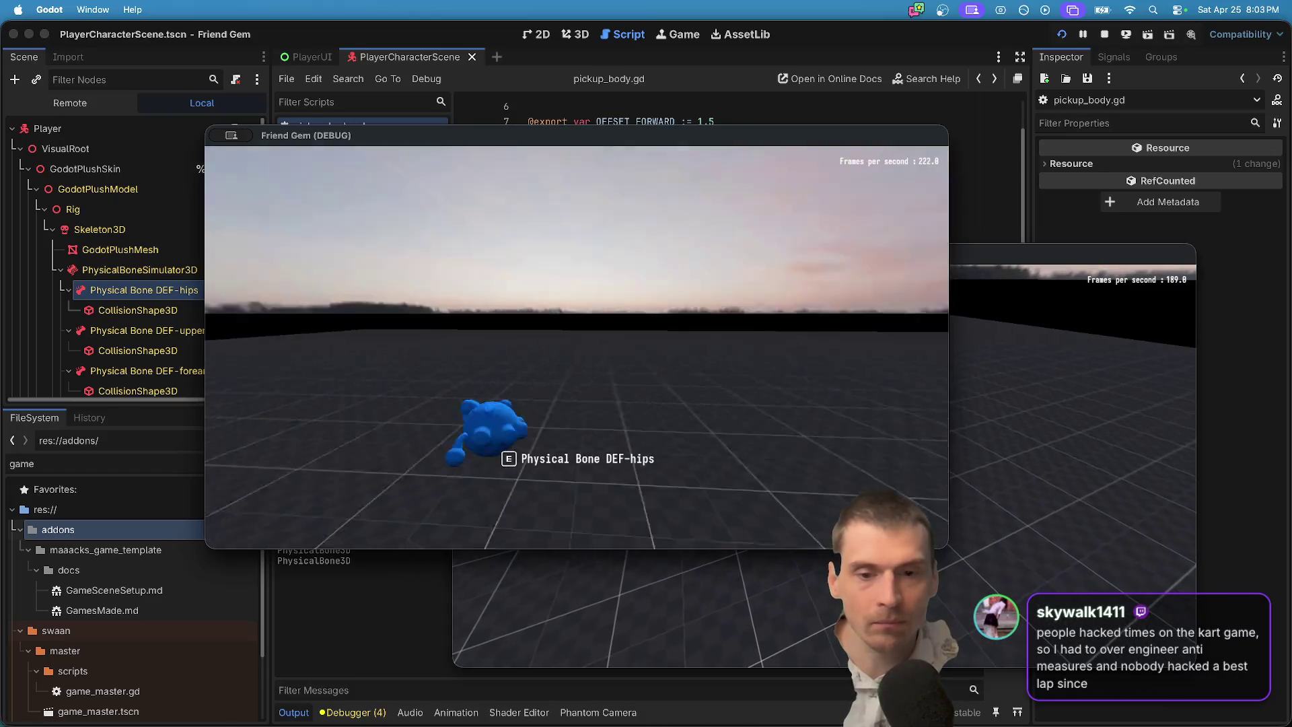
left_click(1070, 431)
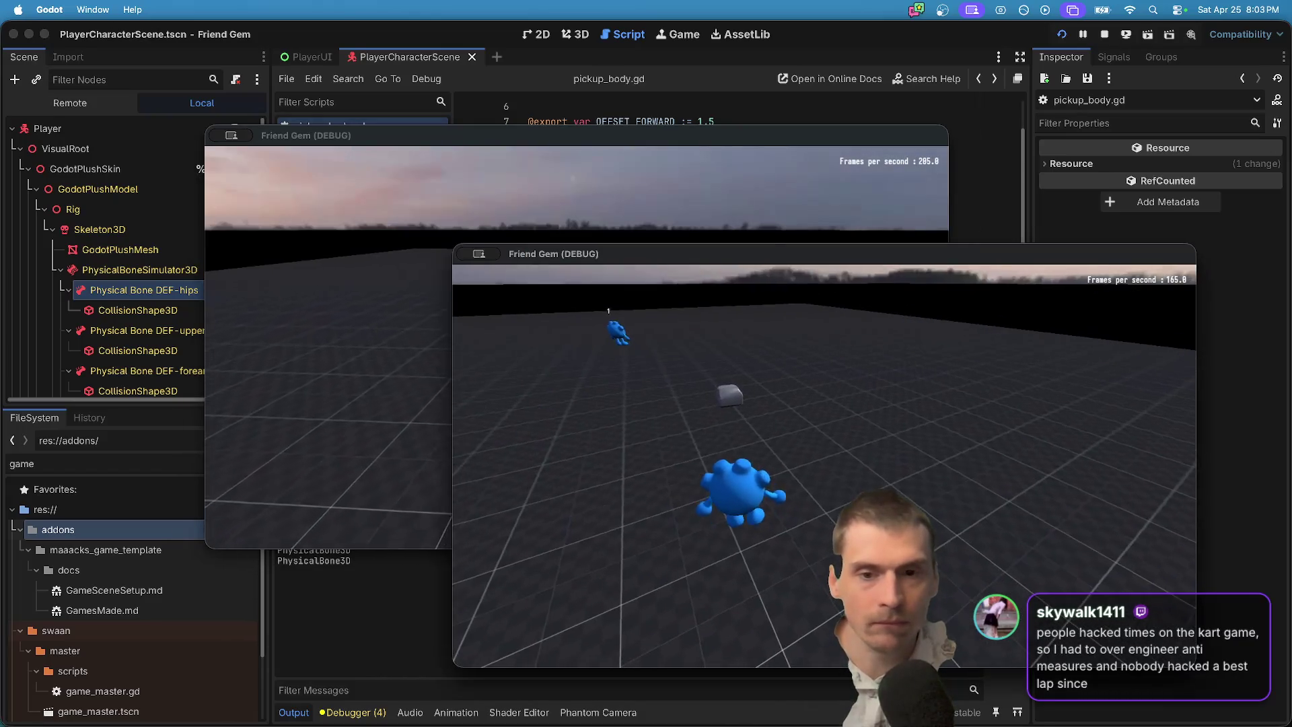
left_click(317, 390)
left_click(1069, 430)
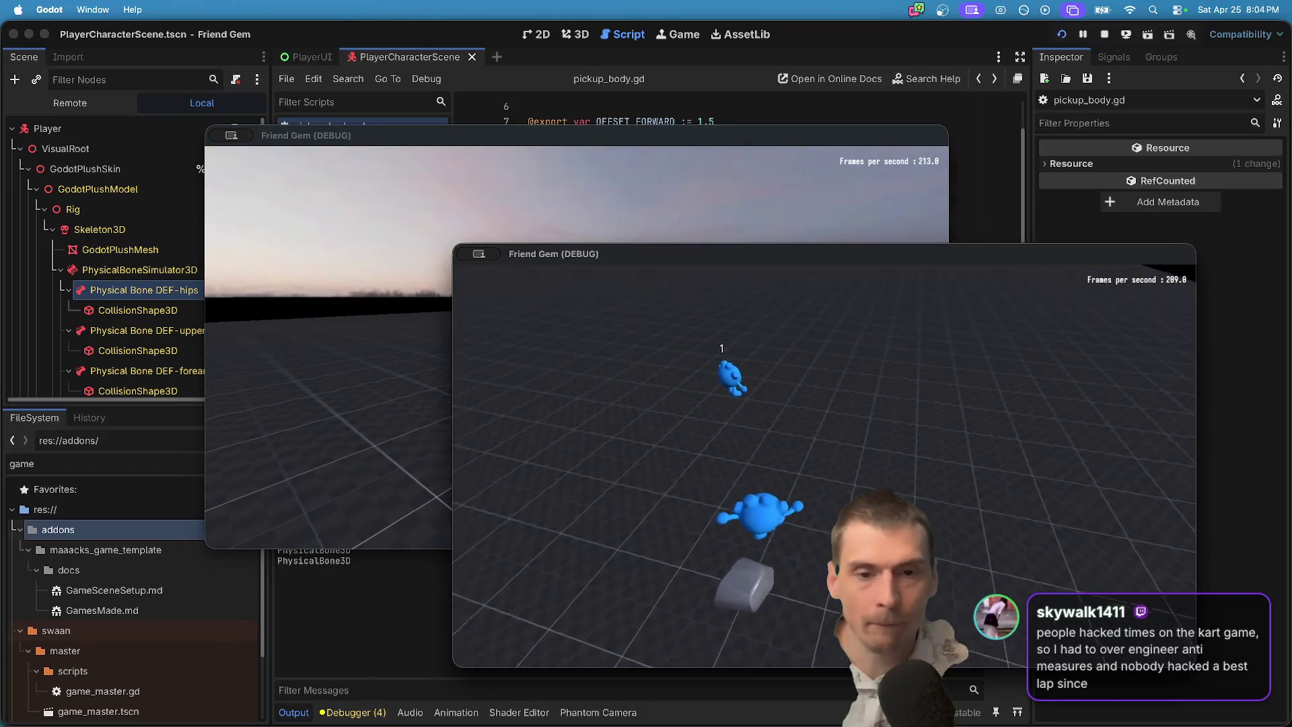
left_click(316, 390)
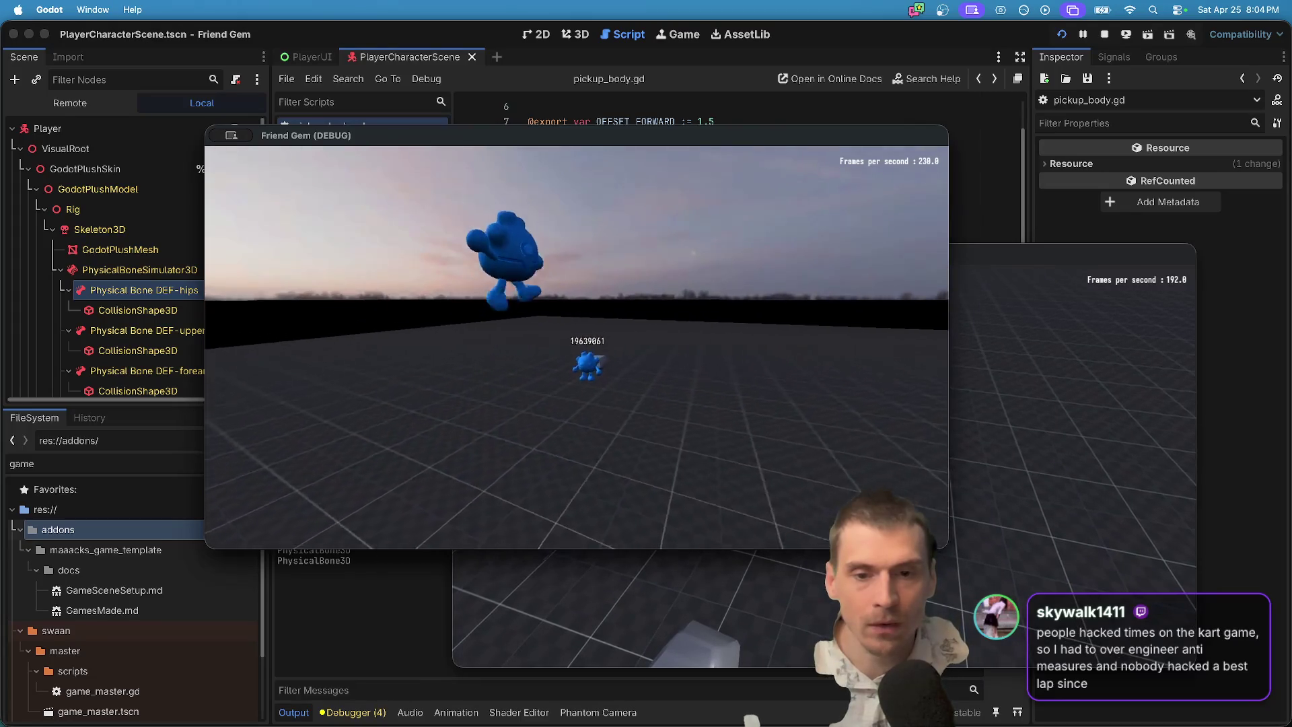
left_click(1070, 430)
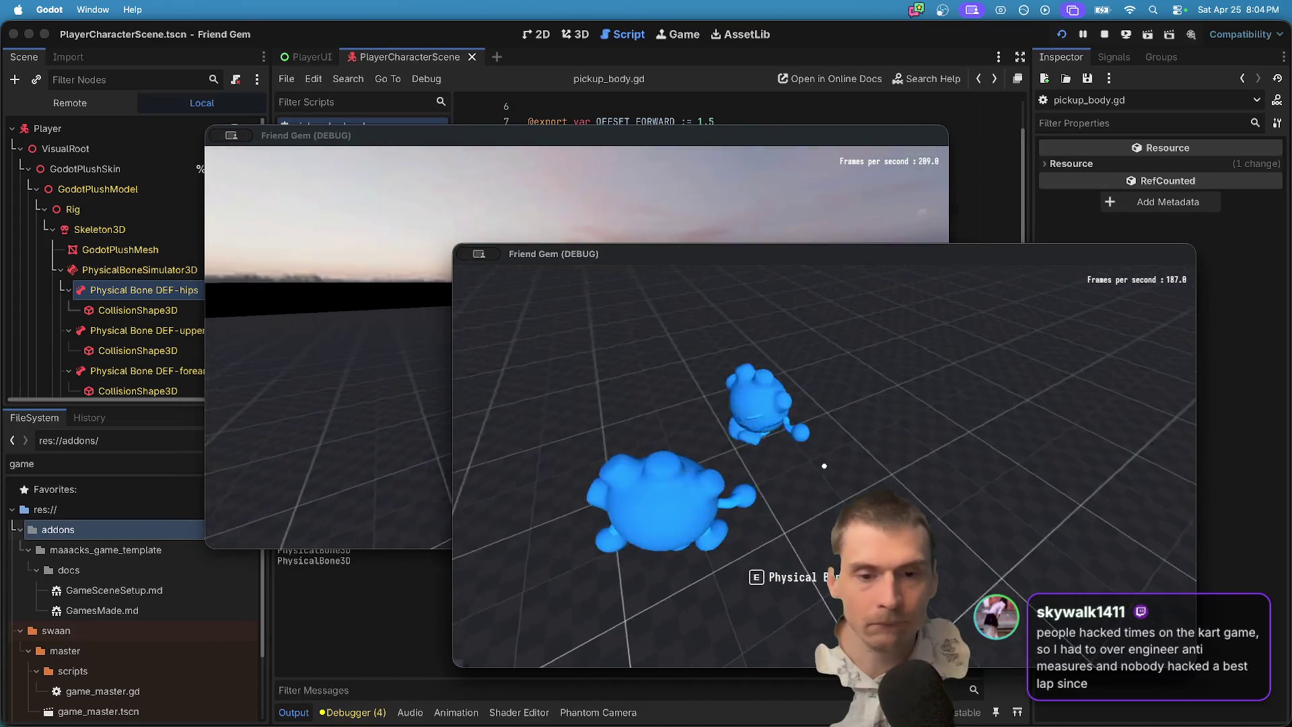
key("e")
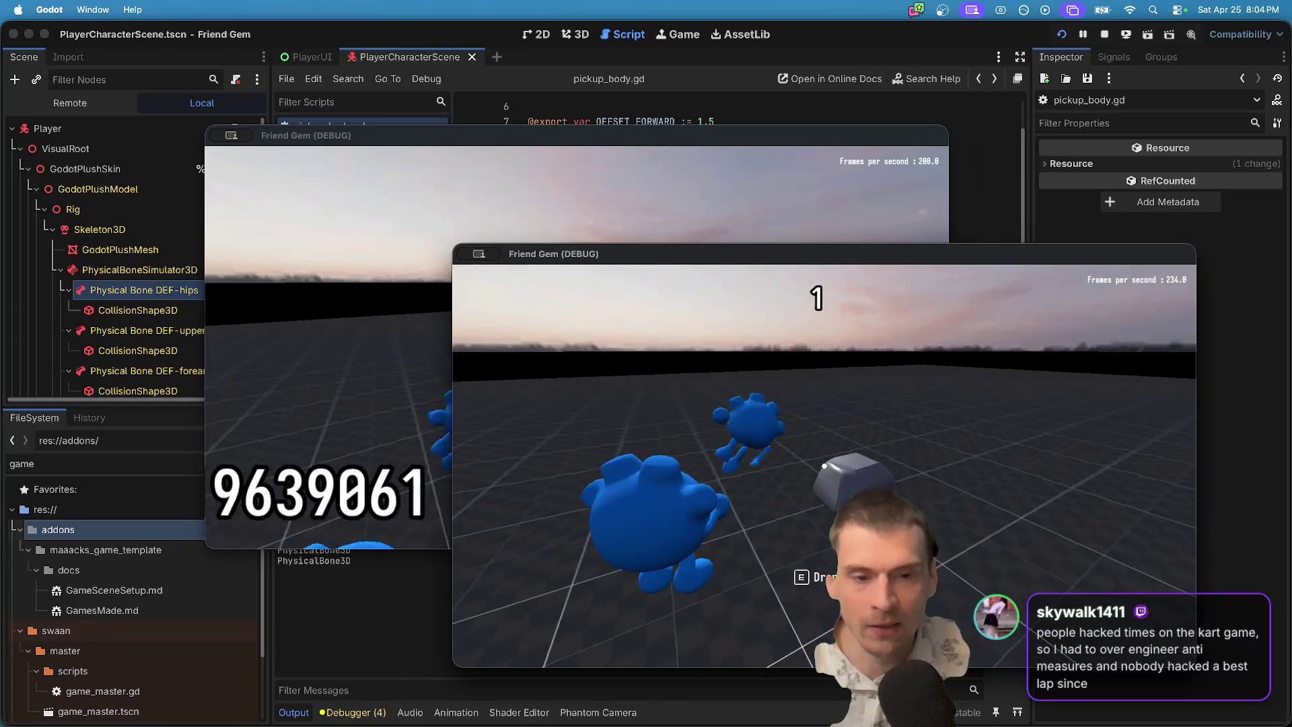
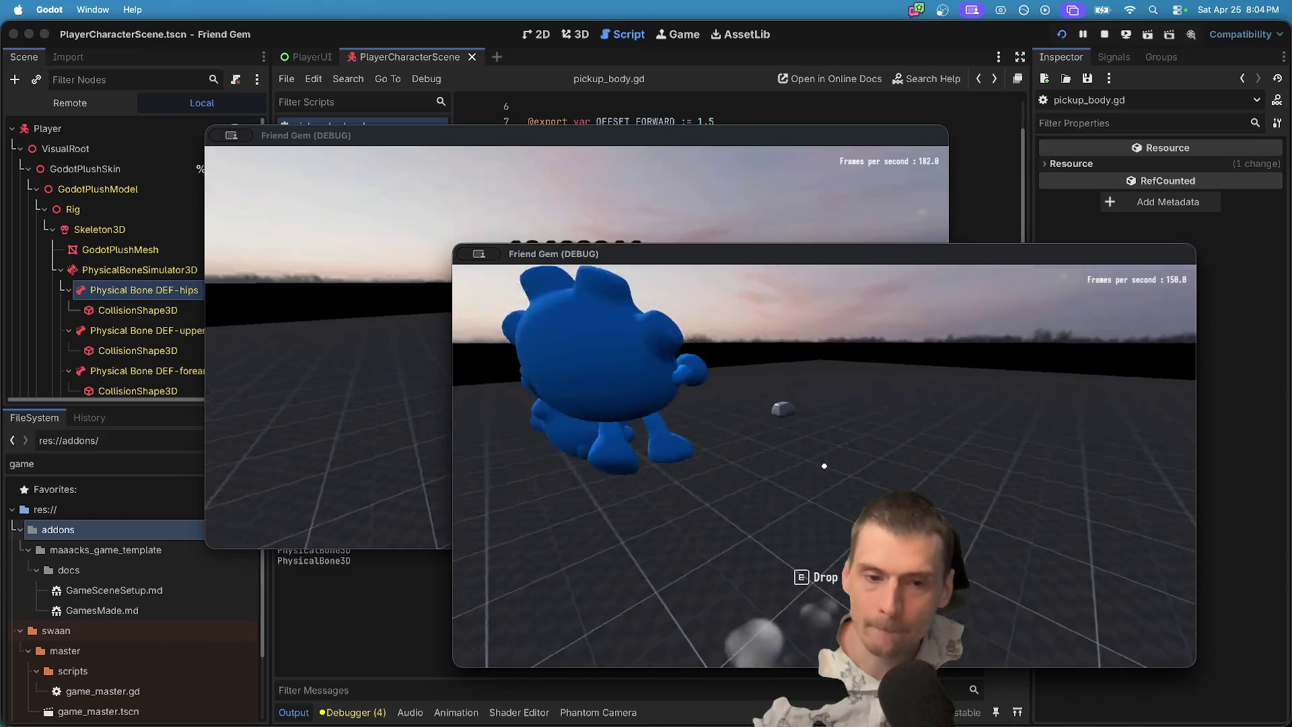
Bring the second Friend Gem game window forward, then return to the Godot editor.
key("super+Tab")
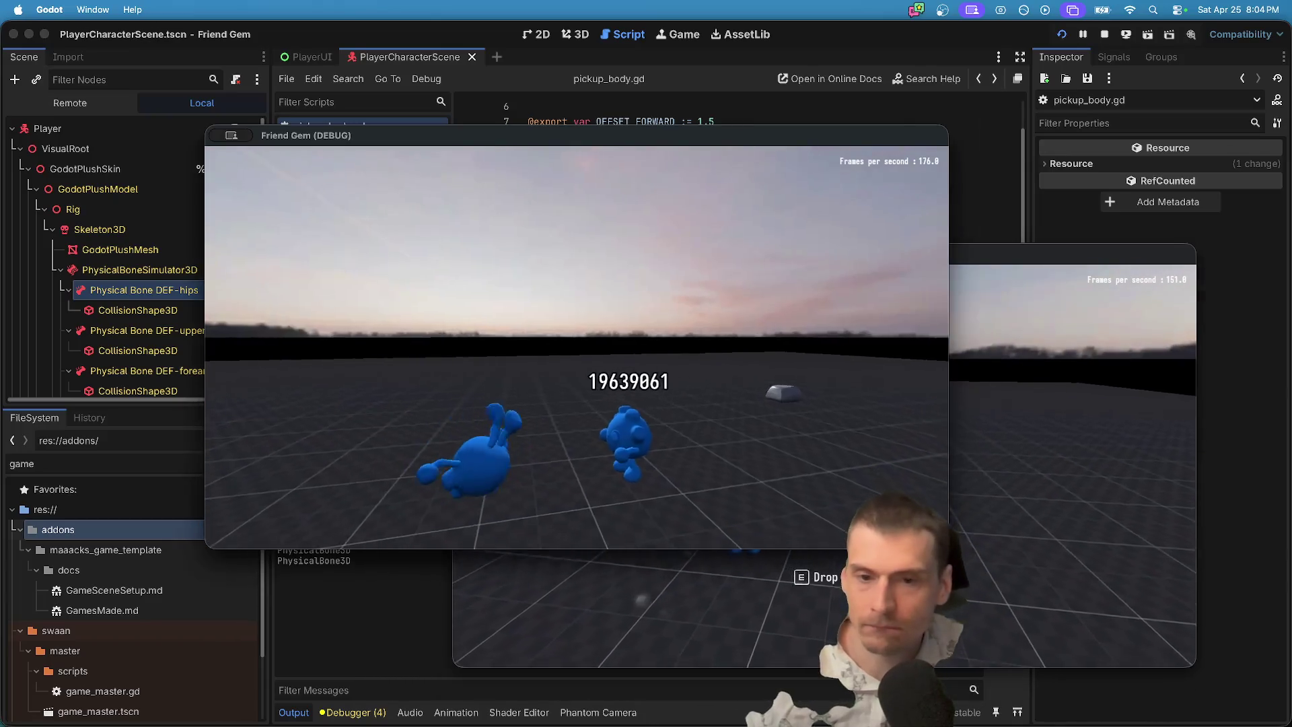
key("super+Tab")
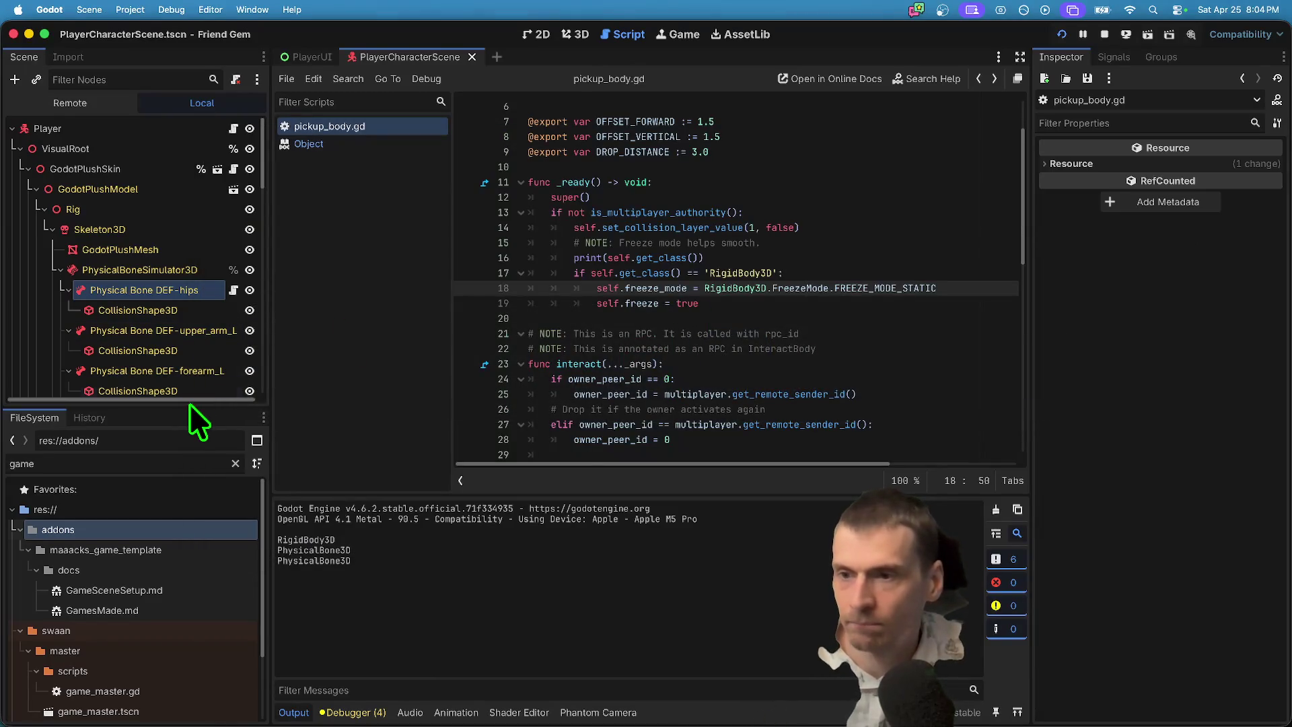
Enlarge the scene tree to show more of the plush rig's physical bones.
left_click_drag(191, 404, 246, 550)
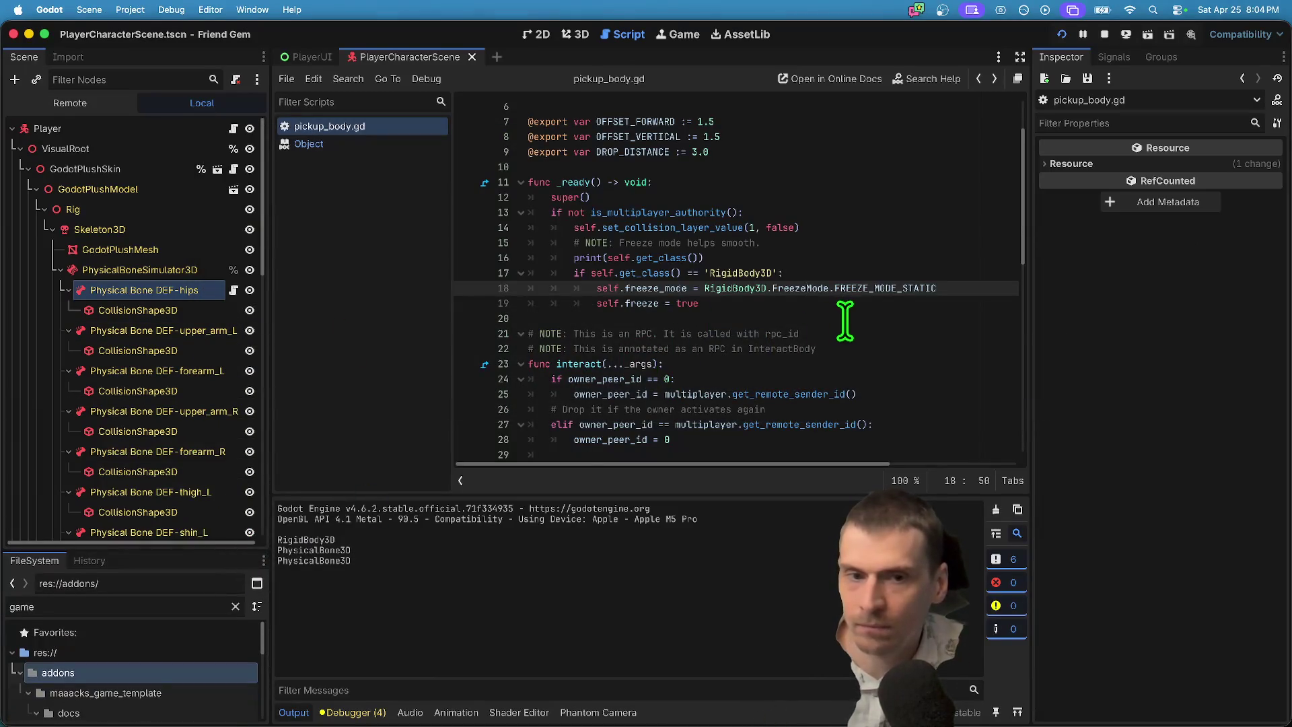
scroll(844, 303, "down", 10)
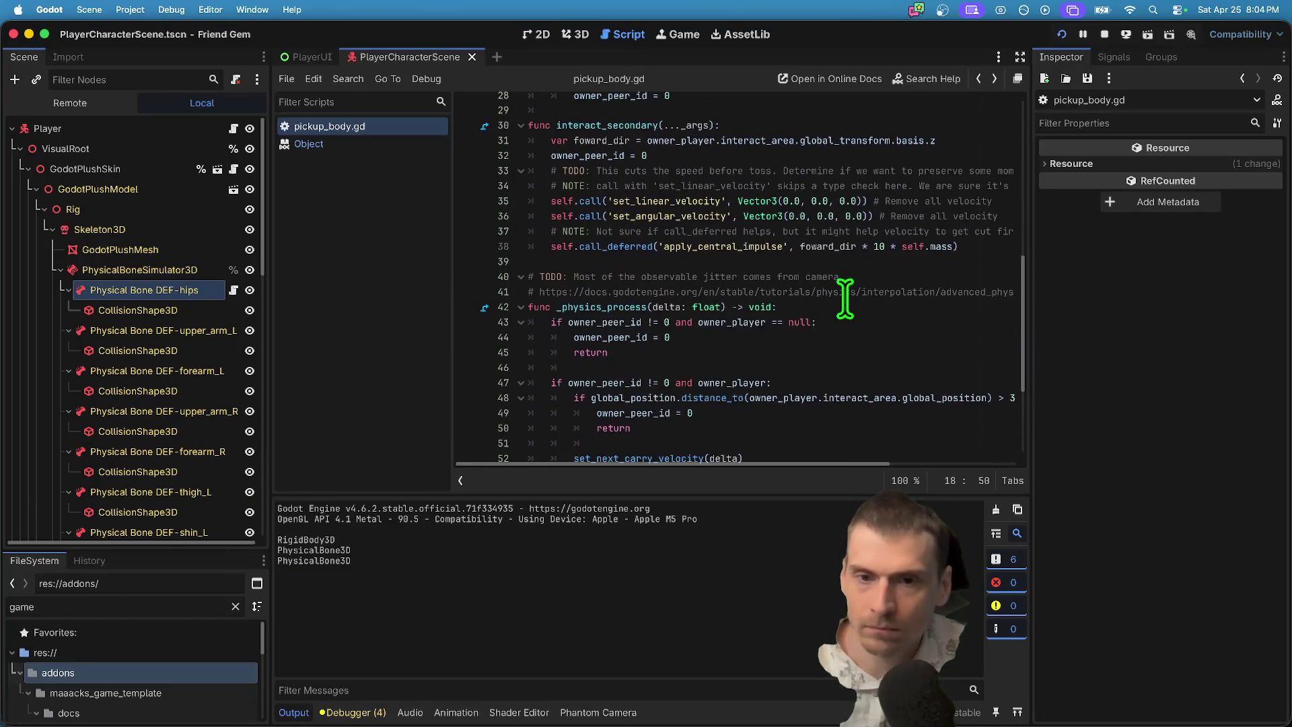
scroll(845, 300, "up", 5)
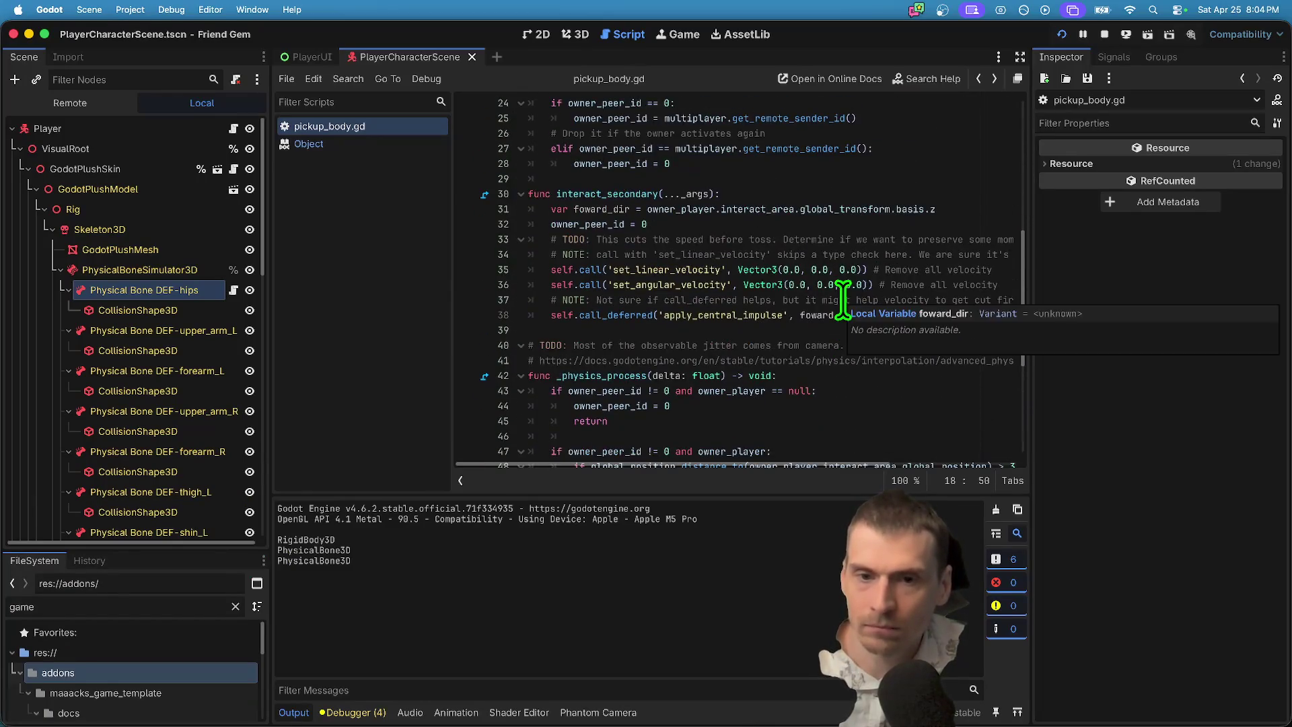
scroll(925, 248, "up", 1)
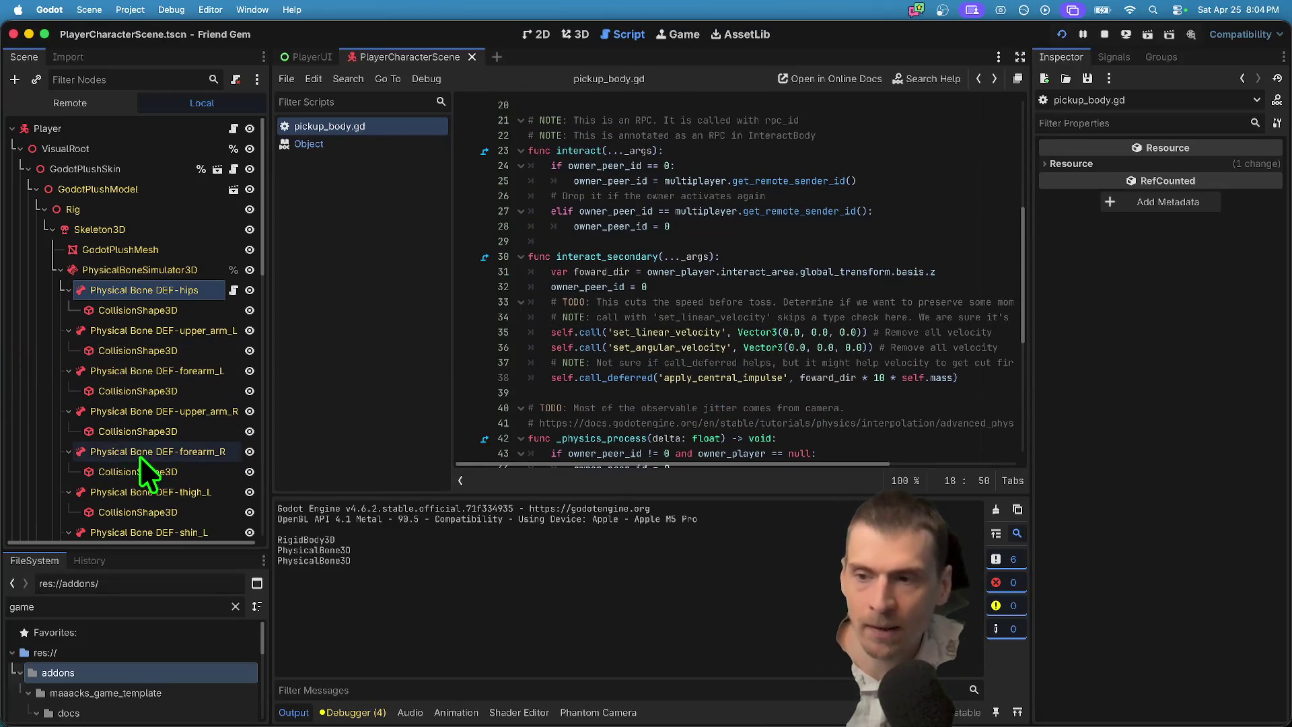
scroll(614, 337, "down", 7)
scroll(663, 410, "up", 5)
scroll(668, 407, "up", 8)
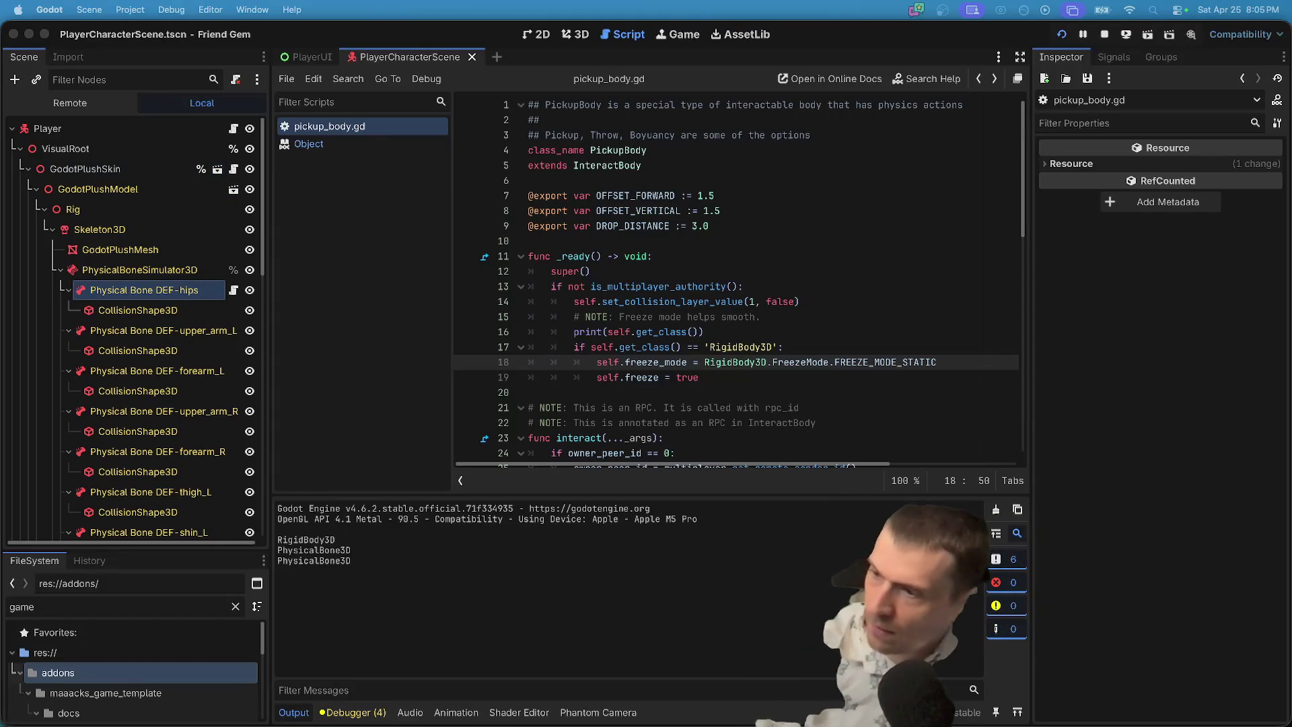
Review the carry code in pickup_body.gd, from carry_location up to the DROP_DISTANCE line.
left_click(740, 391)
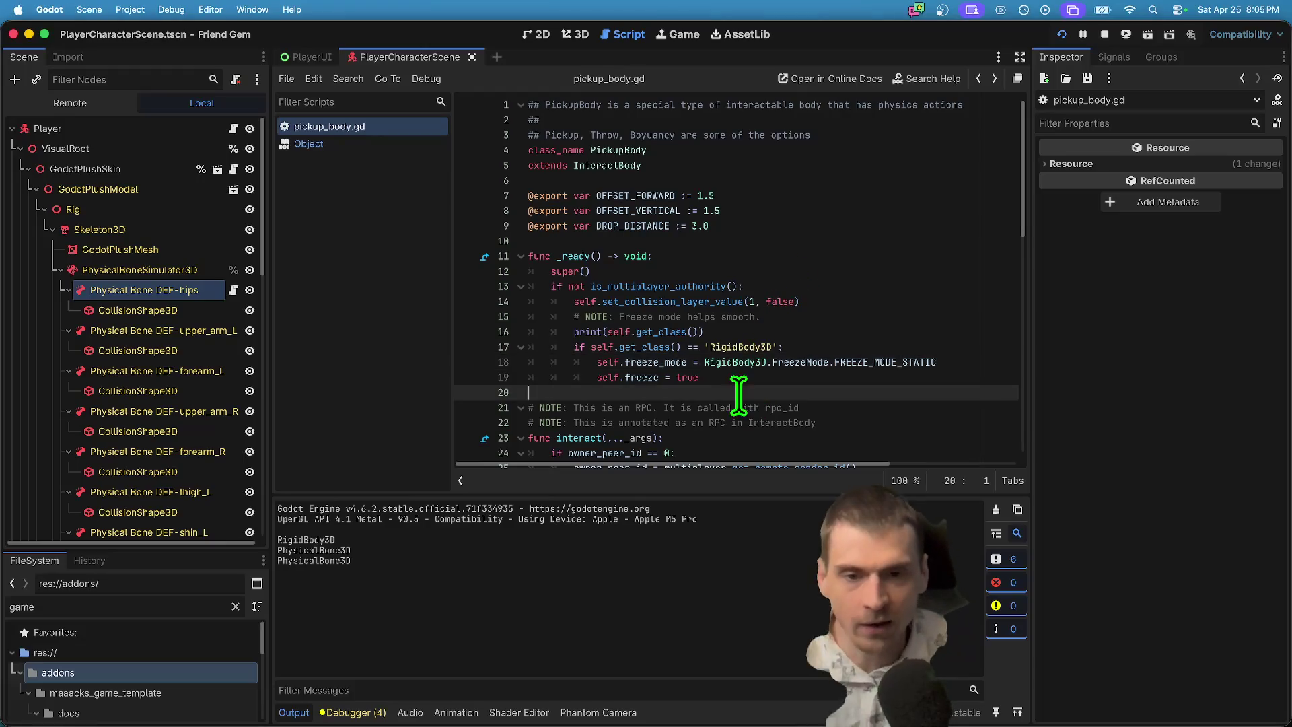
scroll(724, 376, "down", 10)
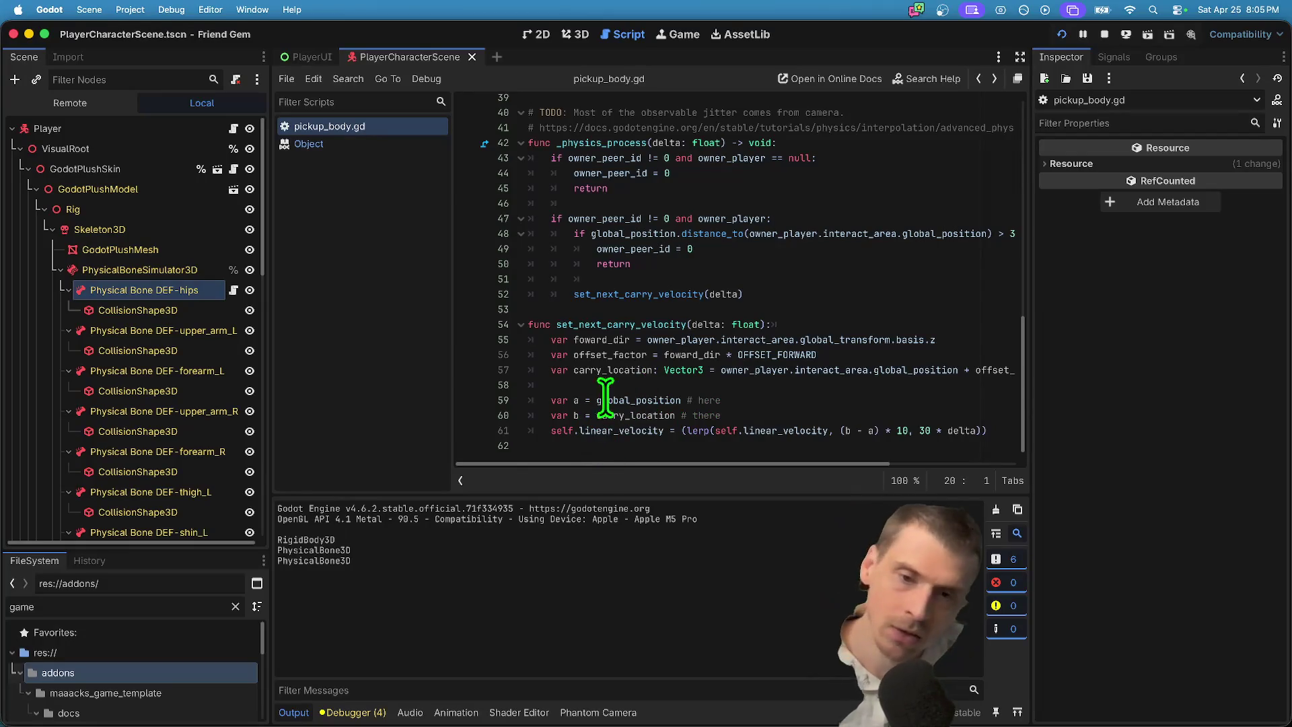
left_click(613, 370)
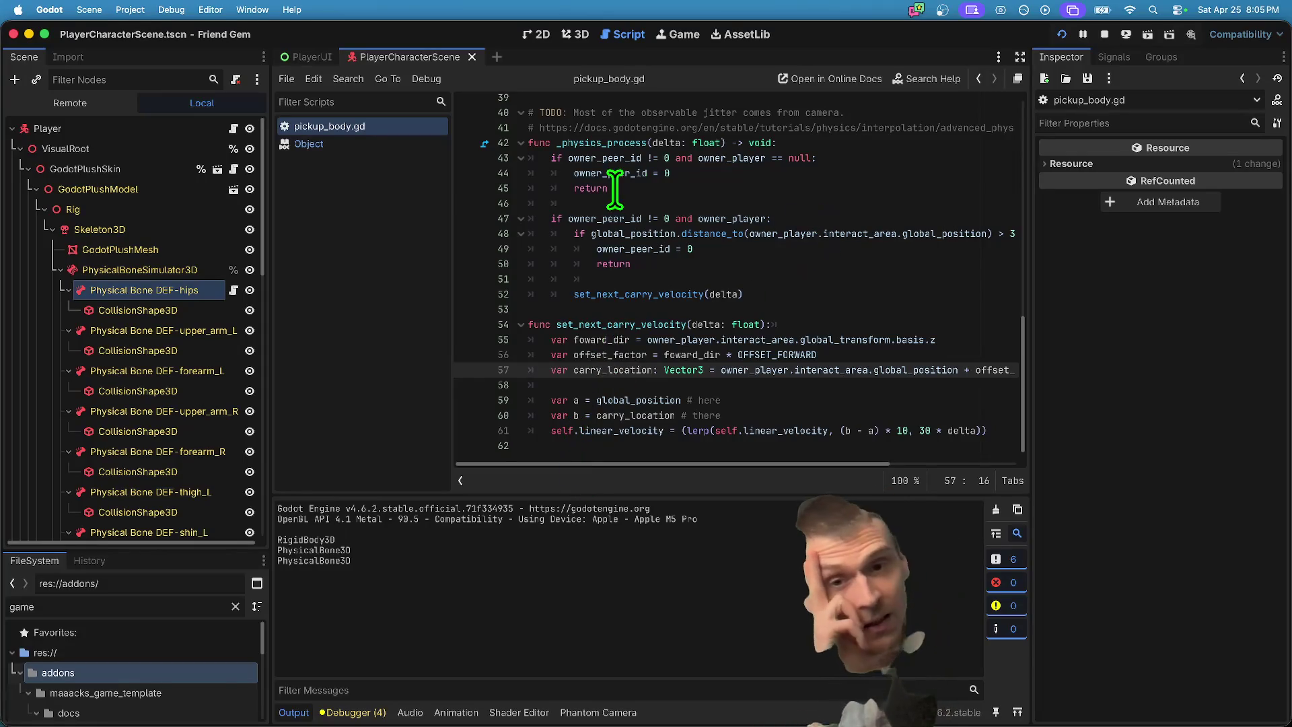
scroll(615, 198, "up", 1)
scroll(649, 229, "down", 1)
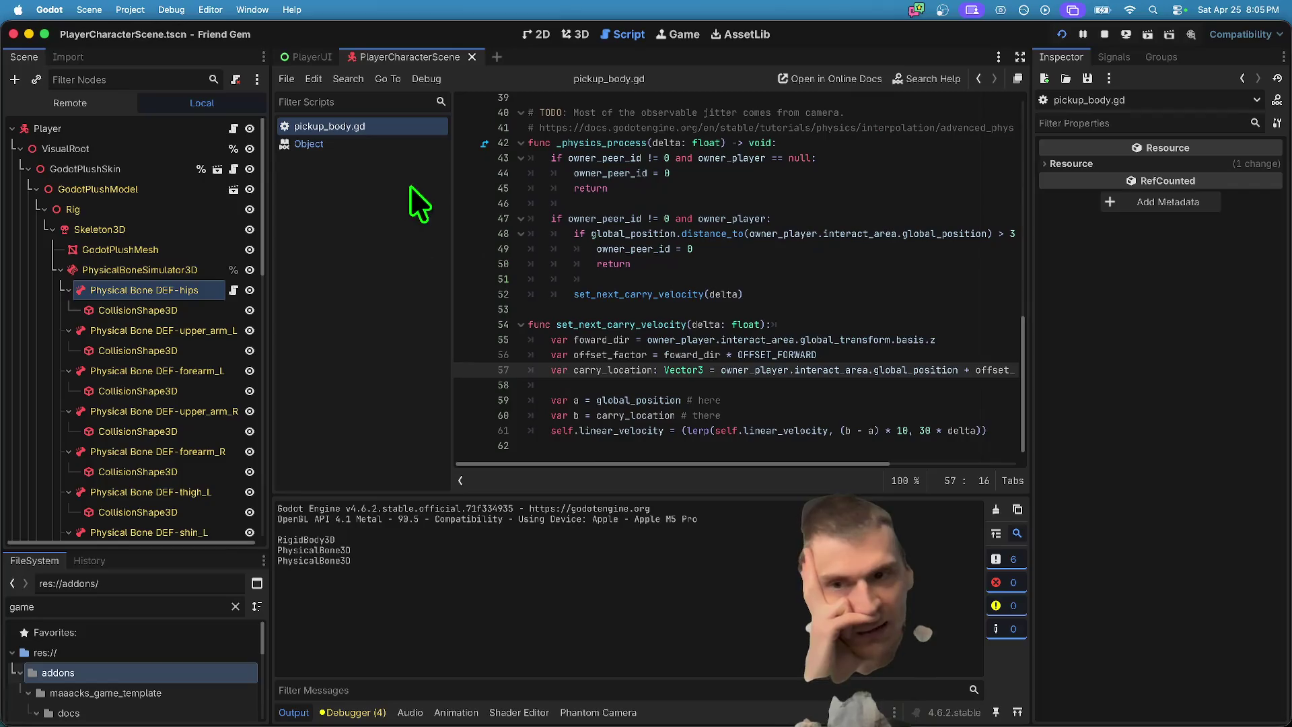
scroll(894, 384, "right", 5)
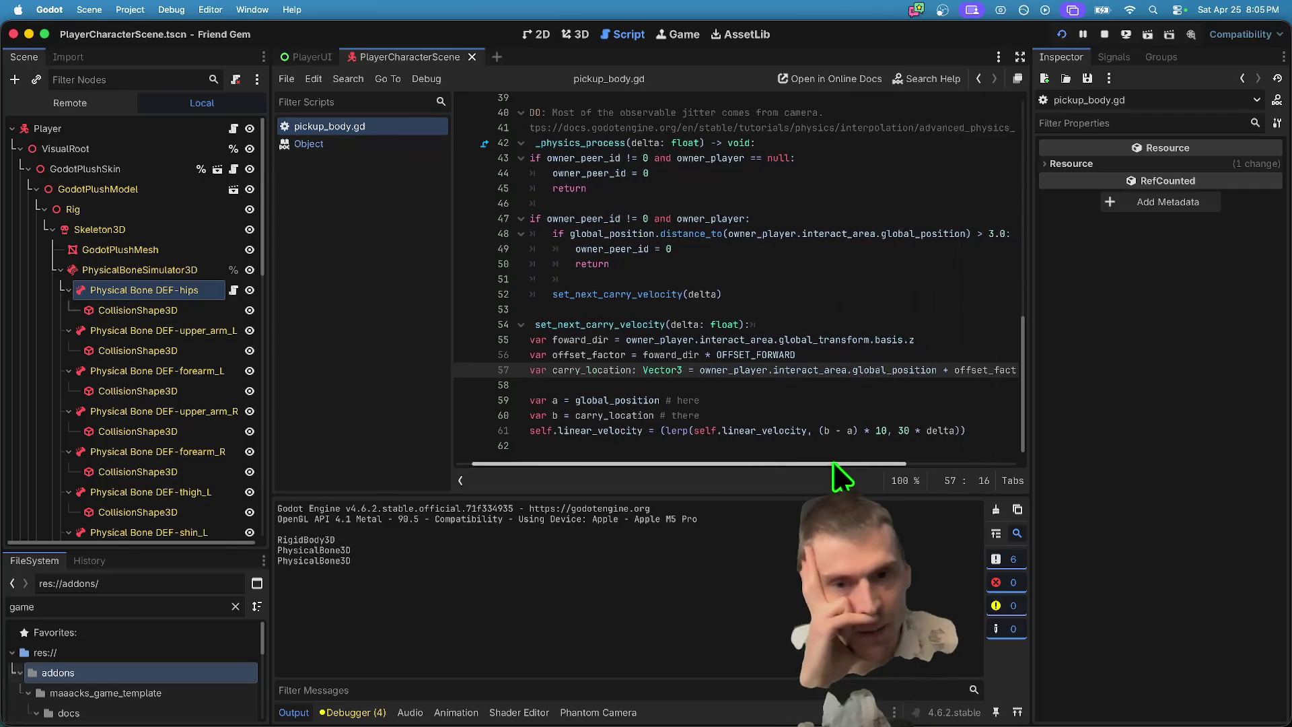
left_click_drag(816, 465, 576, 449)
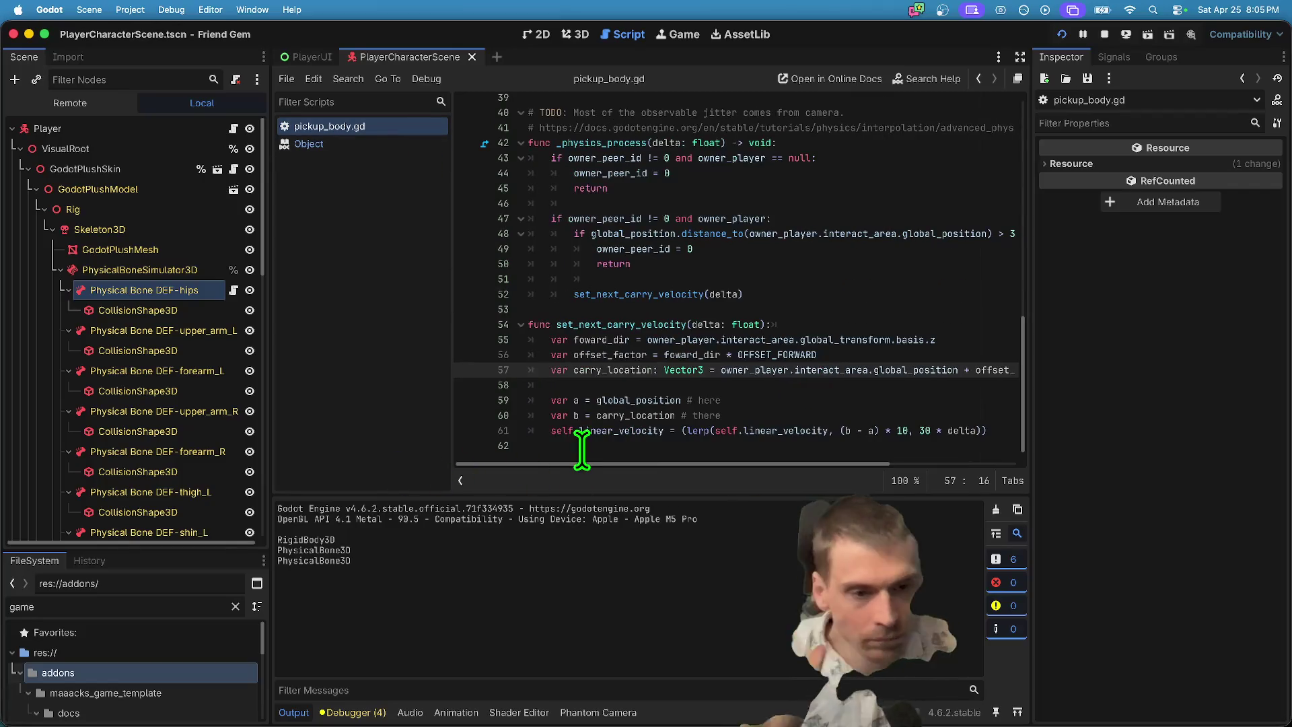
left_click(582, 447)
scroll(649, 360, "up", 10)
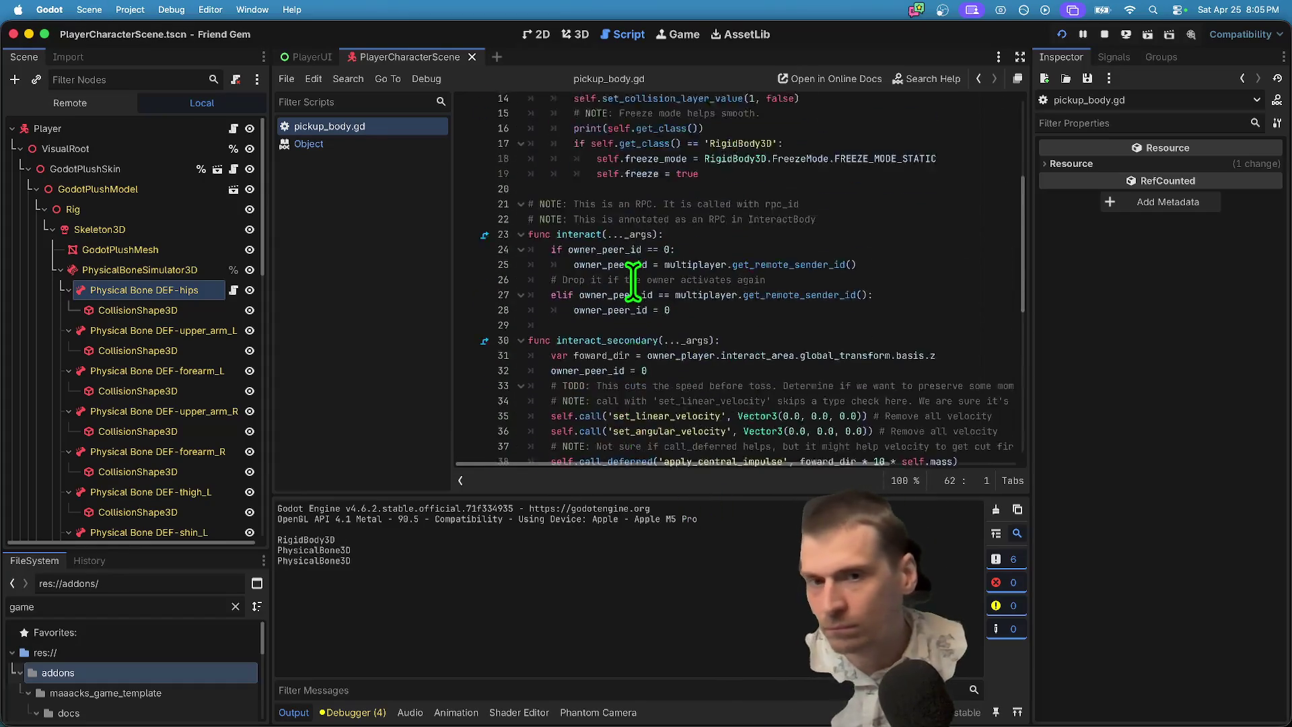
left_click(707, 227)
Add TODO comments for Floatiness, Toss Vert? and Collision below the exported variables and save.
key("Return")
key("Return")
type("# TODO: Floating")
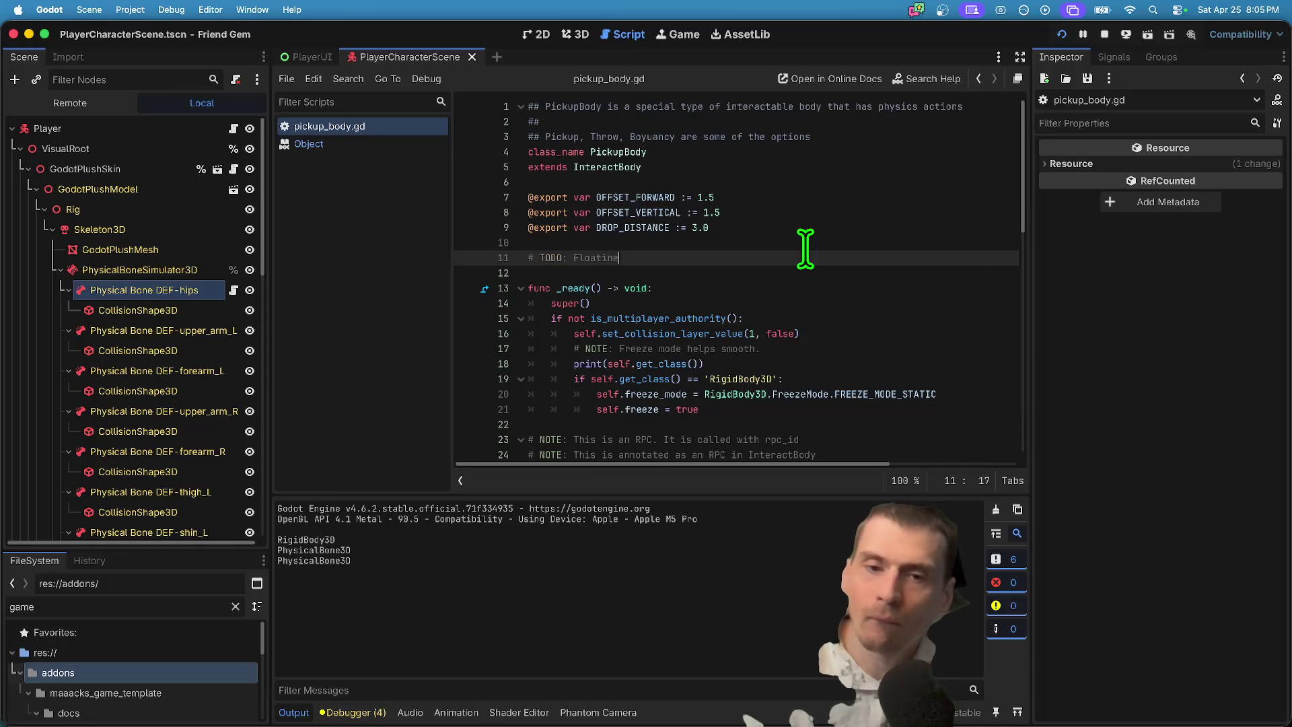
type("ss")
key("Return")
type("# TODO: Toss Vert?")
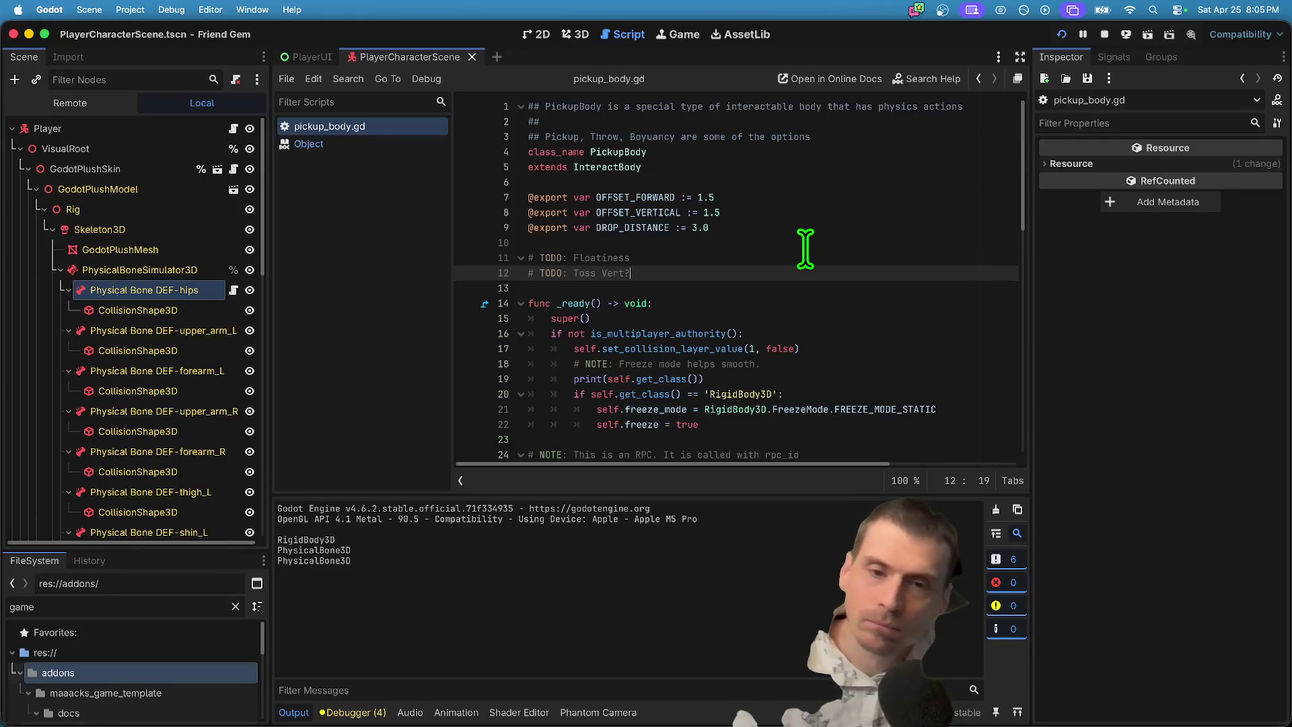
key("Return")
type("#T")
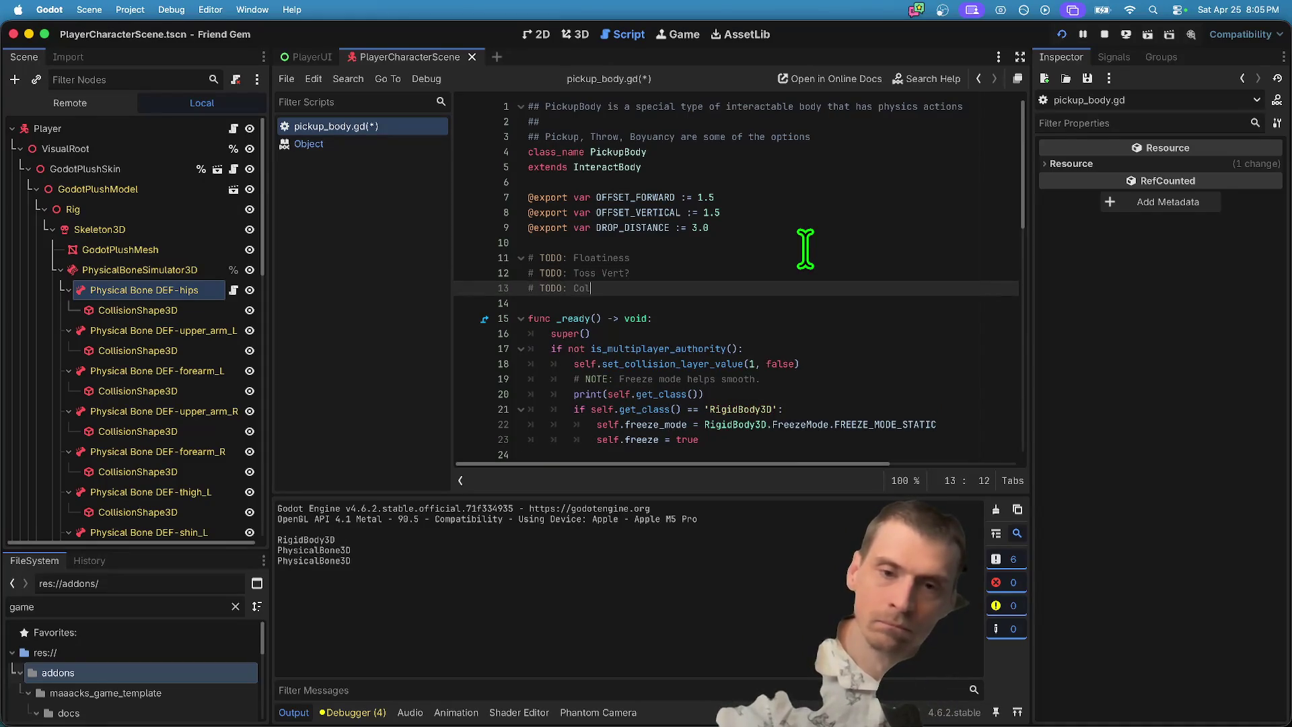
key("super+s")
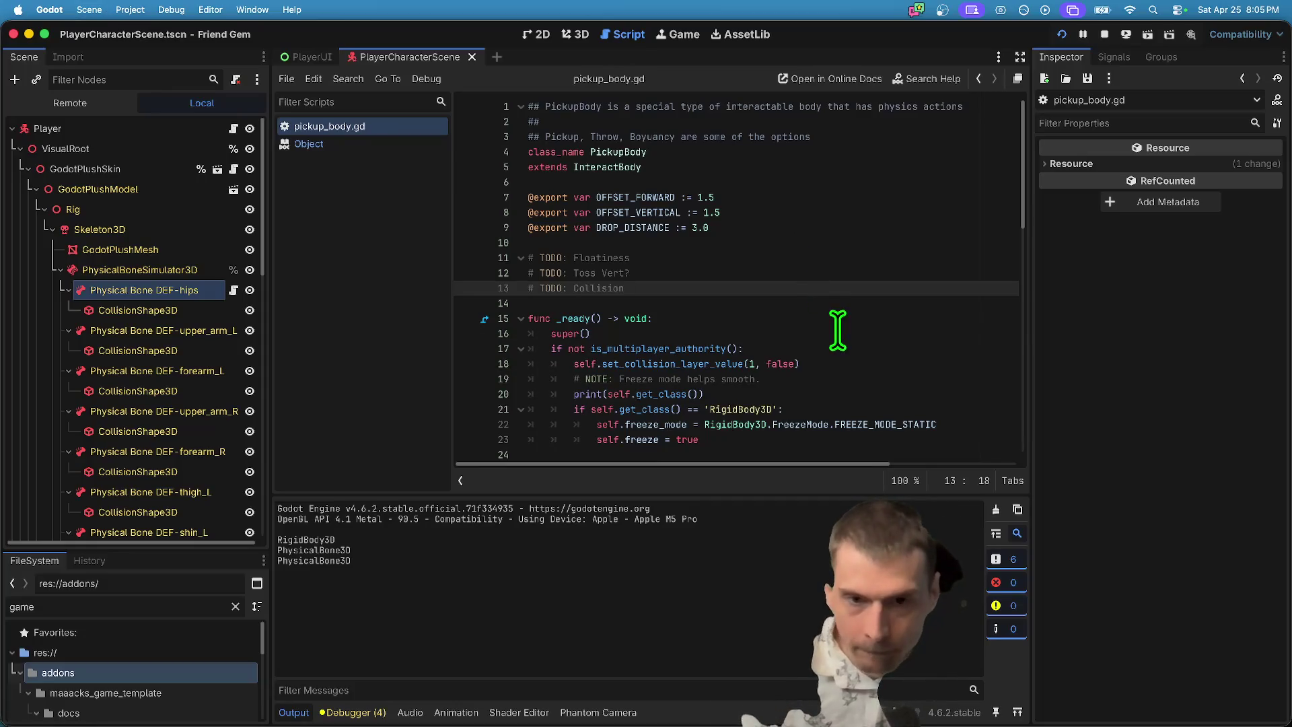
Review the rest of pickup_body.gd, selecting interact_secondary, and give the output panel more height.
left_click(831, 367)
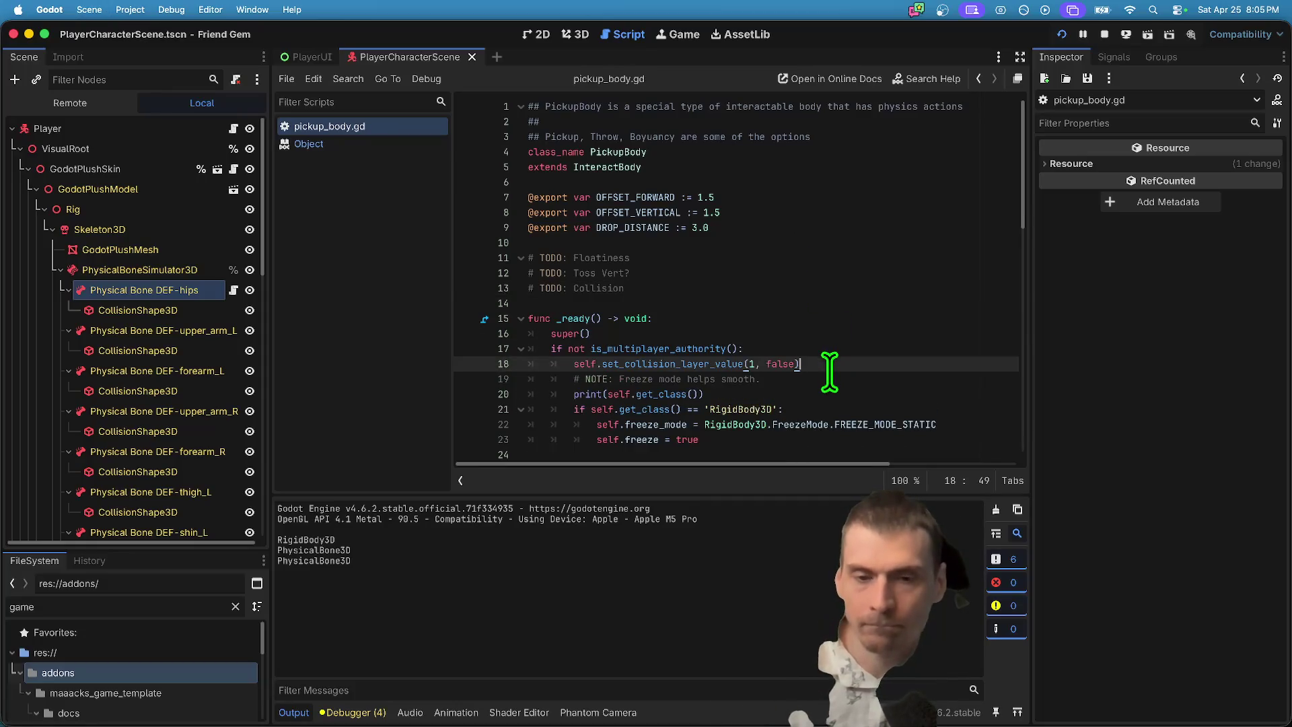
scroll(829, 372, "down", 3)
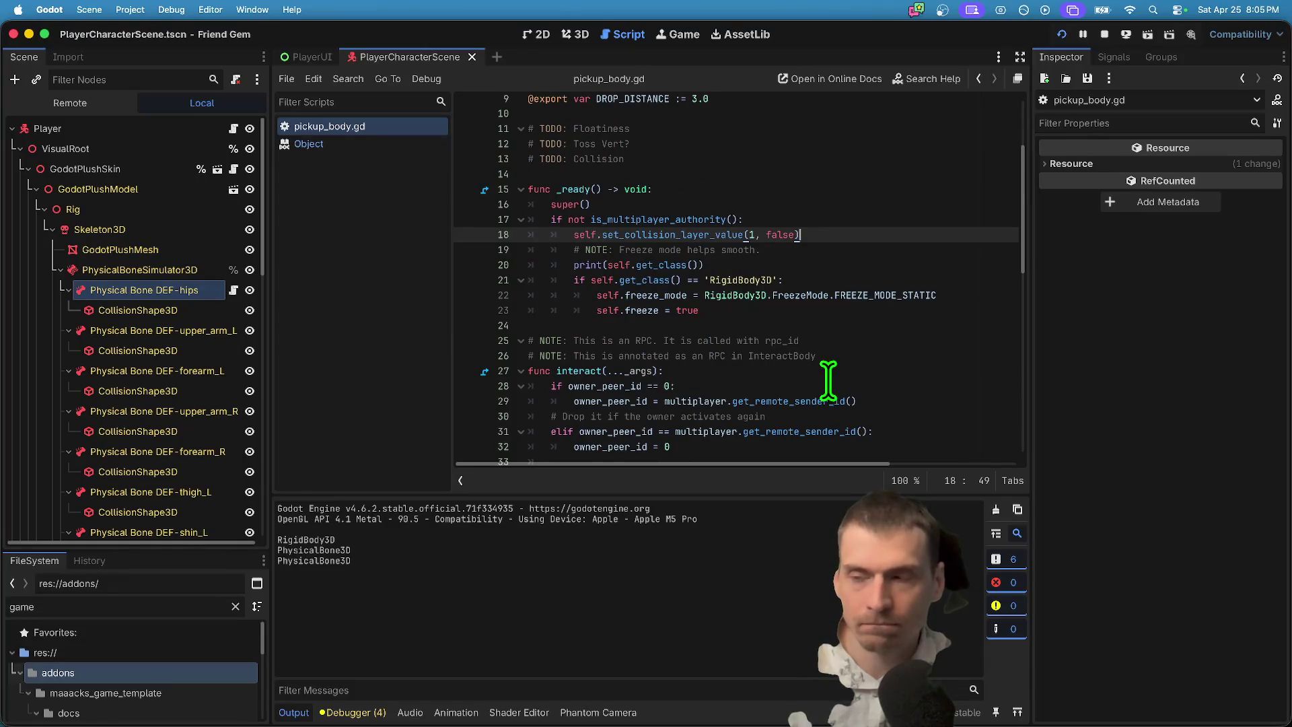
scroll(827, 381, "down", 5)
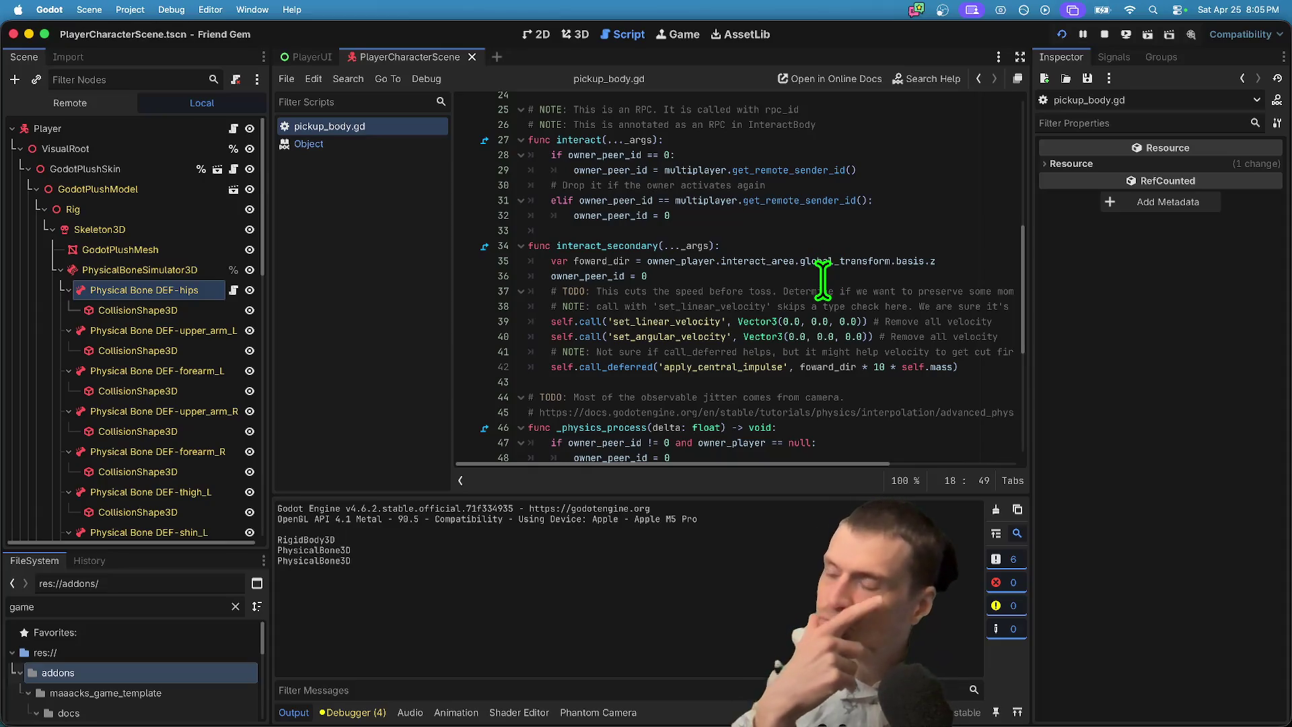
scroll(822, 279, "down", 2)
scroll(822, 279, "down", 5)
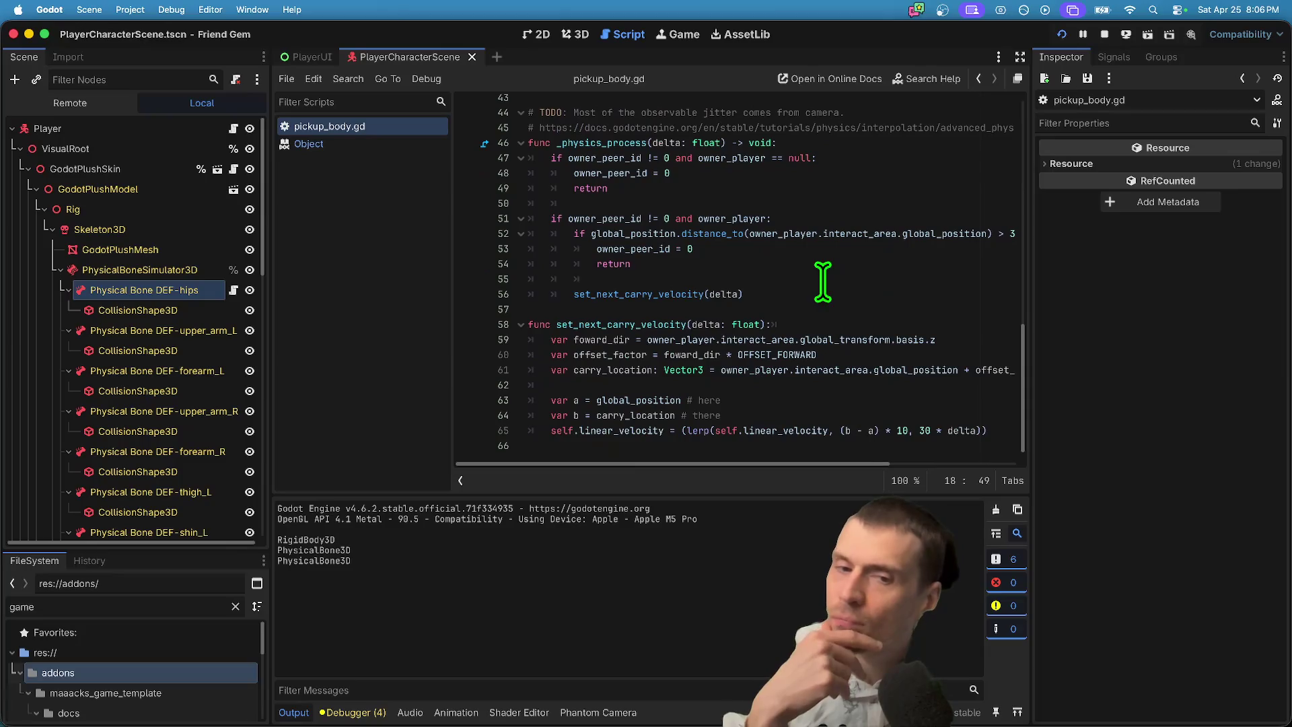
scroll(822, 284, "up", 8)
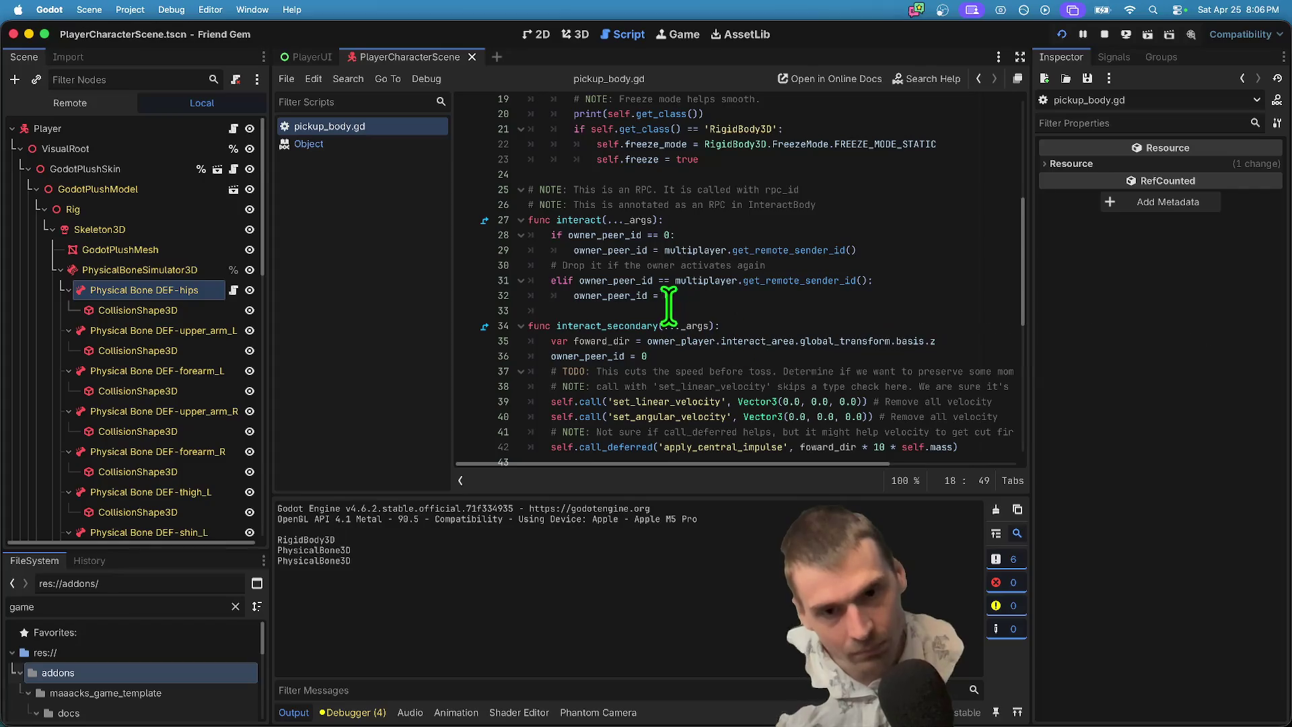
left_click(637, 324)
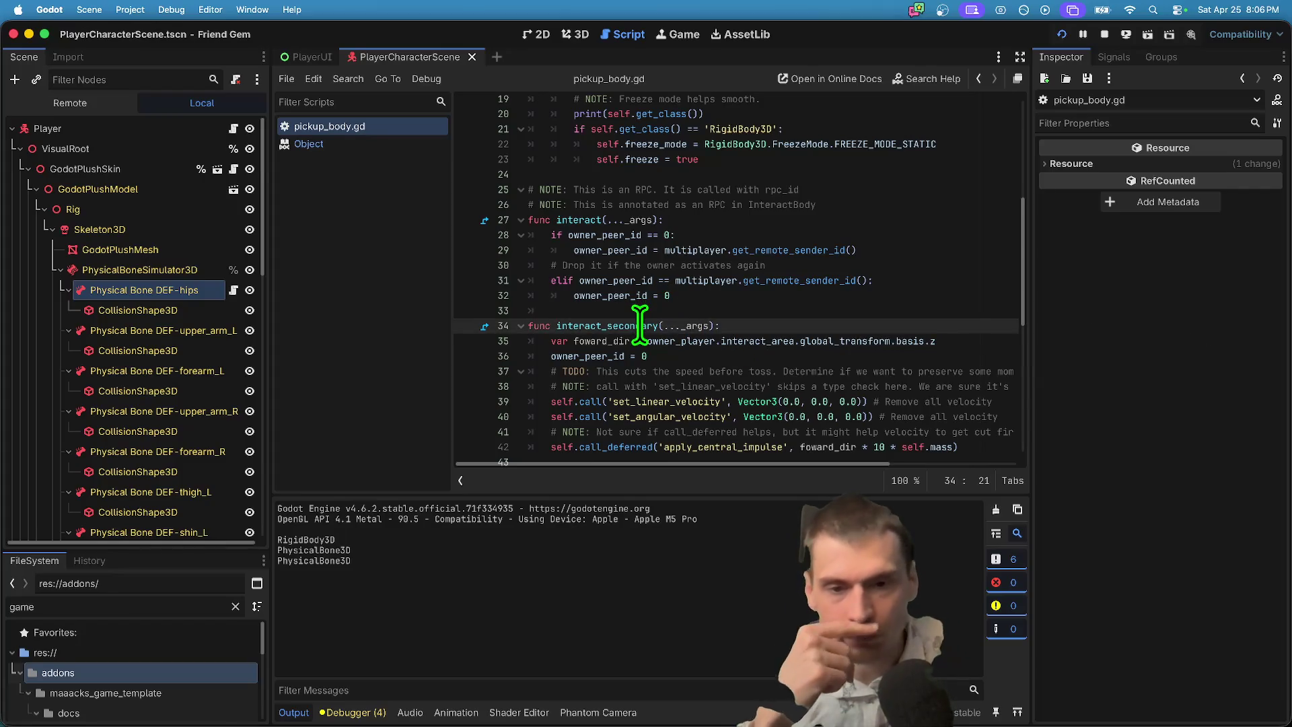
double_click(640, 325)
scroll(666, 379, "down", 2)
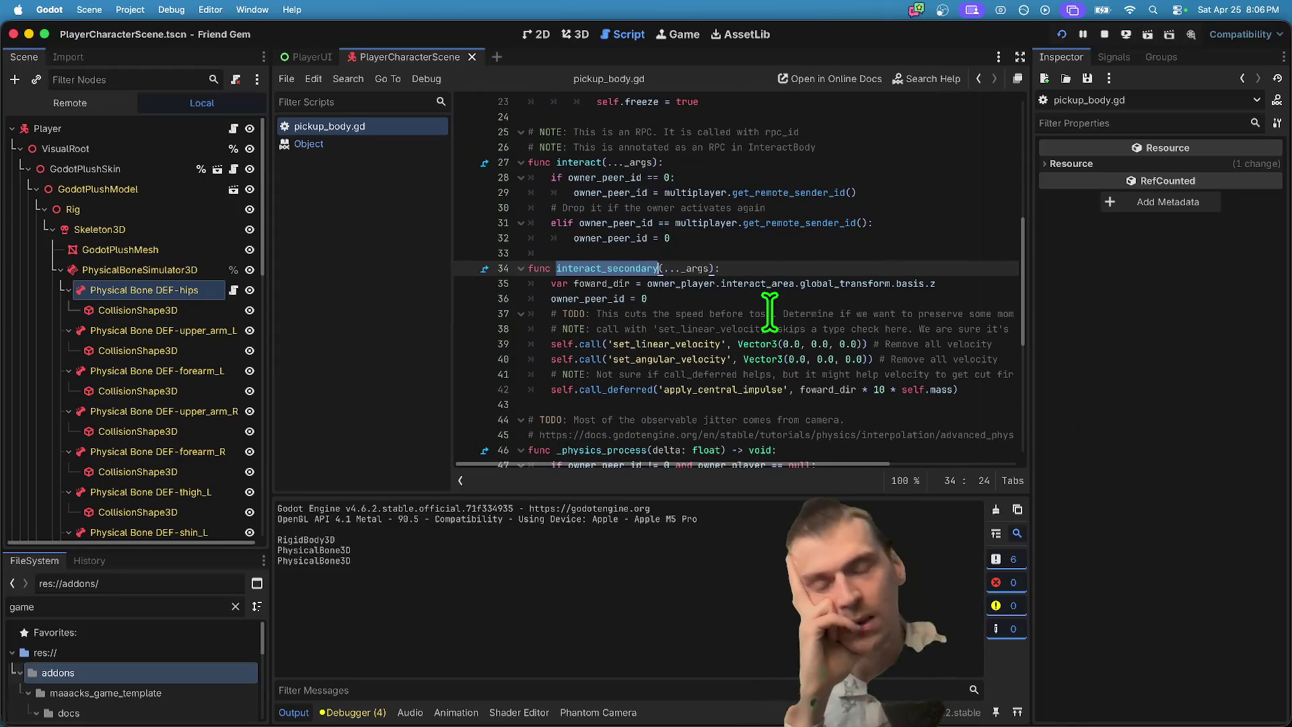
scroll(772, 310, "up", 10)
scroll(779, 311, "down", 2)
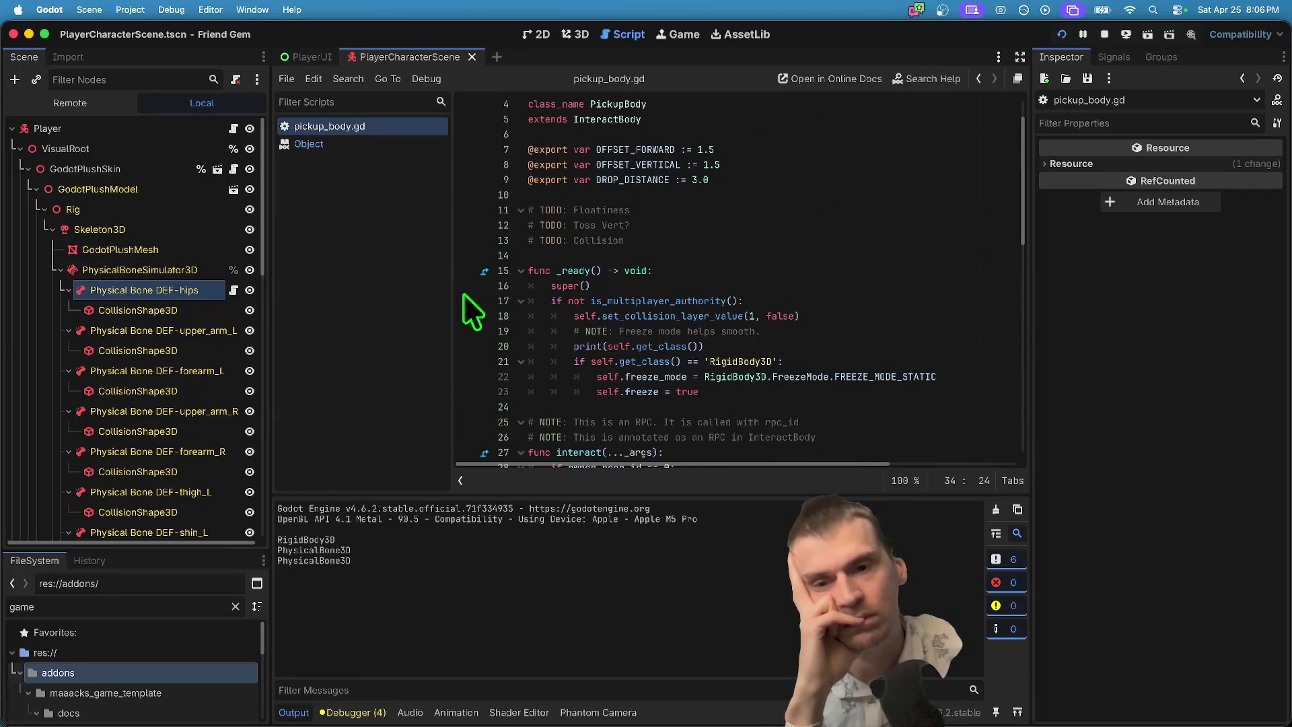
mouse_move(703, 491)
left_mouse_down()
mouse_move(681, 575)
mouse_move(707, 412)
mouse_move(706, 606)
mouse_move(707, 499)
left_mouse_up()
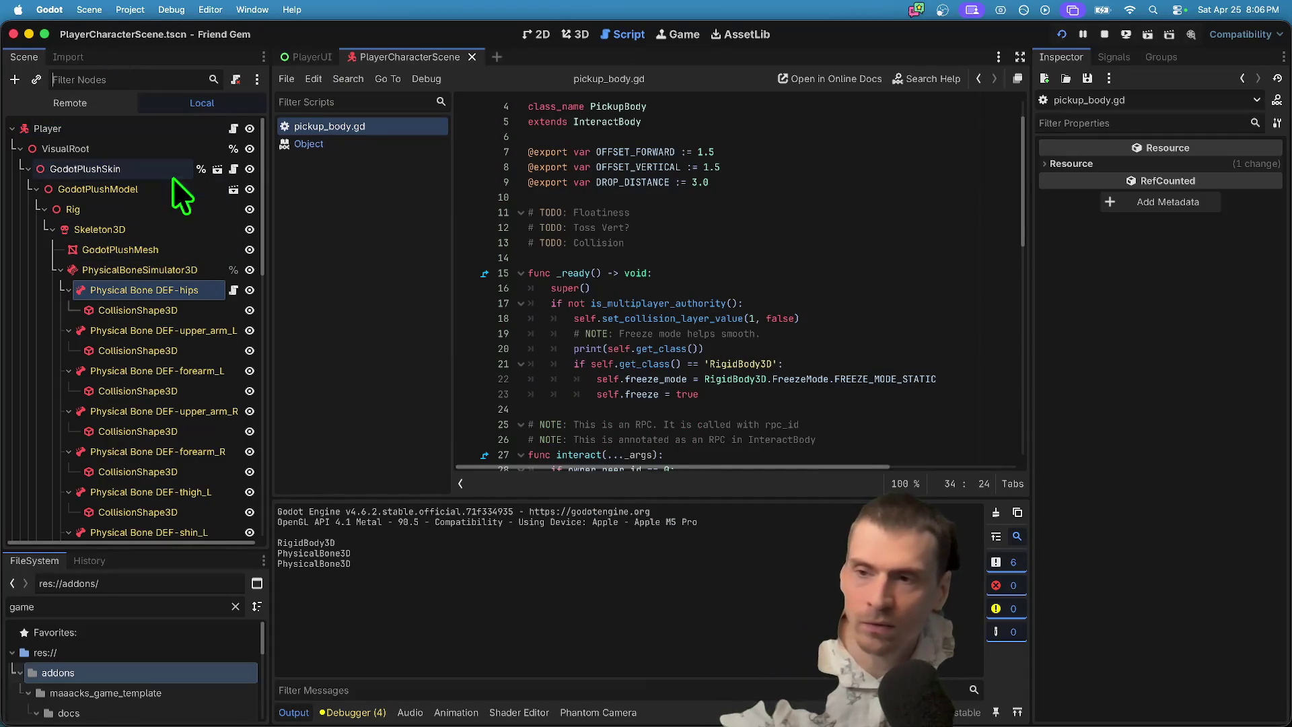
Open godot_plush_skin.gd and search it for 'ragdoll' to locate the ragdoll code.
left_click(233, 169)
scroll(1009, 250, "down", 5)
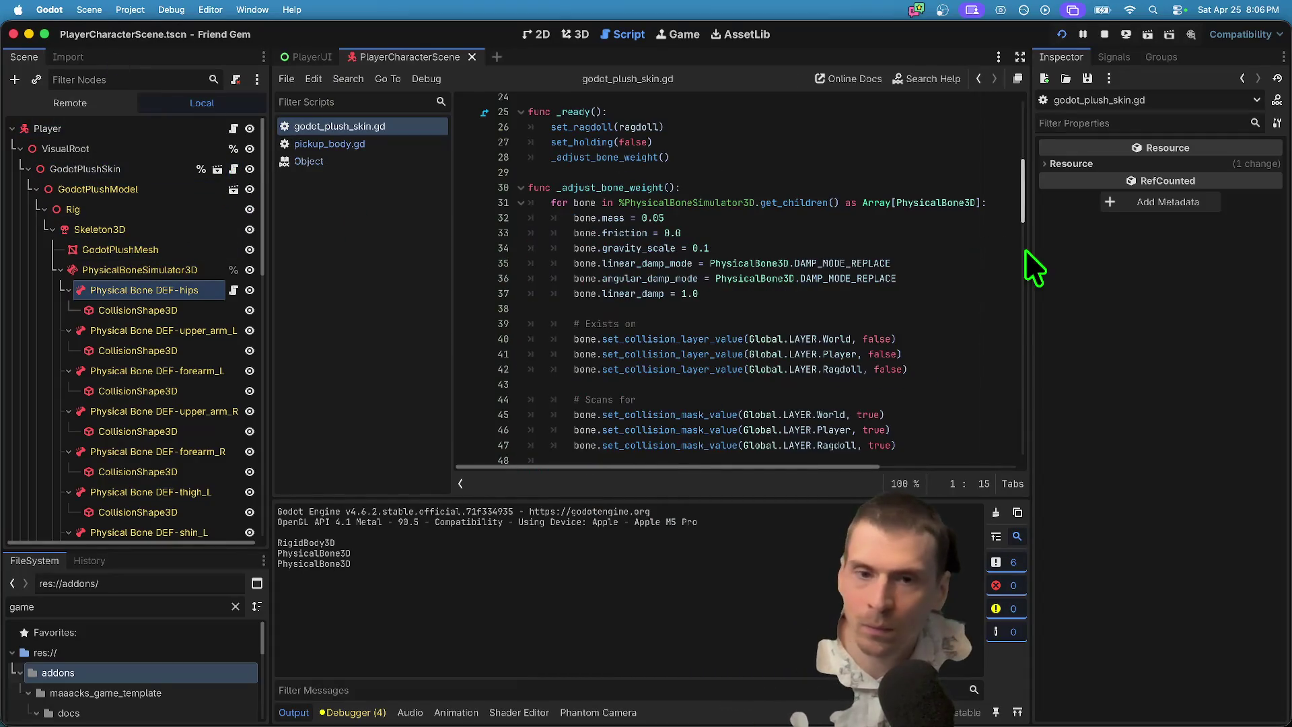
key("super+f")
type("ragdo")
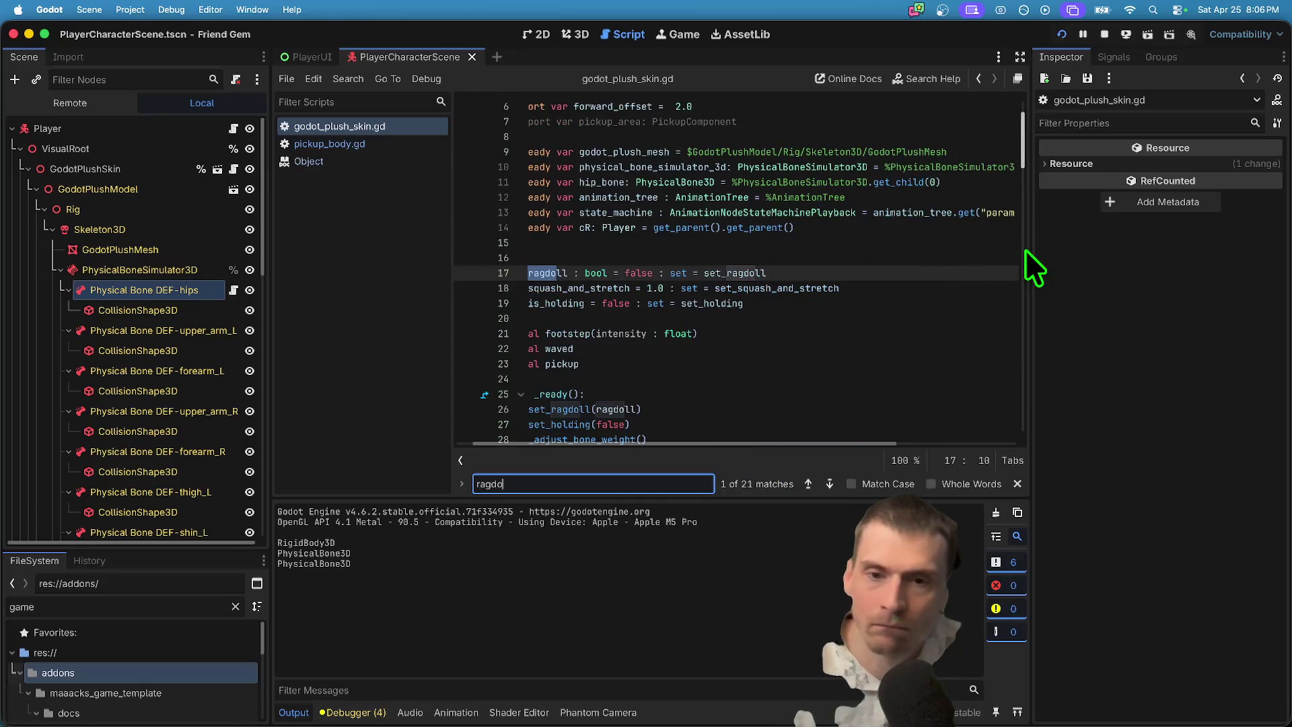
type("ll")
key("Return")
key("Return")
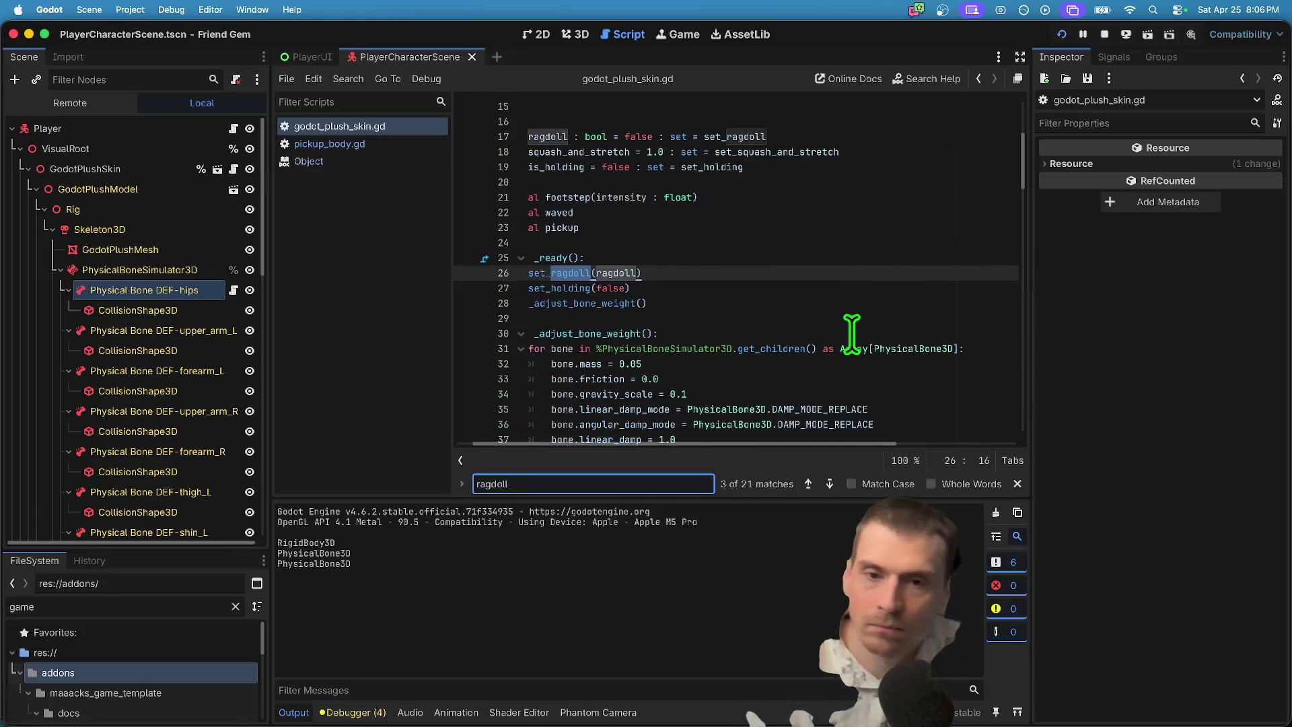
left_click(491, 349)
scroll(881, 344, "down", 5)
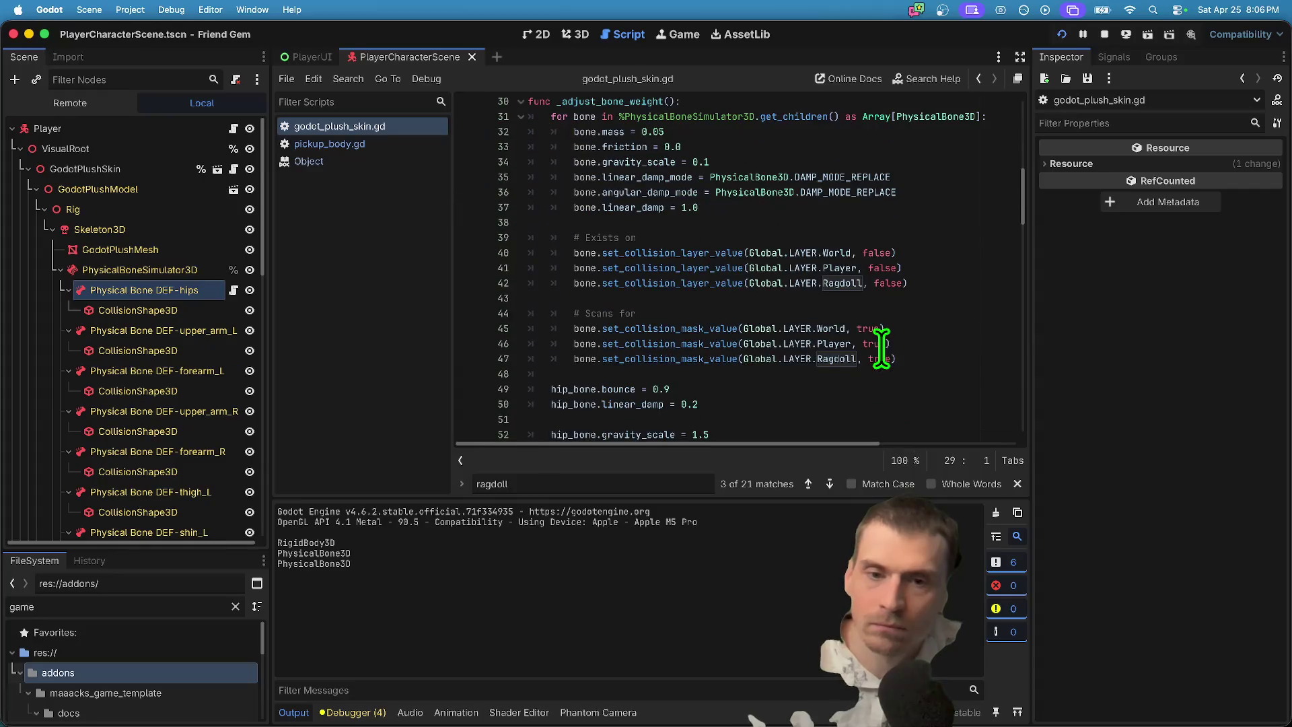
left_click(855, 383)
key("Escape")
scroll(853, 378, "down", 7)
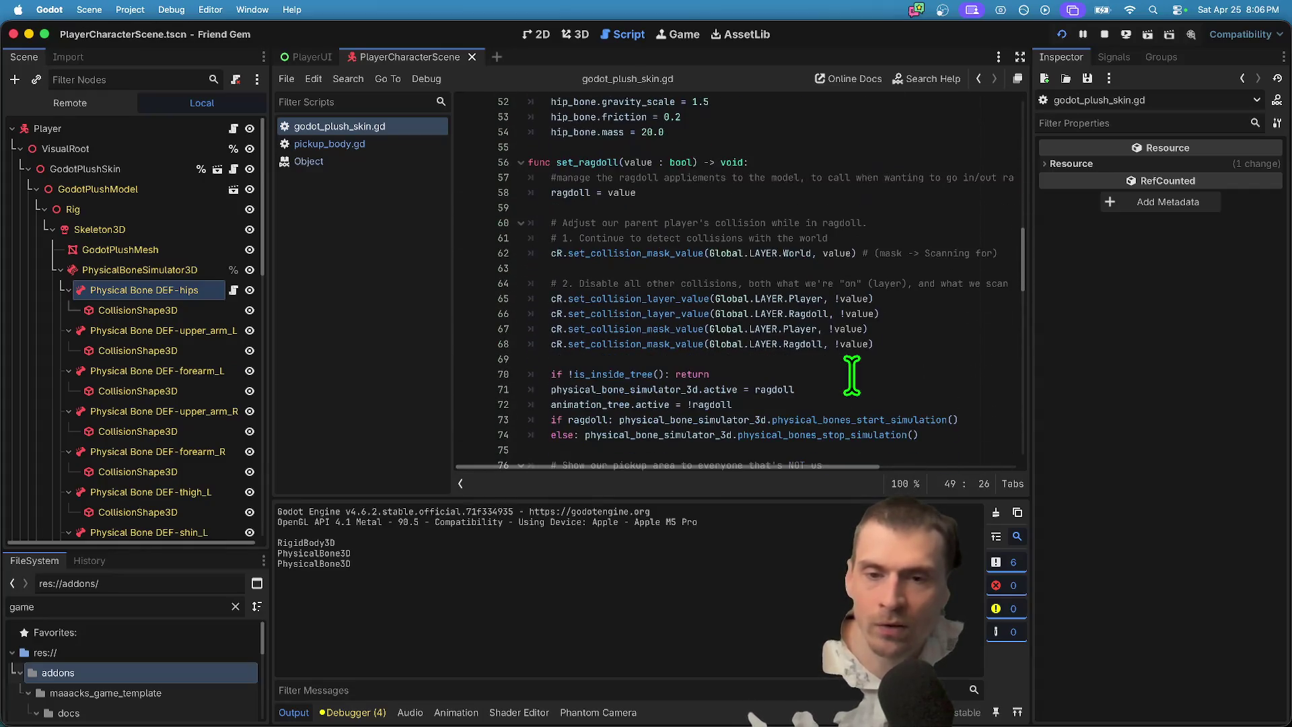
scroll(851, 376, "down", 3)
scroll(851, 376, "down", 5)
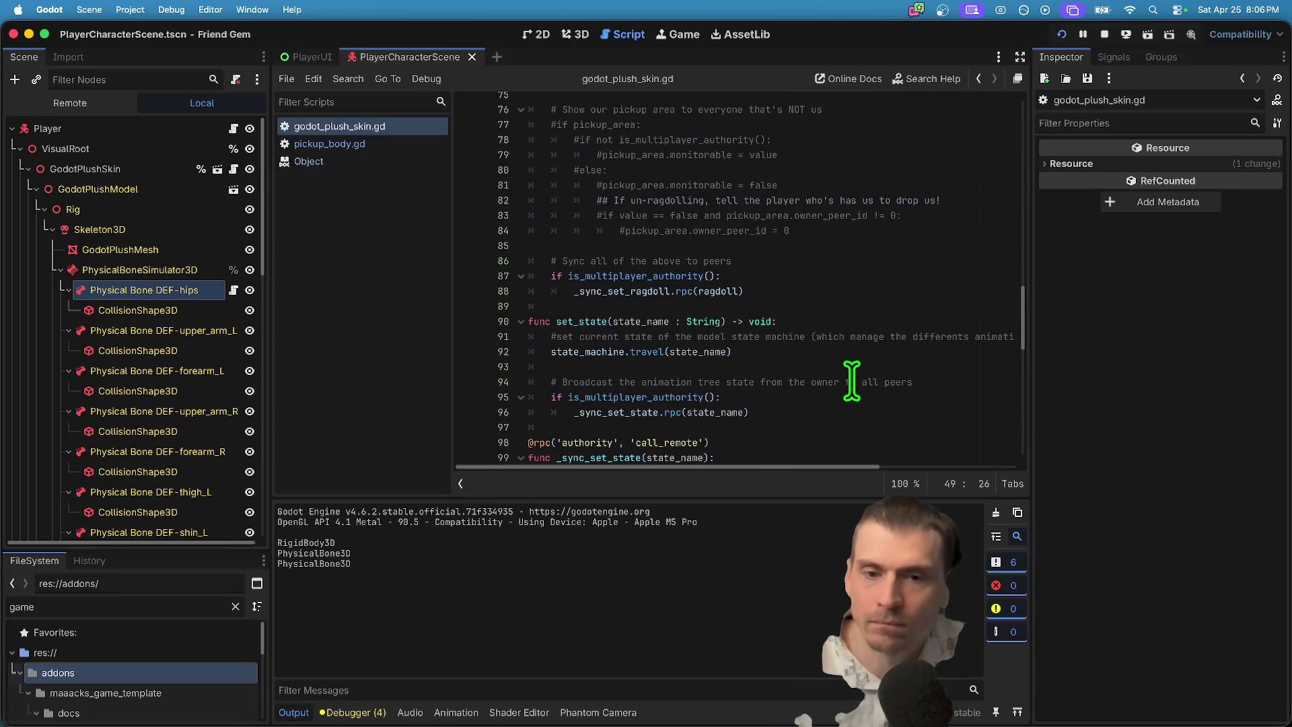
scroll(851, 381, "up", 3)
scroll(851, 346, "up", 2)
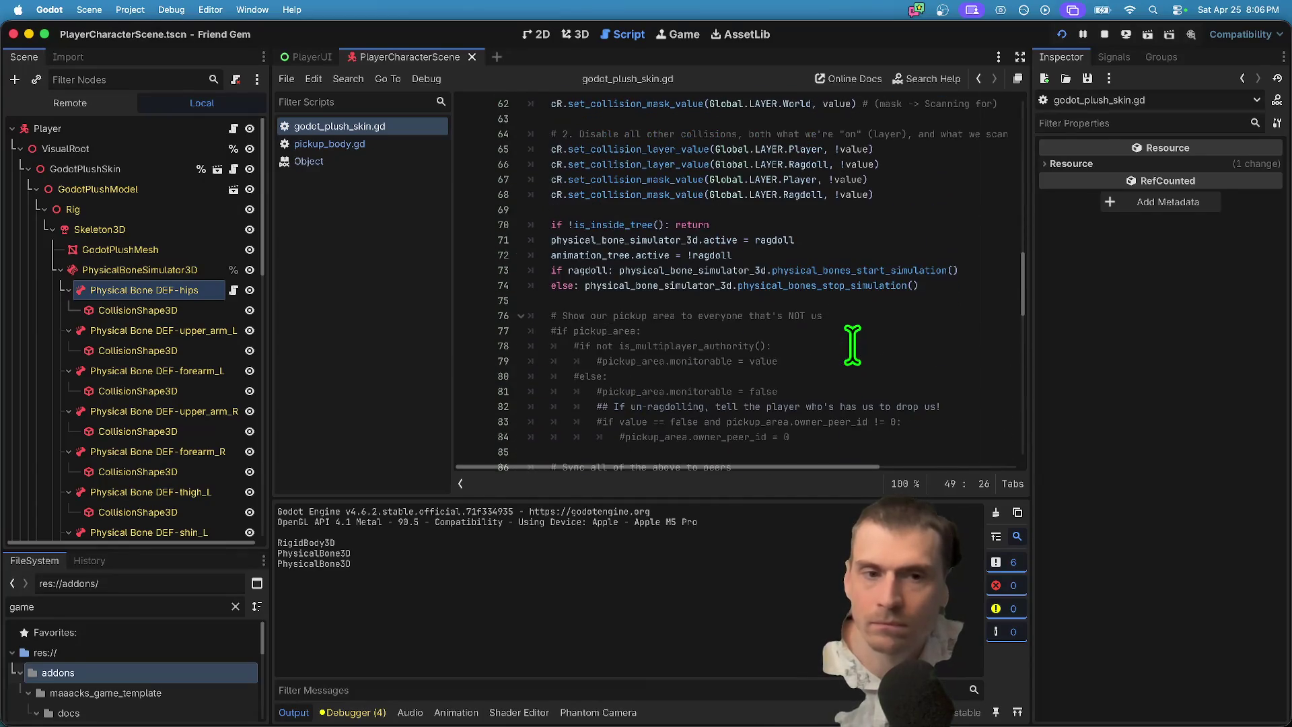
Add a trial 'if not is_multiplayer_authority():' check after the simulation toggle lines in set_ragdoll.
double_click(875, 271)
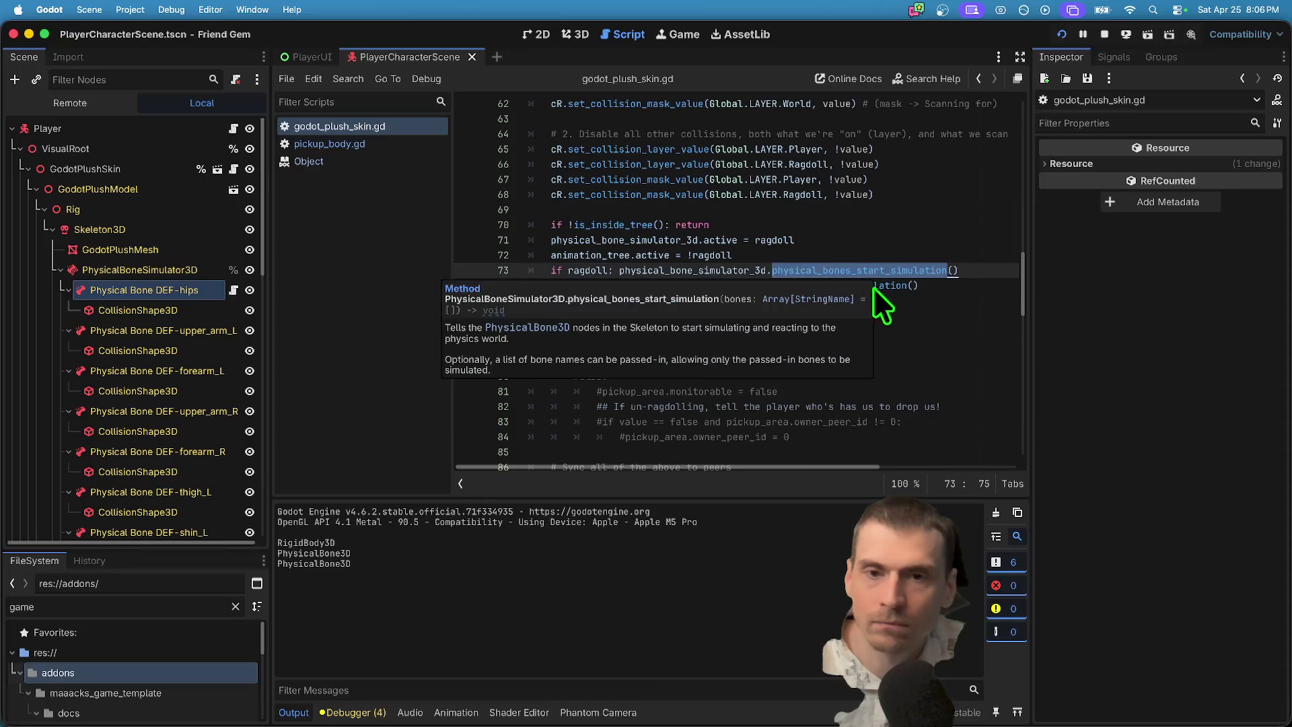
left_click(975, 277)
key("Return")
type("if is_multi")
key("Return")
type(":")
key("Home")
key("Right")
key("Down")
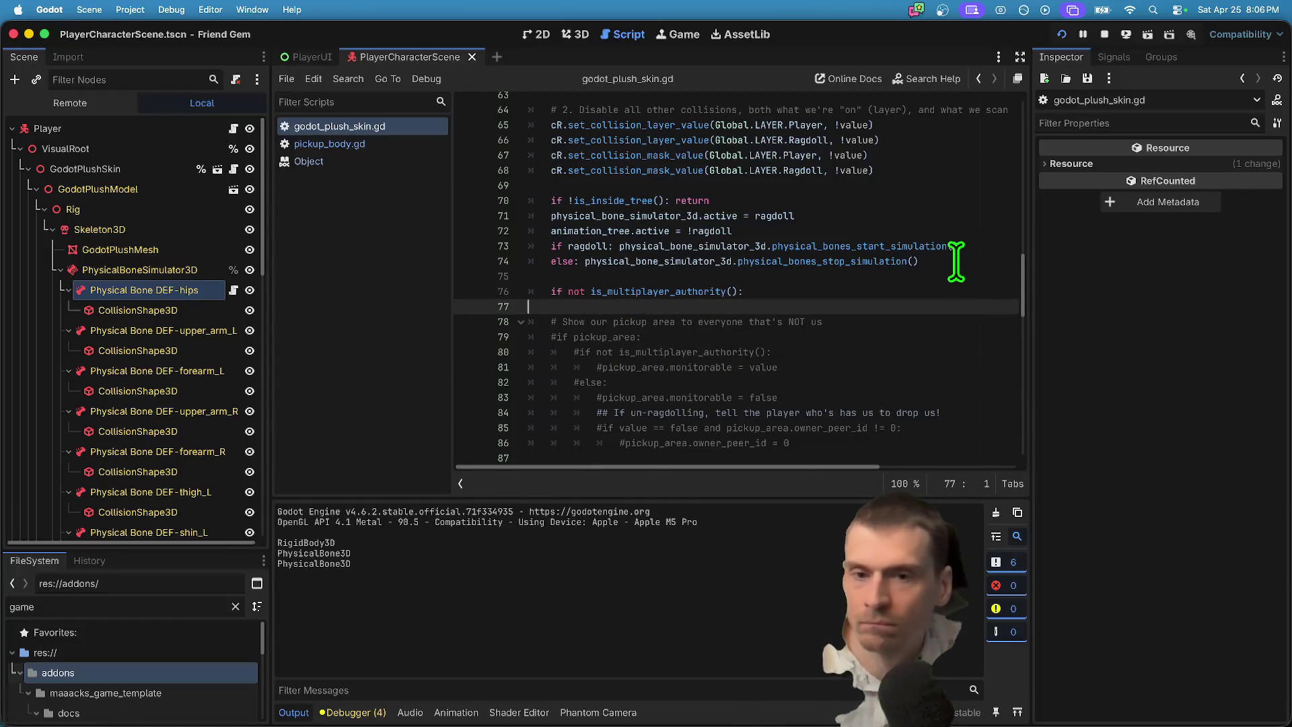
key("Tab")
key("Return")
key("Up")
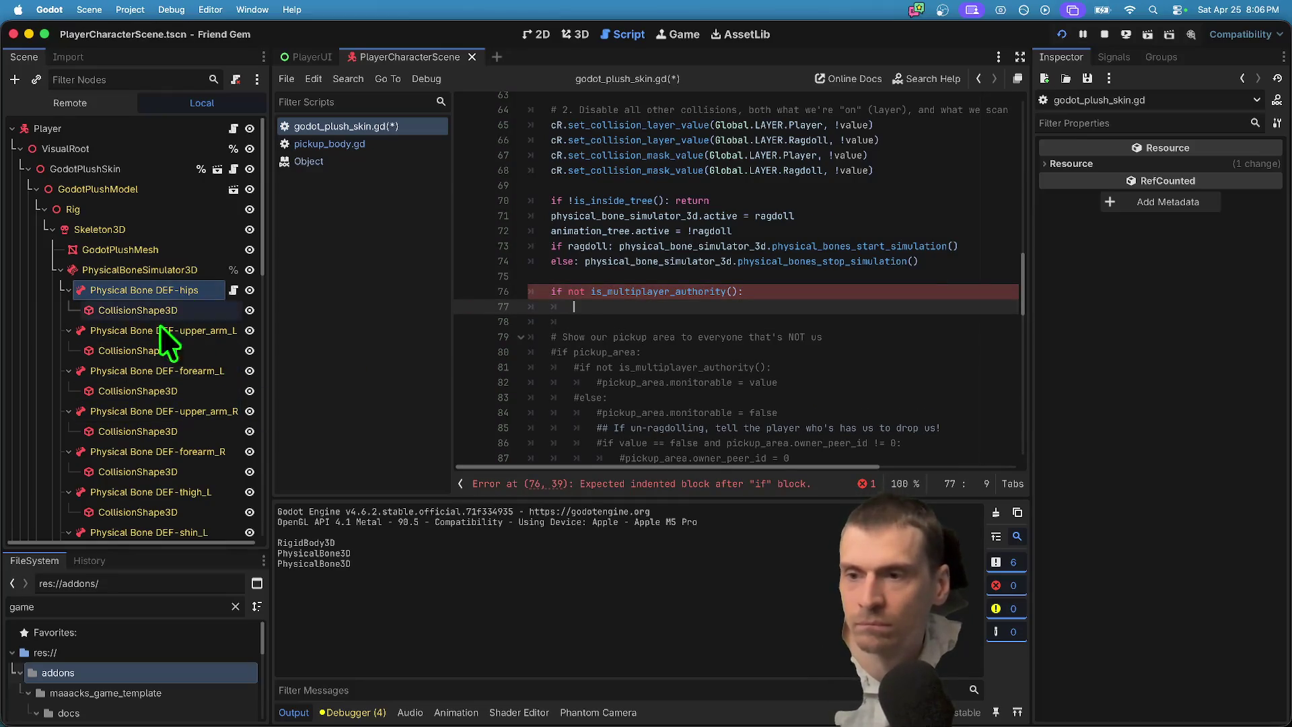
Cut the trial authority check out of set_ragdoll and tidy the leftover blank lines.
scroll(162, 377, "down", 5)
scroll(868, 350, "up", 3)
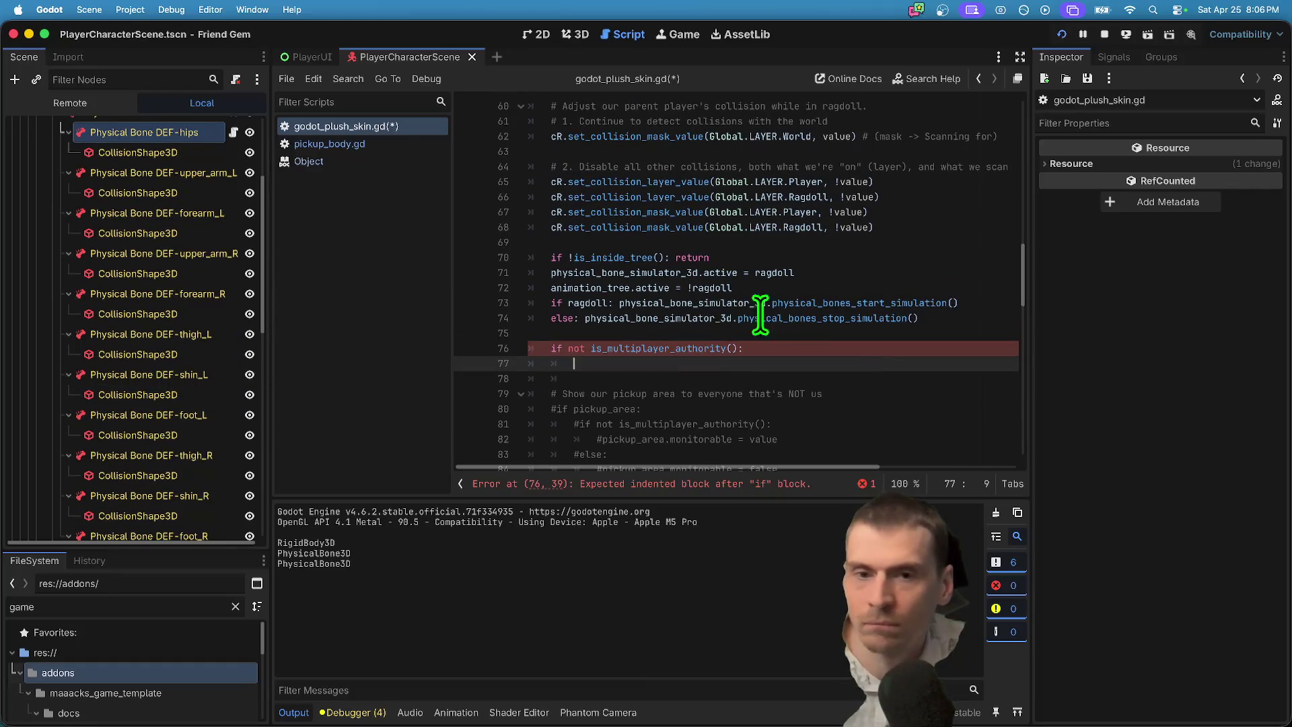
left_click(887, 402)
key("super+x")
scroll(895, 390, "down", 6)
scroll(874, 381, "up", 8)
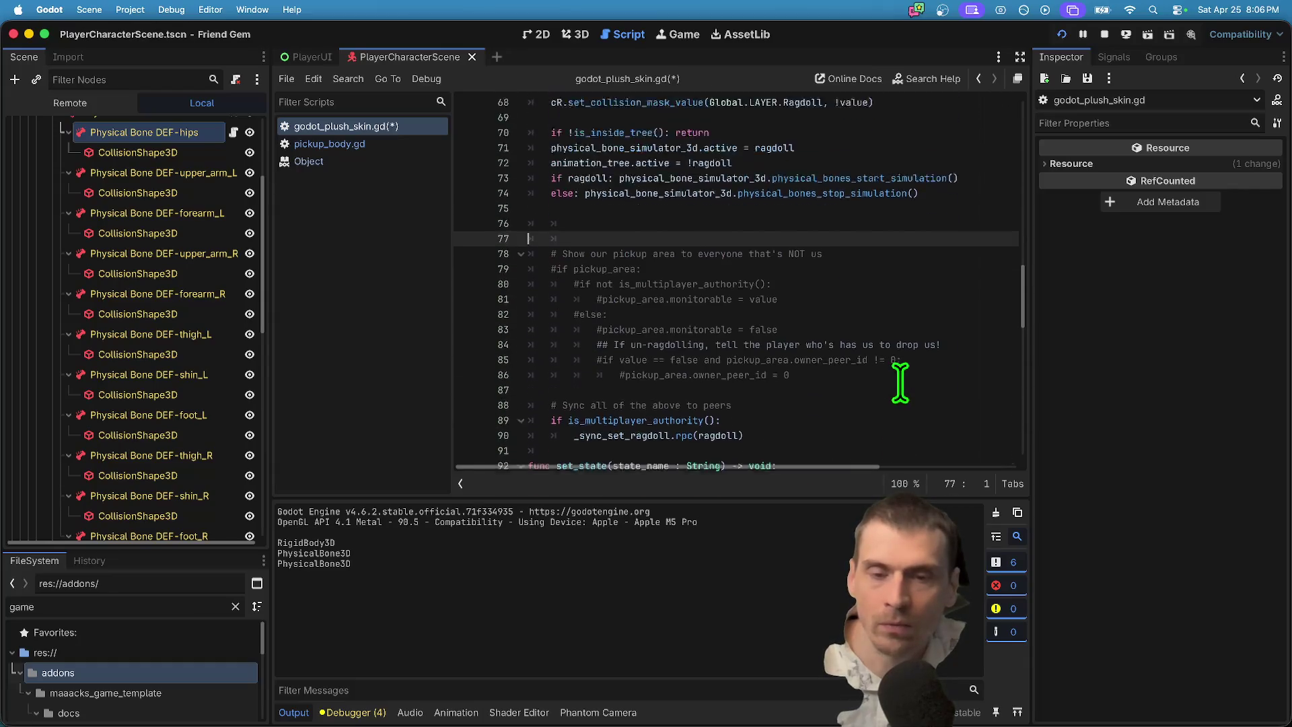
scroll(917, 387, "down", 10)
scroll(872, 404, "down", 8)
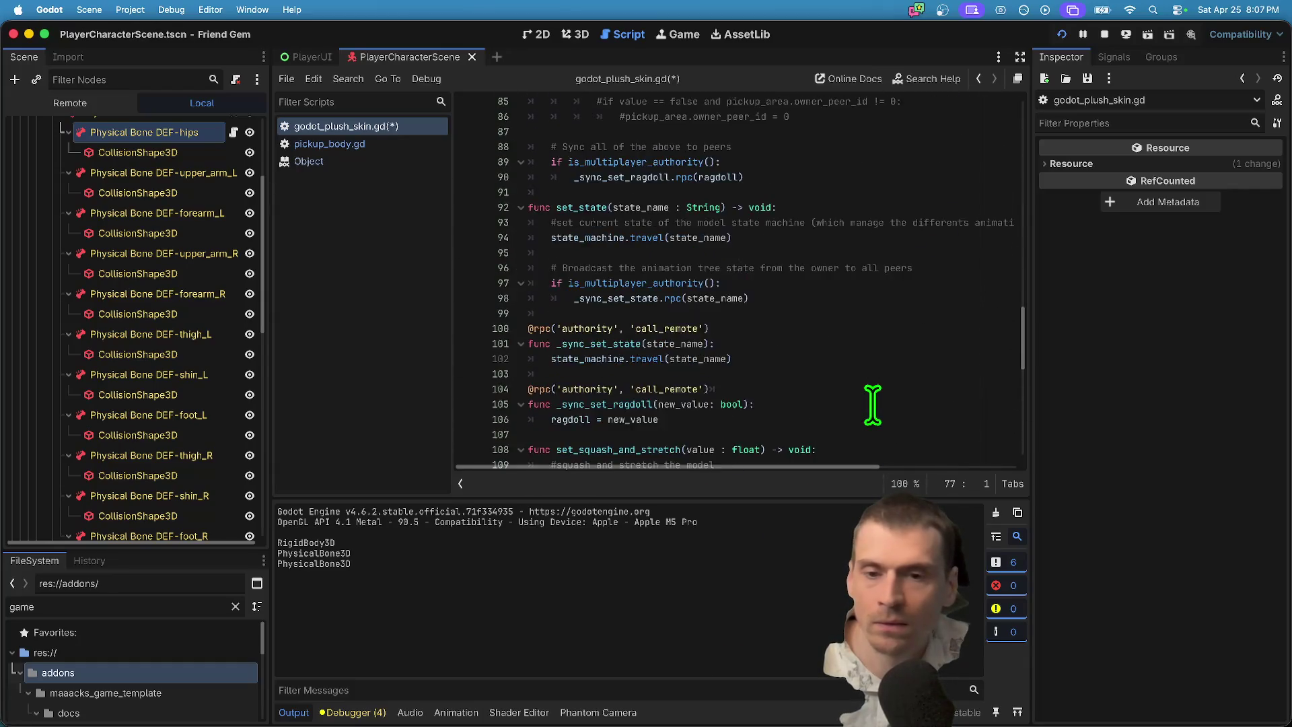
scroll(873, 403, "up", 6)
scroll(873, 403, "up", 8)
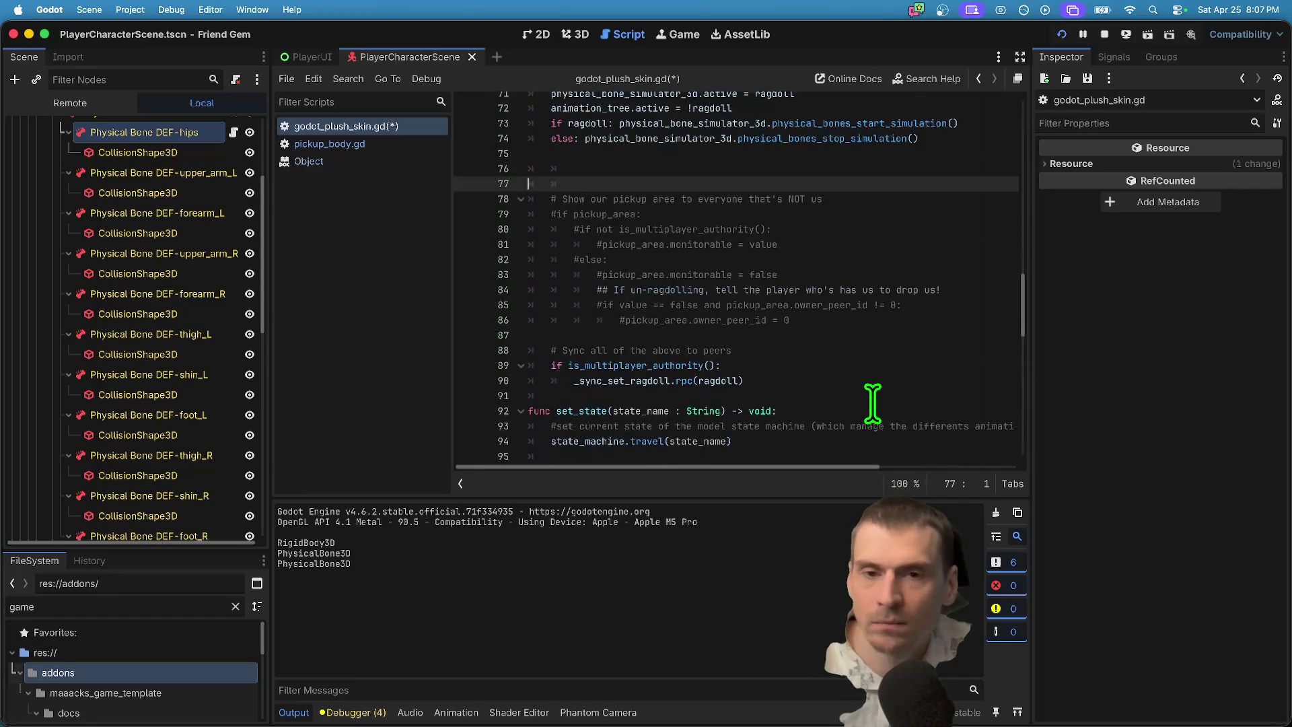
key("Up")
key("Up")
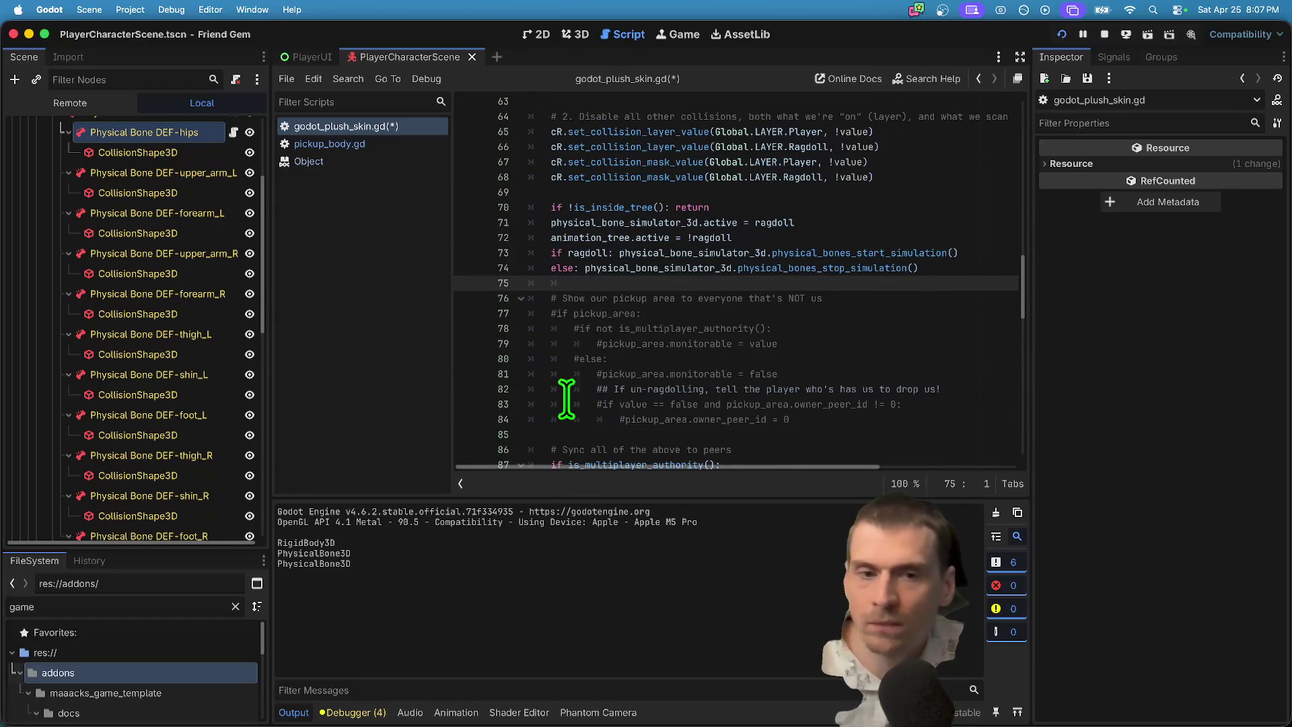
scroll(569, 390, "up", 8)
scroll(641, 367, "up", 5)
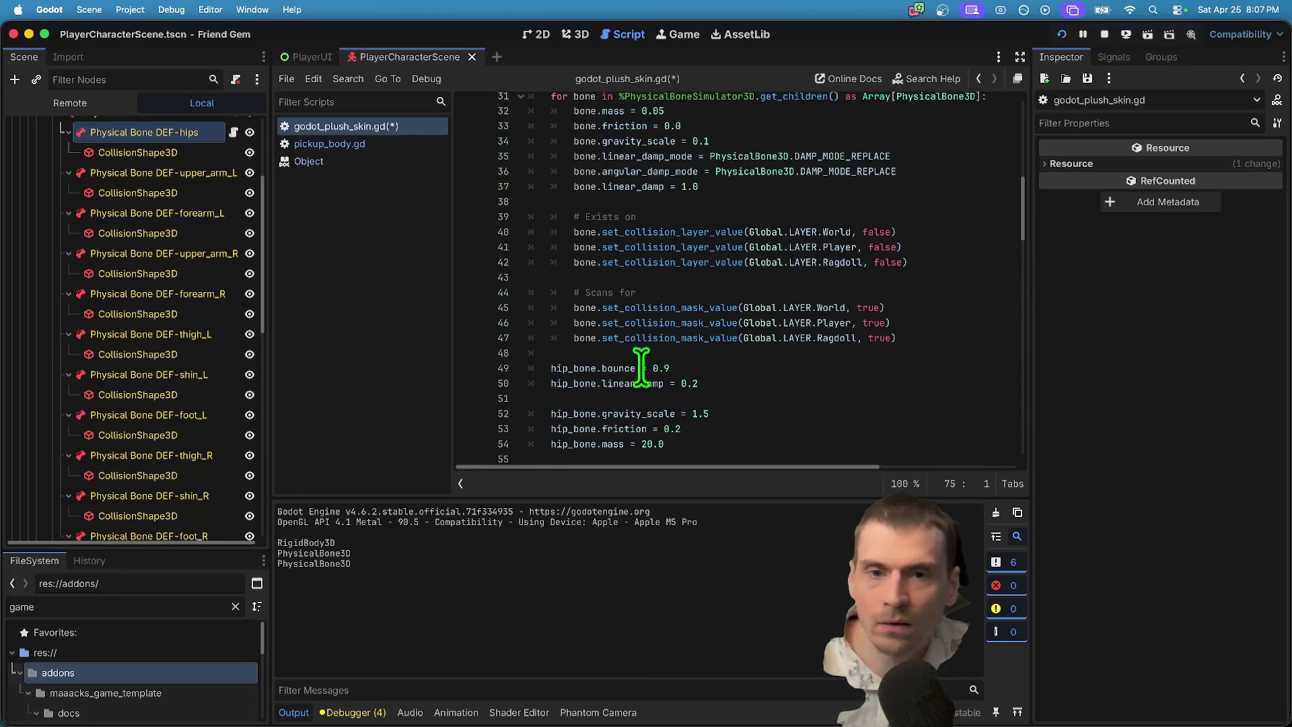
Paste the authority check after the collision masks in _adjust_bone_weight, with blank spacing above it.
double_click(606, 143)
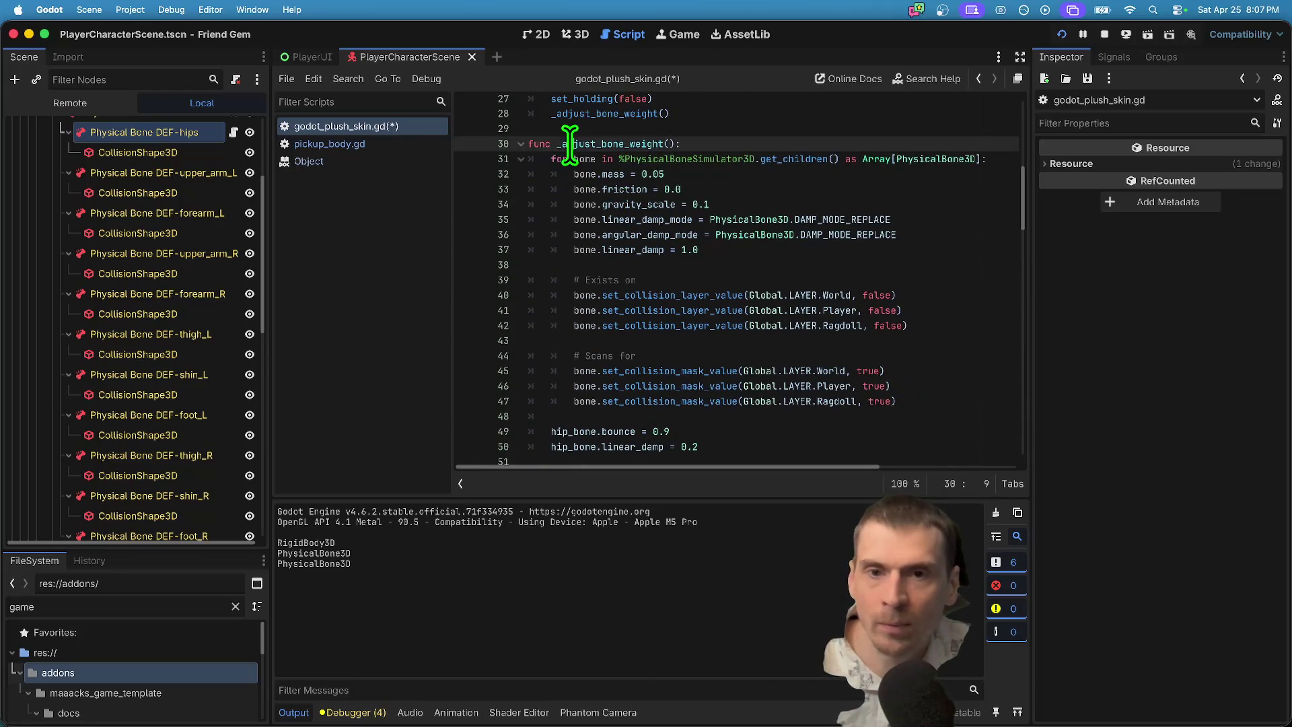
scroll(851, 303, "up", 4)
double_click(613, 313)
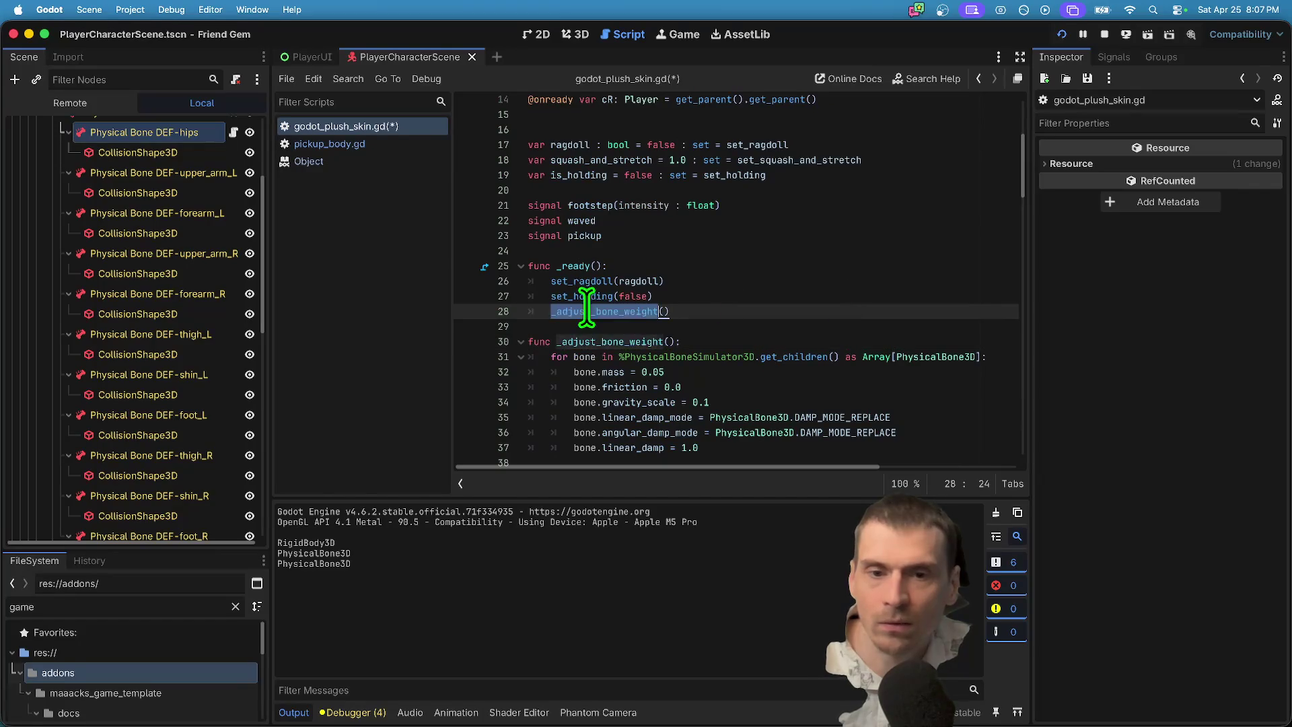
scroll(774, 367, "down", 5)
left_click(926, 381)
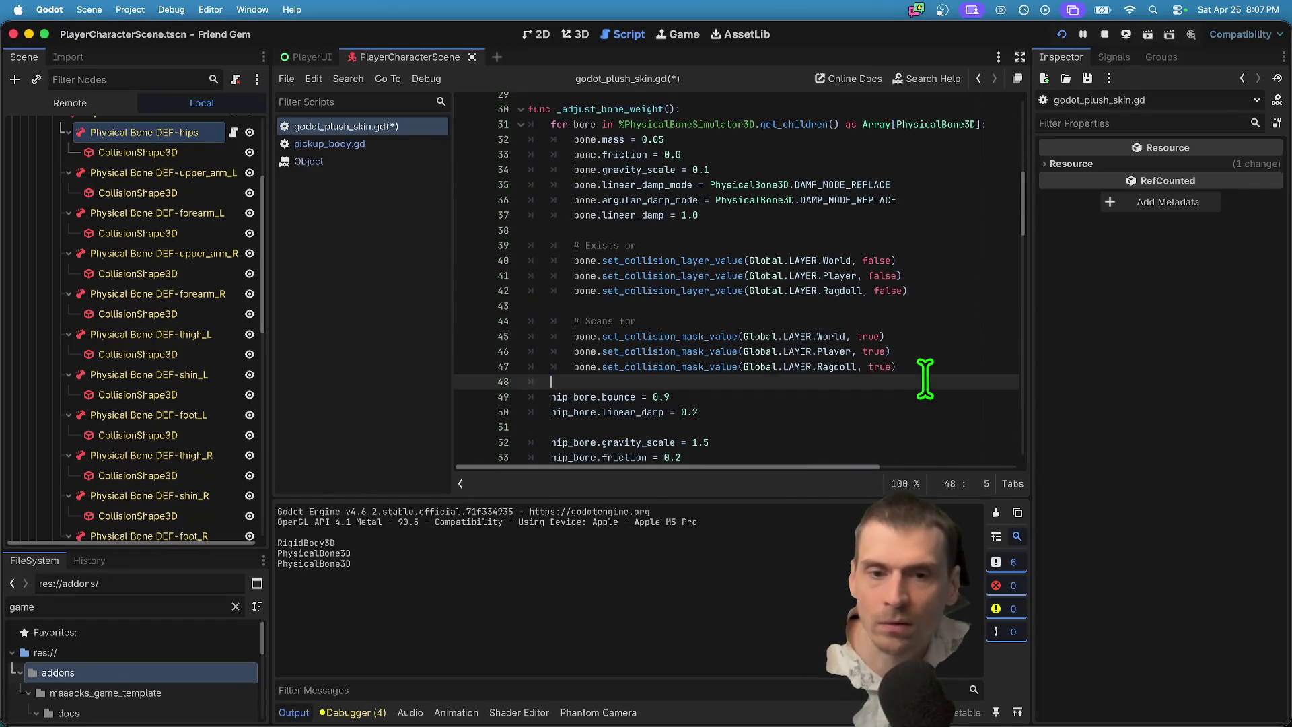
key("super+v")
left_click(935, 381)
key("Return")
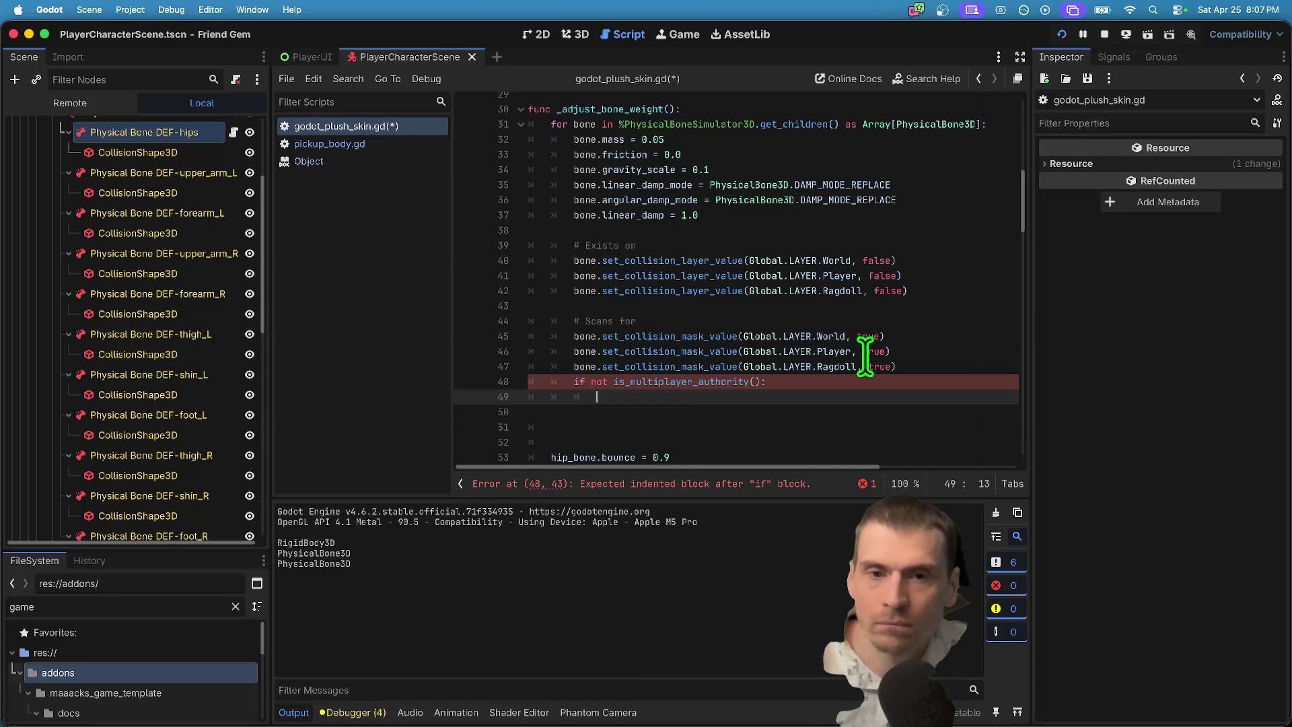
key("Up")
key("Home")
key("Return")
key("Down")
key("Down")
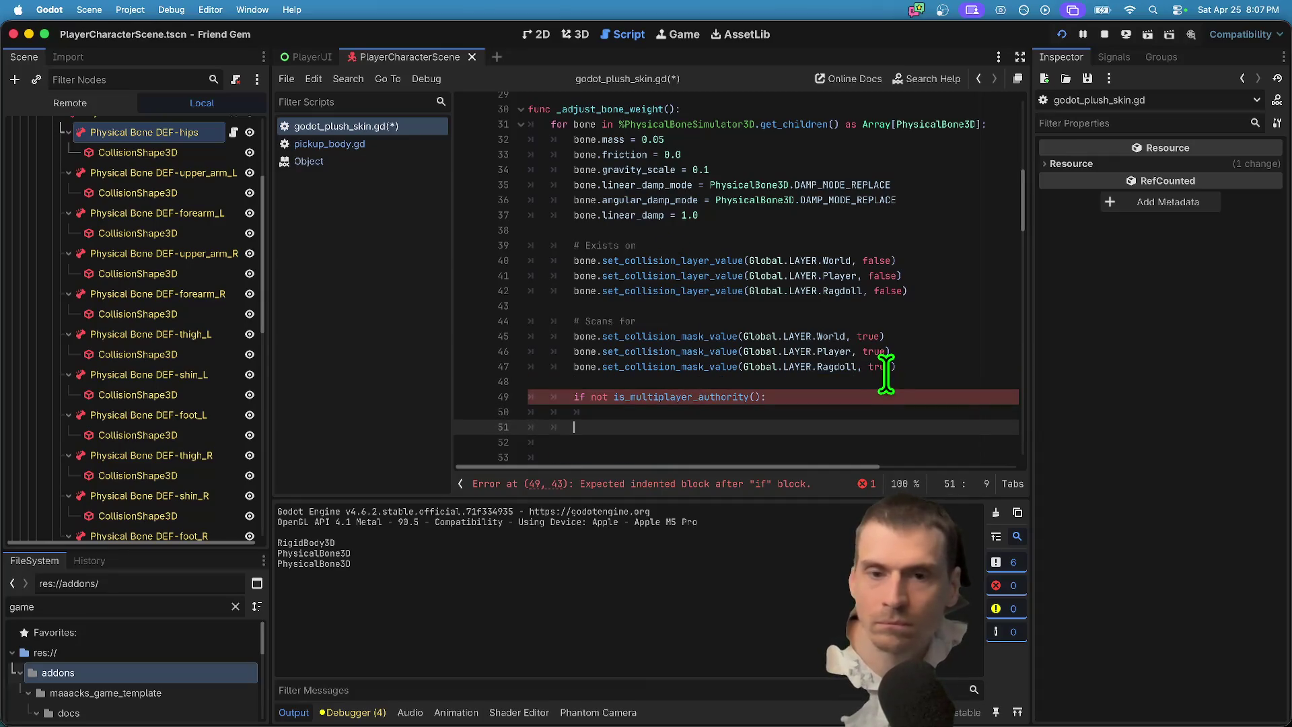
Start an unfinished bone line ('bone.frze') inside the new authority check.
key("Up")
key("End")
type("bone.")
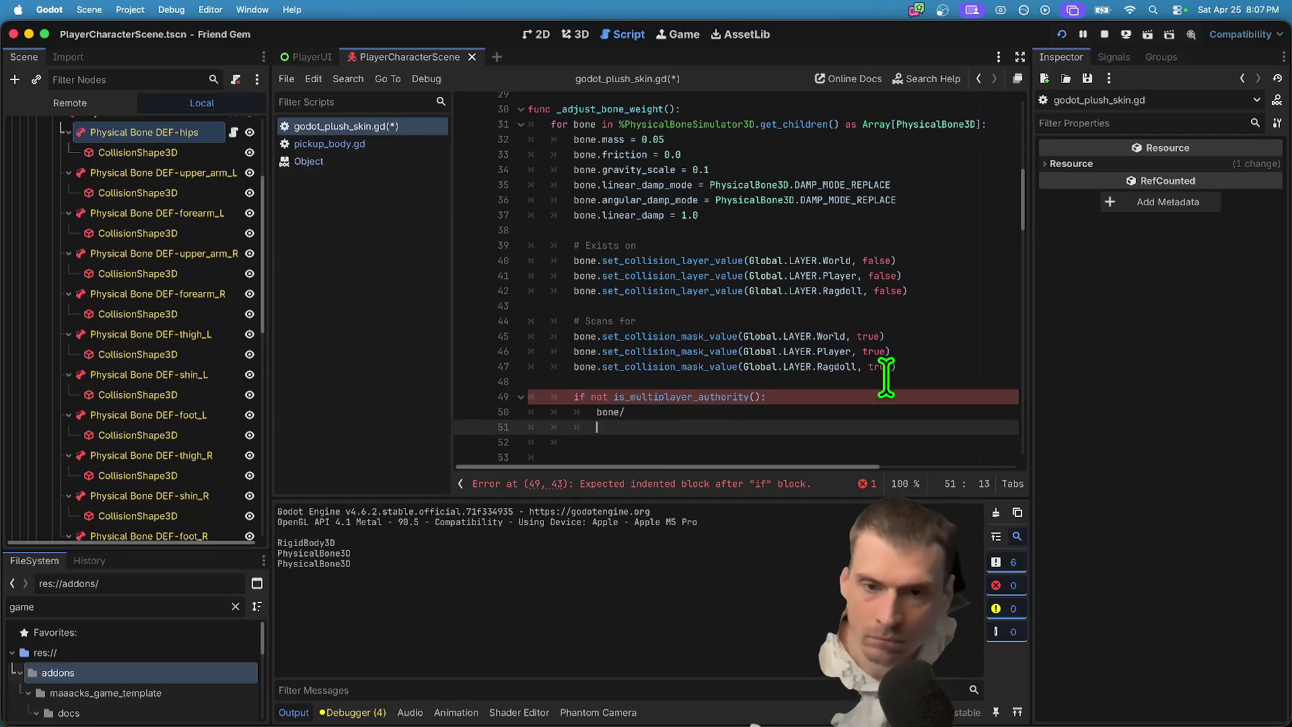
type("fr")
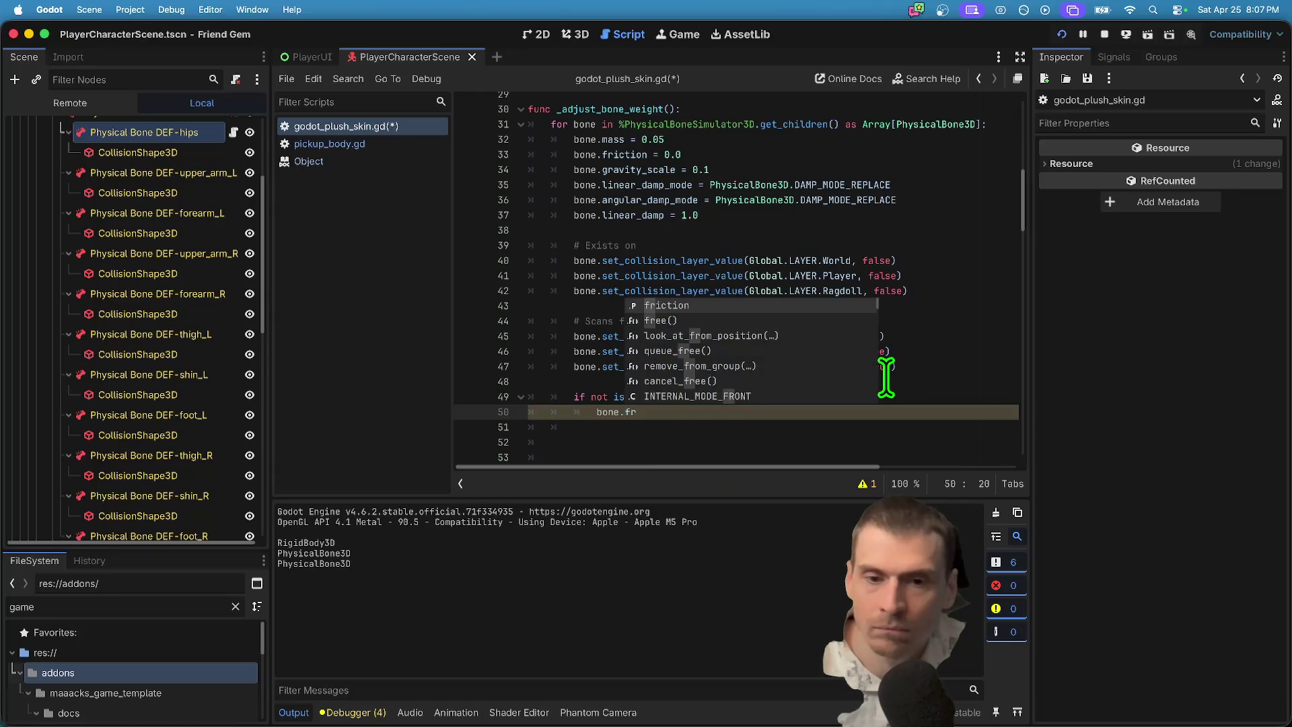
type("z")
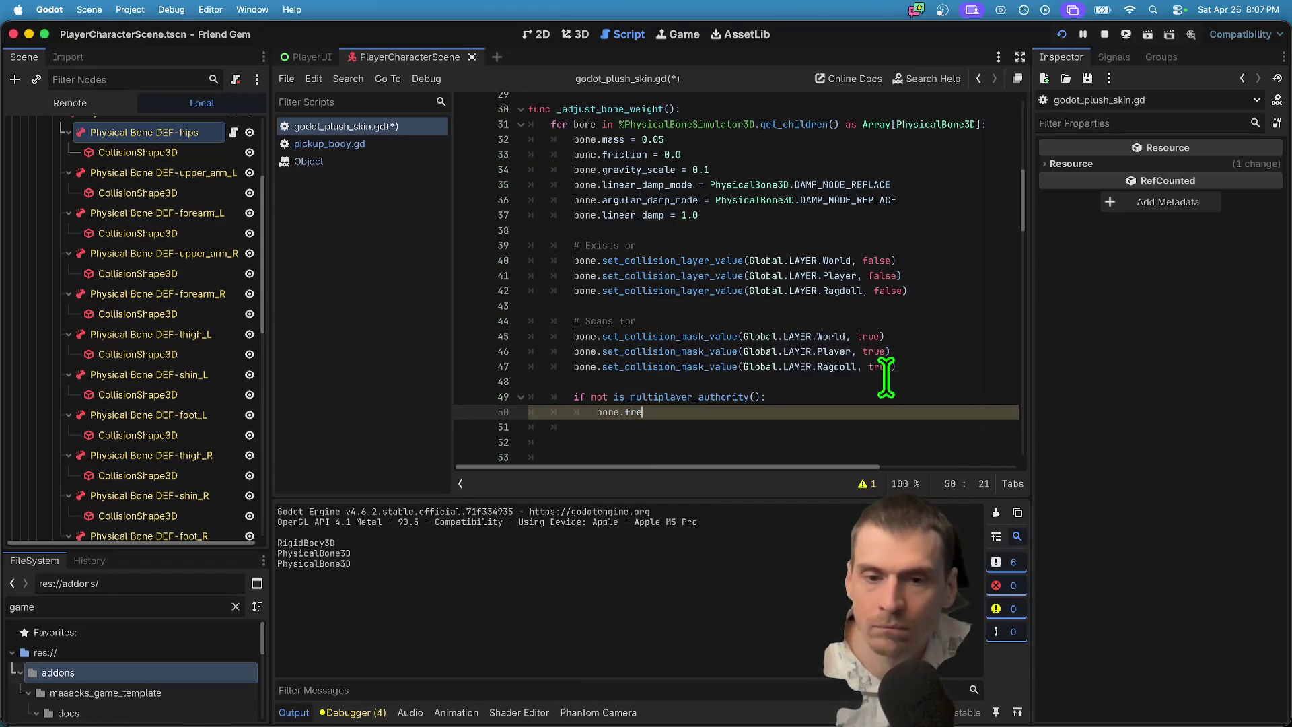
type("e")
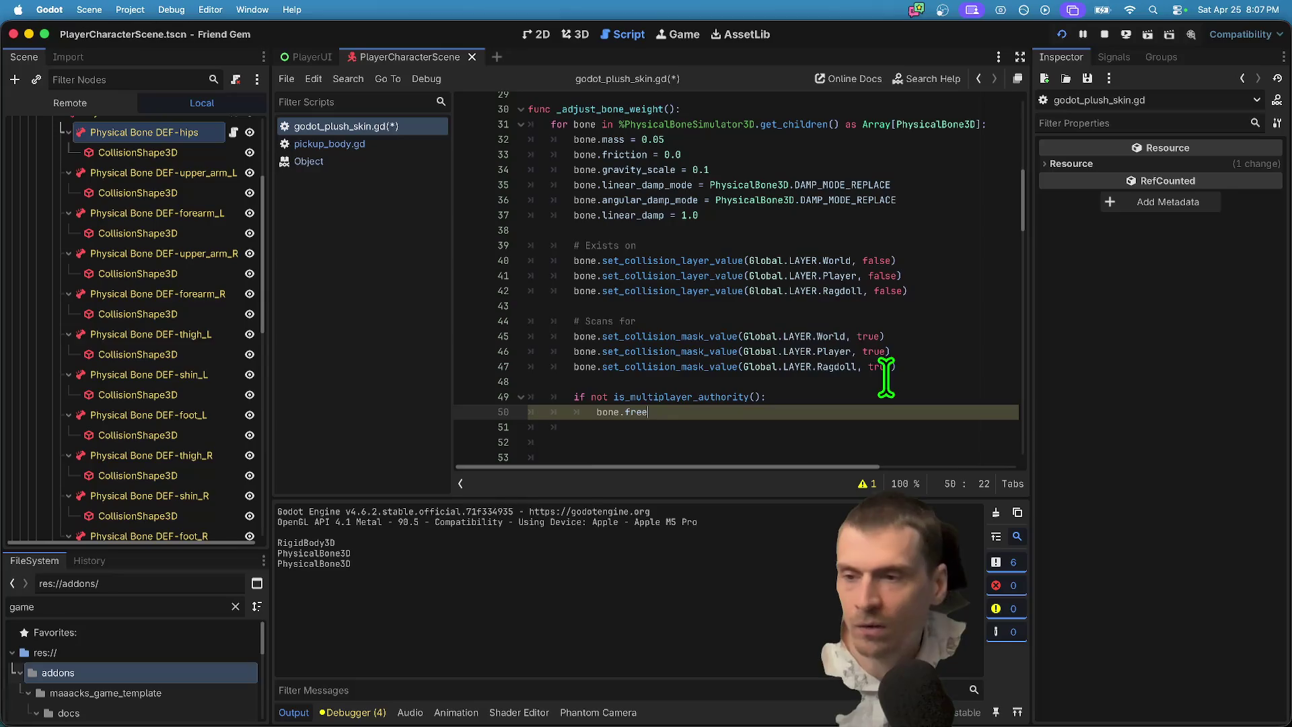
left_click(108, 294)
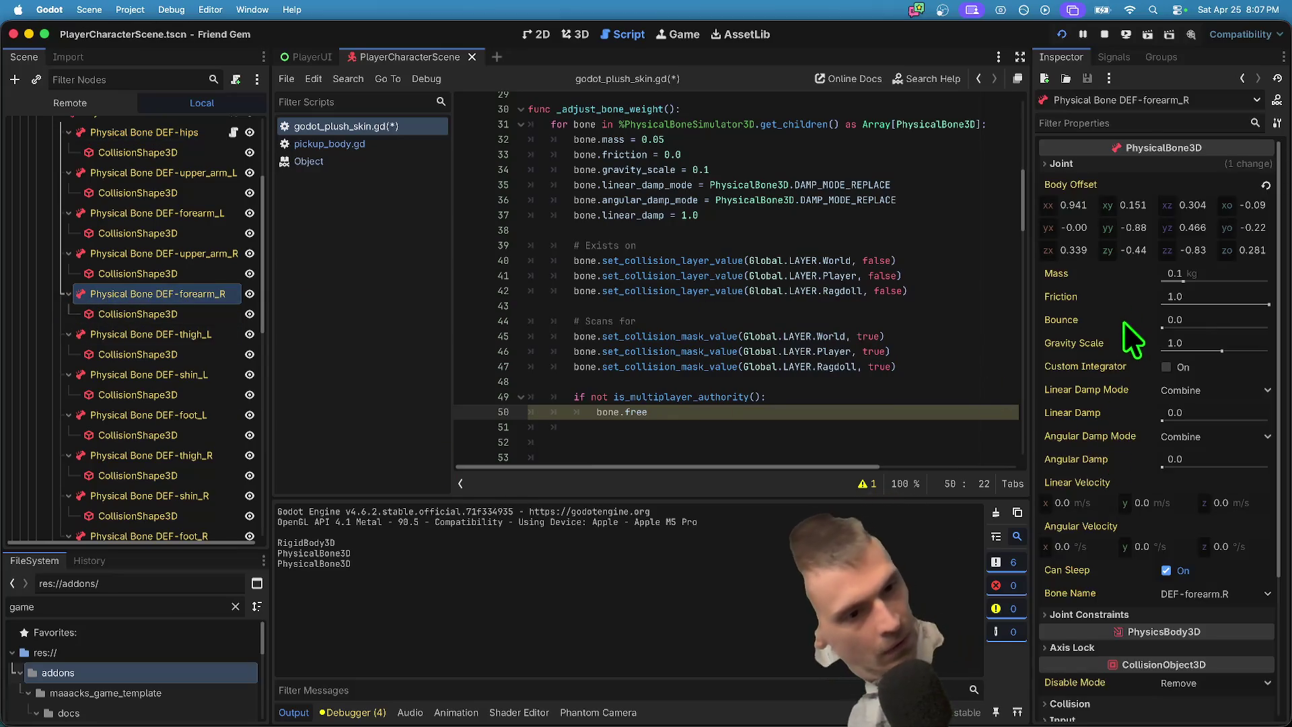
Review DEF-forearm_R's physics properties, then inspect the Skeleton3D node's Show Rest Only setting.
scroll(1167, 538, "down", 3)
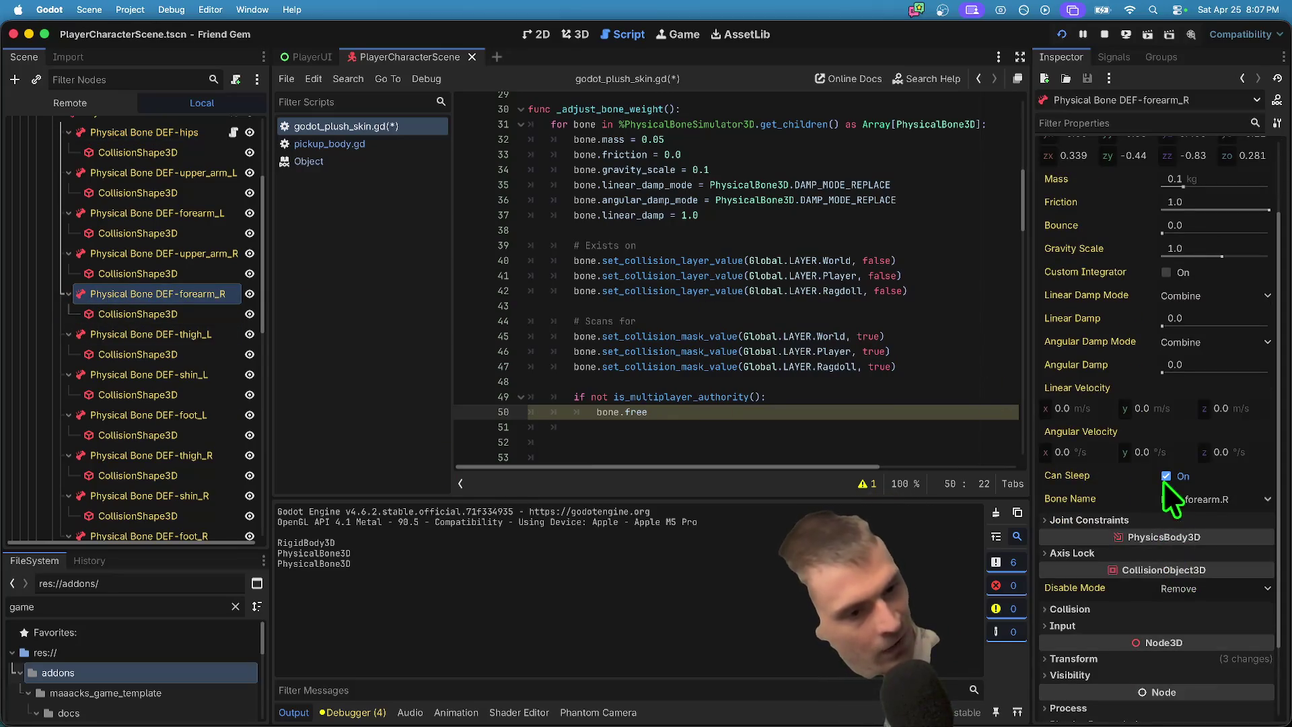
mouse_move(1092, 479)
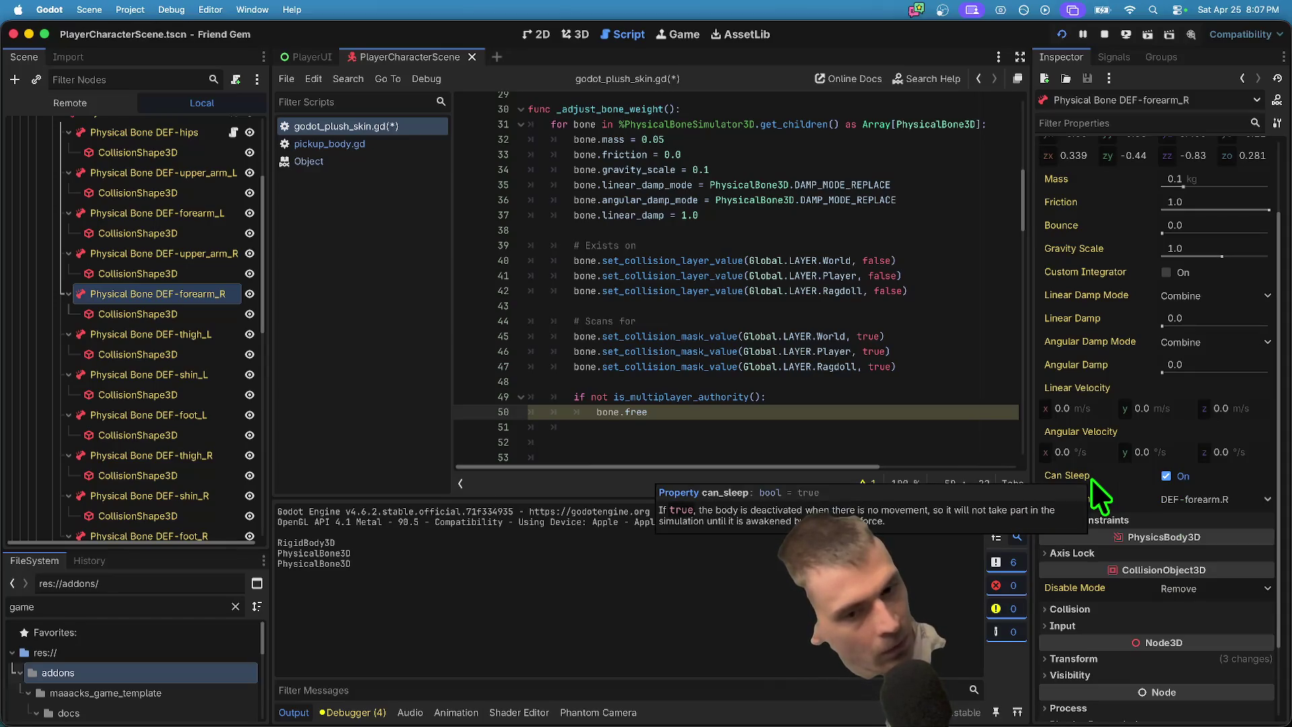
scroll(1103, 585, "down", 1)
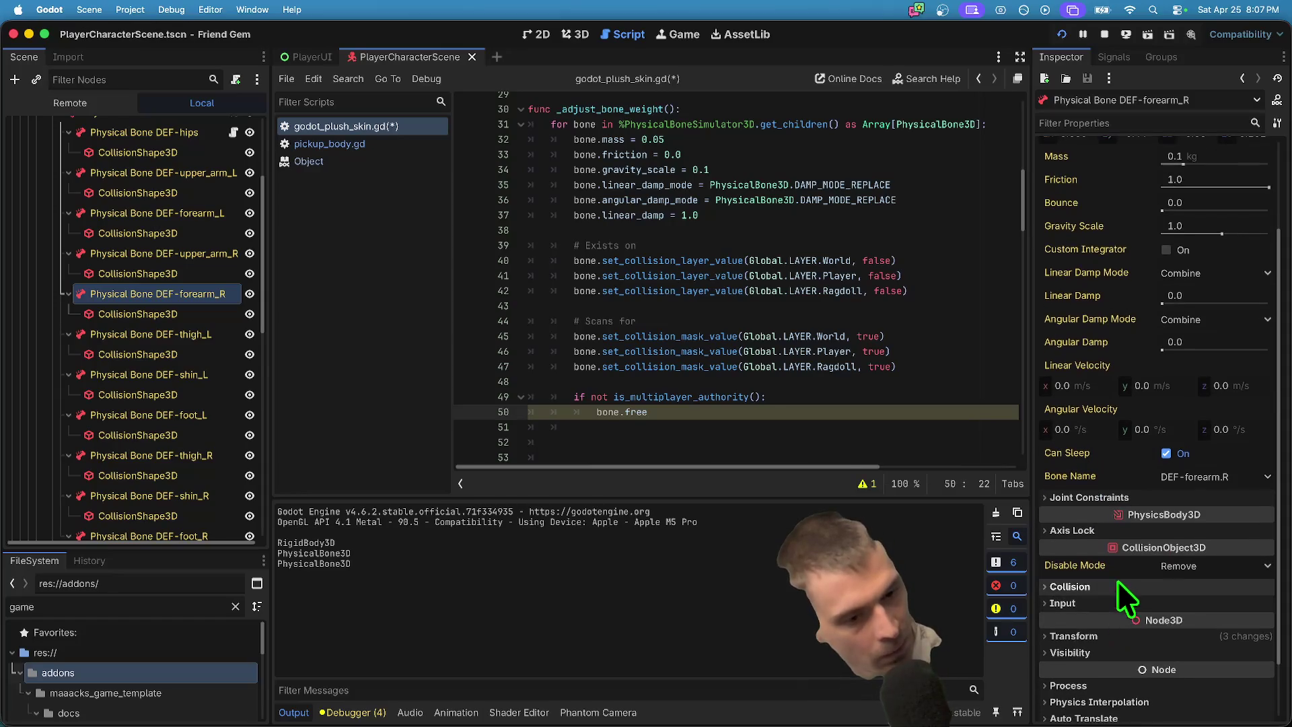
scroll(1117, 583, "up", 5)
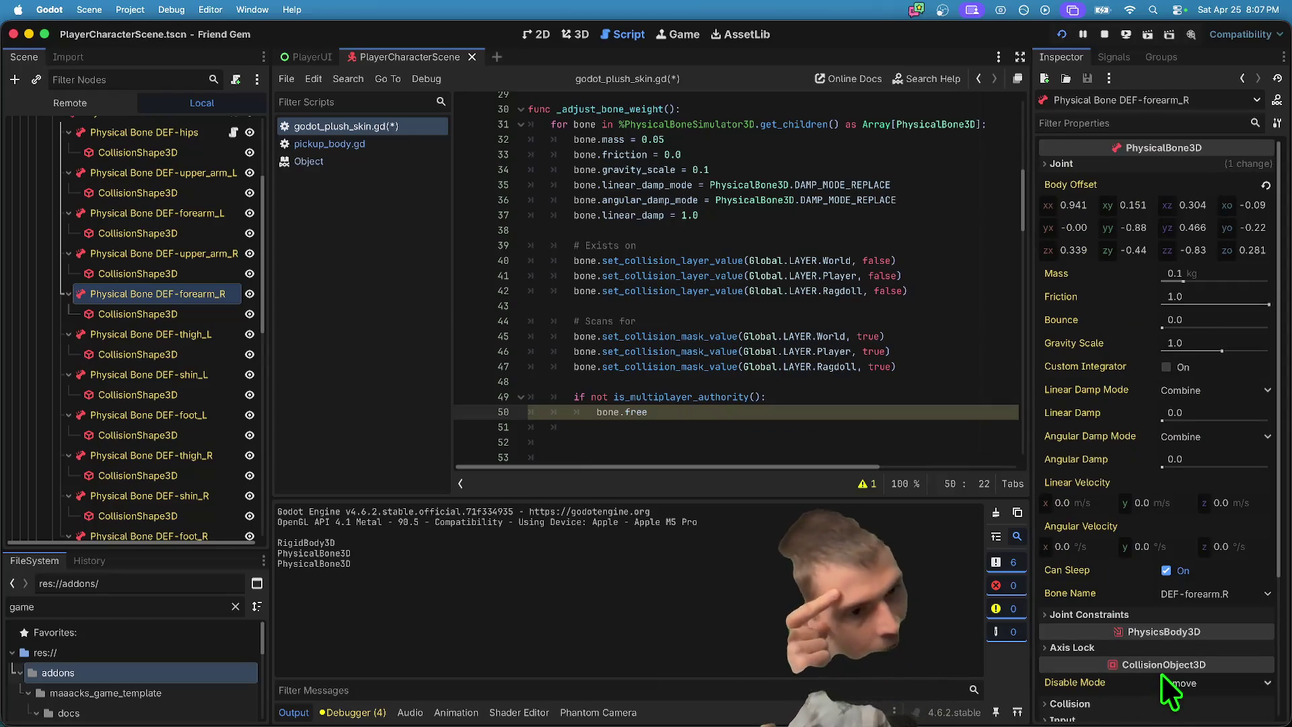
scroll(1162, 673, "down", 7)
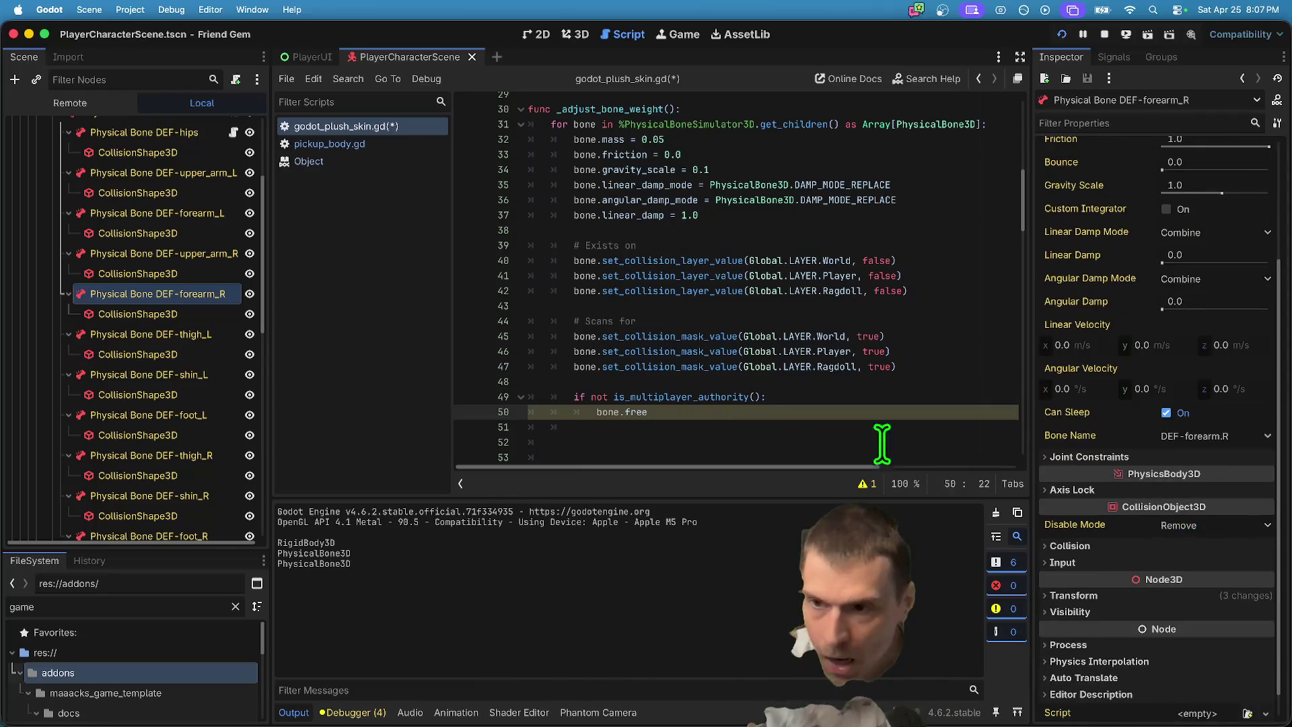
scroll(27, 368, "up", 1)
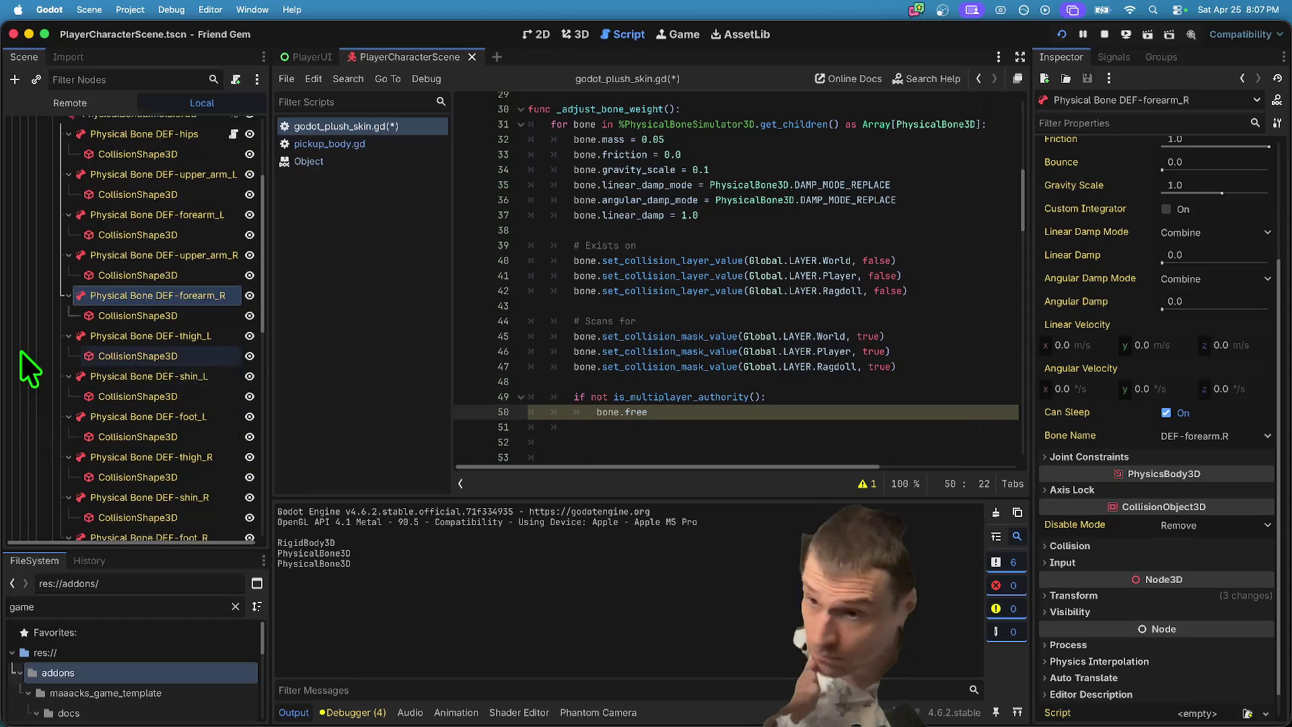
scroll(27, 369, "up", 5)
left_click(162, 214)
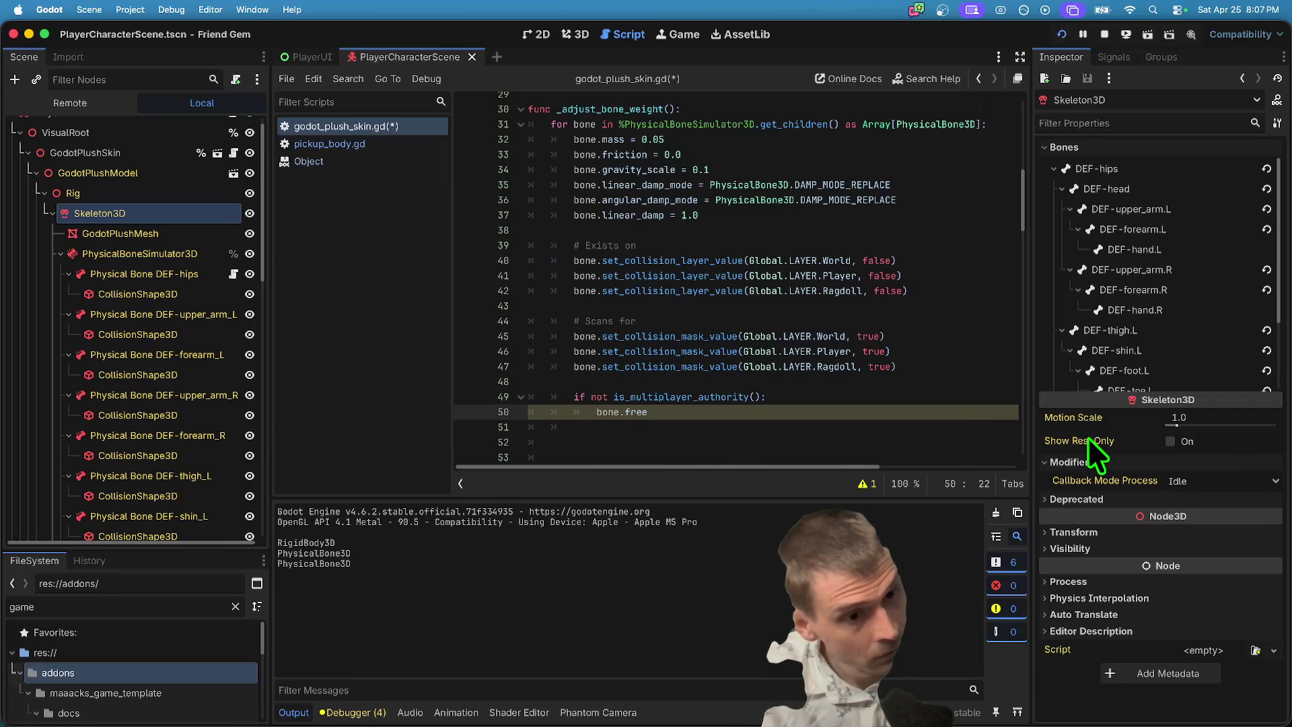
mouse_move(1087, 438)
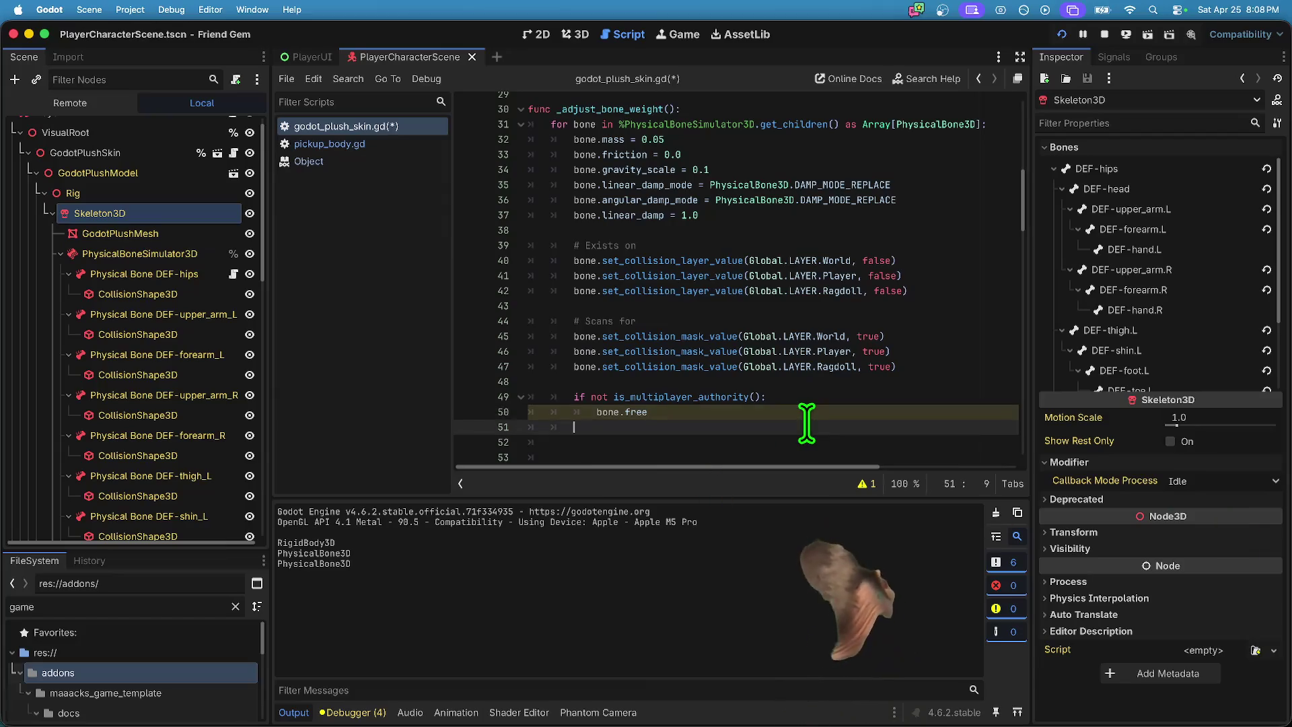
Undo the unfinished bone line and the pasted authority check in _adjust_bone_weight.
key("ctrl+z")
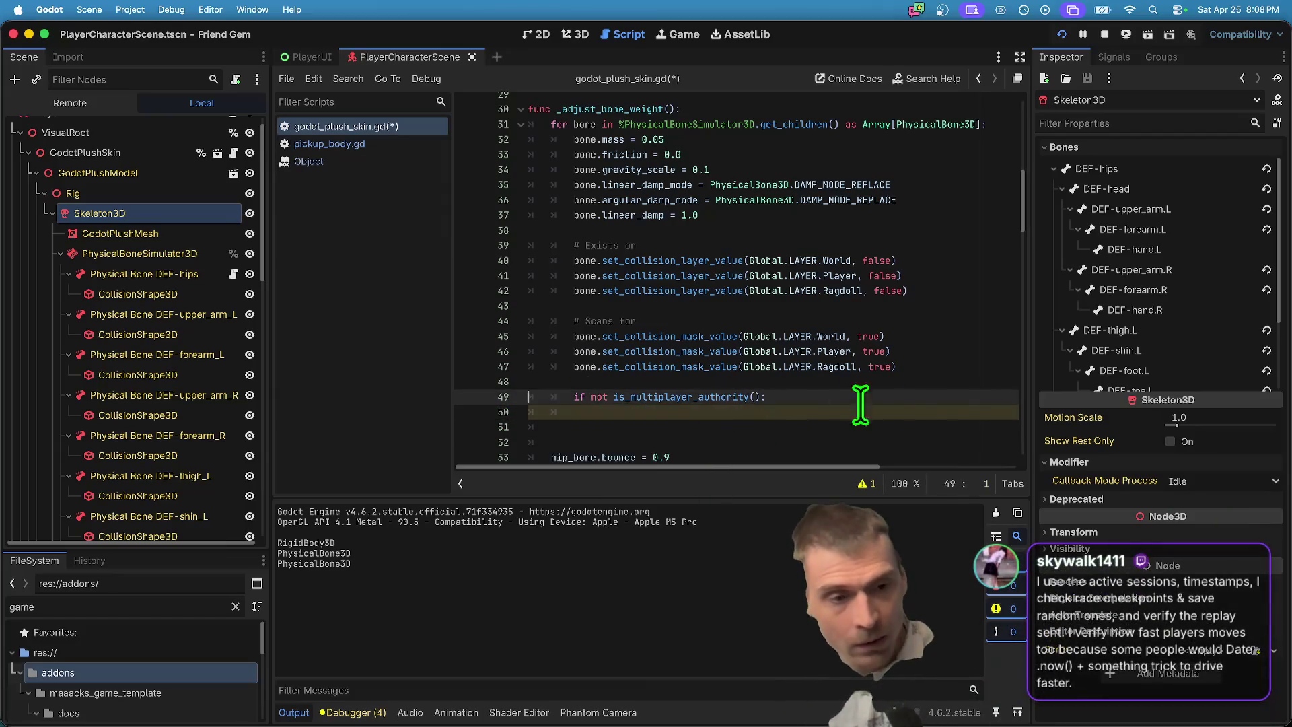
key("ctrl+z")
key("ctrl+shift+z")
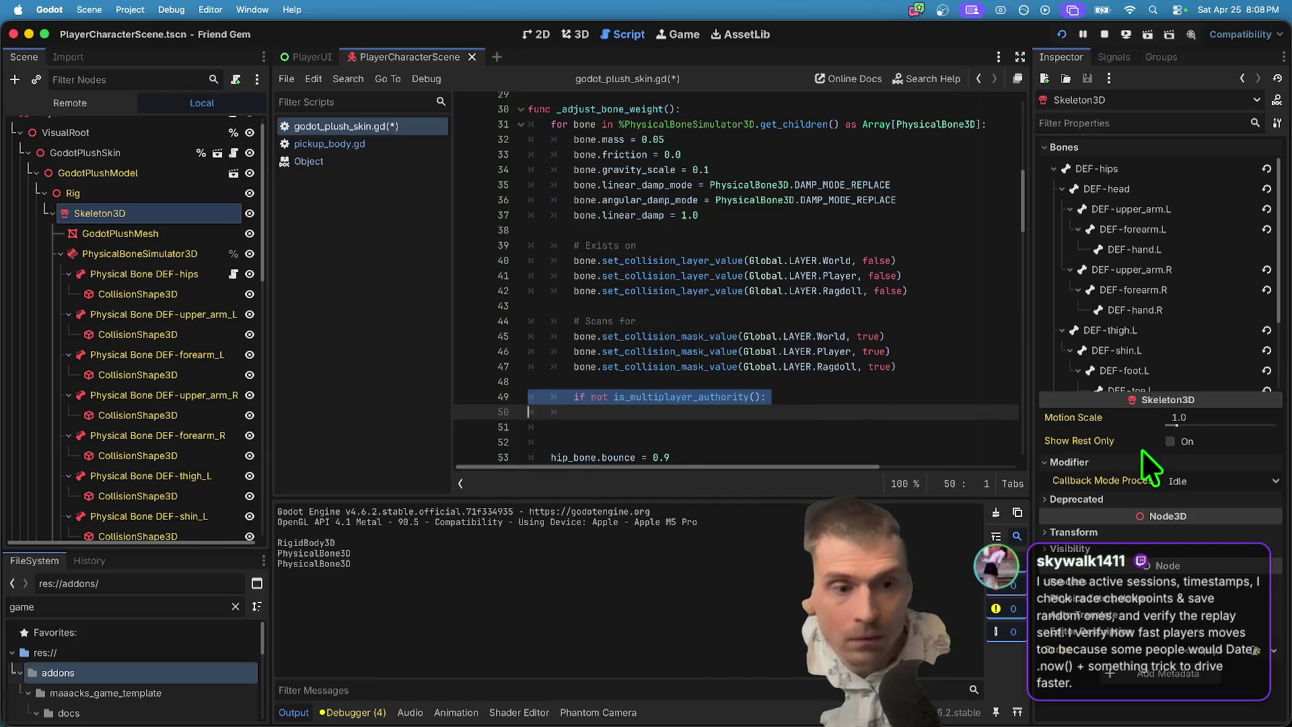
key("ctrl+z")
Delete the extra blank lines before the hip_bone settings and review the script.
scroll(636, 434, "down", 3)
key("Down")
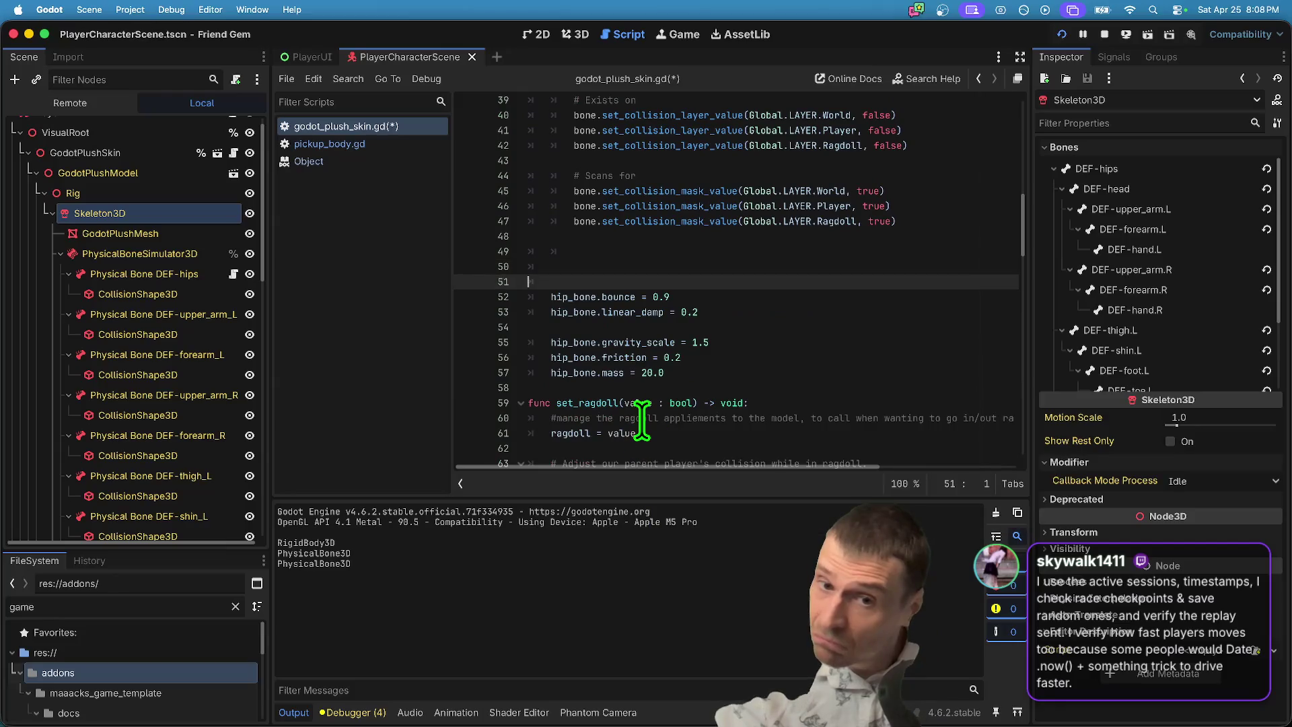
key("BackSpace")
key("BackSpace")
key("BackSpace")
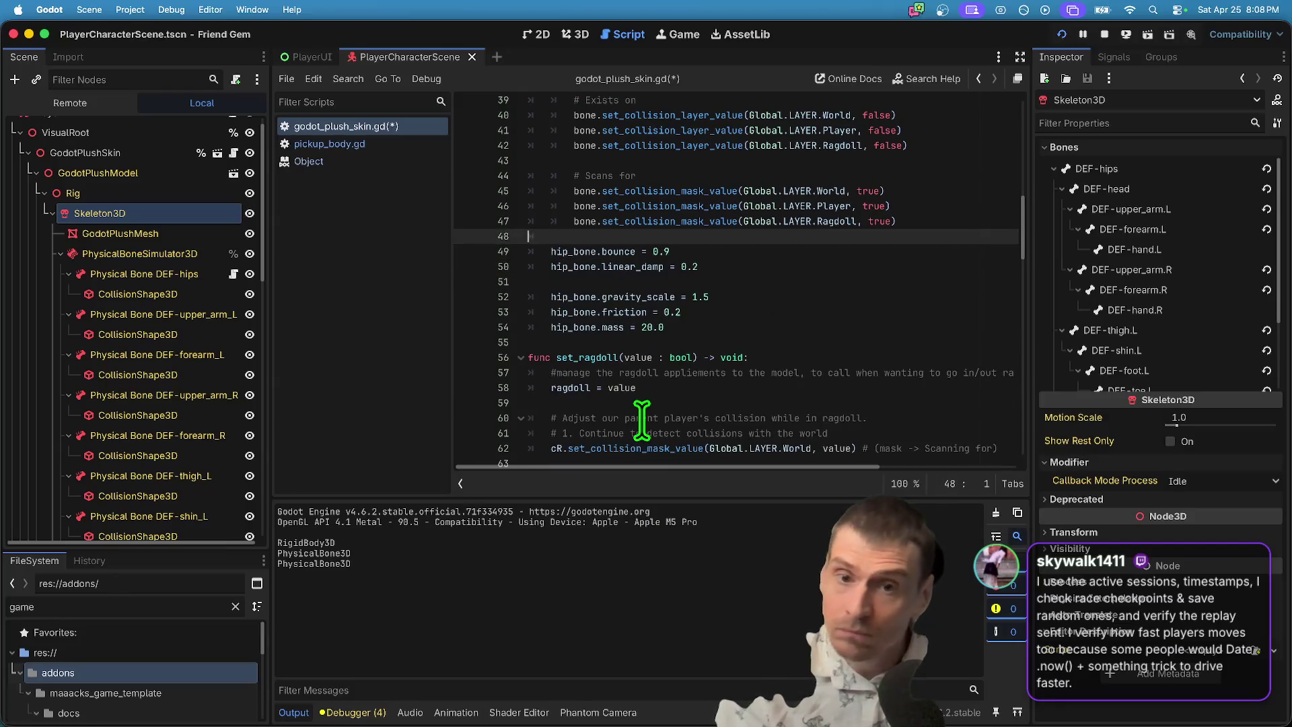
scroll(952, 249, "up", 2)
scroll(952, 249, "up", 6)
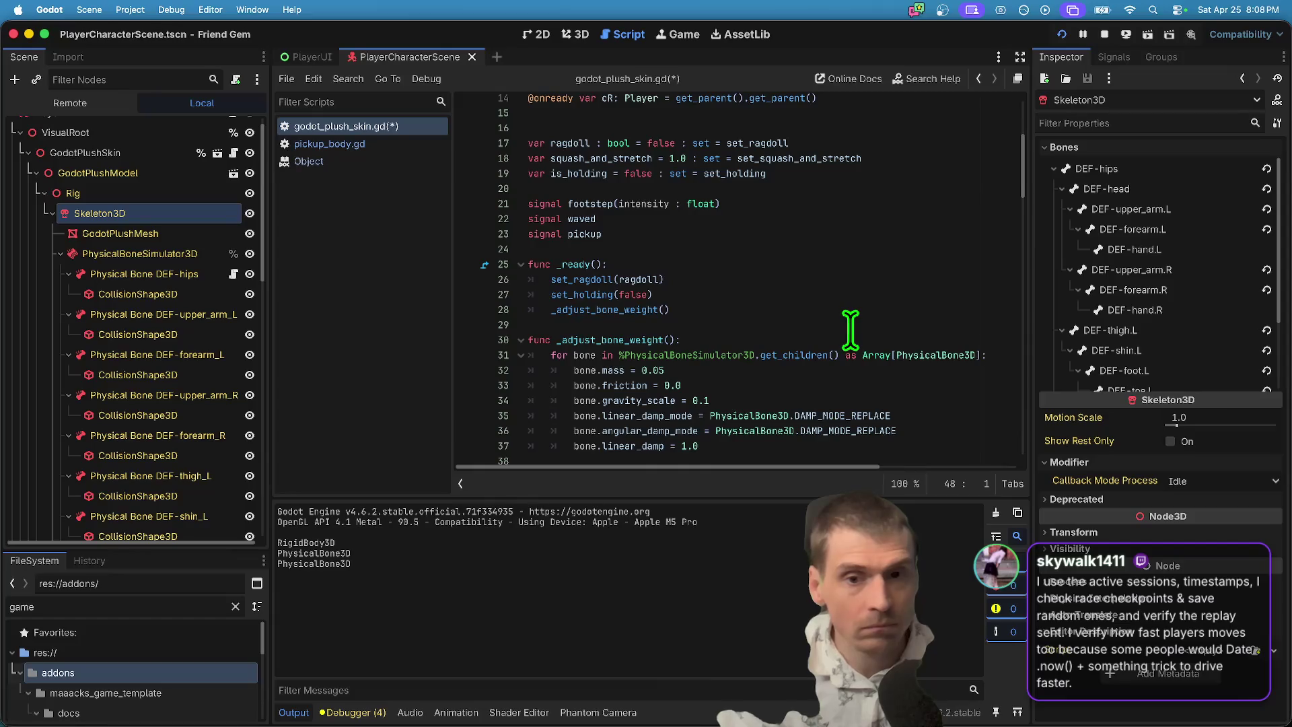
left_click(850, 325)
scroll(841, 333, "down", 15)
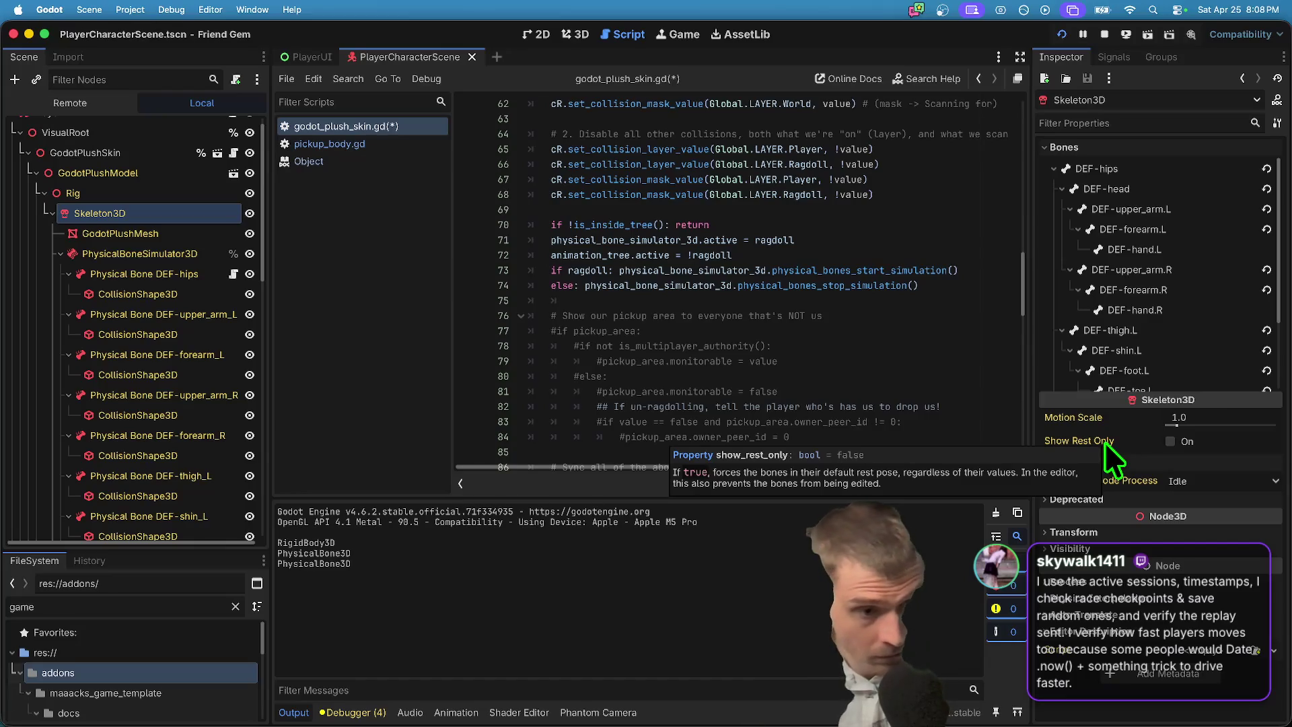
left_click(127, 253)
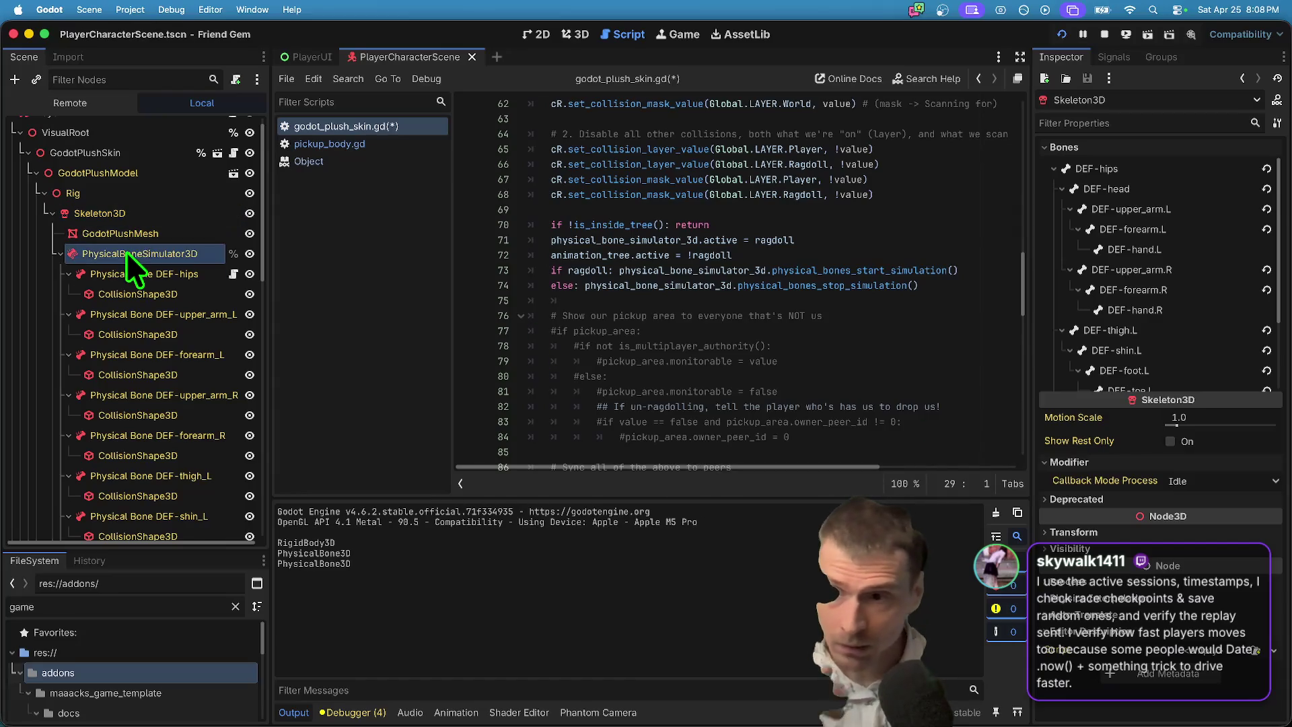
Expand the PhysicalBoneSimulator3D's Transform properties in the Inspector.
left_click(1133, 224)
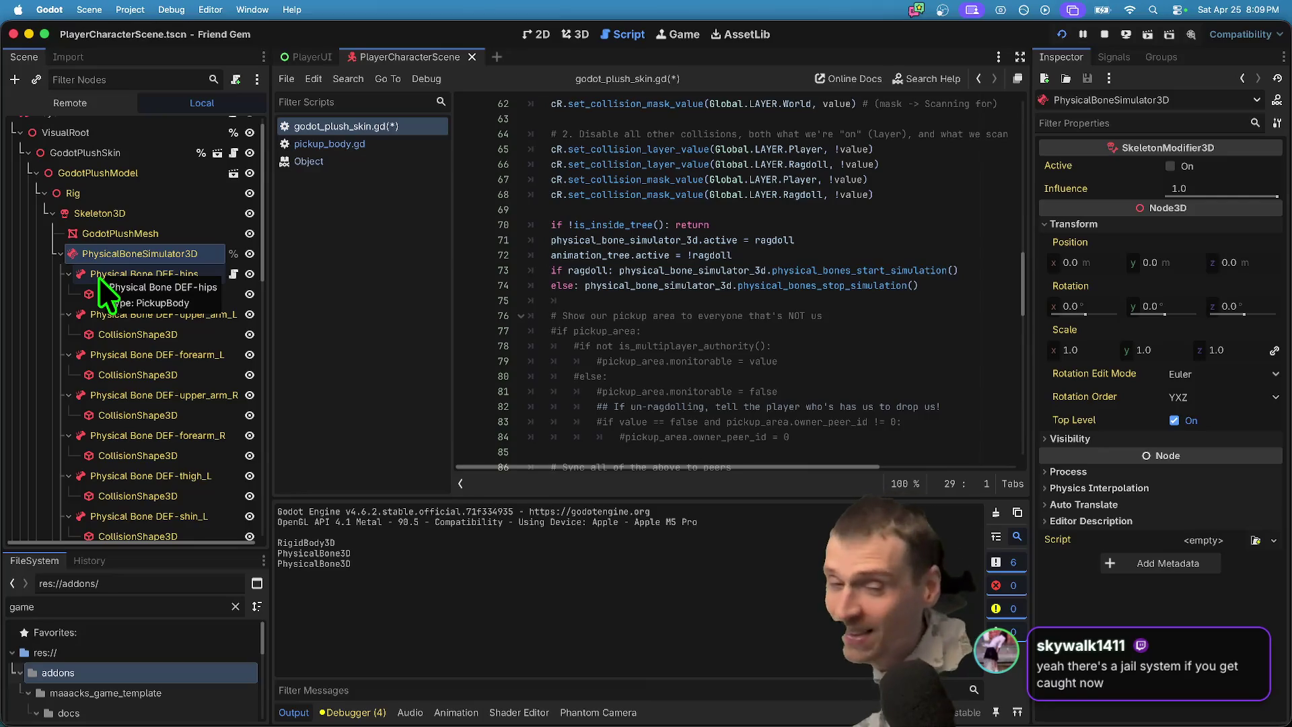
Add 'if not is_multiplayer_authority():' on a new line after line 74.
left_click(930, 281)
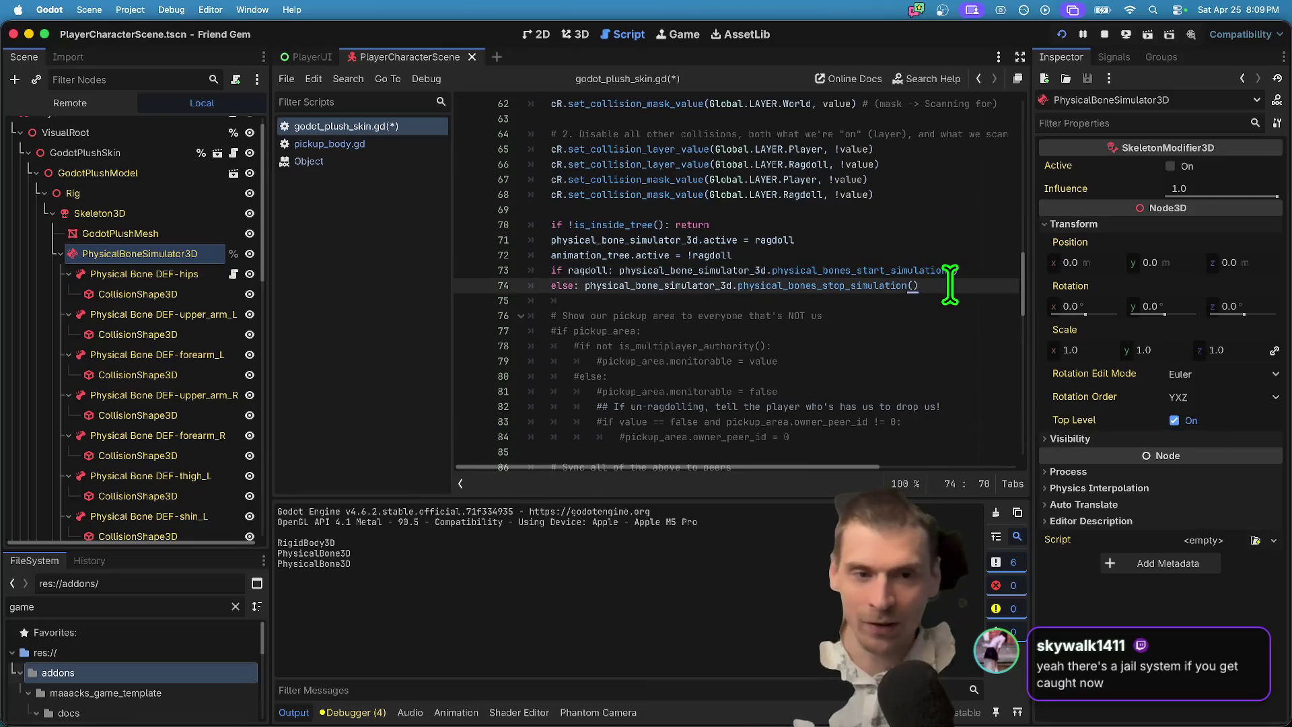
key("Return")
key("Return")
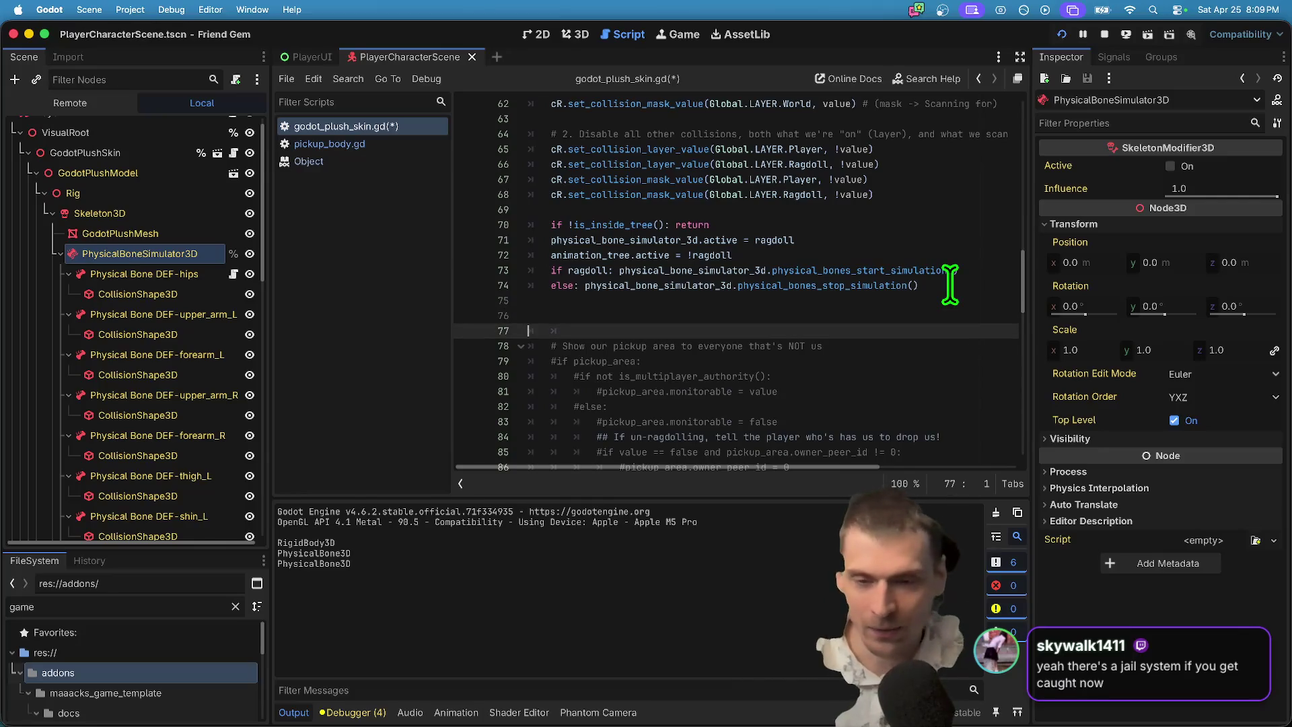
key("Down")
key("Up")
type("if not is_multiplayer_authority():")
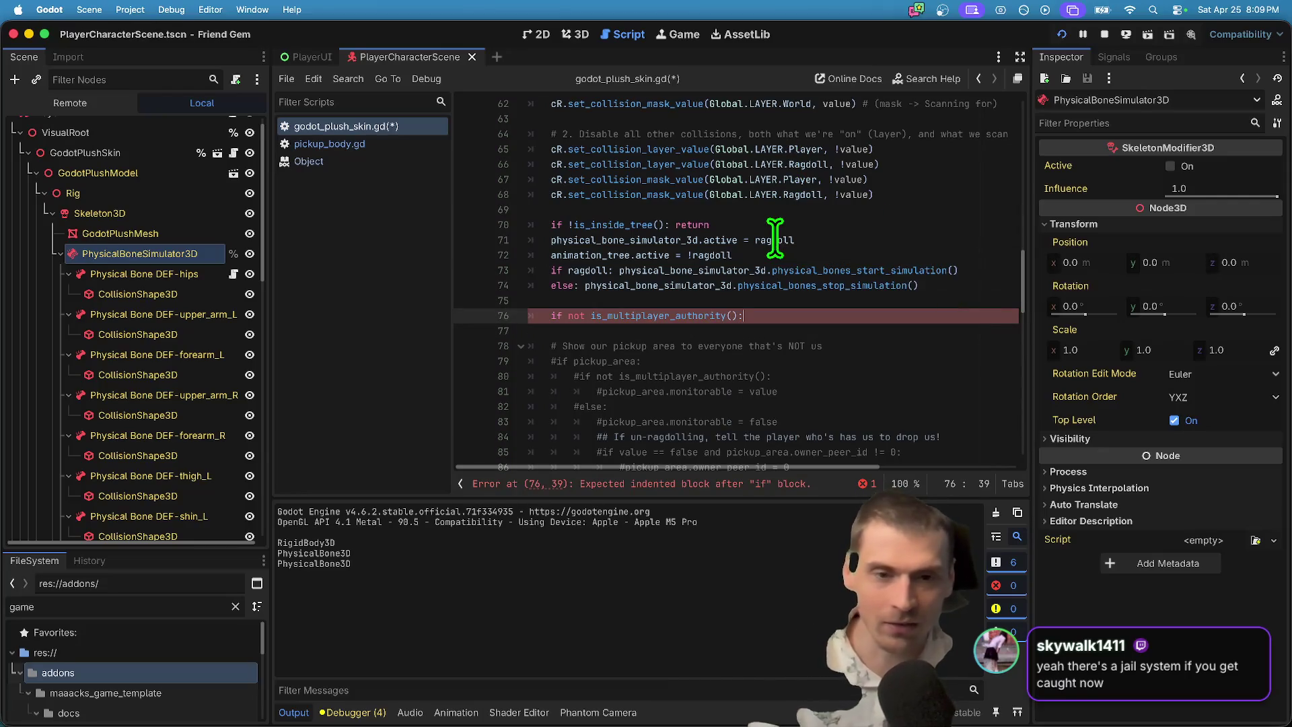
key("Return")
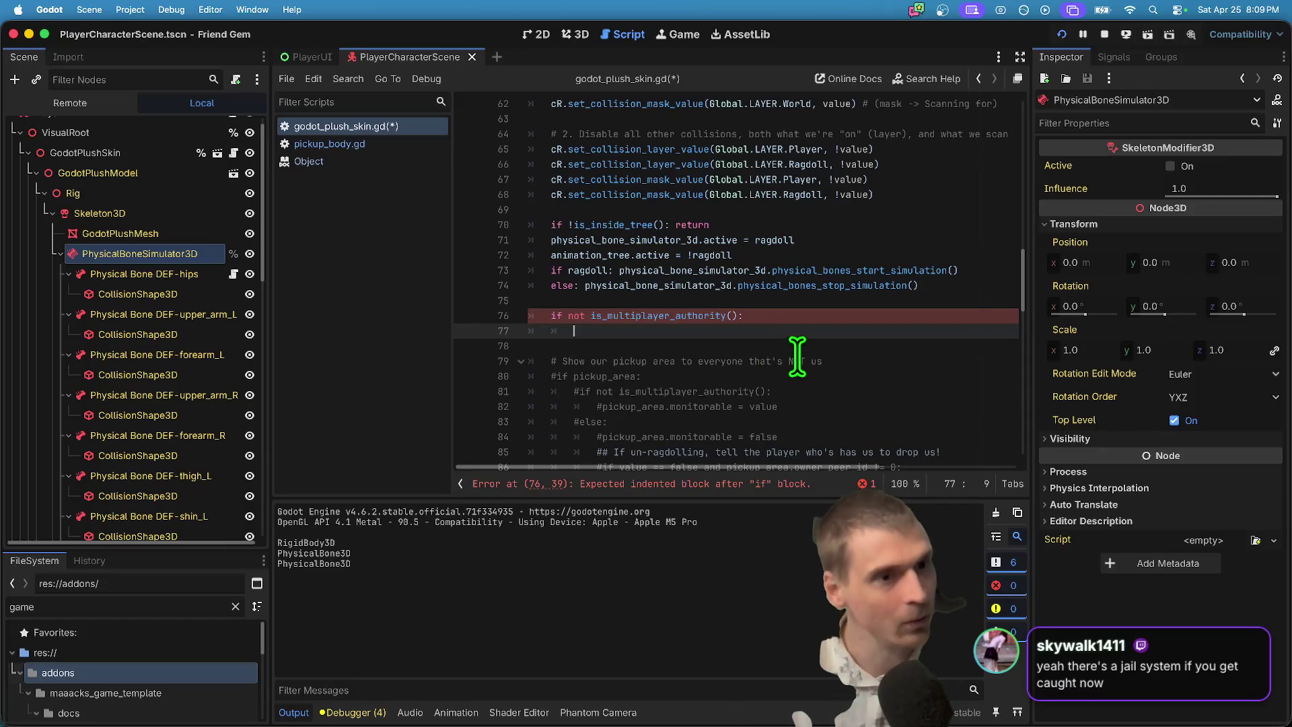
After checking the simulator's Influence value, write the physical_bone_simulator_3d.influence line inside the check.
scroll(636, 324, "up", 2)
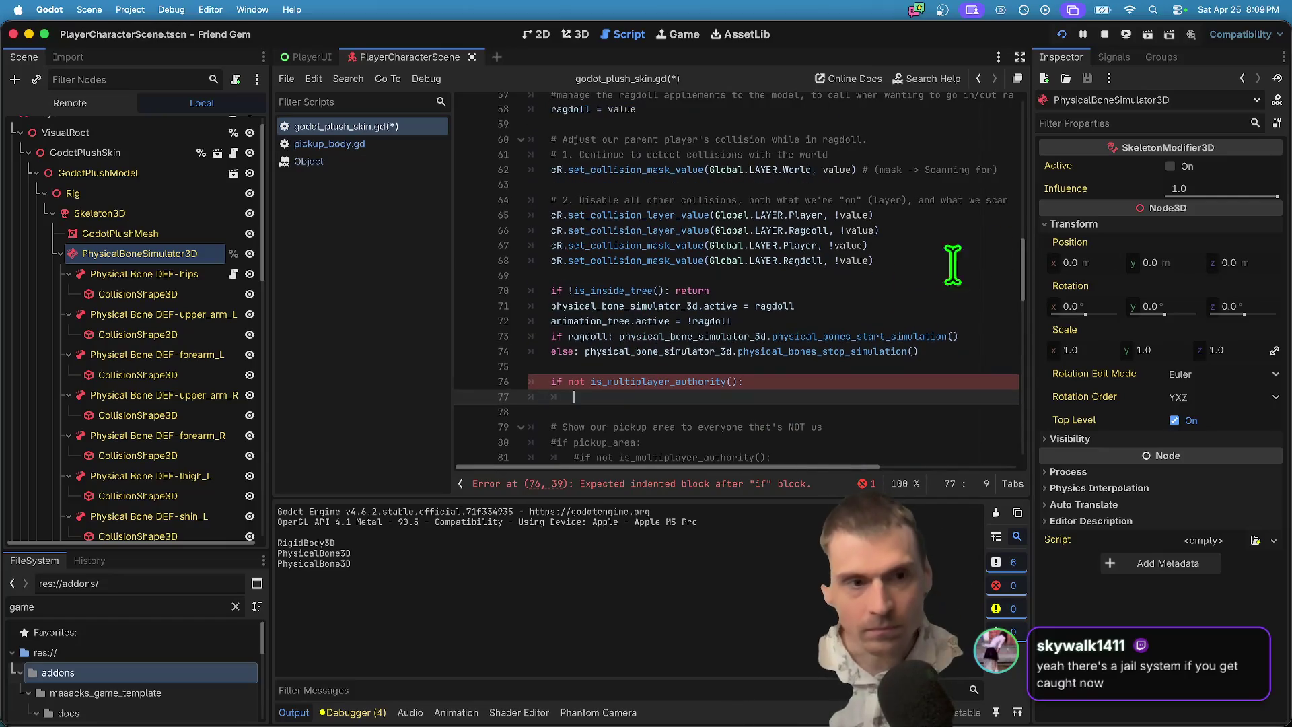
left_click(1225, 186)
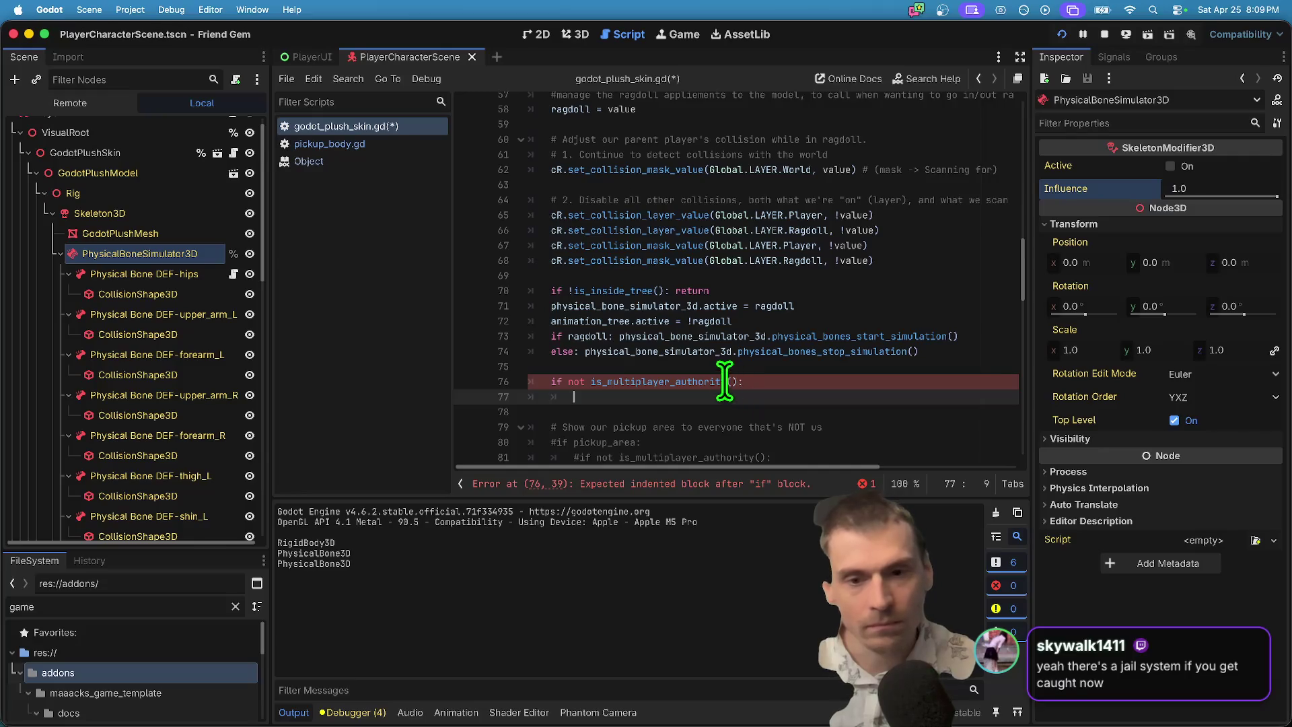
left_click(691, 340)
left_click(760, 382)
type(":")
key("Down")
type("physical_bone_simulator_3d")
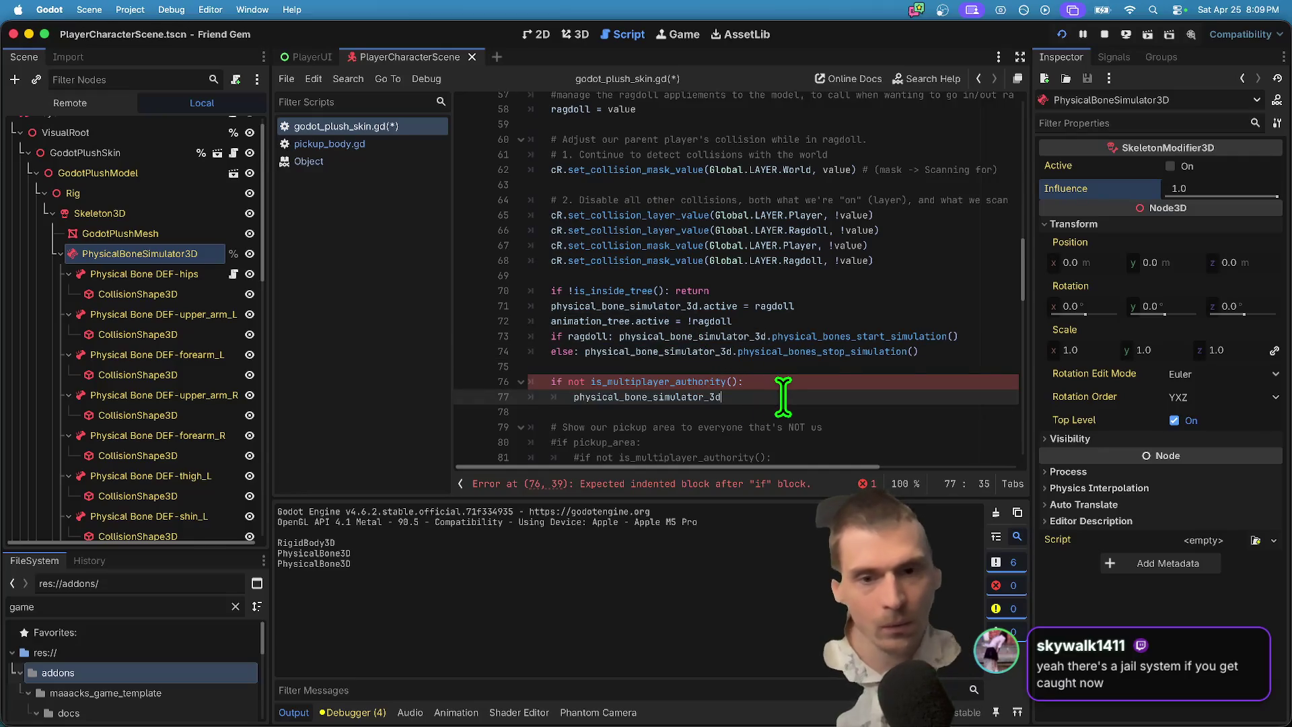
type(".in")
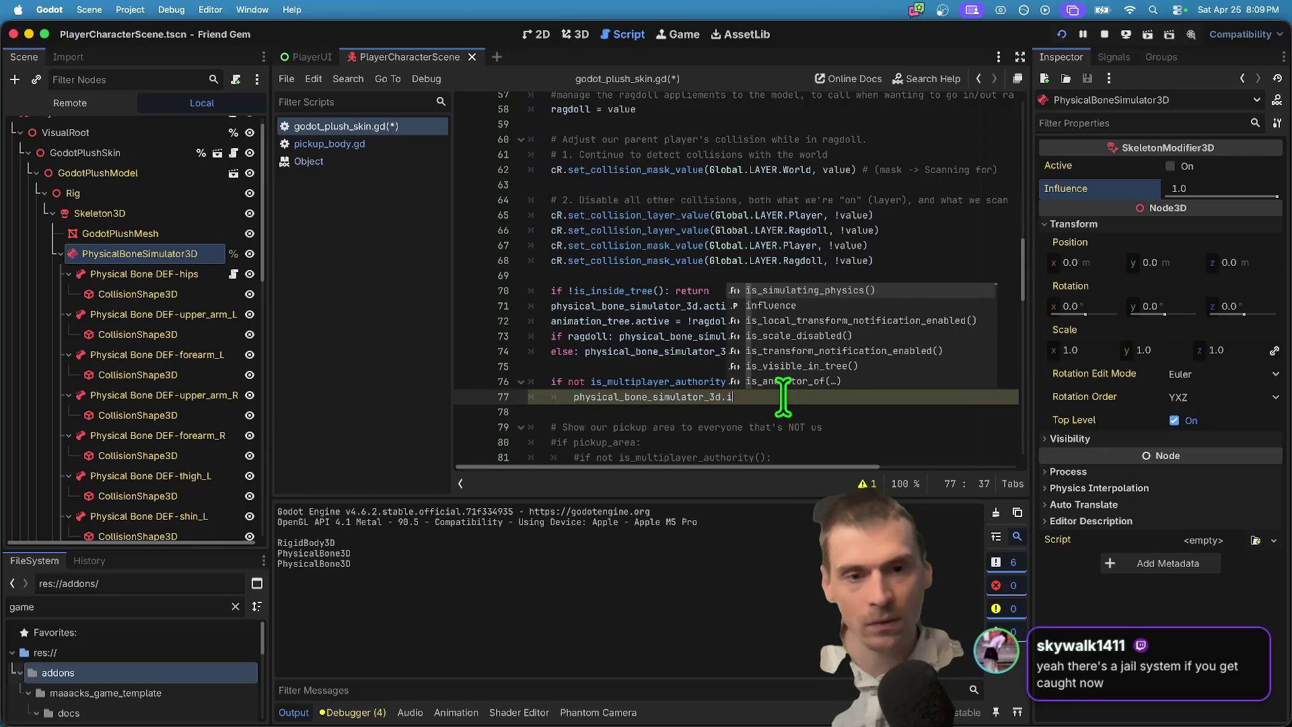
key("Return")
Browse the GodotPlushMesh, Skeleton3D and PhysicalBoneSimulator3D nodes, peeking at the simulator's Process settings.
key("F11")
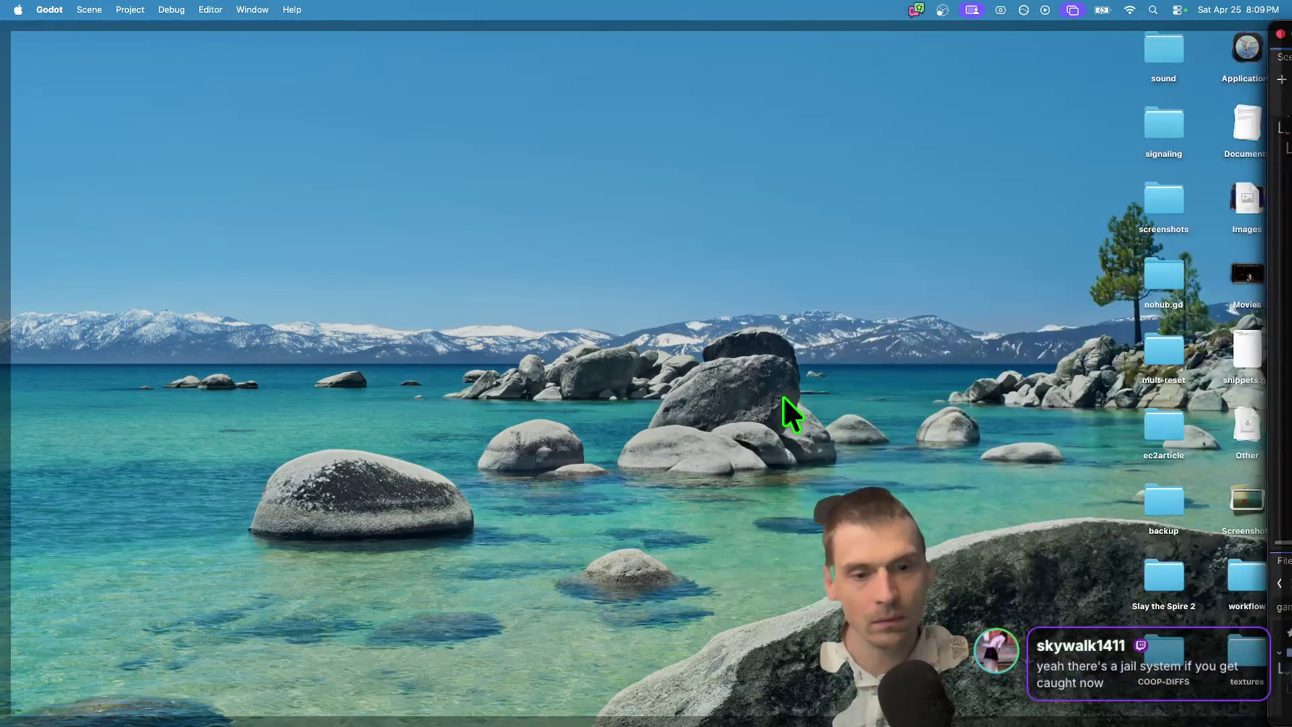
key("F11")
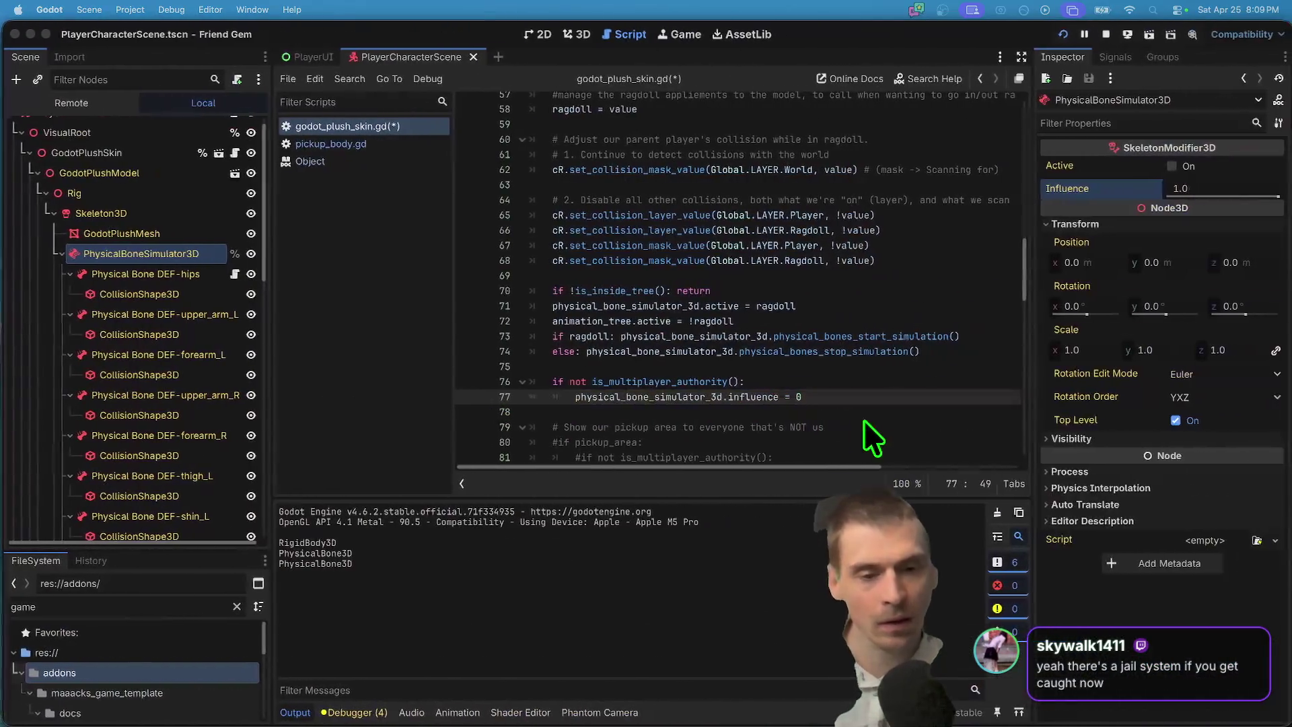
left_click(171, 237)
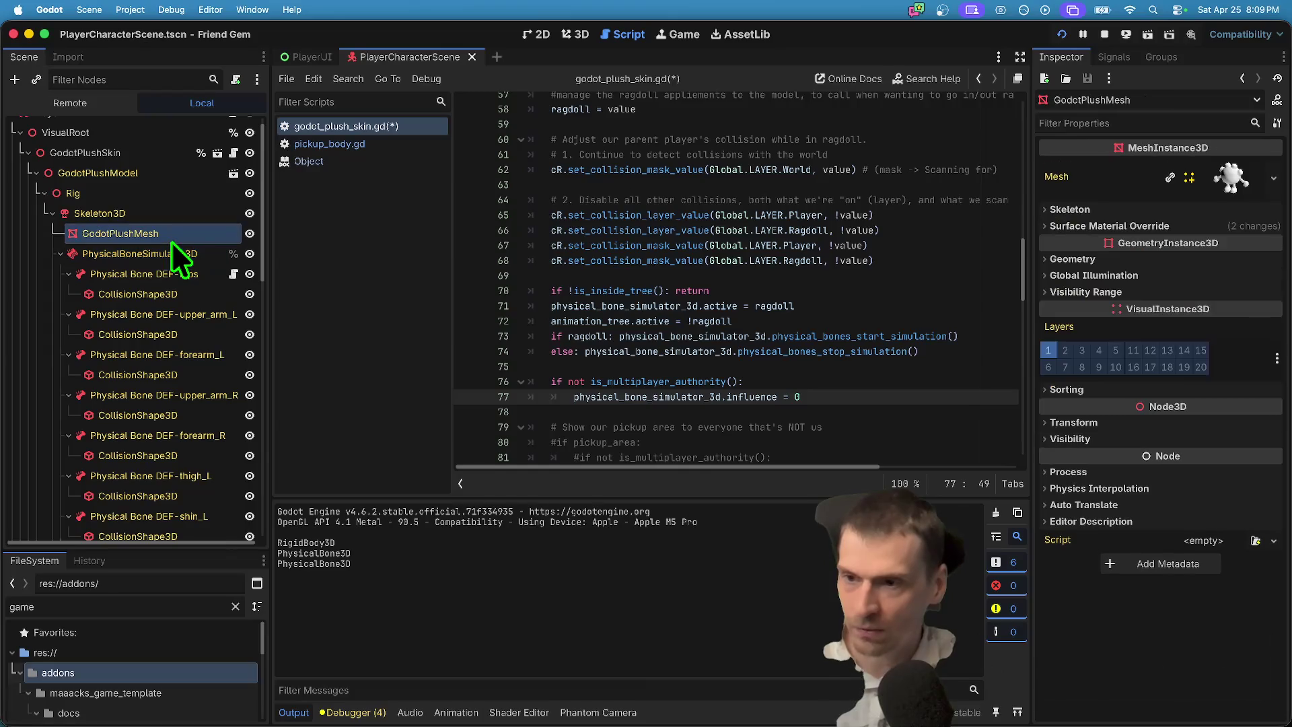
left_click(167, 251)
left_click(172, 220)
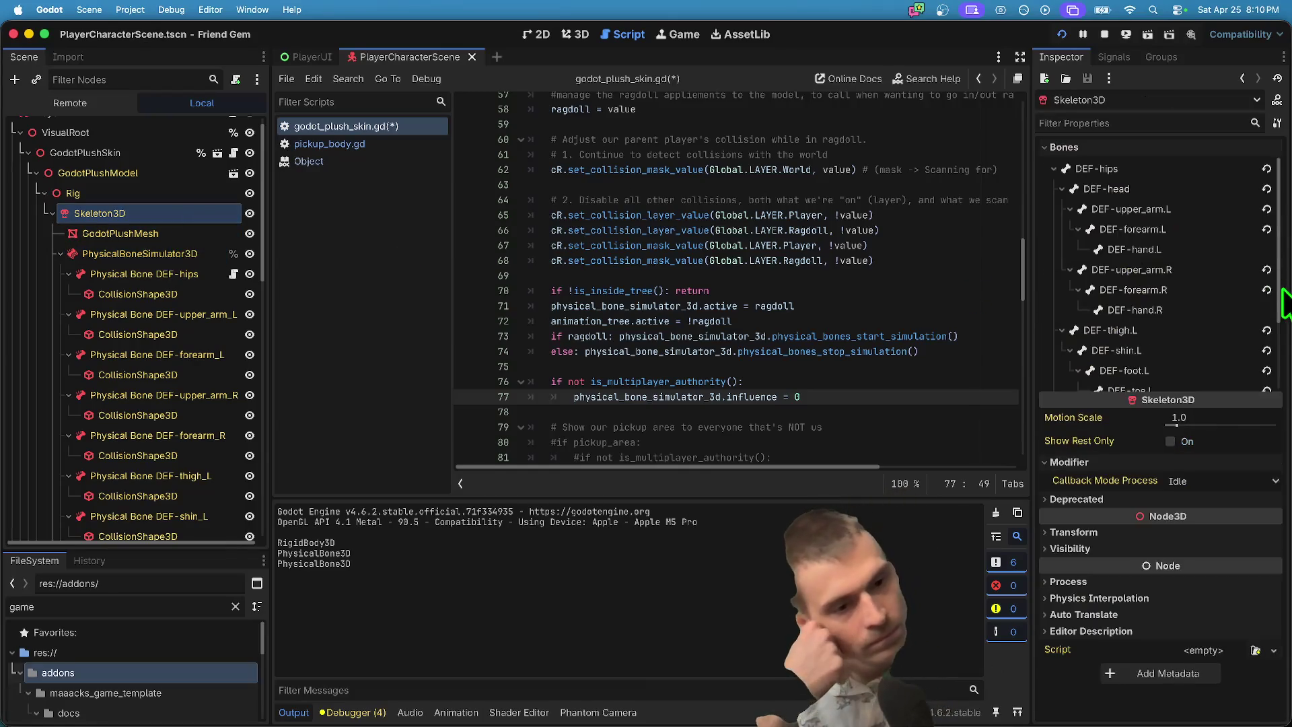
scroll(1184, 328, "down", 1)
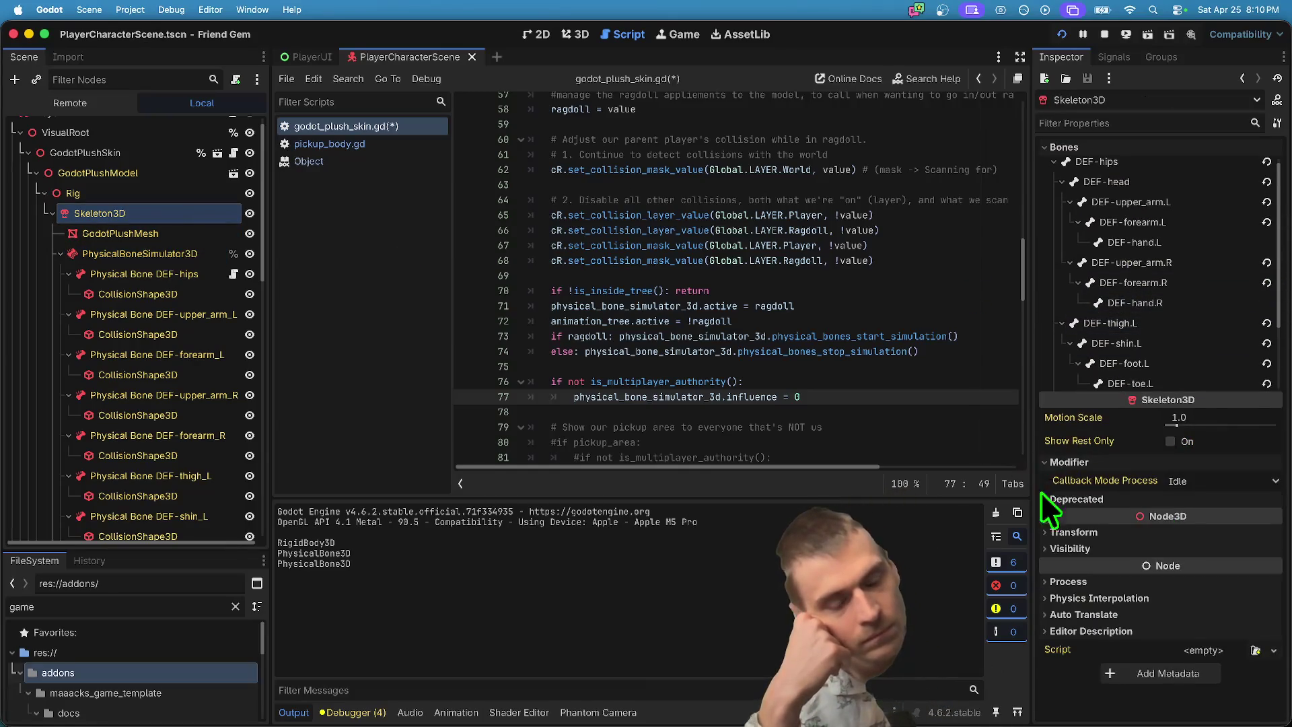
left_click(128, 254)
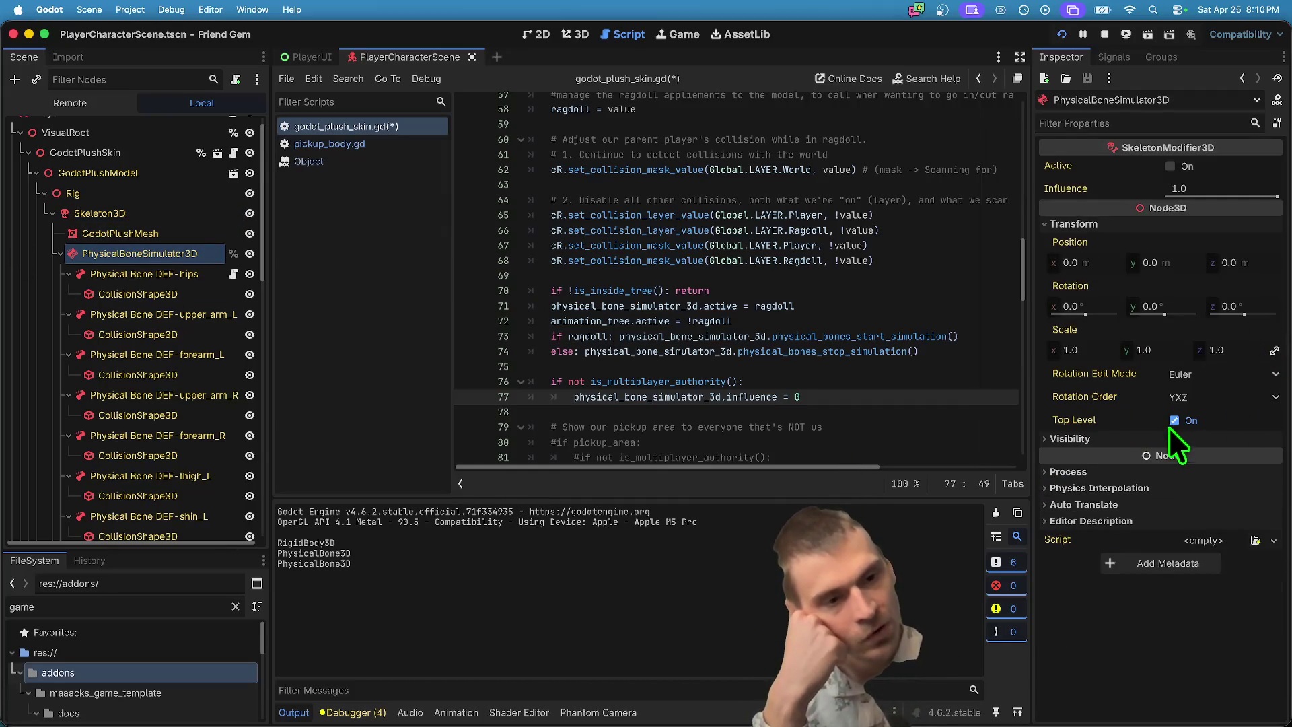
left_click(1142, 476)
left_click(1142, 476)
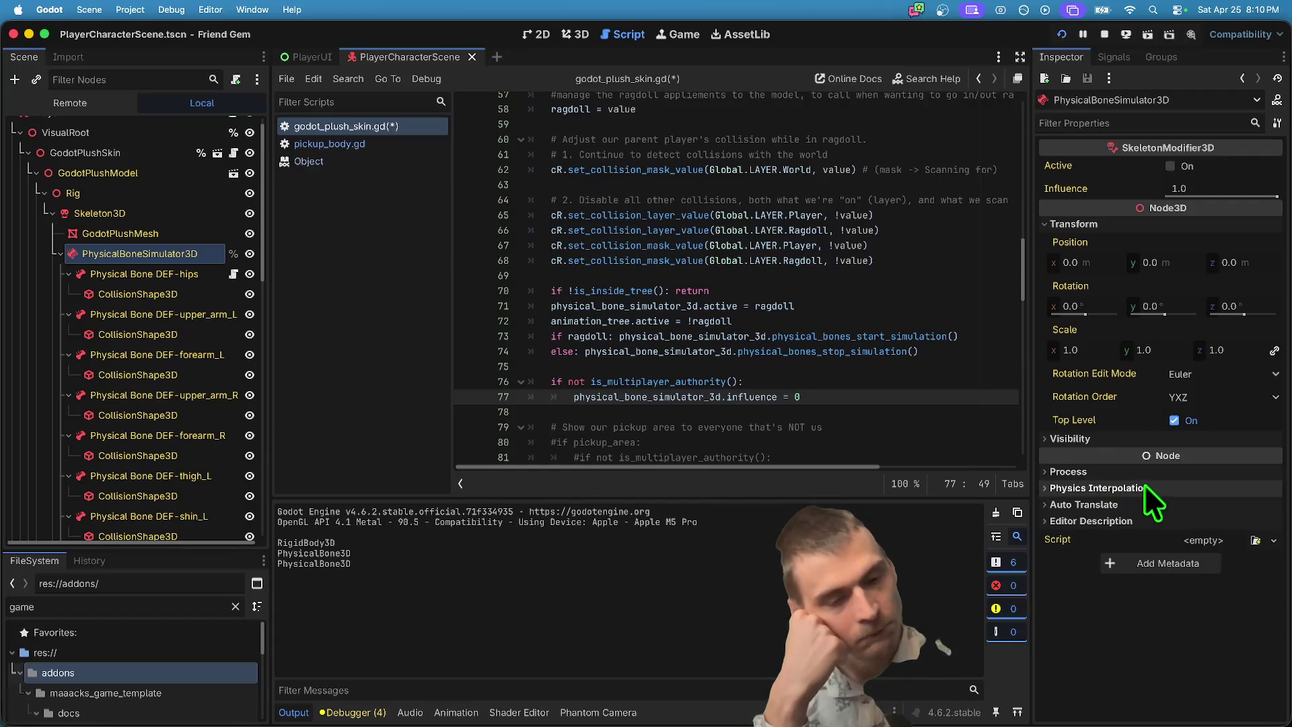
scroll(606, 350, "down", 1)
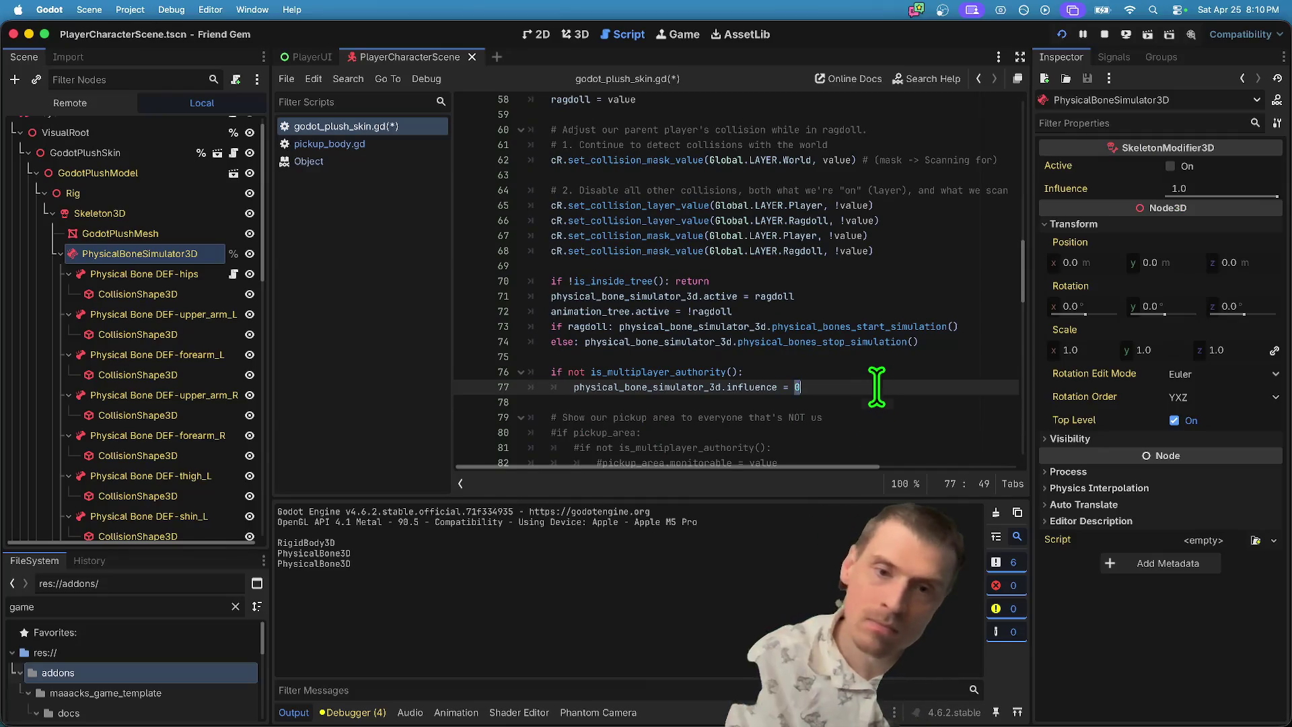
Delete the influence authority-check lines 76–77 and the leftover blank lines.
key("shift+Up")
key("shift+Home")
key("BackSpace")
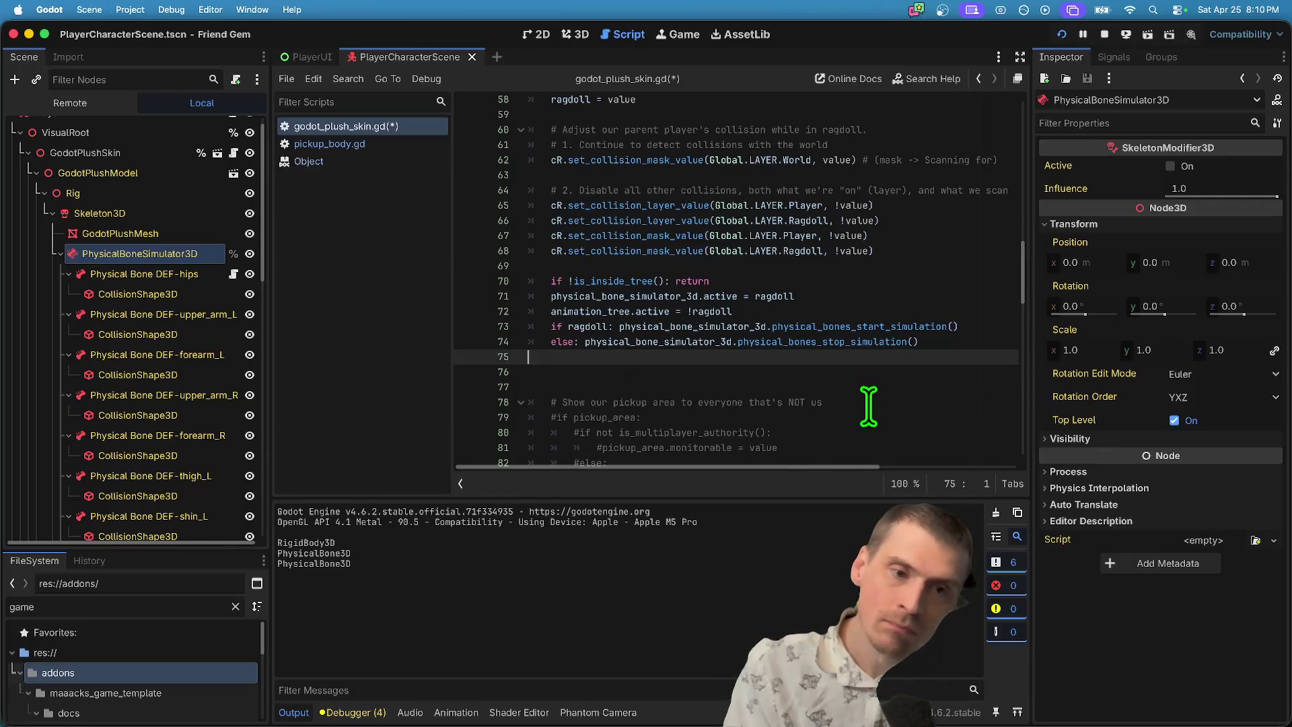
key("Delete")
key("Delete")
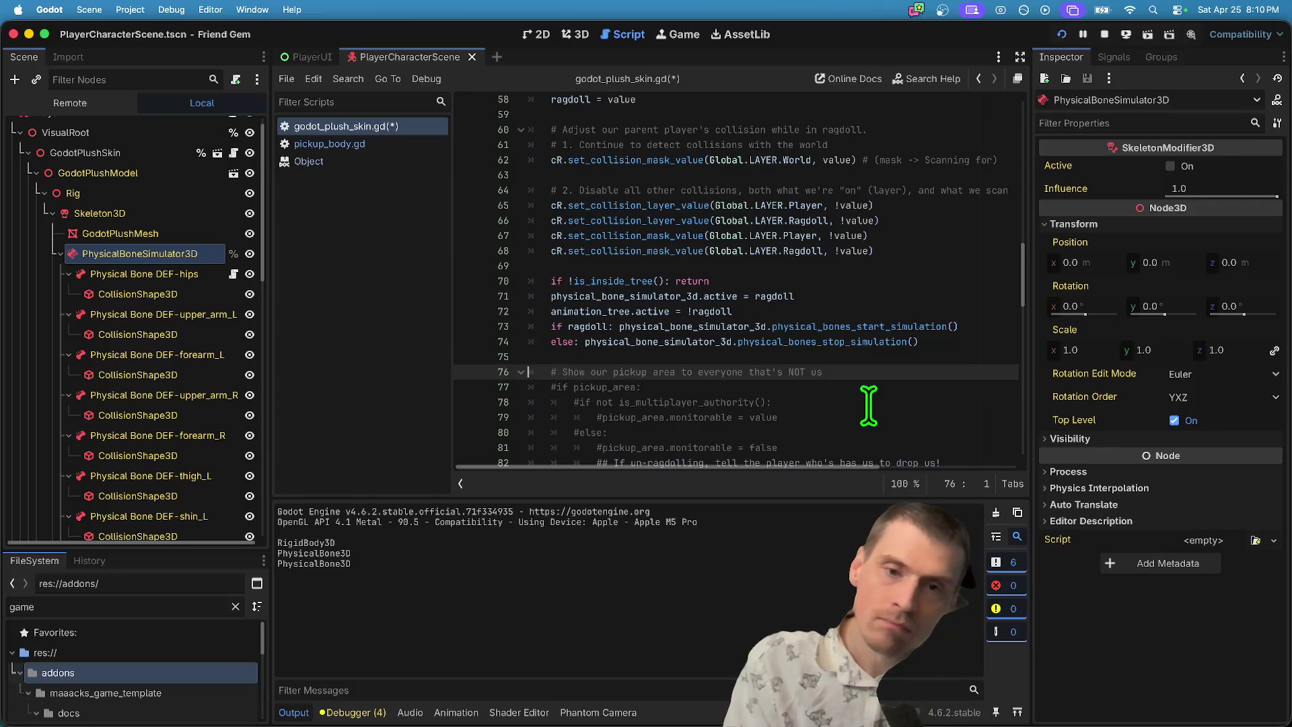
scroll(868, 406, "up", 5)
scroll(868, 406, "down", 6)
scroll(868, 406, "down", 13)
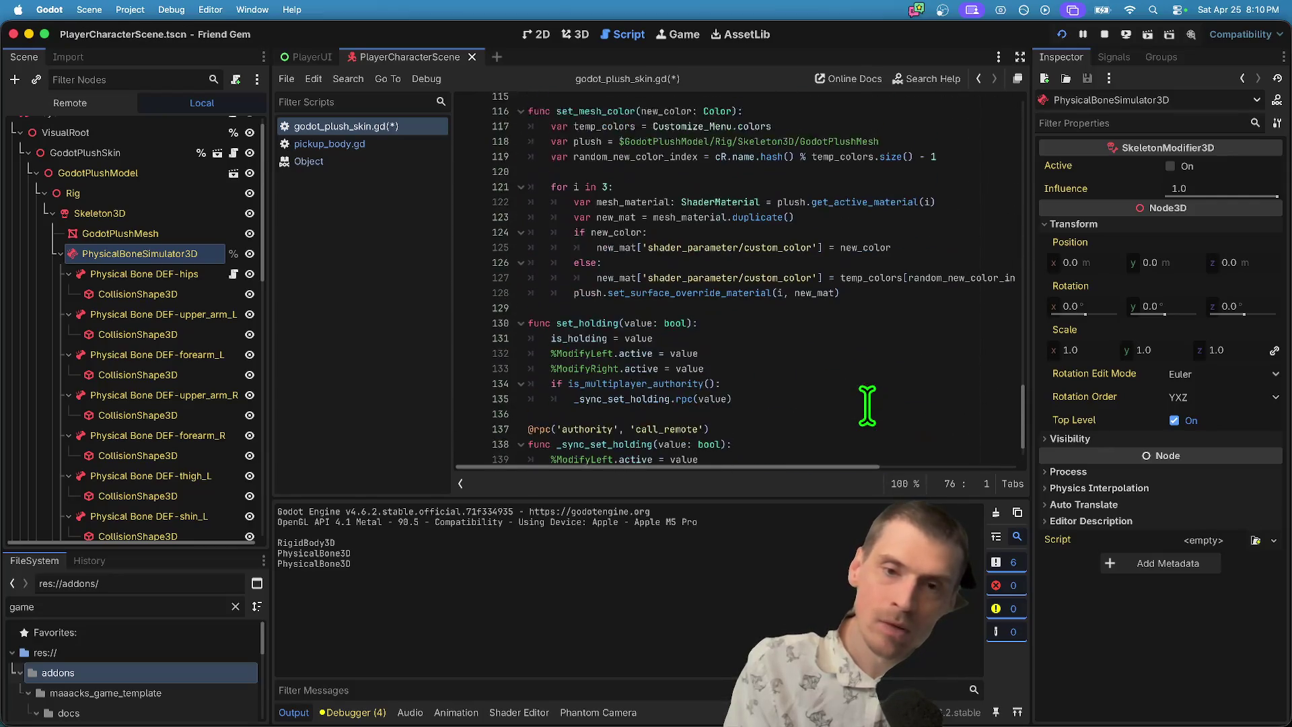
scroll(867, 406, "up", 3)
Temporarily replace _sync_set_ragdoll's body with pass, then test-run and stop the game.
left_click(870, 259)
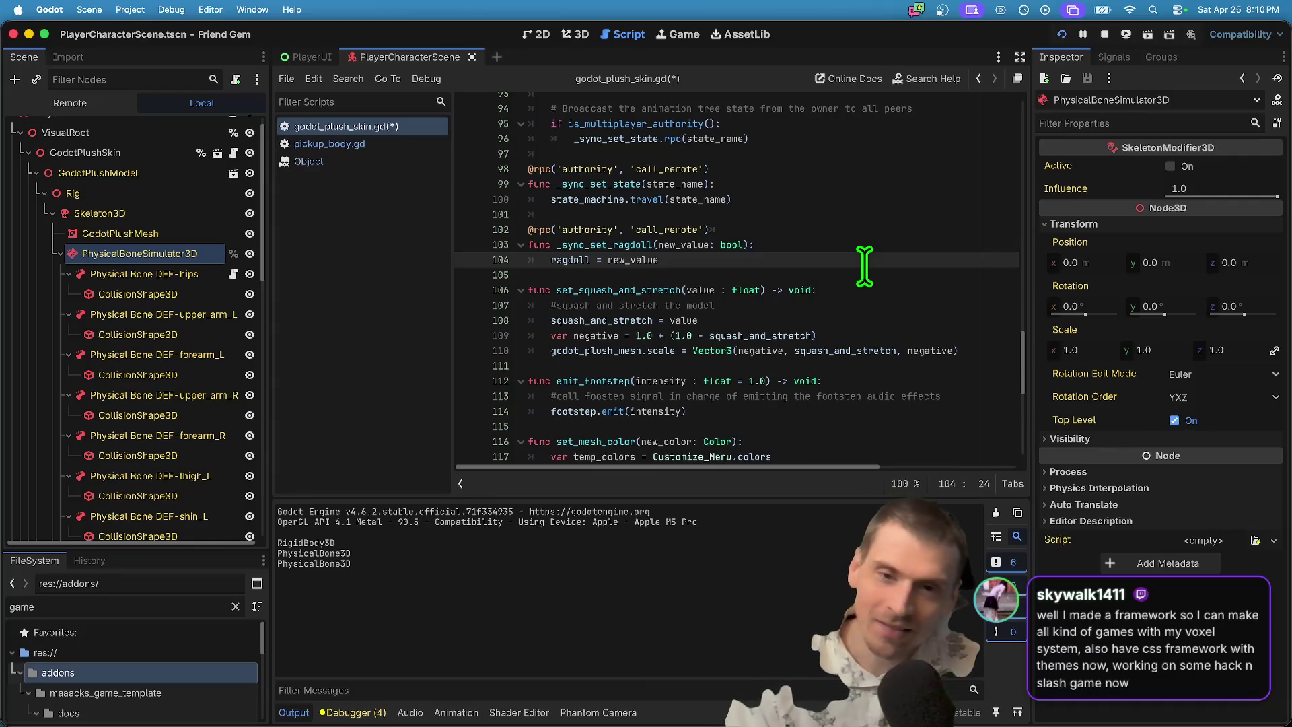
key("super+k")
key("super+shift+Return")
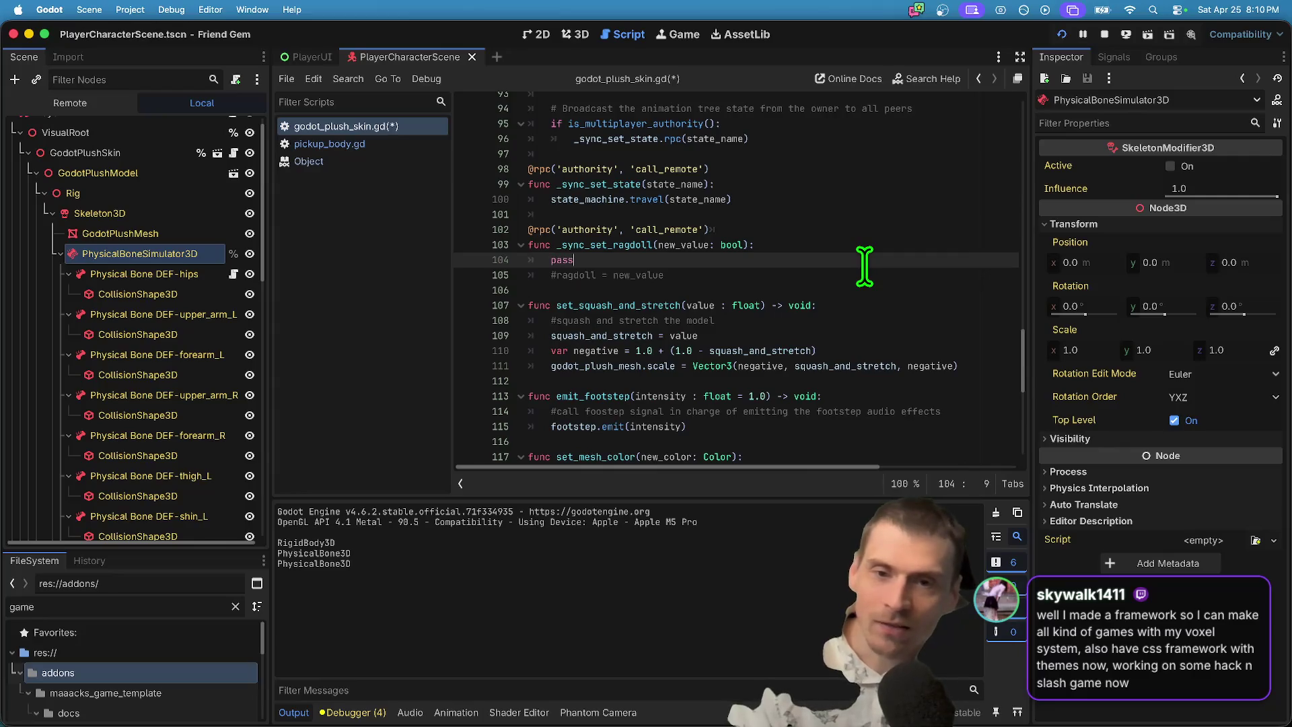
key("Down")
key("super+b")
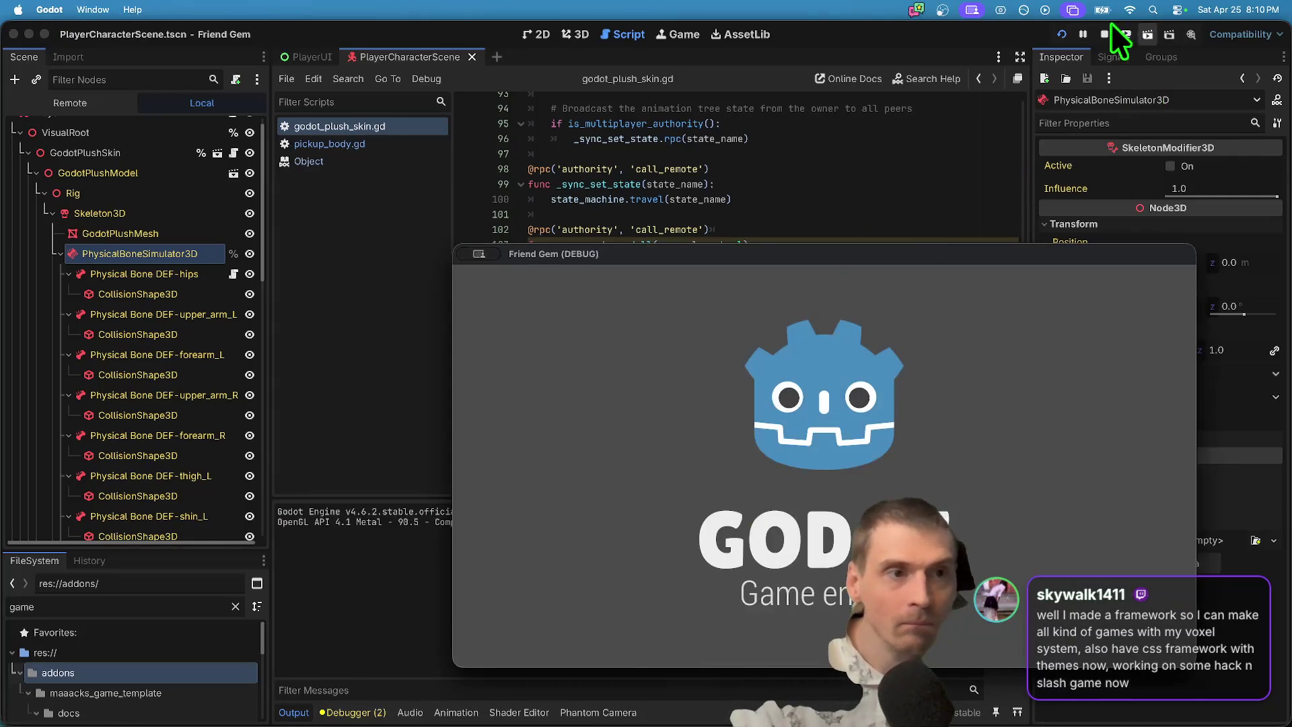
left_click(1107, 31)
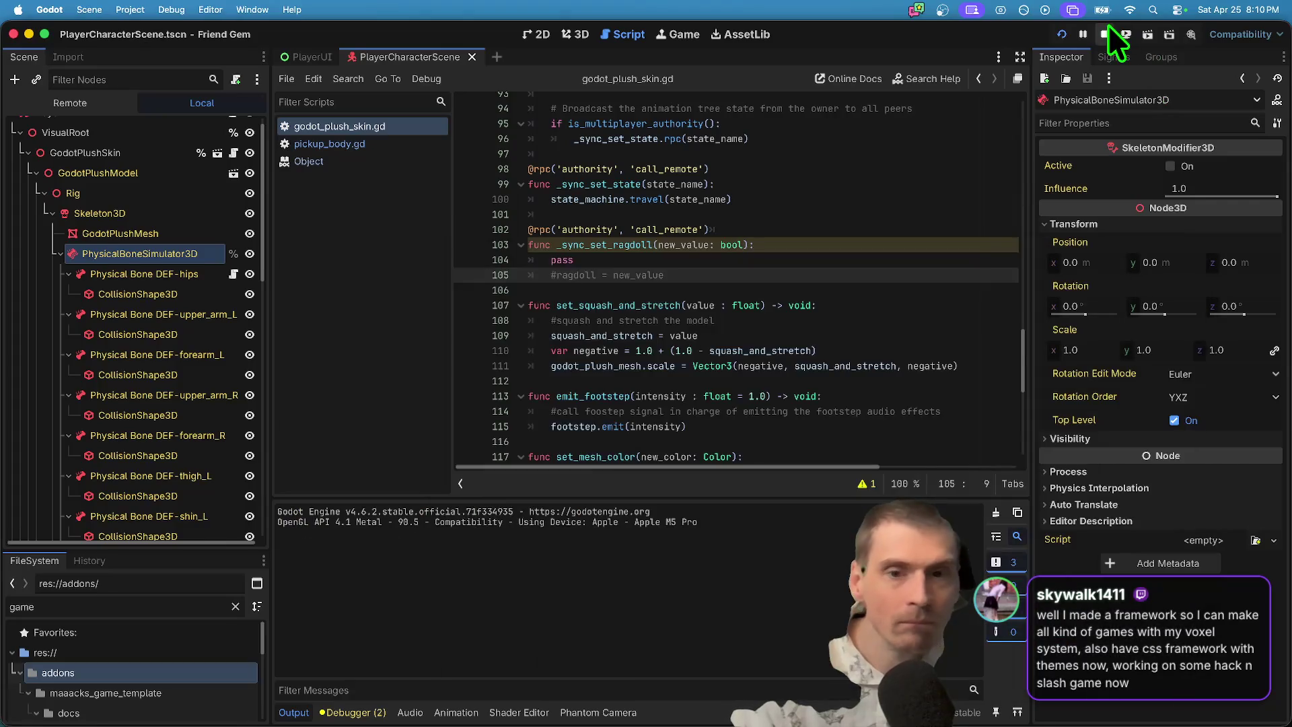
Restore _sync_set_ragdoll's body to ragdoll = new_value.
left_click(934, 261)
key("Delete")
key("super+k")
key("End")
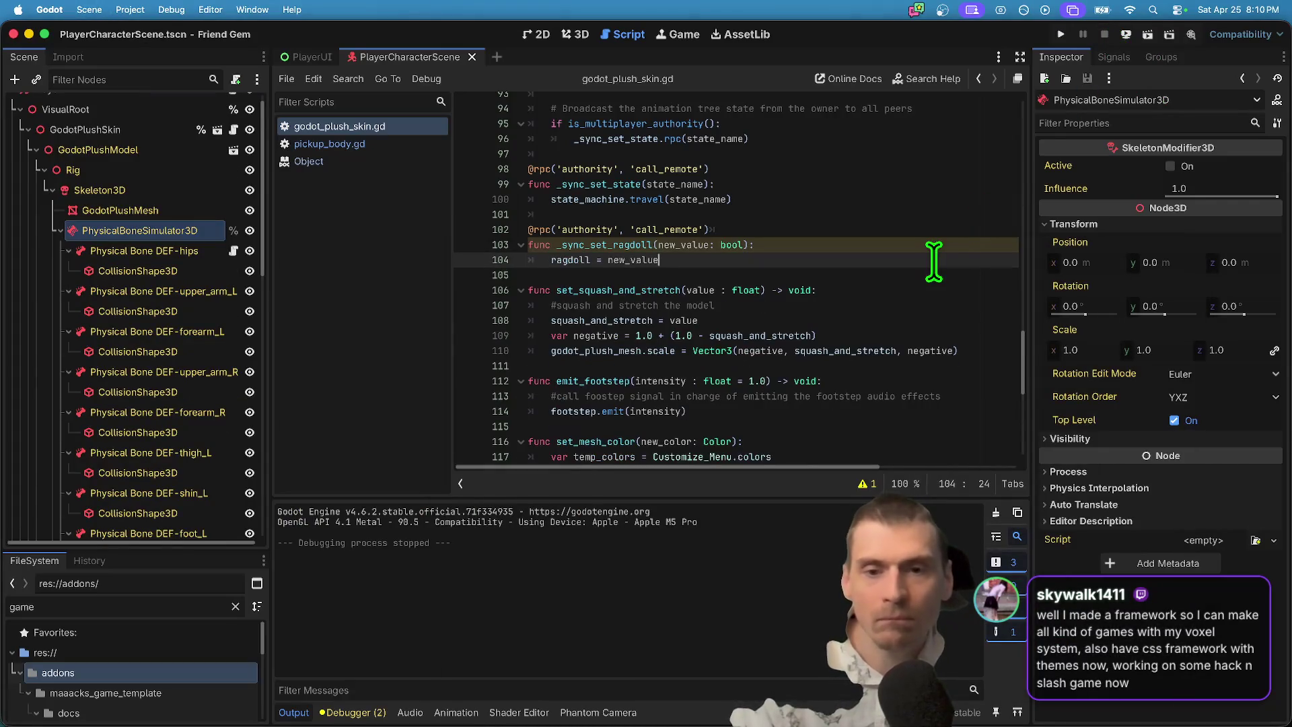
left_click(566, 260)
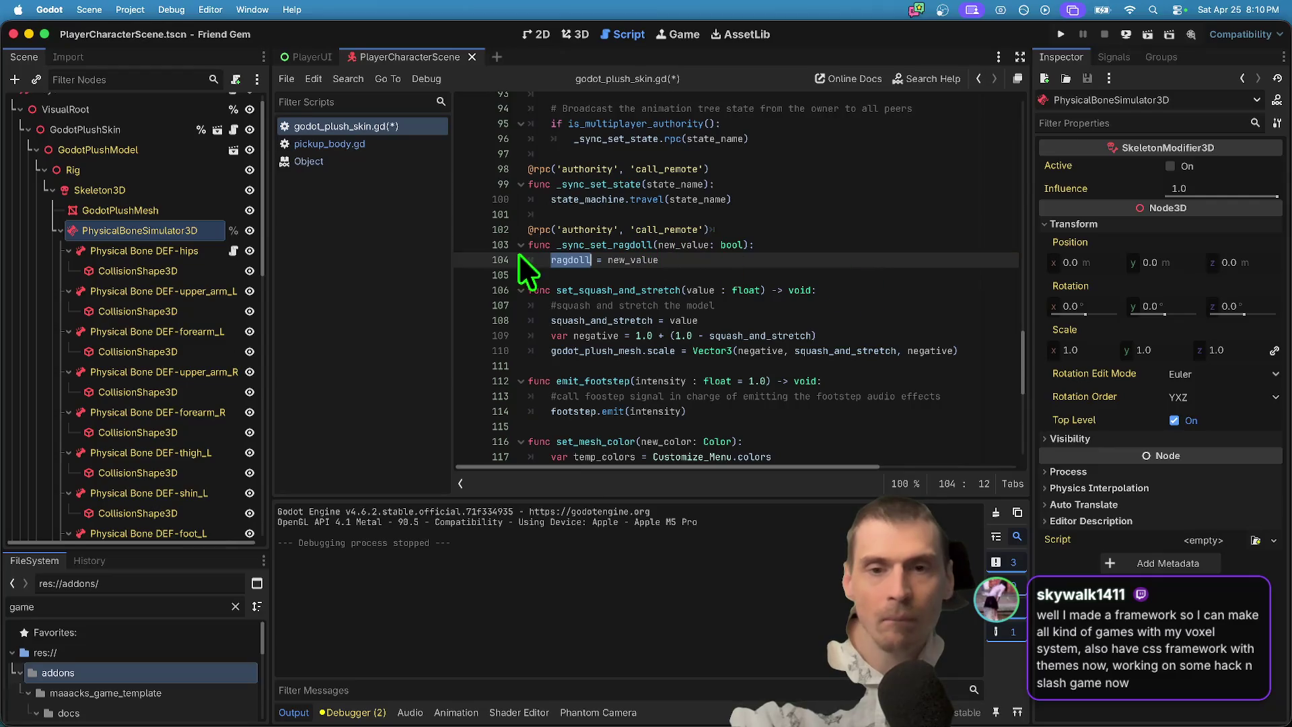
double_click(602, 245)
scroll(793, 260, "up", 5)
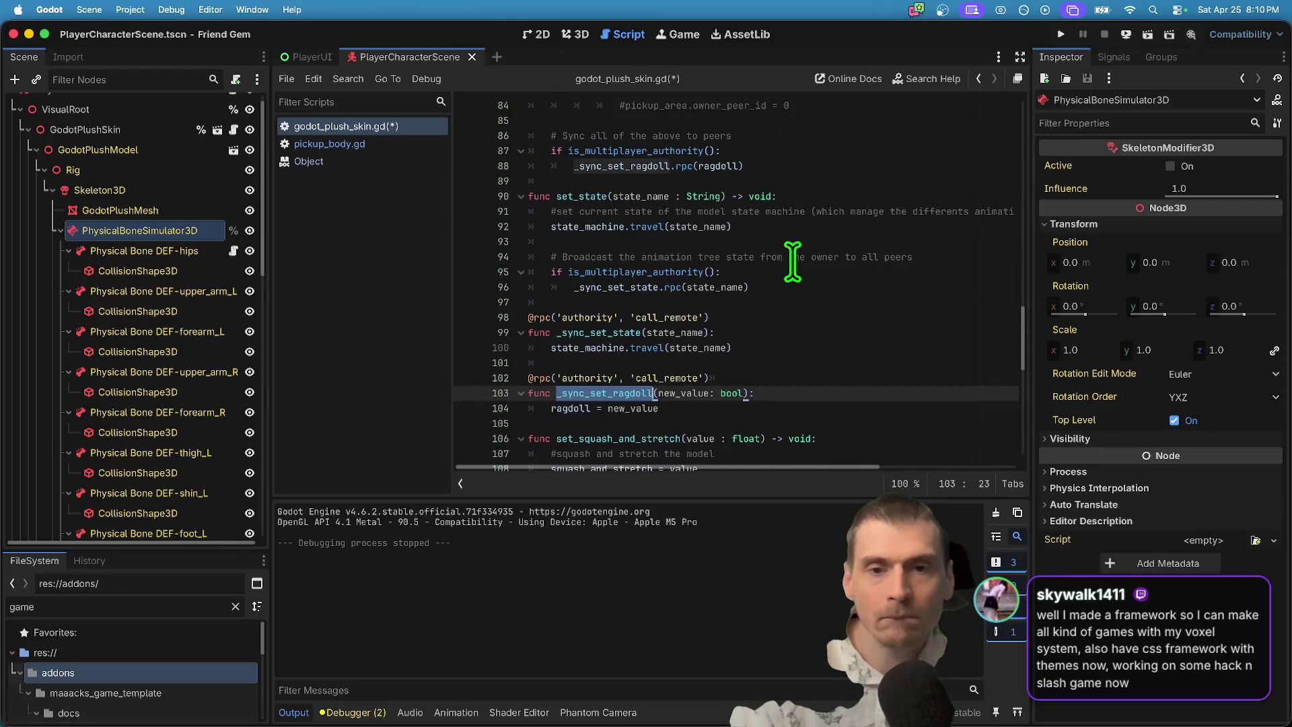
scroll(793, 261, "up", 4)
scroll(799, 269, "up", 2)
scroll(773, 302, "up", 9)
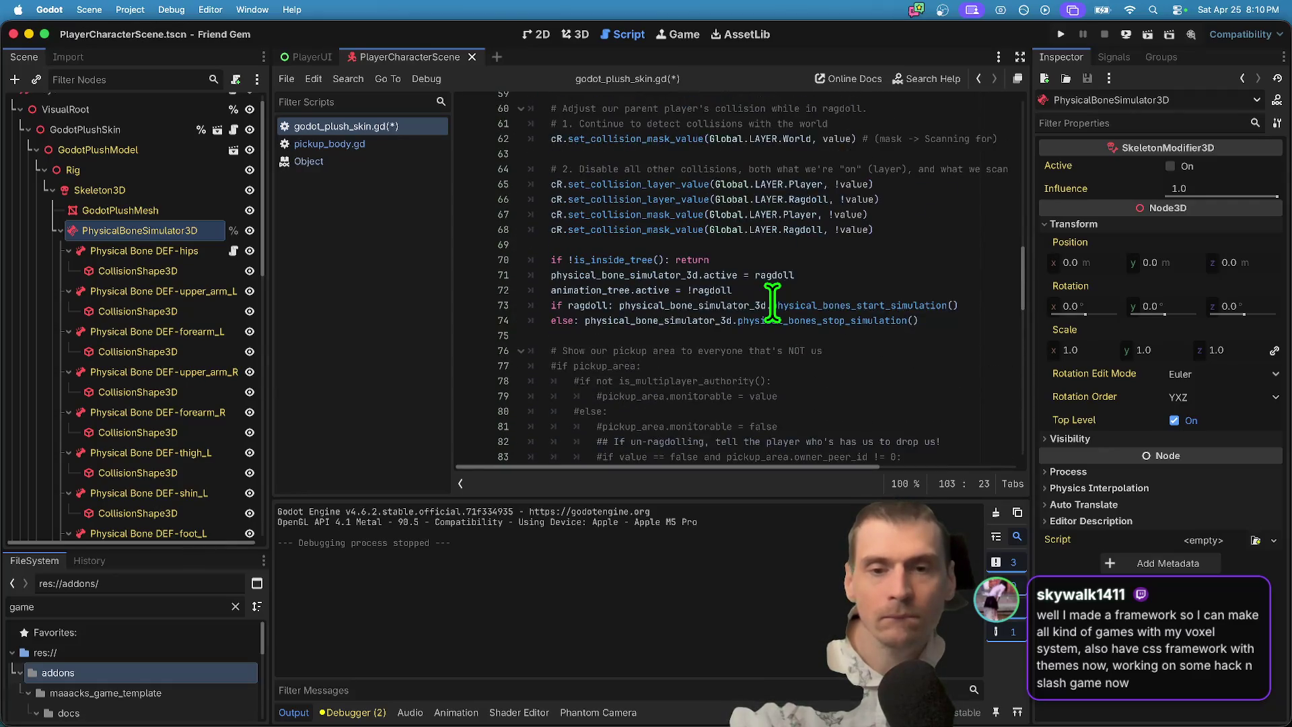
scroll(773, 302, "down", 9)
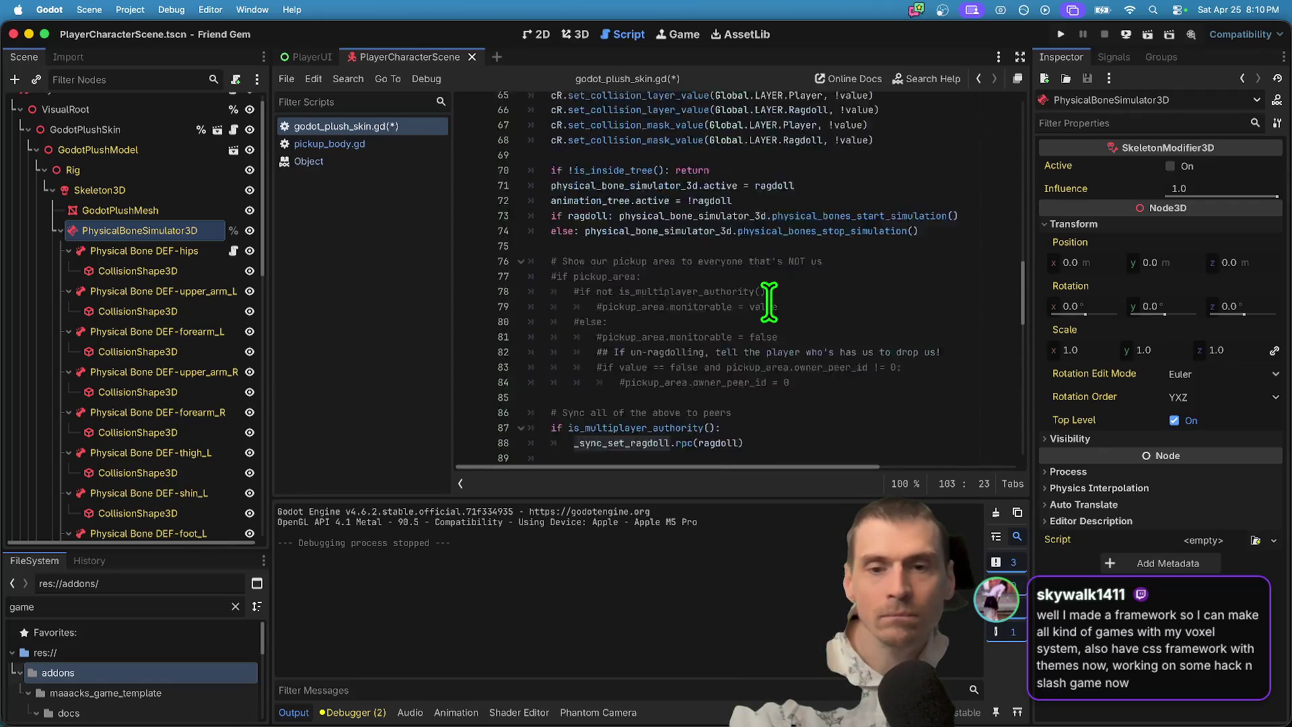
scroll(768, 309, "up", 6)
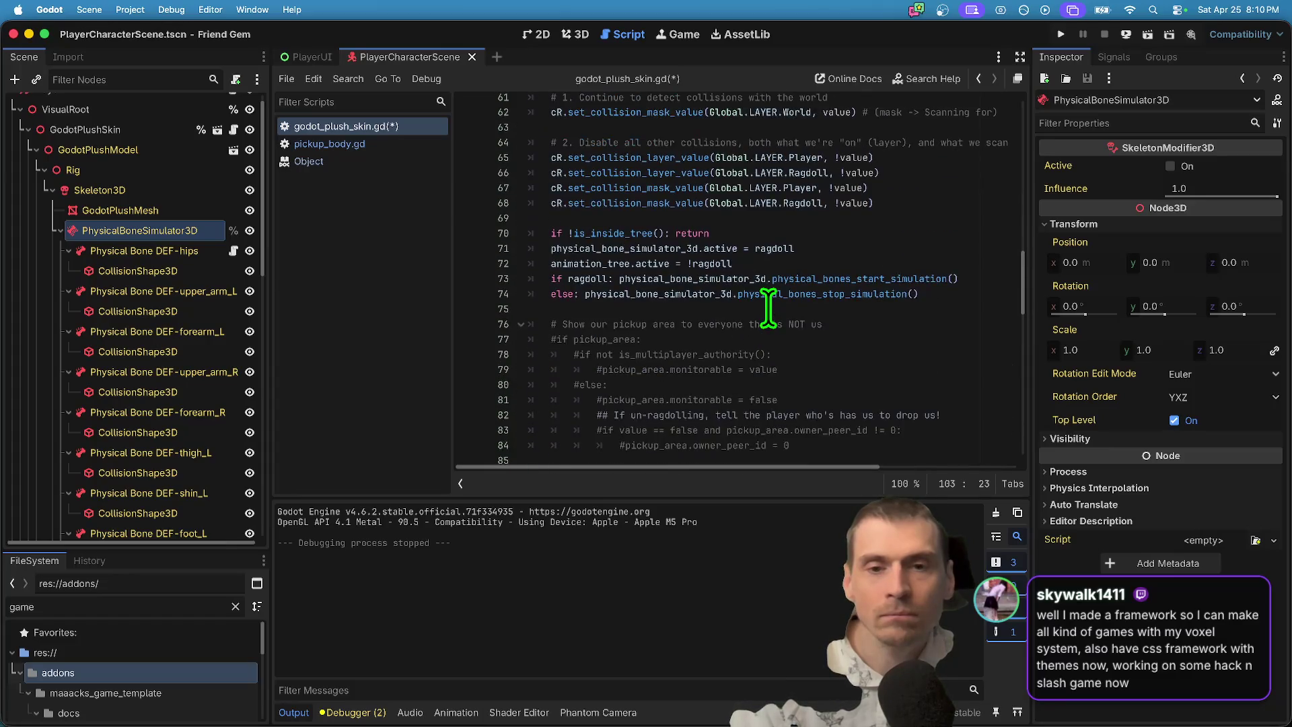
scroll(764, 311, "down", 5)
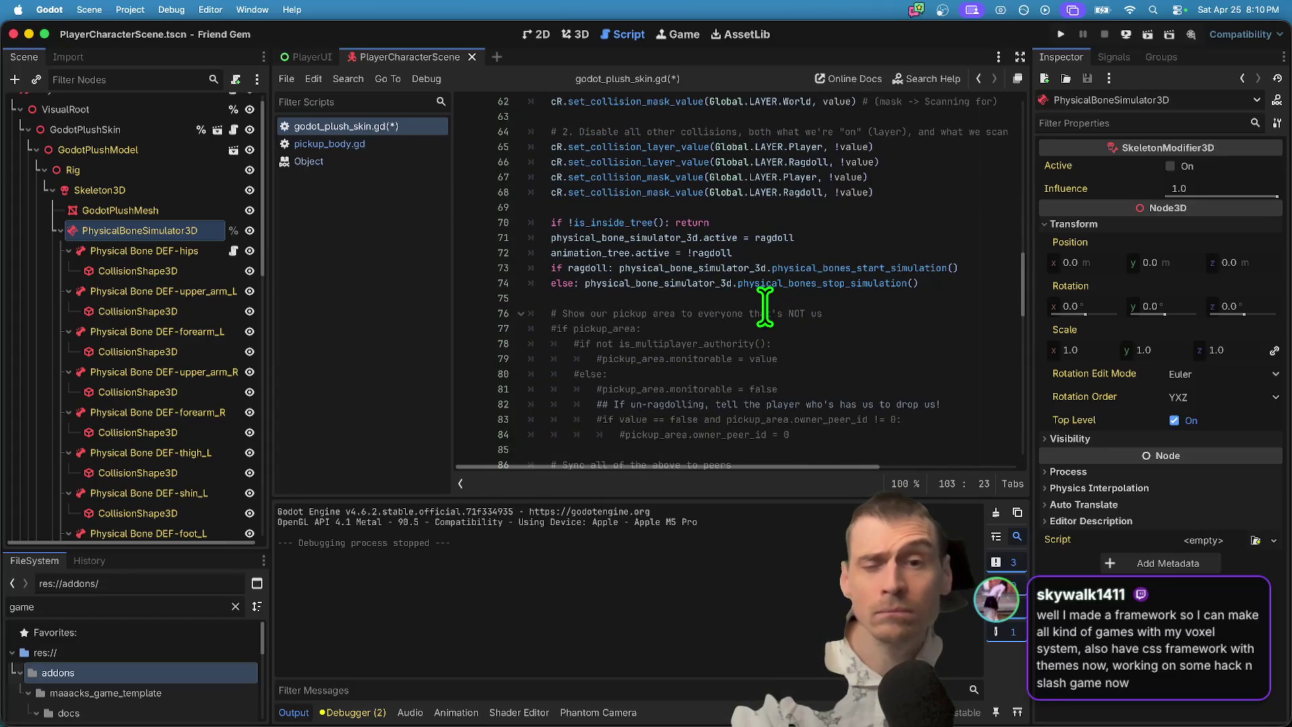
scroll(754, 316, "up", 2)
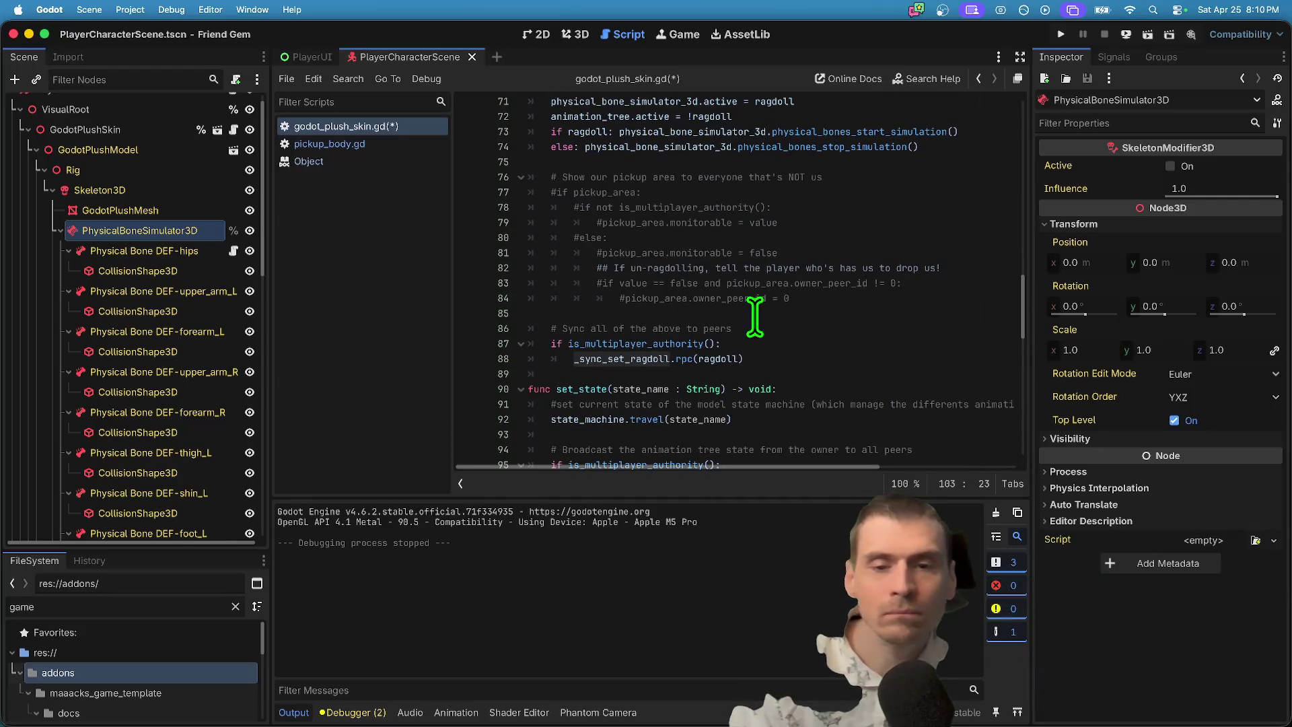
scroll(847, 215, "up", 2)
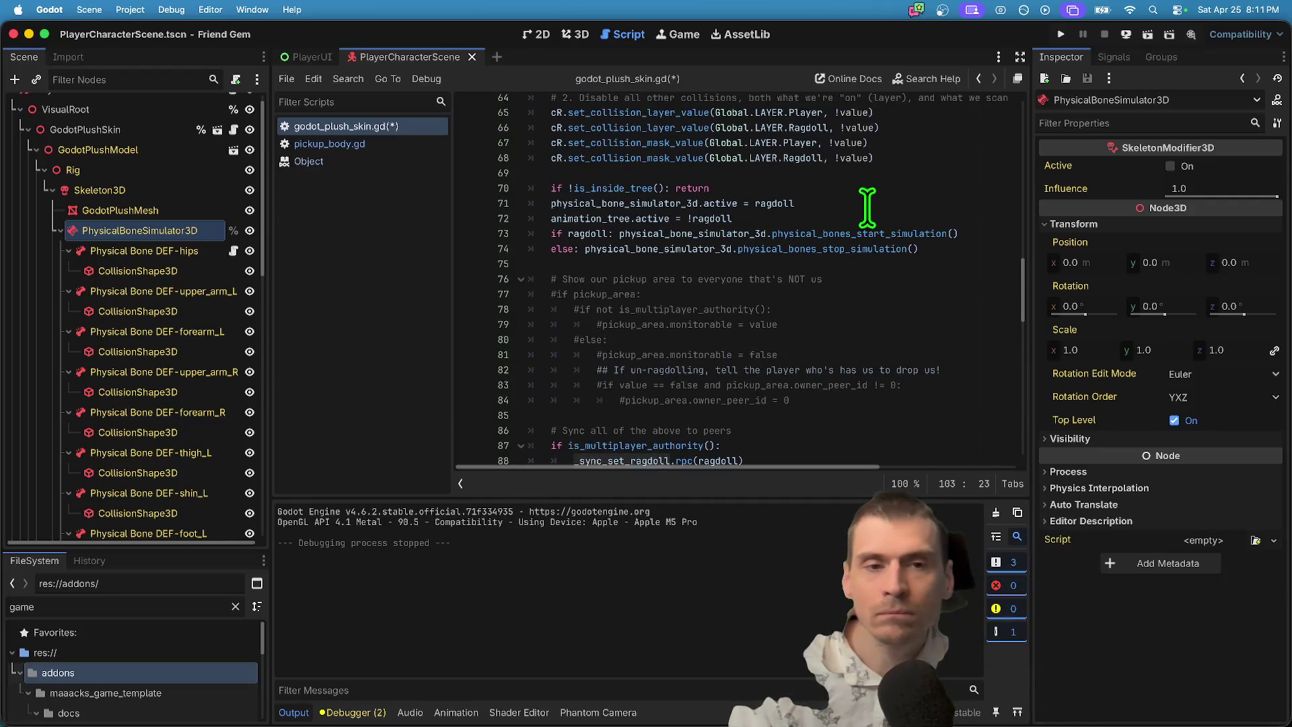
left_click(895, 232)
scroll(888, 389, "up", 3)
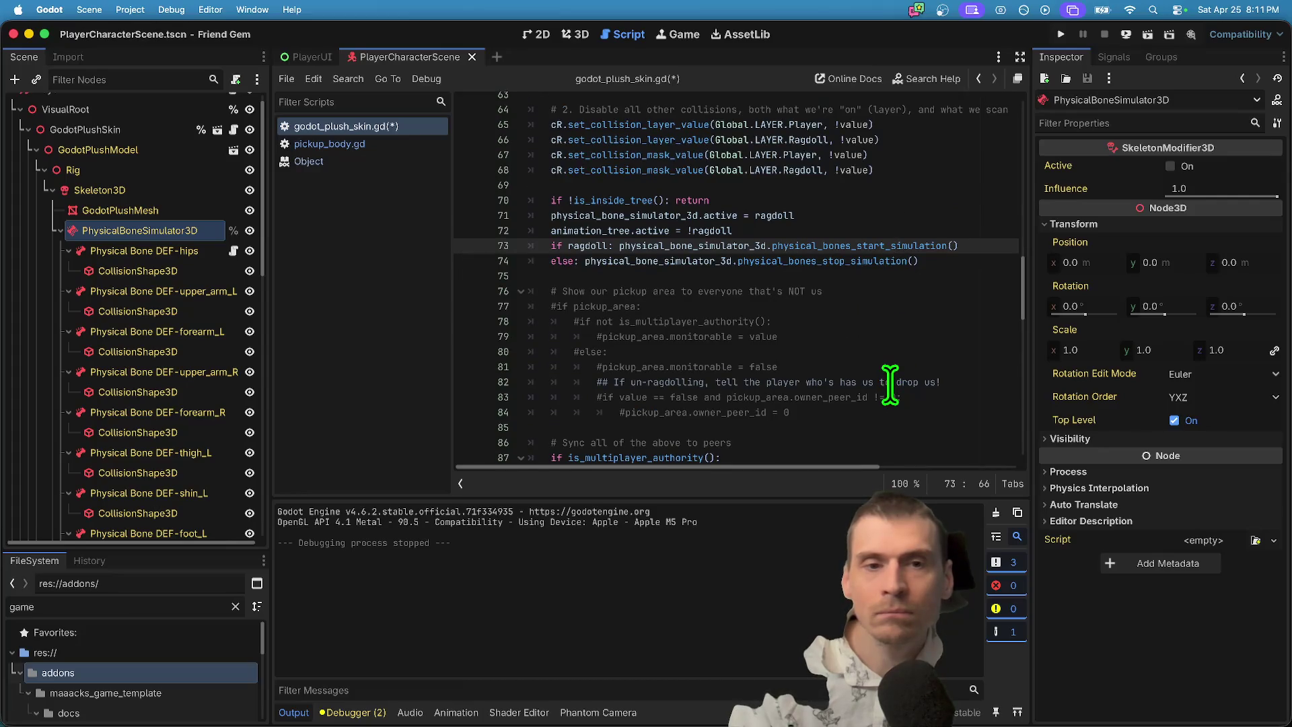
scroll(874, 377, "down", 5)
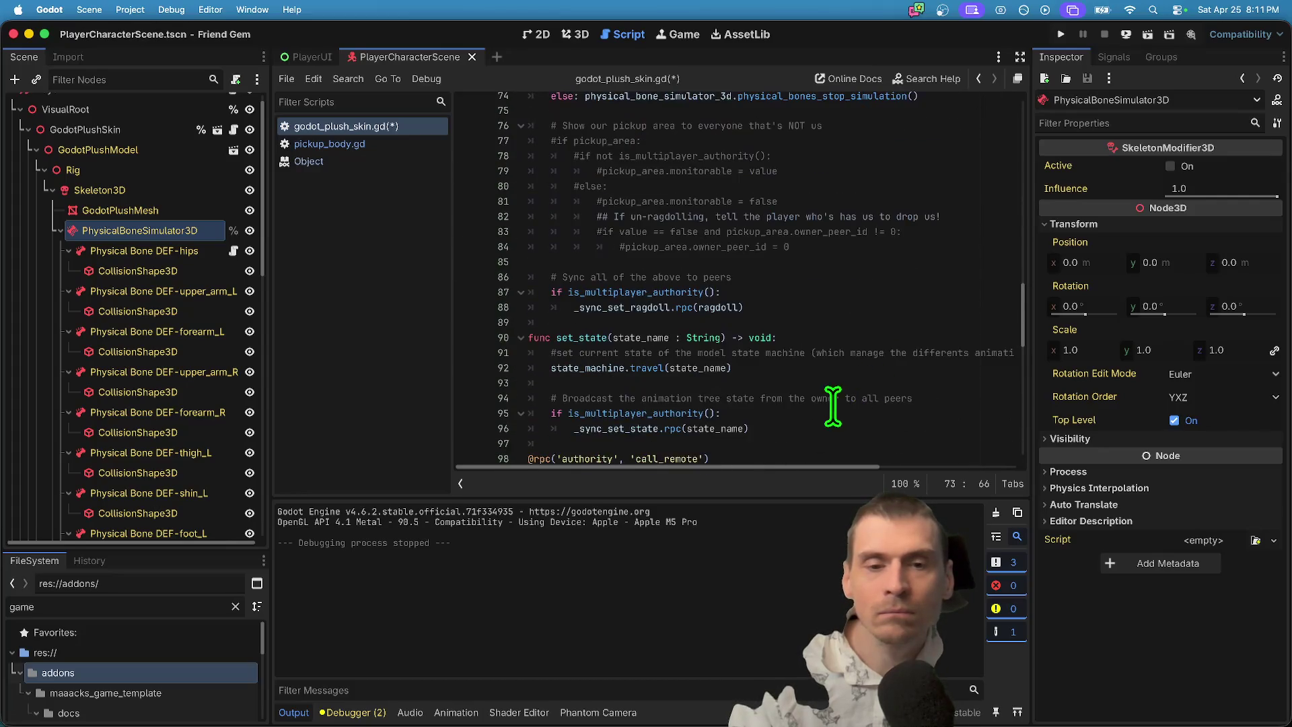
left_click_drag(795, 322, 368, 296)
key("super+c")
scroll(740, 269, "up", 6)
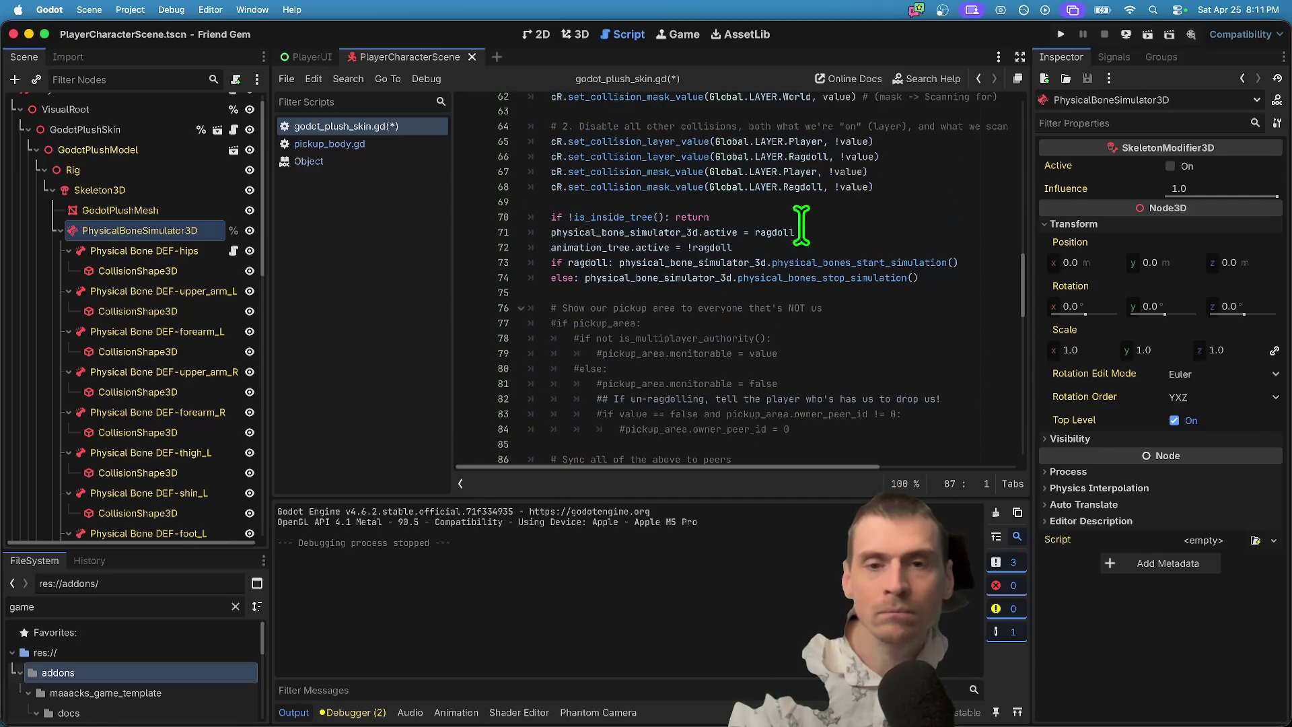
scroll(808, 220, "up", 4)
Move the authority sync lines to just after the simulation start/stop lines in set_ragdoll.
left_click(836, 288)
key("Return")
key("Return")
key("super+v")
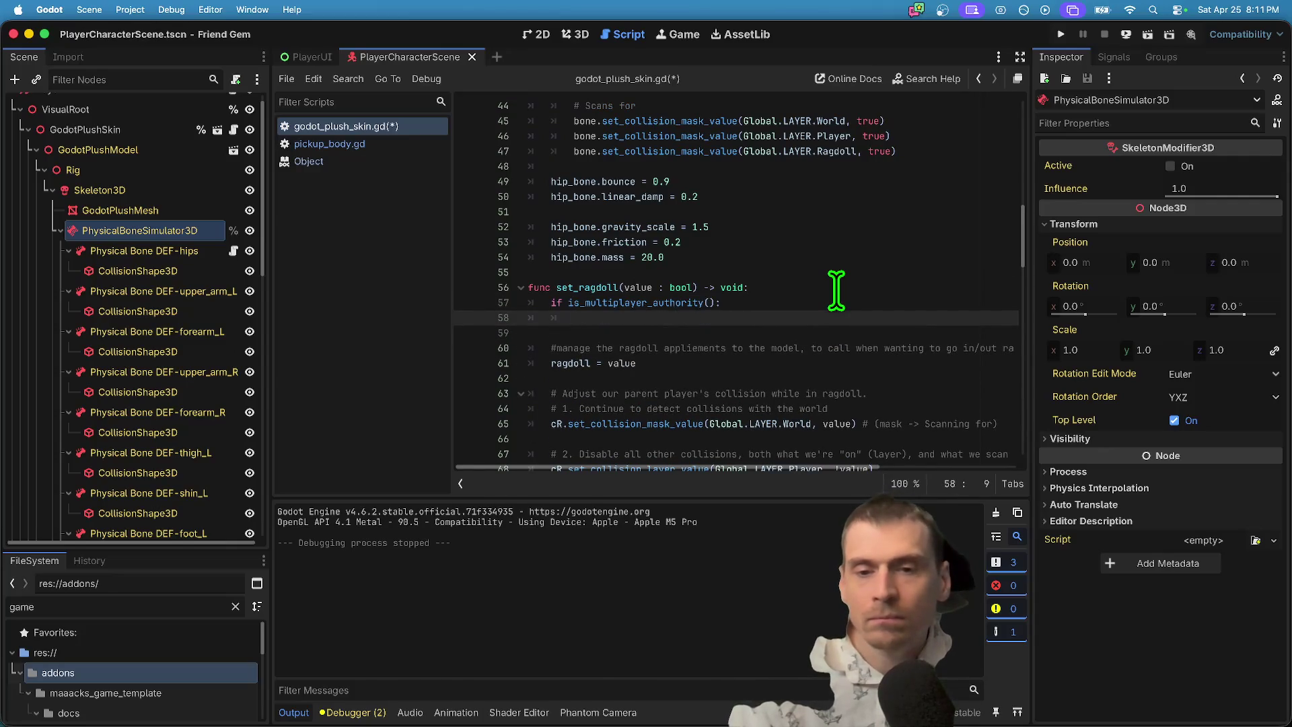
type("ret")
key("super+z")
key("super+z")
key("super+z")
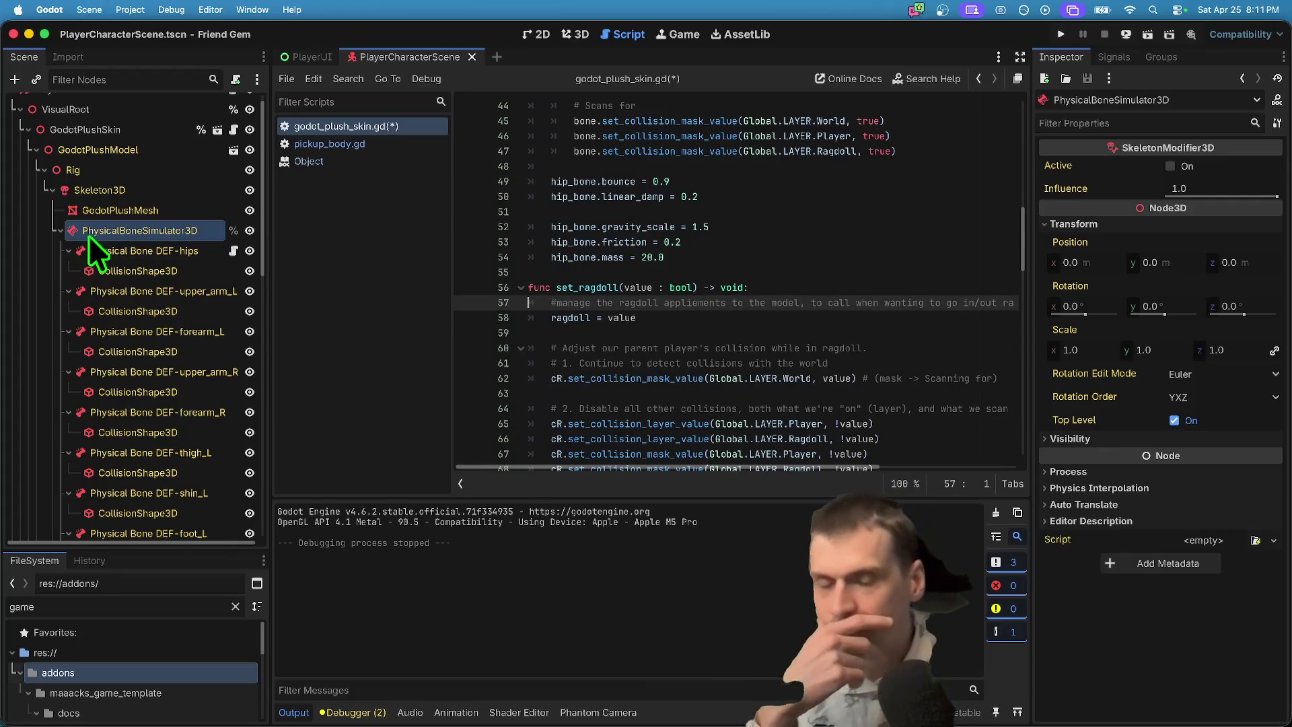
scroll(670, 290, "down", 4)
scroll(669, 290, "down", 2)
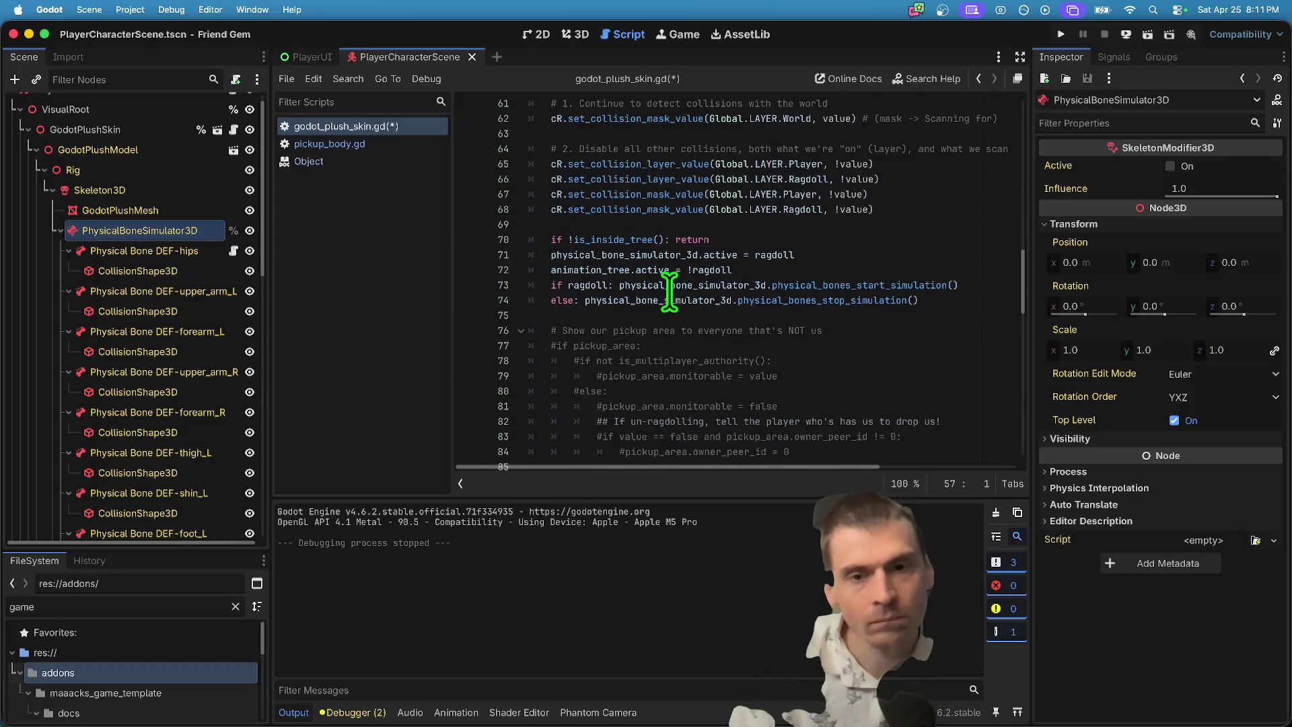
key("super+shift+z")
key("super+shift+z")
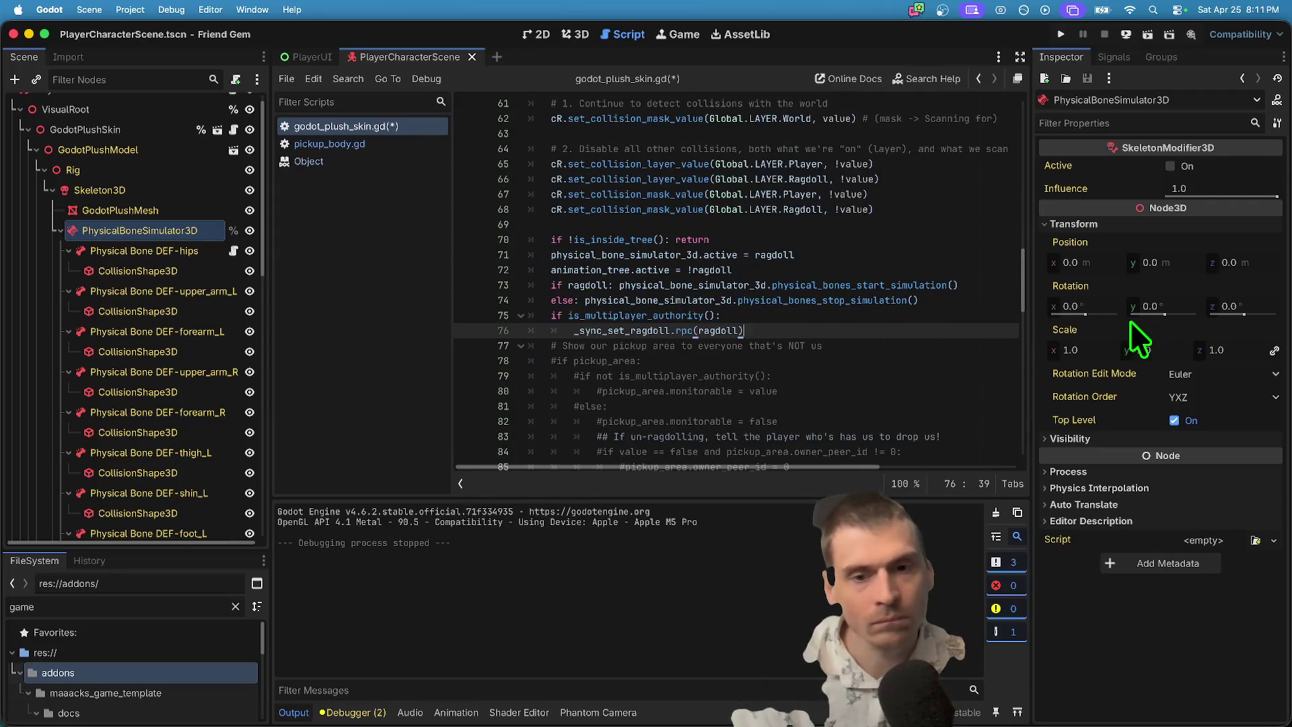
key("Up")
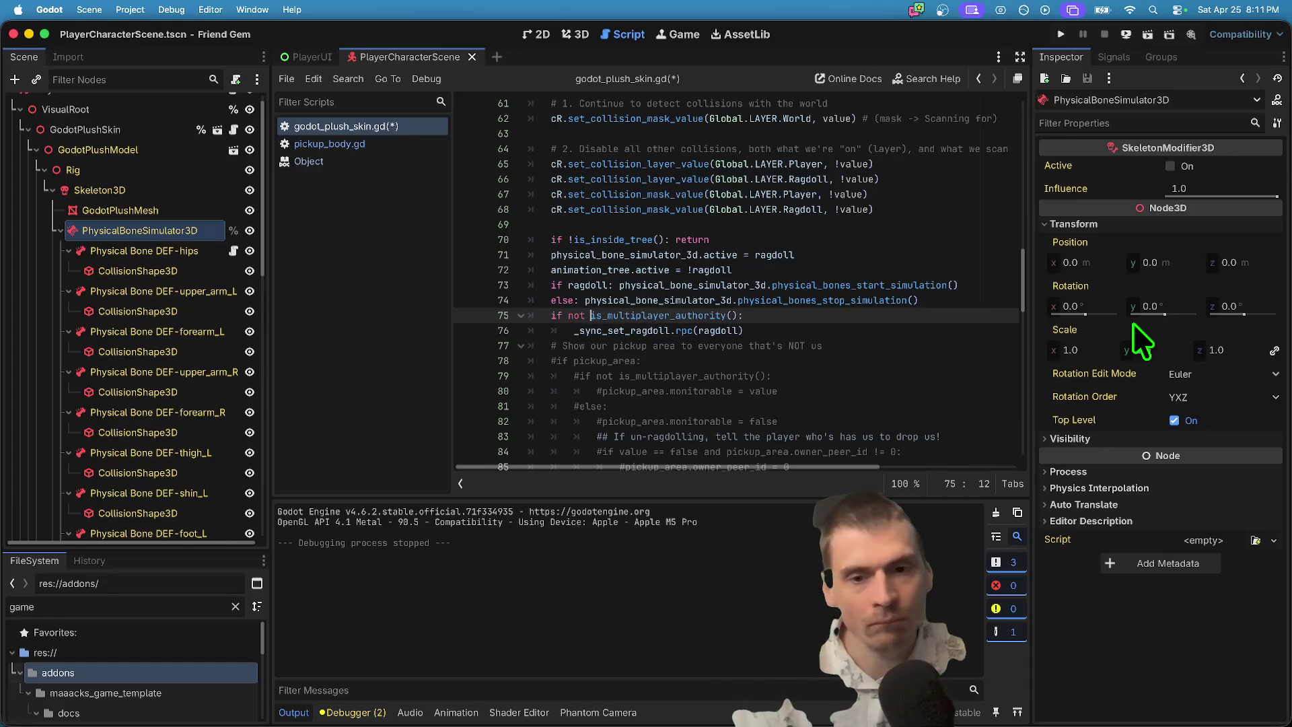
Negate the check to 'if not is_multiplayer_authority():' and replace the rpc call with physical_bone_simulator_3d.
double_click(640, 330)
left_click_drag(640, 329, 796, 327)
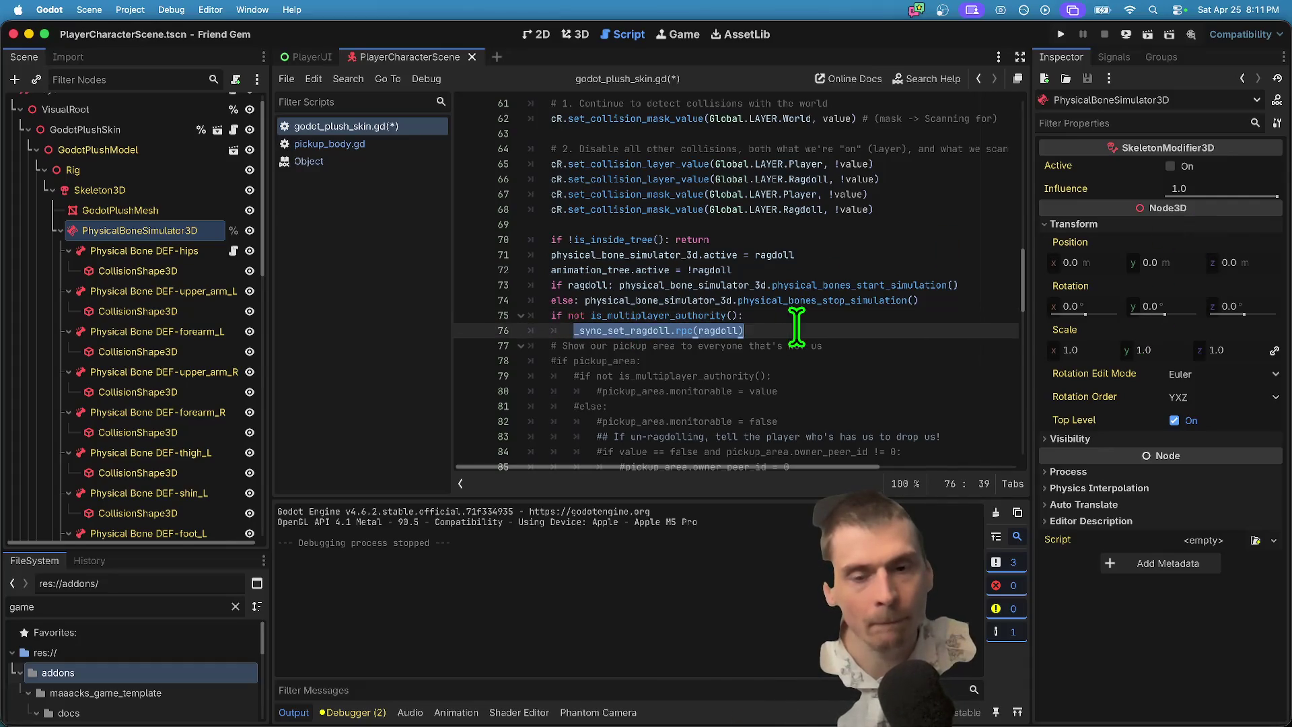
key("Return")
key("Up")
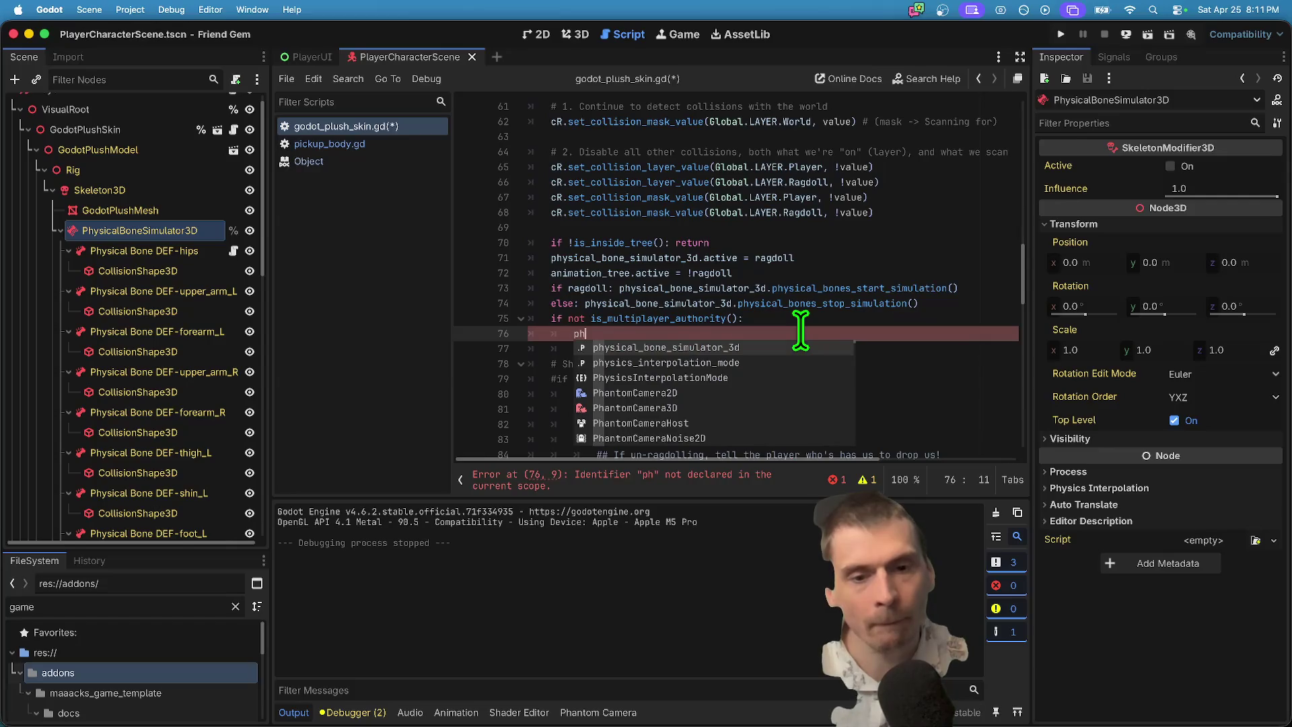
key("Return")
type(".free")
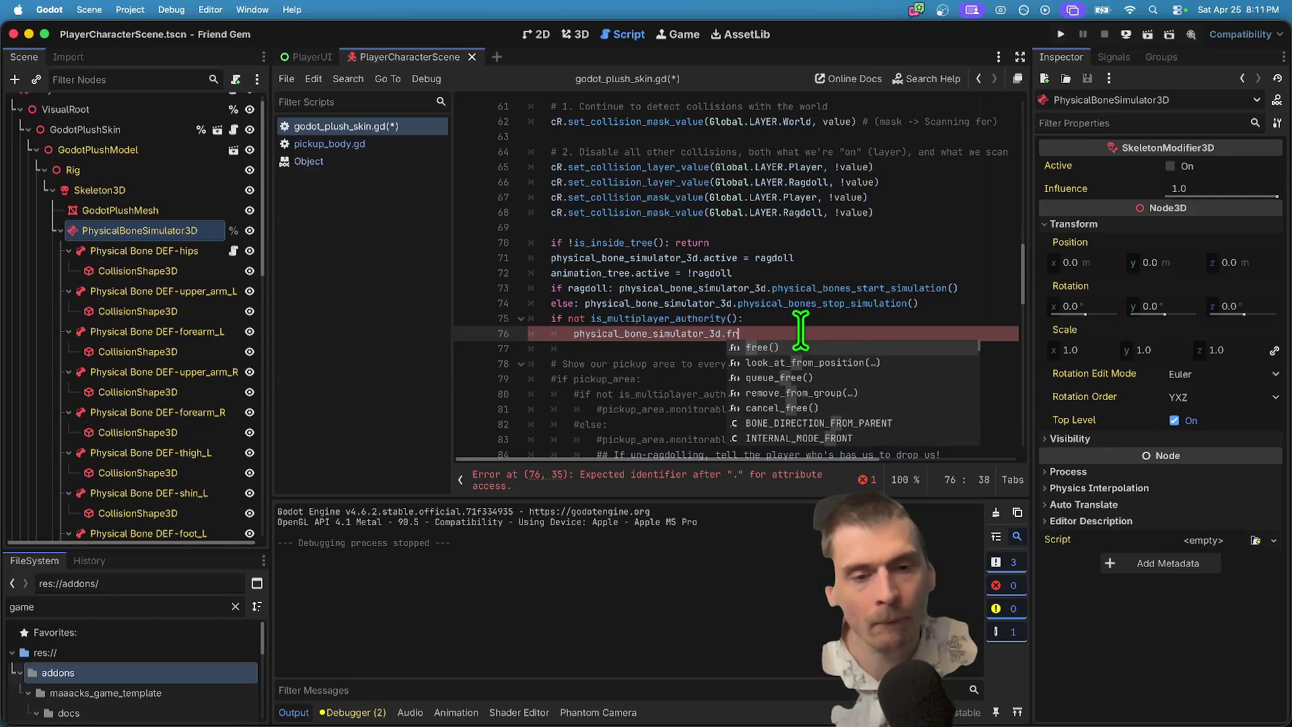
type("z")
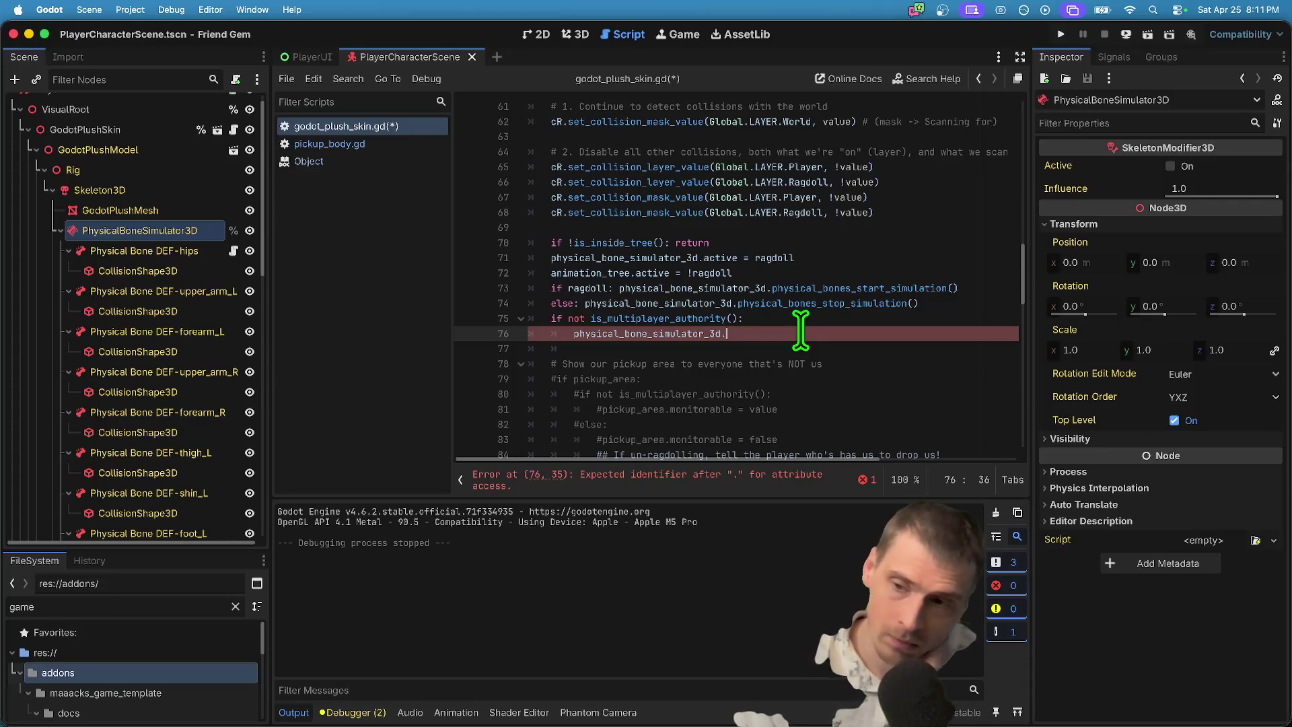
left_click(541, 34)
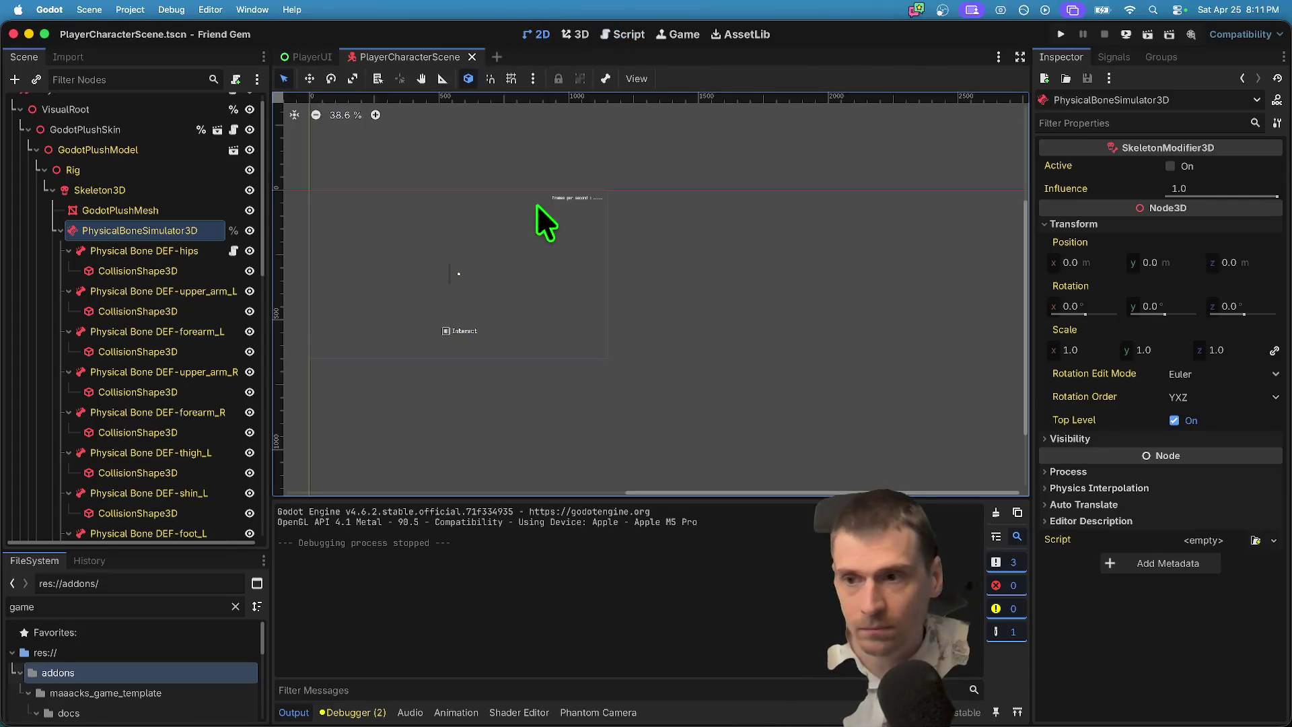
Inspect the GodotPlushMesh node's Skeleton properties in the scene.
scroll(229, 229, "up", 1)
left_click(159, 231)
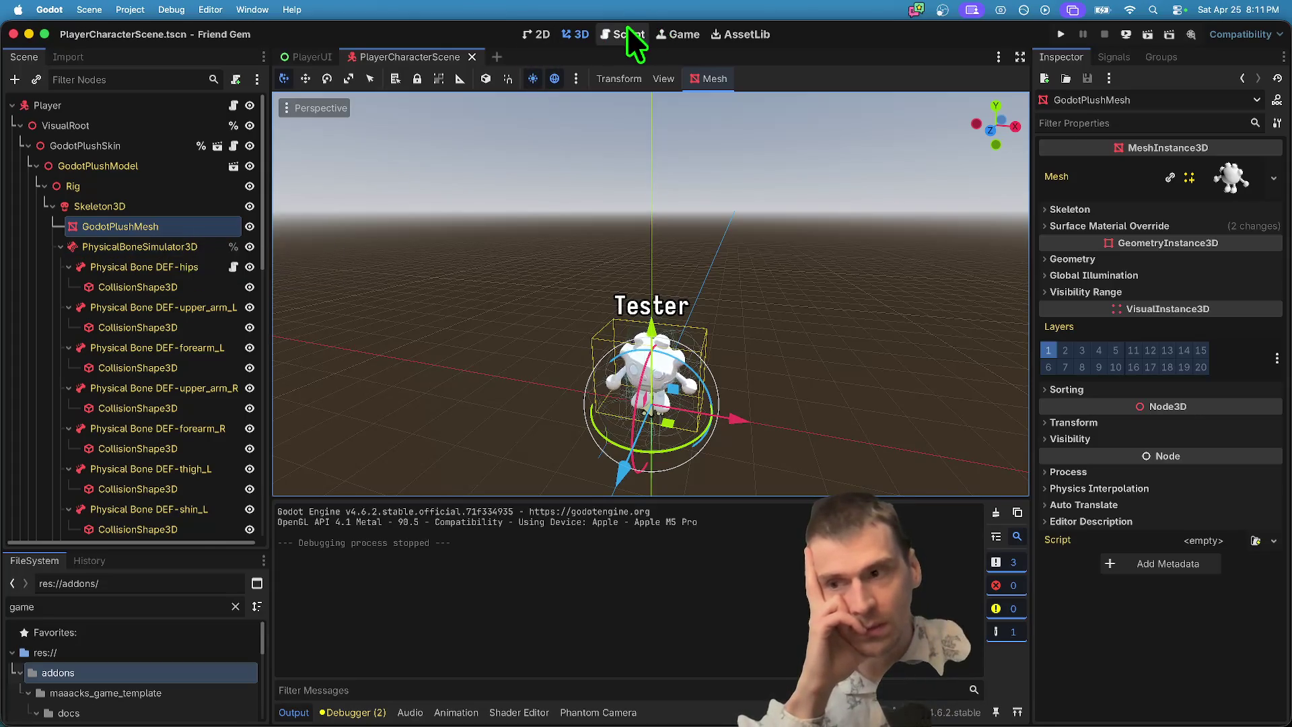
left_click(1210, 209)
left_click(1210, 208)
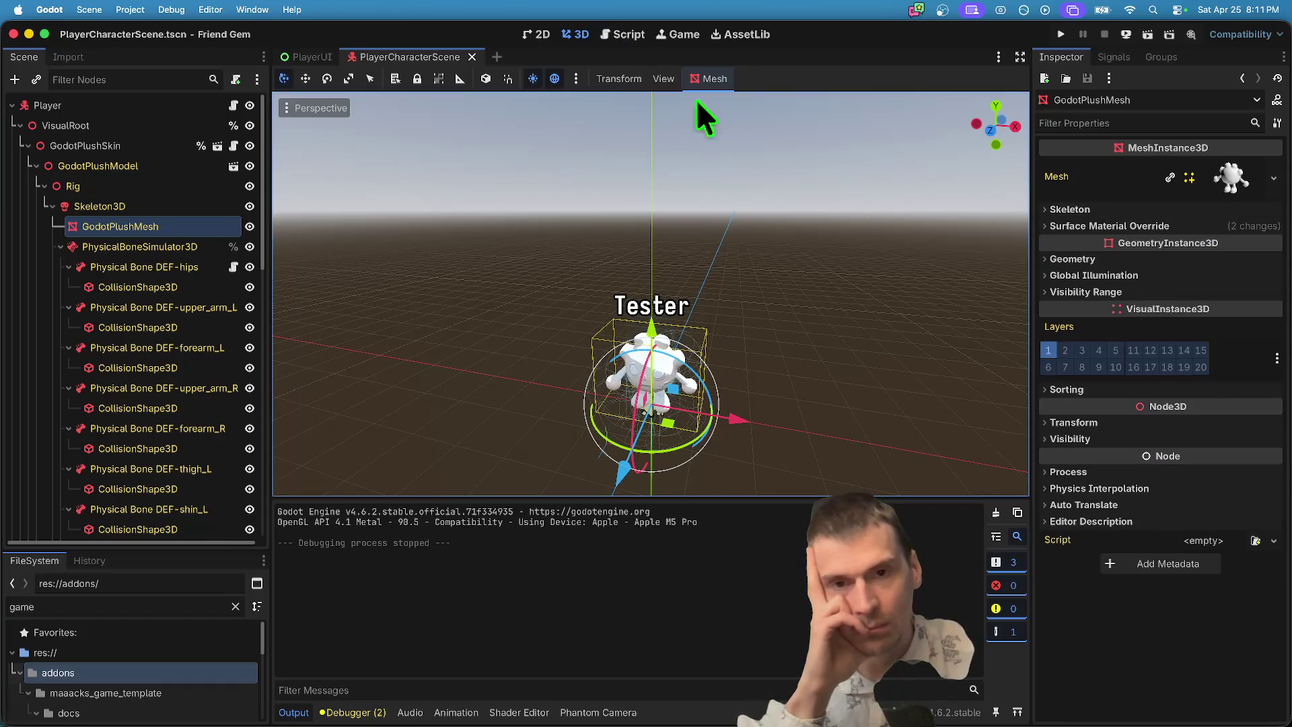
Complete the line as physical_bone_simulator_3d.influence = 0.5, save, and run the game.
left_click(623, 35)
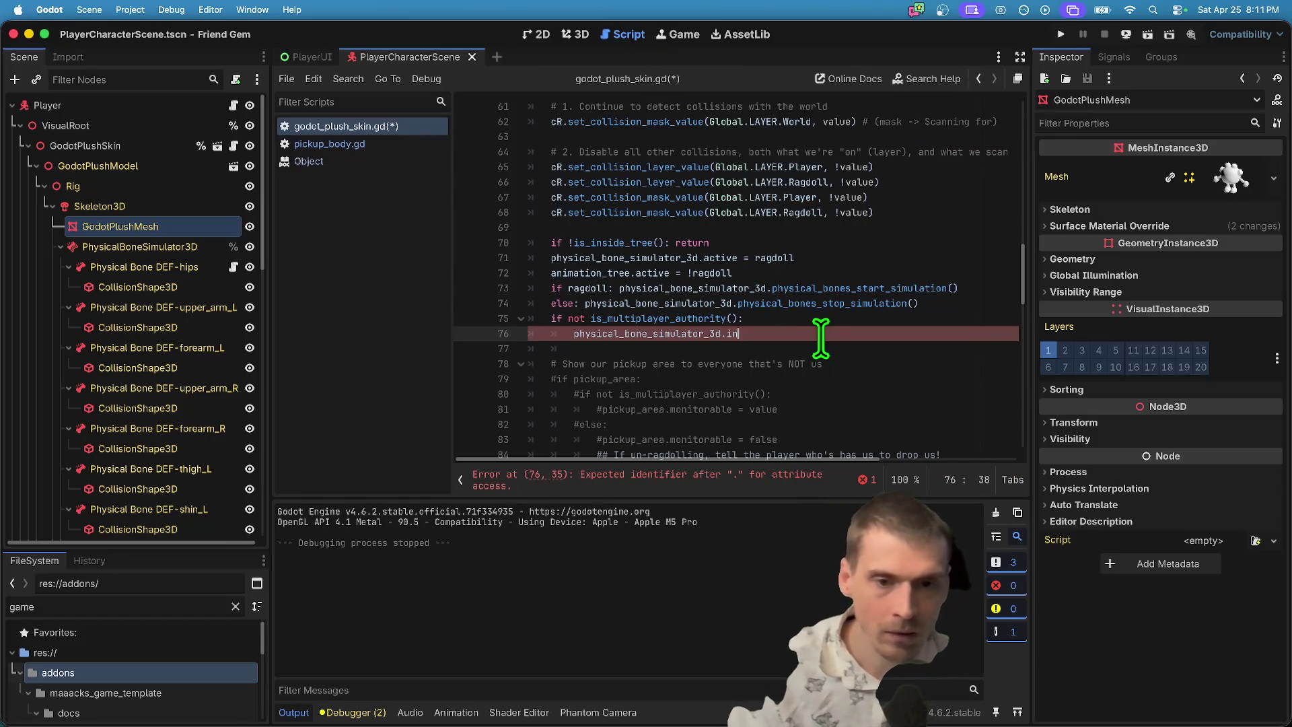
key("Return")
type(".5")
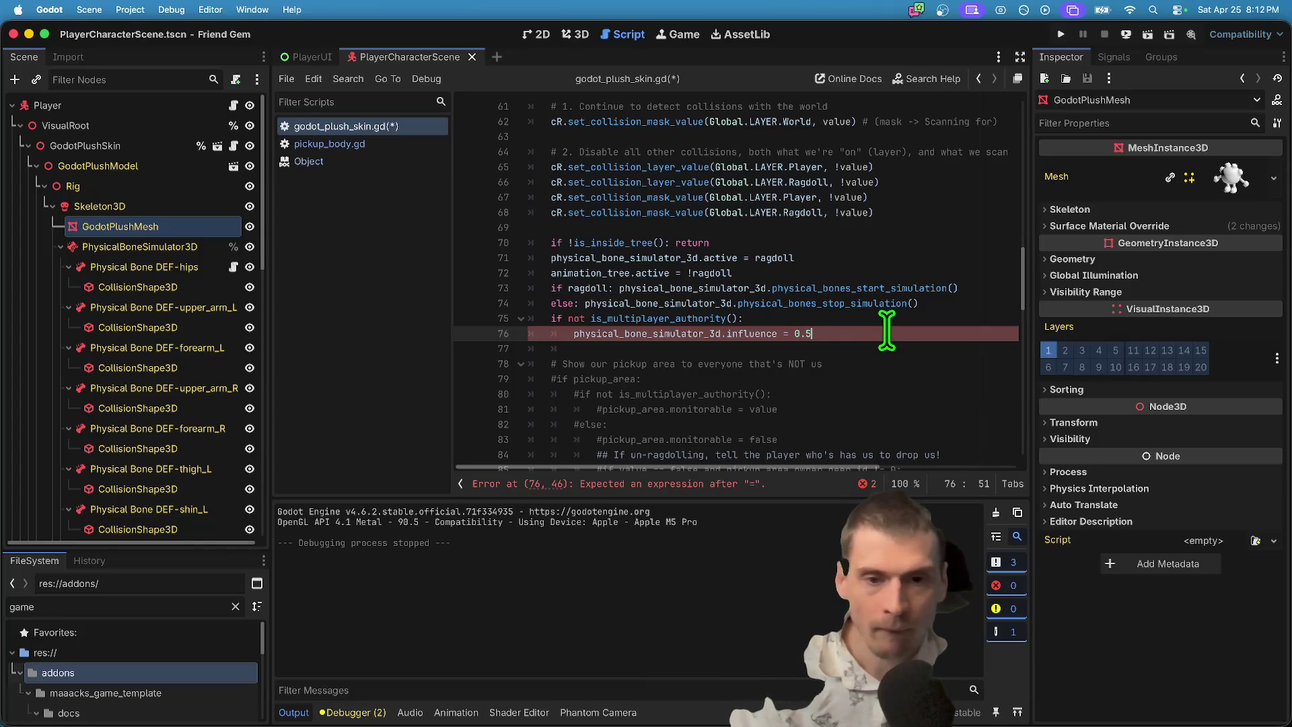
key("super+b")
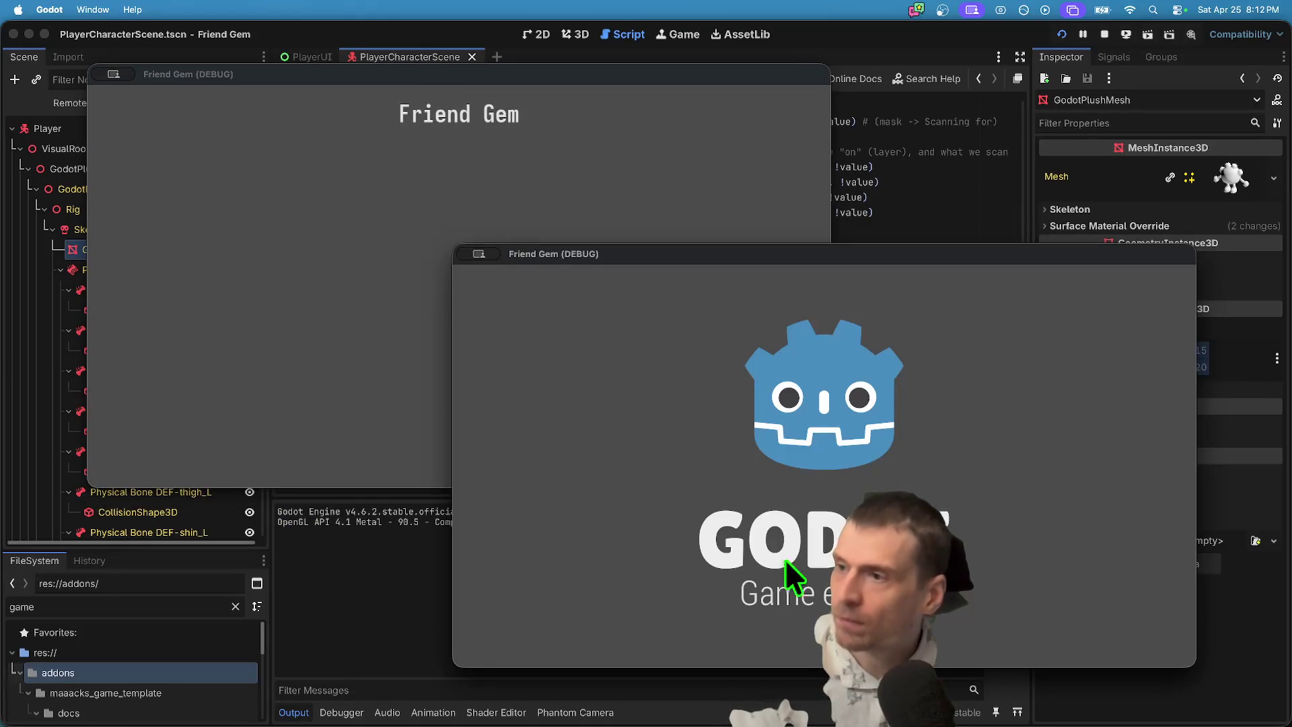
Host a game in the first window and join it from the second window as 'aaa'.
left_click(251, 358)
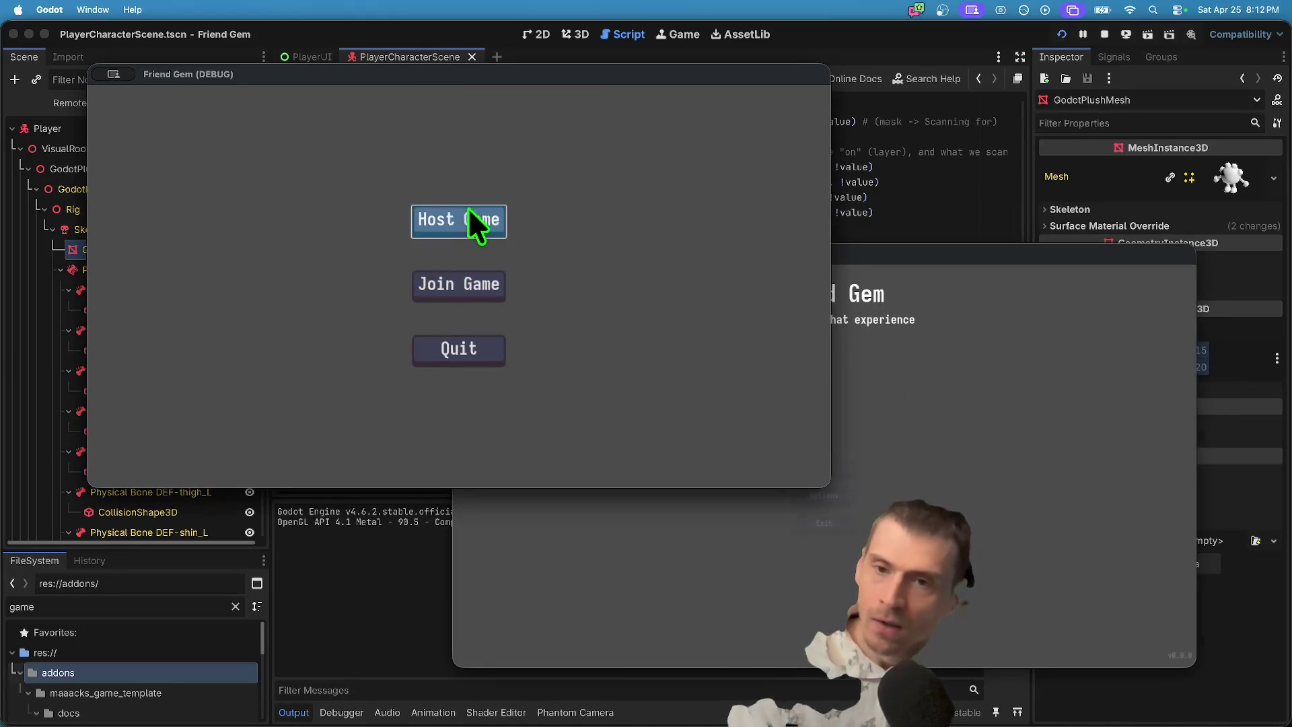
left_click(472, 224)
left_click(395, 397)
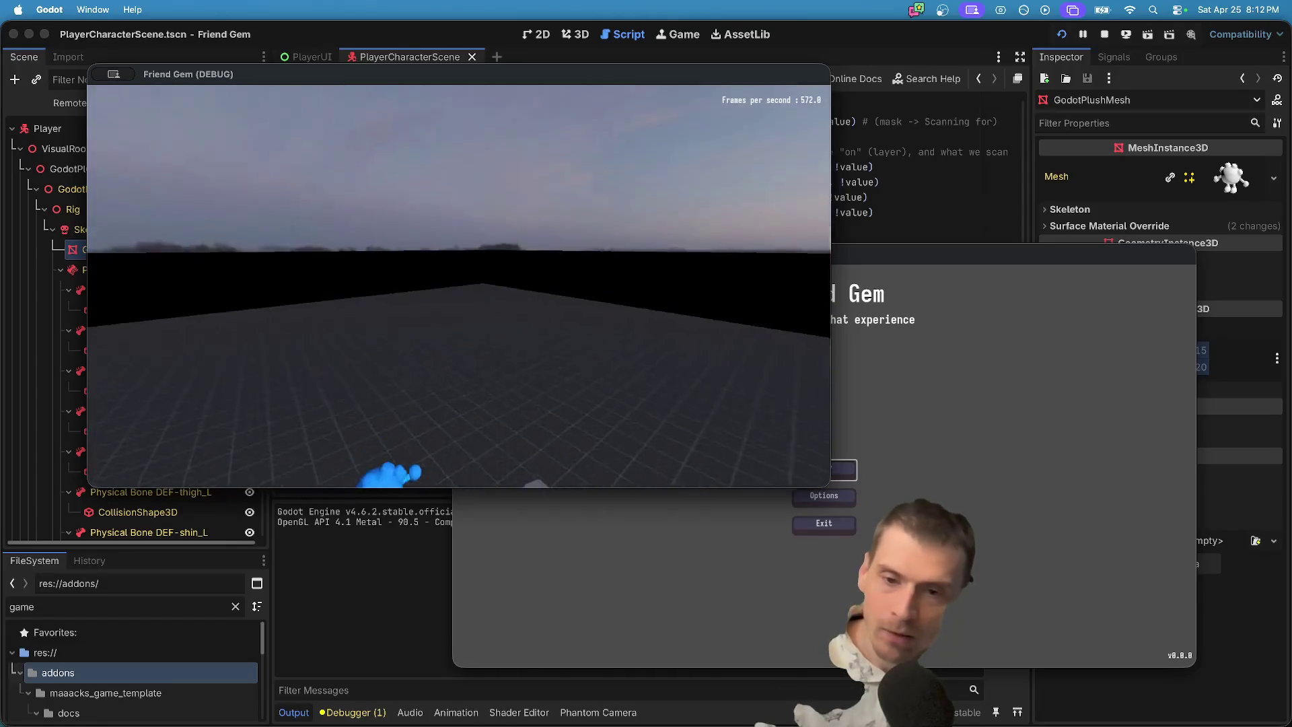
key("Escape")
left_click(980, 467)
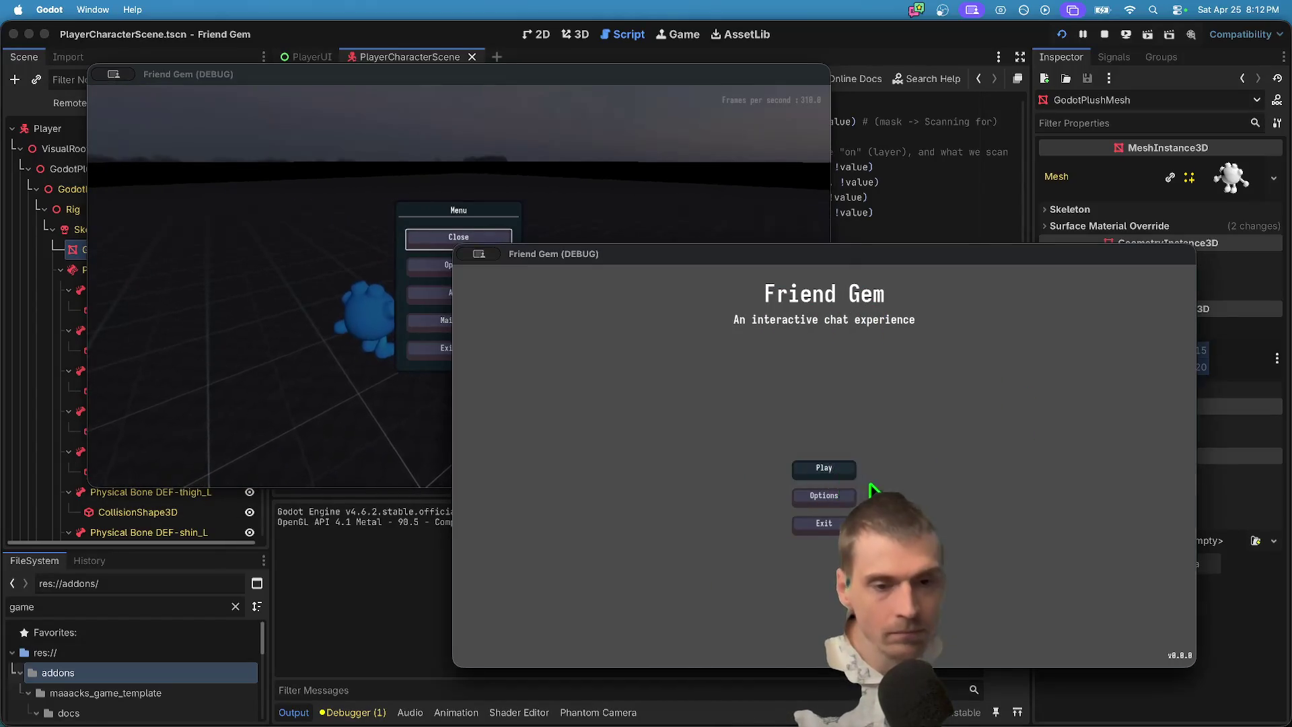
left_click(826, 464)
type("aaa")
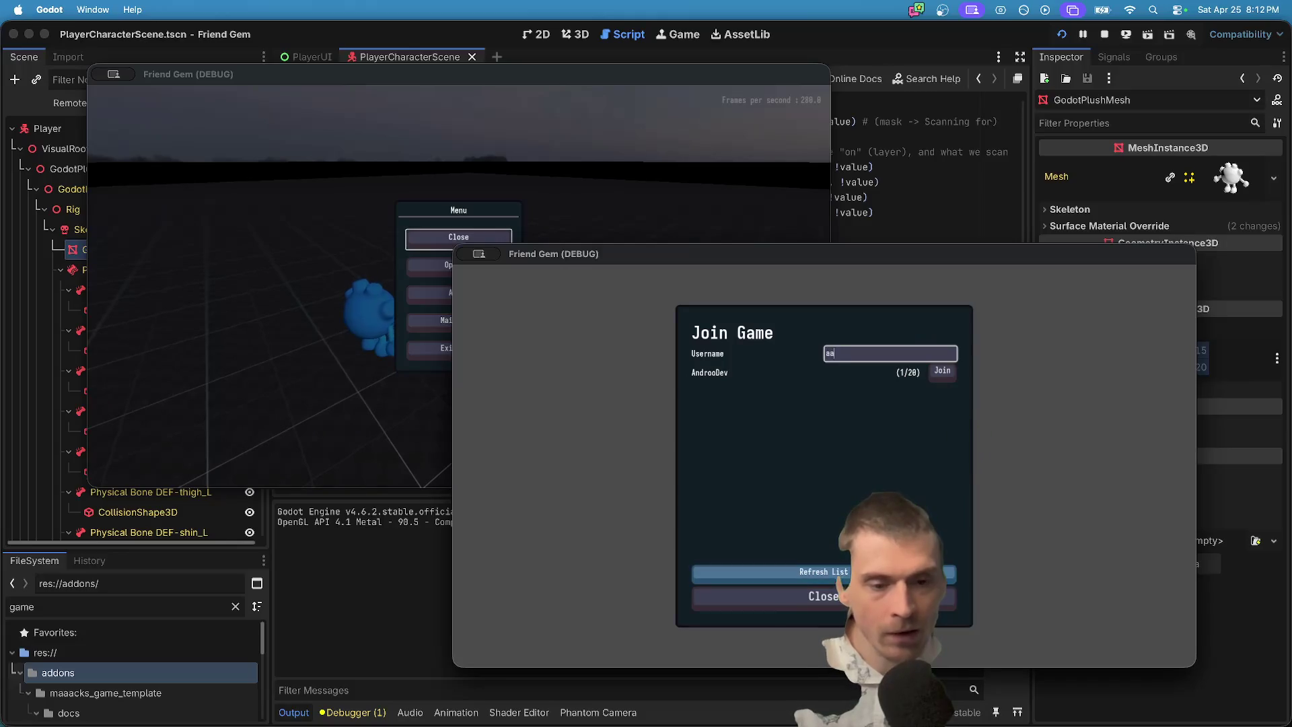
left_click(941, 374)
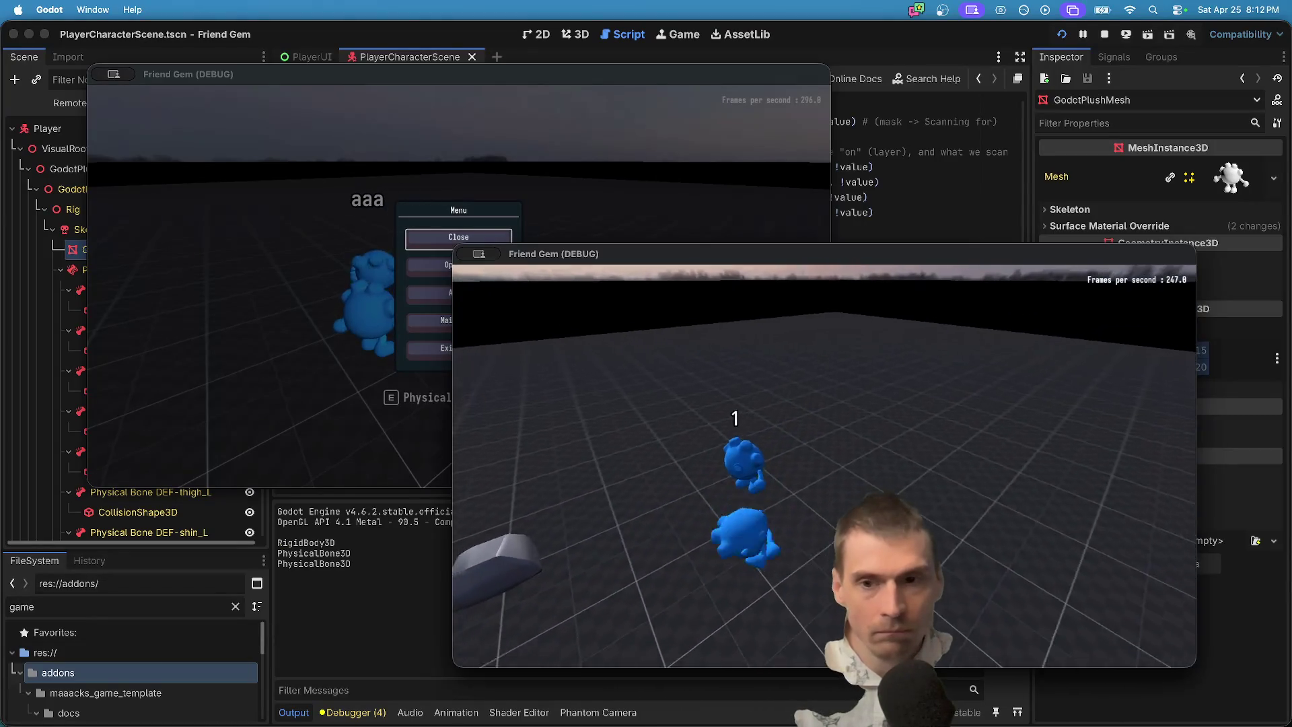
Pick up and drop the grey rock, pick up the other player's ragdoll, then stop the game.
left_click(447, 481)
key("Escape")
key("w")
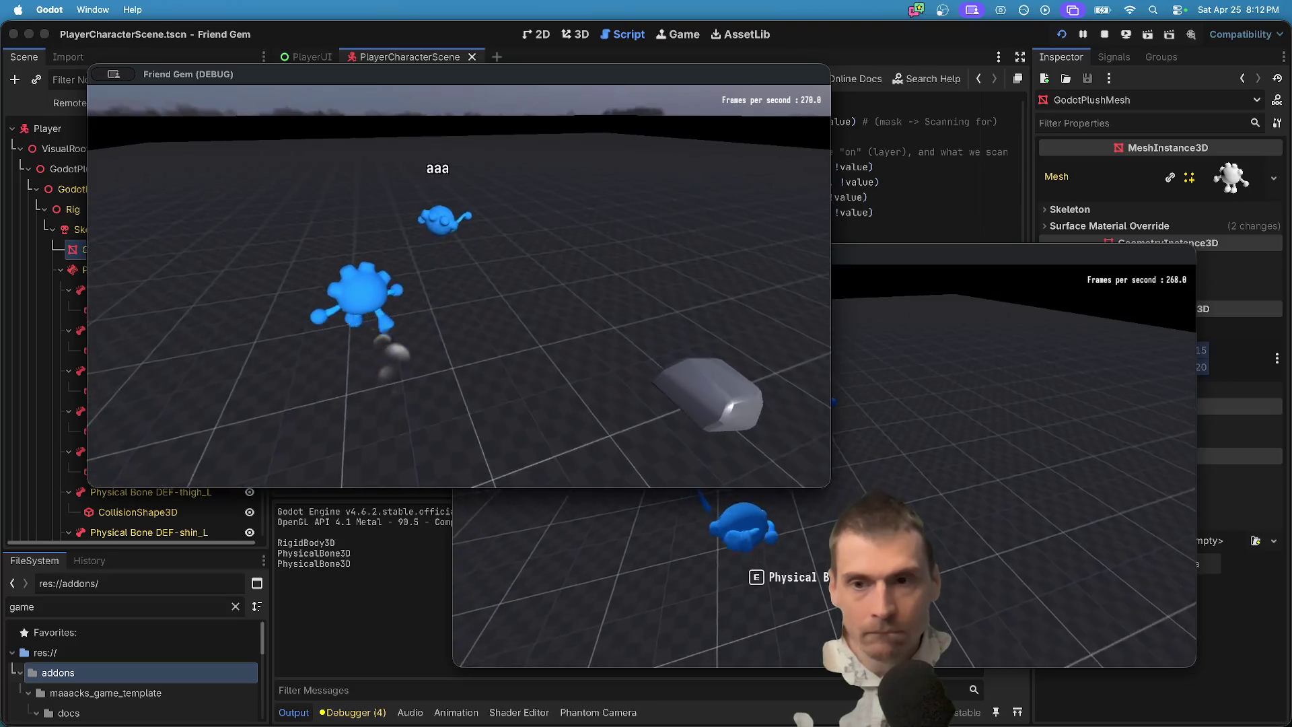
key("e")
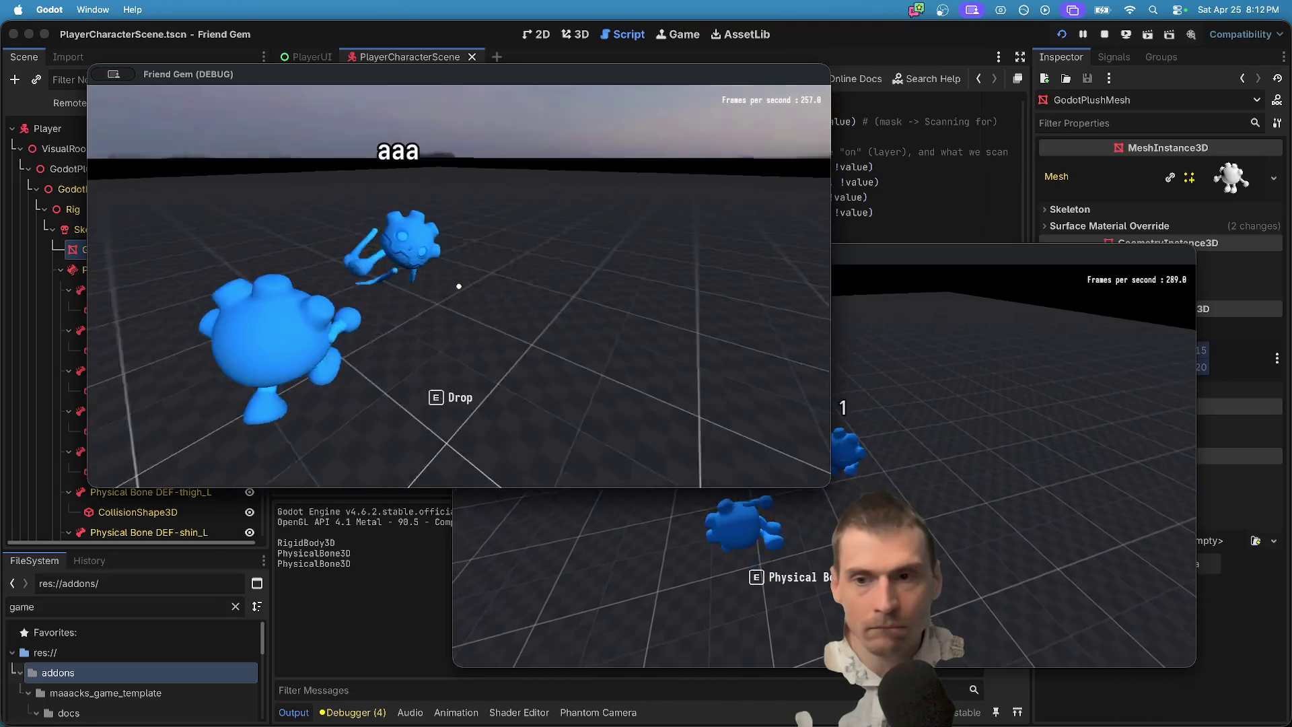
key("e")
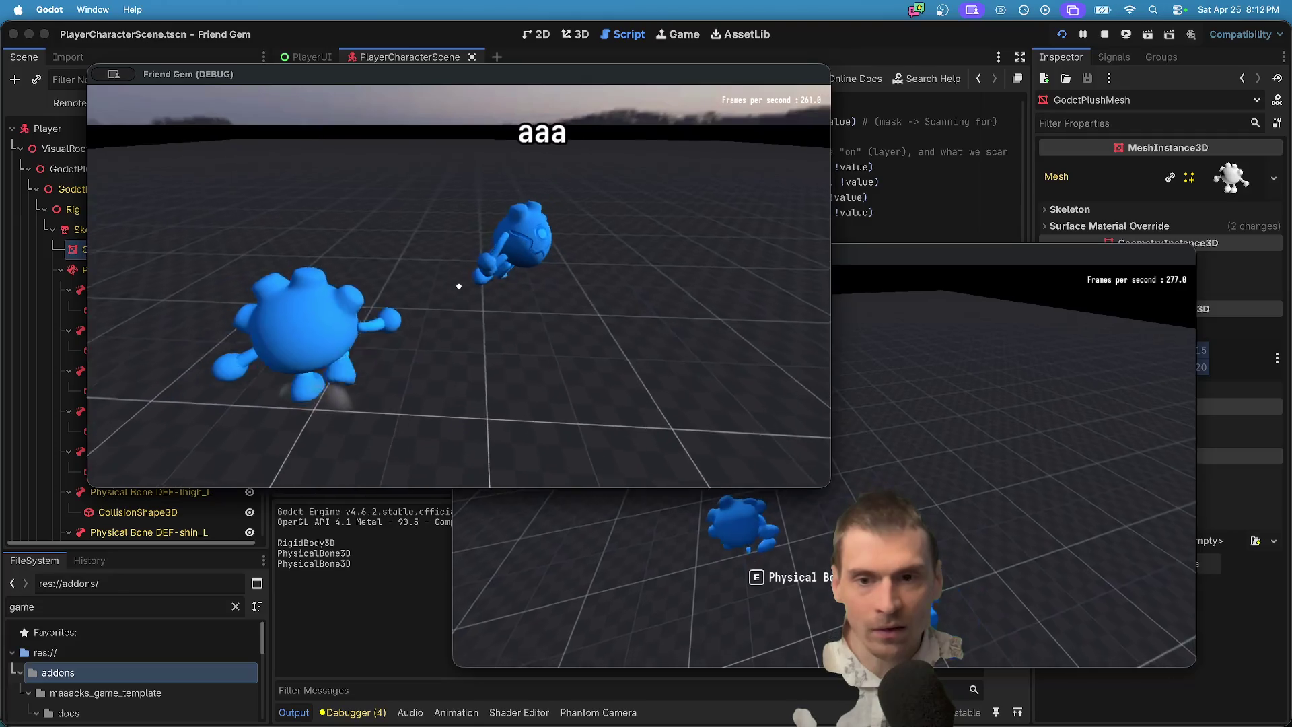
key("e")
key("e")
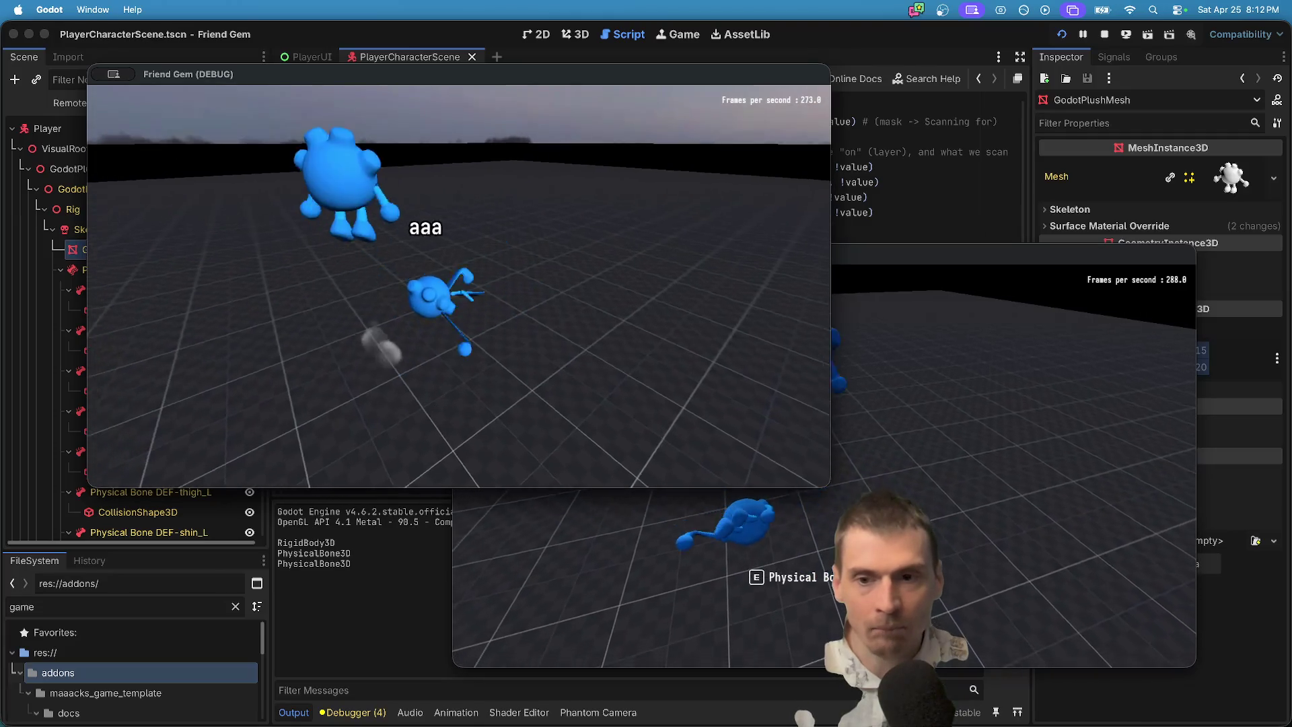
key("super+period")
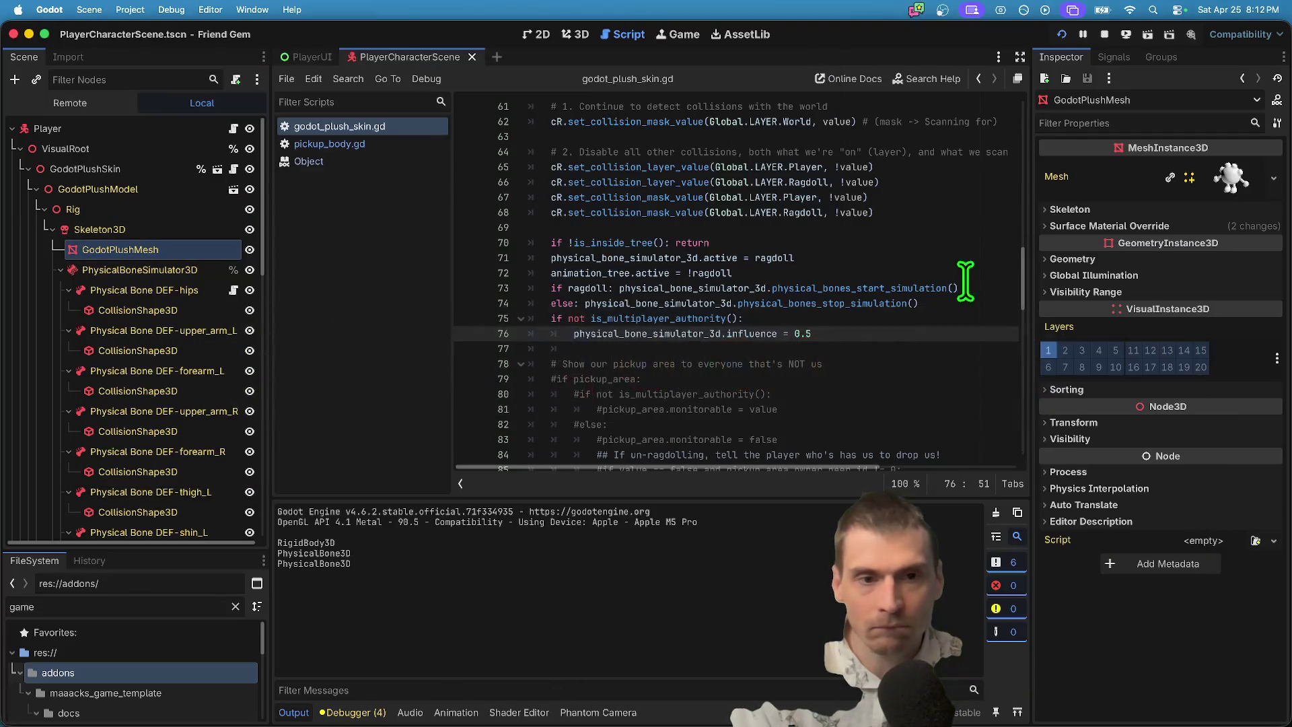
Delete the influence override lines 75–76, run two instances and pick up the other player.
left_click_drag(878, 335, 503, 325)
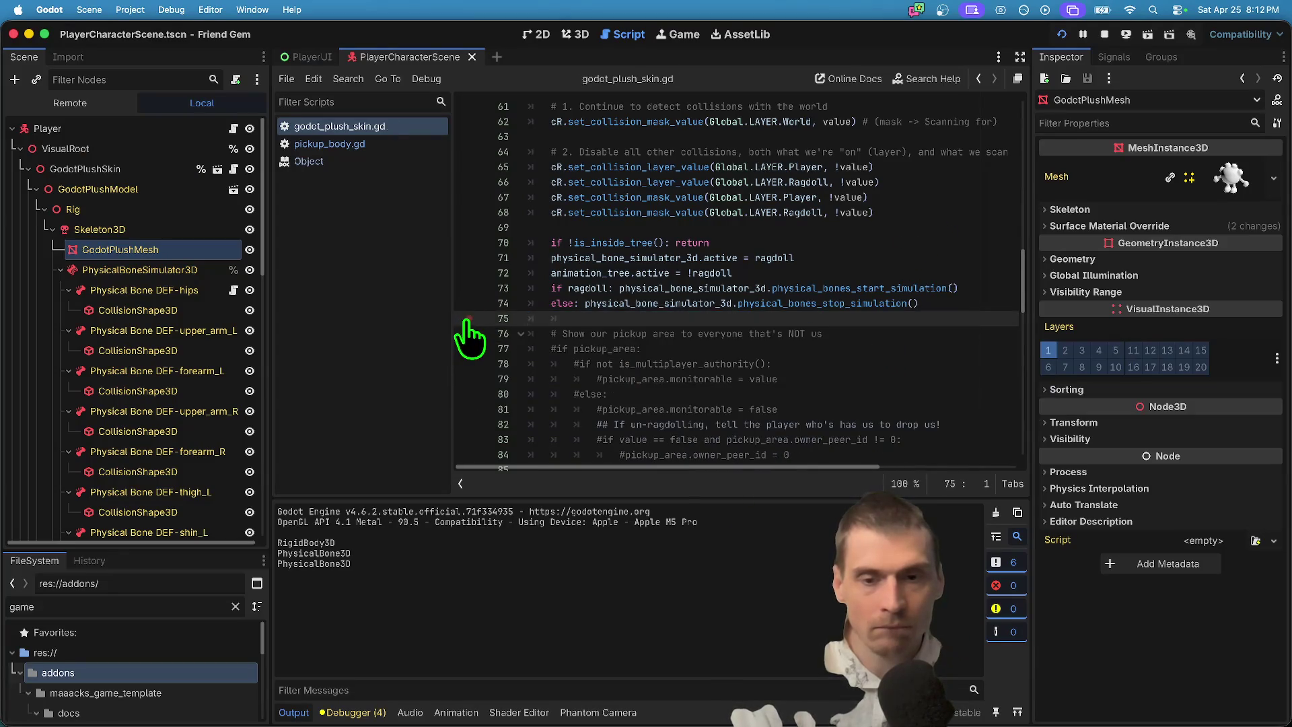
key("super+Tab")
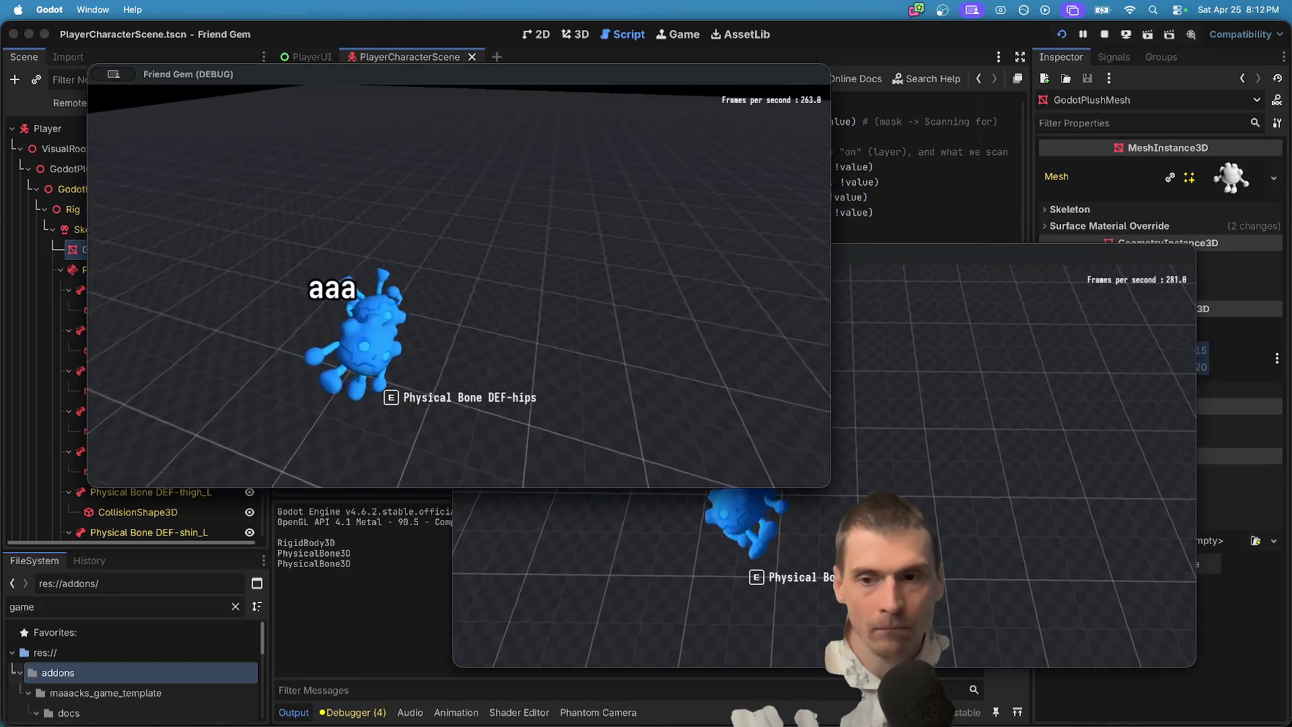
key("super+Tab")
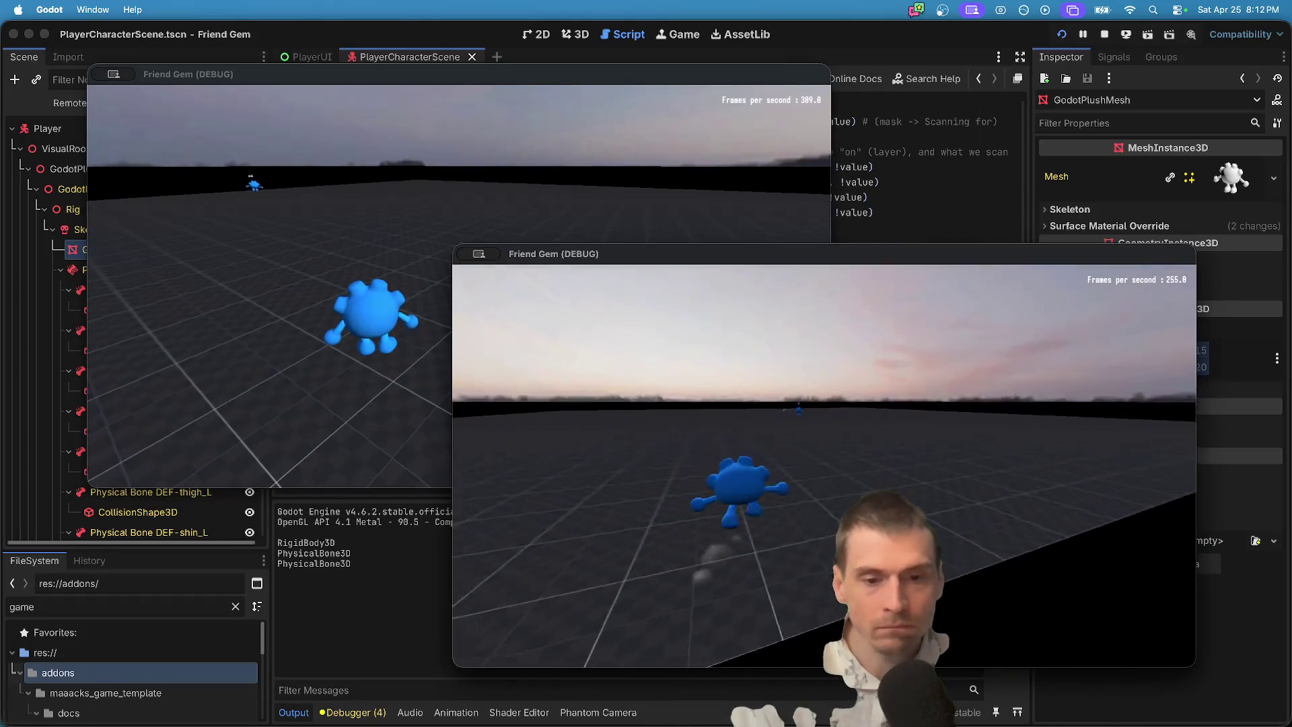
key("super+Tab")
key("w")
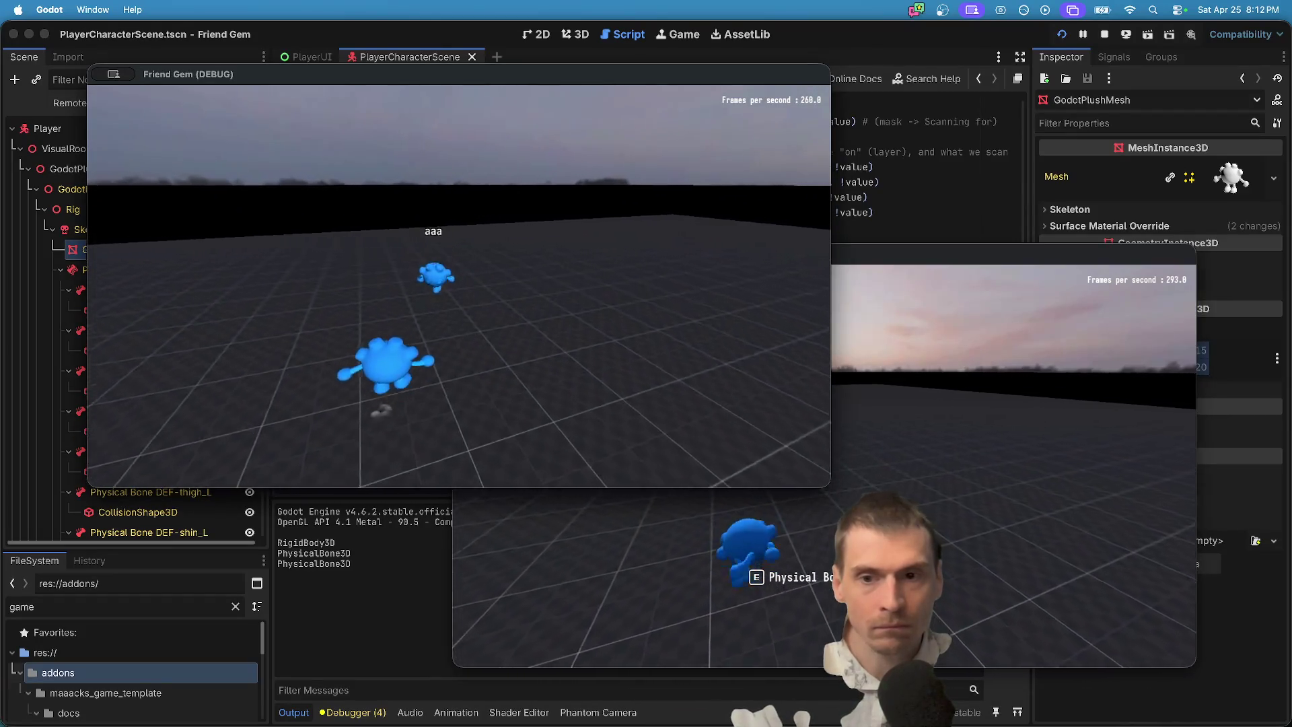
key("e")
key("e")
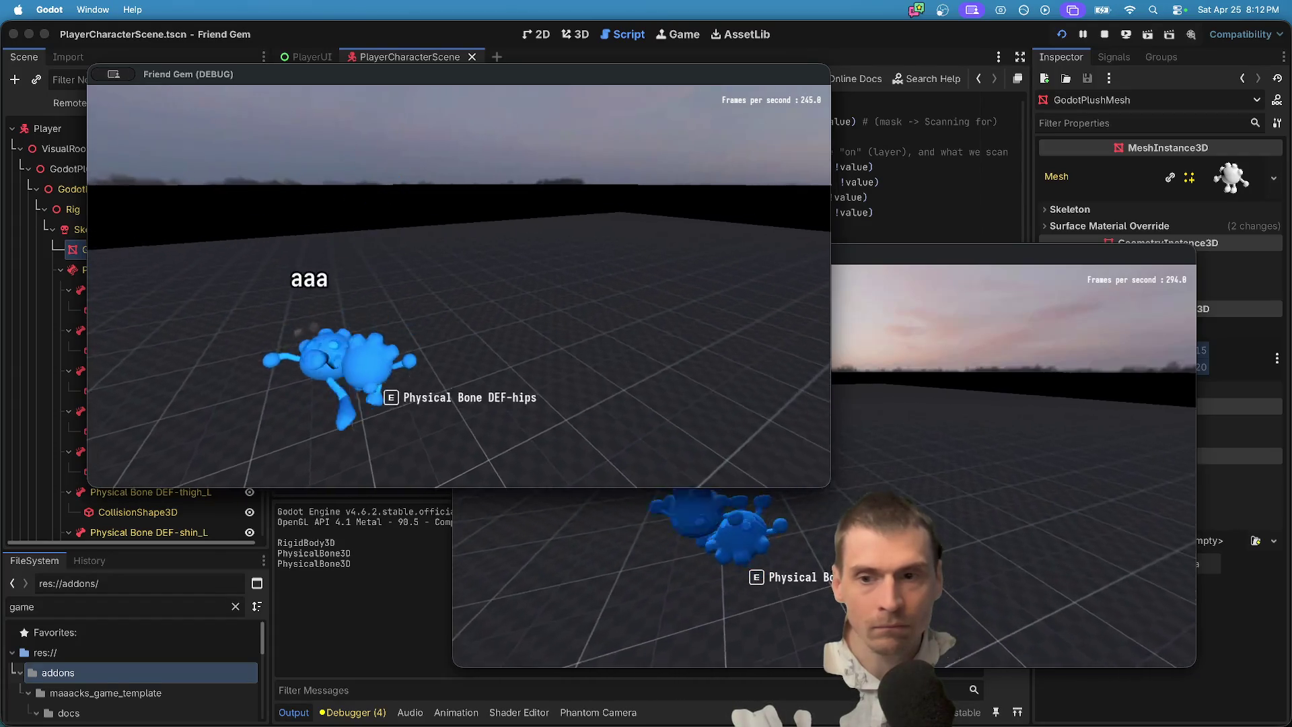
Drop the carried player, approach and pick up the blue character again, then stop the game.
key("super+Tab")
key("w")
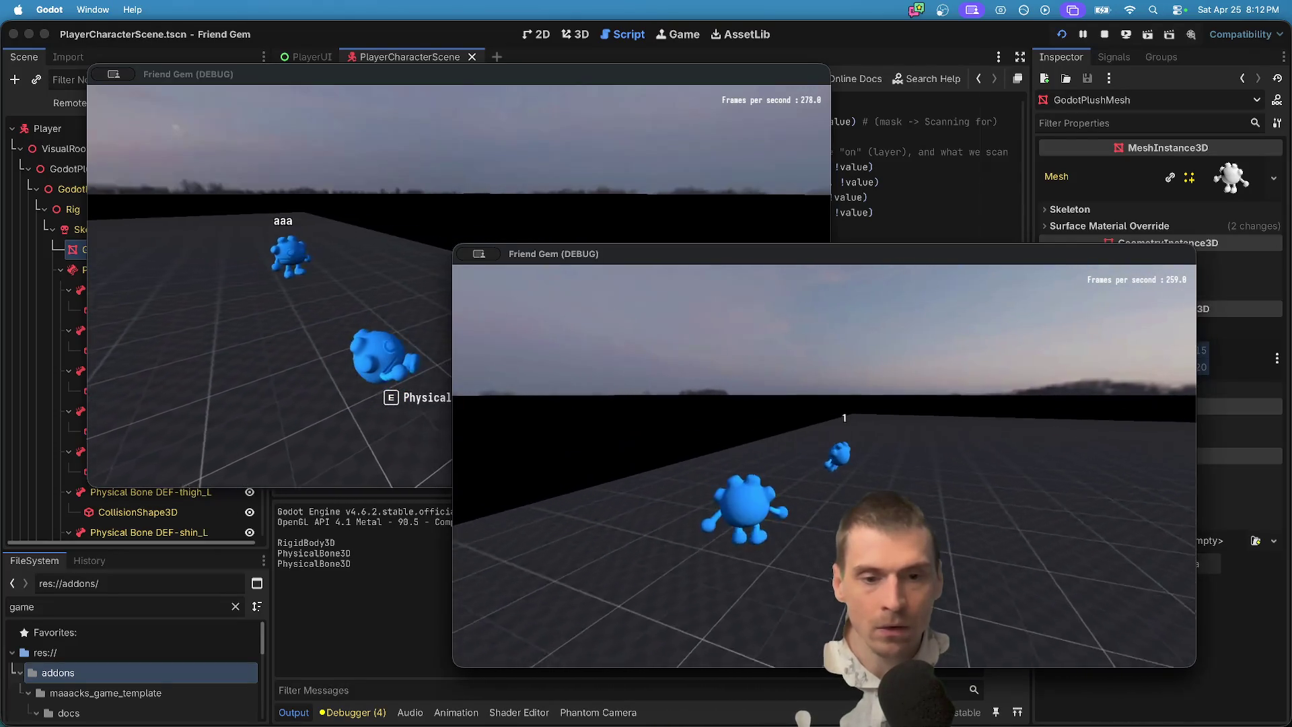
key("w")
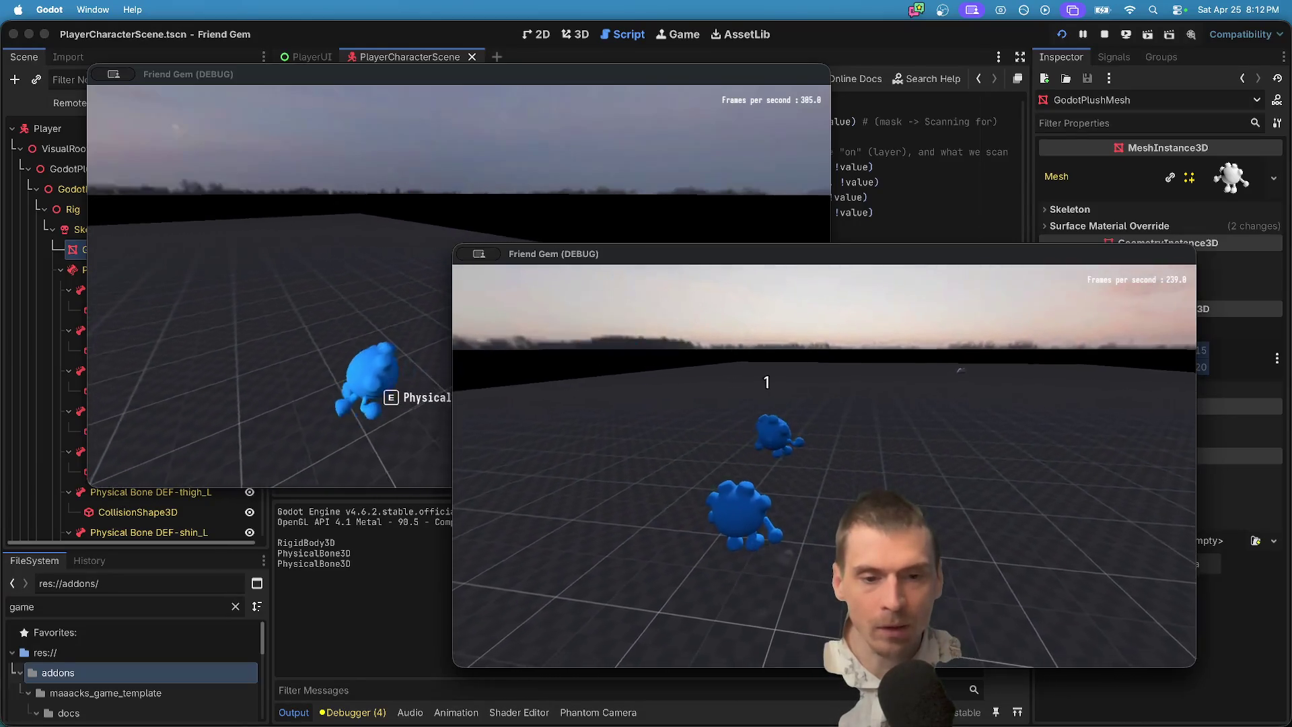
key("super+Tab")
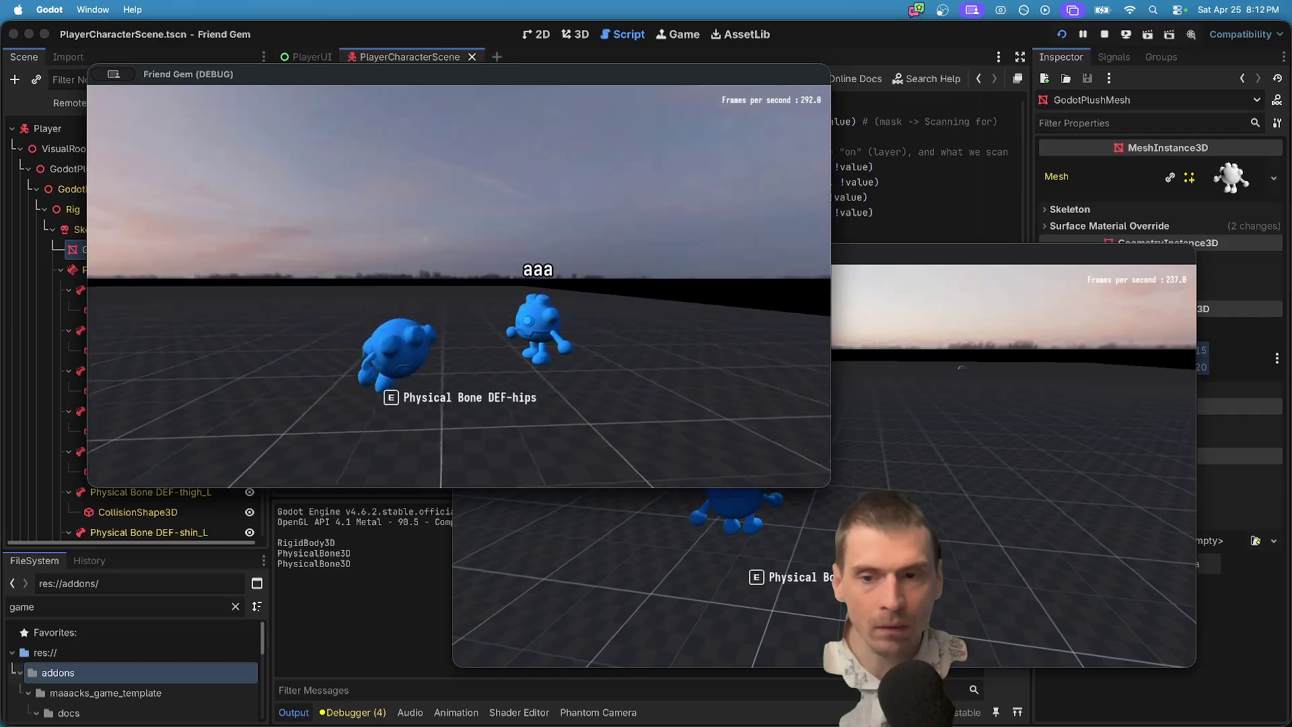
key("super+Tab")
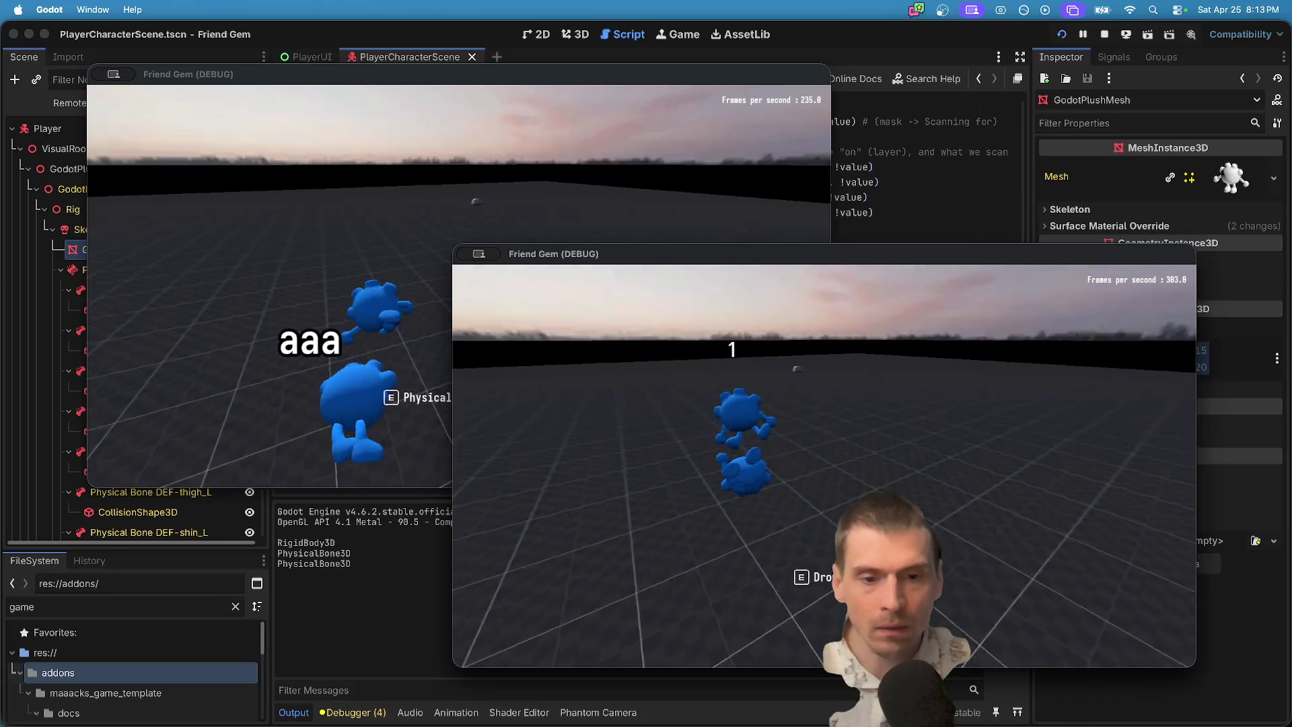
key("super+Tab")
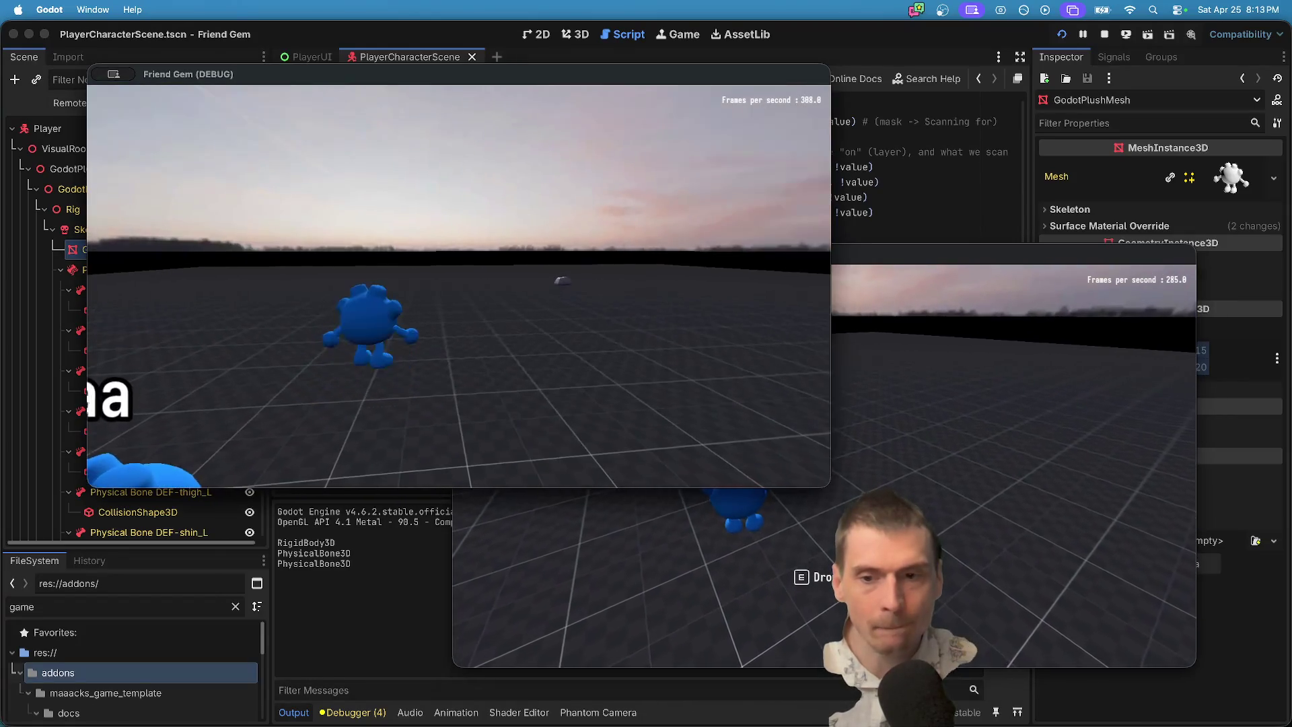
key("super+Tab")
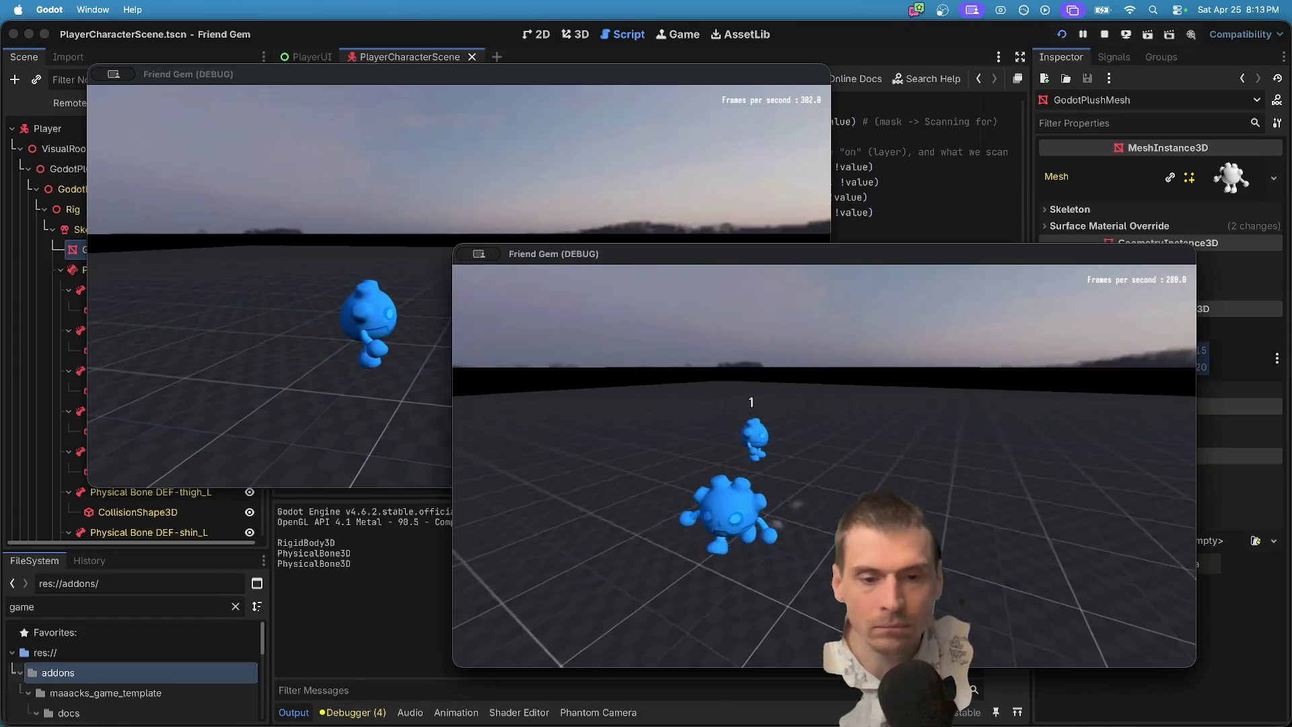
key("super+Tab")
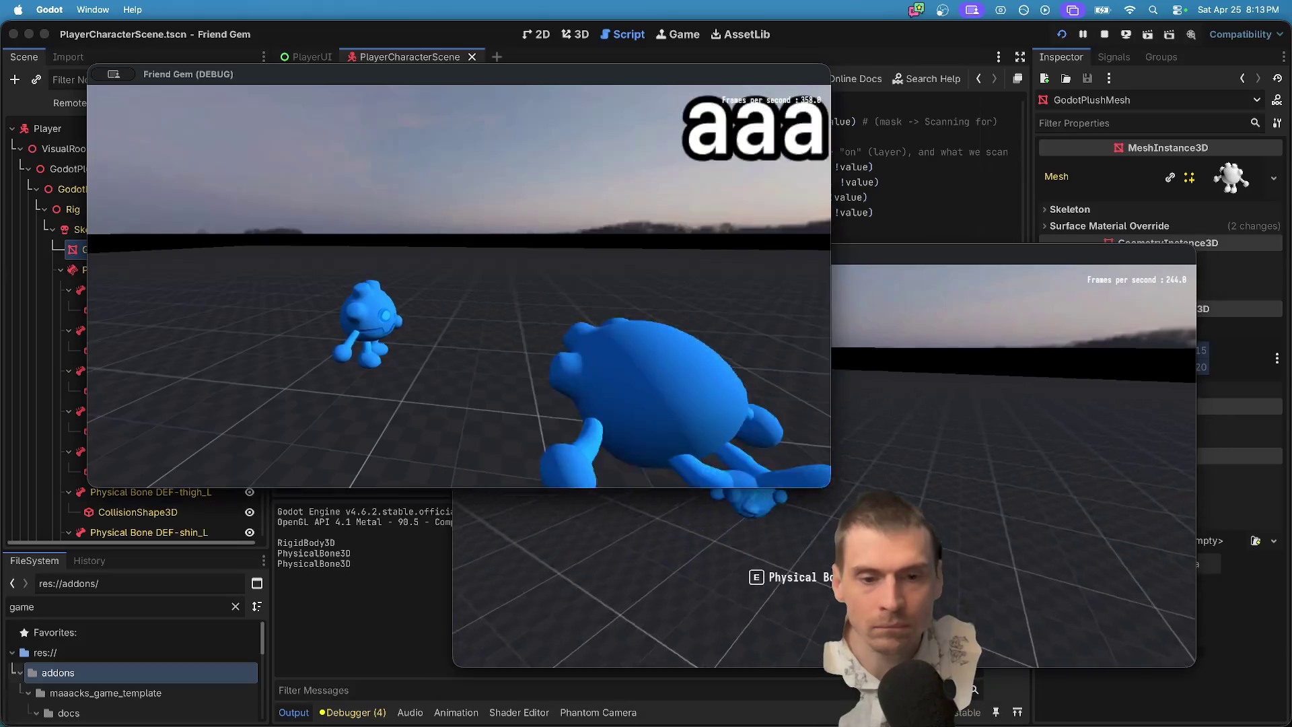
key("e")
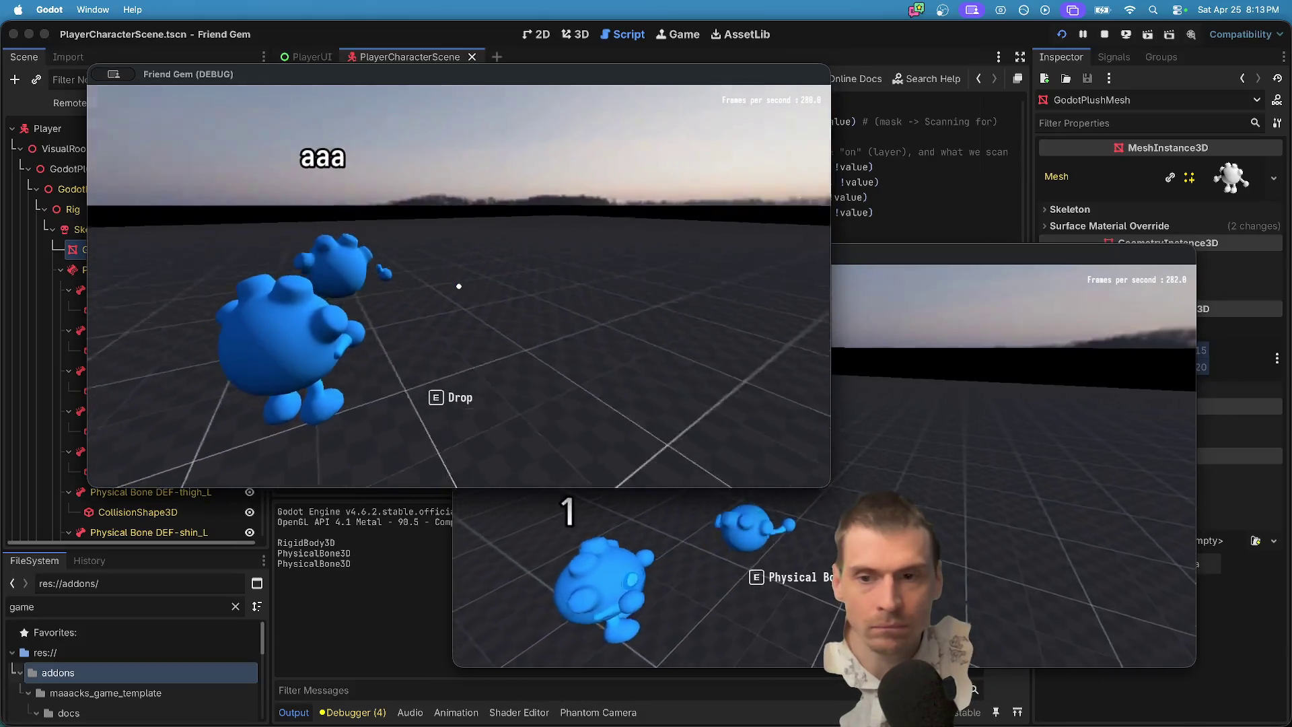
key("super+period")
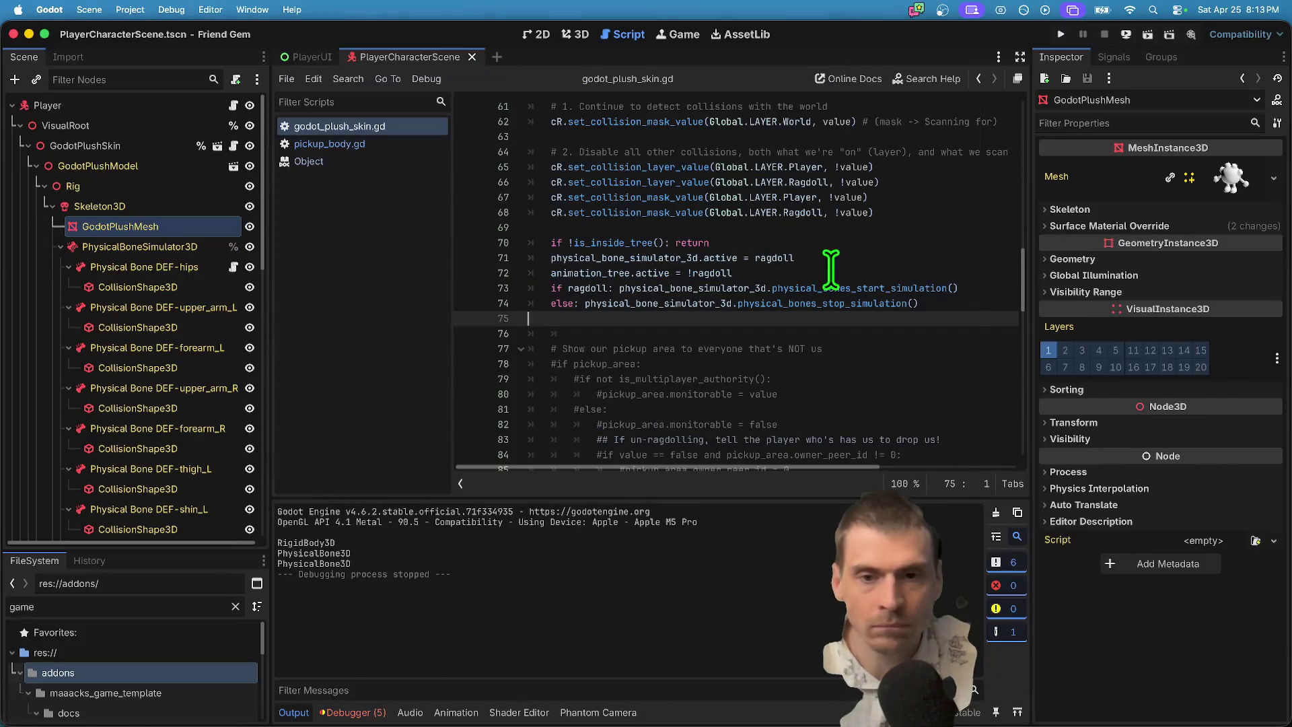
Look over pickup_body.gd, then return to godot_plush_skin.gd.
scroll(744, 245, "down", 15)
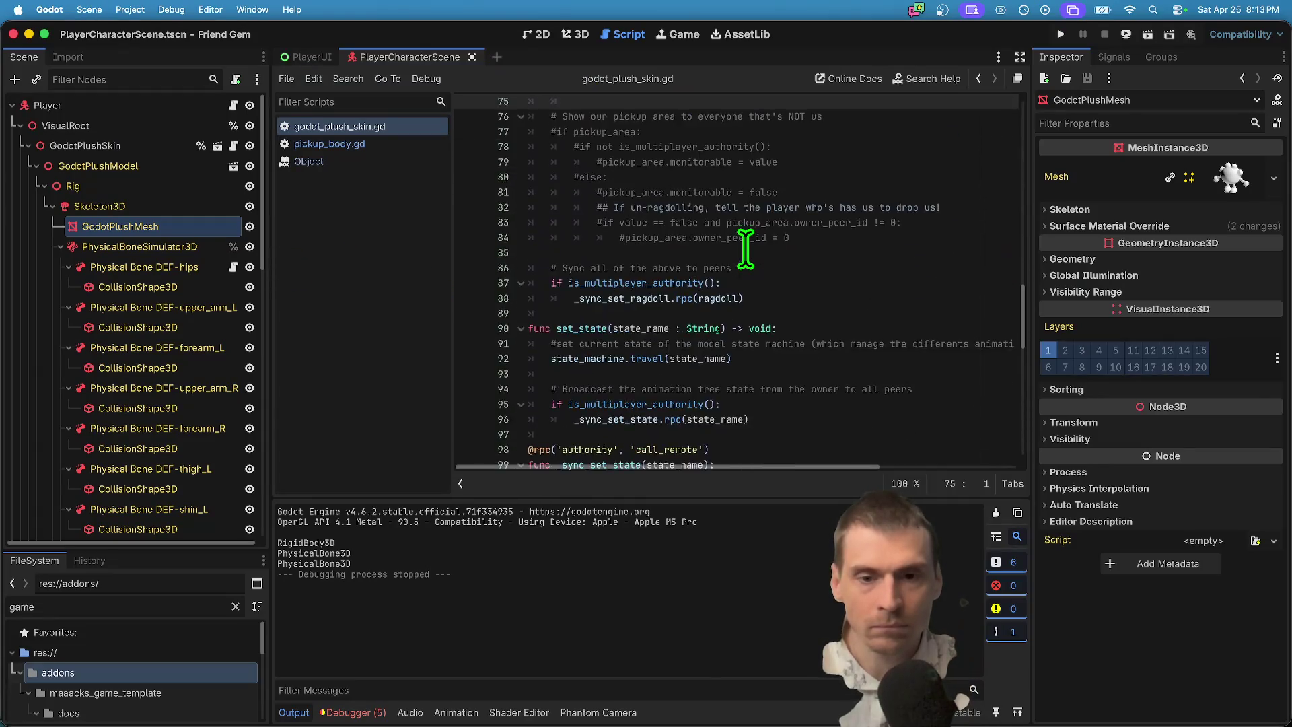
scroll(755, 232, "up", 6)
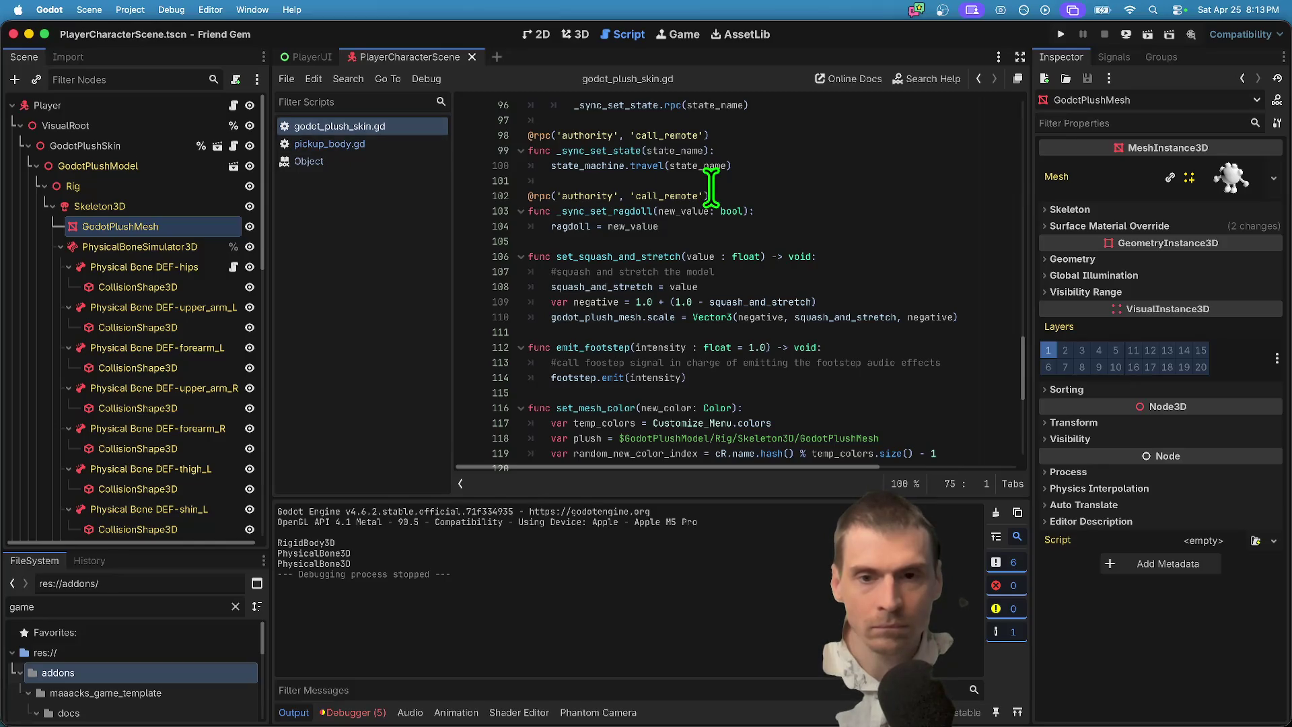
left_click(286, 144)
scroll(751, 254, "down", 6)
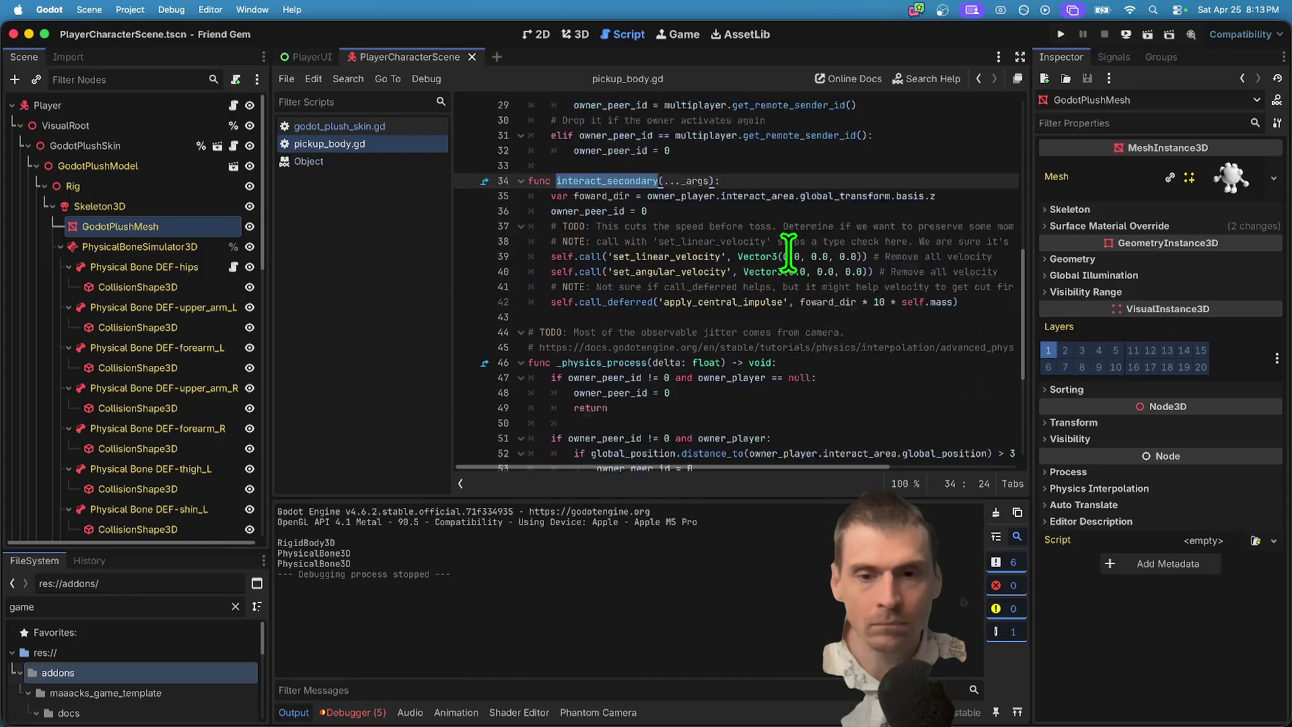
left_click(405, 127)
scroll(814, 235, "up", 5)
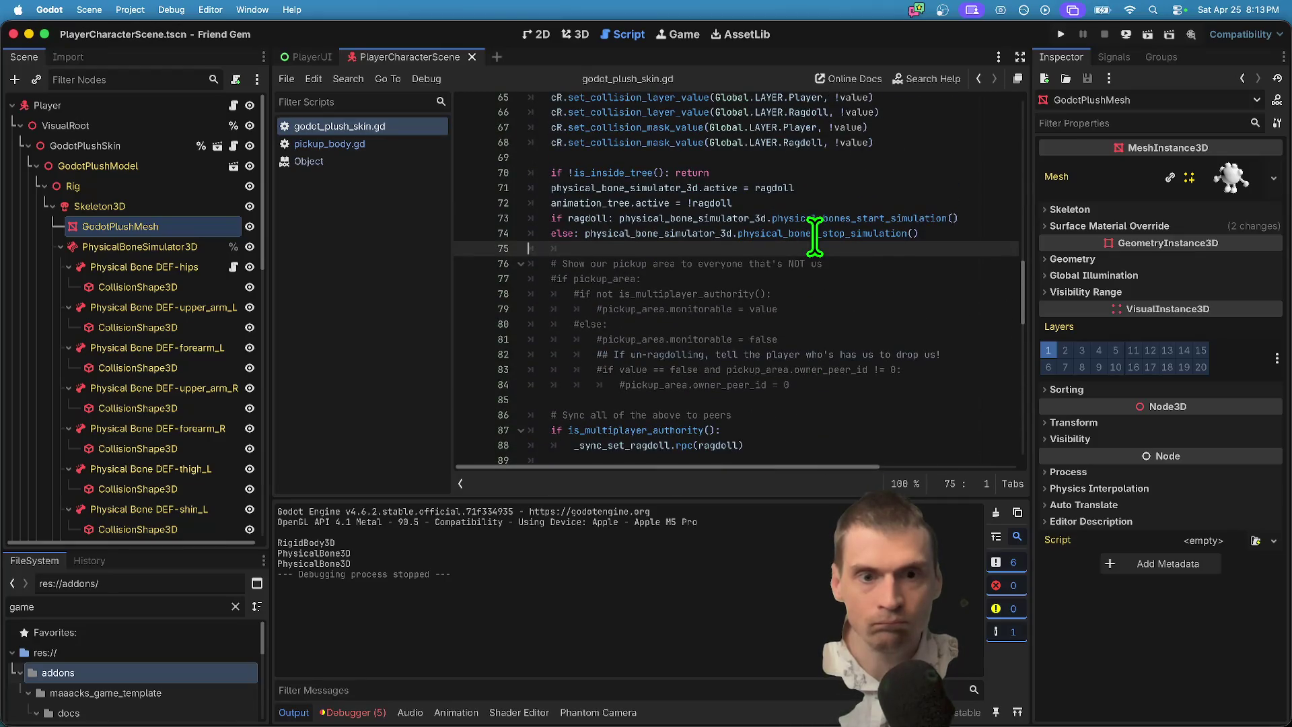
Uncomment the pickup area block on lines 77–84 and inspect the undeclared pickup_area error.
mouse_move(894, 390)
left_mouse_down()
mouse_move(877, 346)
mouse_move(536, 254)
mouse_move(496, 279)
left_mouse_up()
key("super+k")
left_click_drag(972, 346, 969, 348)
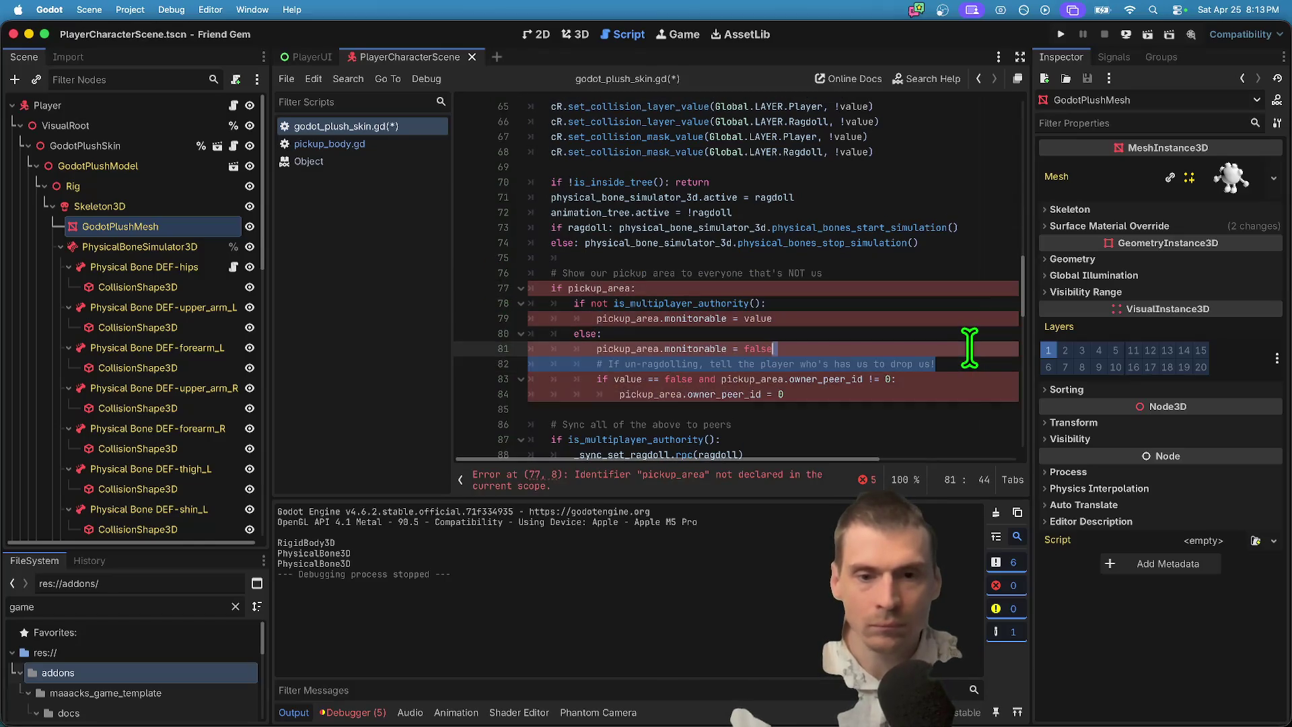
left_click(599, 301)
double_click(603, 290)
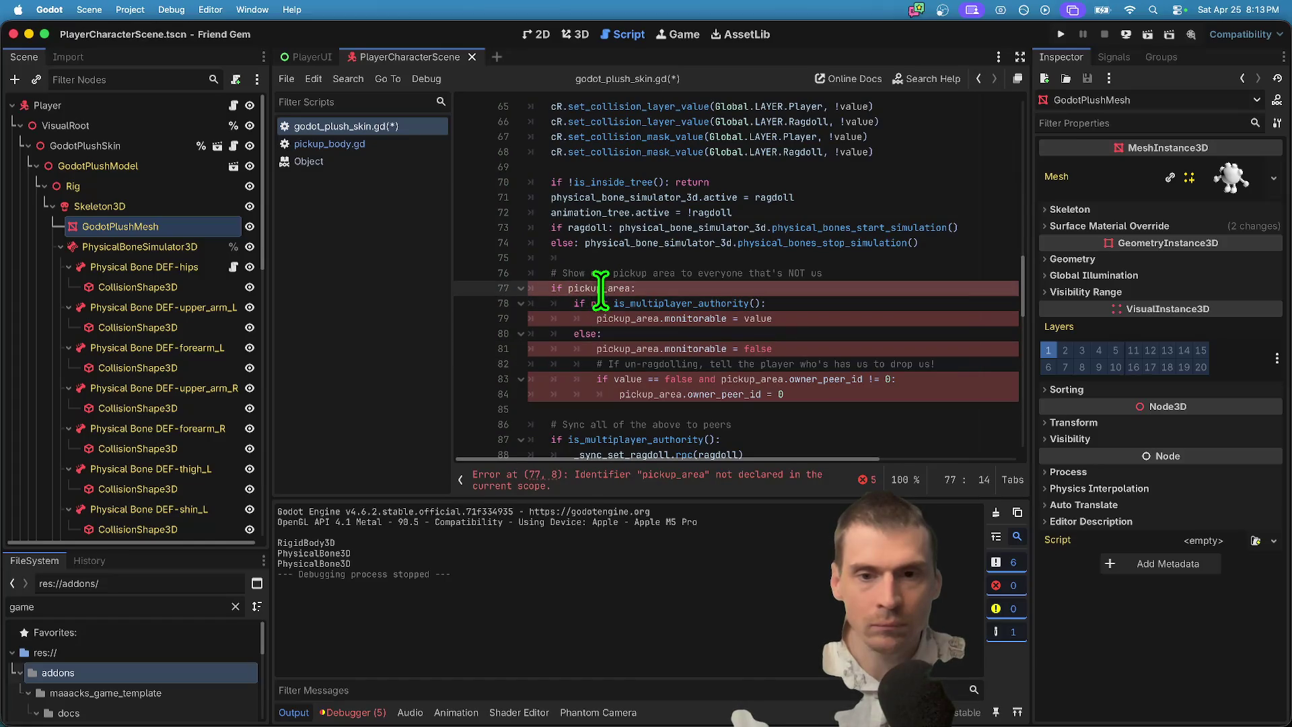
scroll(857, 294, "up", 5)
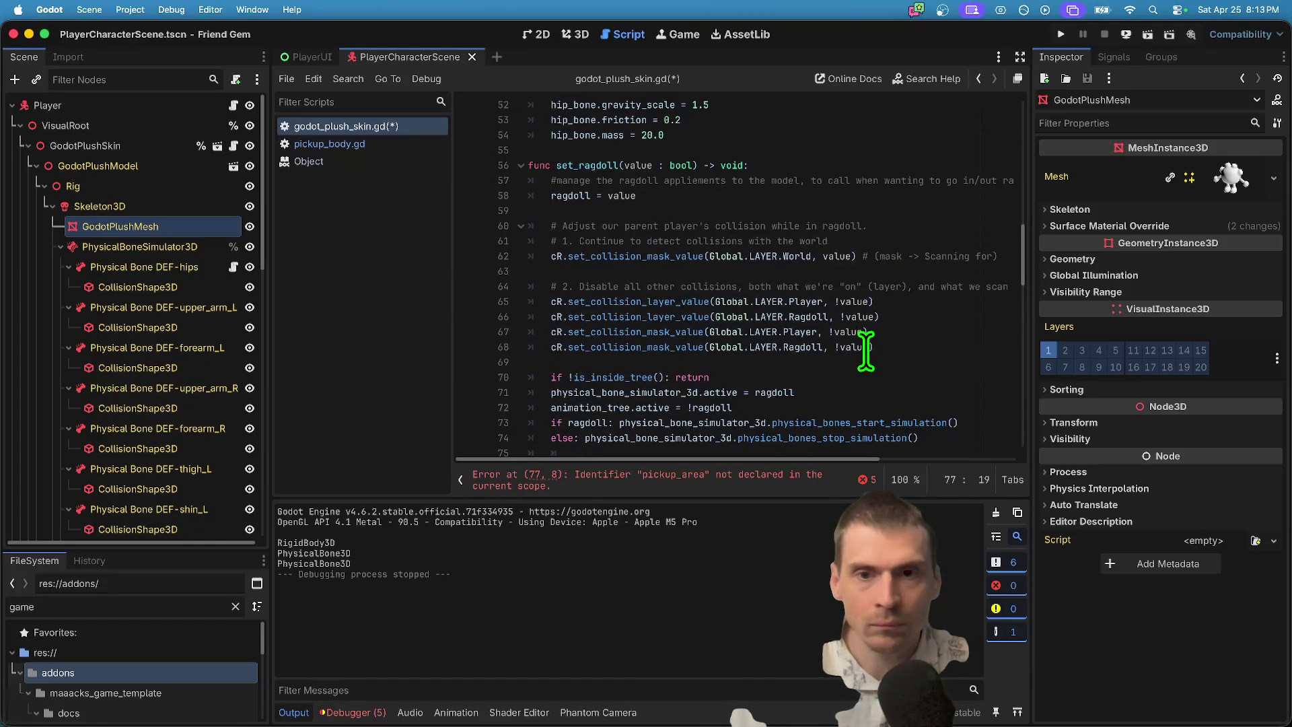
scroll(865, 367, "down", 9)
scroll(866, 367, "up", 1)
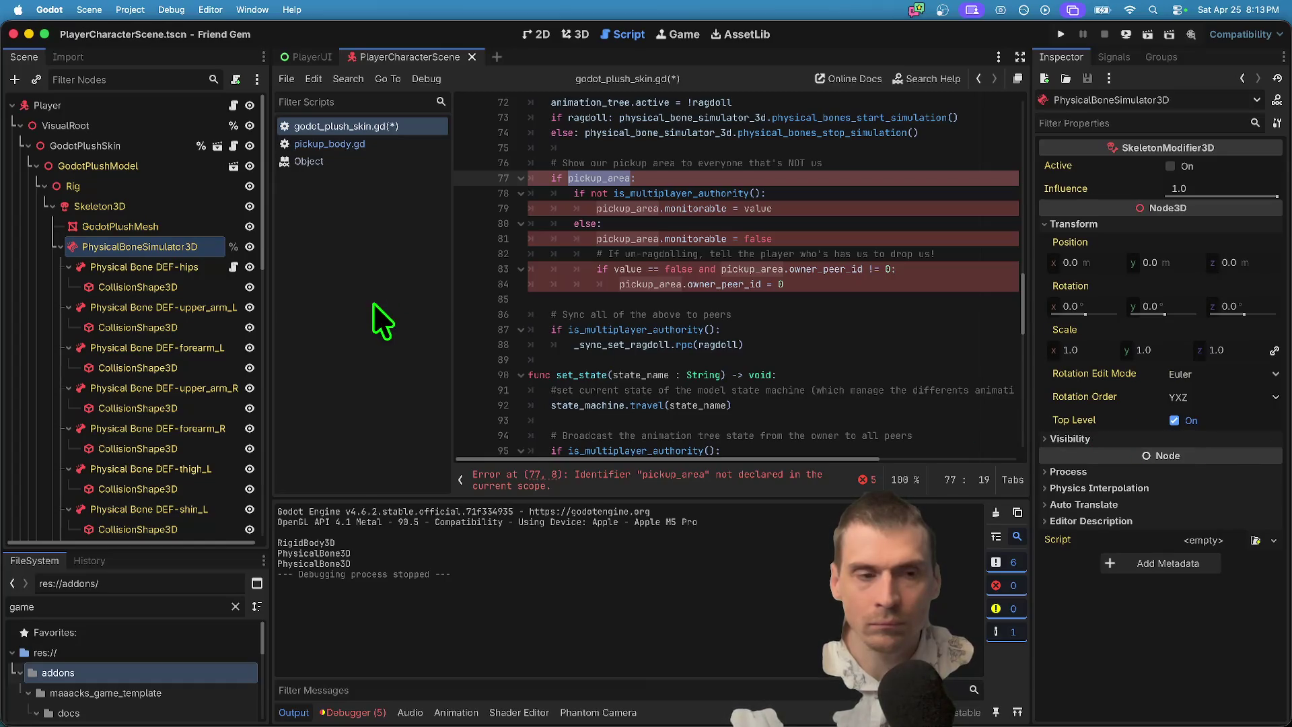
Inspect Physical Bone DEF-hips's joint settings and its collision layer 1 and mask 2.
left_click(176, 267)
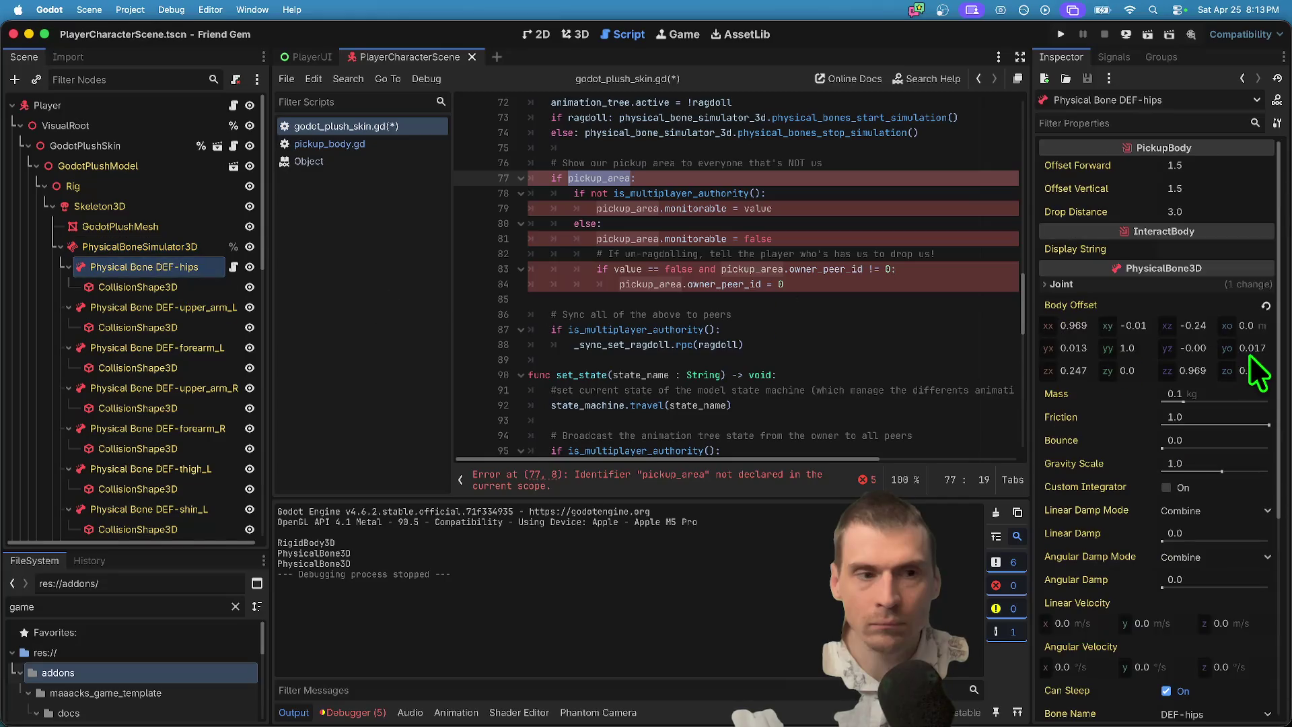
left_click(1132, 285)
left_click(1131, 285)
scroll(1139, 315, "down", 3)
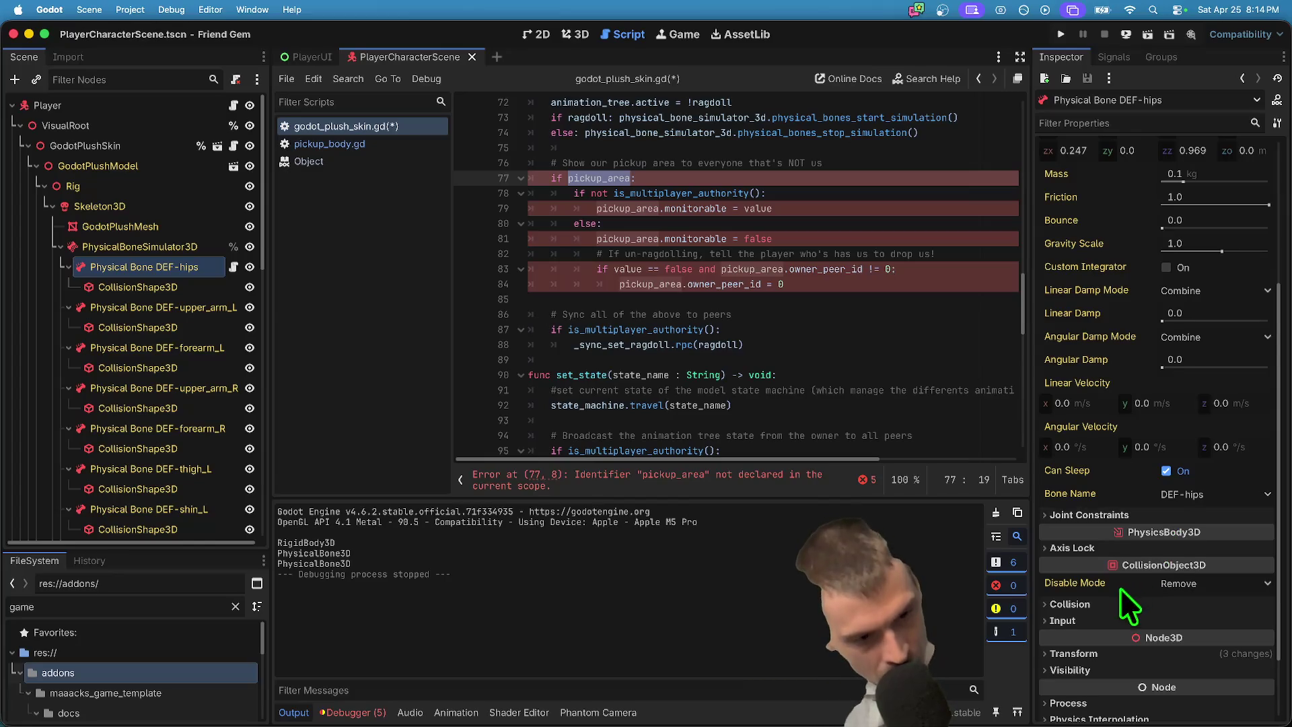
left_click(1104, 602)
scroll(1104, 601, "down", 1)
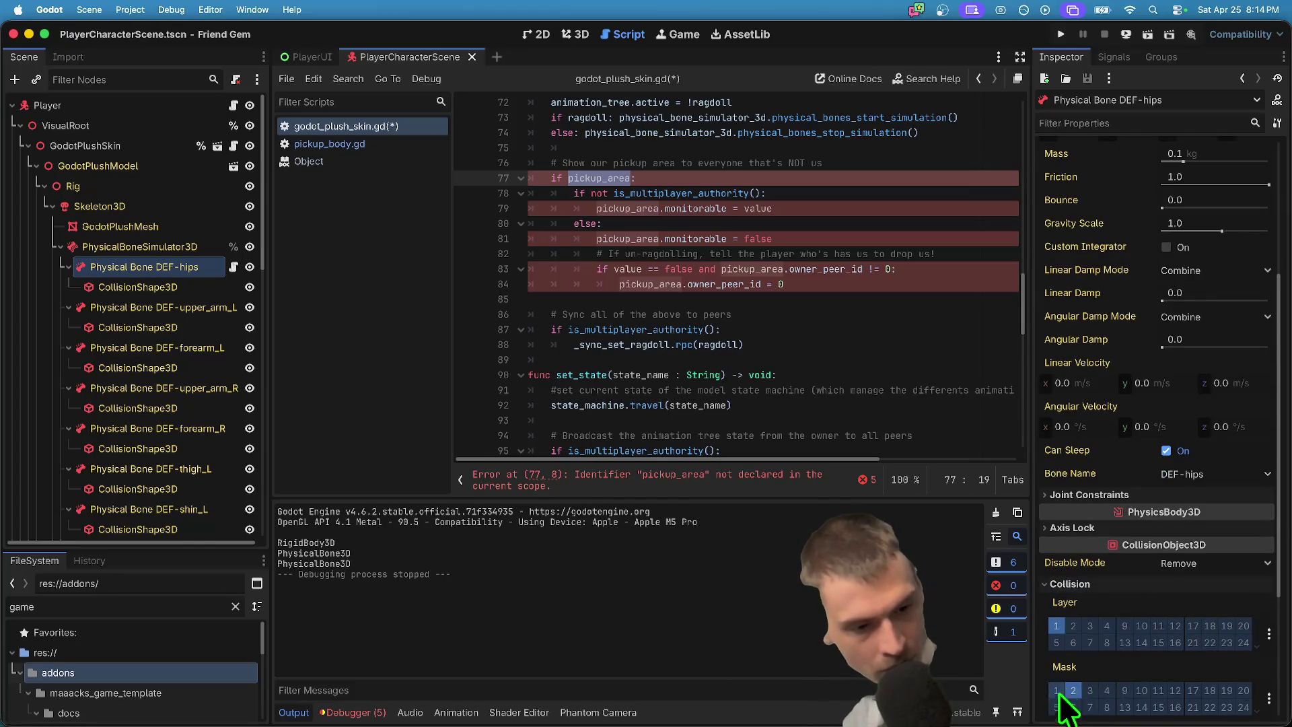
scroll(1138, 592, "down", 5)
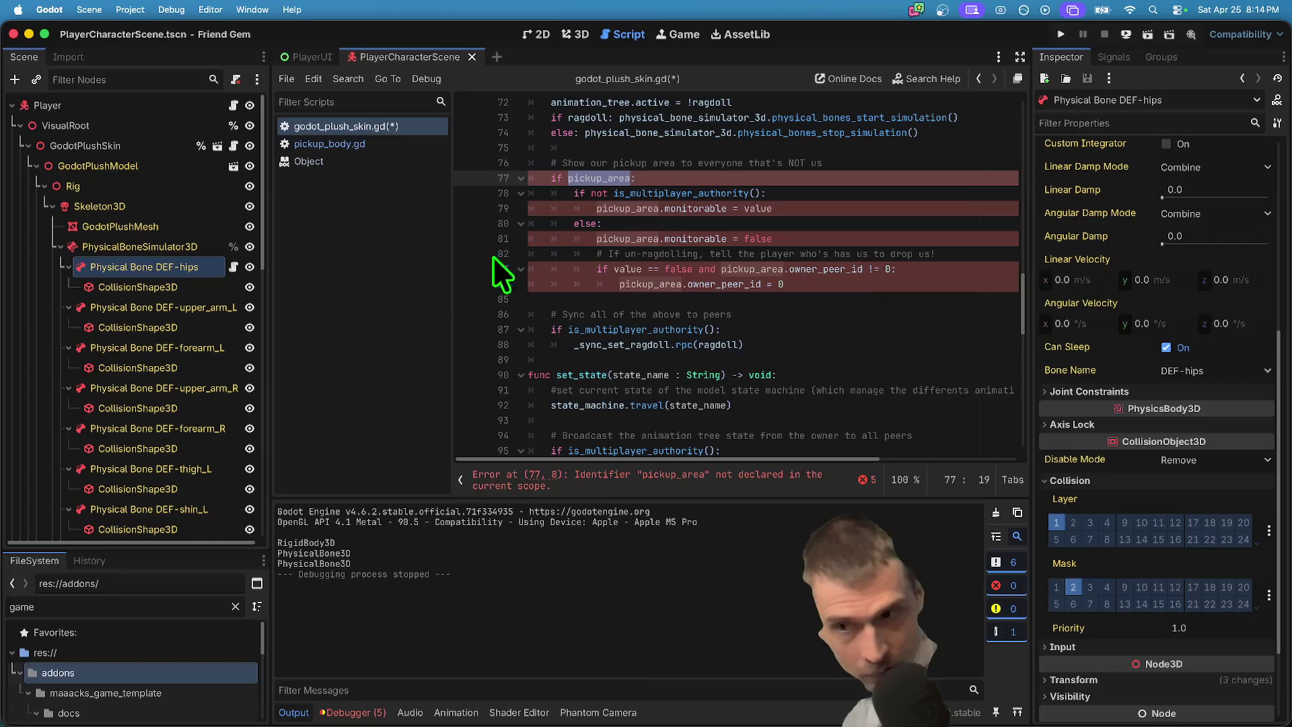
Copy the hips bone's CollisionShape3D node via its context menu.
left_click(148, 290)
left_click(160, 267)
left_click(144, 286)
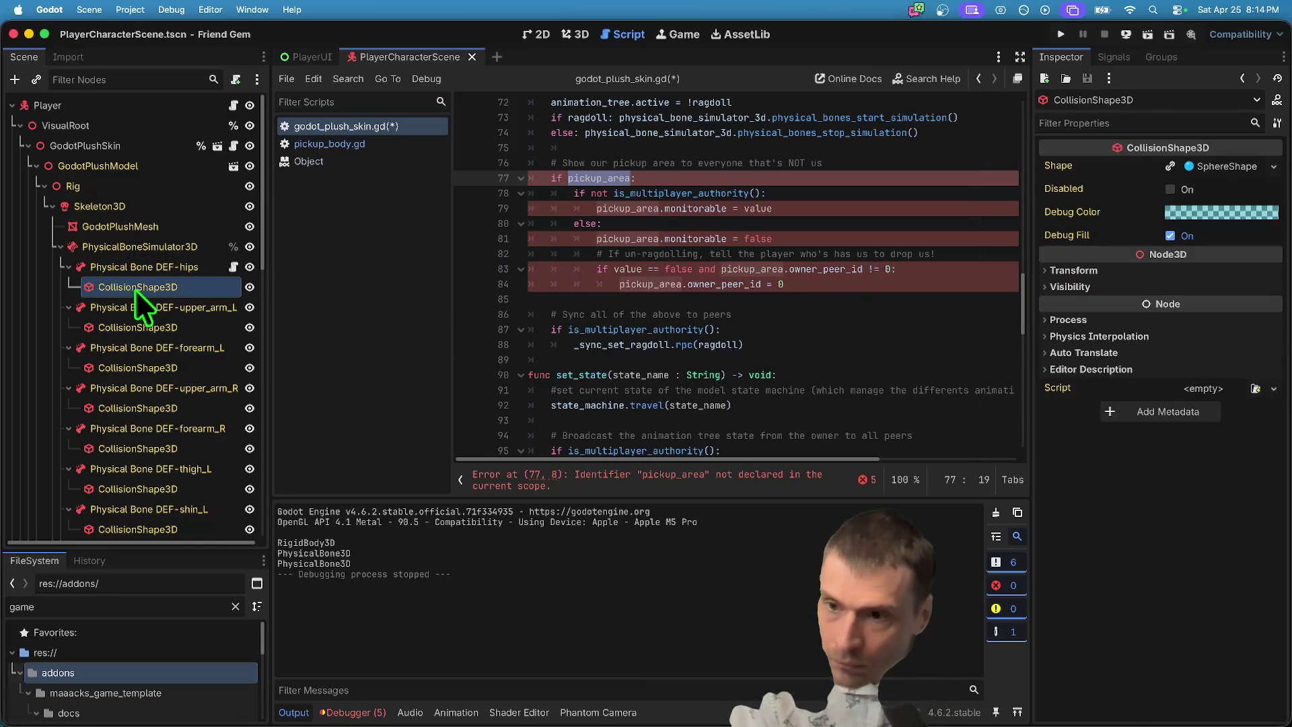
right_click(135, 290)
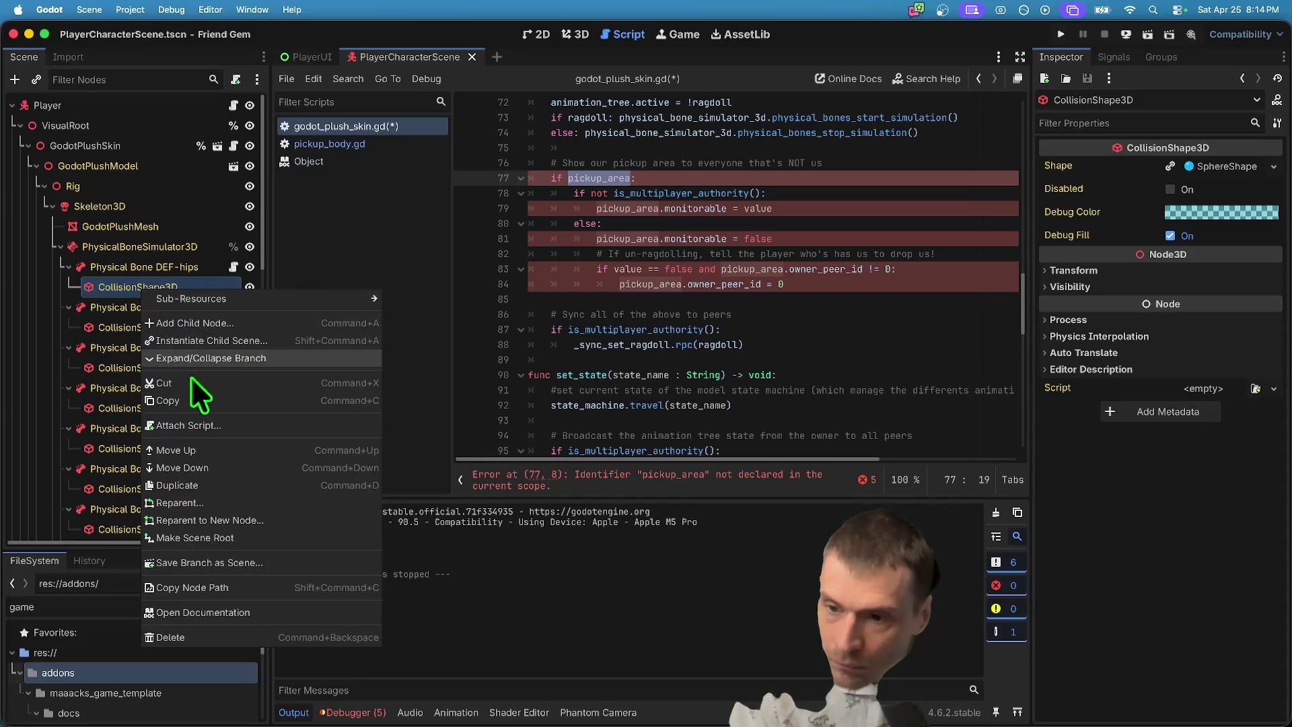
left_click(320, 403)
left_click(733, 299)
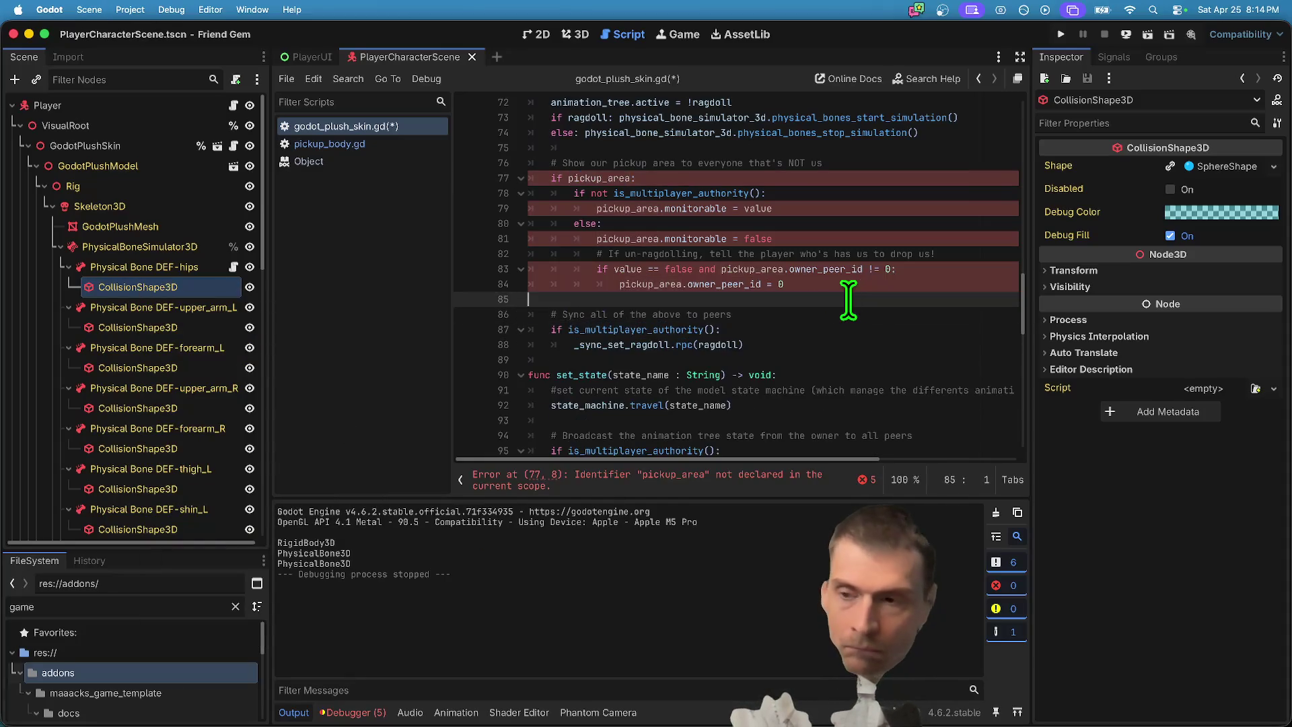
Remove the 'if pickup_area:' line and unindent the remaining pickup-area block one level.
triple_click(732, 178)
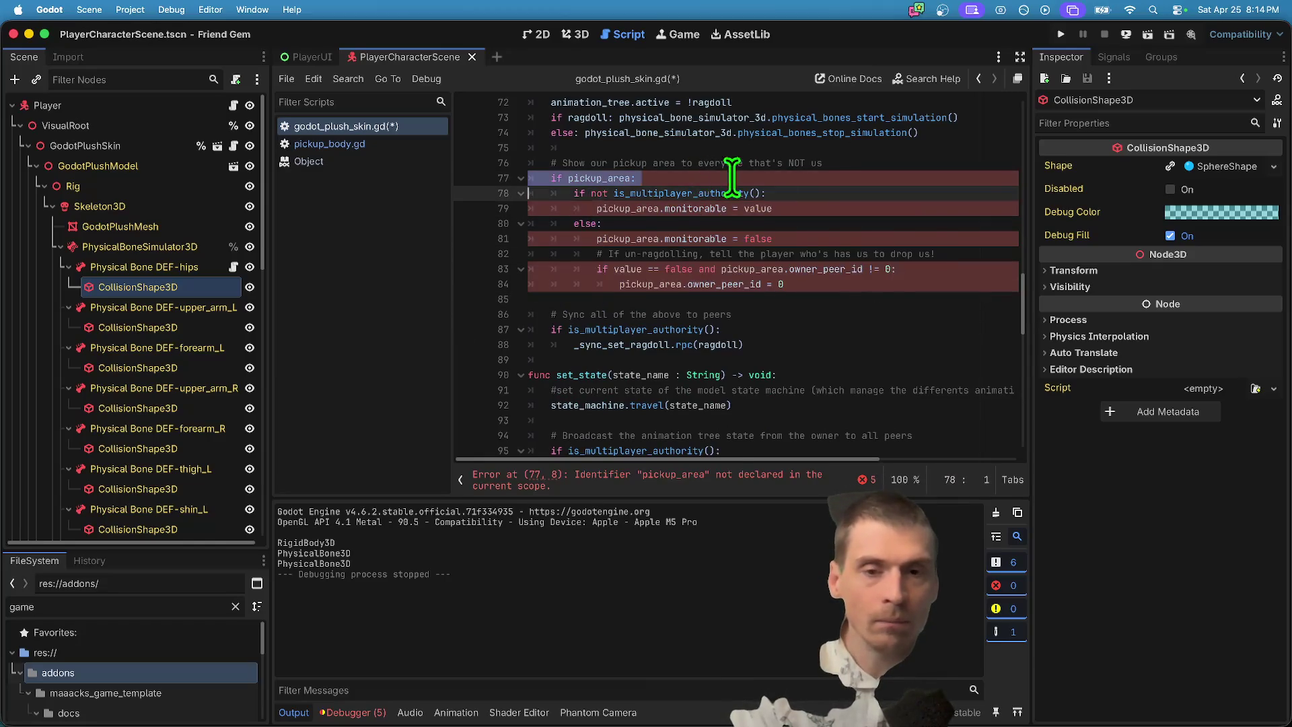
key("BackSpace")
mouse_move(905, 269)
left_mouse_down()
mouse_move(433, 165)
mouse_move(904, 269)
mouse_move(422, 190)
left_mouse_up()
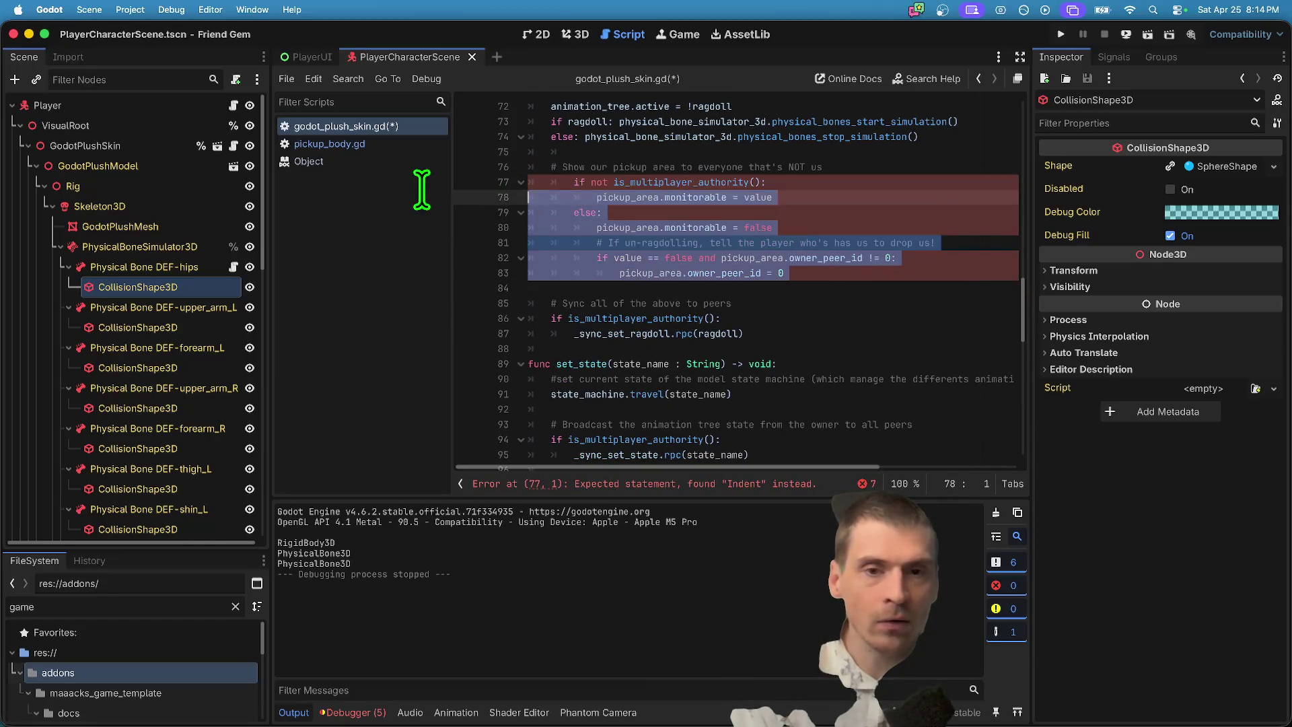
key("shift+Tab")
left_click(845, 167)
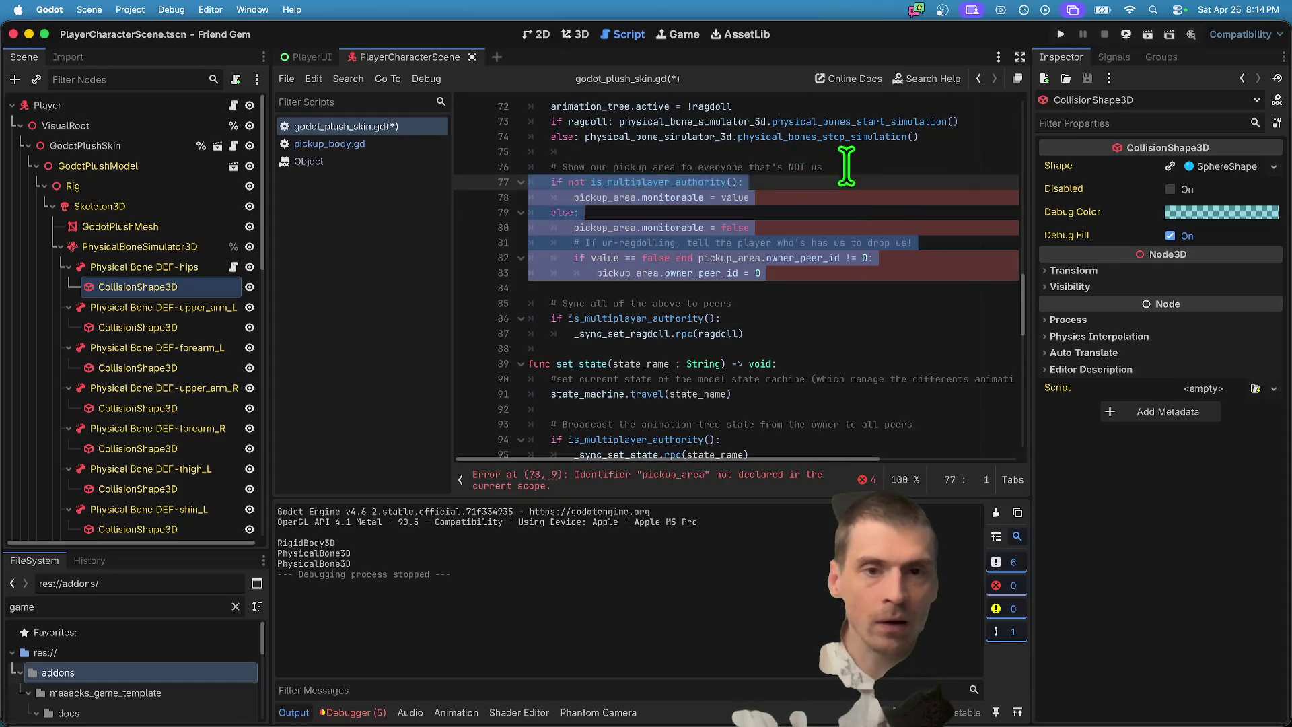
Replace pickup_area on line 78 with hip_bone.get_collision.
left_click(565, 196)
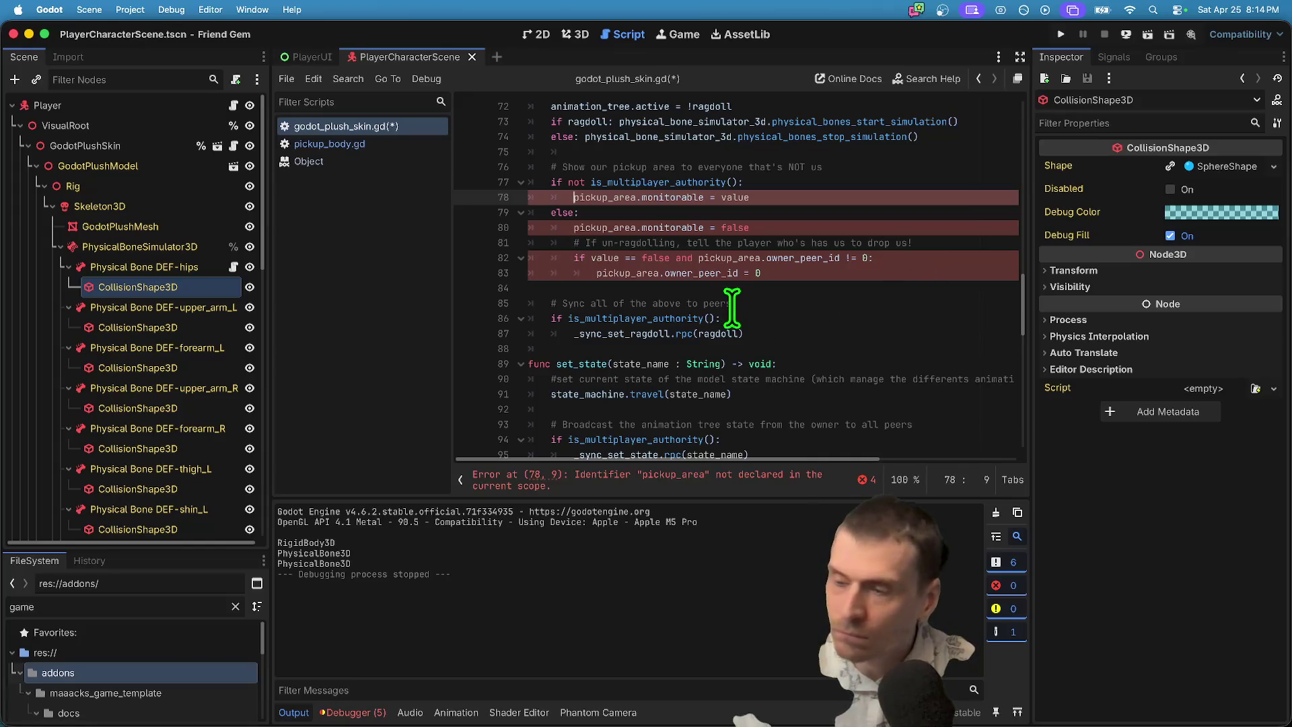
double_click(604, 196)
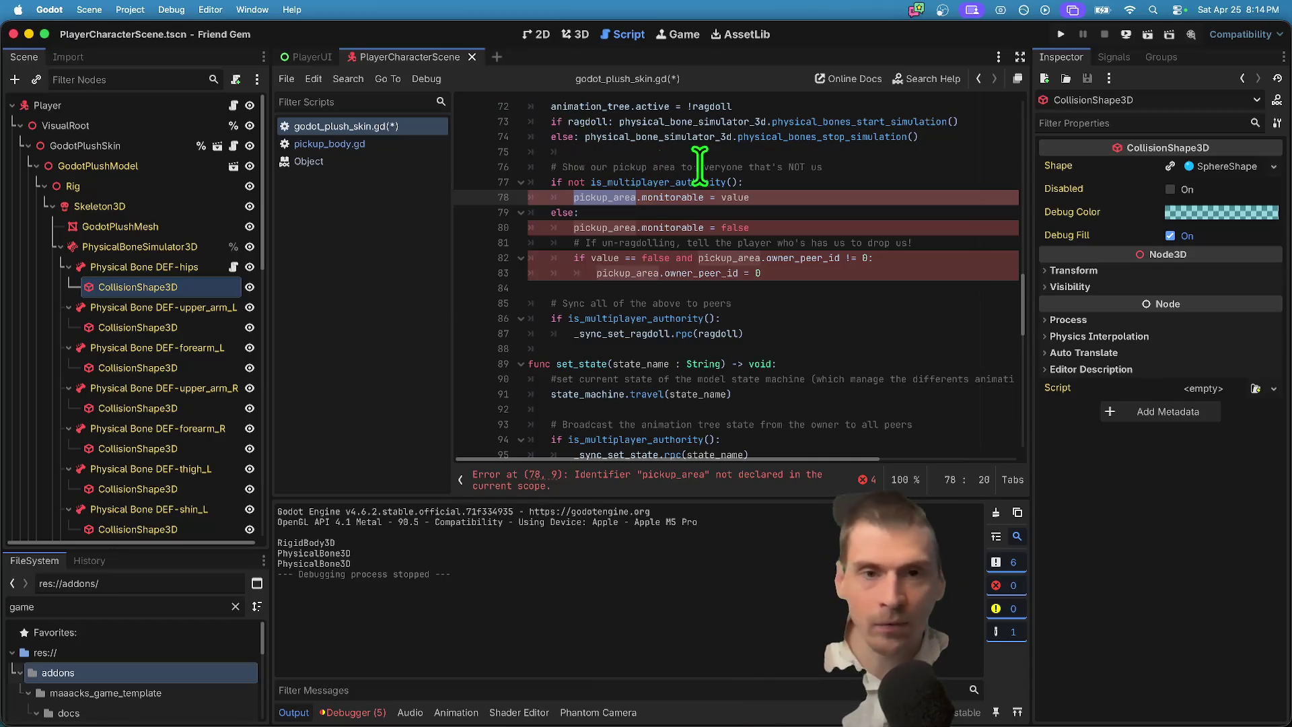
type("hip_bone.")
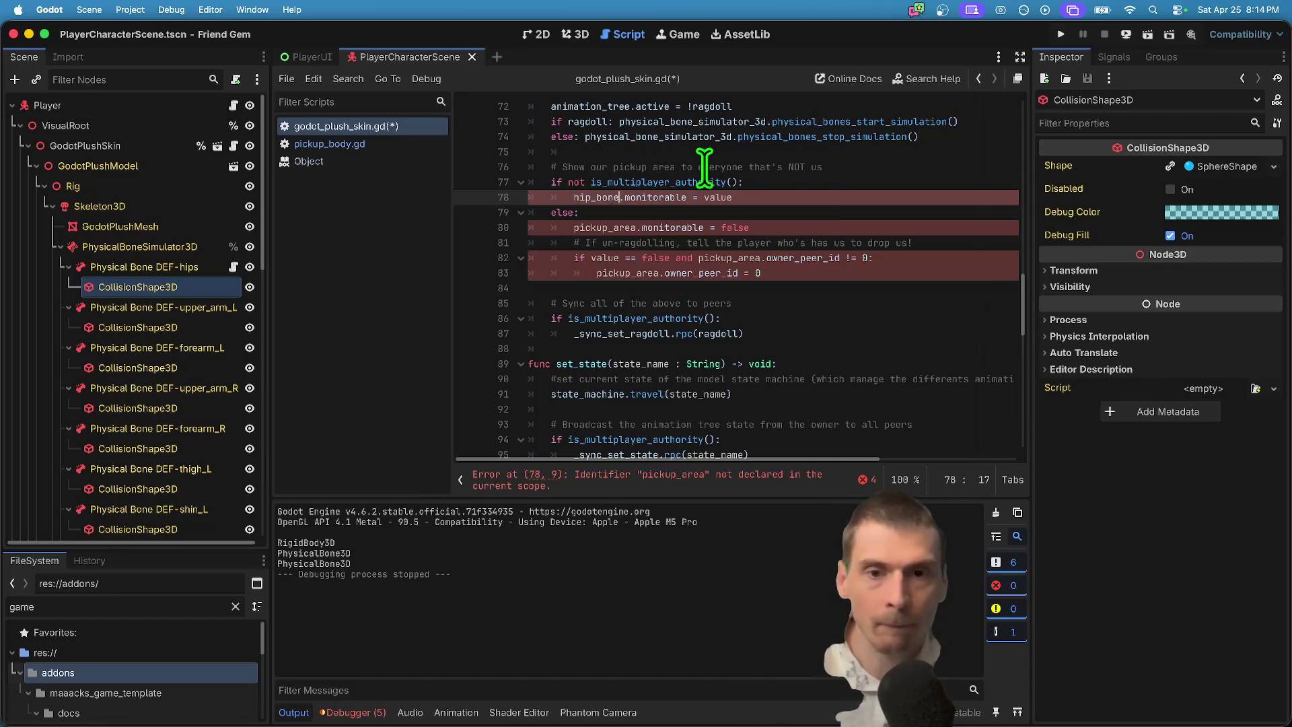
type("get_coll")
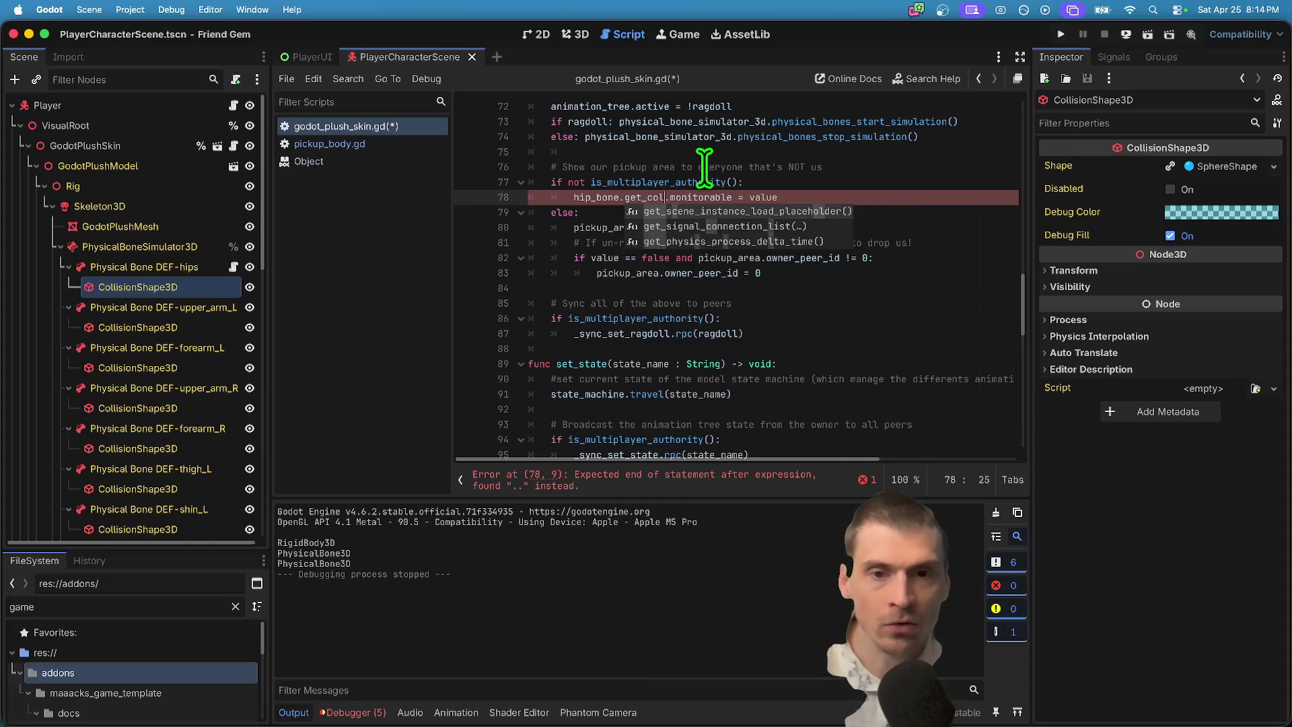
type("ision")
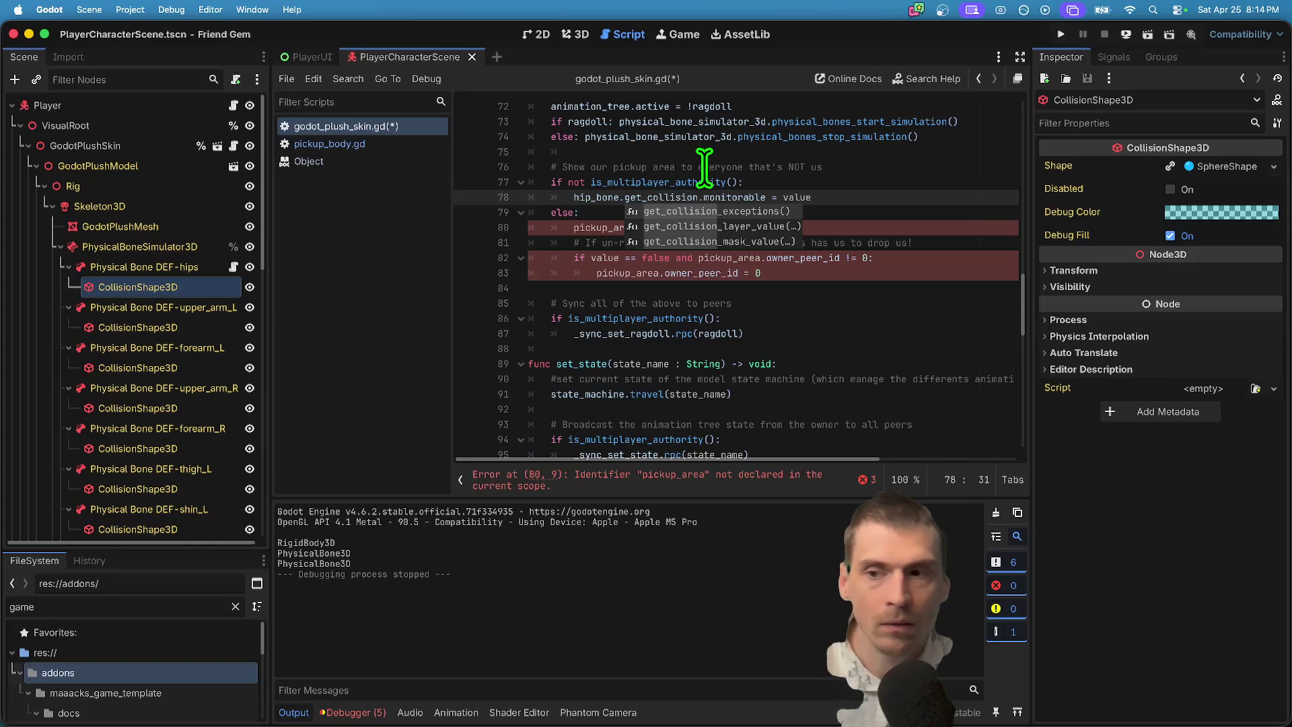
Retype line 78's hip_bone member via autocomplete toward the collision layer call.
key("BackSpace")
key("BackSpace")
key("BackSpace")
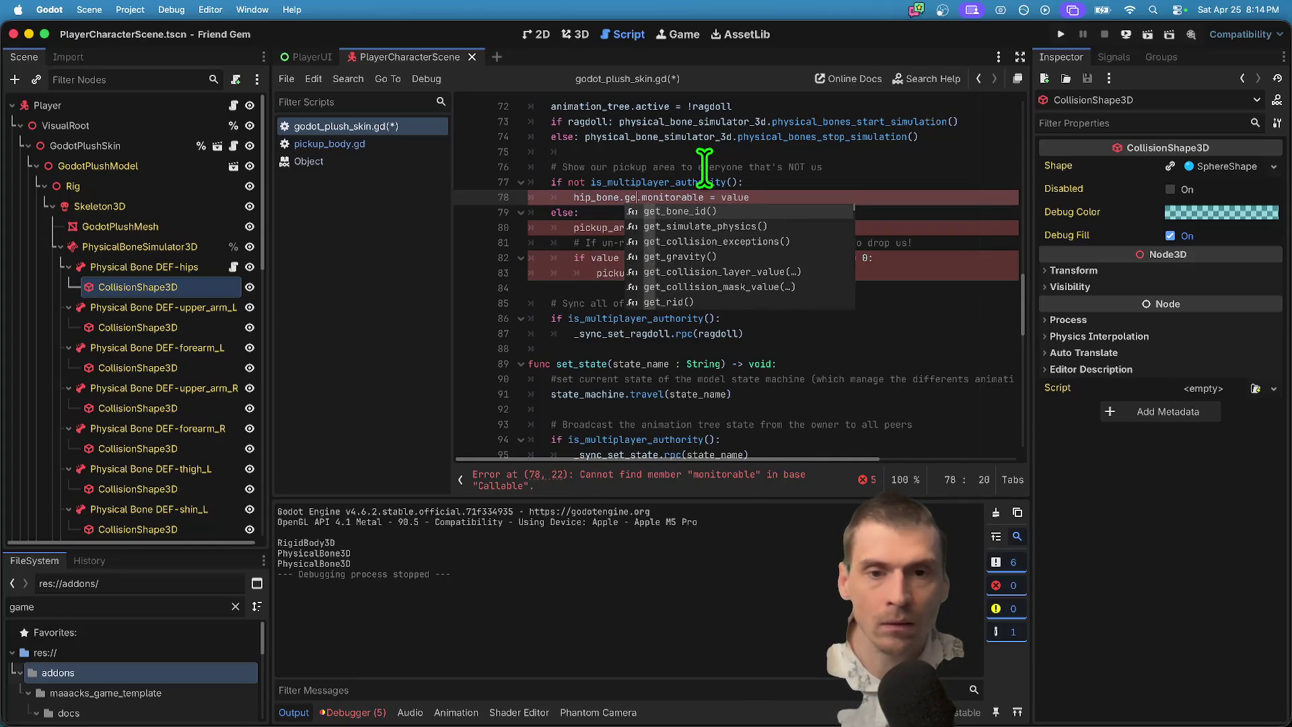
key("BackSpace")
key("BackSpace")
type("coll")
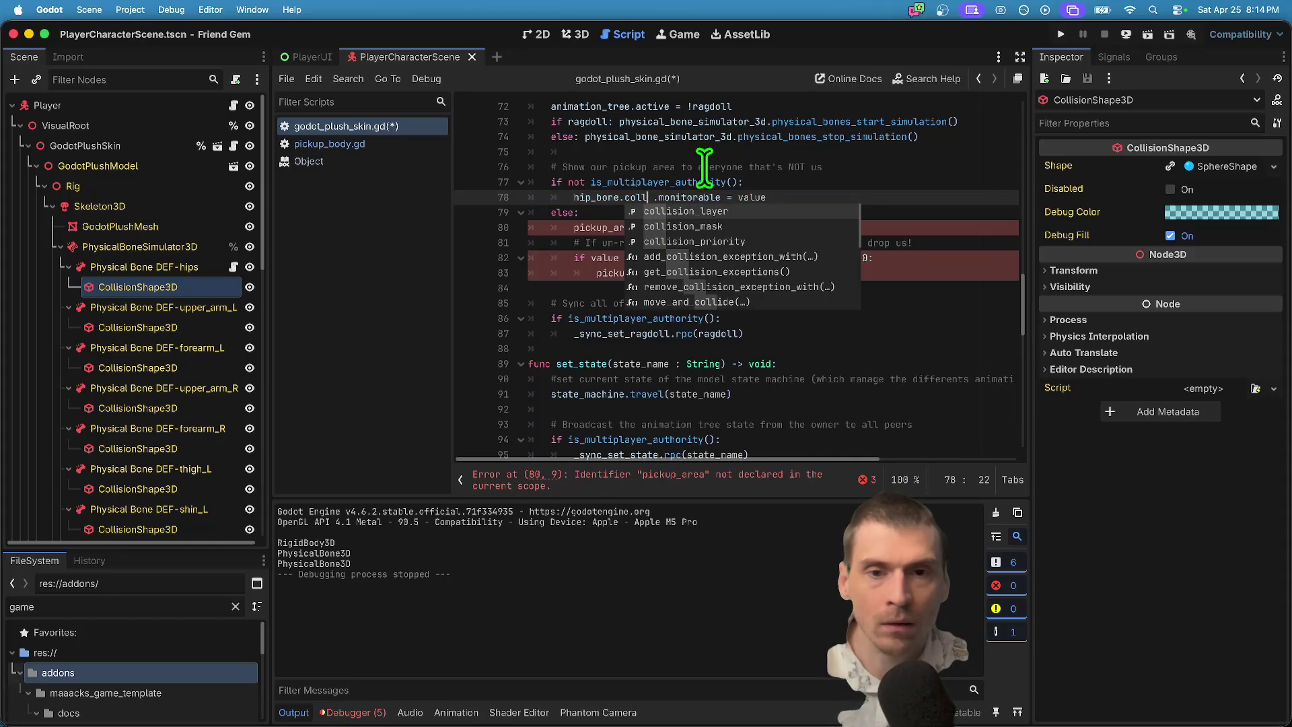
key("BackSpace")
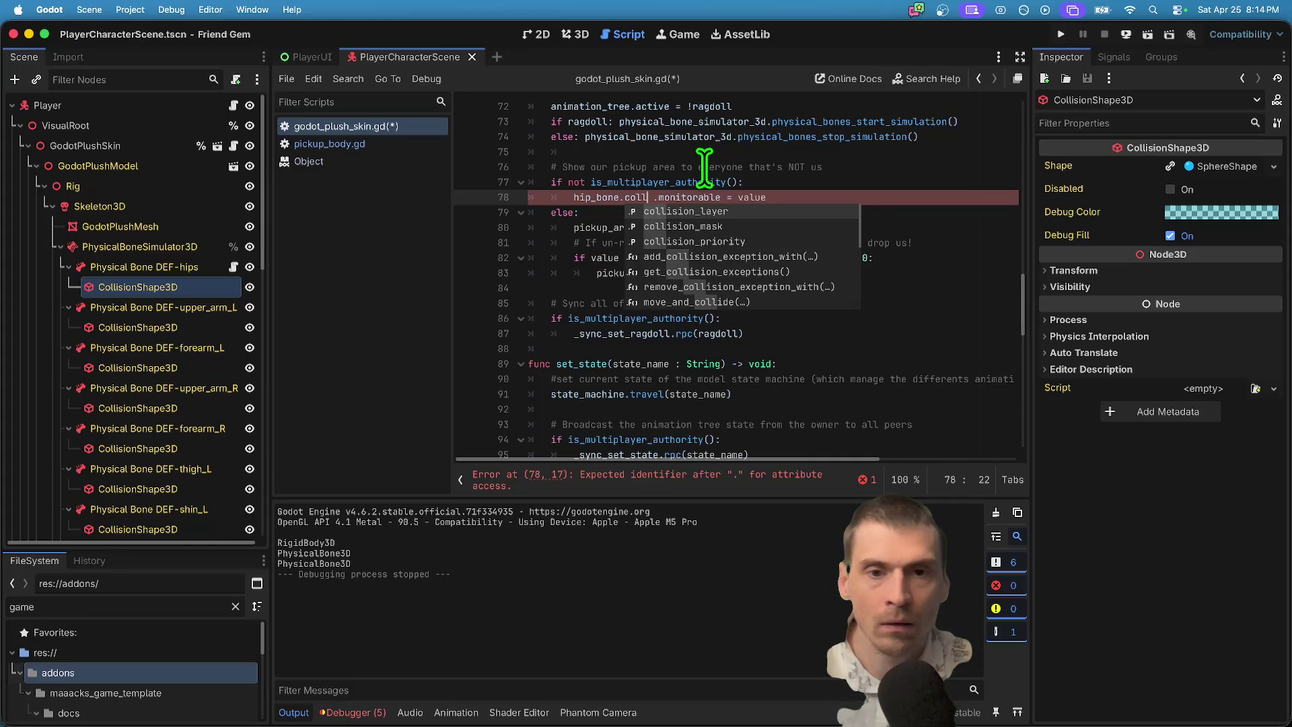
key("Return")
key("BackSpace")
key("BackSpace")
key("BackSpace")
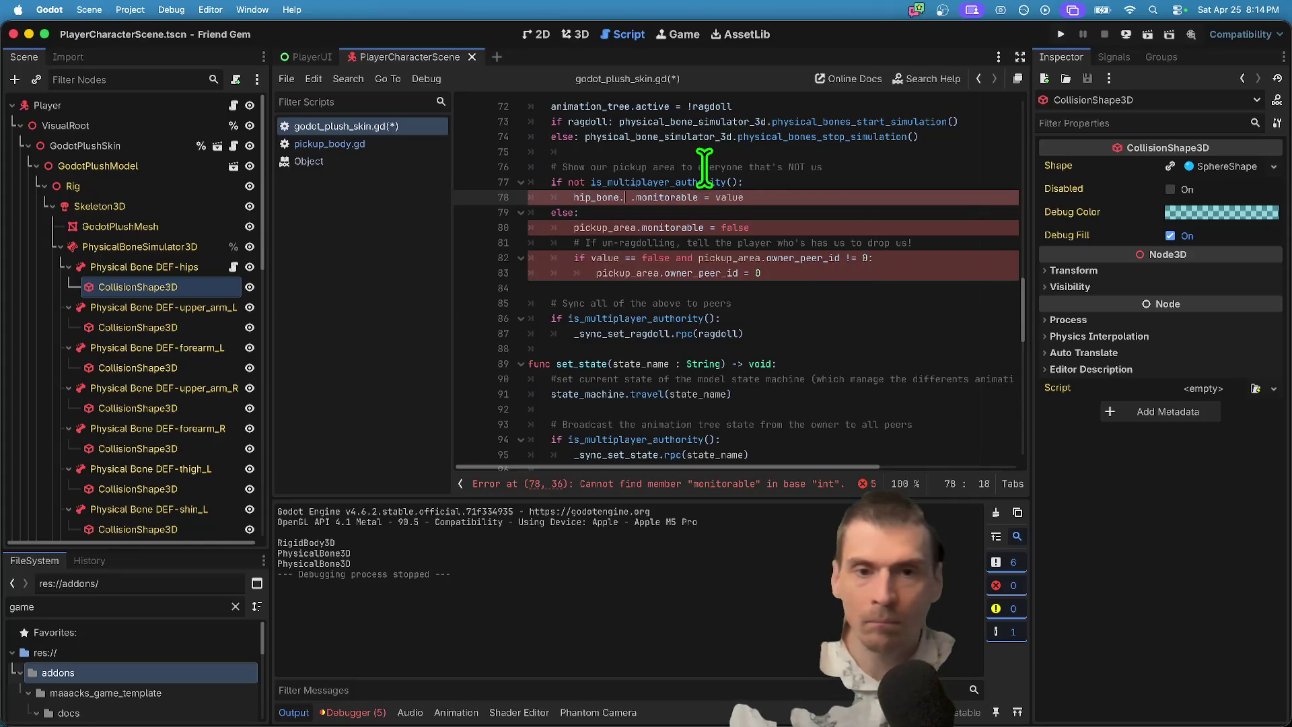
type("ge")
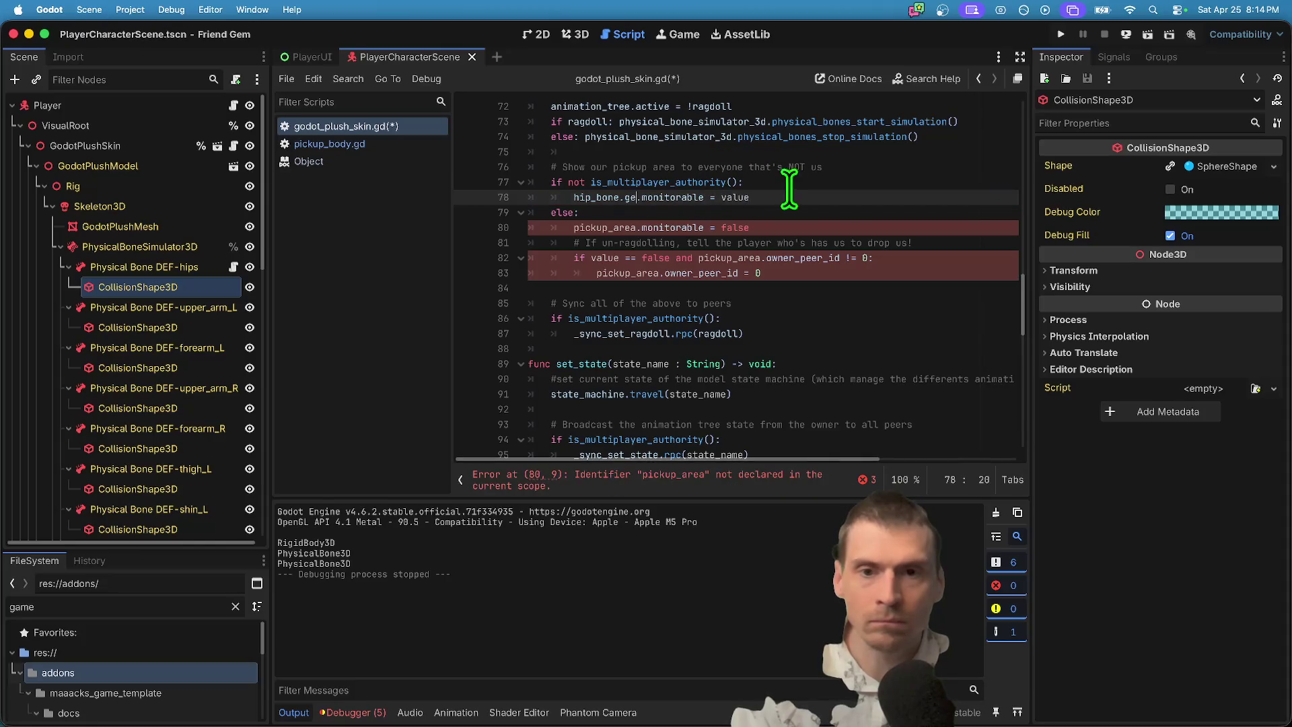
key("BackSpace")
key("BackSpace")
key("BackSpace")
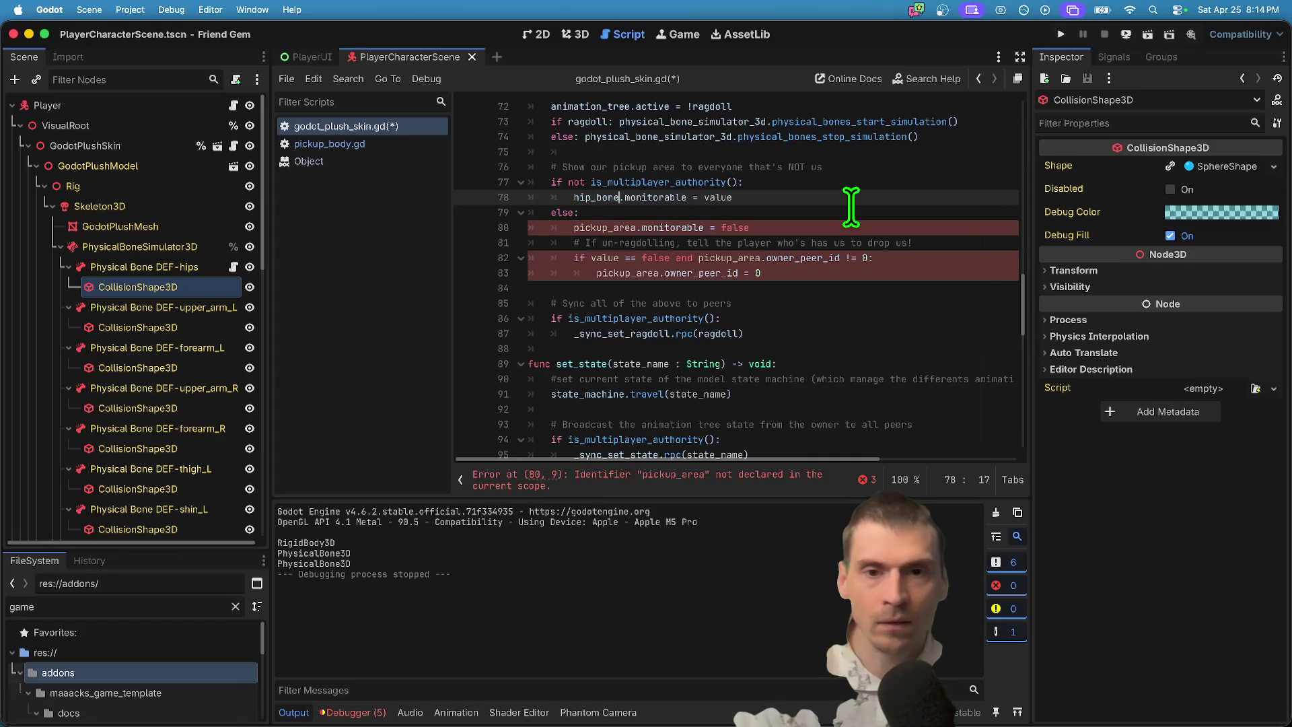
type(".co")
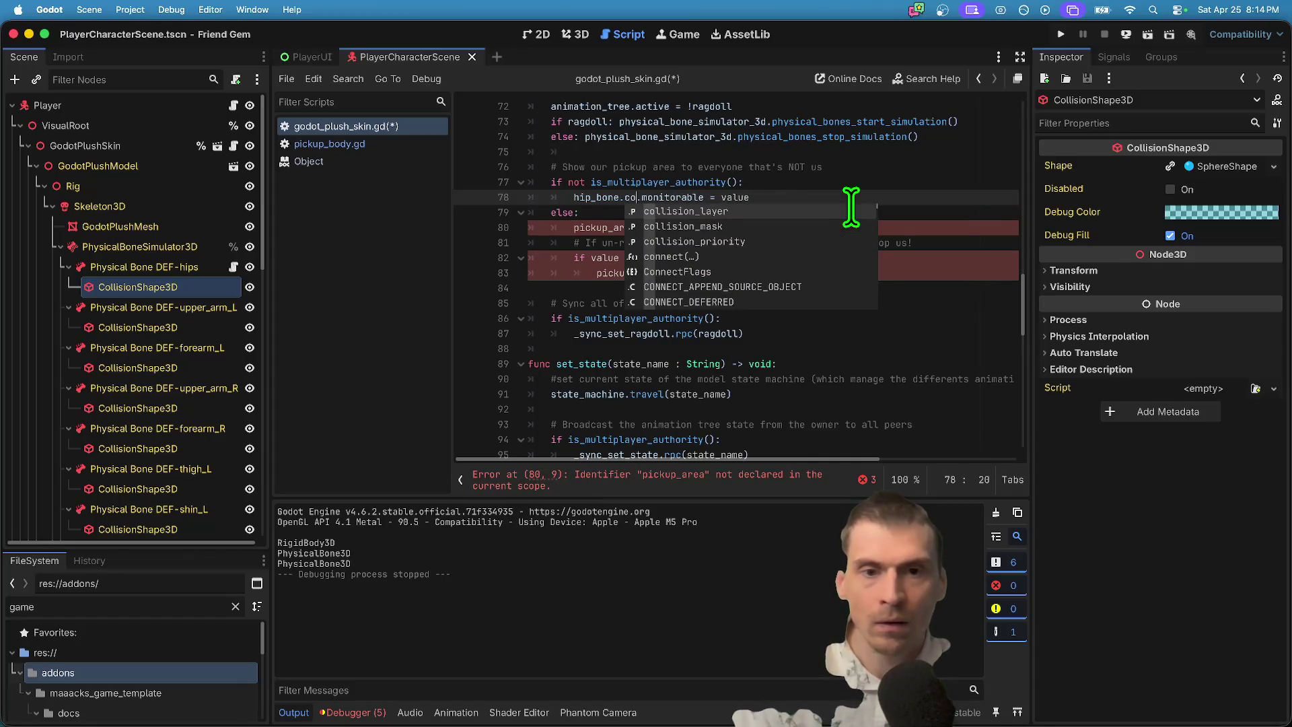
key("Return")
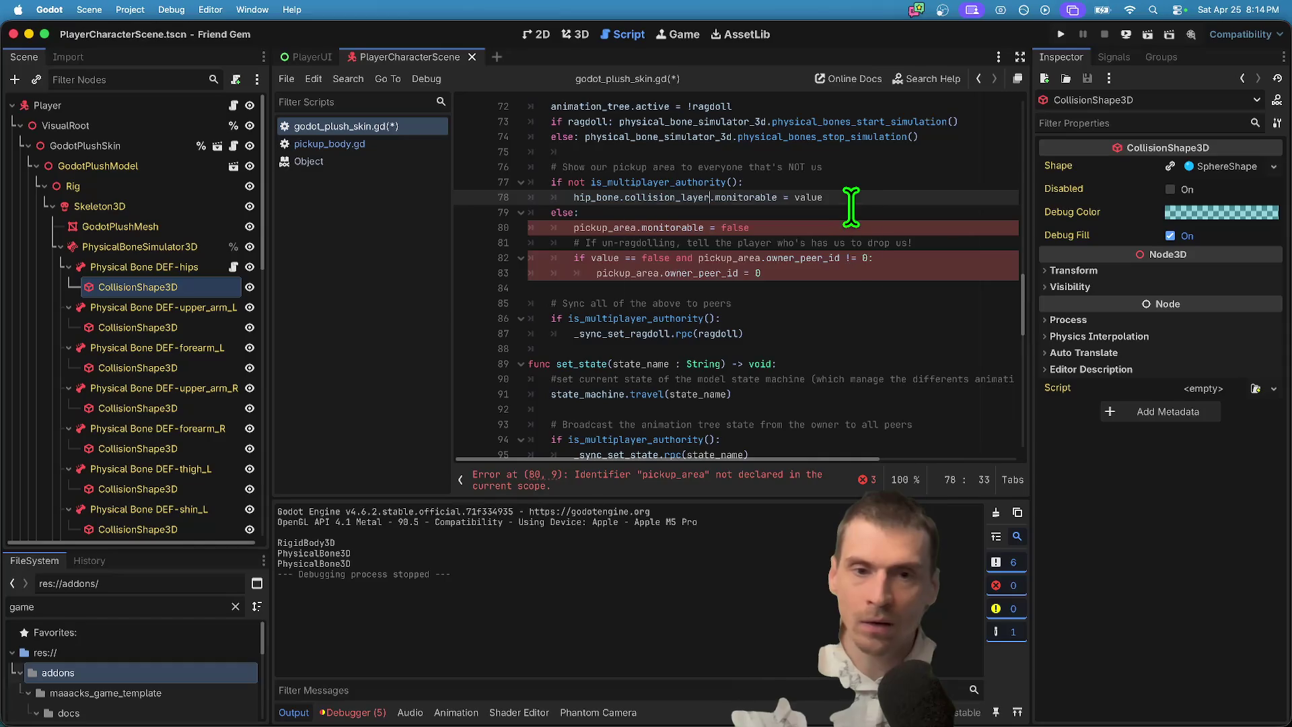
key("BackSpace")
key("BackSpace")
type(".")
key("Escape")
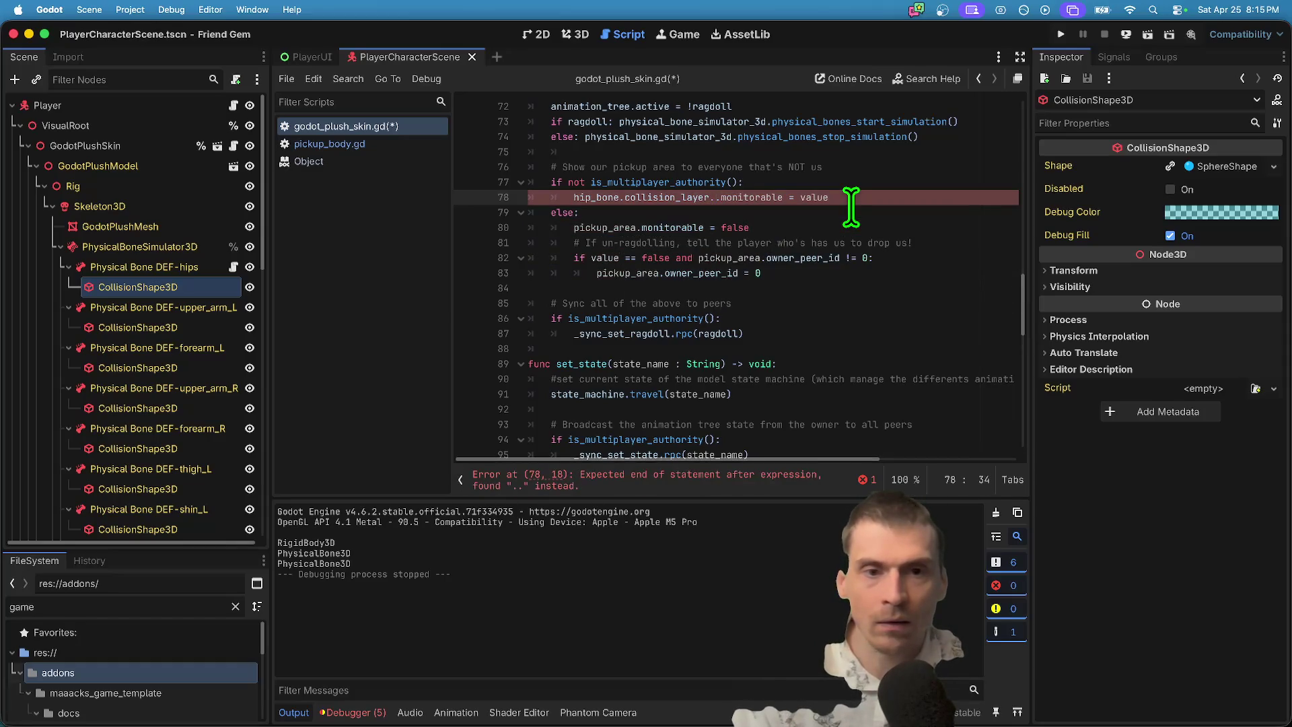
Check DEF-hips's layers and finish line 78 as hip_bone.set_collision_layer_value(5, true).
left_click(171, 268)
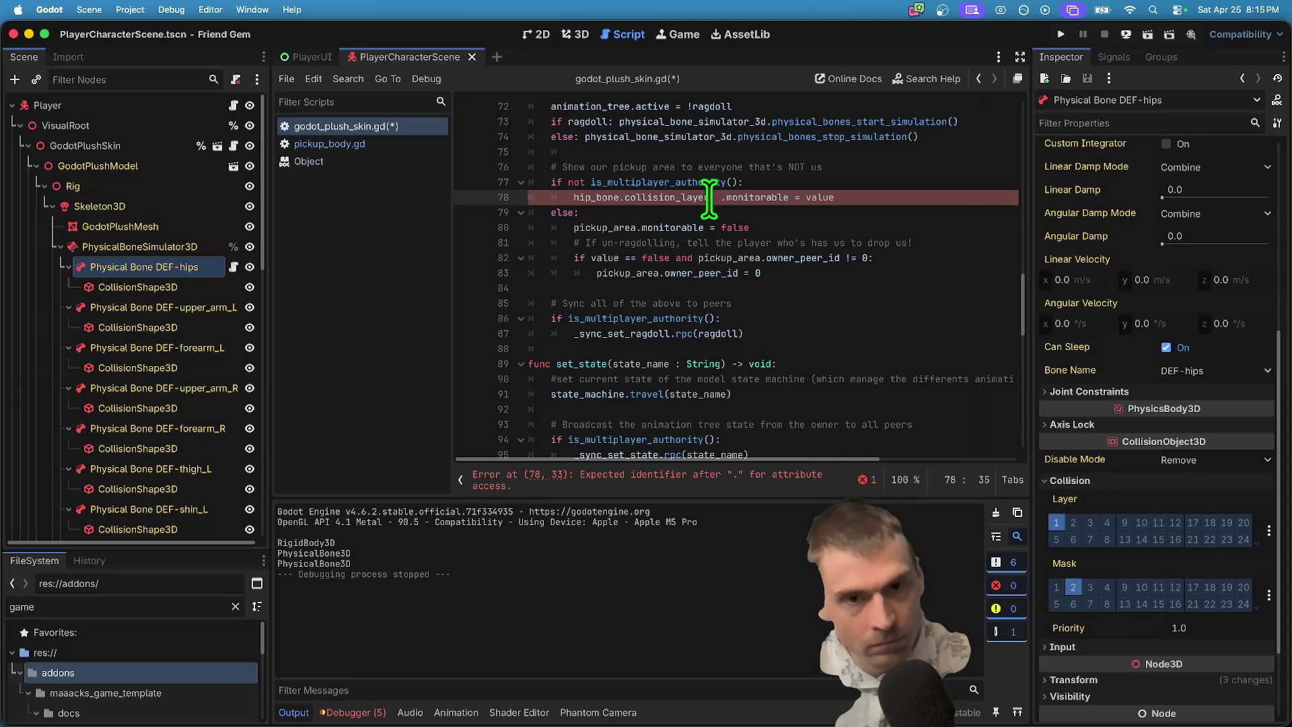
type("_value")
key("Return")
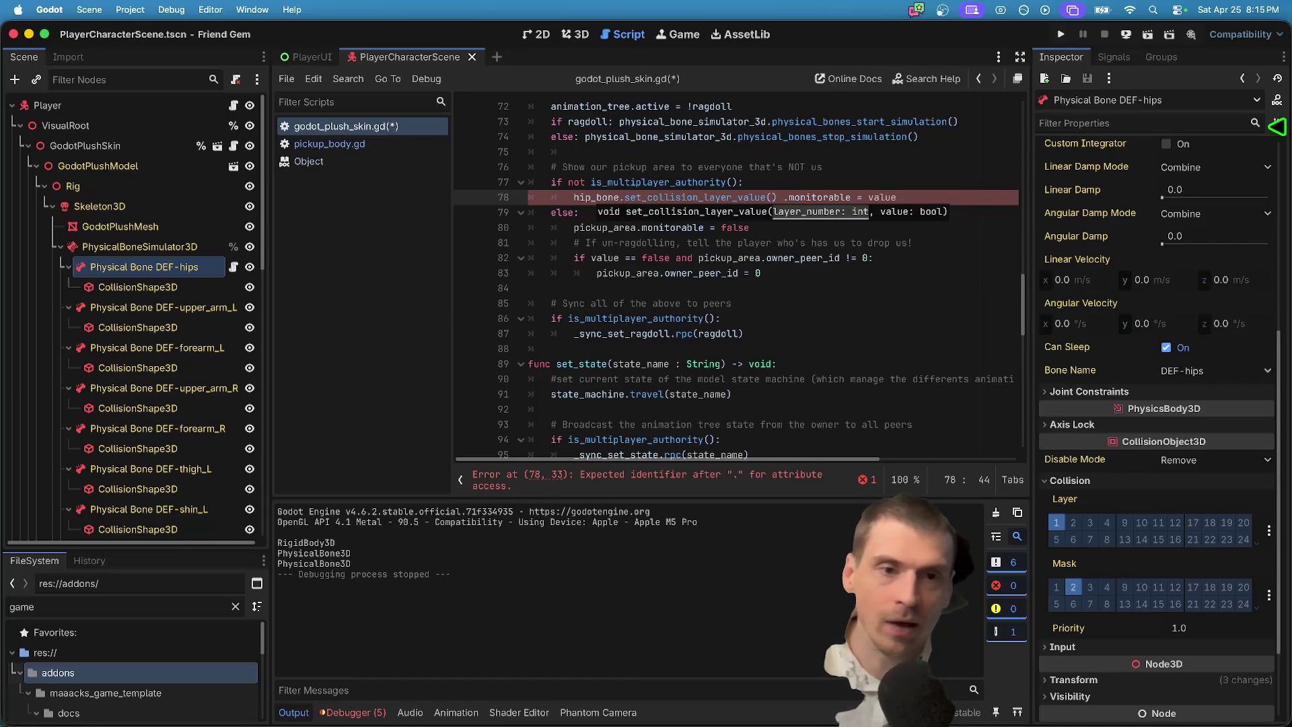
type("true")
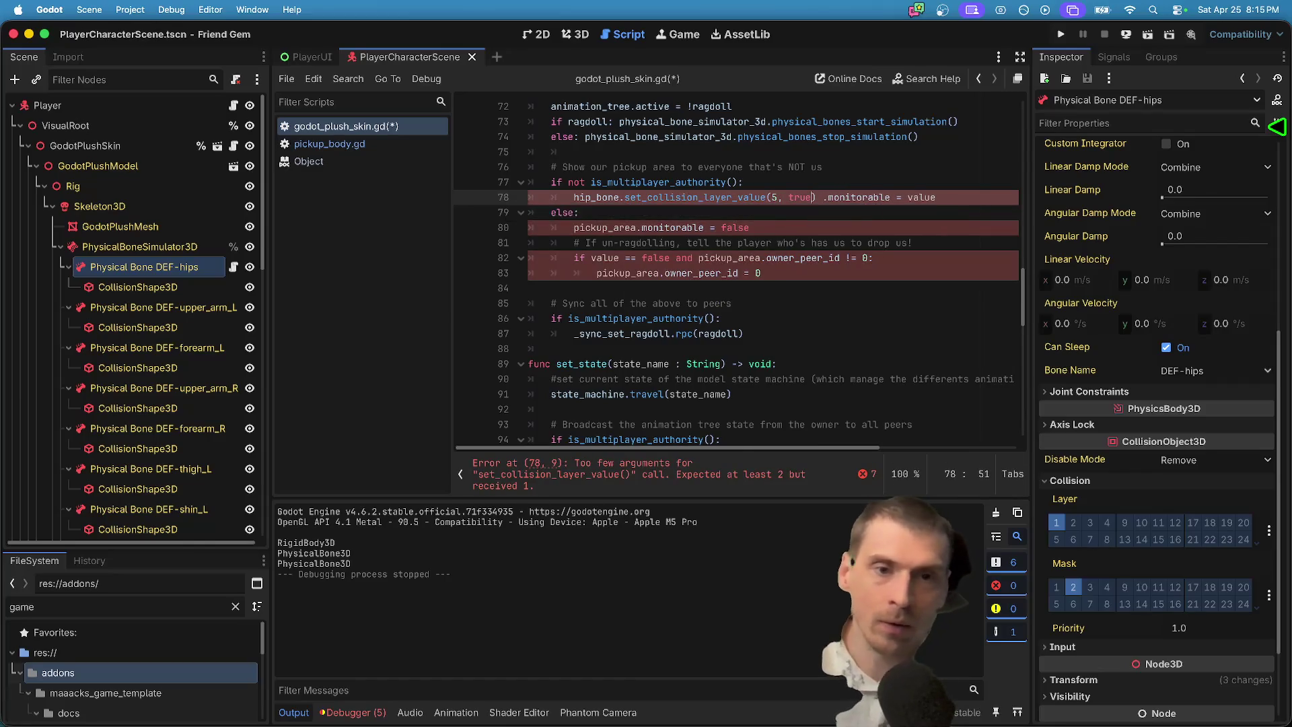
left_click(529, 212)
double_click(921, 198)
key("BackSpace")
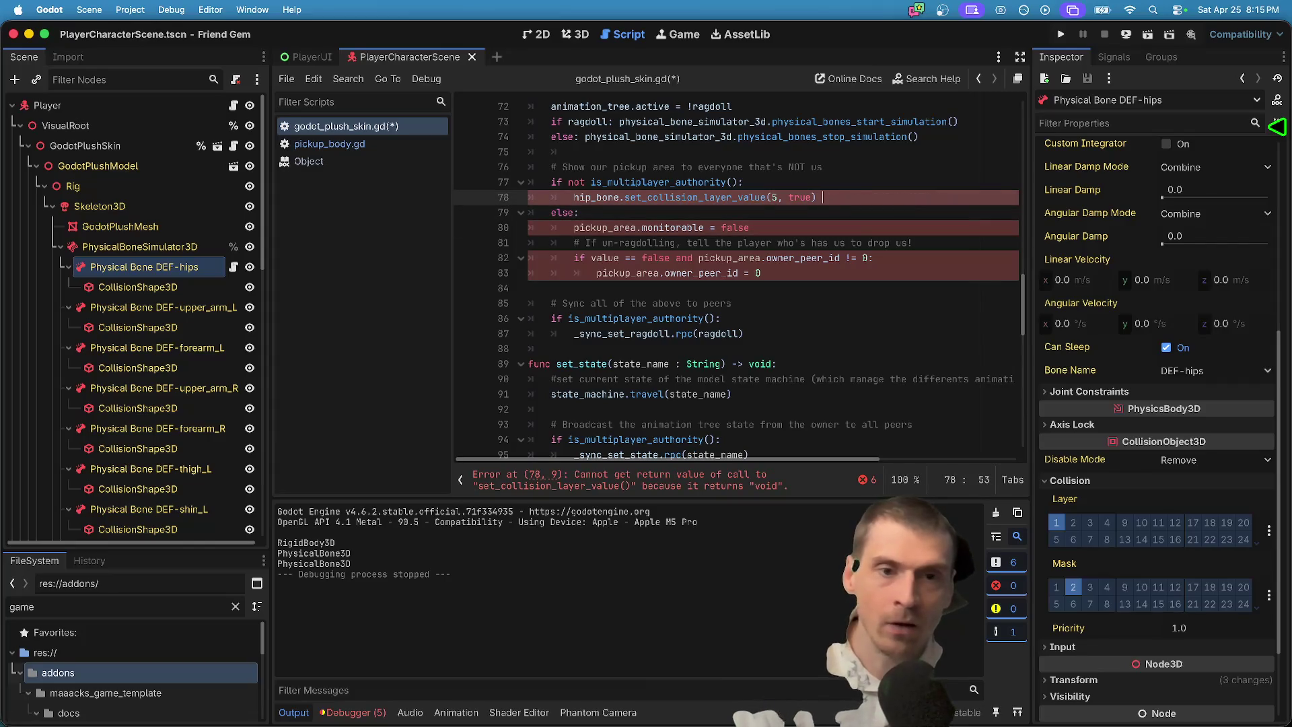
Overwrite line 80 with line 78's collision-layer call, switching layer 5 to false.
triple_click(932, 196)
key("ctrl+c")
triple_click(922, 227)
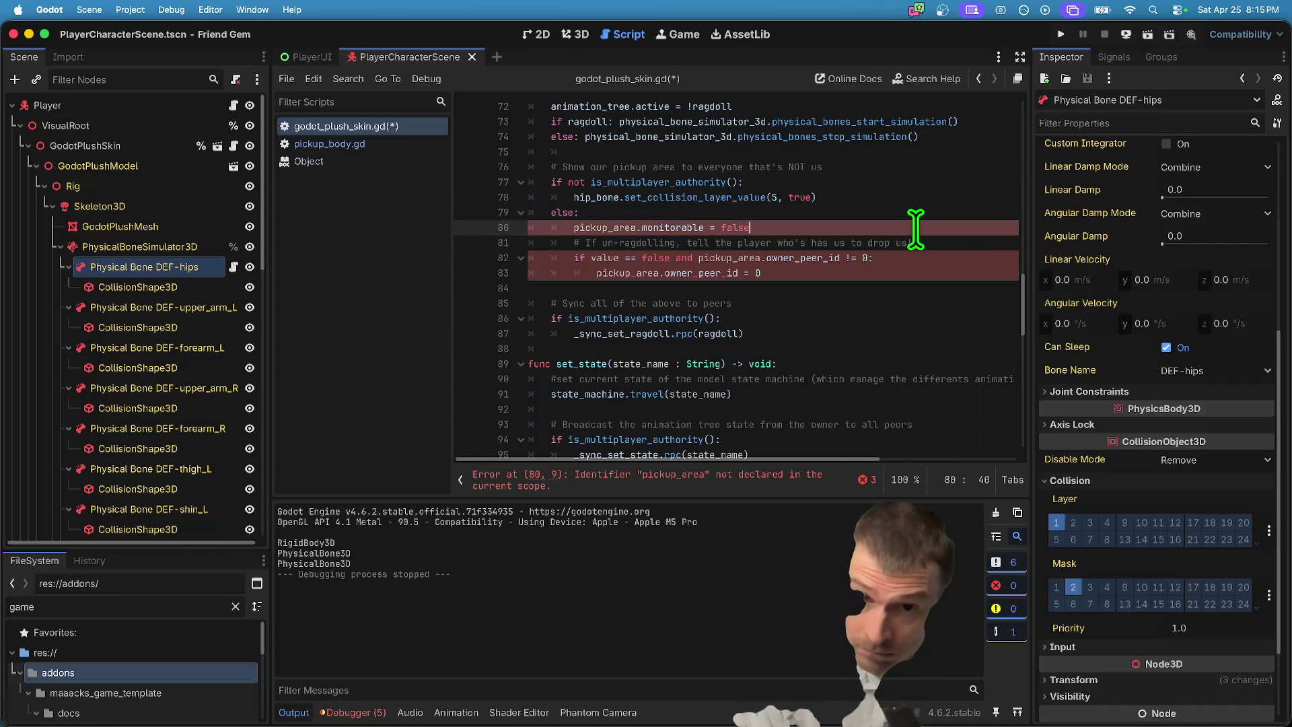
key("ctrl+v")
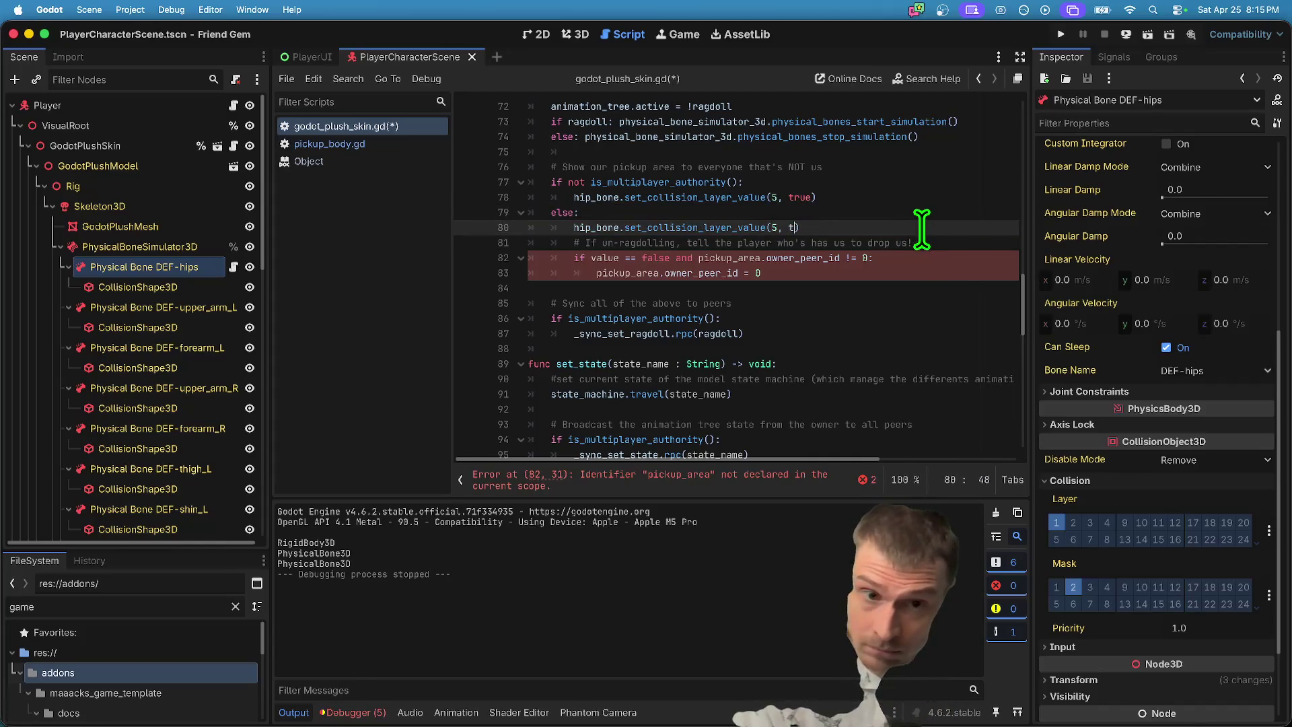
type("e")
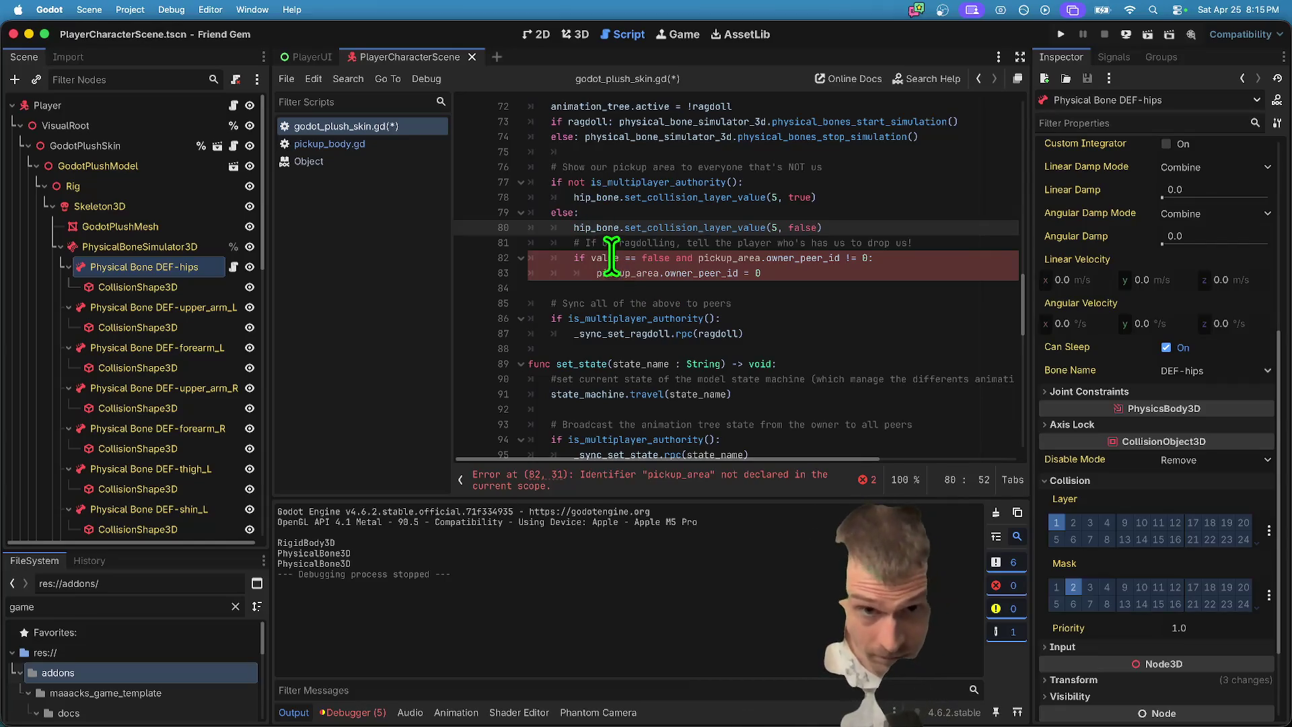
left_click(895, 244)
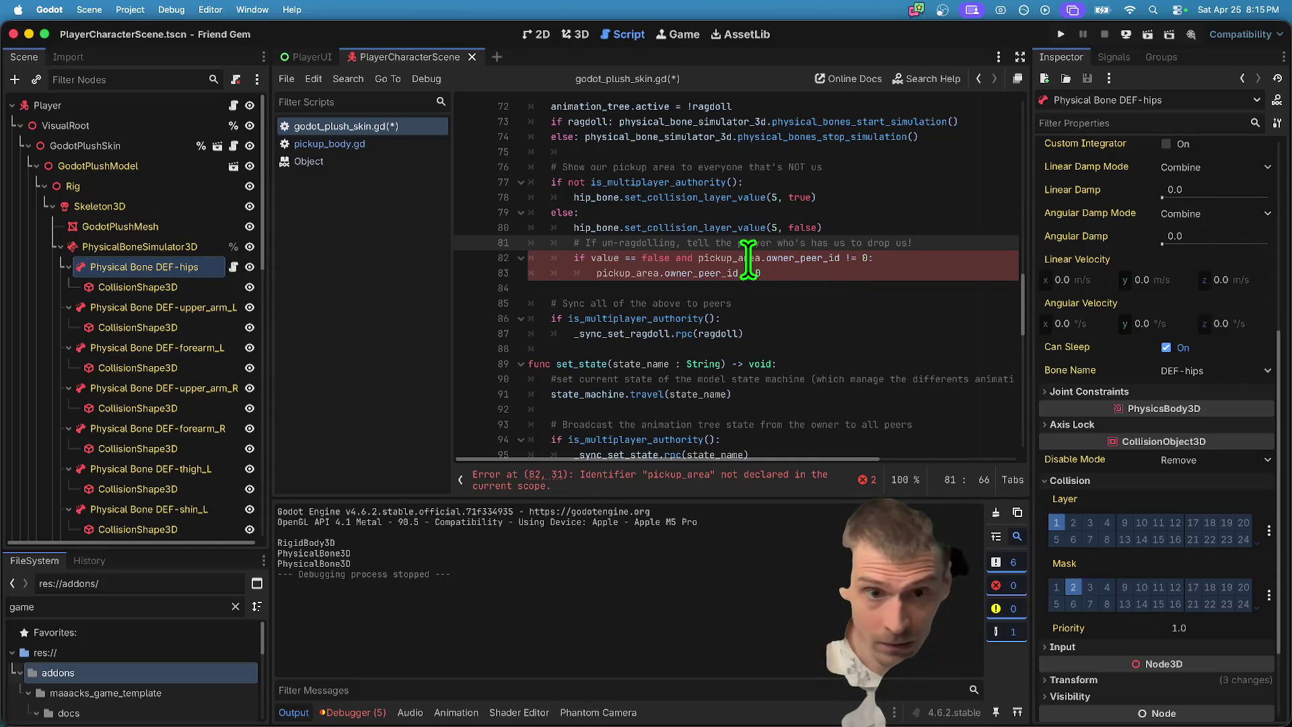
Replace pickup_area with hip_bone on lines 82–83, save the script and launch a debug run.
double_click(595, 227)
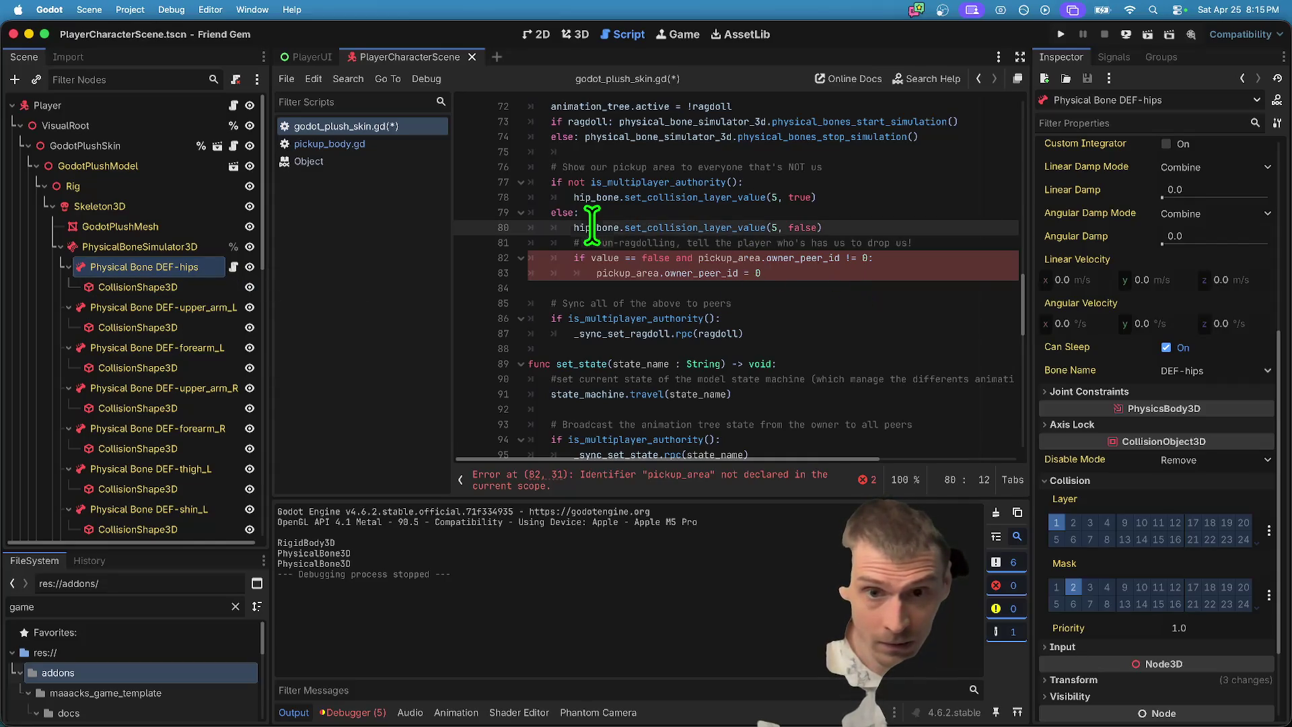
double_click(723, 258)
key("super+v")
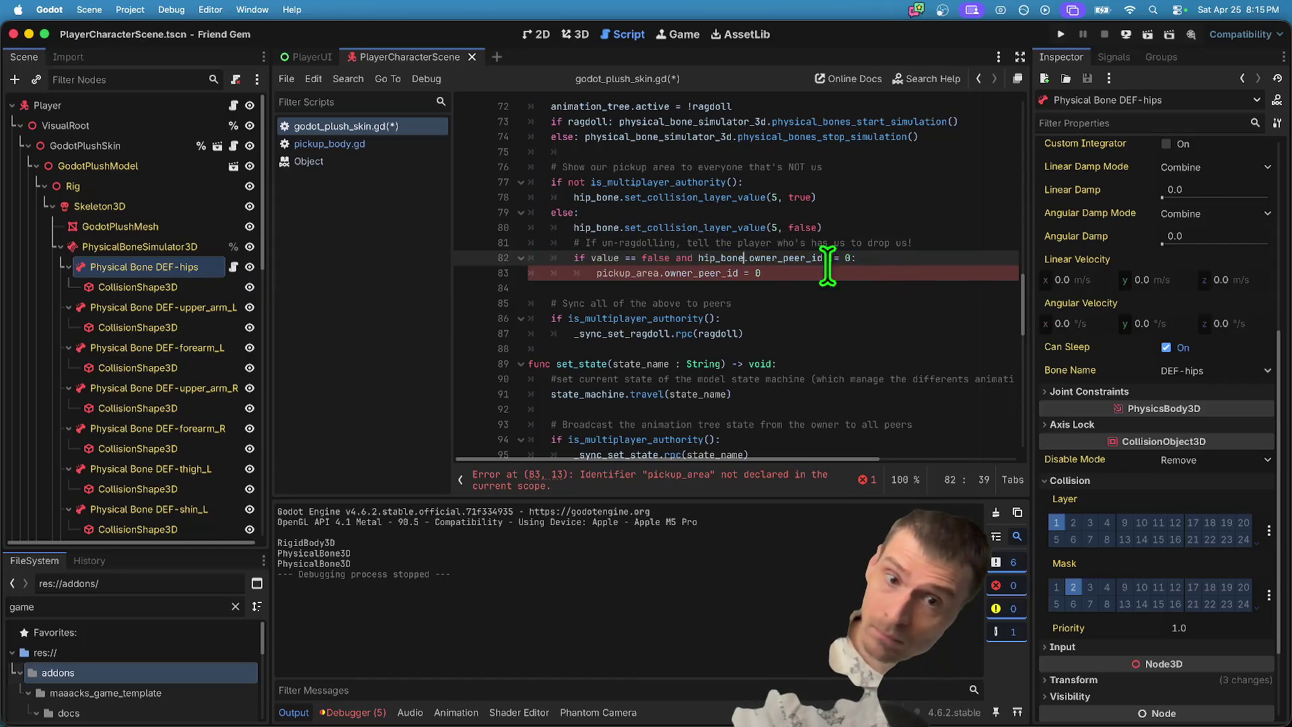
double_click(615, 272)
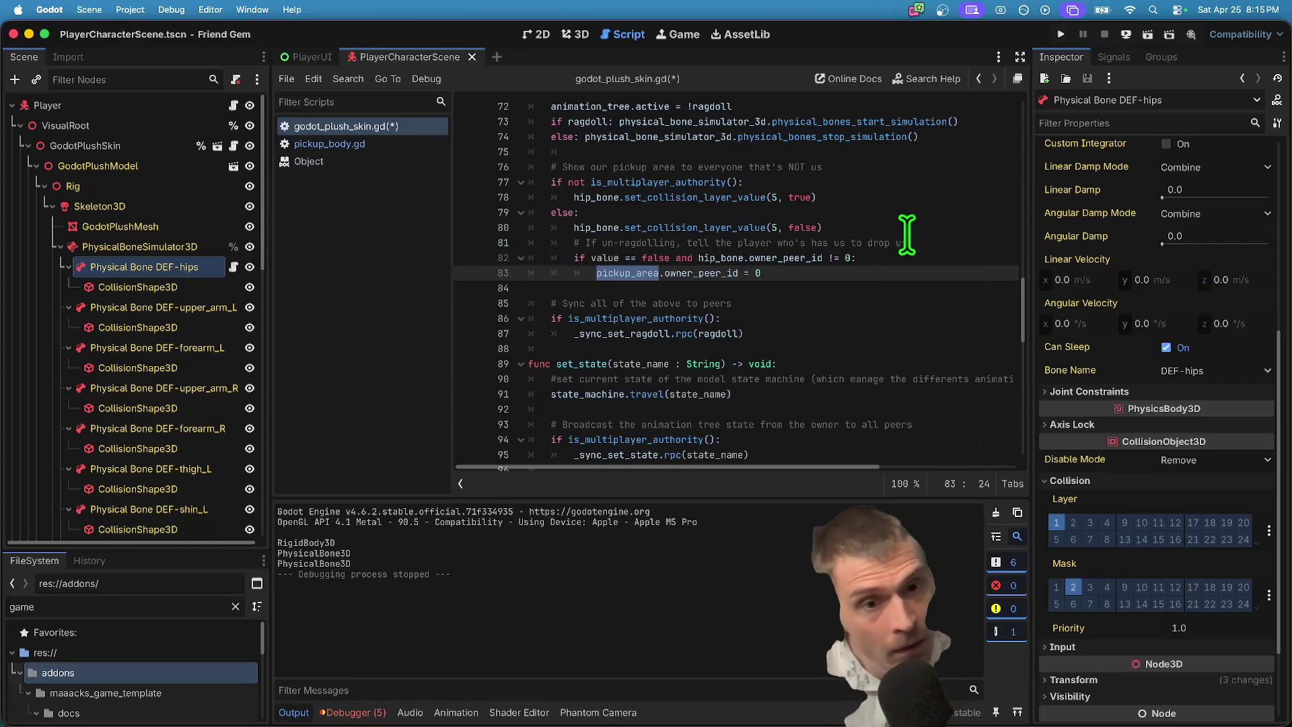
type("hip_bone")
left_click(909, 269)
key("ctrl+s")
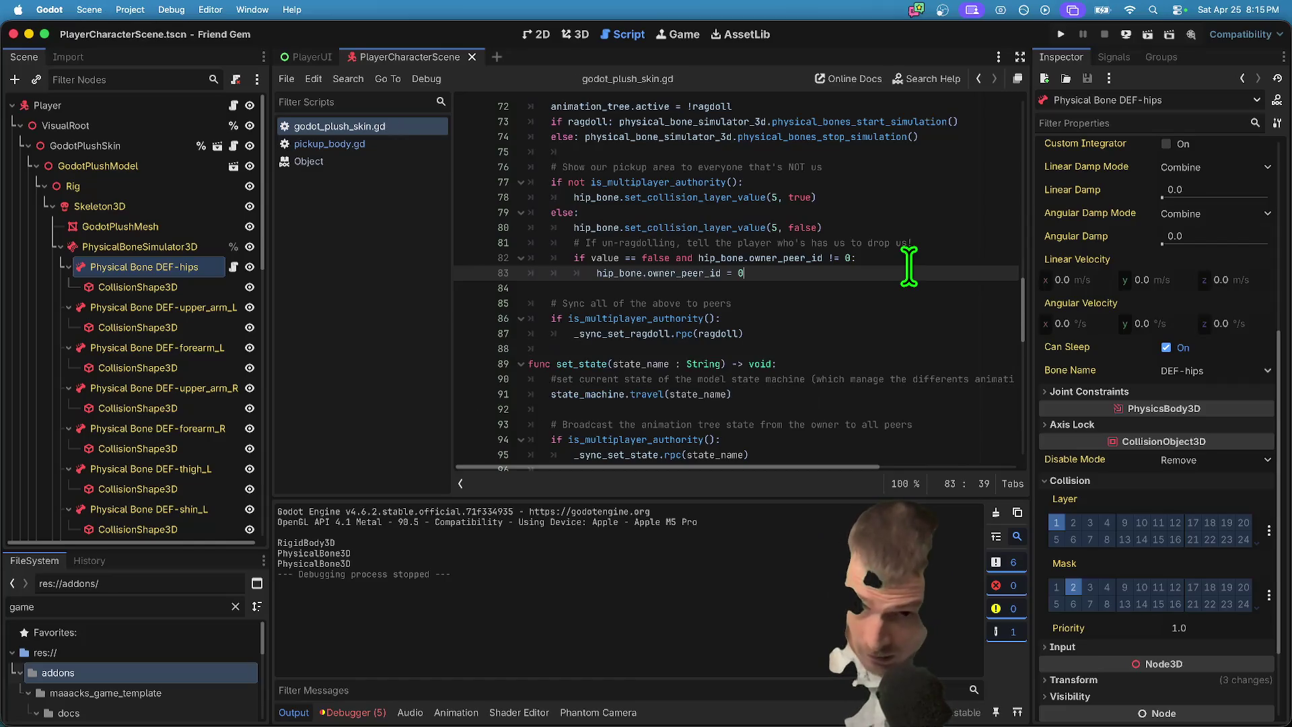
key("ctrl+b")
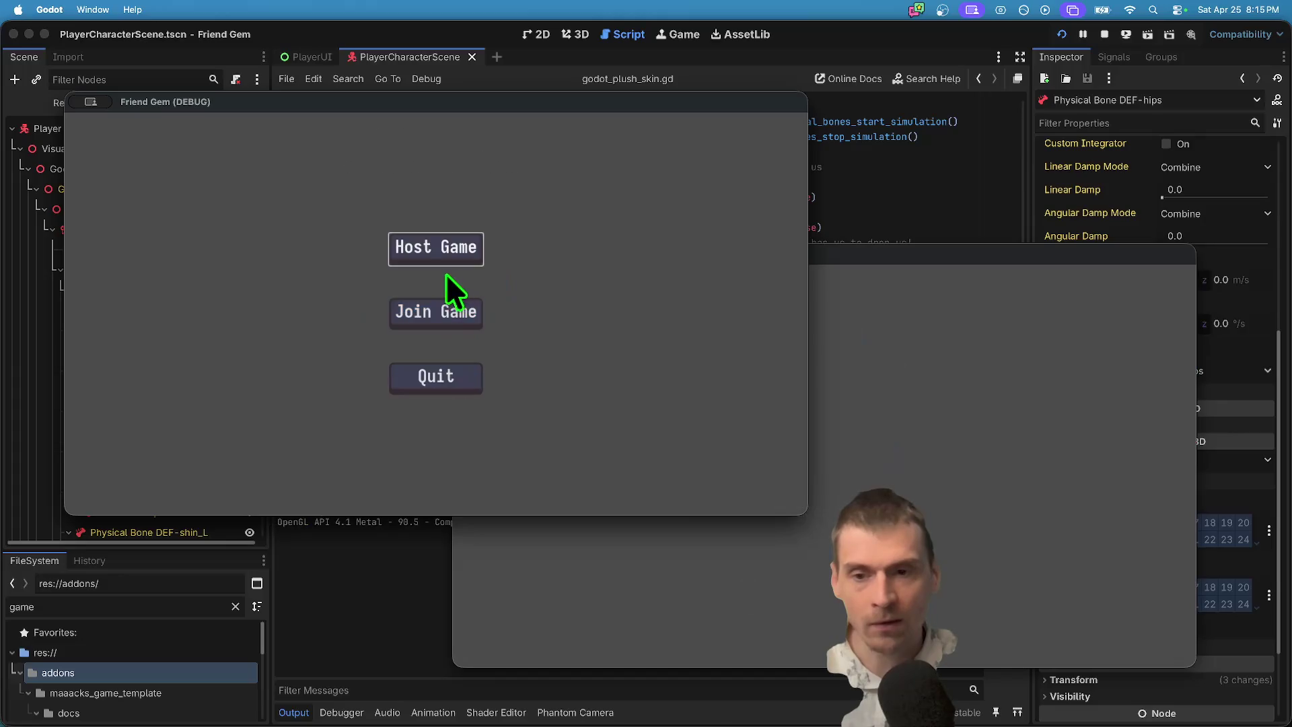
Host a game in the first debug window and join it from the second.
left_click(444, 266)
left_click(404, 415)
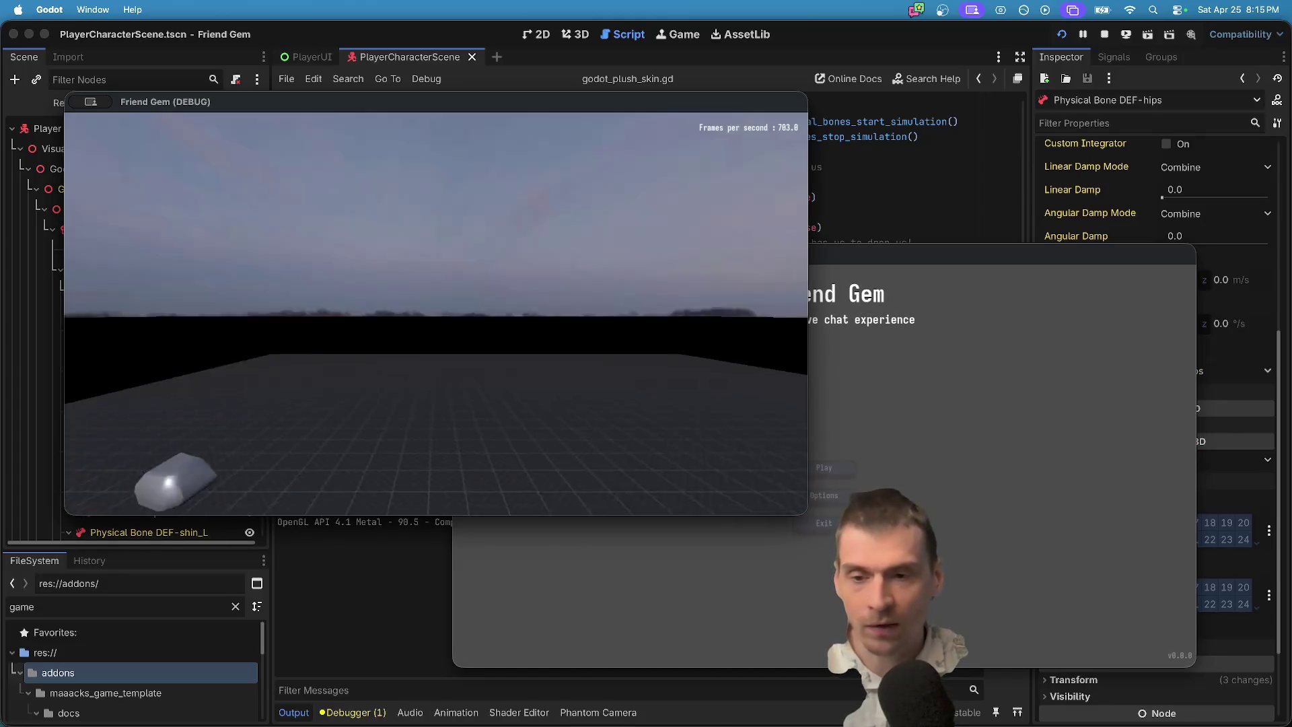
left_click(841, 471)
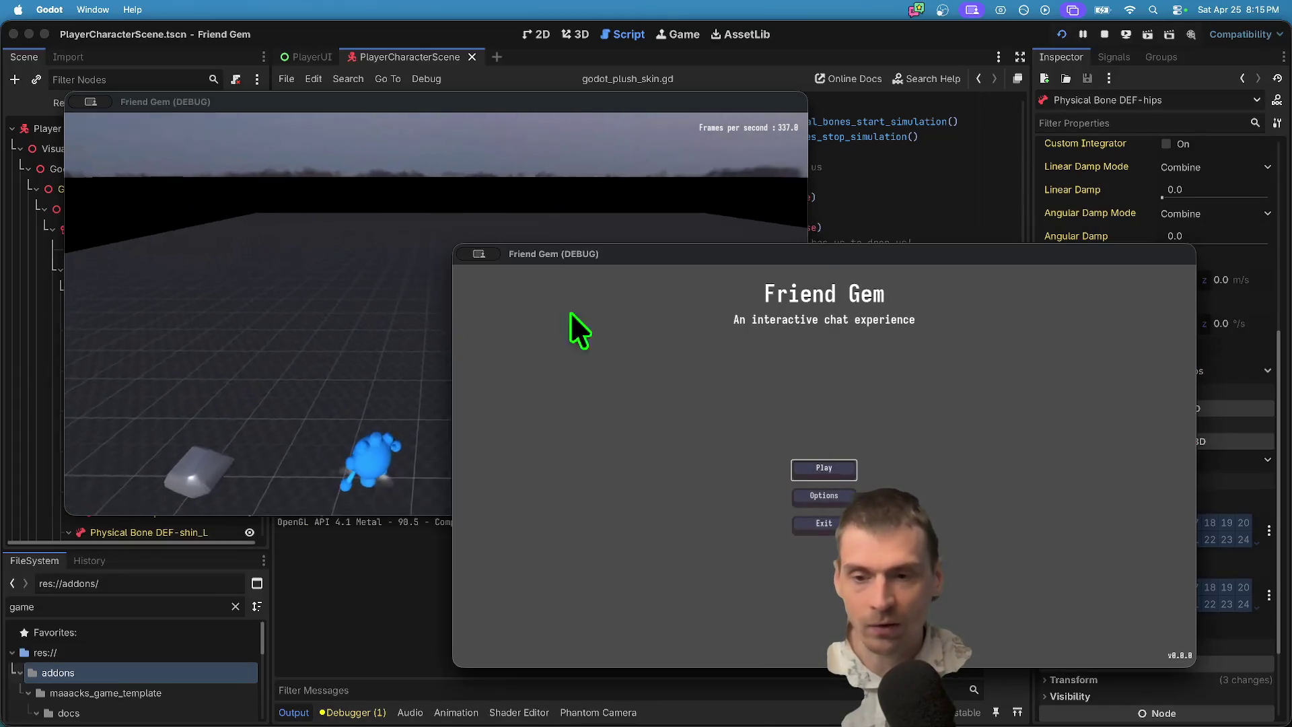
left_click(843, 471)
left_click(857, 461)
left_click(937, 369)
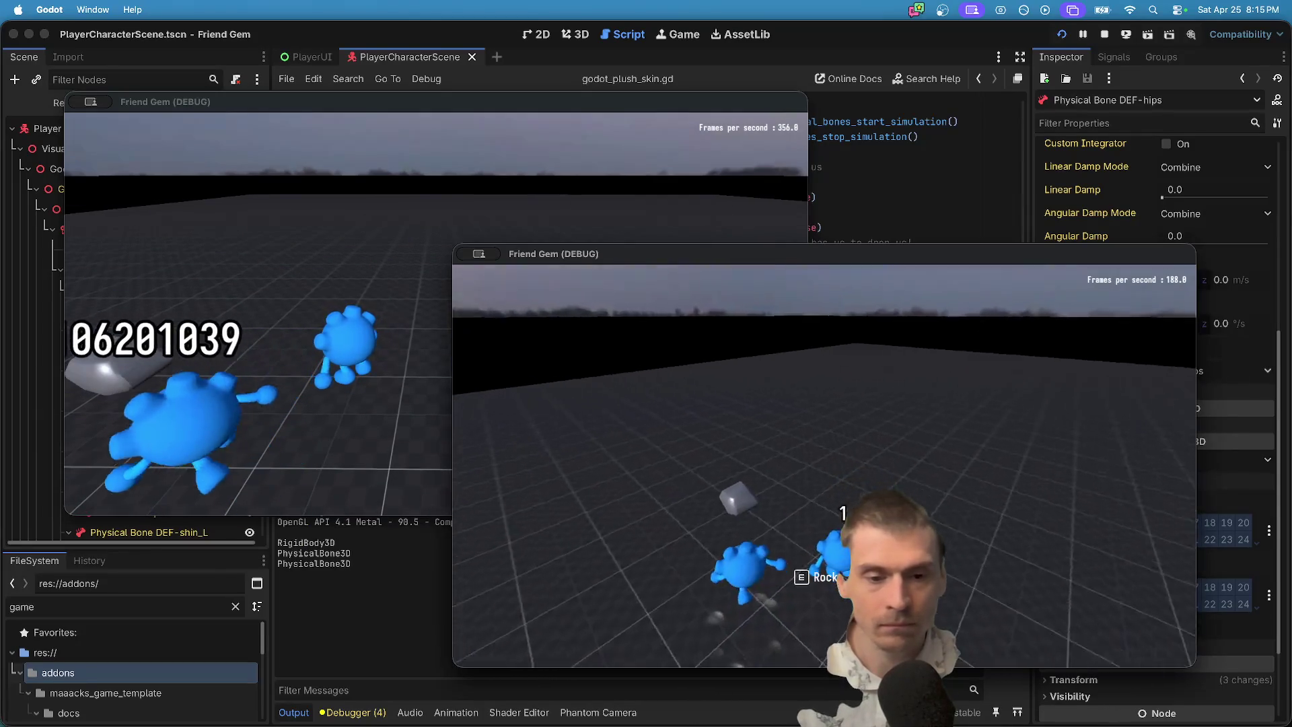
Grab and drop the other plush with E, switching between the two game windows.
key("super+grave")
key("e")
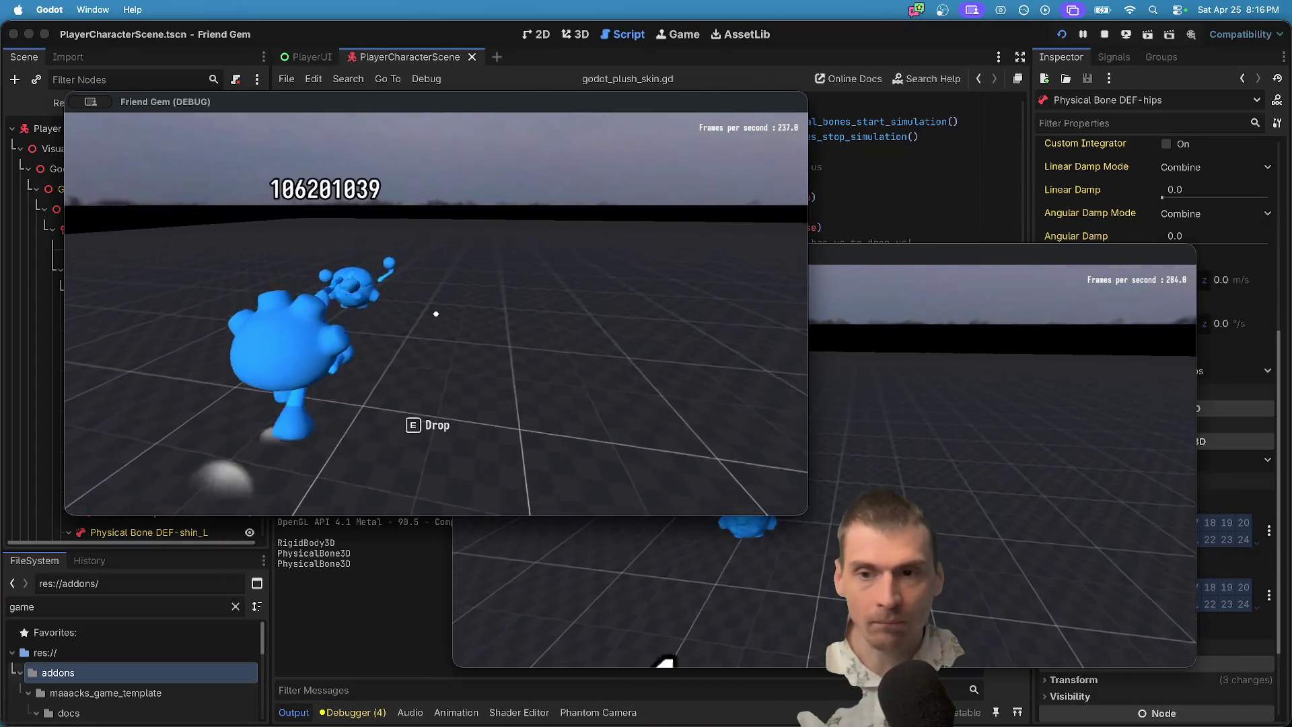
key("e")
key("super+grave")
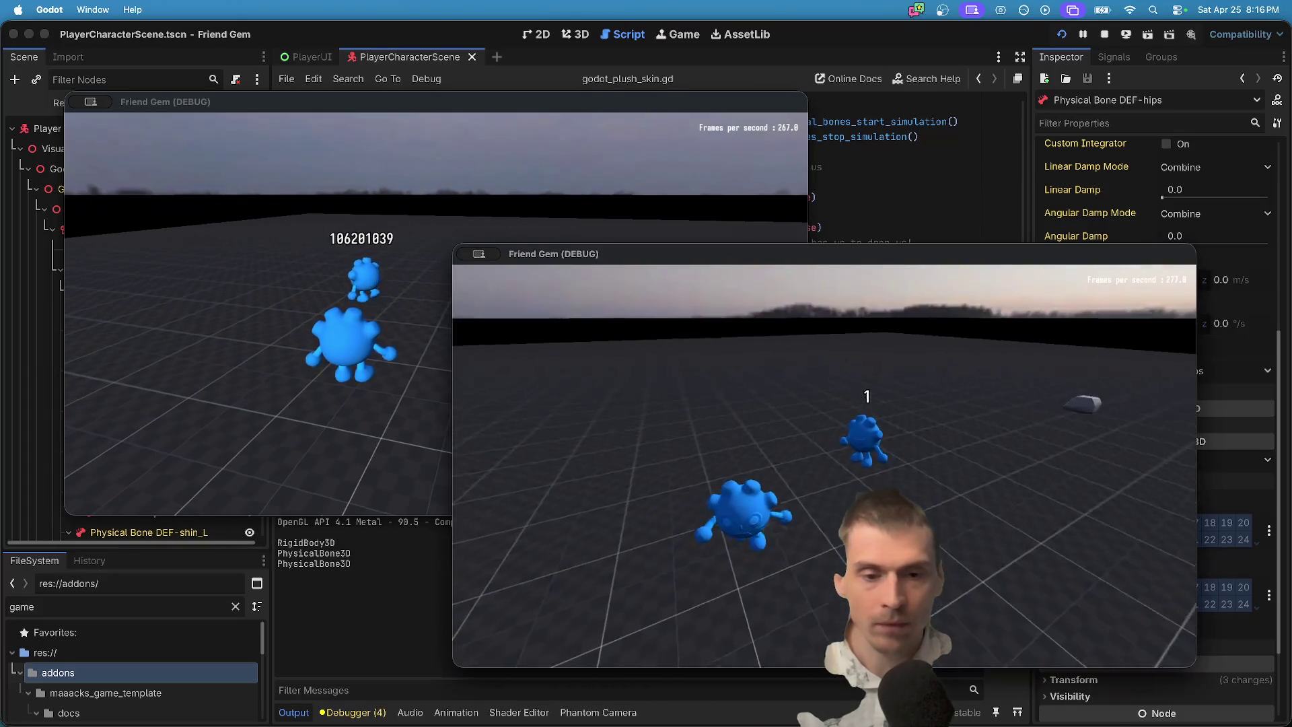
key("super+grave")
key("super+grave")
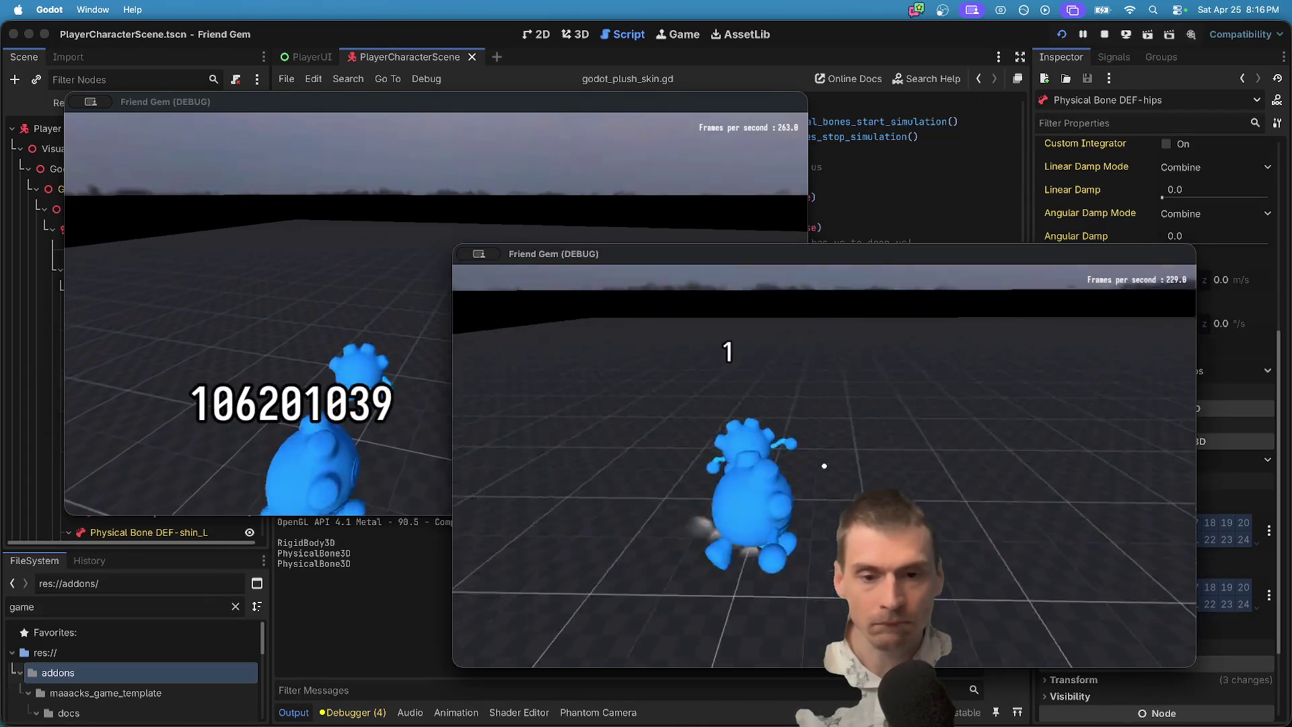
key("e")
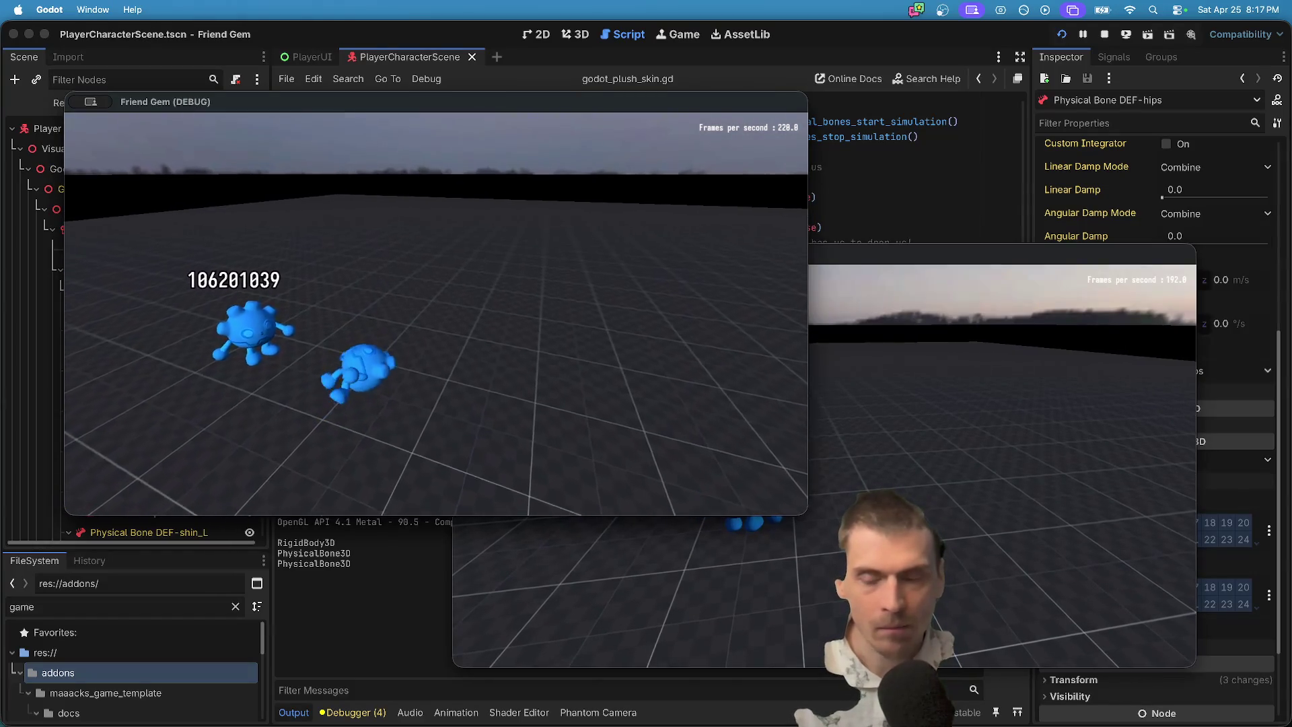
key("super+grave")
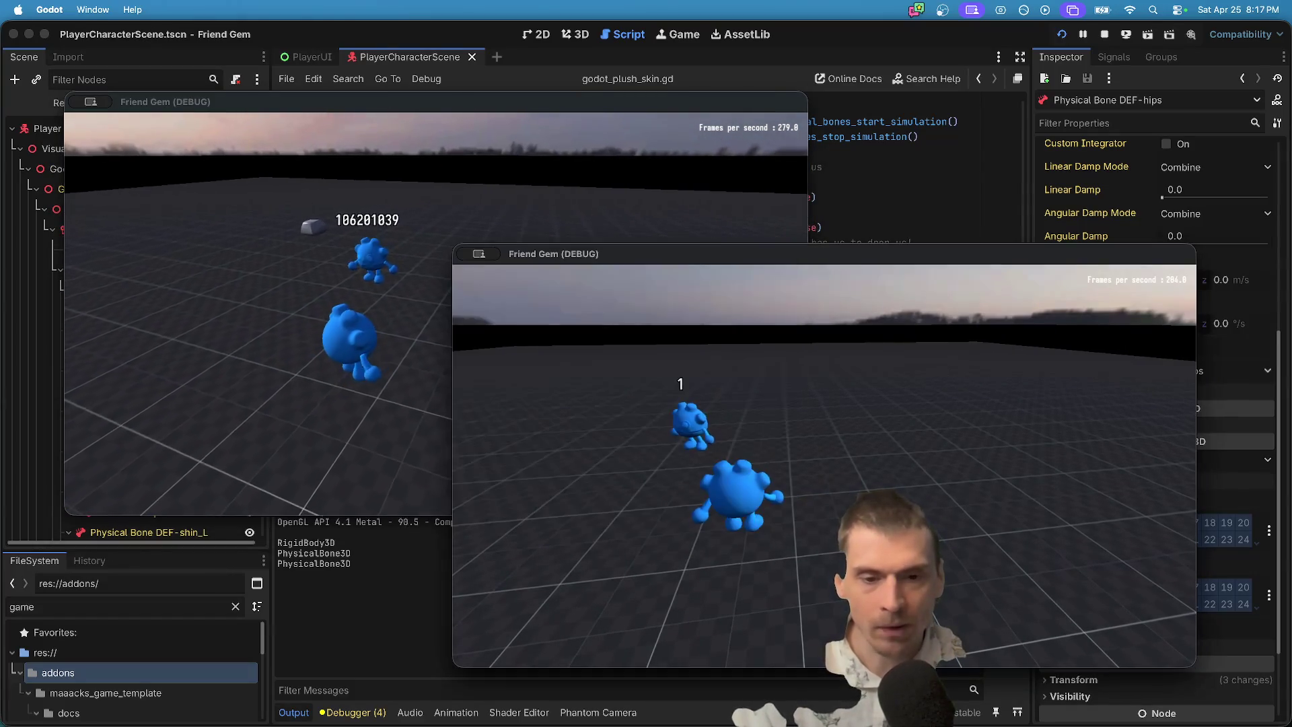
Grab the nearby plush, lift it with E, then bring the Godot editor back to the front.
left_click(436, 313)
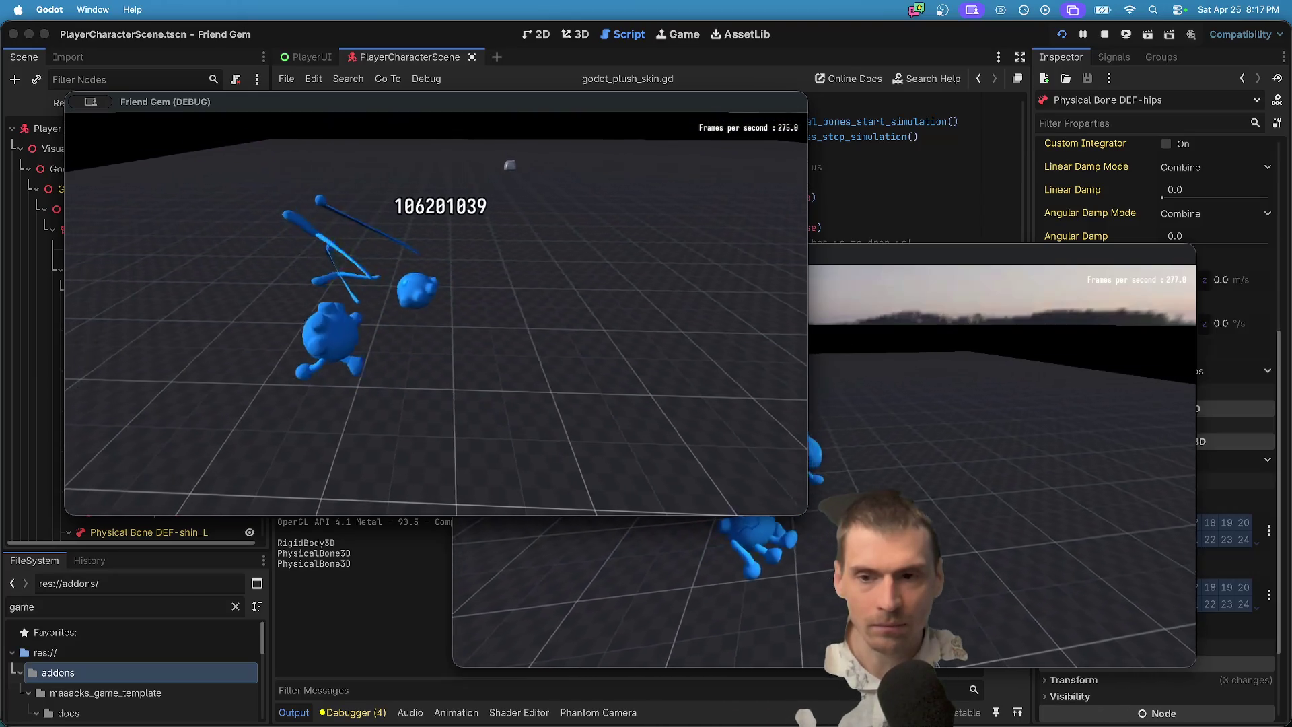
key("e")
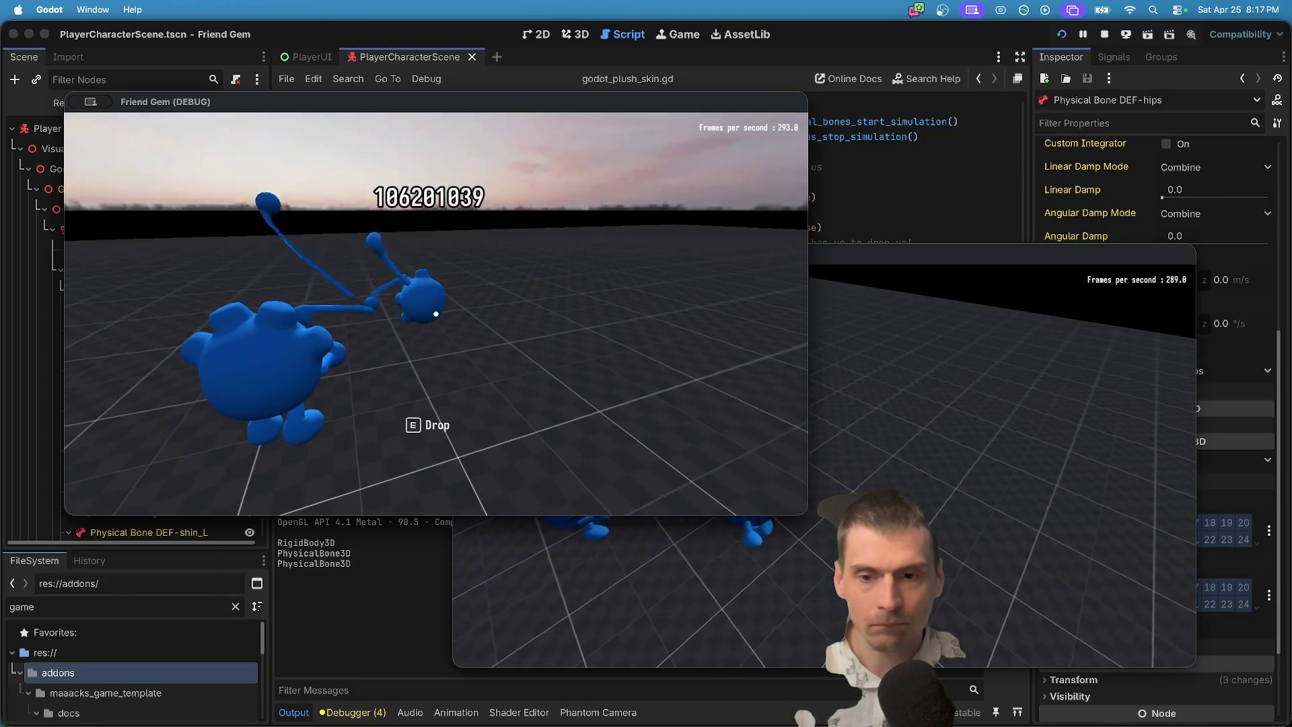
key("super+Tab")
left_click(441, 330)
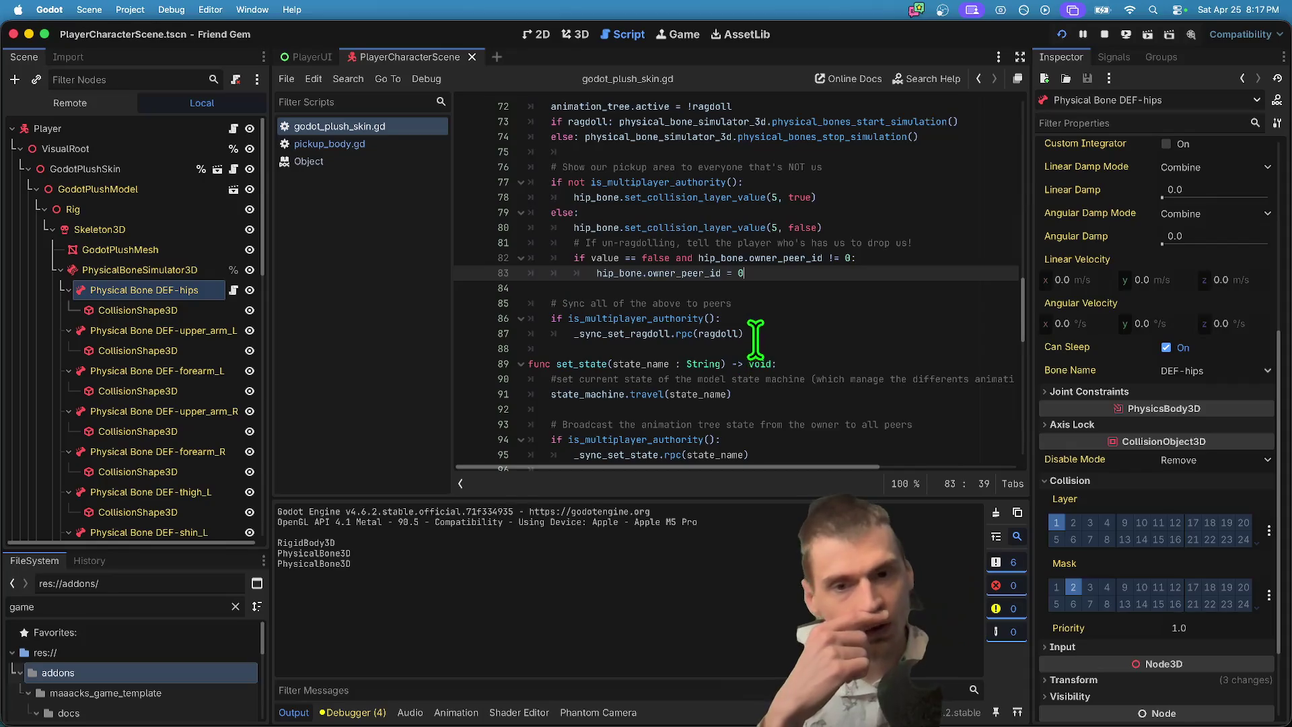
double_click(700, 334)
double_click(658, 334)
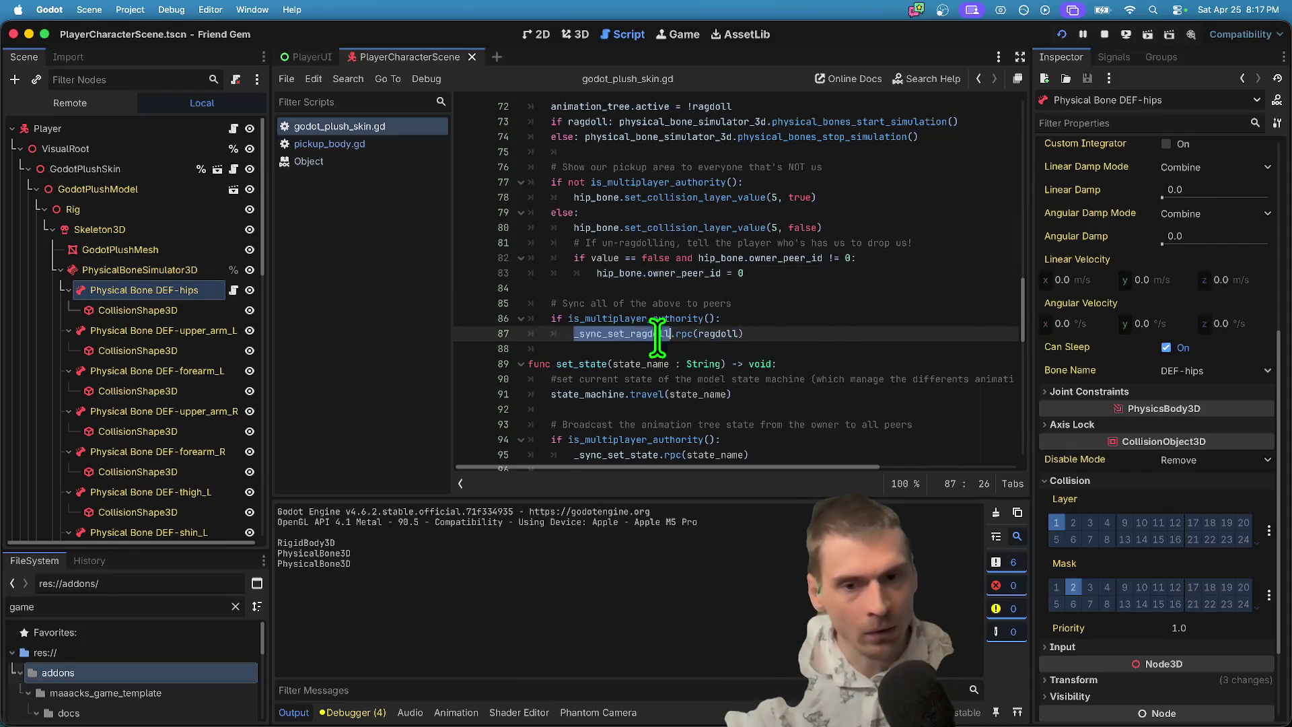
scroll(657, 334, "down", 3)
double_click(650, 433)
triple_click(672, 375)
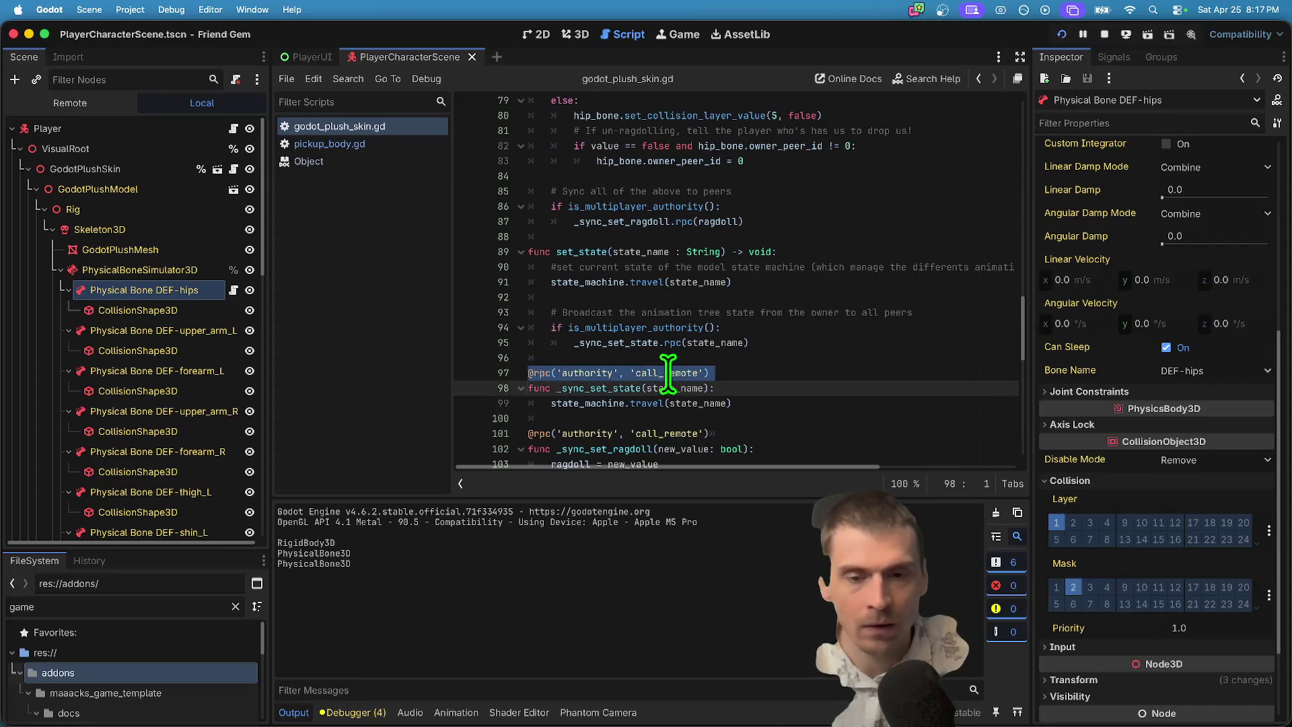
scroll(673, 377, "down", 1)
double_click(678, 374)
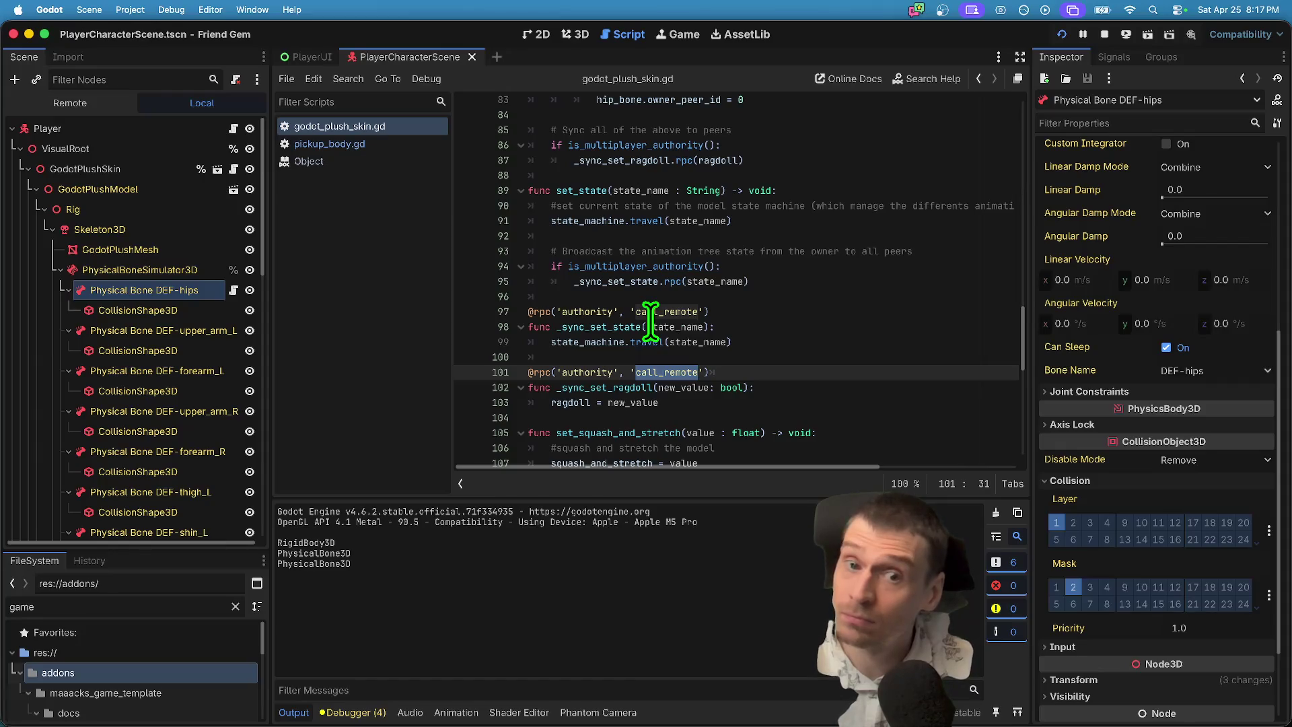
scroll(650, 320, "down", 6)
scroll(651, 321, "up", 7)
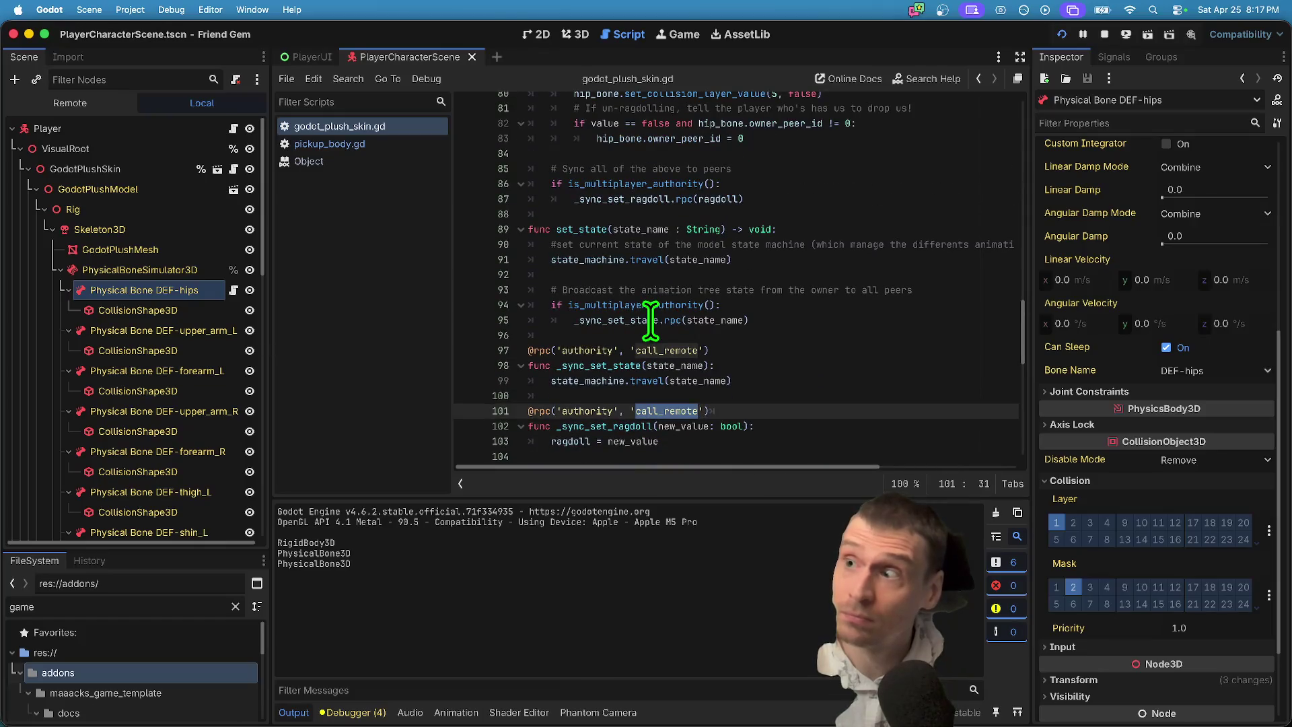
double_click(661, 348)
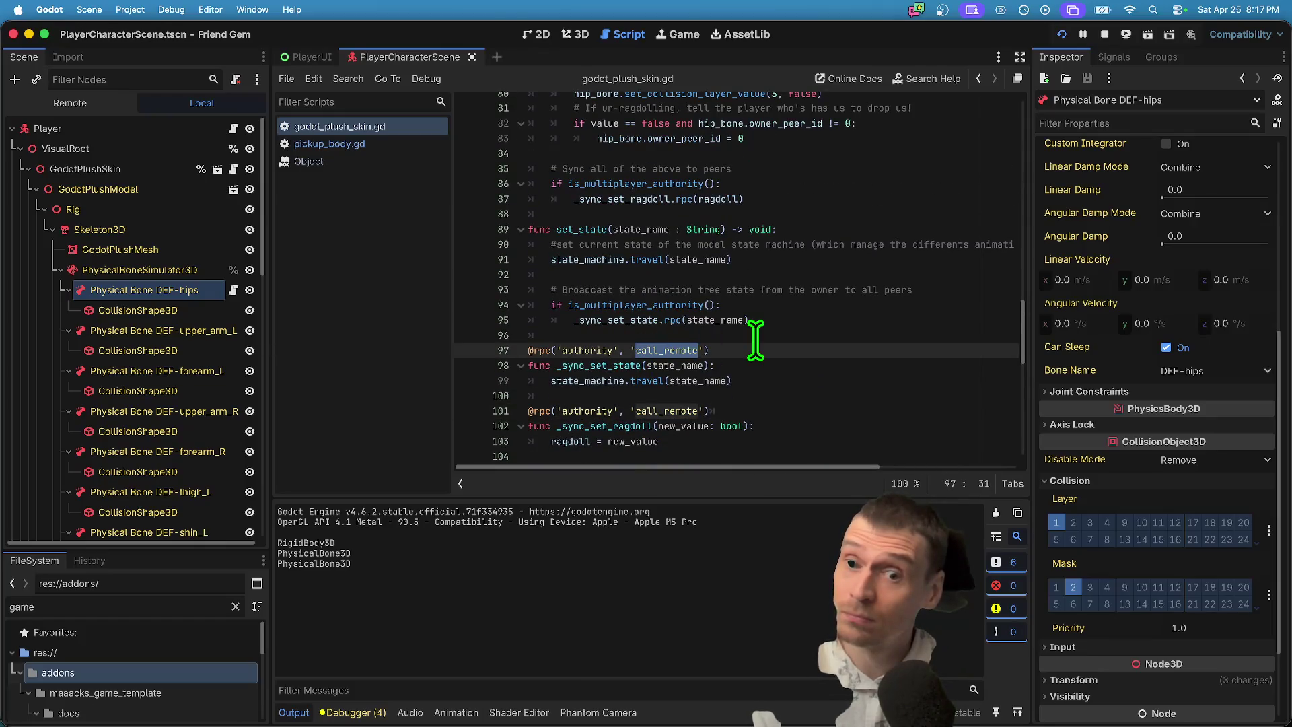
double_click(668, 411)
double_click(666, 350)
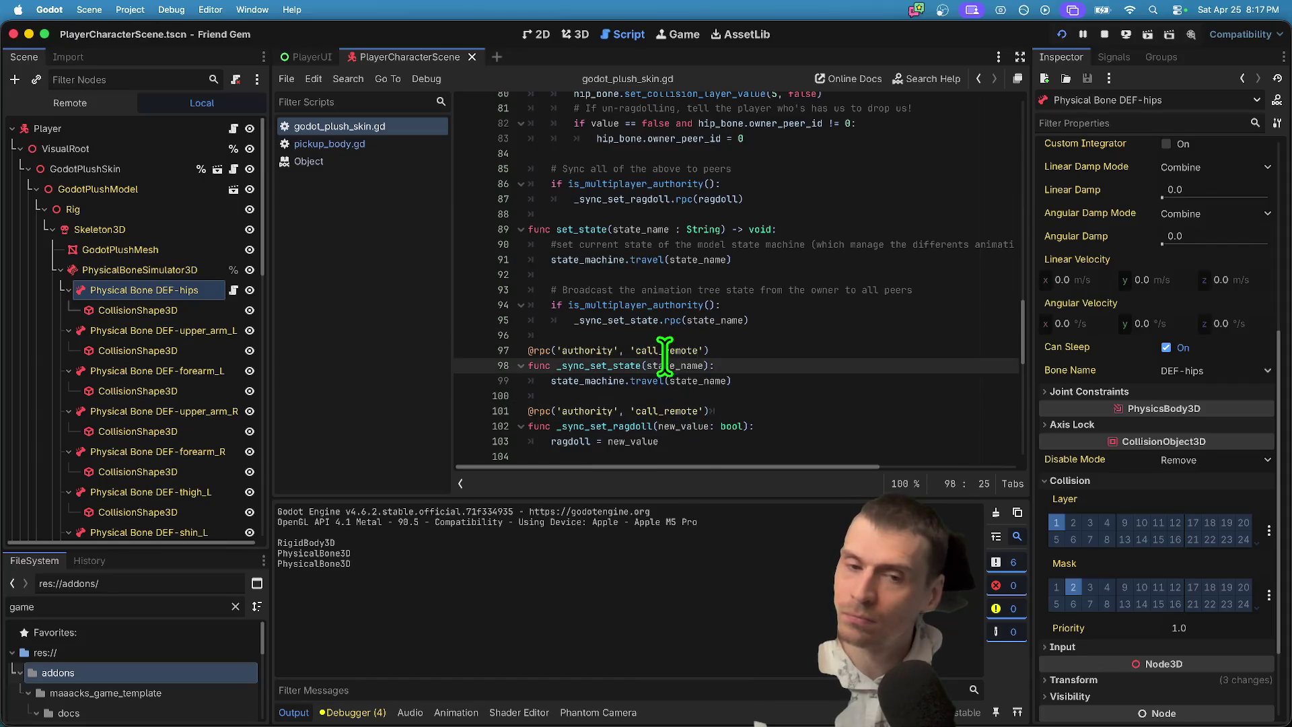
double_click(668, 410)
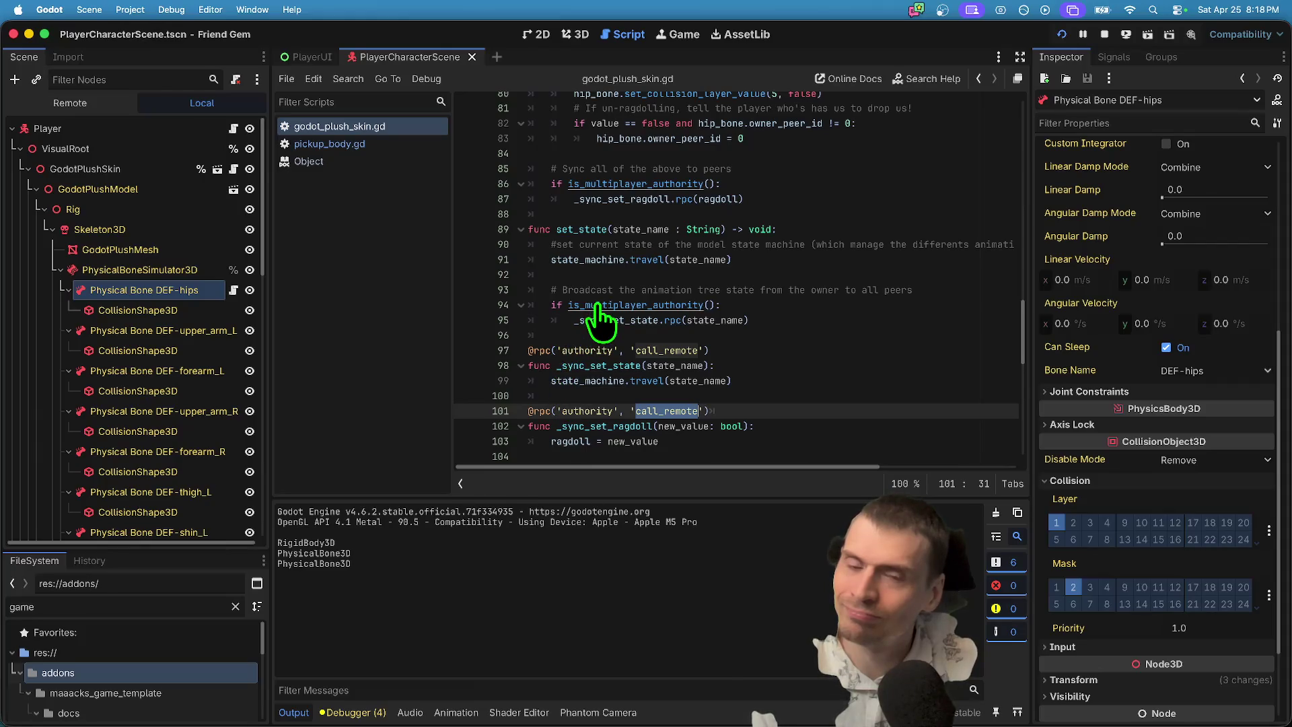
double_click(604, 410)
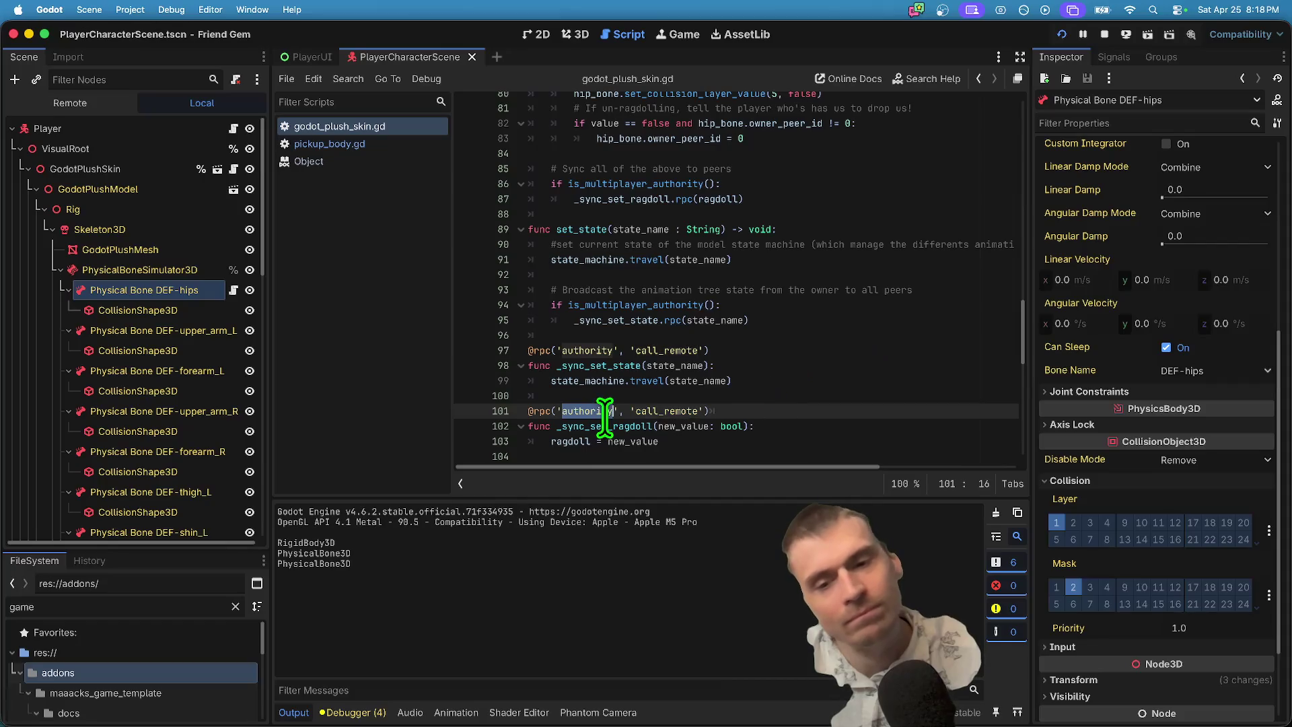
left_click_drag(584, 443, 587, 436)
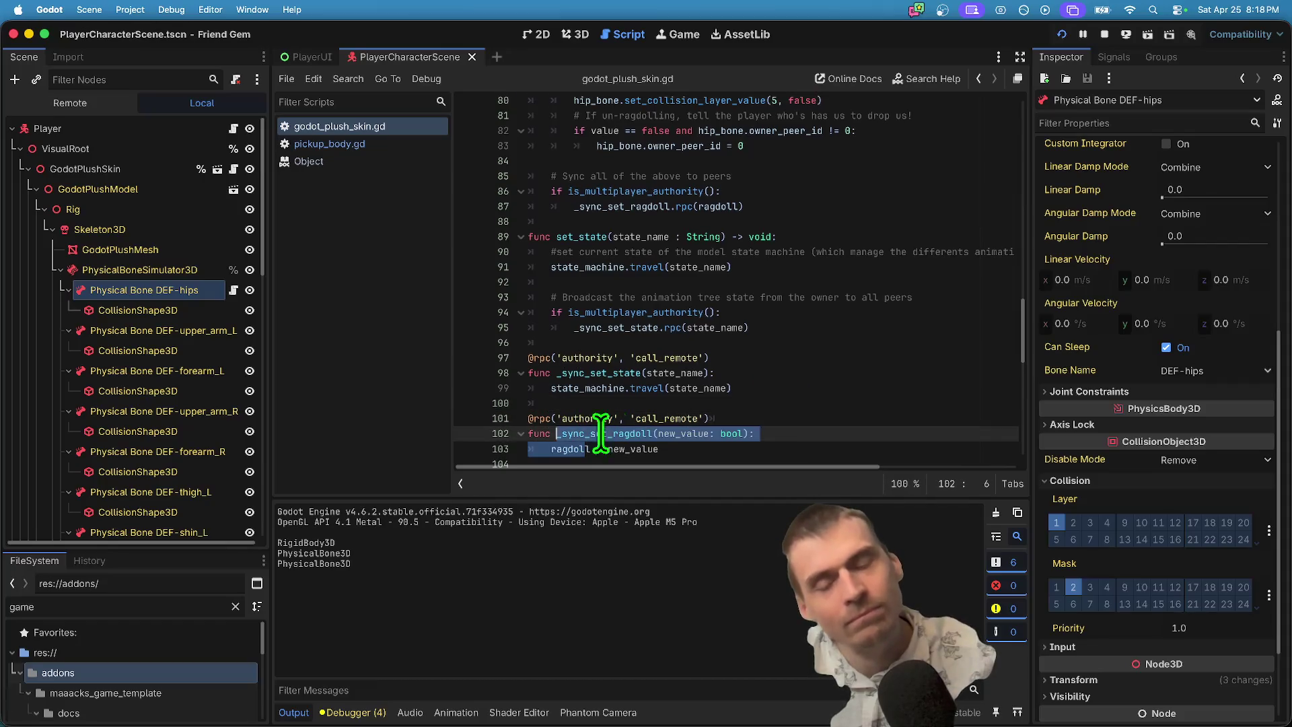
left_click(756, 418)
double_click(601, 433)
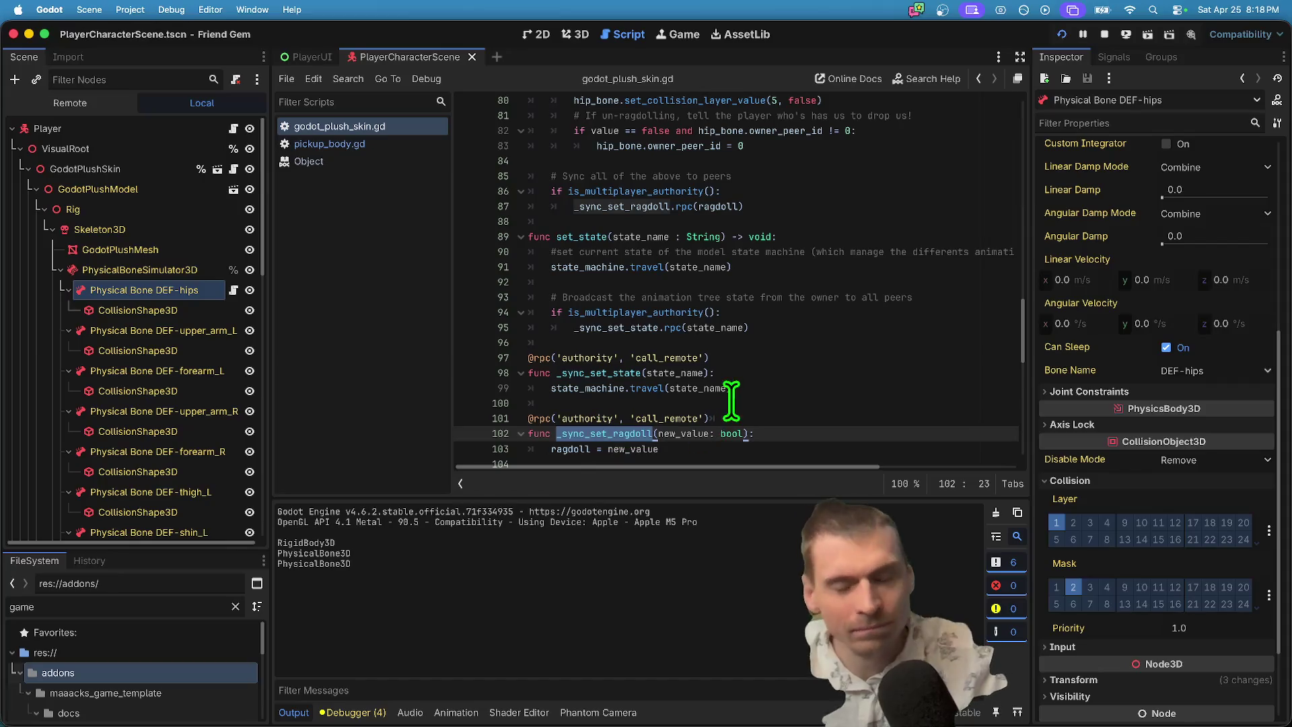
scroll(758, 353, "up", 1)
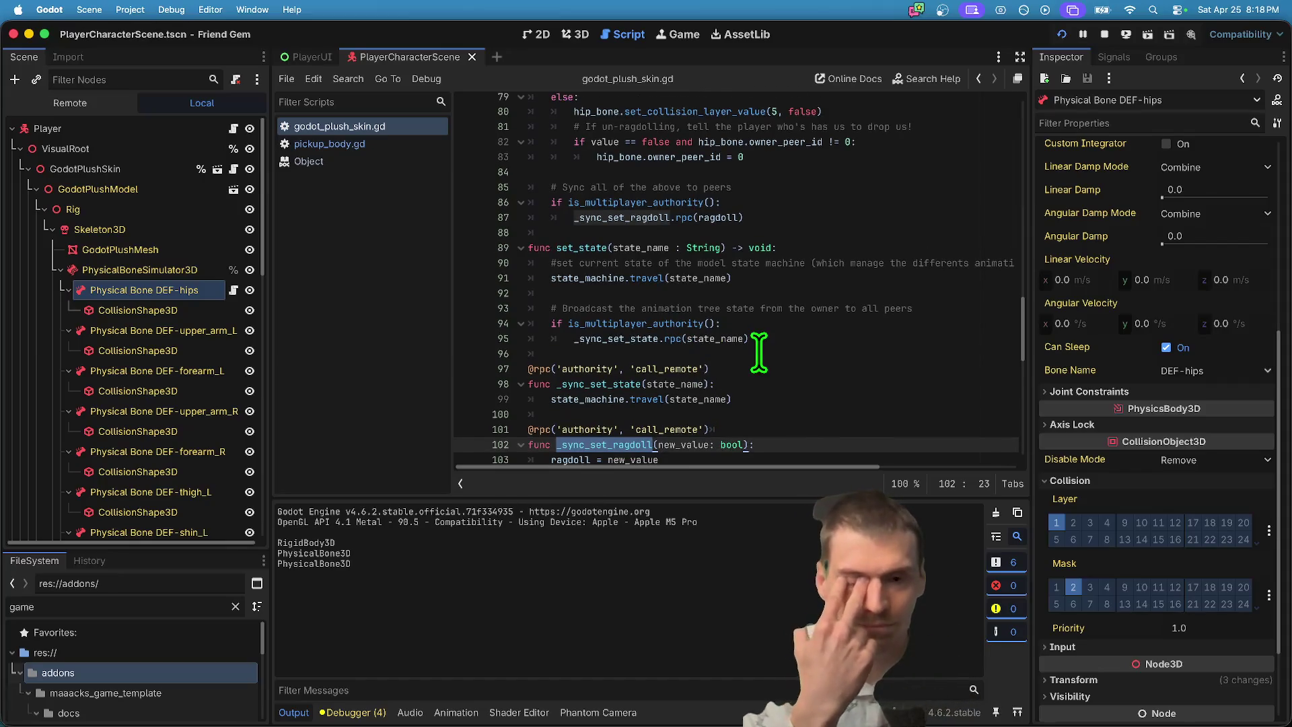
left_click(233, 128)
scroll(1025, 253, "down", 20)
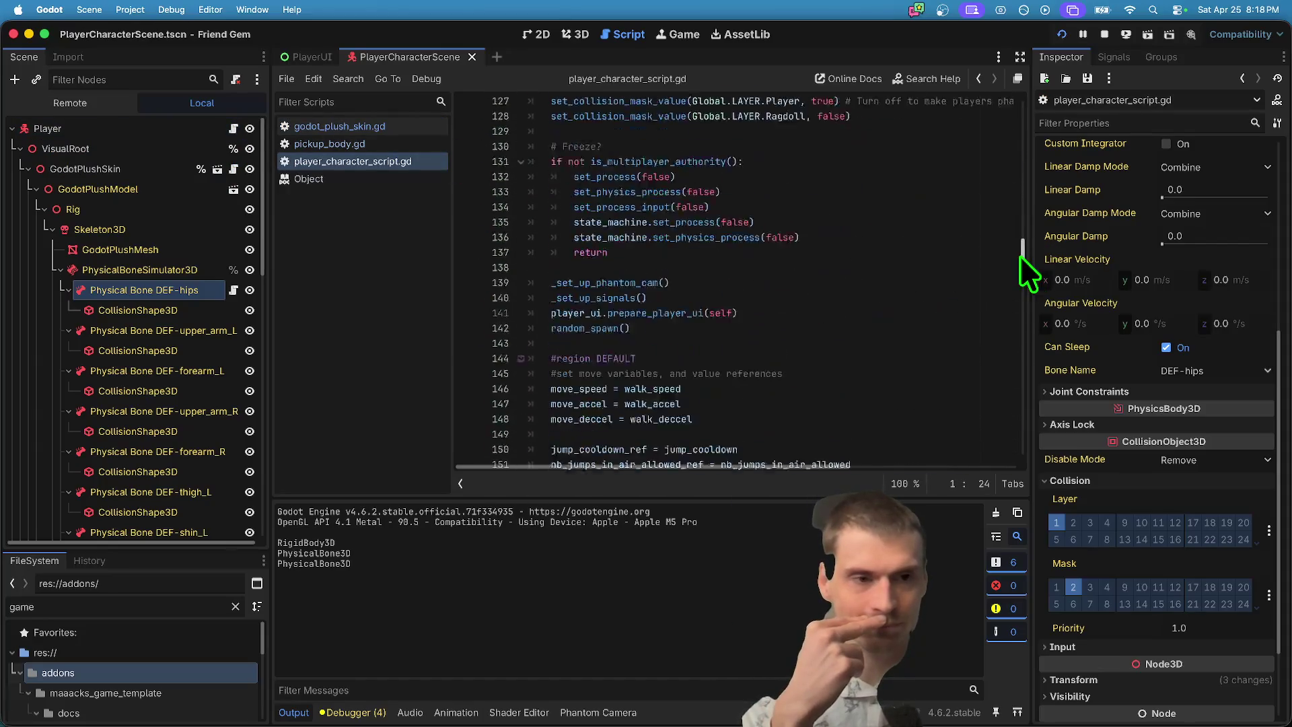
left_click_drag(1024, 297, 1025, 463)
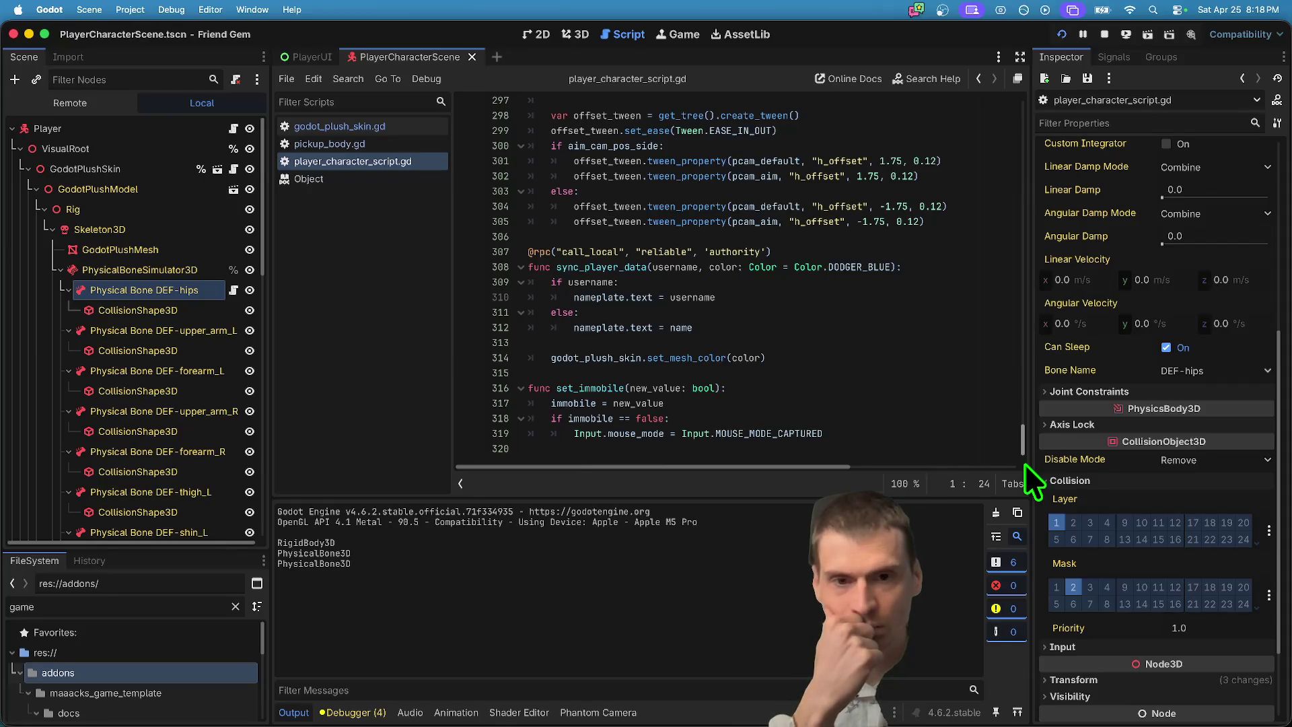
triple_click(565, 255)
left_click(390, 127)
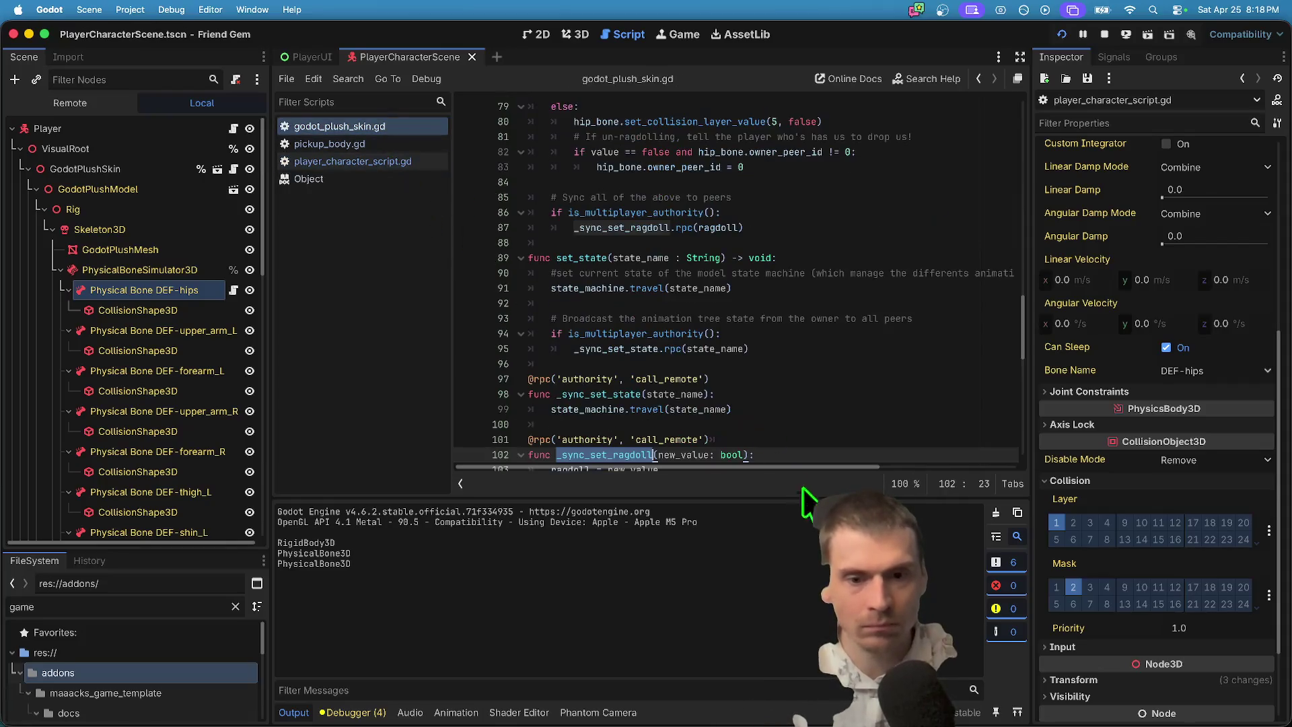
scroll(838, 444, "down", 1)
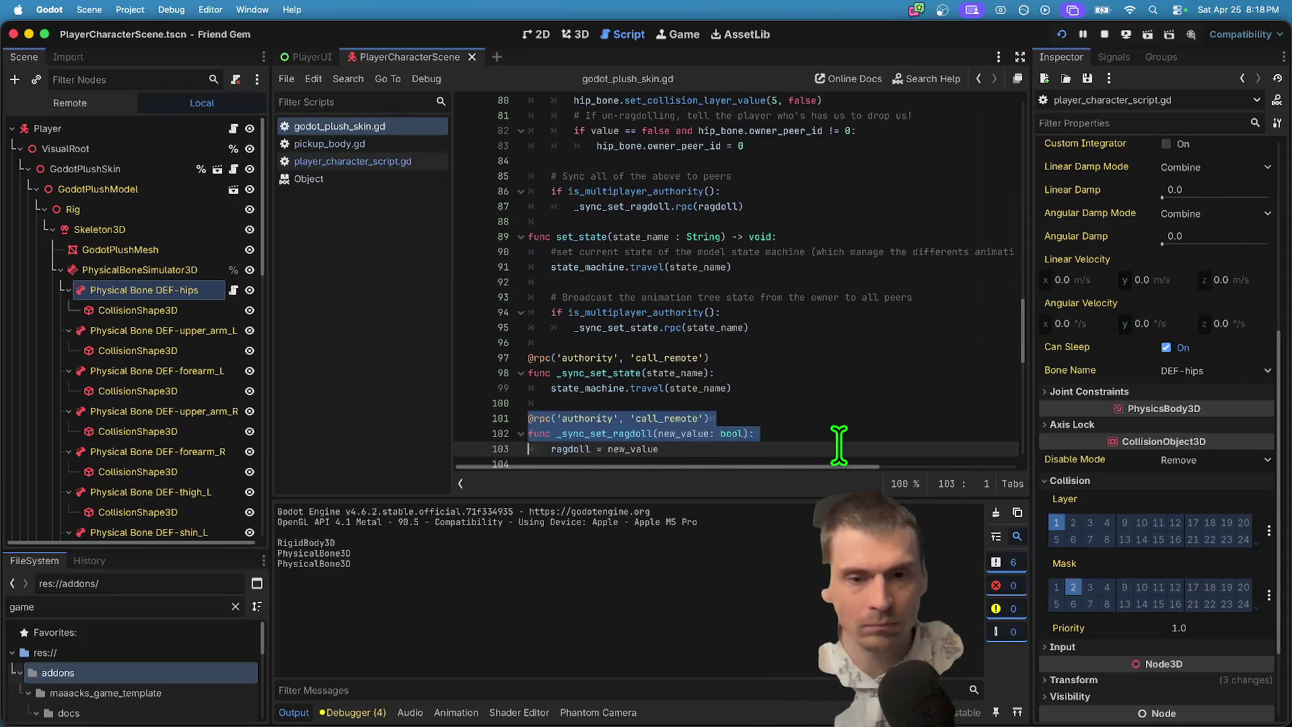
triple_click(871, 419)
type("@rpc(\"call_local\", \"reliable\", 'authority')")
triple_click(865, 357)
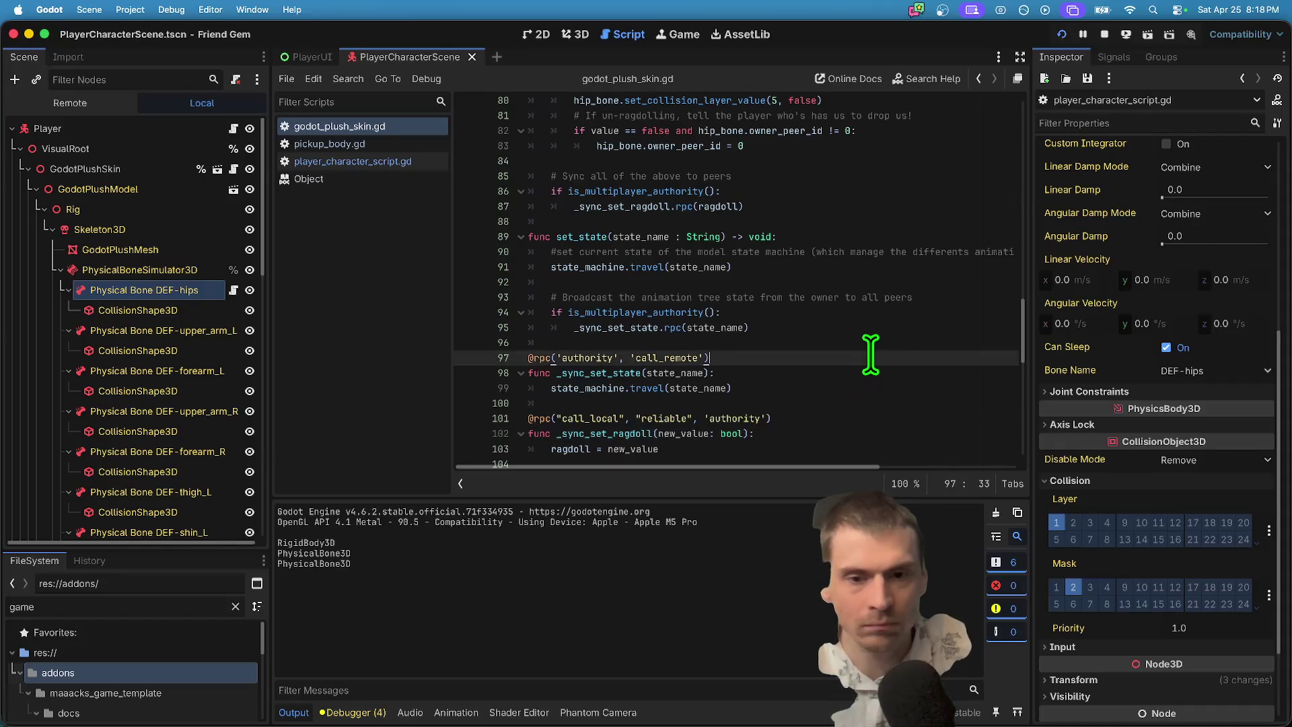
type("@rpc(\"call_local\", \"reliable\", 'authority')")
Run the game, host a session, and stop the debug run after it crashes.
key("super+b")
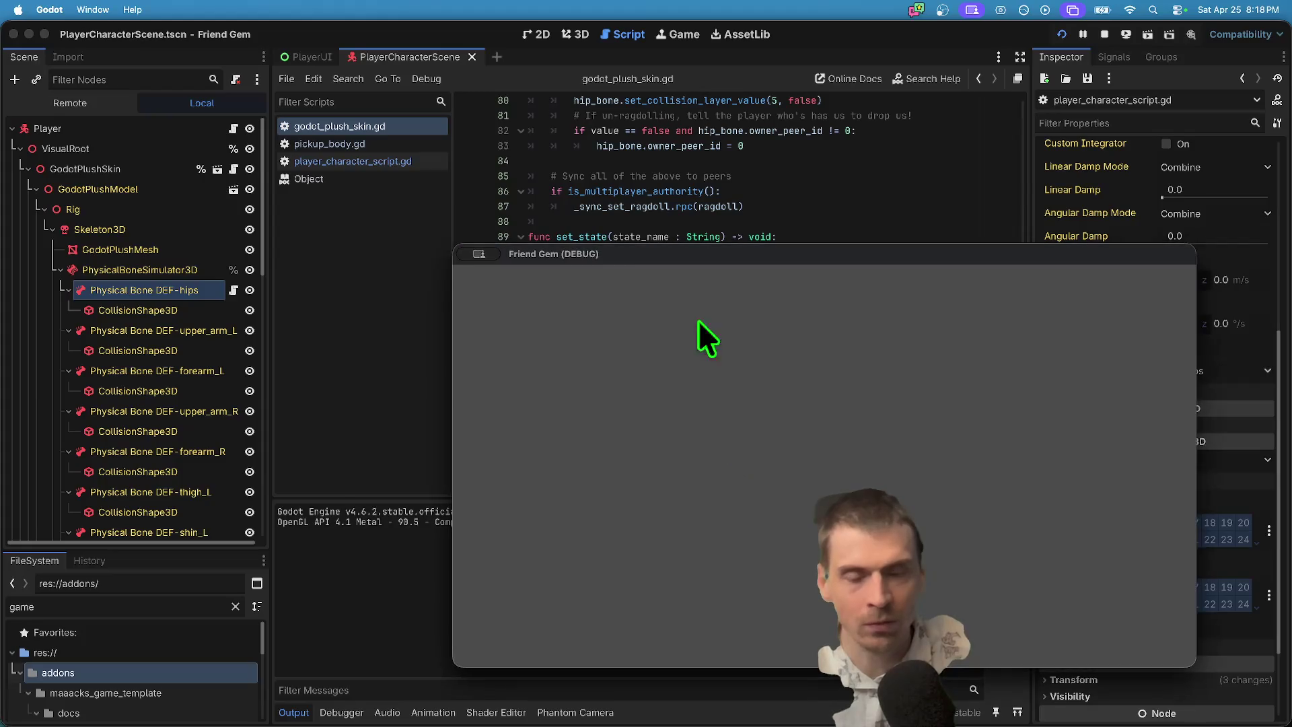
left_click_drag(688, 251, 318, 100)
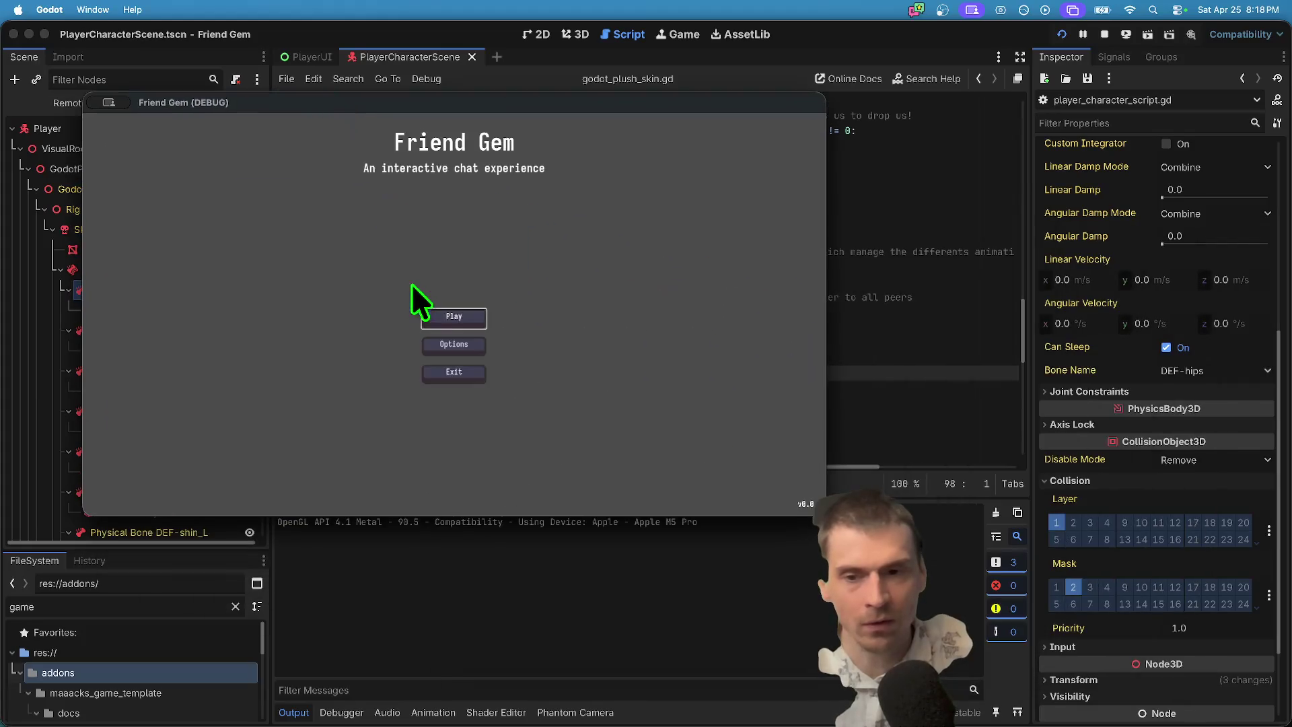
left_click(446, 253)
left_click(407, 419)
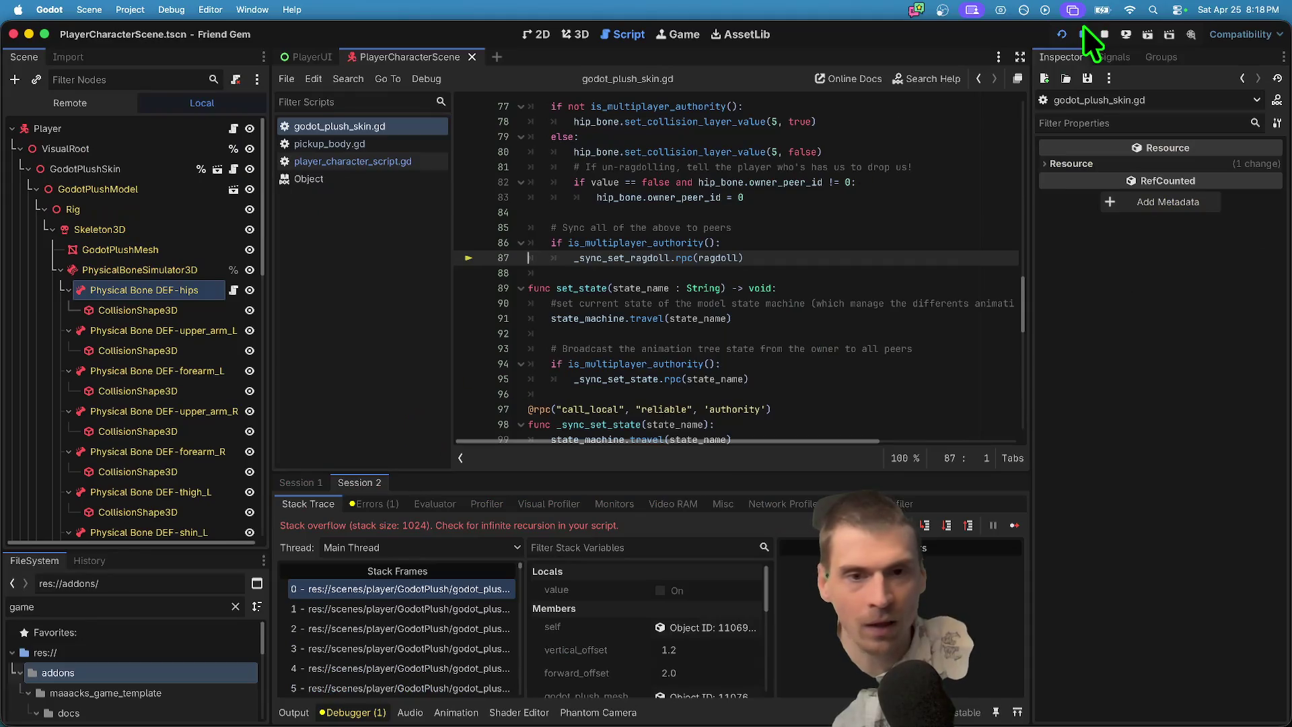
left_click(1104, 34)
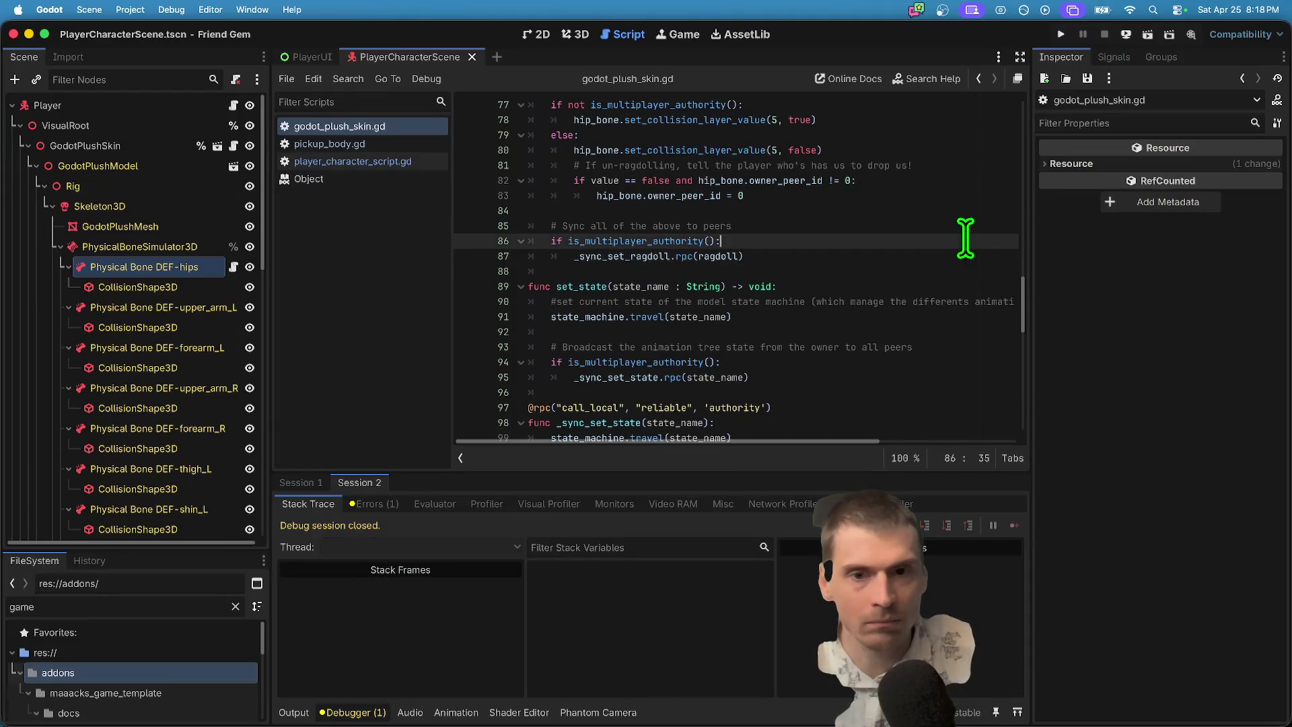
Search for uses of _sync_set_ragdoll, then delete the sync comment and rpc call lines.
scroll(965, 237, "up", 4)
scroll(966, 237, "up", 4)
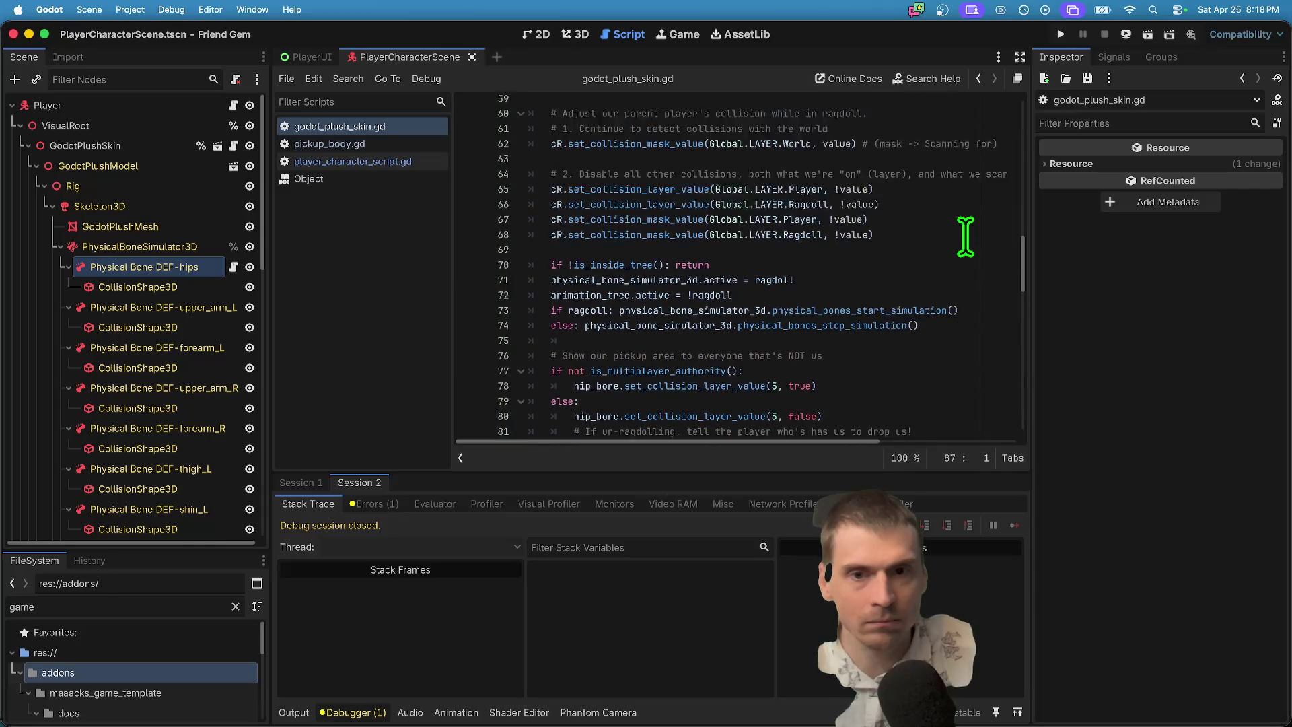
scroll(852, 326, "down", 6)
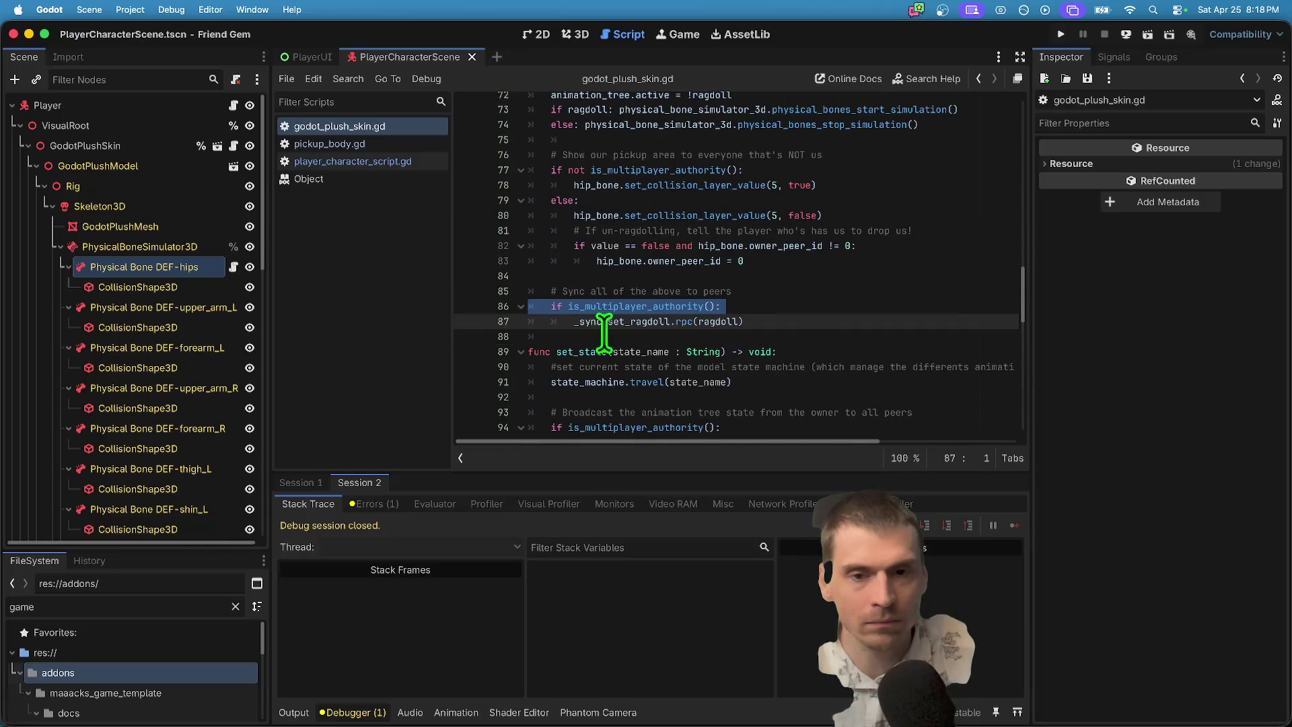
double_click(603, 322)
key("ctrl+f")
key("Escape")
left_click_drag(829, 262, 426, 210)
key("BackSpace")
Review the _sync_set_ragdoll function, the set_ragdoll definition, and its call in _ready.
scroll(856, 309, "down", 1)
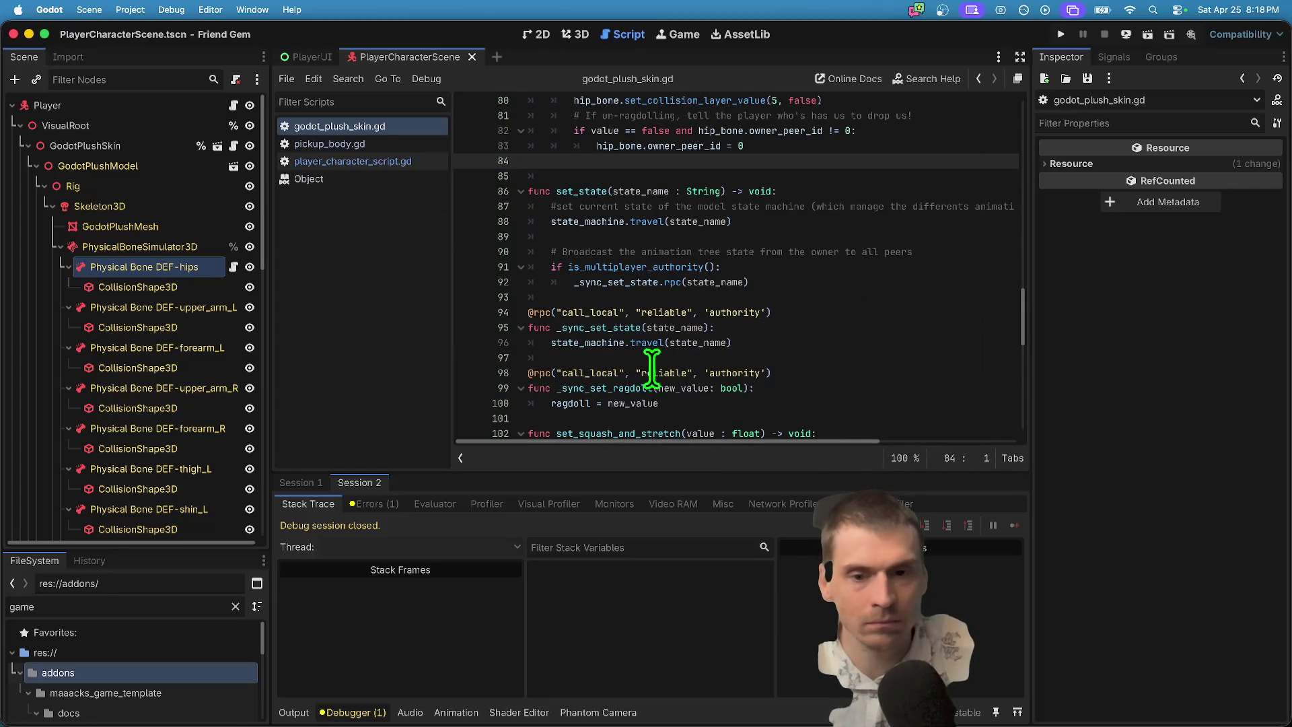
double_click(569, 389)
scroll(854, 367, "down", 1)
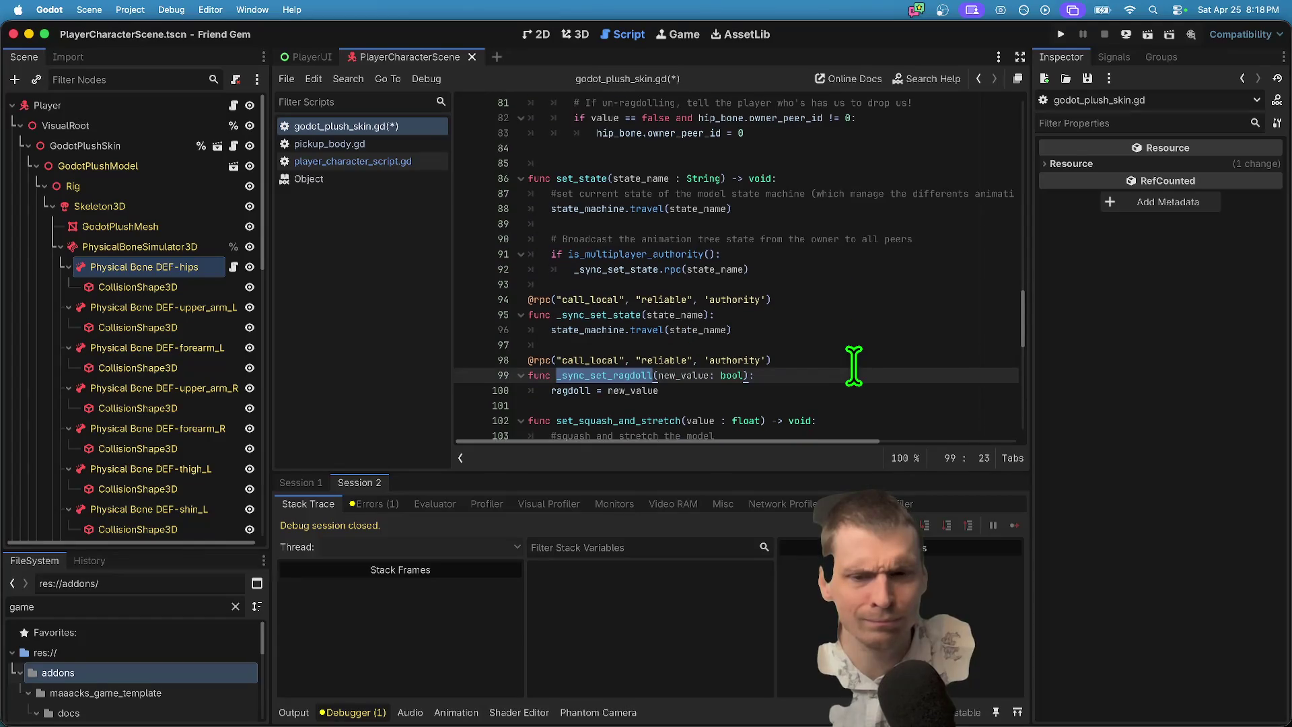
scroll(854, 366, "up", 3)
scroll(853, 366, "down", 3)
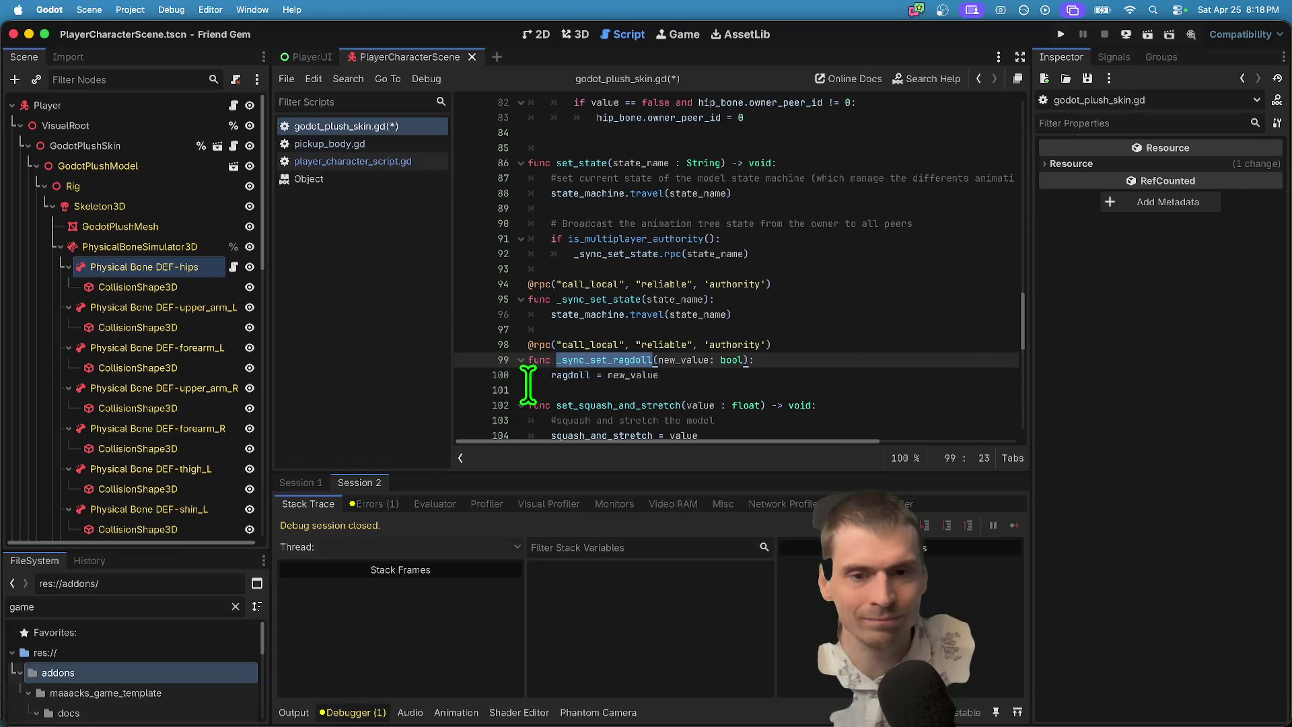
scroll(854, 304, "up", 10)
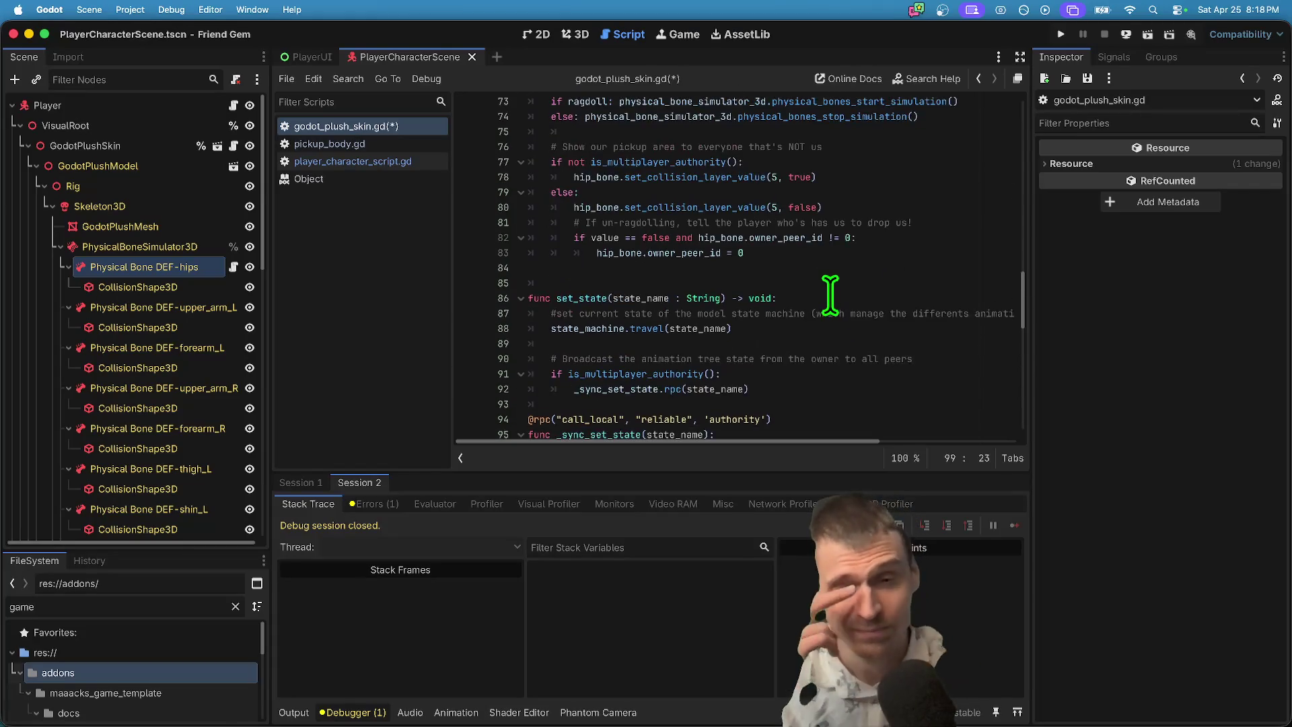
scroll(828, 292, "up", 2)
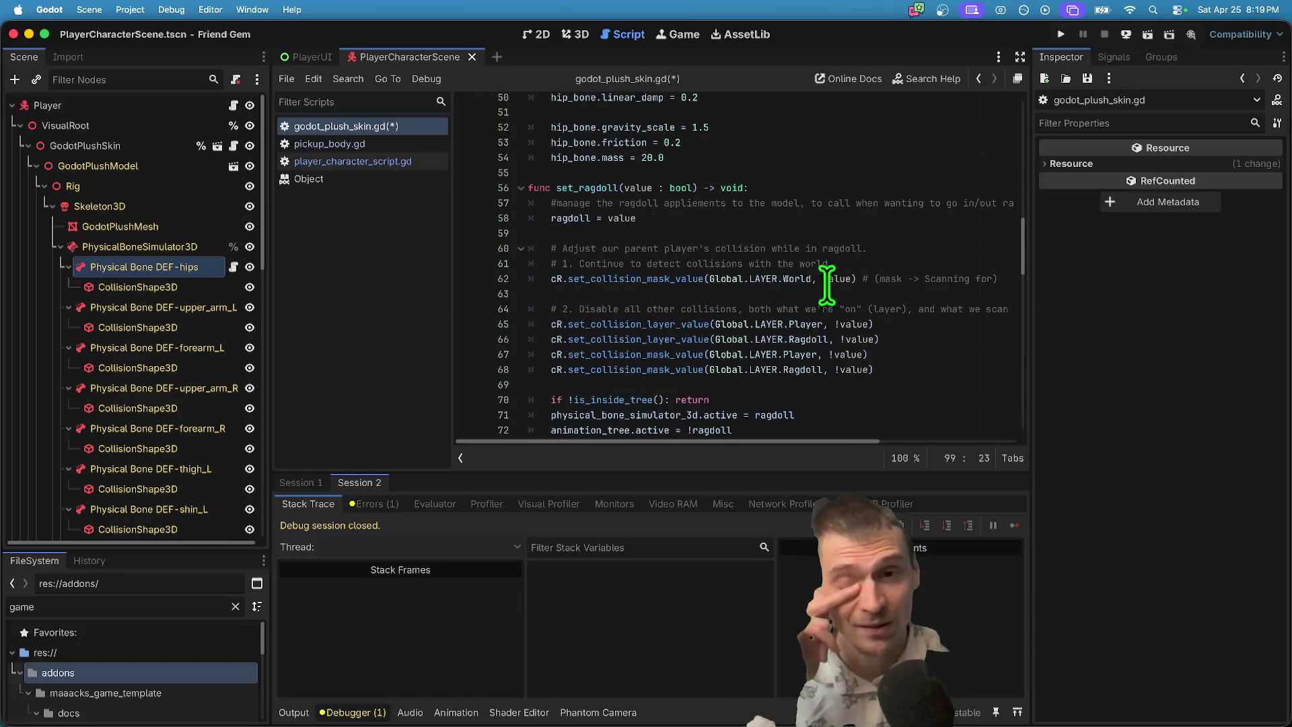
double_click(575, 188)
scroll(833, 265, "up", 17)
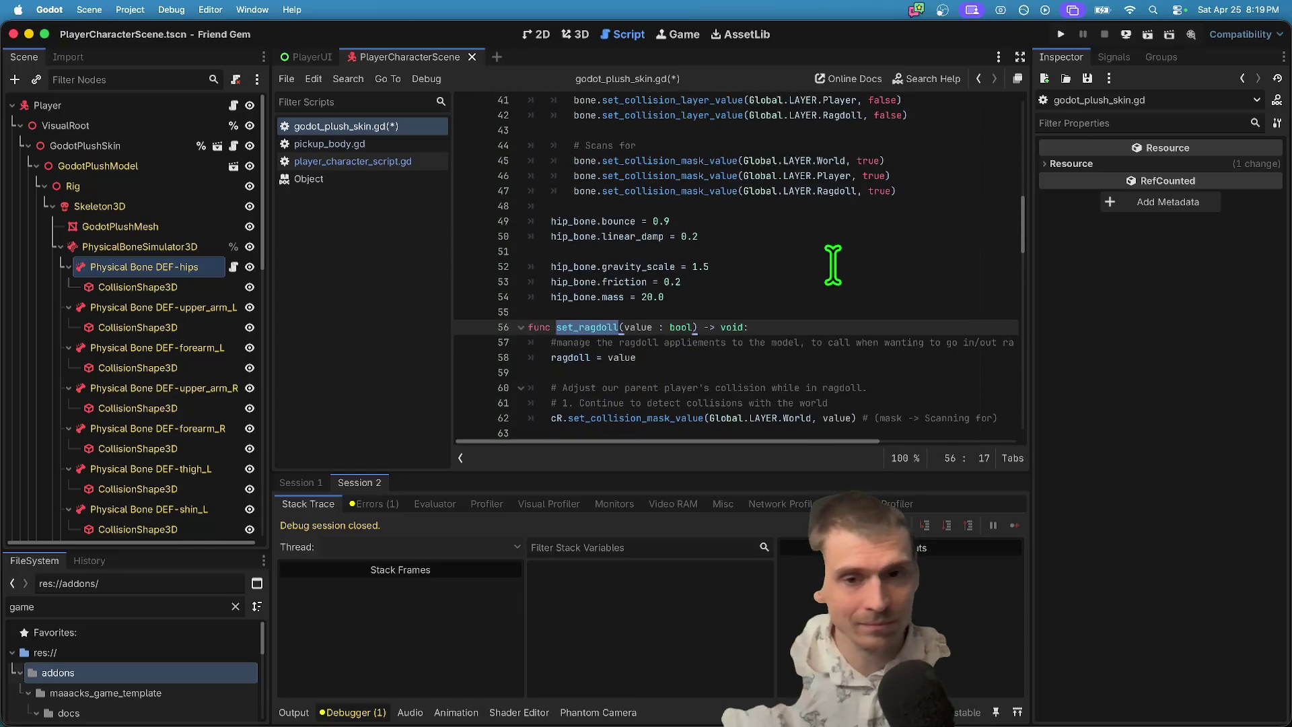
double_click(754, 348)
scroll(842, 352, "down", 6)
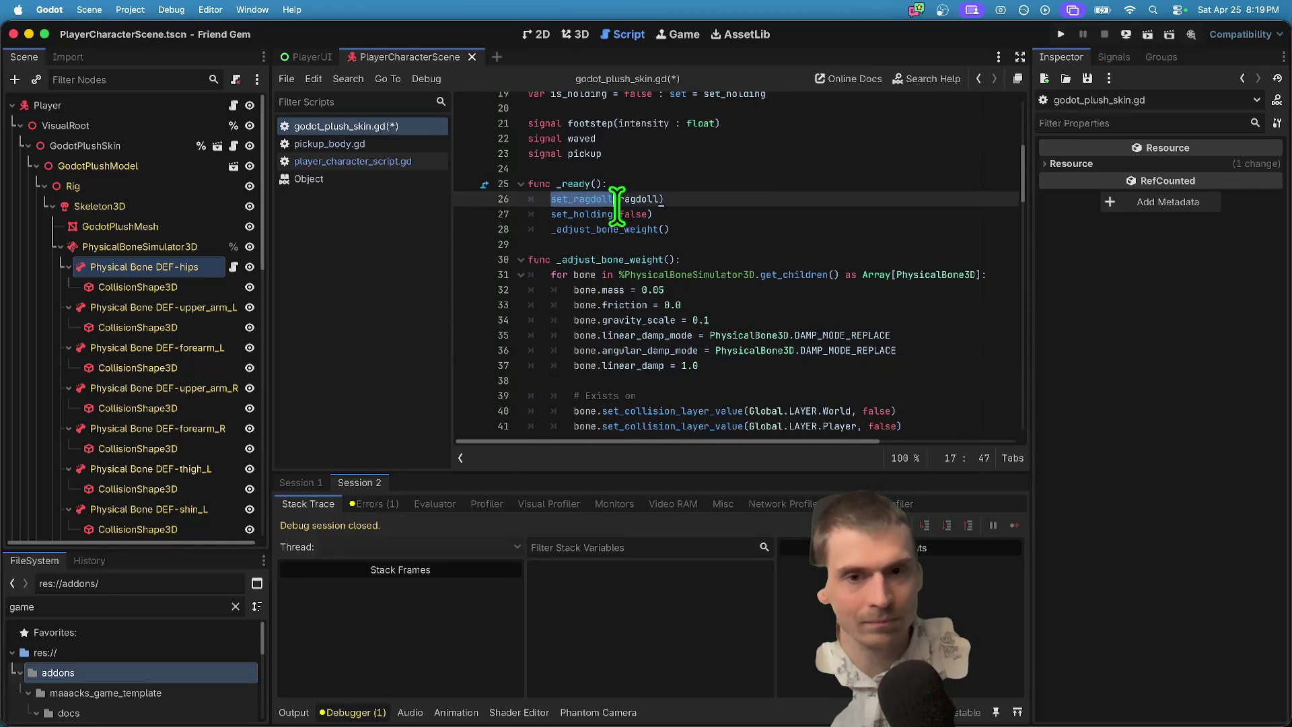
left_click(617, 206, "super")
scroll(902, 276, "down", 5)
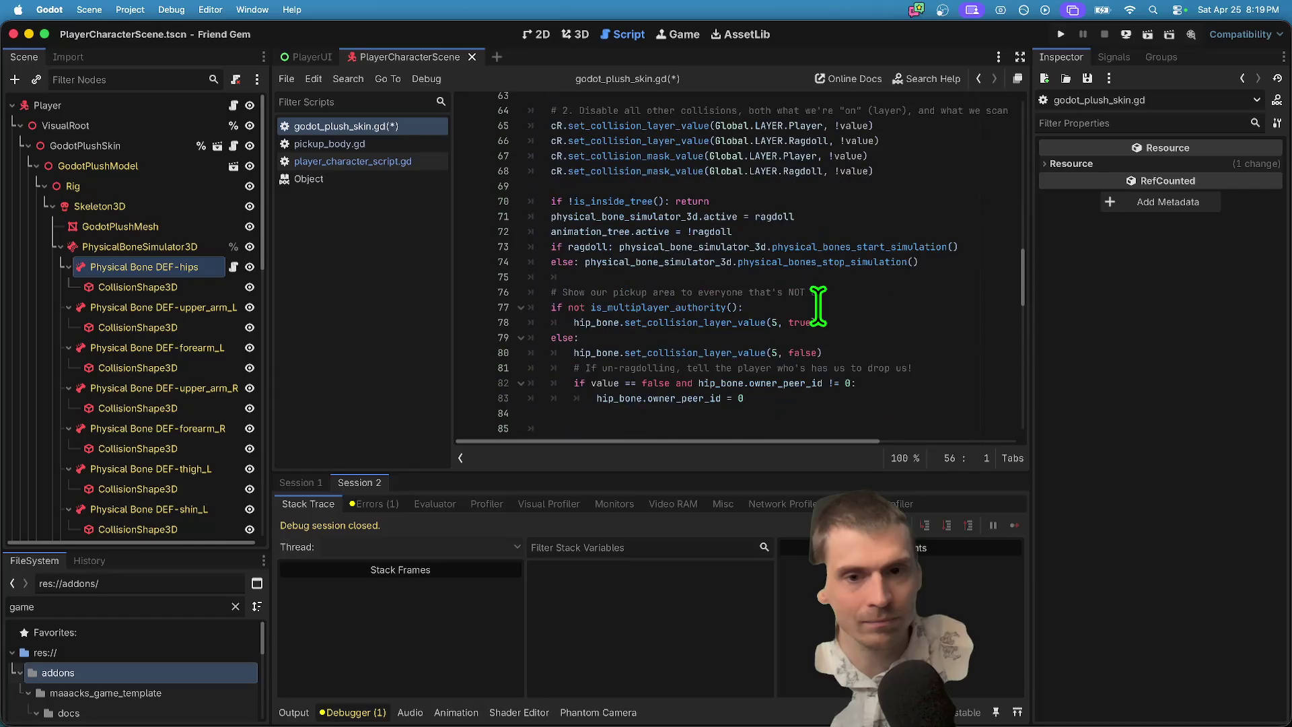
scroll(818, 307, "down", 2)
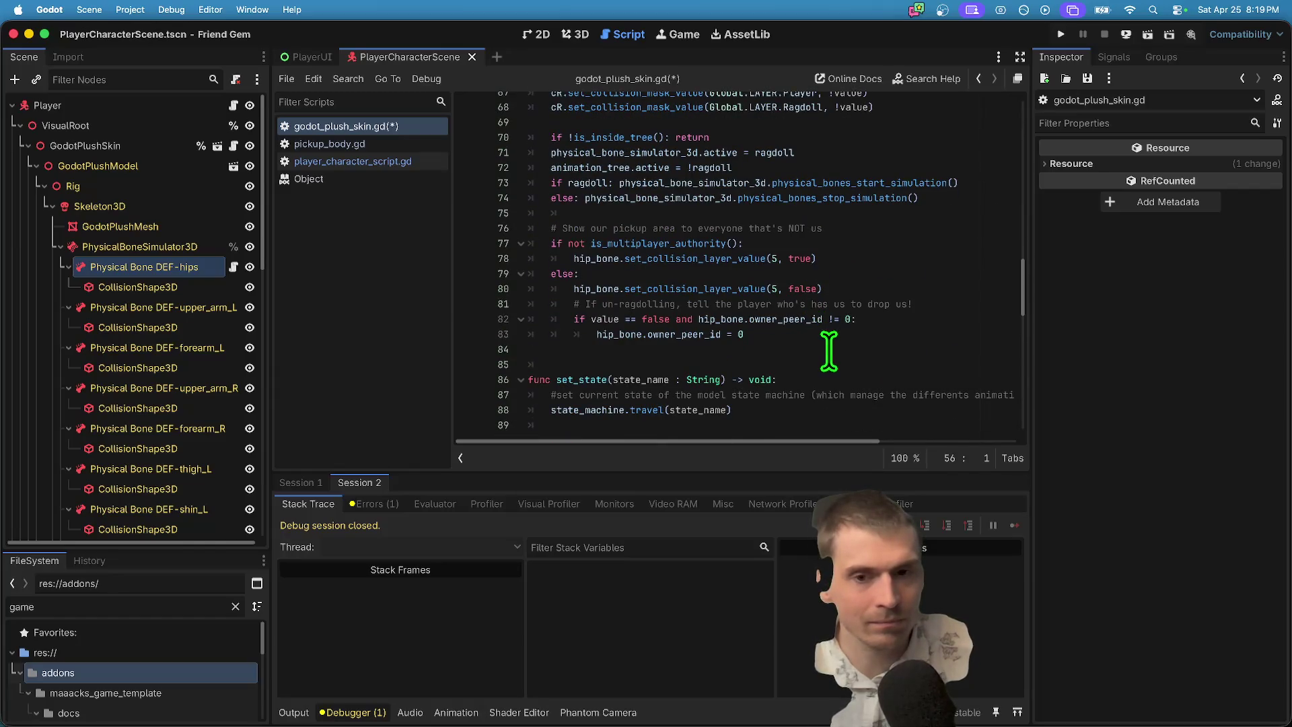
key("super+z")
key("super+z")
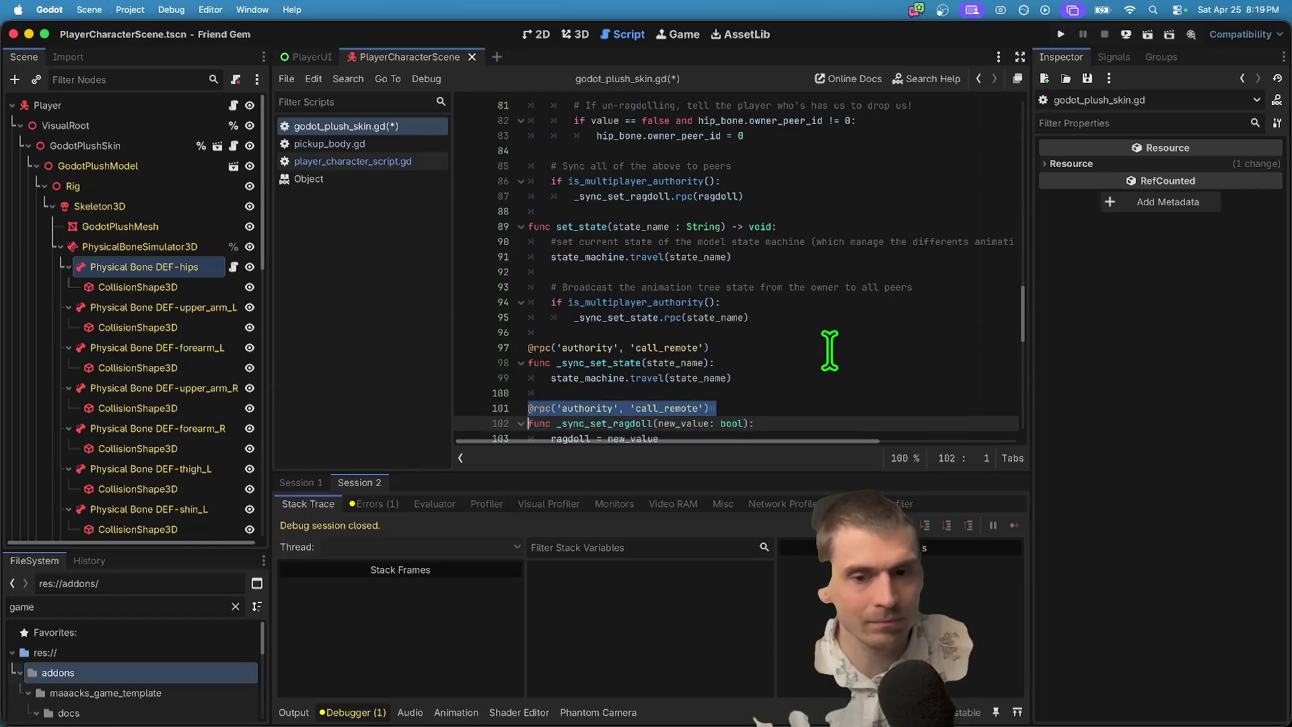
left_click(822, 403)
scroll(824, 397, "down", 5)
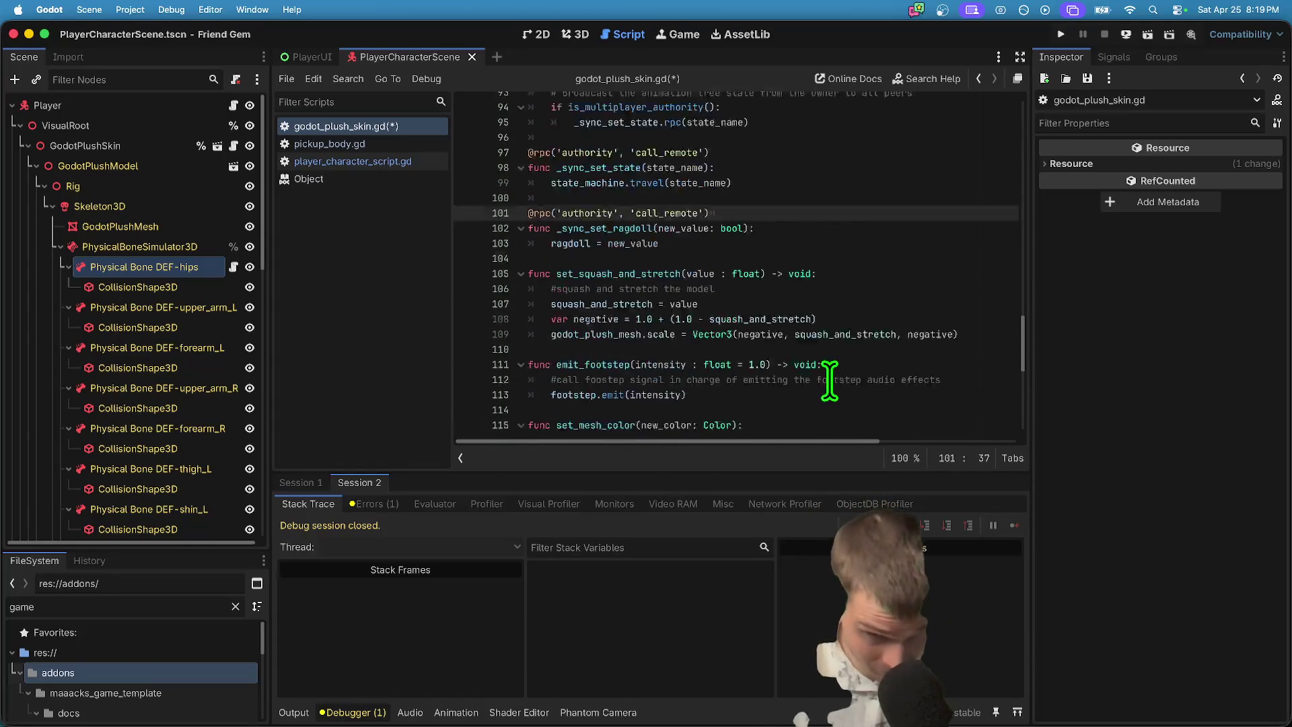
scroll(833, 378, "up", 1)
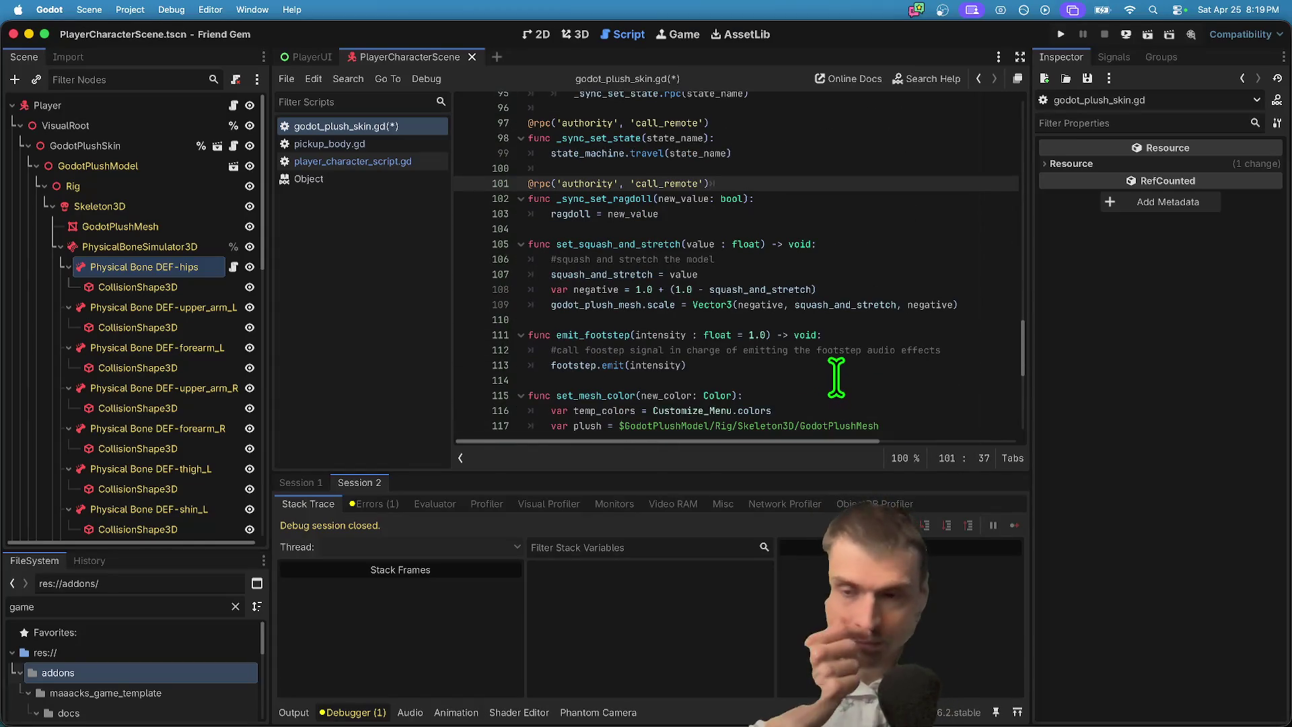
scroll(869, 289, "up", 7)
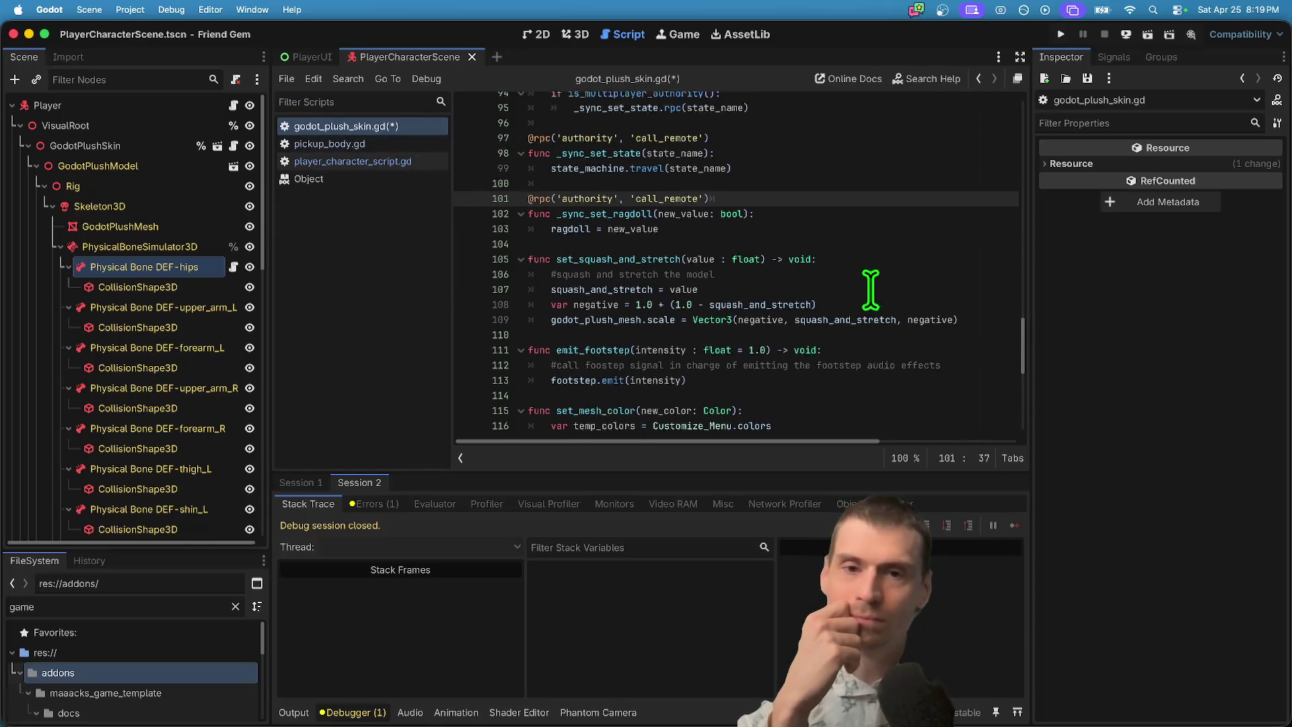
scroll(881, 293, "up", 1)
left_click(902, 307)
scroll(905, 306, "up", 6)
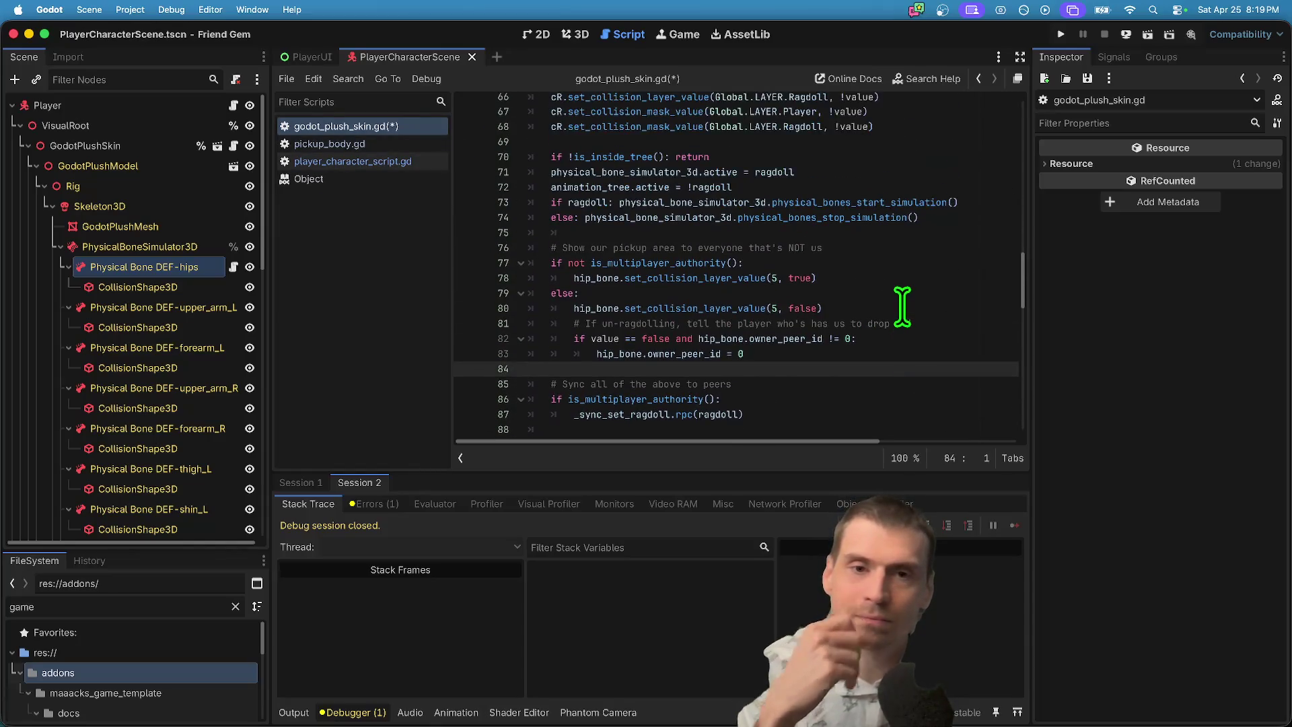
scroll(922, 361, "down", 2)
scroll(923, 352, "up", 8)
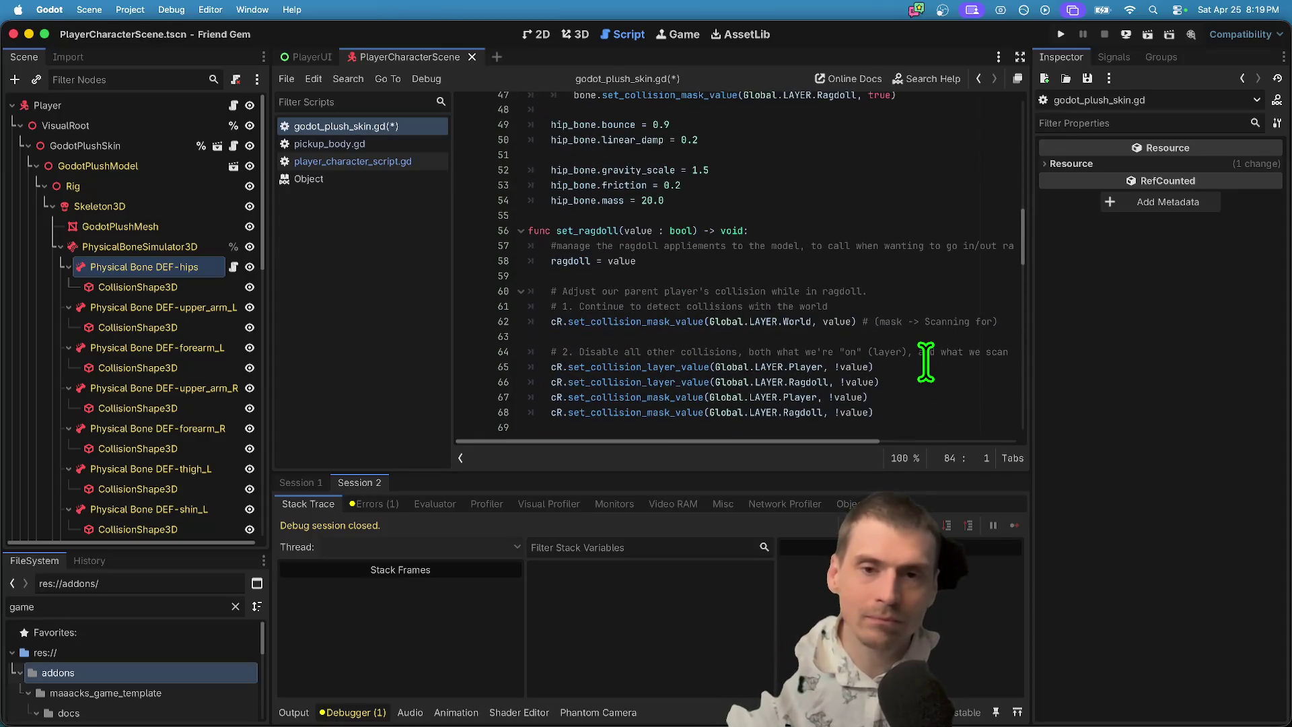
left_click(924, 352)
scroll(925, 352, "up", 5)
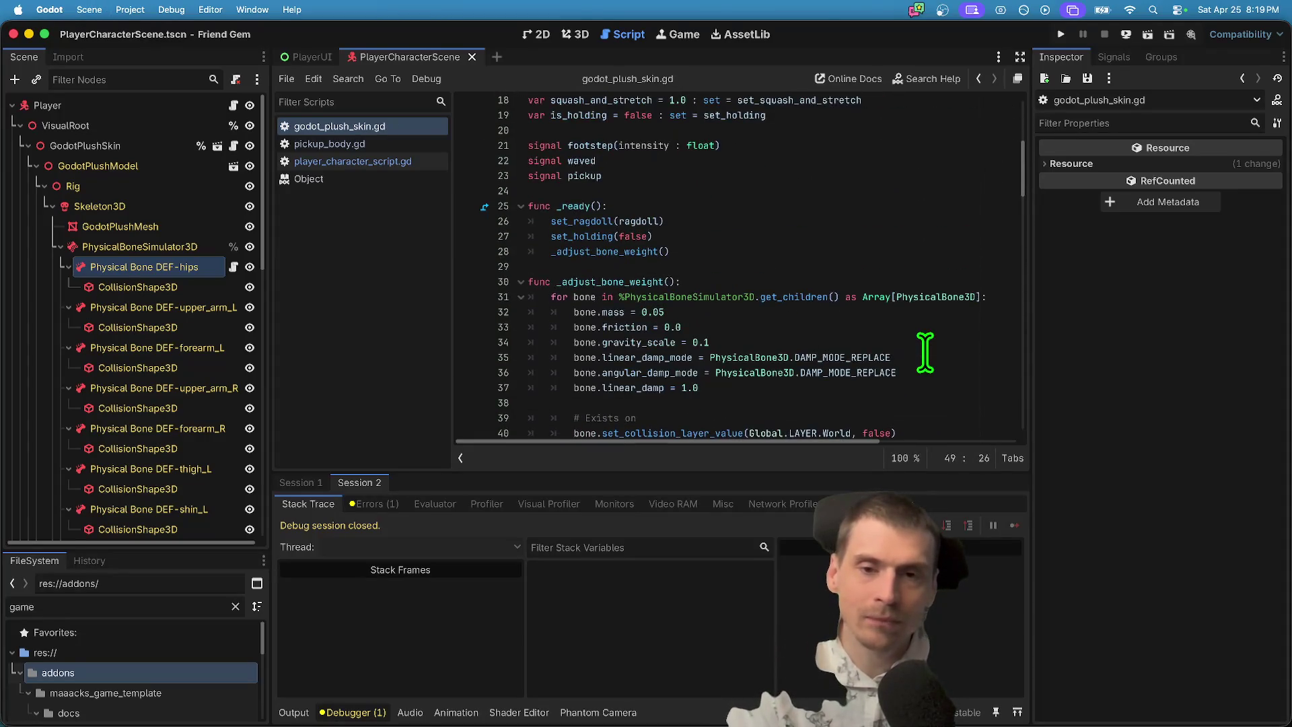
scroll(919, 353, "down", 20)
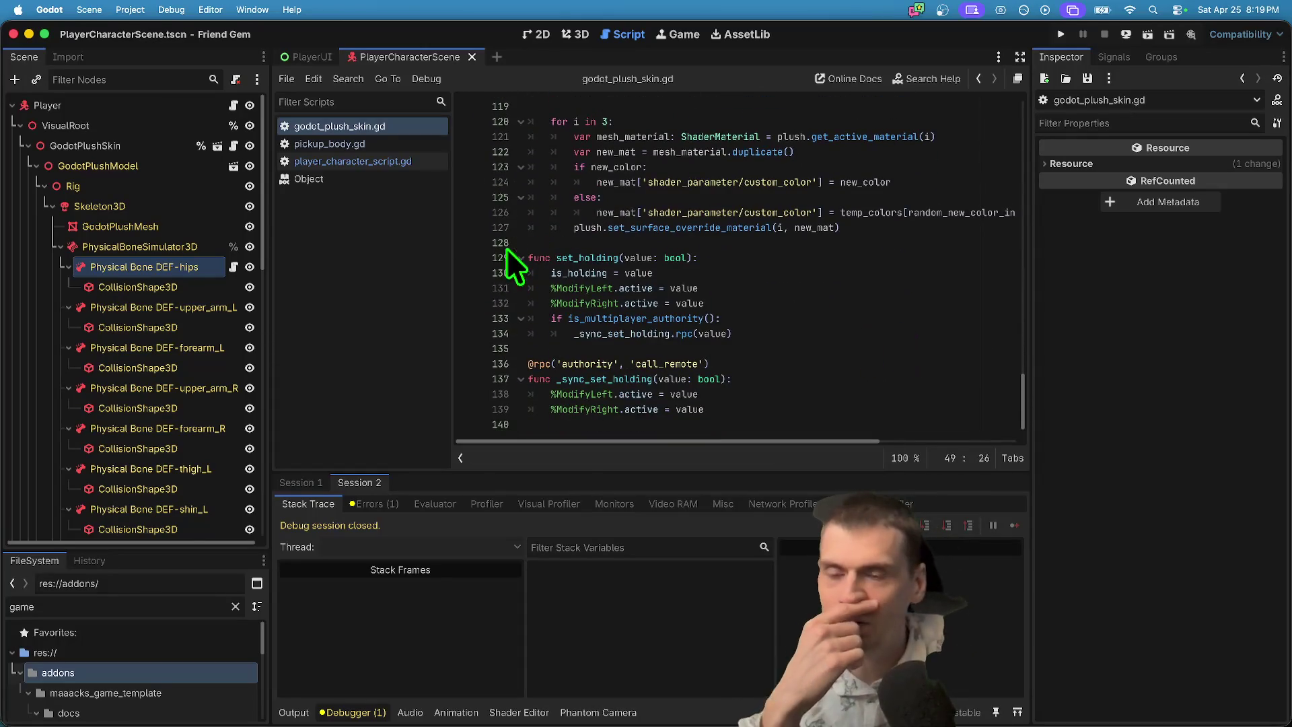
Open pickup_body.gd, scroll through it, and return to its exported offsets and _ready function.
left_click(360, 140)
scroll(902, 323, "down", 3)
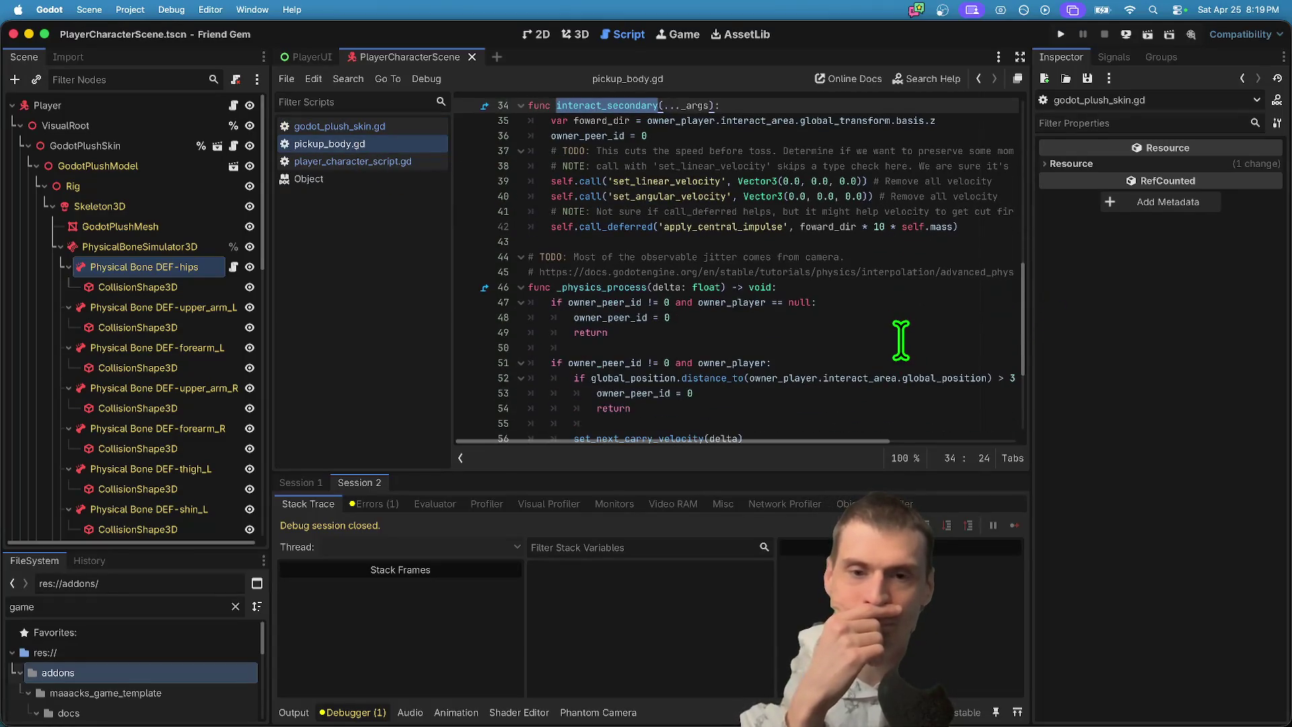
scroll(902, 339, "down", 4)
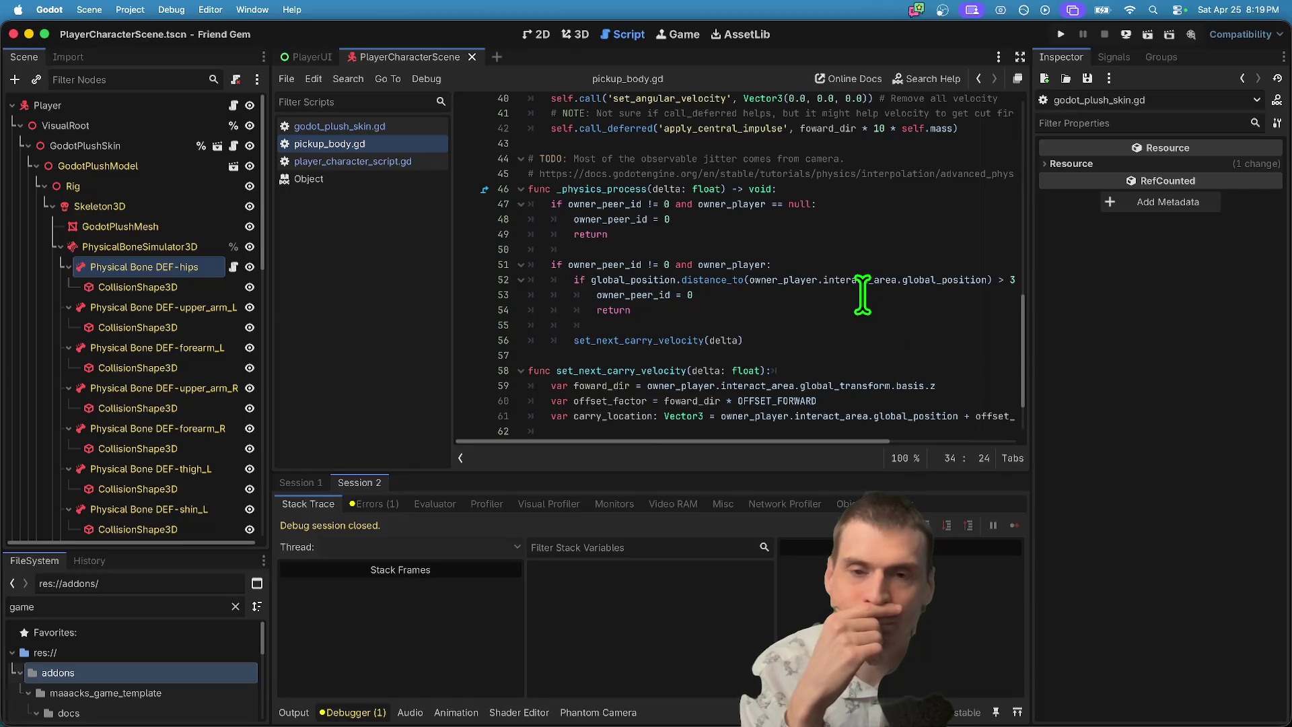
scroll(861, 294, "down", 3)
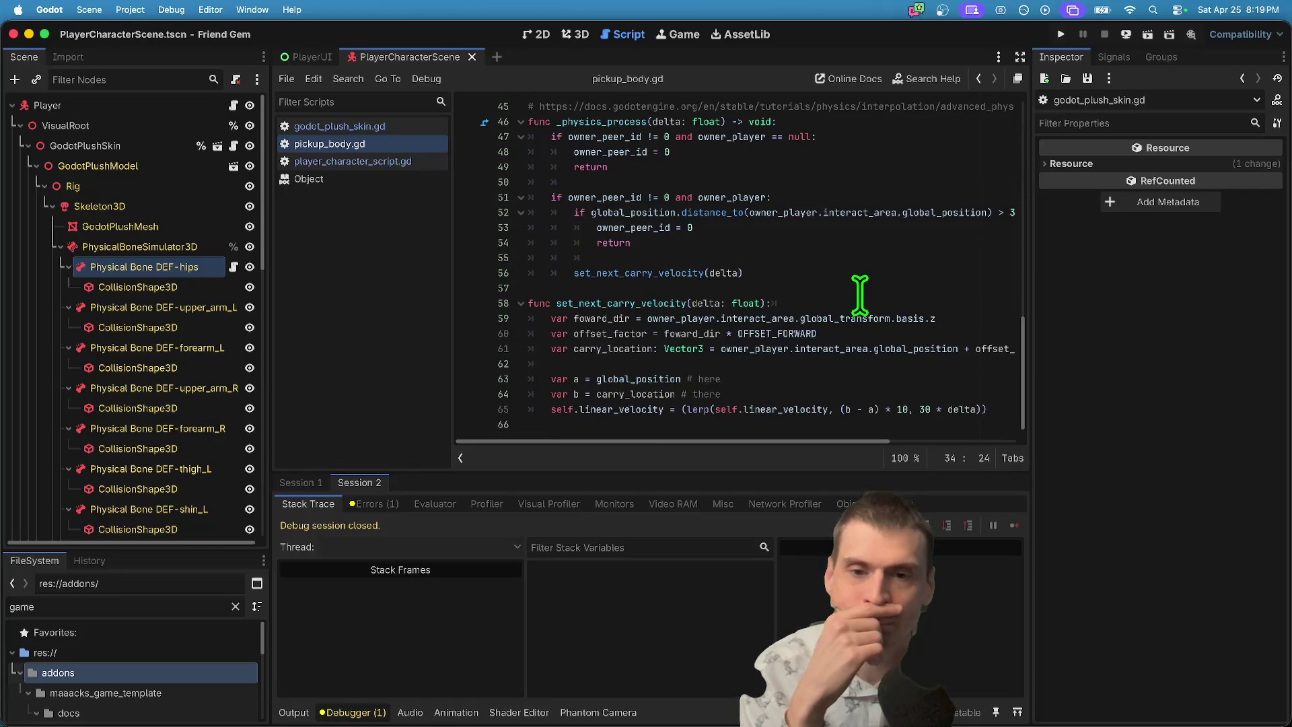
scroll(860, 294, "up", 10)
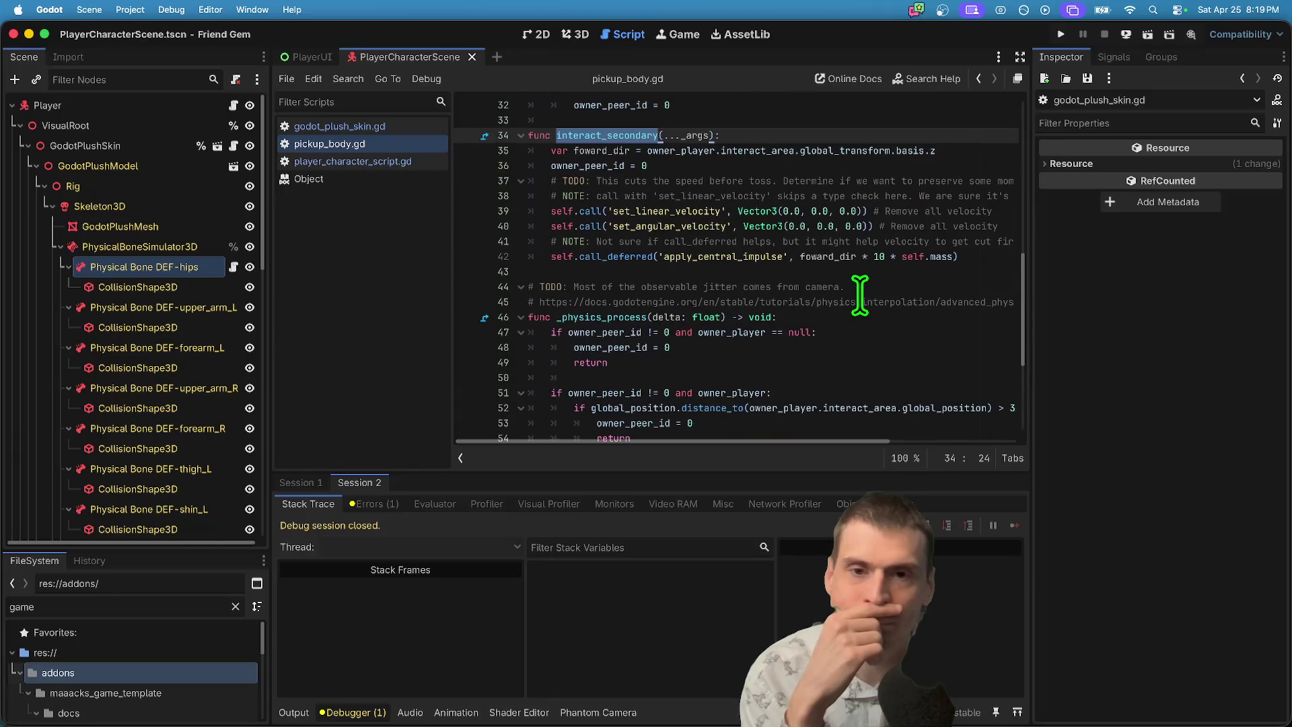
scroll(860, 294, "up", 10)
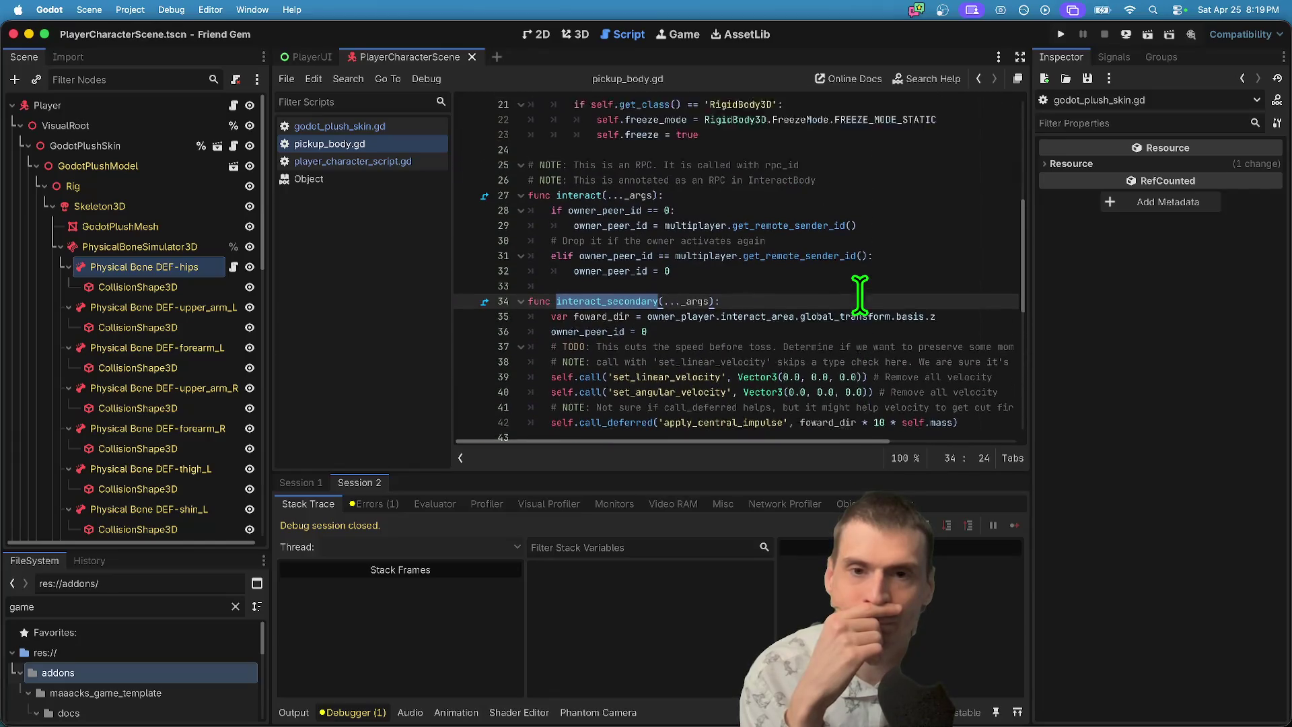
scroll(860, 294, "up", 5)
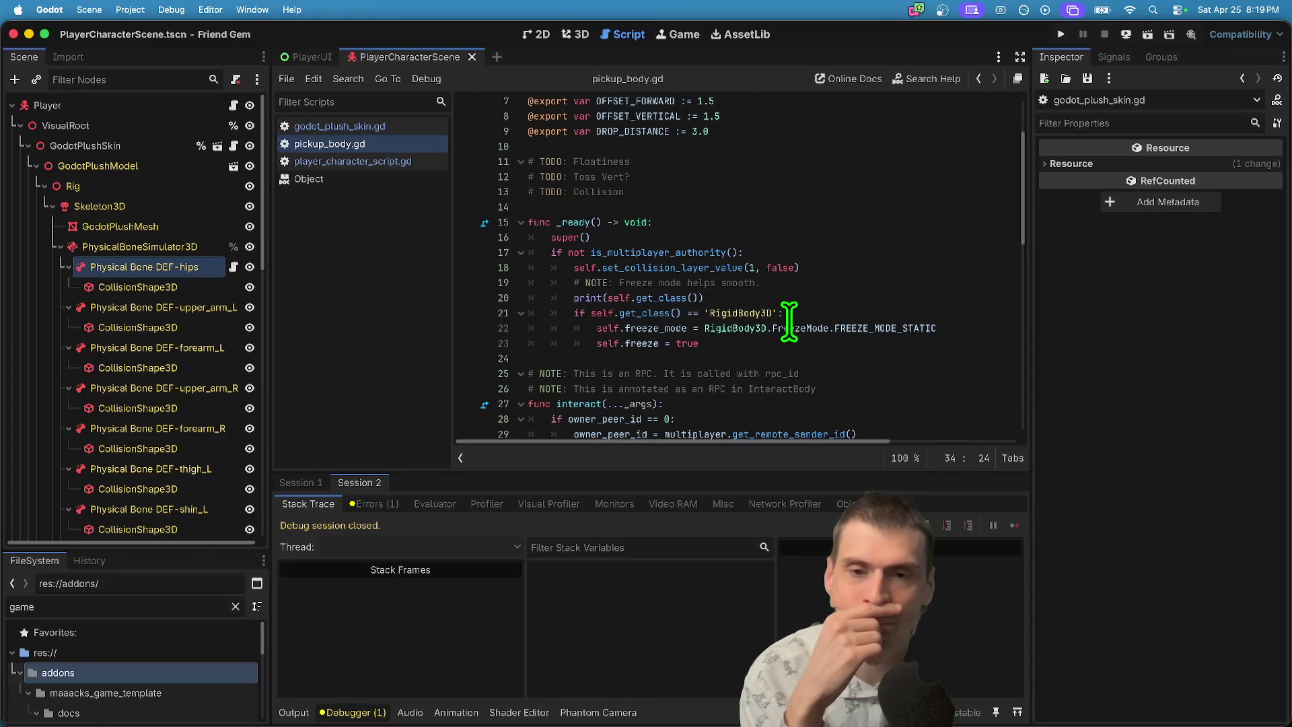
Move the set_collision_layer_value line inside the RigidBody3D check, above freeze_mode.
triple_click(868, 267)
key("ctrl+x")
key("Down")
key("Down")
key("Down")
key("Return")
key("ctrl+v")
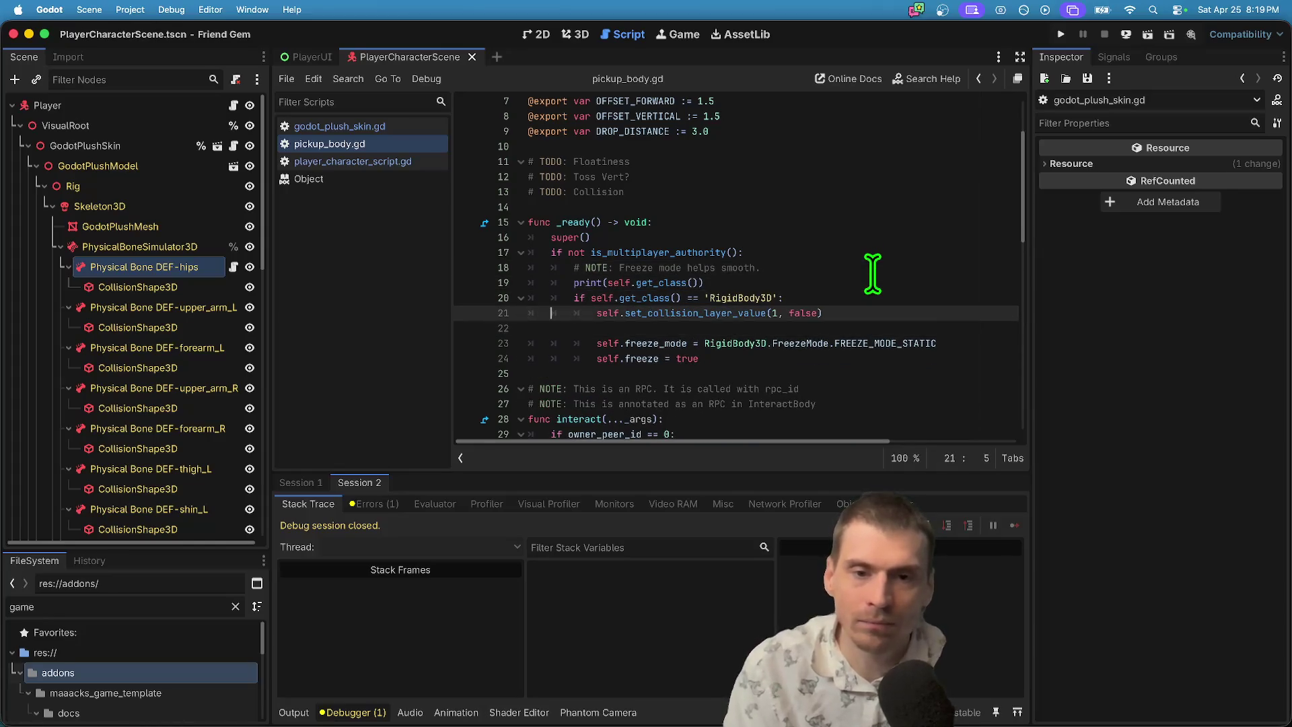
Remove the leftover blank lines near the freeze mode comment and run the game.
key("ctrl+space")
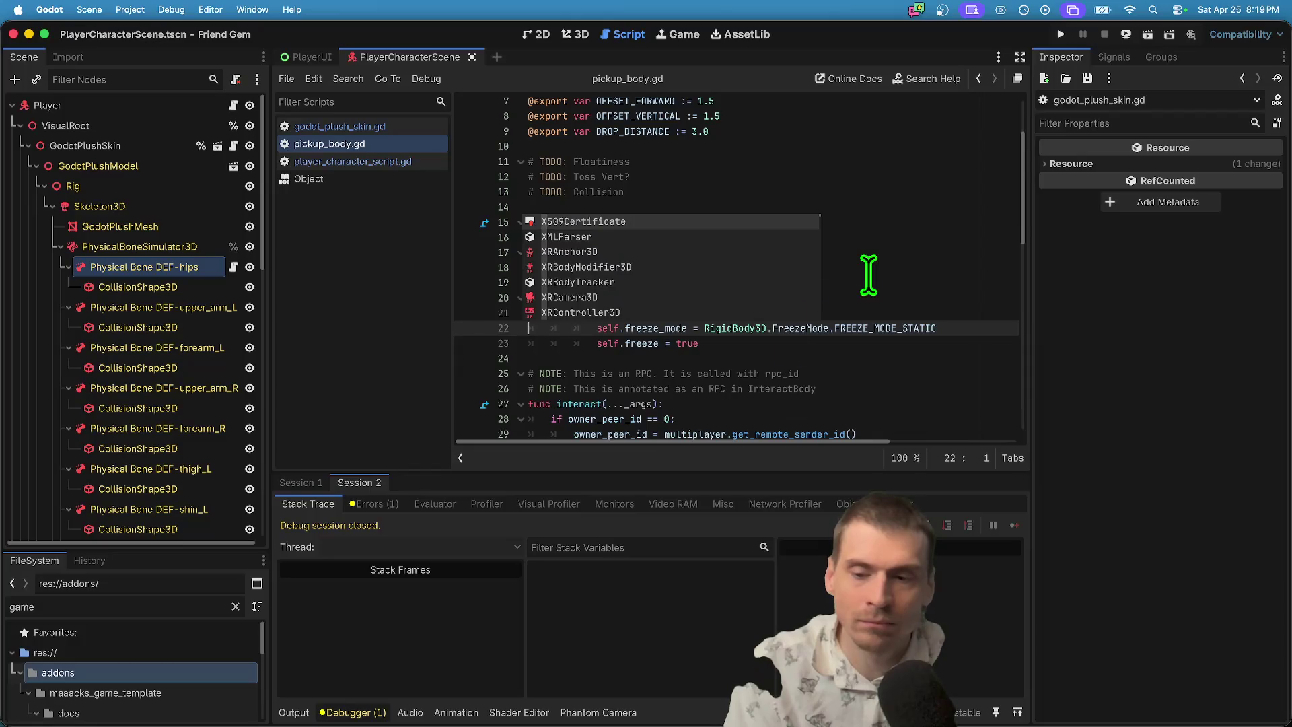
key("Escape")
key("BackSpace")
key("Up")
key("BackSpace")
key("Down")
key("Down")
key("Down")
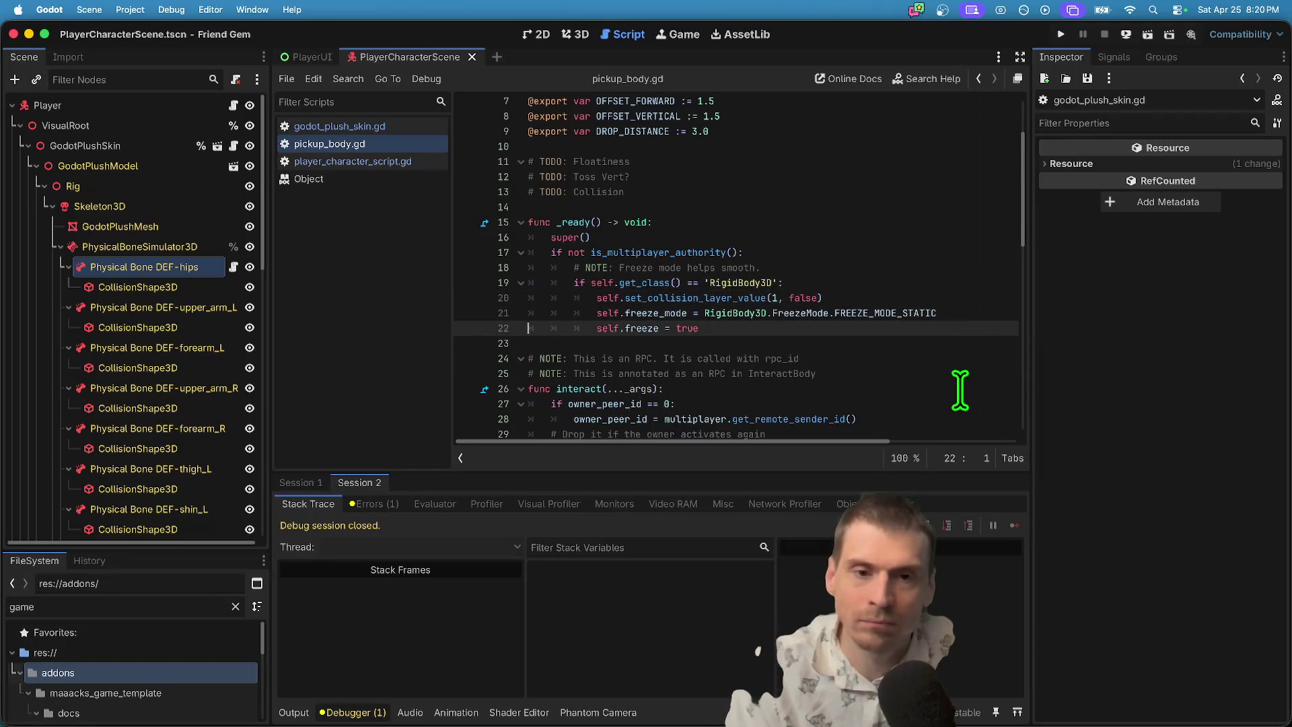
key("Up")
key("Up")
key("Up")
key("End")
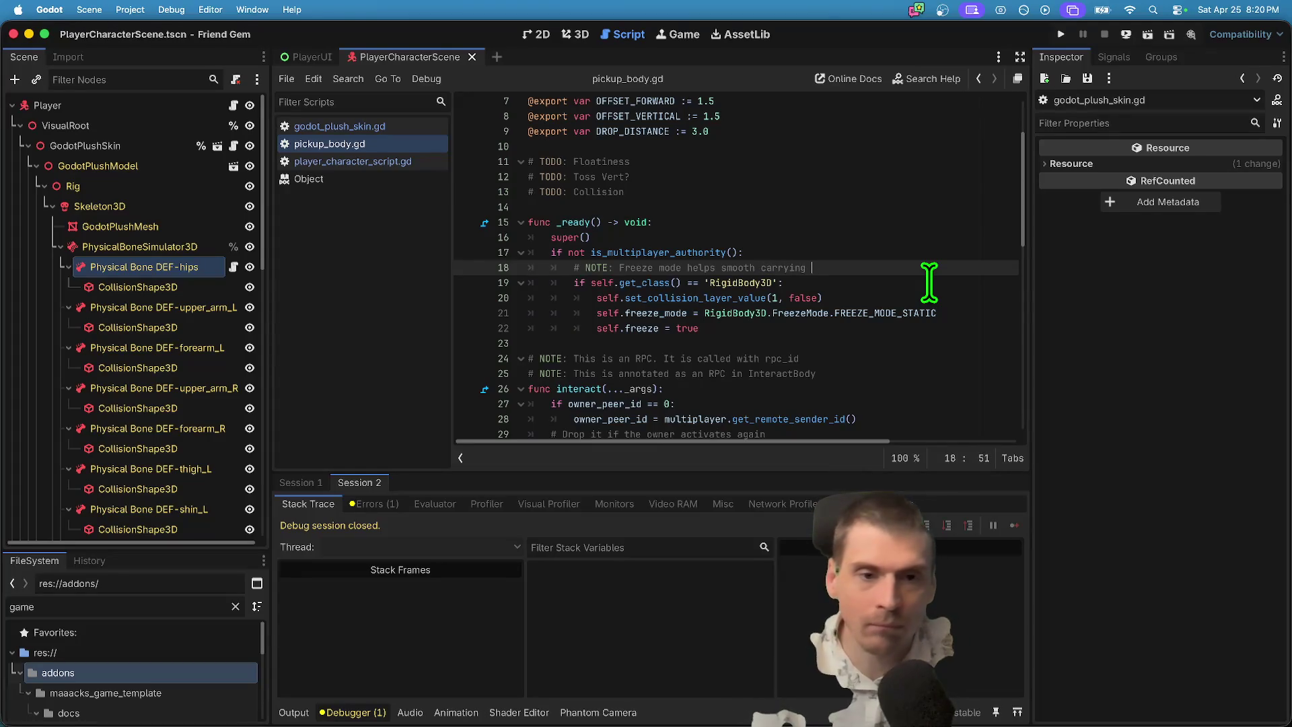
key("super+b")
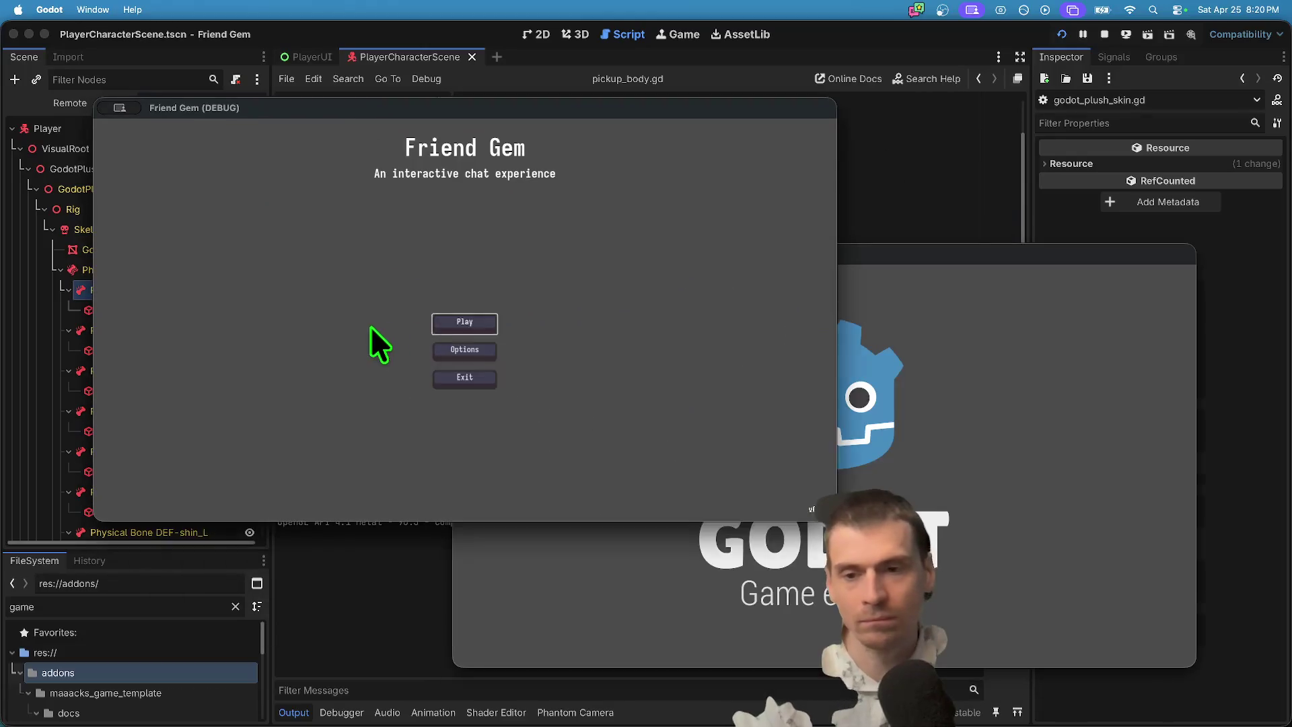
Host a game in the first window and join it from the second.
left_click(474, 259)
left_click(417, 428)
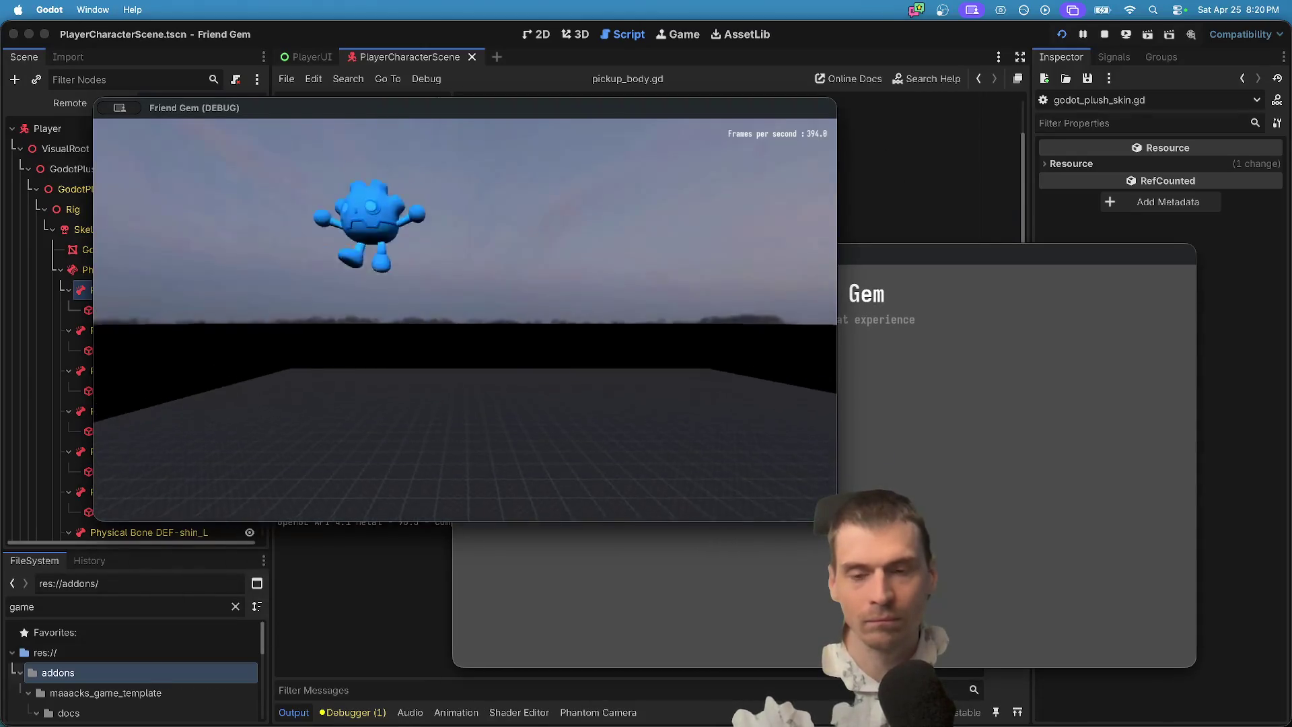
left_click(559, 324)
left_click(826, 469)
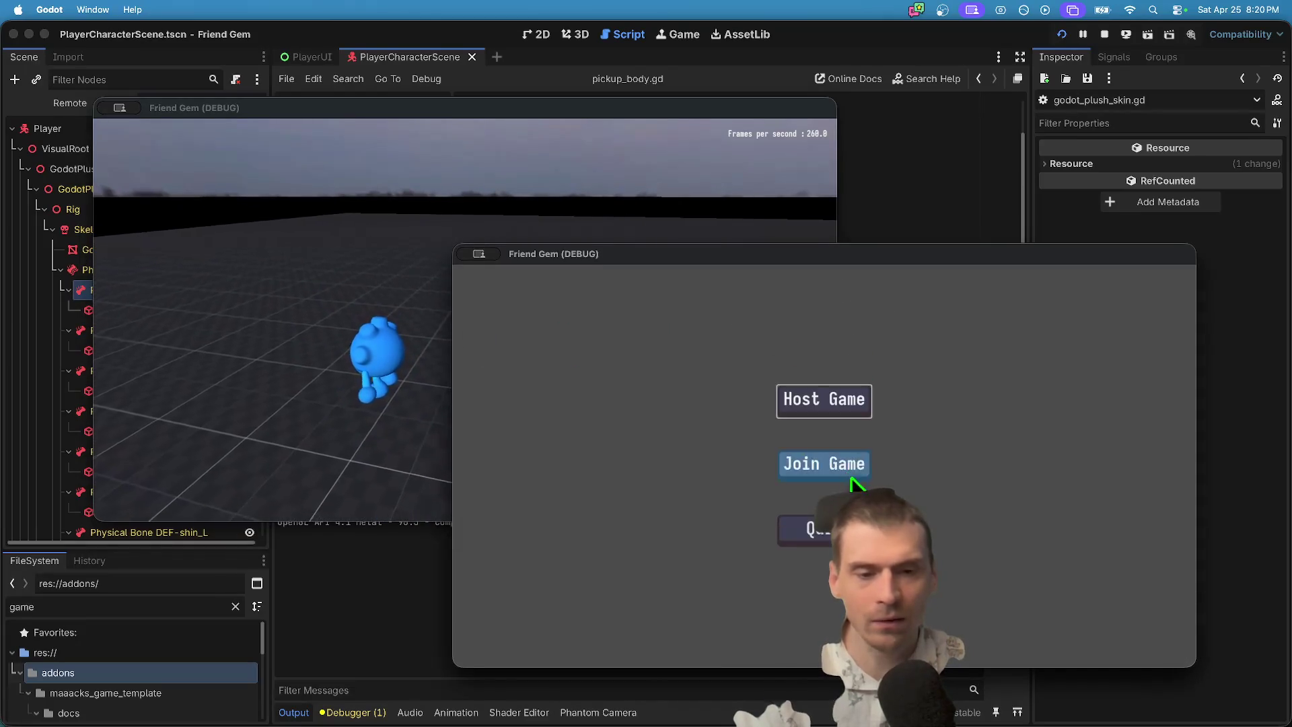
left_click(845, 464)
left_click(943, 371)
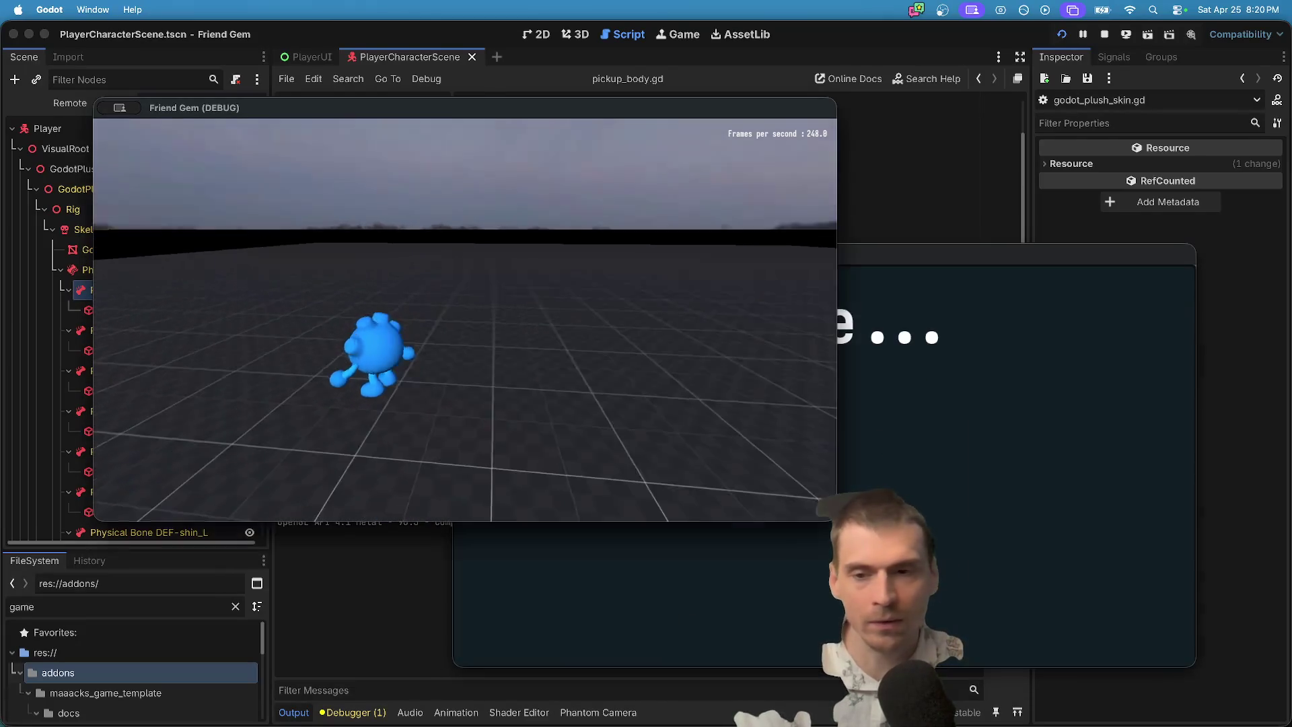
Walk the second player toward the first with W, switching between the game windows.
key("w")
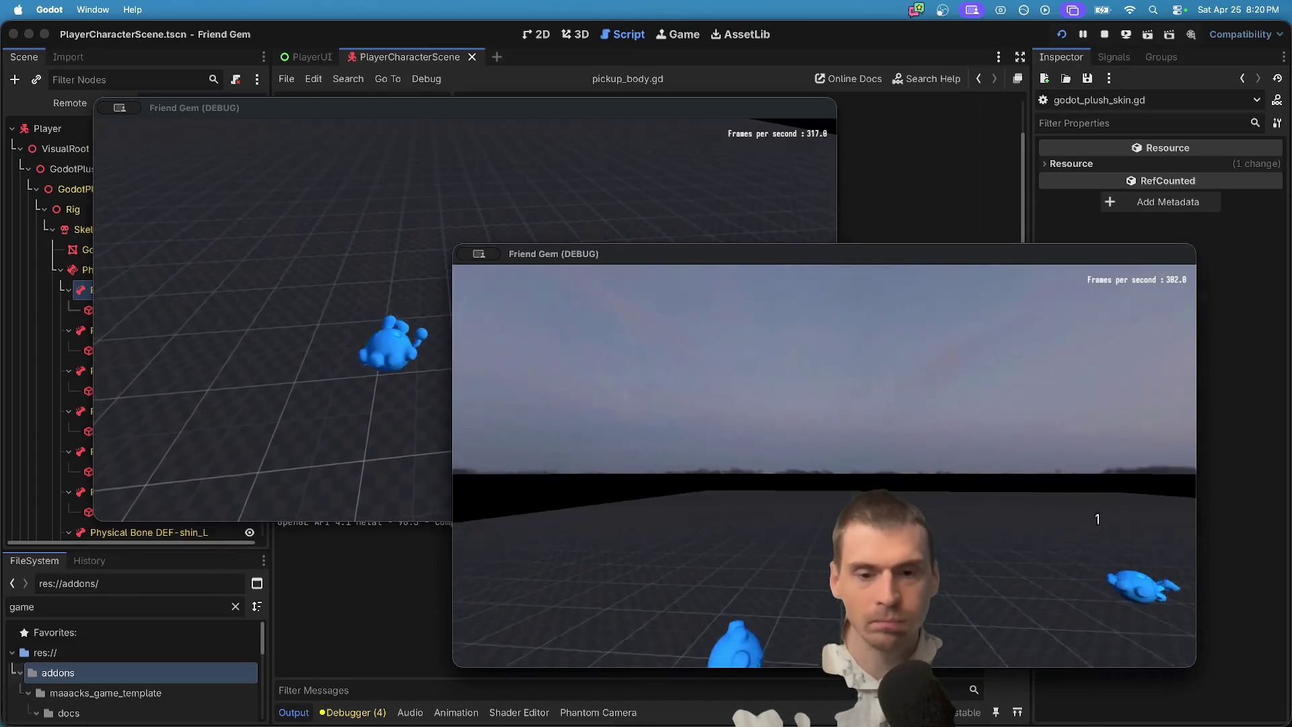
key("w")
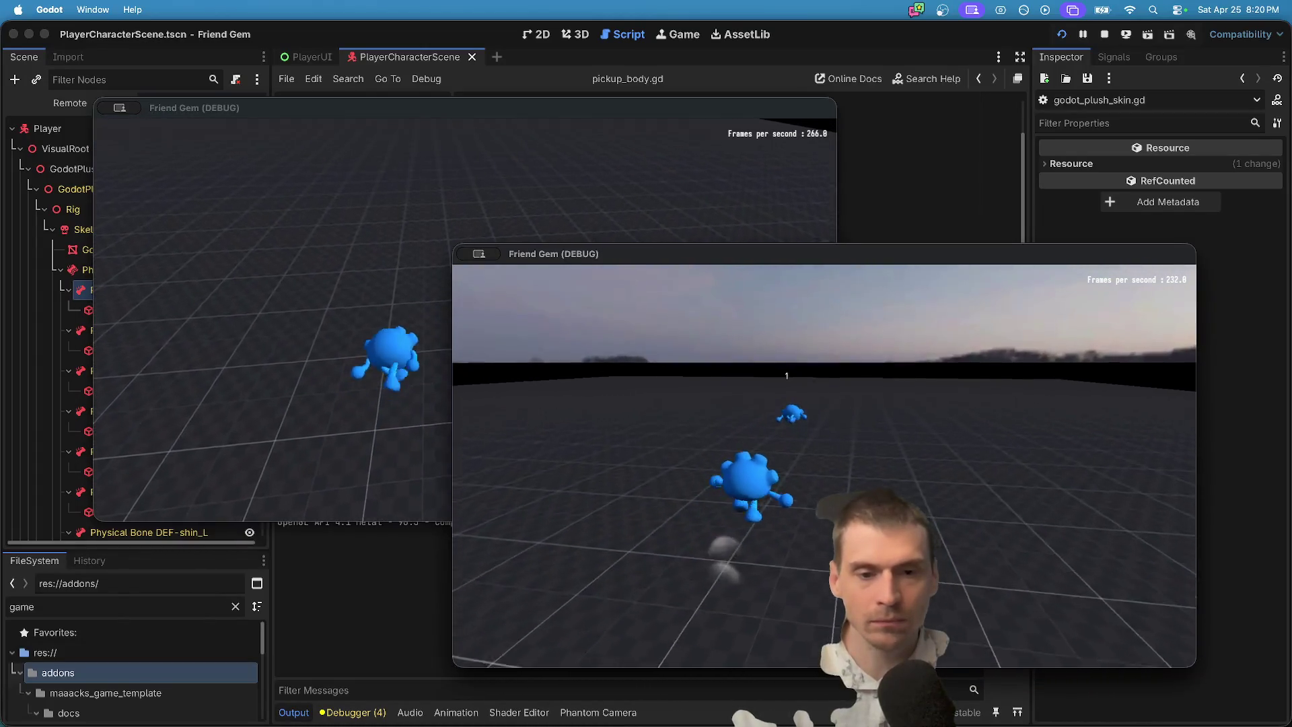
key("w")
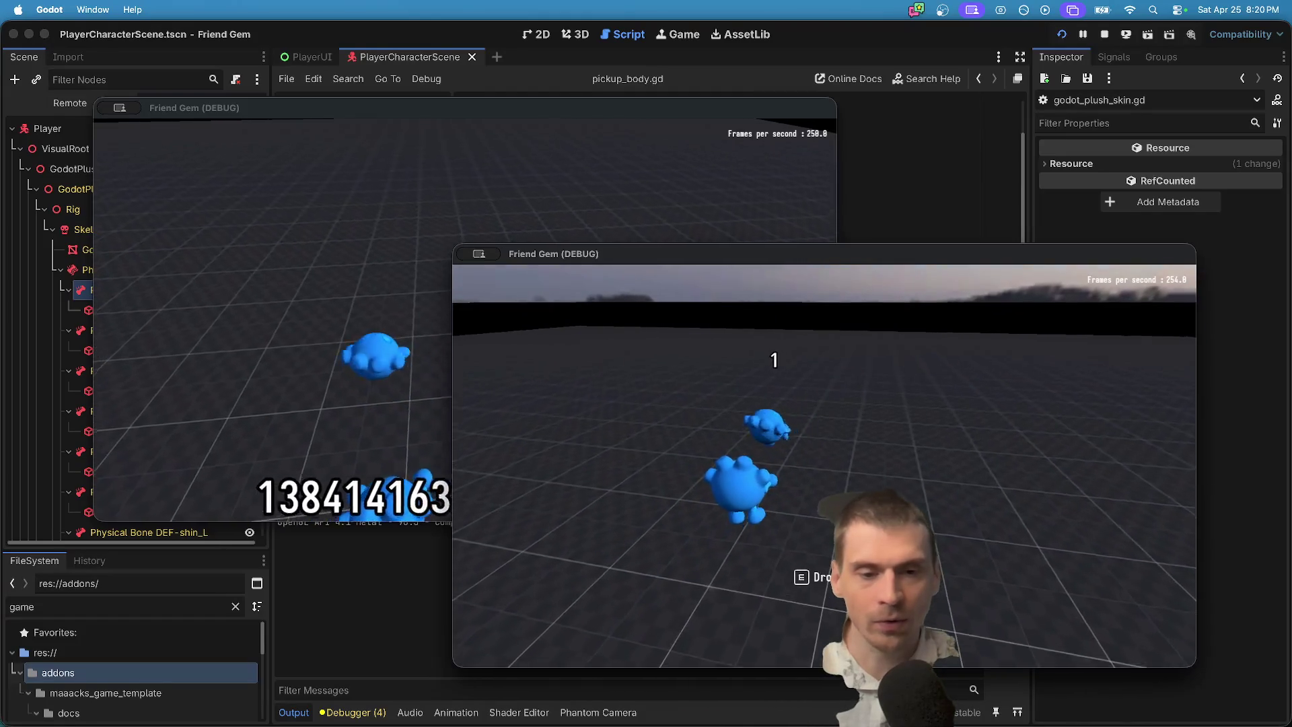
left_click(450, 423)
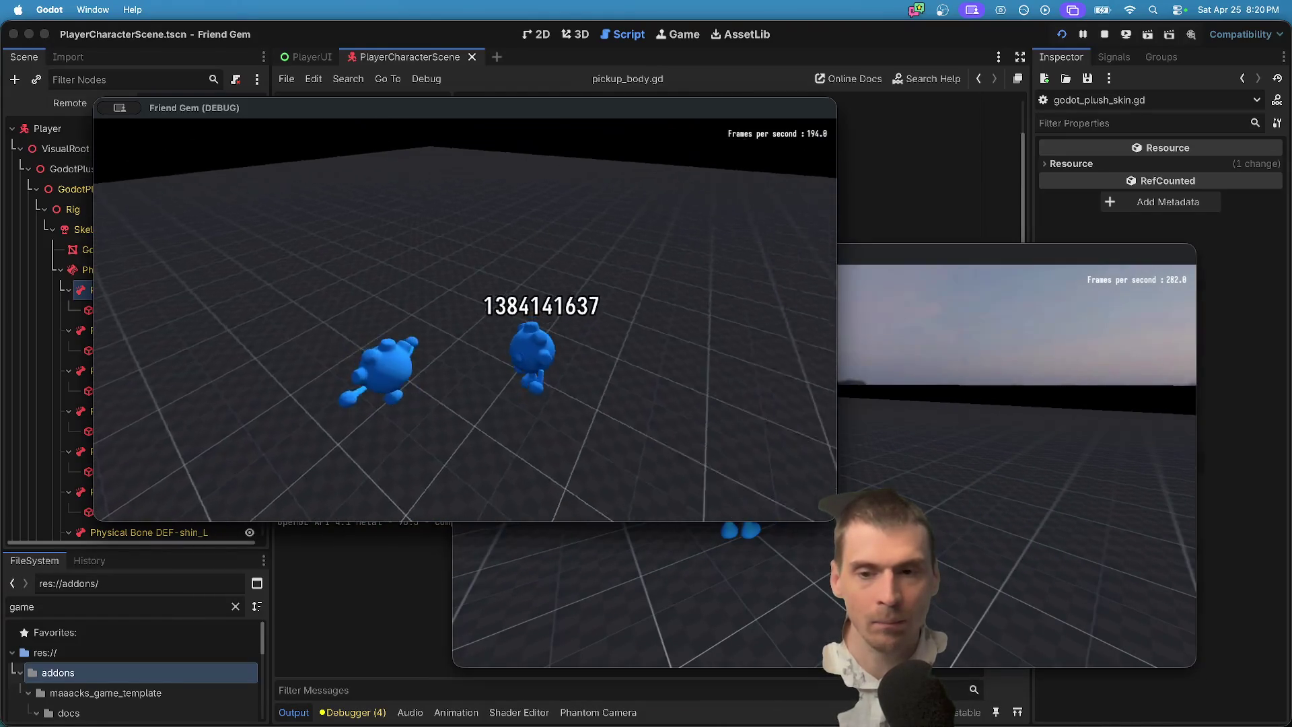
left_click(659, 572)
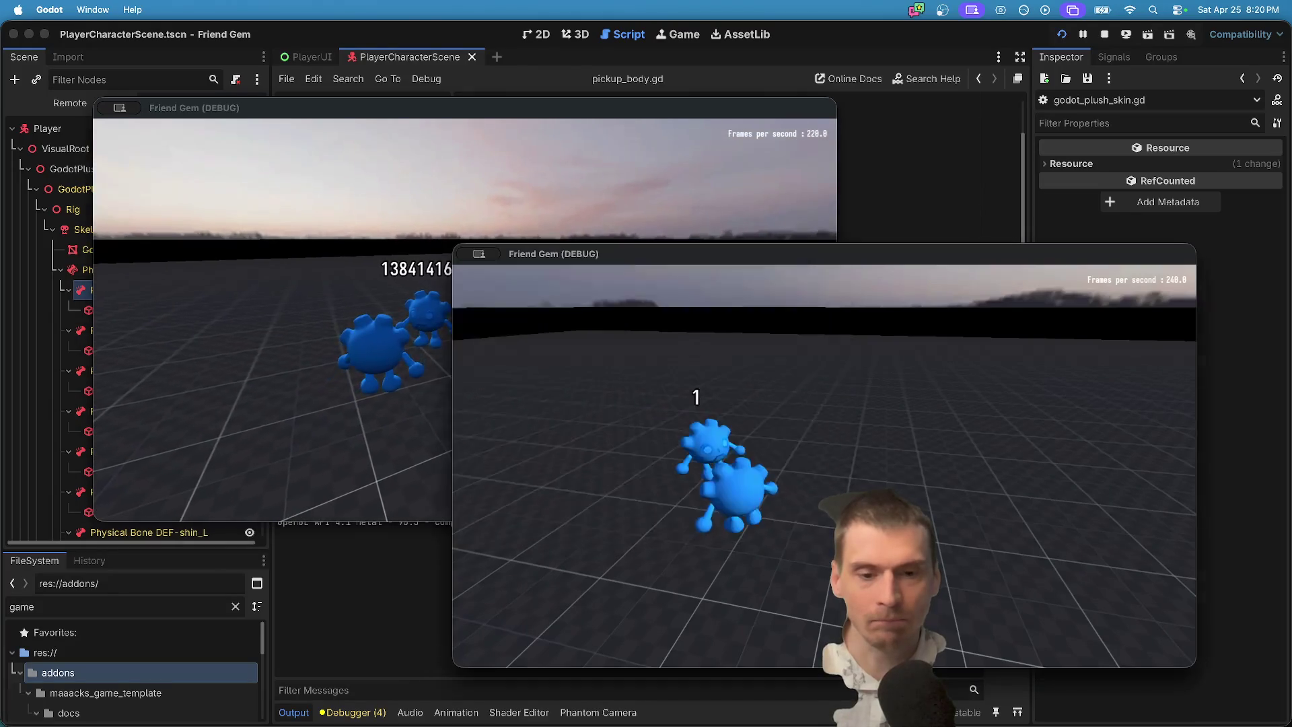
left_click(269, 403)
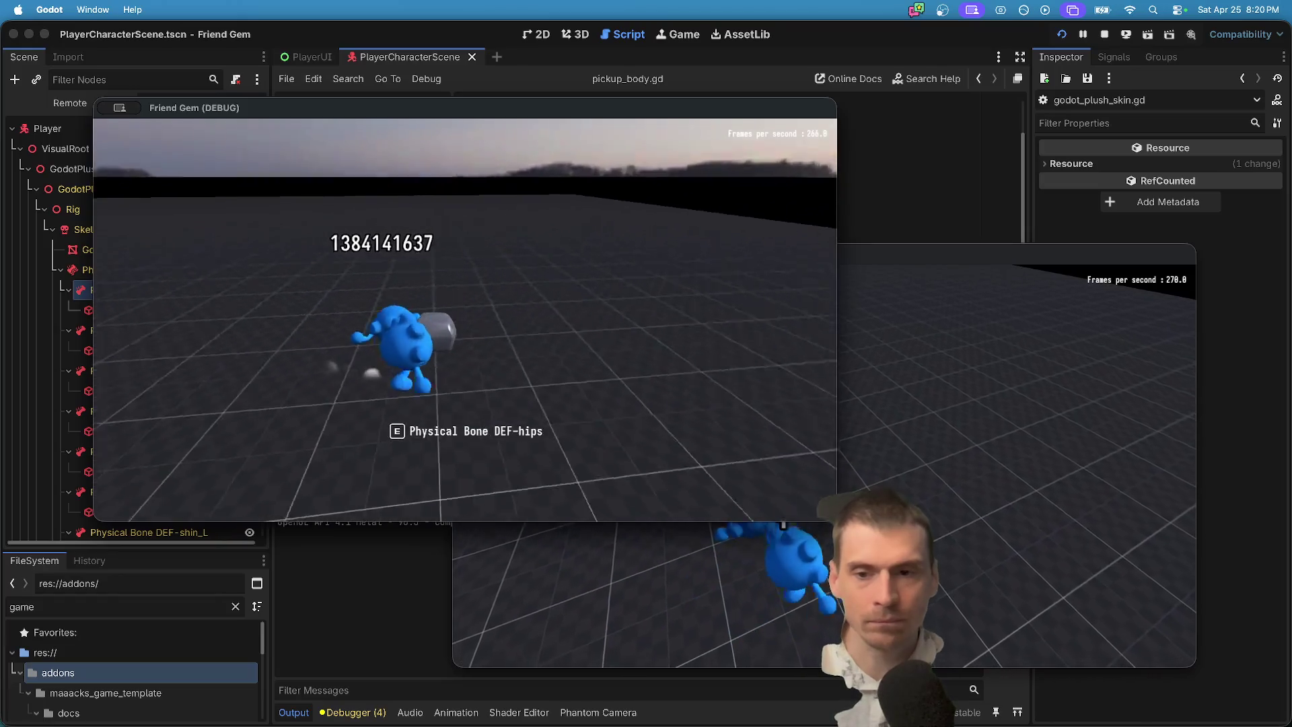
Pick up the nearby plush with E, drop it on the floor, then return to Godot.
key("e")
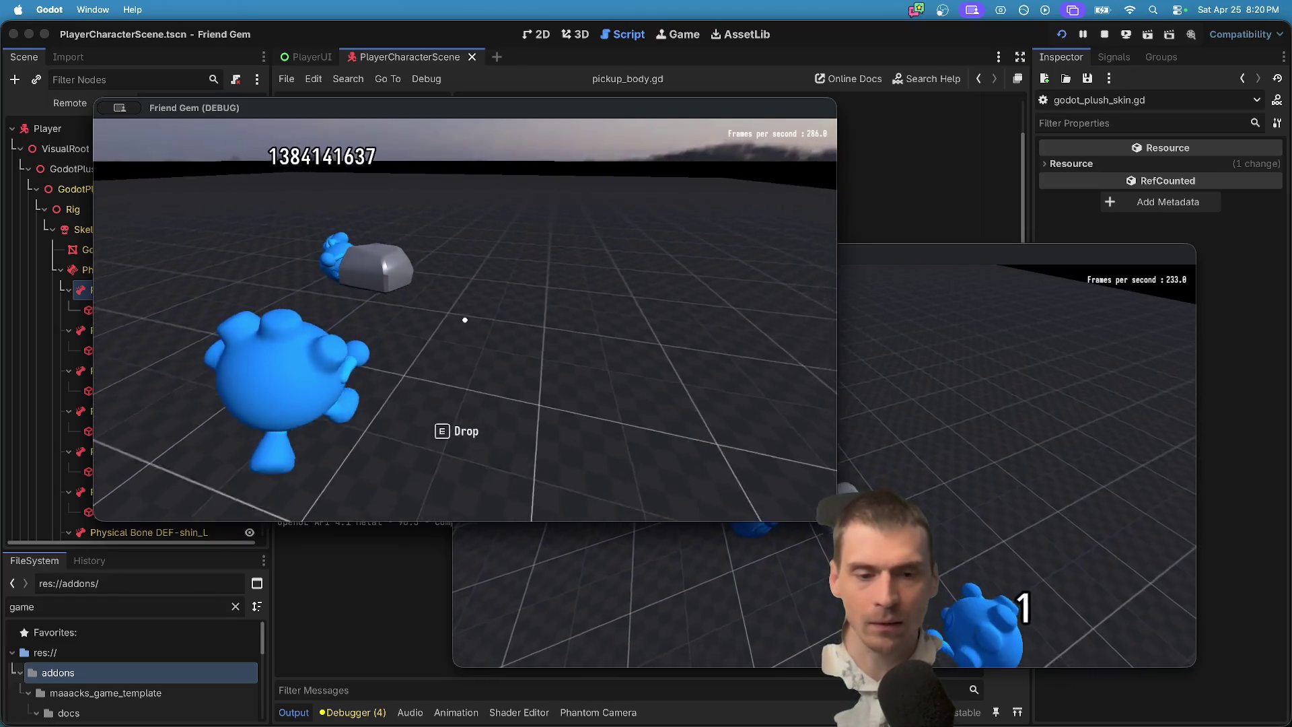
key("e")
key("a")
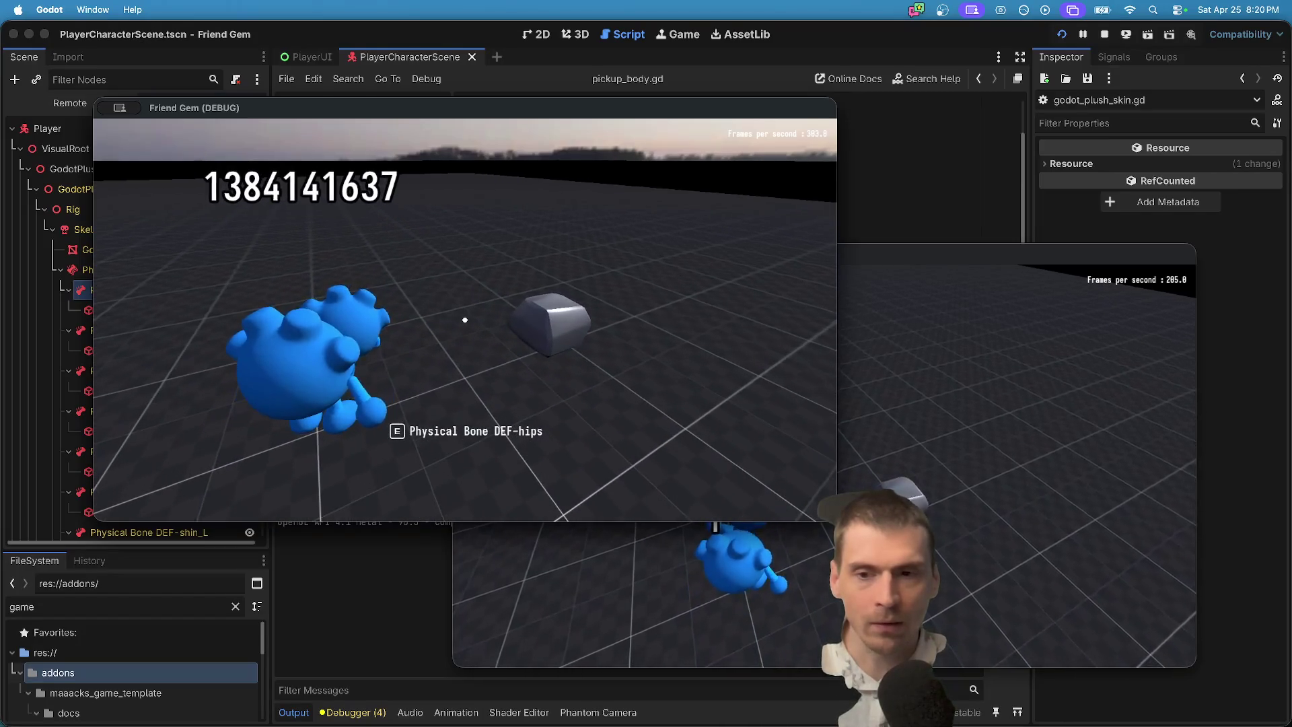
left_click(831, 481)
key("super+Tab")
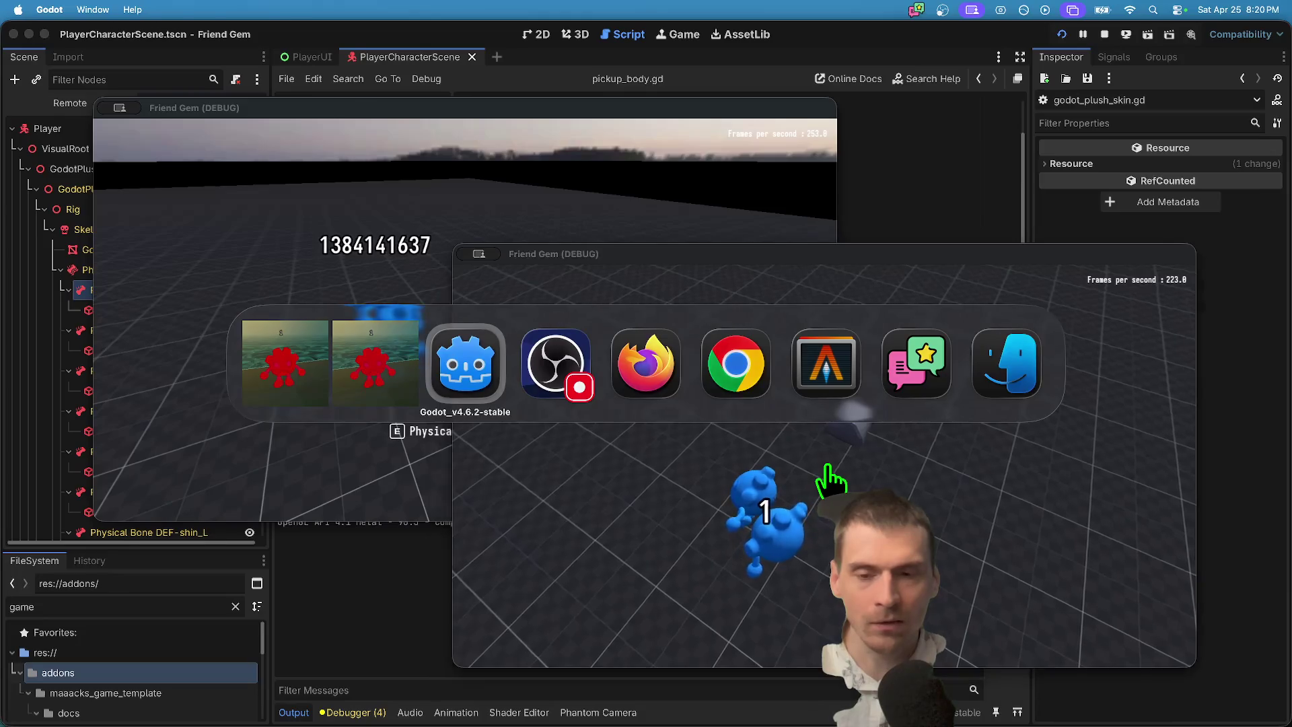
Open interact_body.gd, compare it against pickup_body.gd, and return to interact_body.gd.
scroll(919, 346, "down", 7)
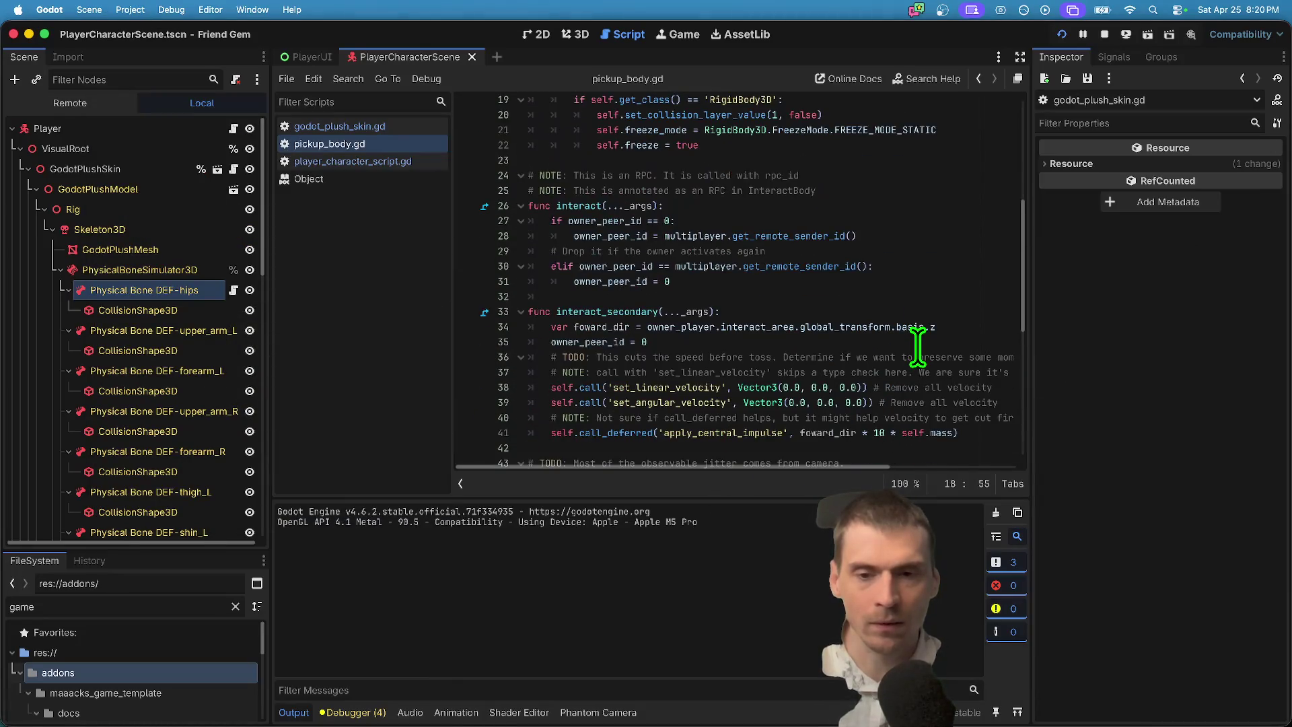
scroll(918, 346, "up", 7)
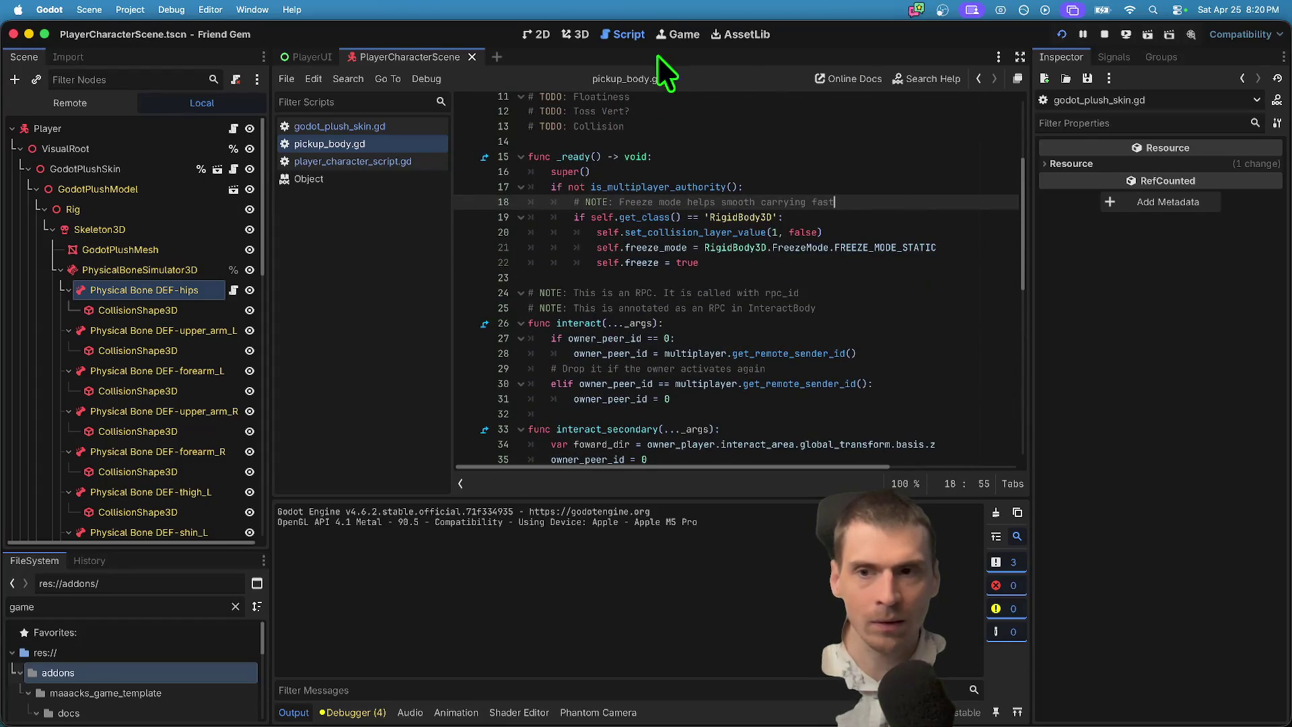
left_click(565, 173, "super")
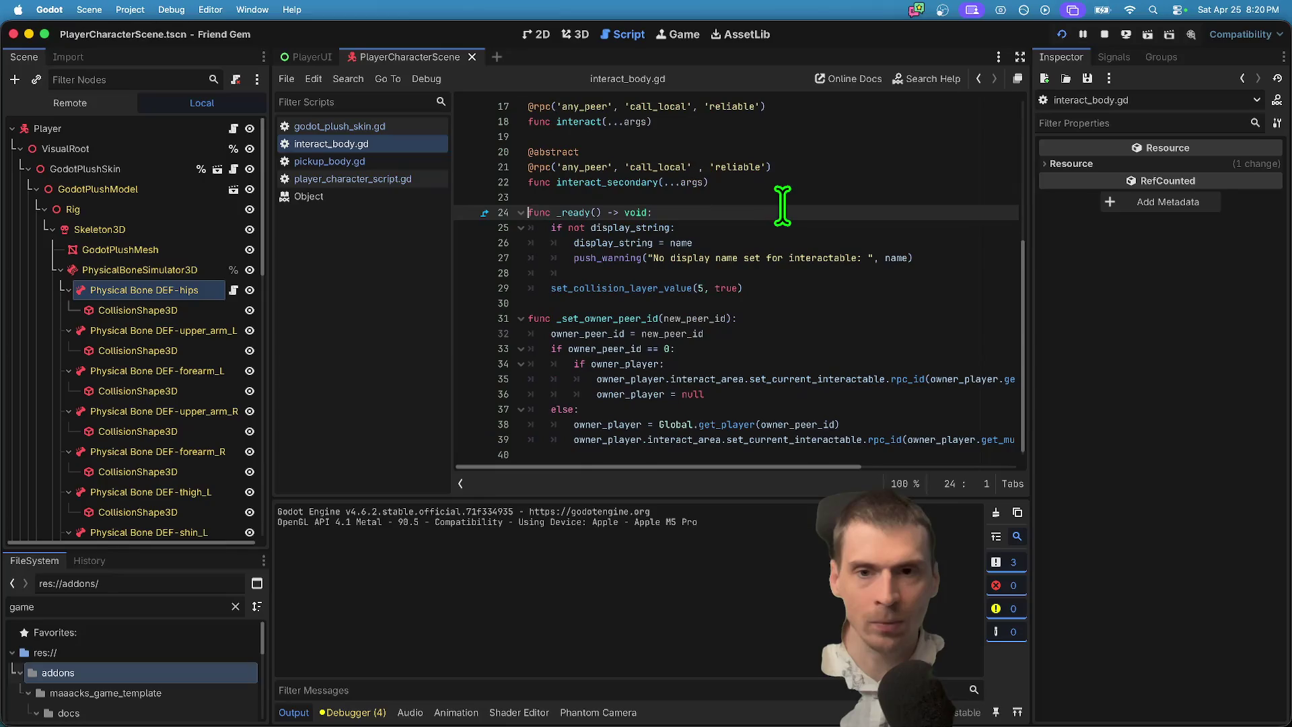
scroll(875, 280, "up", 5)
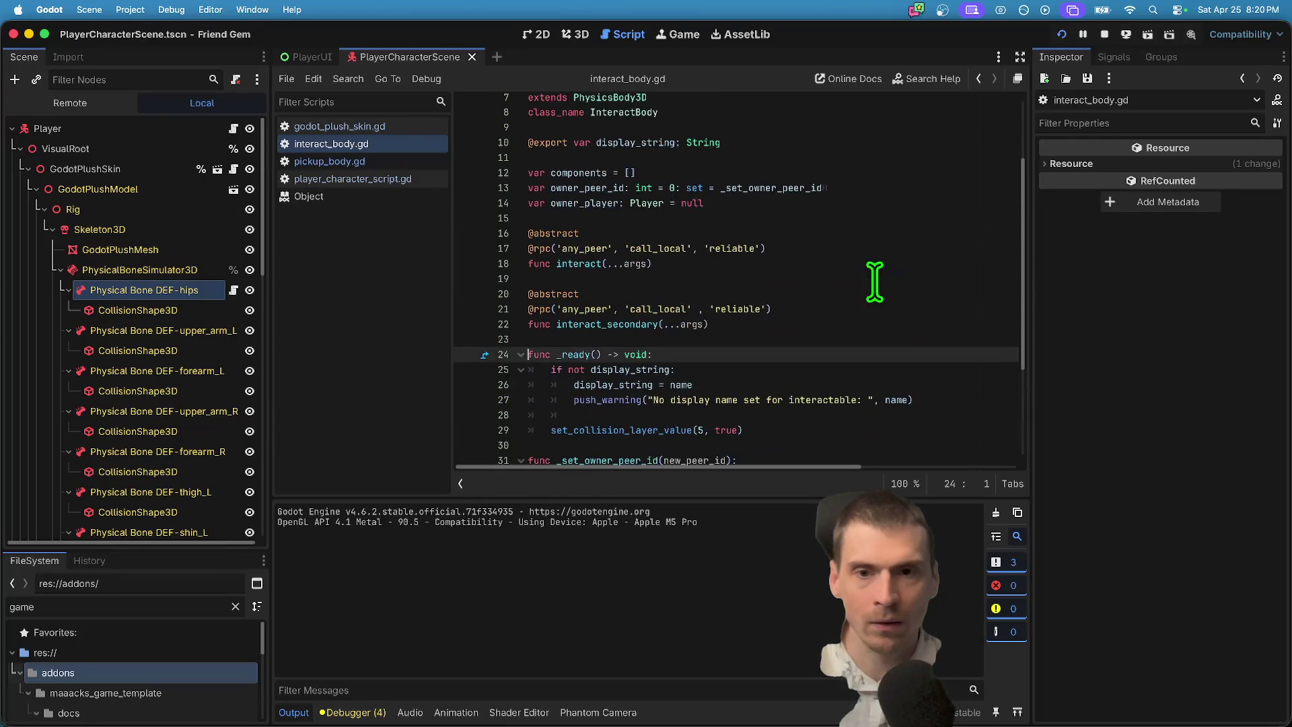
scroll(874, 279, "down", 5)
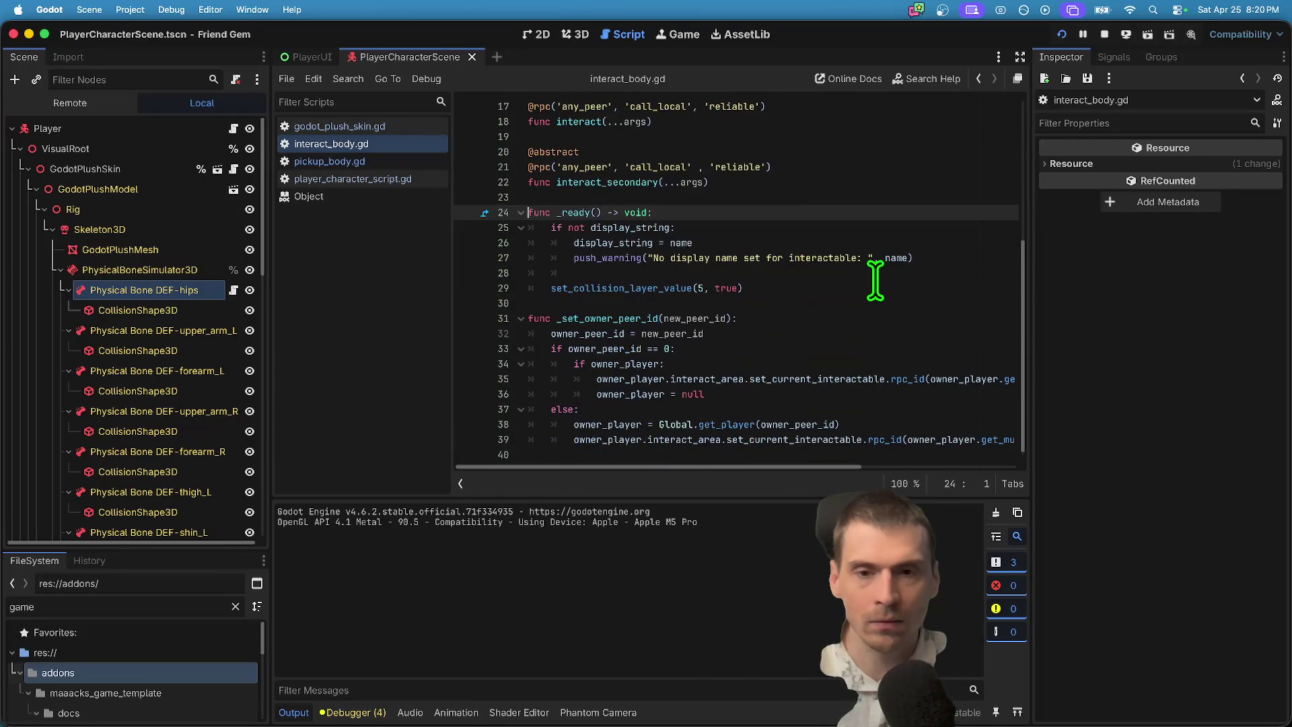
scroll(874, 279, "up", 5)
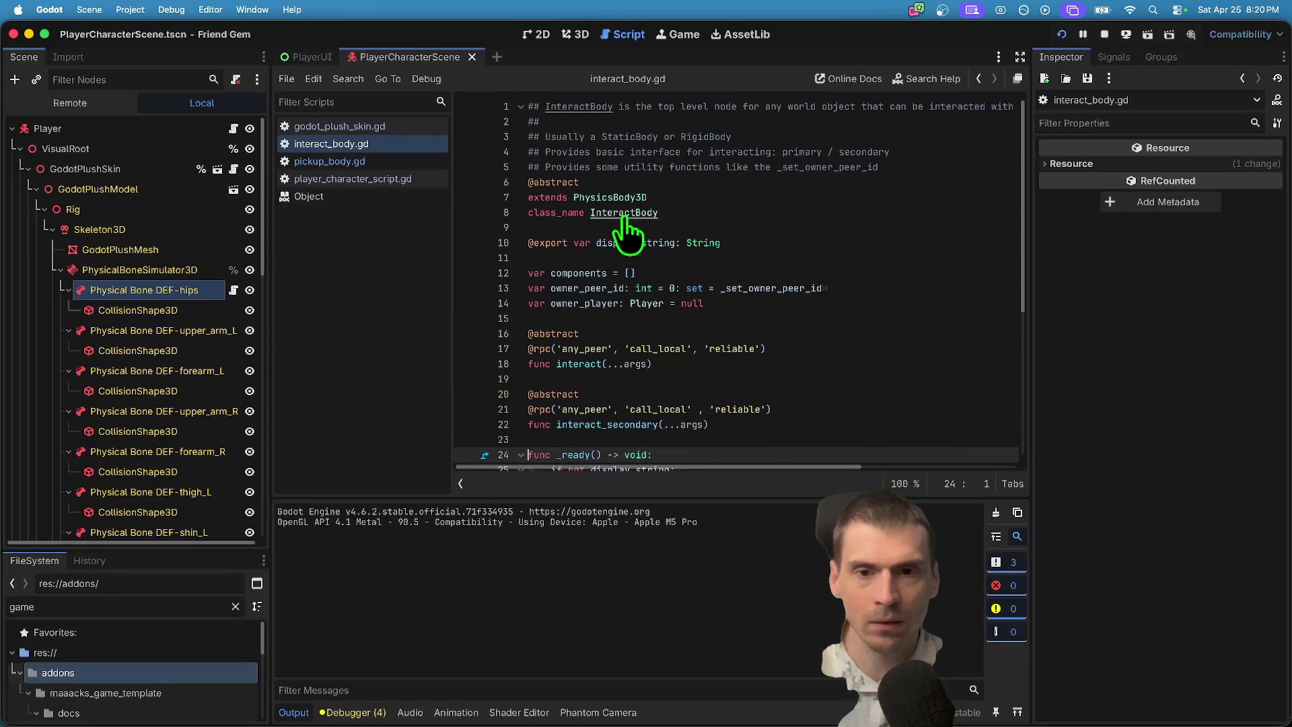
scroll(801, 224, "down", 3)
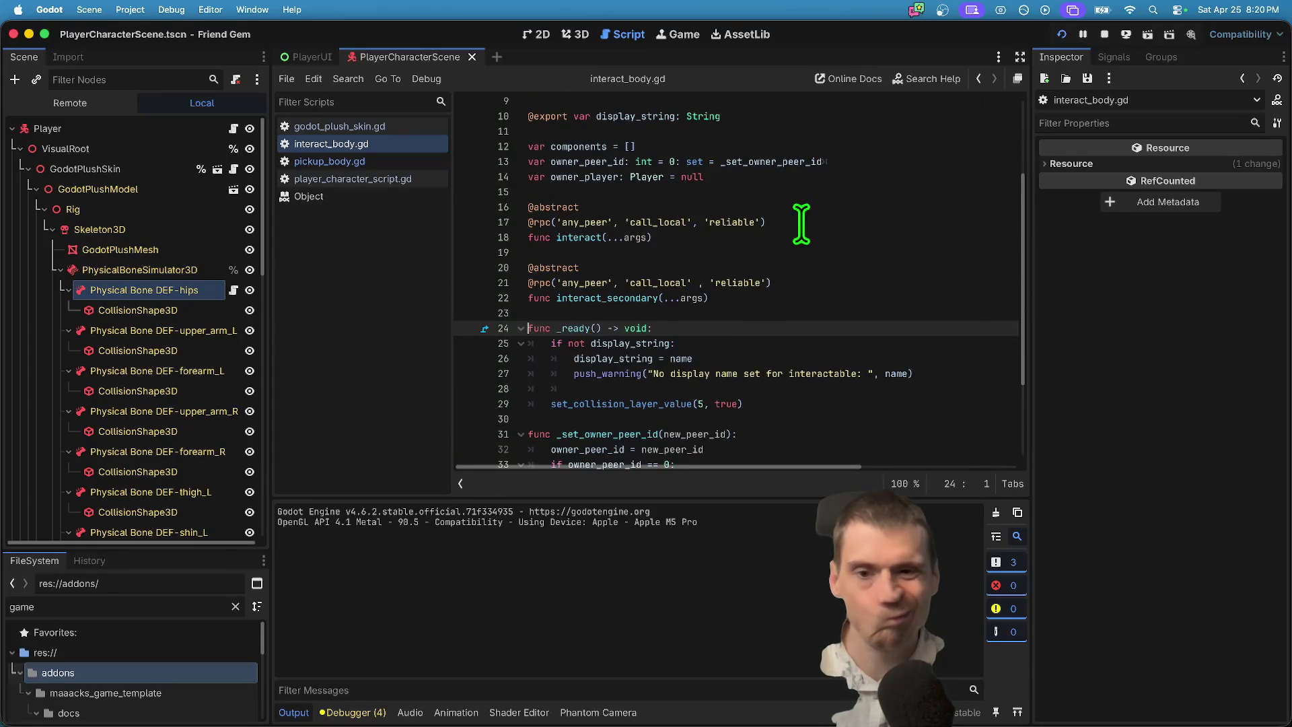
scroll(800, 224, "down", 3)
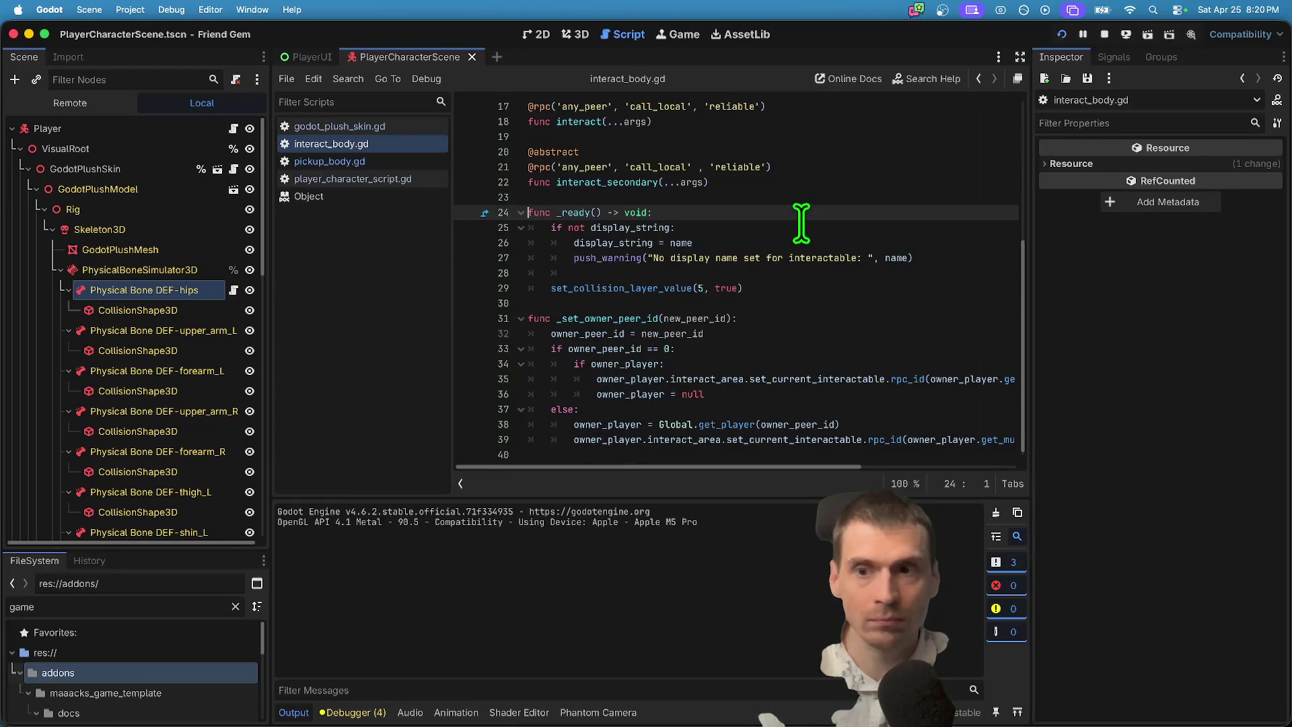
left_click(375, 161)
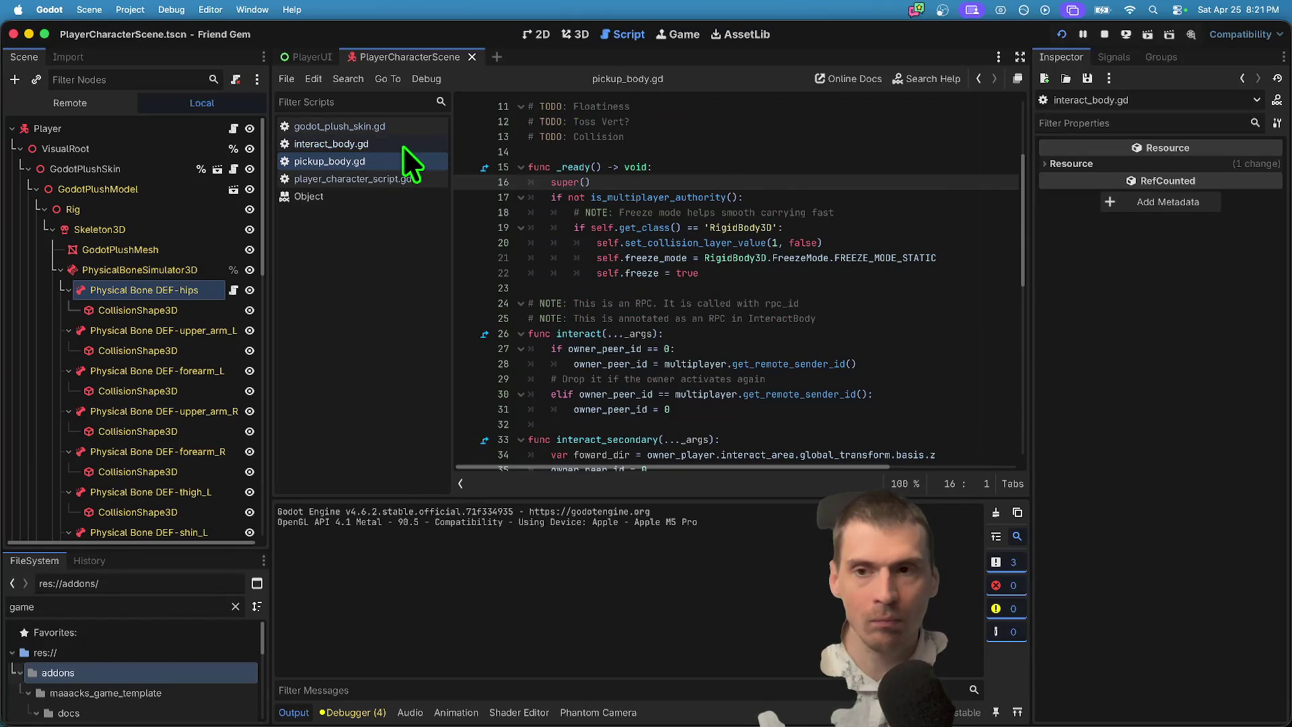
left_click(403, 145)
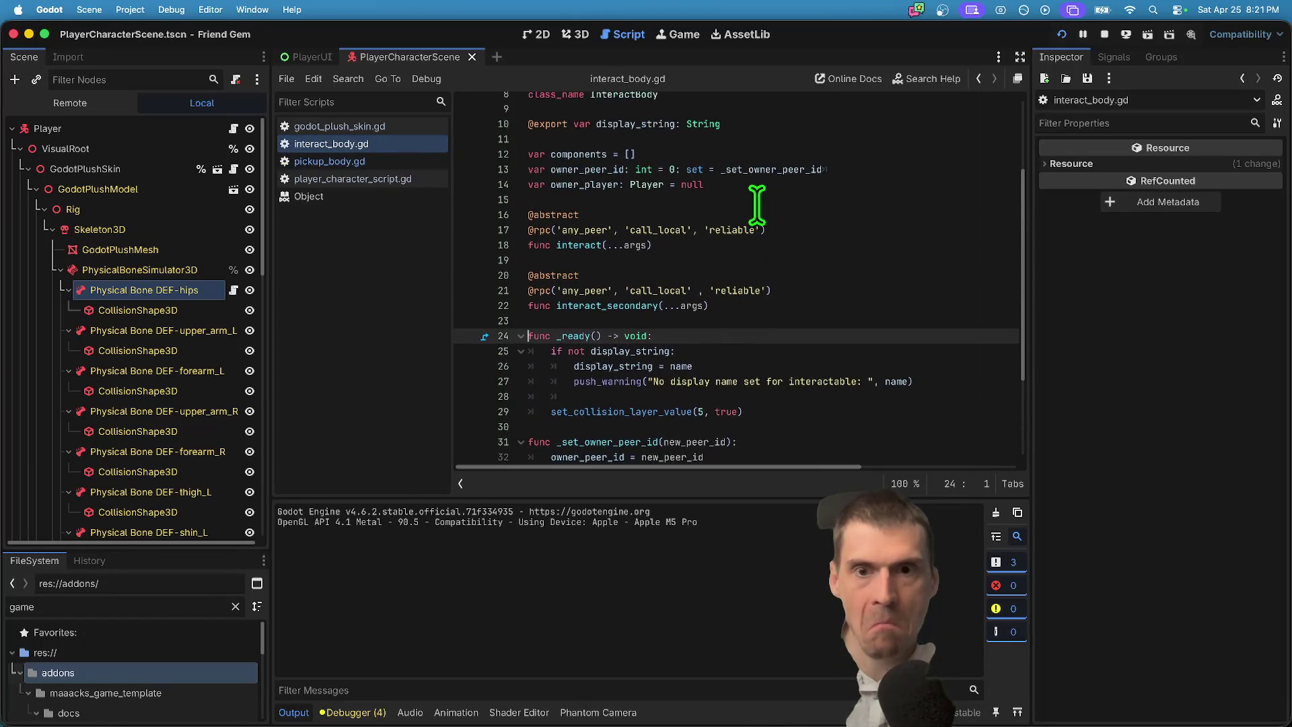
scroll(757, 206, "down", 3)
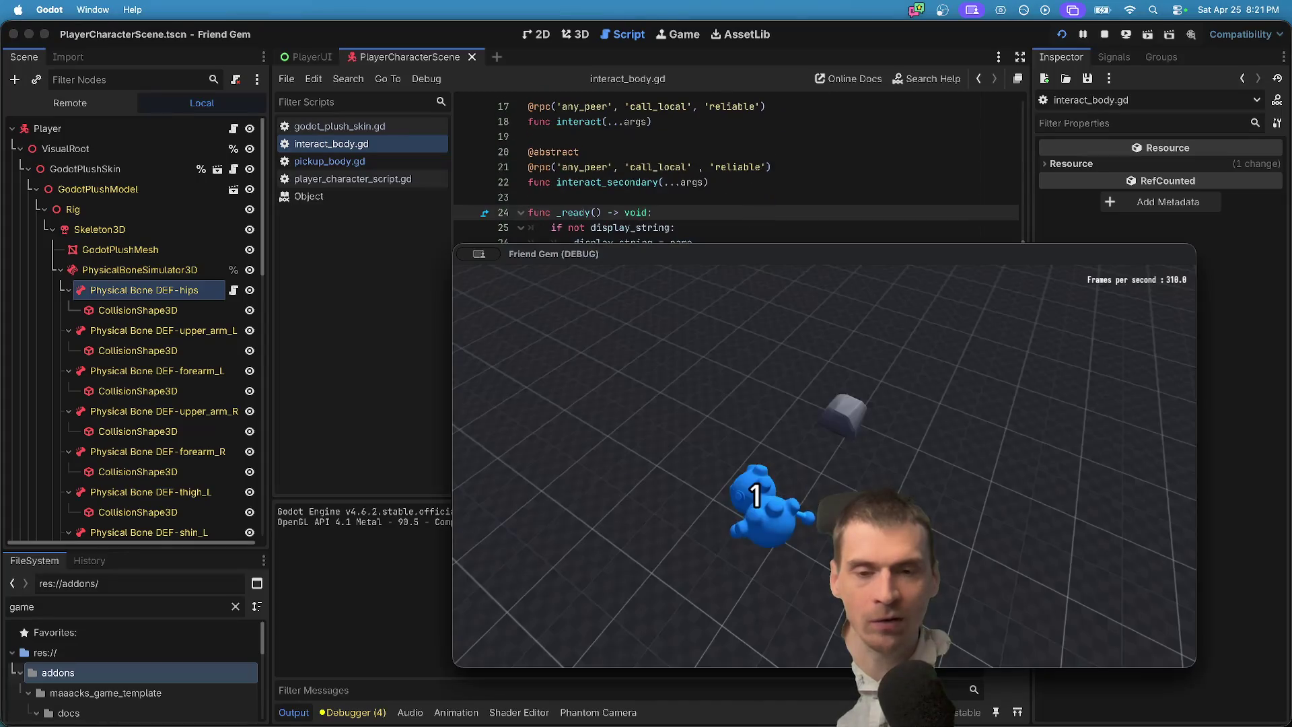
key("super+Tab")
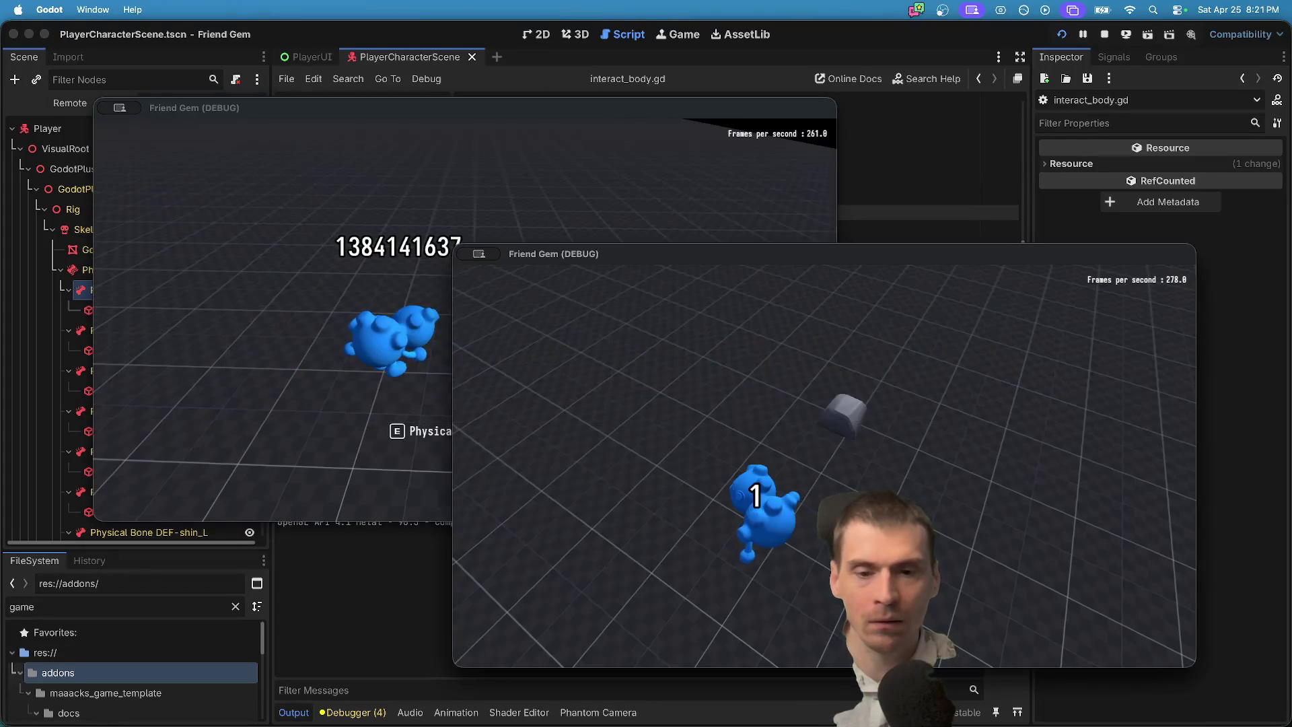
key("super+Tab")
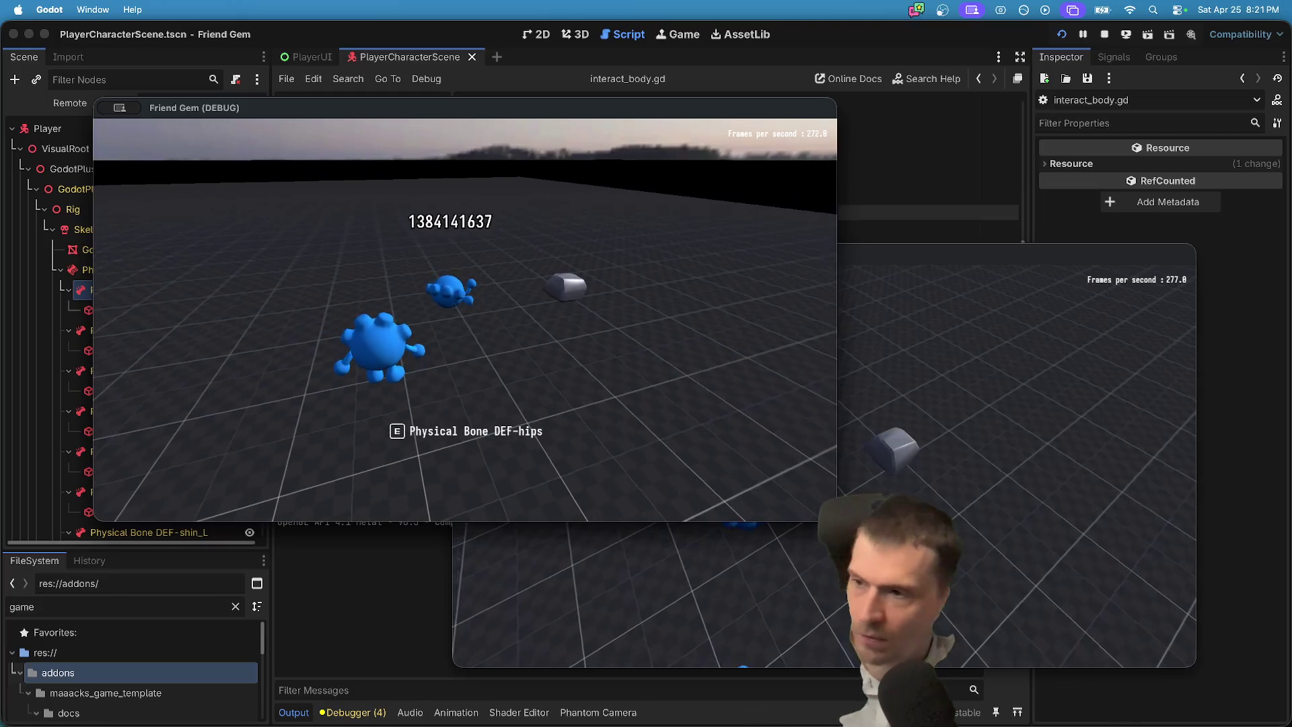
key("super+Tab")
key("super+Tab")
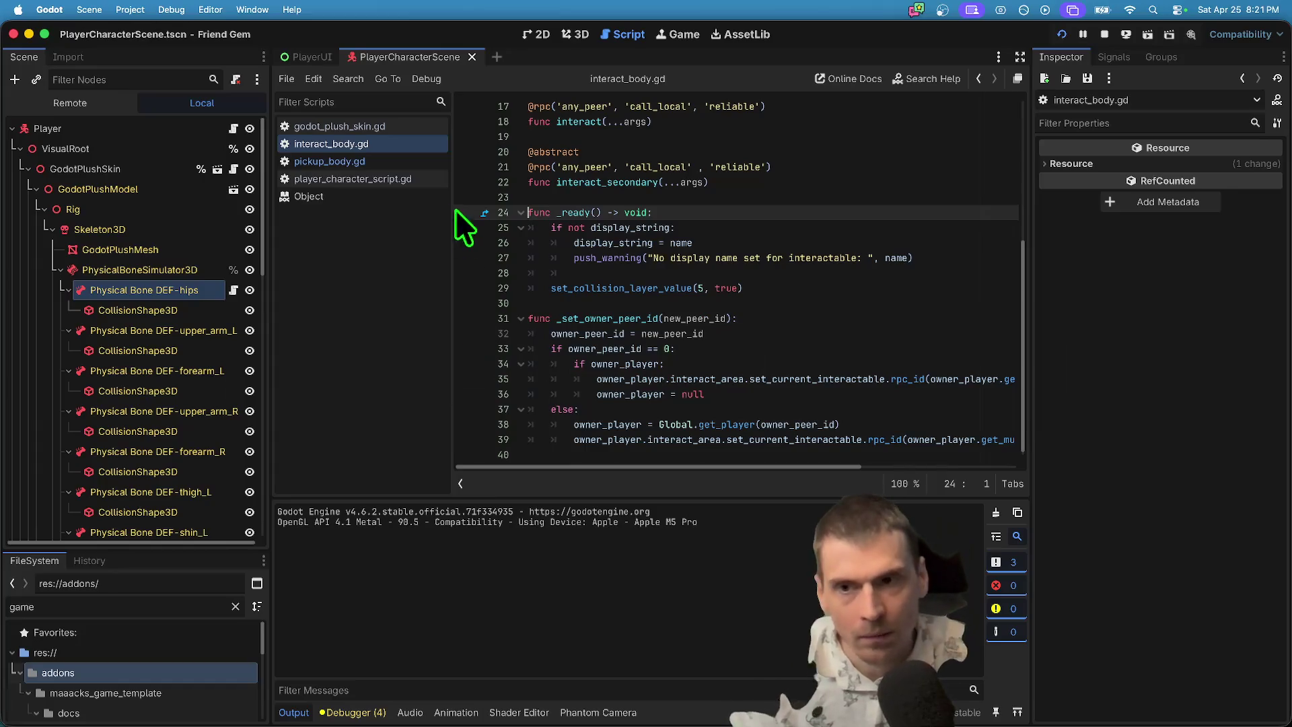
Open pickup_body.gd, find _physics_process, then go back to the PickupBody extends InteractBody header.
left_click(352, 161)
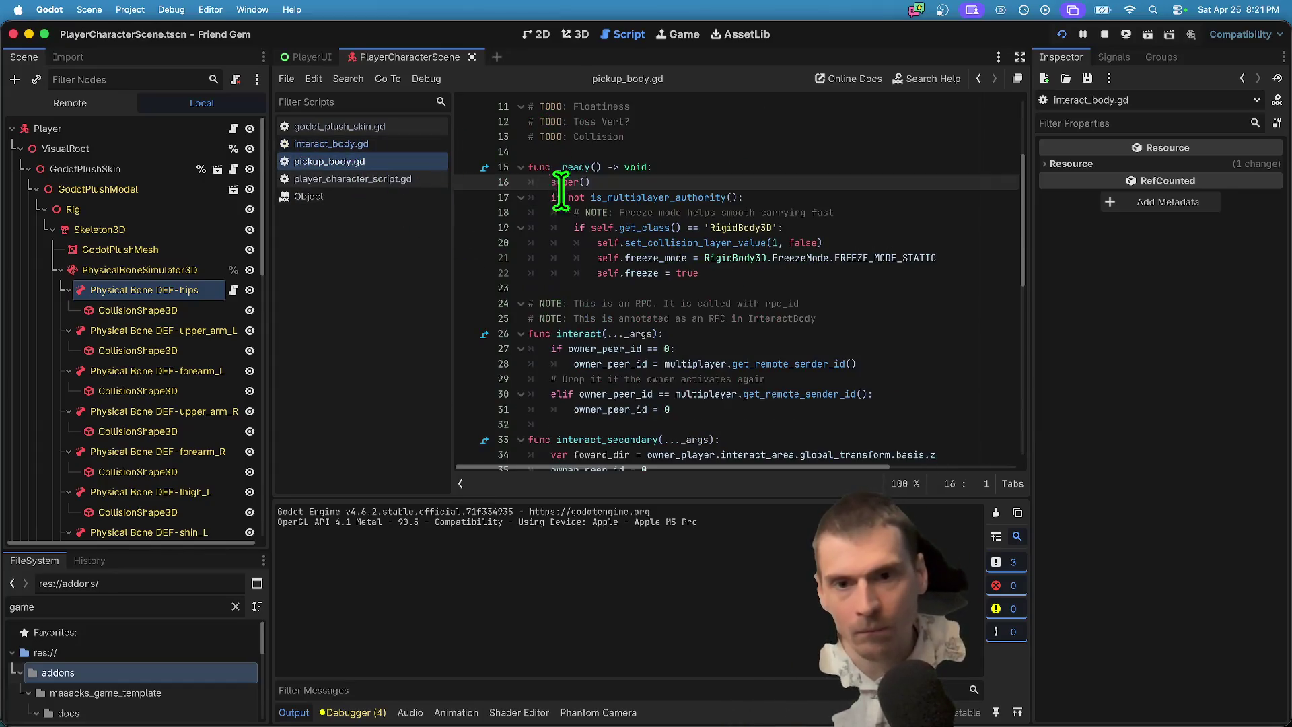
scroll(769, 239, "down", 2)
scroll(769, 239, "down", 5)
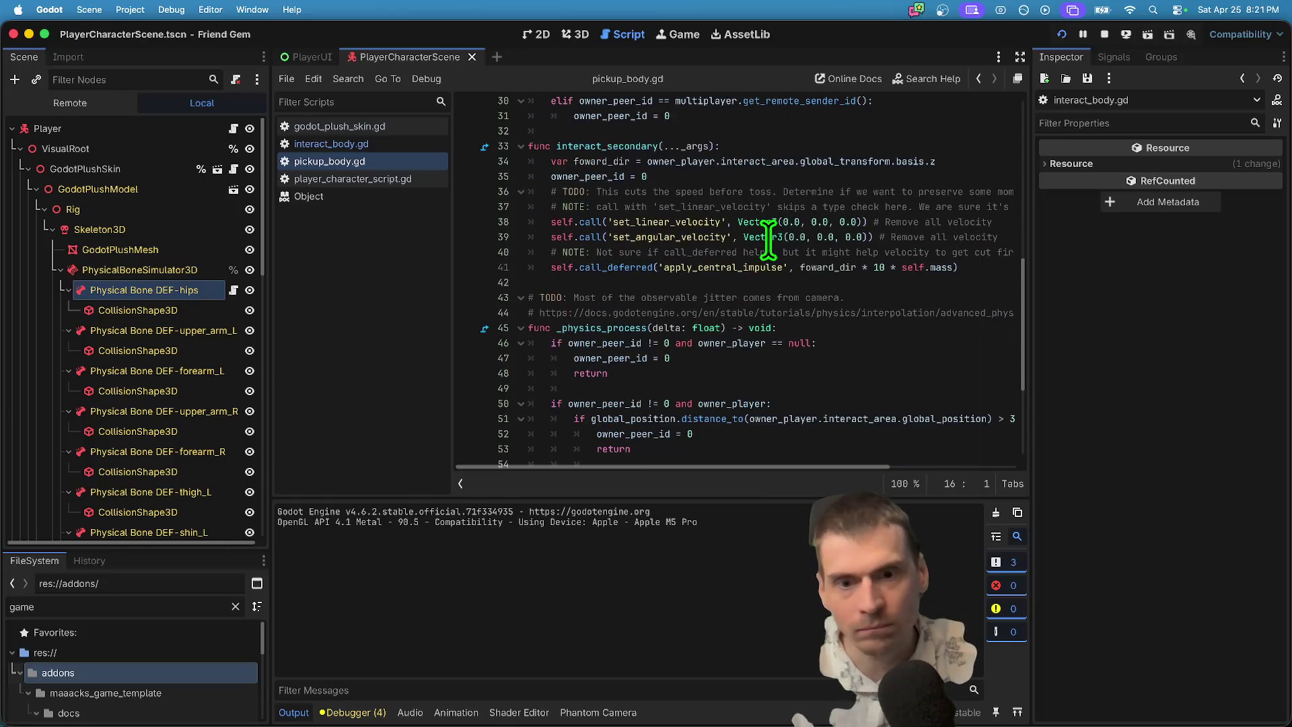
double_click(592, 323)
scroll(801, 346, "down", 5)
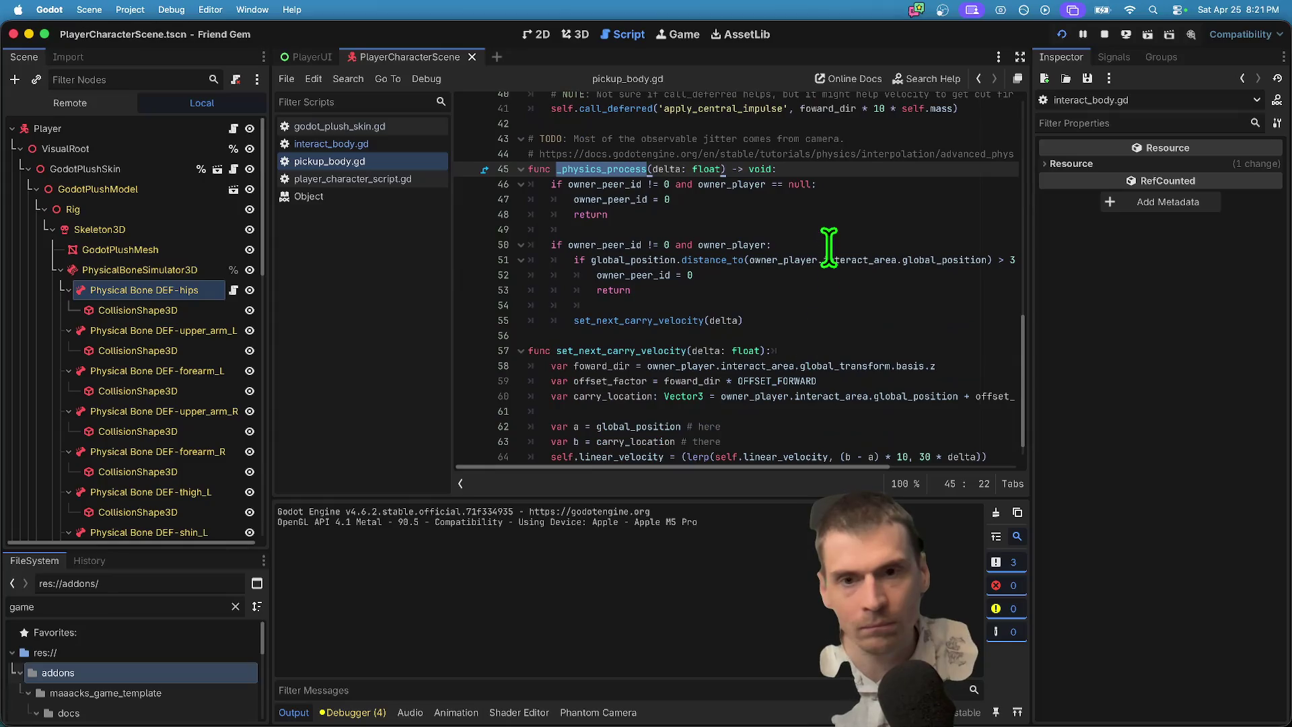
scroll(811, 188, "up", 5)
scroll(817, 215, "up", 3)
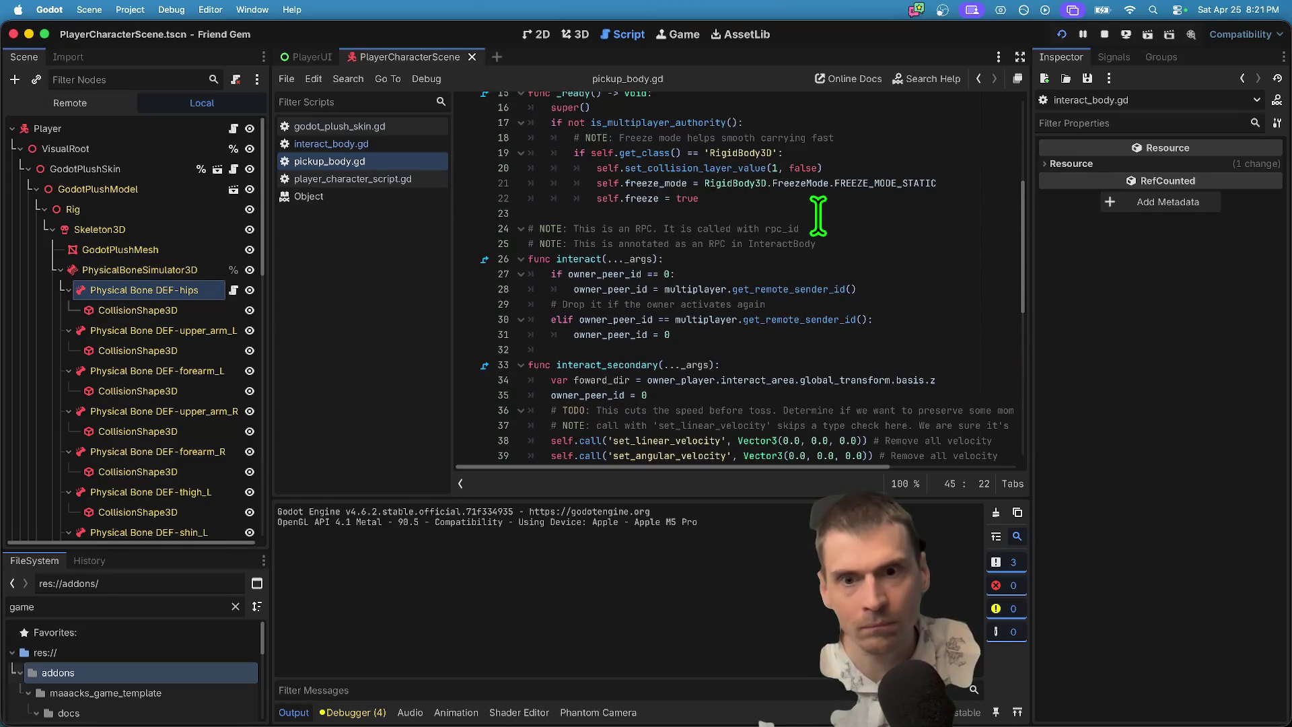
scroll(817, 215, "up", 5)
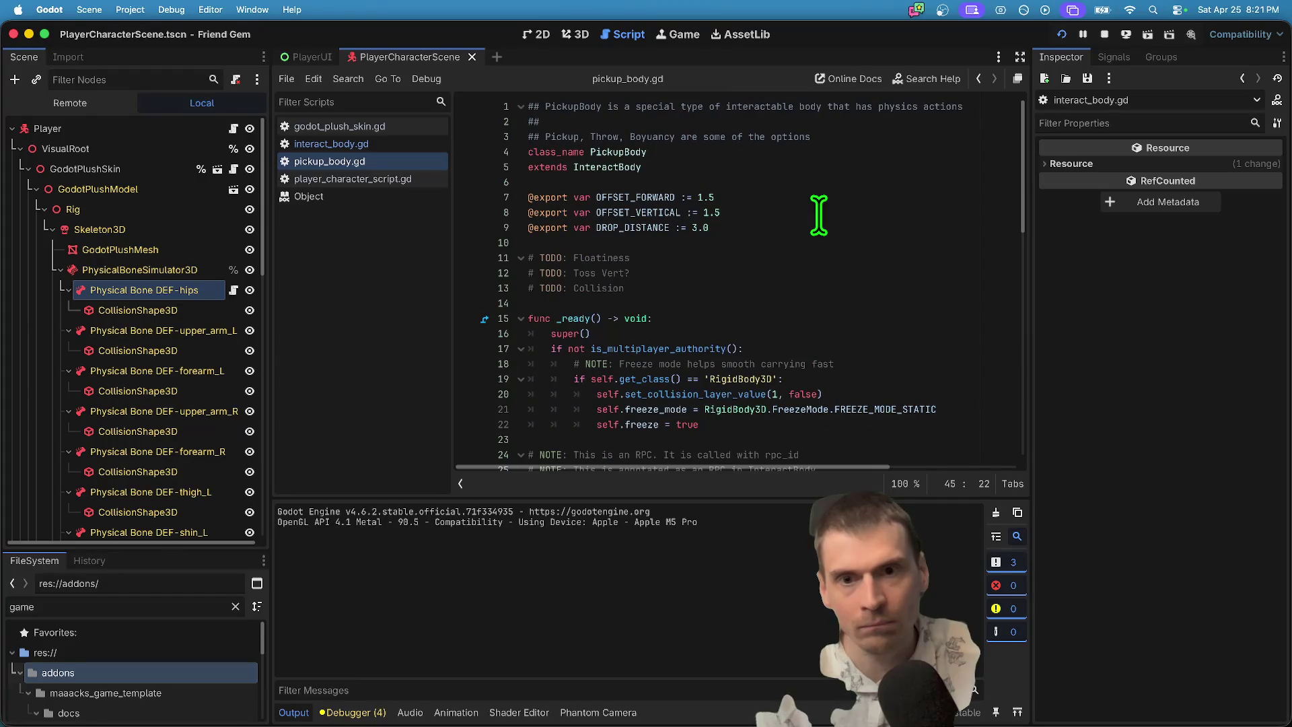
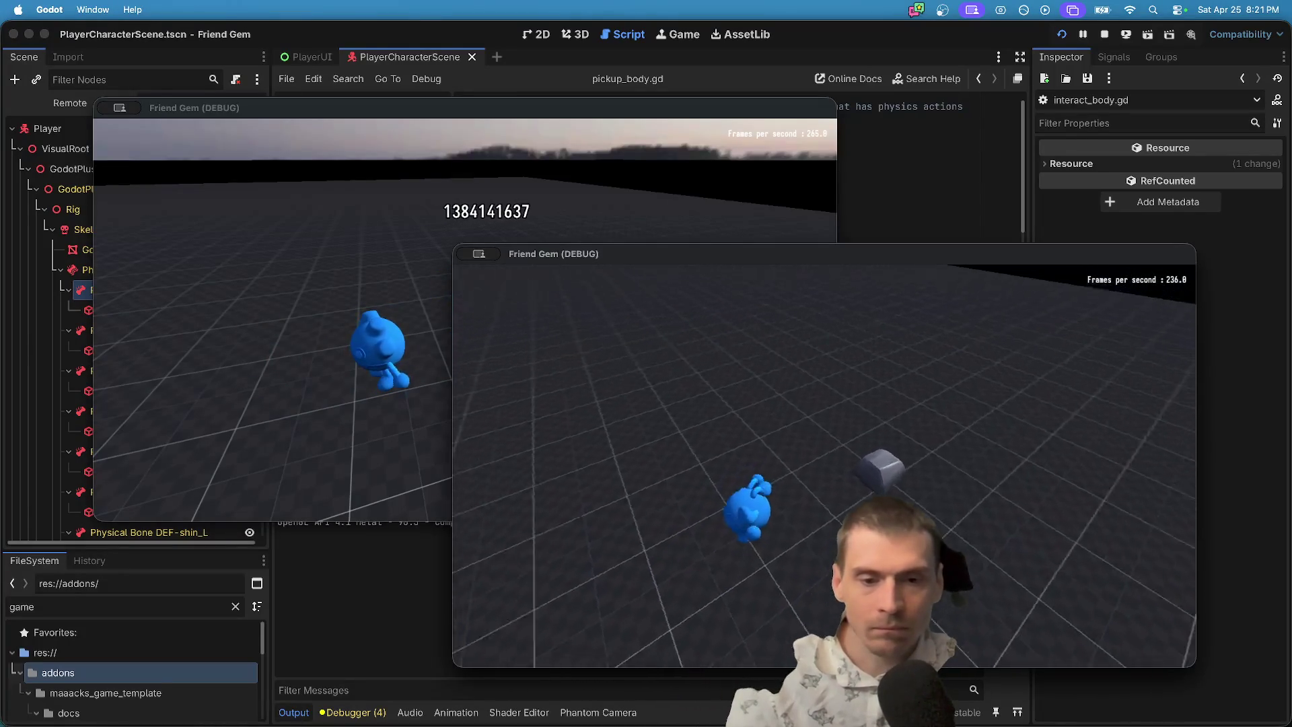
Switch between the two running Friend Gem game windows, then stop both debug instances.
left_click(269, 202)
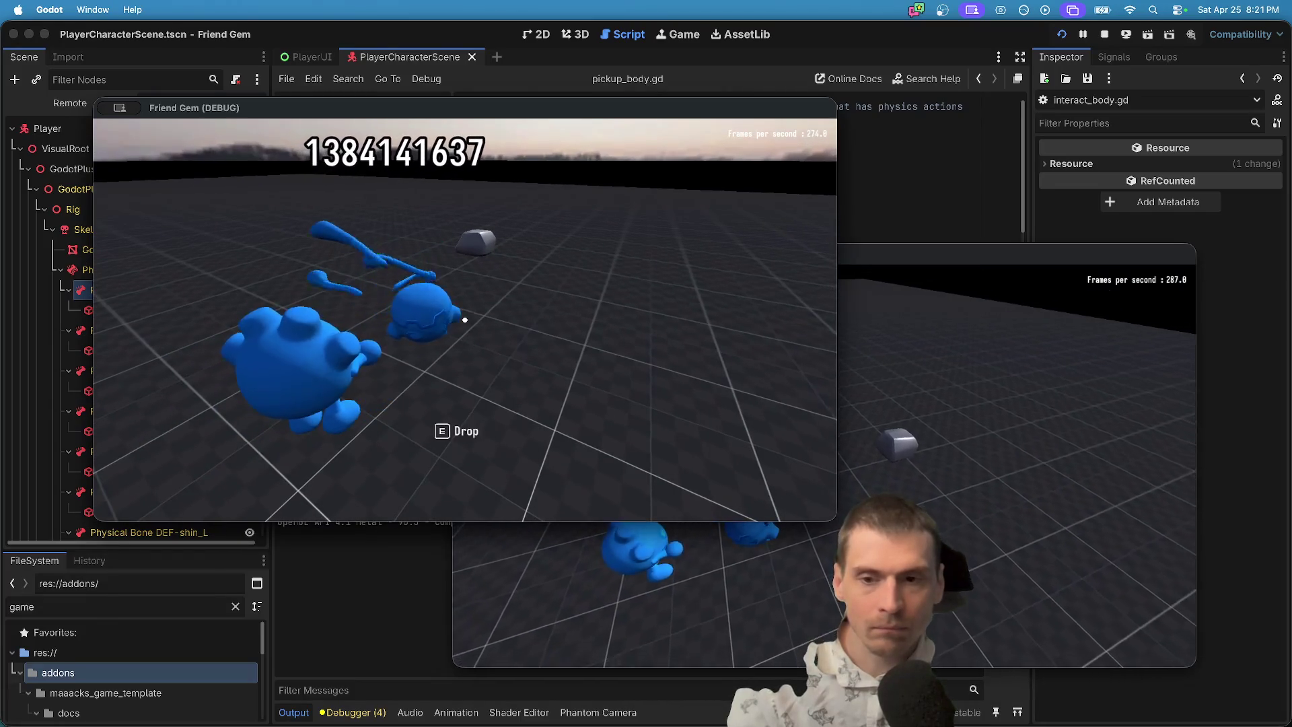
key("super+grave")
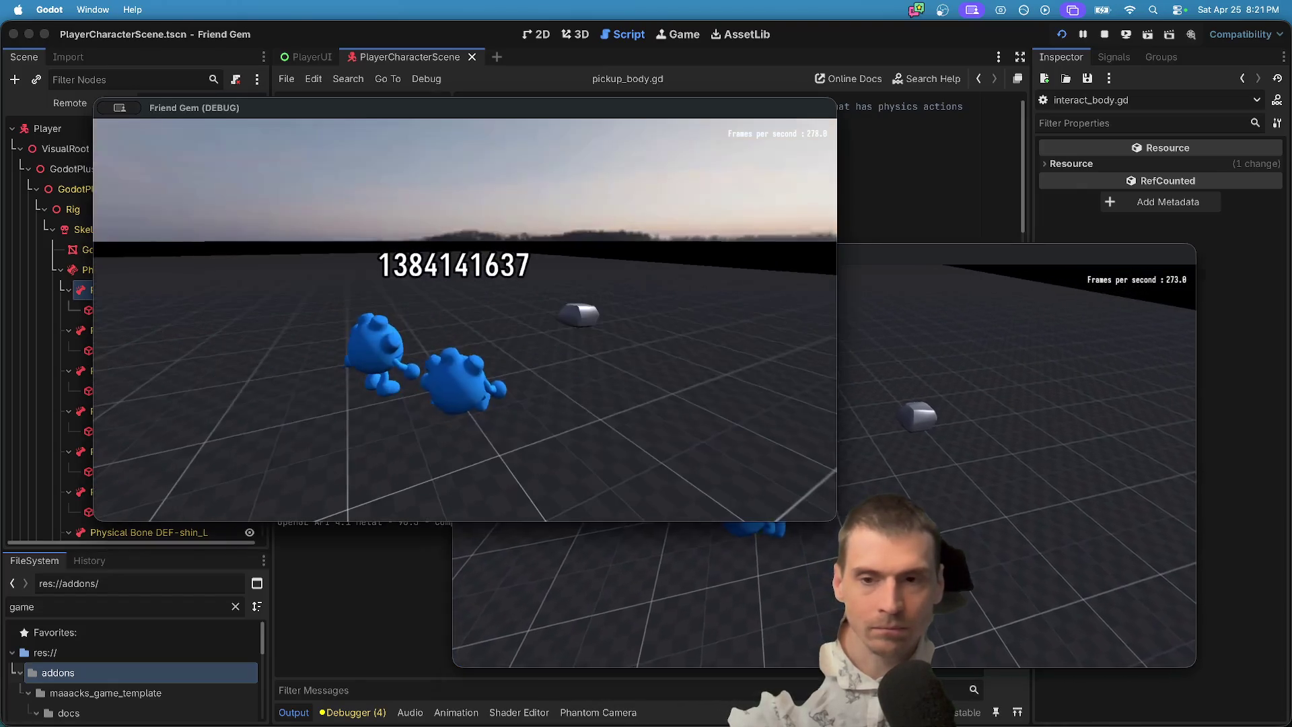
key("super+period")
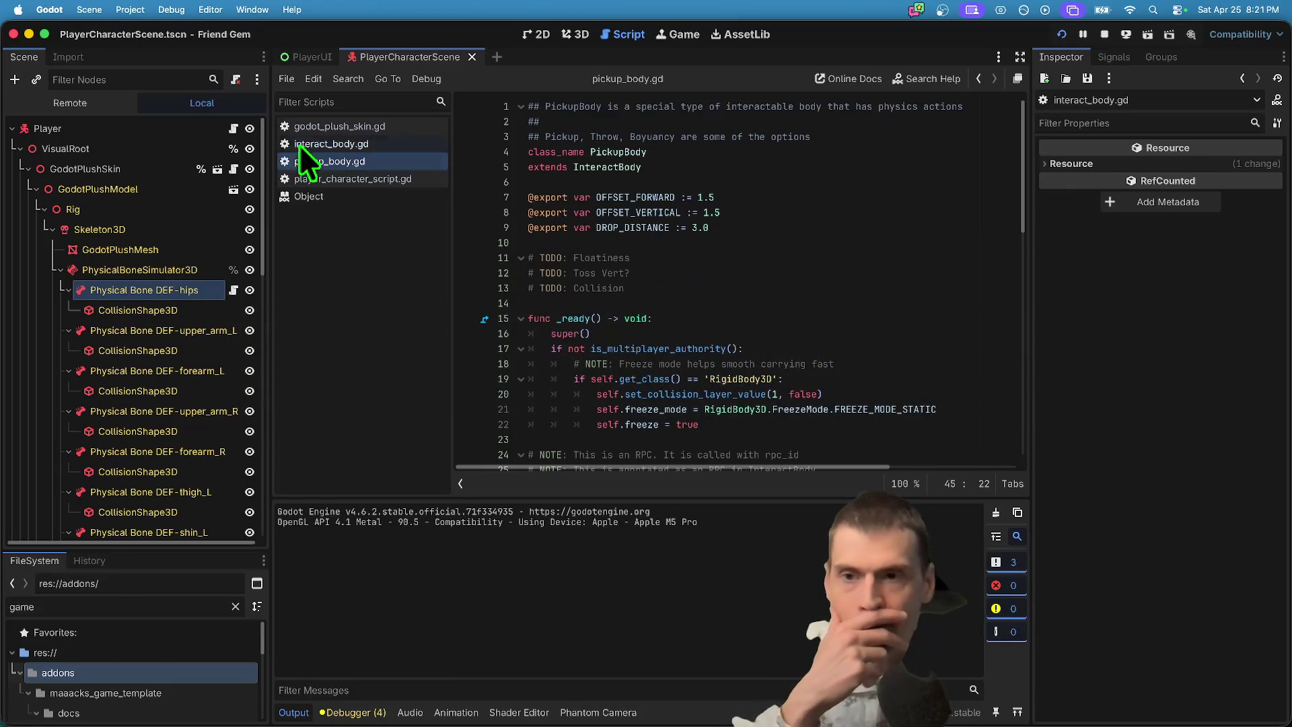
Widen the code area past the Inspector and highlight set_next_carry_velocity uses in _physics_process.
left_click(316, 161)
scroll(1004, 387, "down", 3)
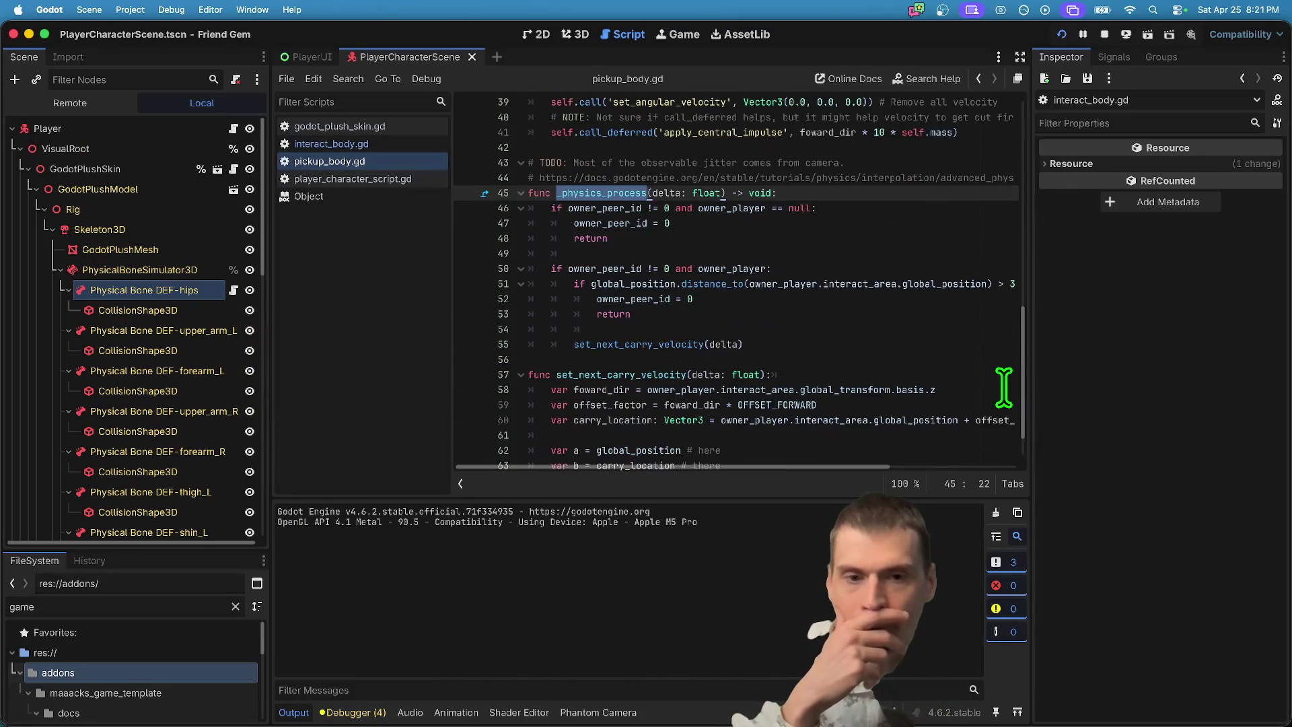
left_click_drag(1037, 352, 1070, 345)
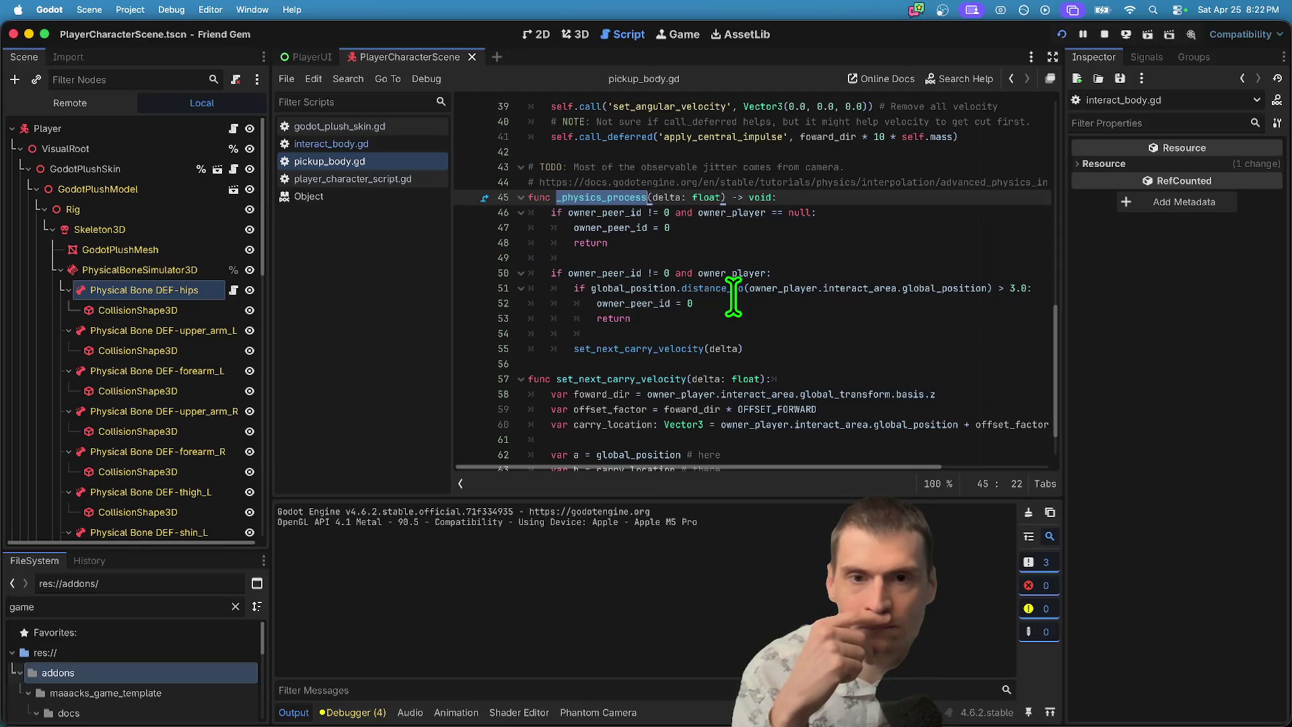
double_click(681, 347)
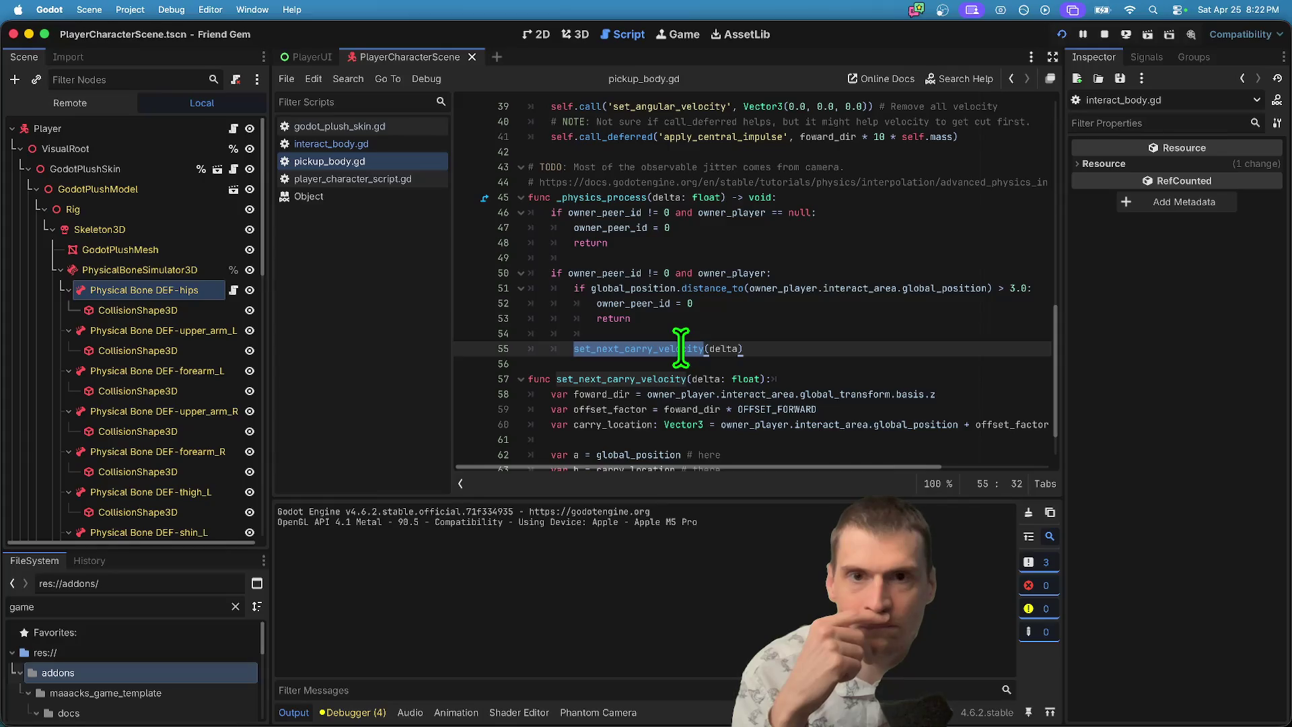
Browse godot_plush_skin.gd and interact_body.gd, highlighting is_multiplayer_authority uses.
left_click(402, 128)
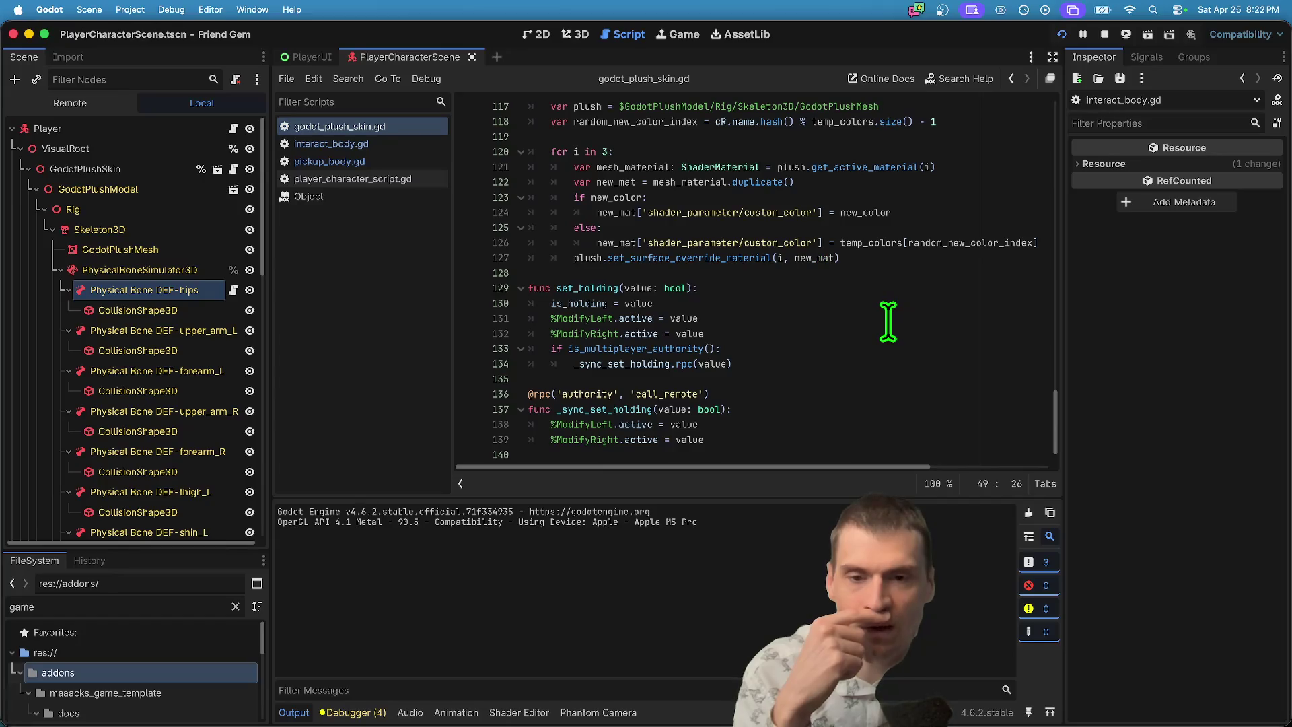
left_click(381, 144)
left_click(376, 161)
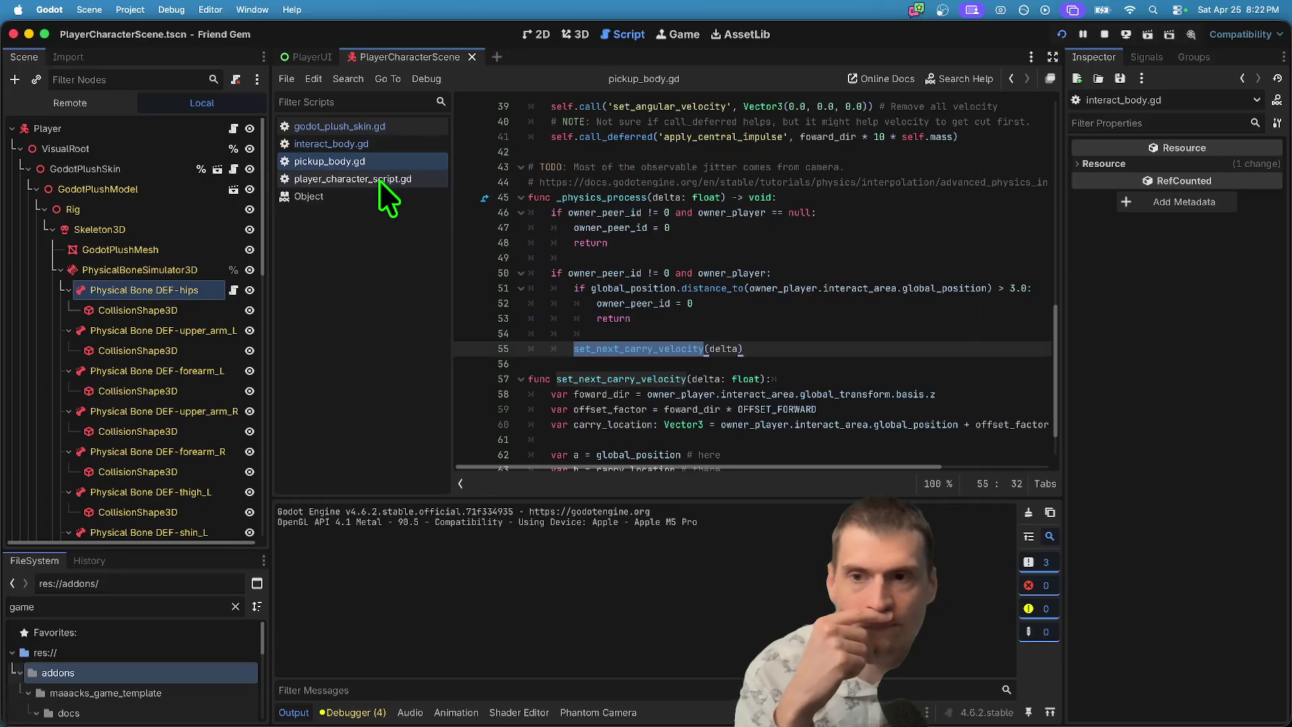
left_click(377, 127)
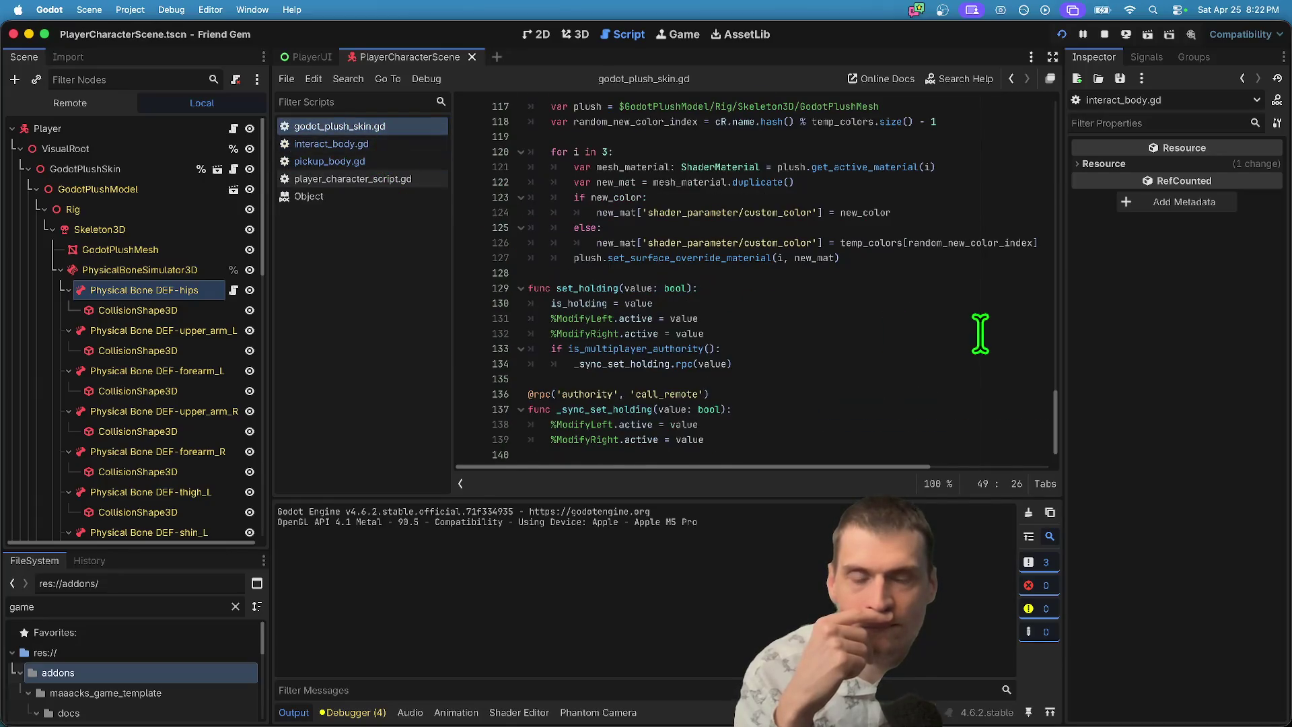
scroll(942, 350, "up", 3)
scroll(912, 372, "up", 12)
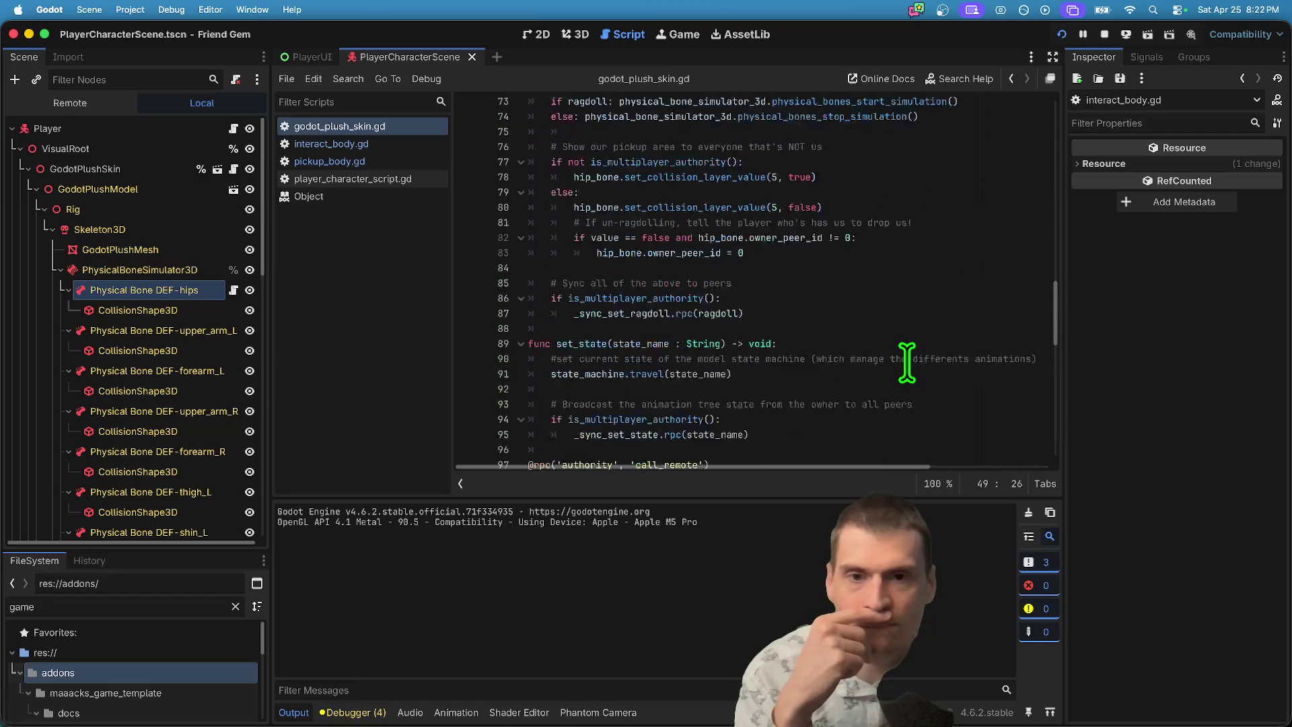
scroll(901, 366, "down", 1)
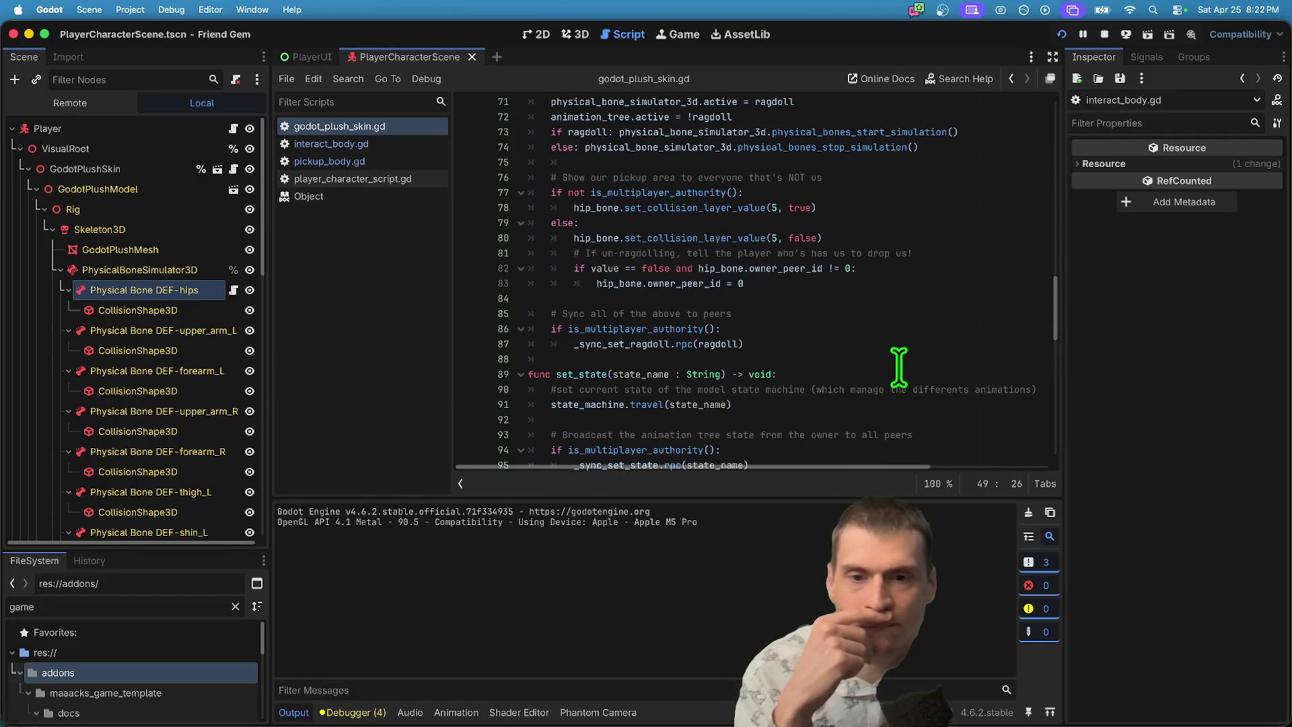
double_click(637, 329)
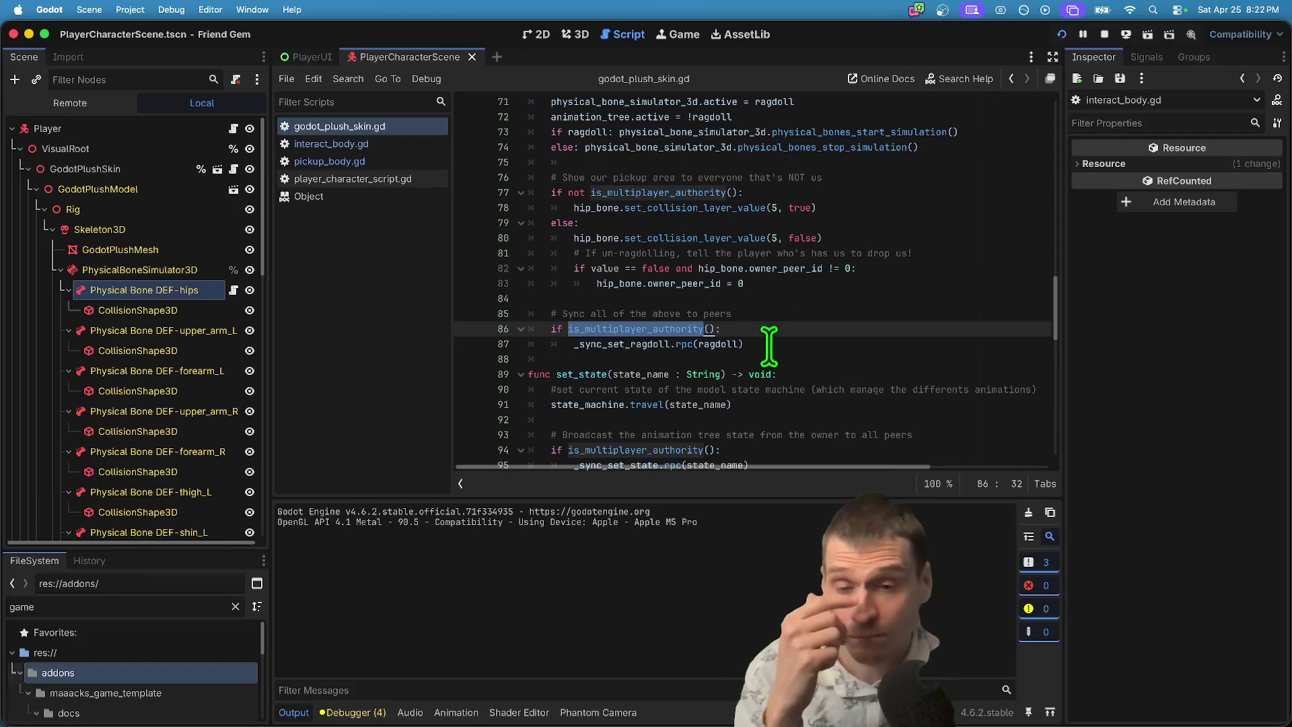
scroll(769, 344, "down", 5)
scroll(769, 344, "up", 6)
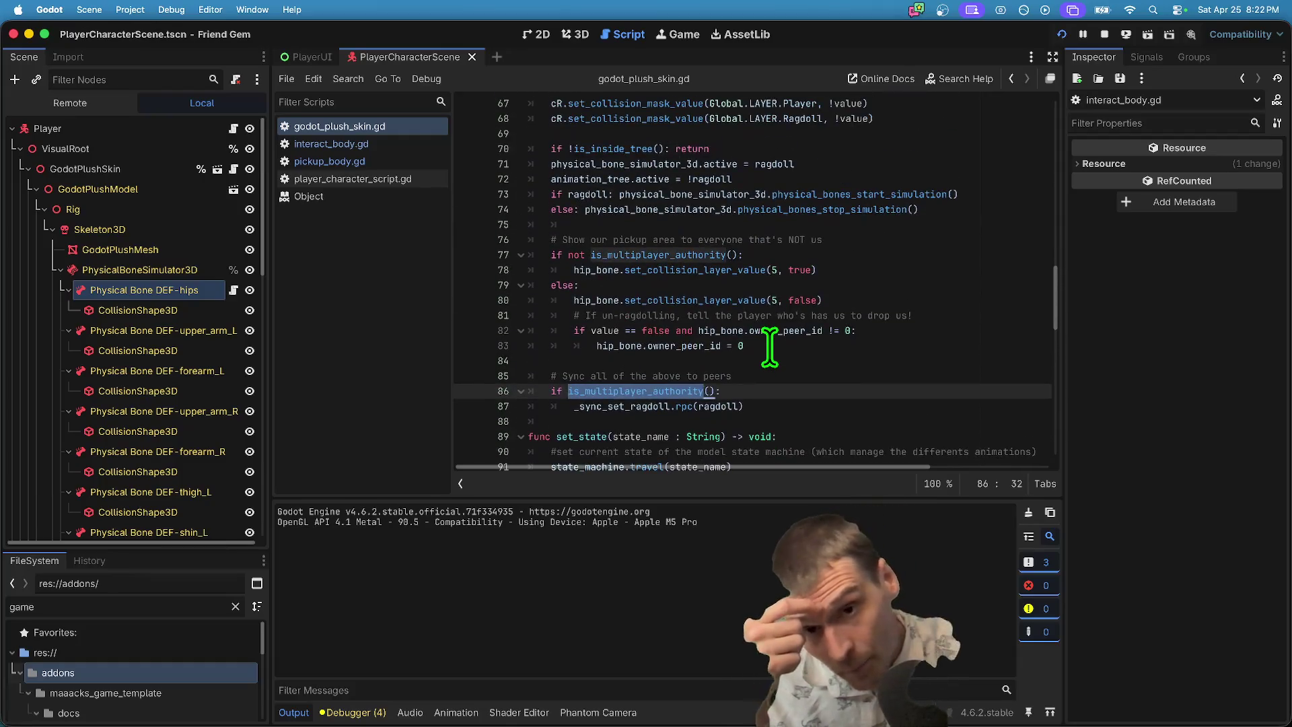
scroll(769, 347, "up", 1)
Return to pickup_body.gd's interact function and put the caret at the end of line 27.
left_click(380, 163)
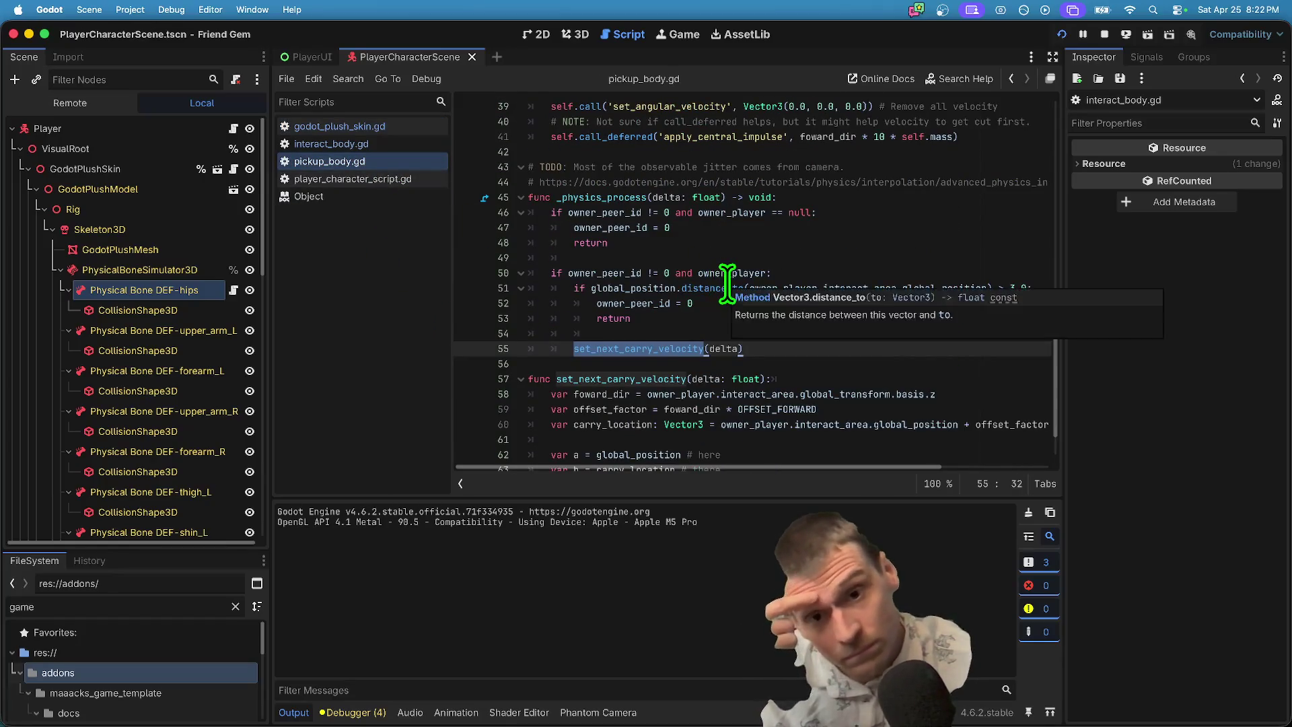
scroll(727, 283, "up", 1)
scroll(728, 280, "up", 3)
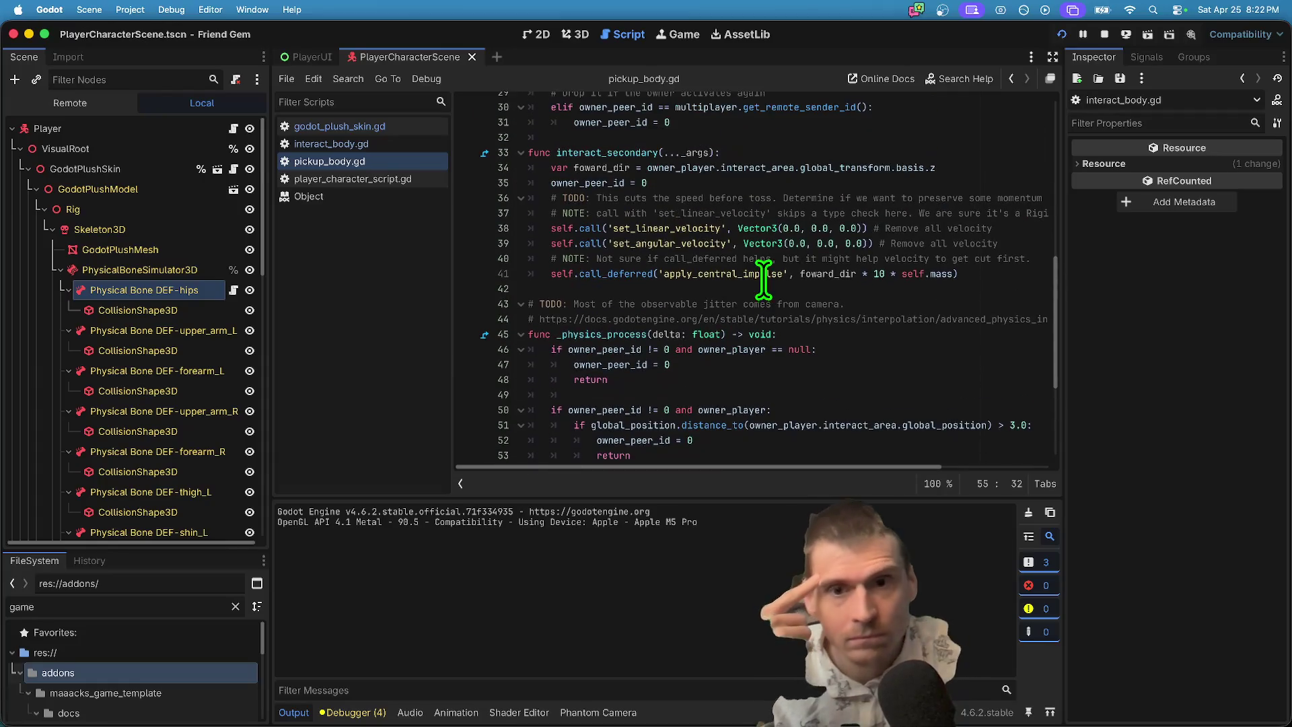
scroll(765, 278, "up", 3)
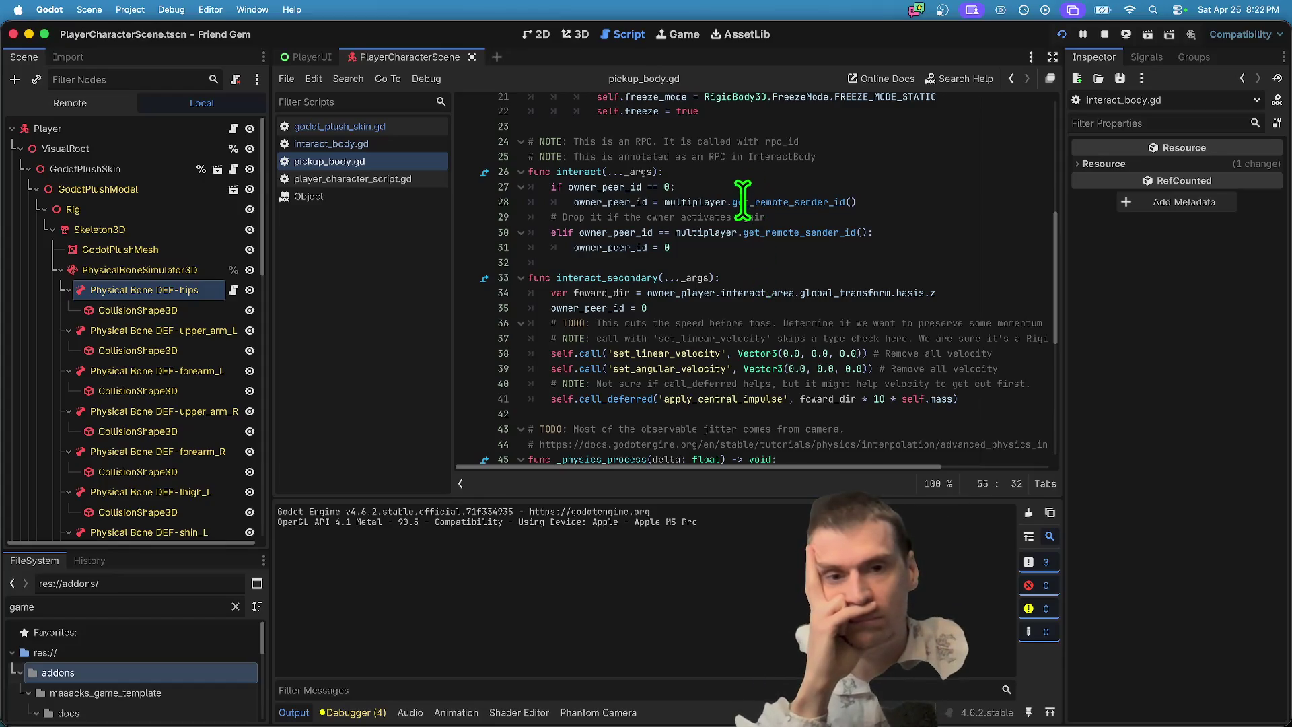
mouse_move(714, 202)
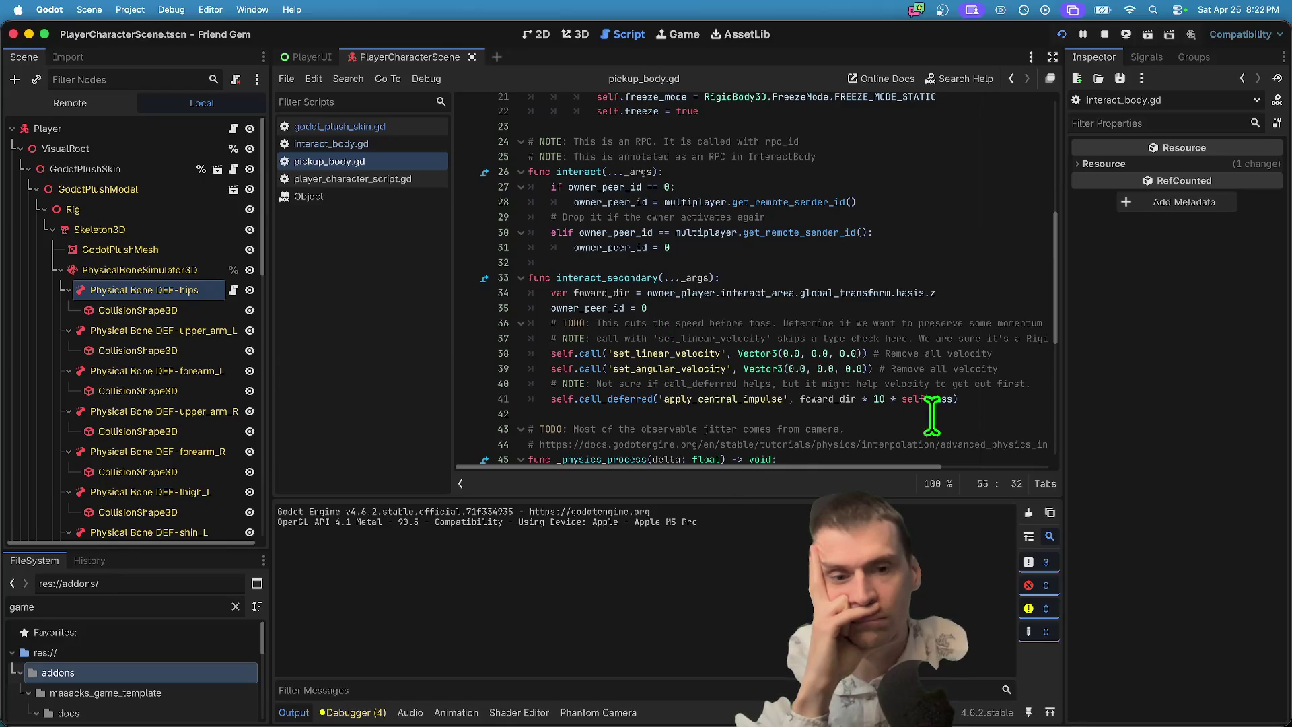
scroll(945, 326, "up", 4)
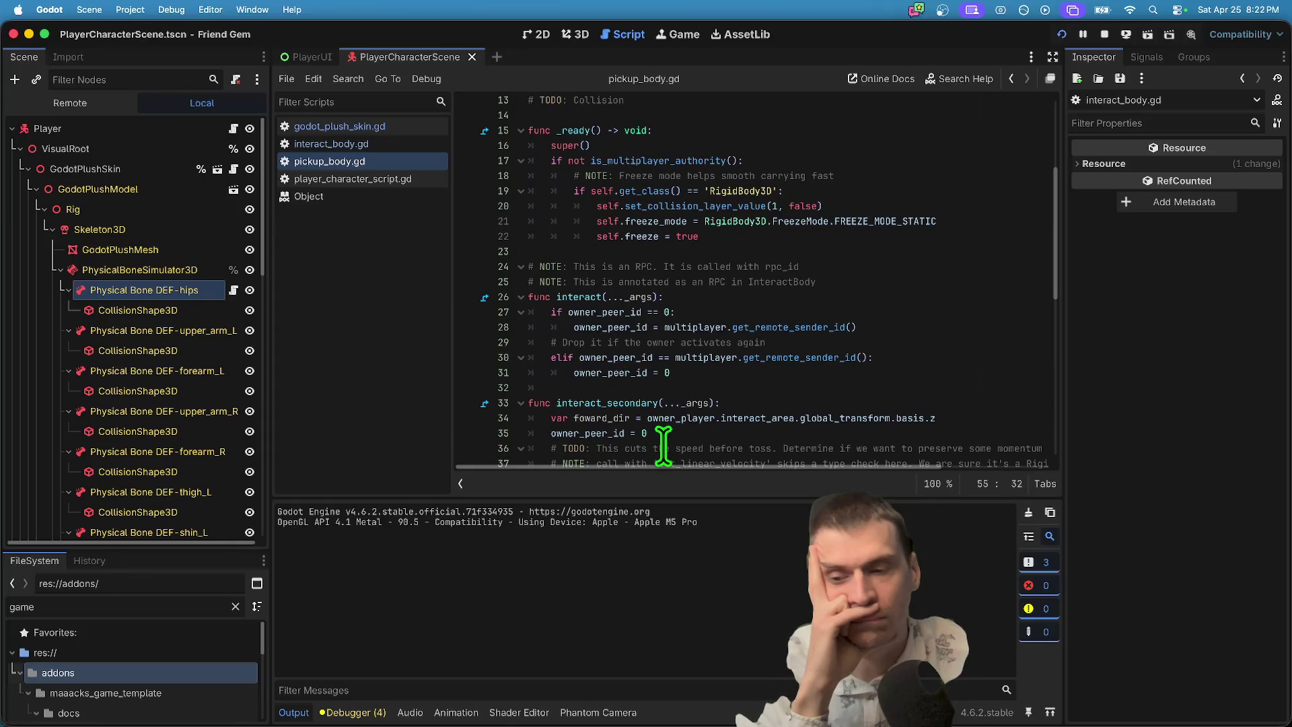
left_click(844, 311)
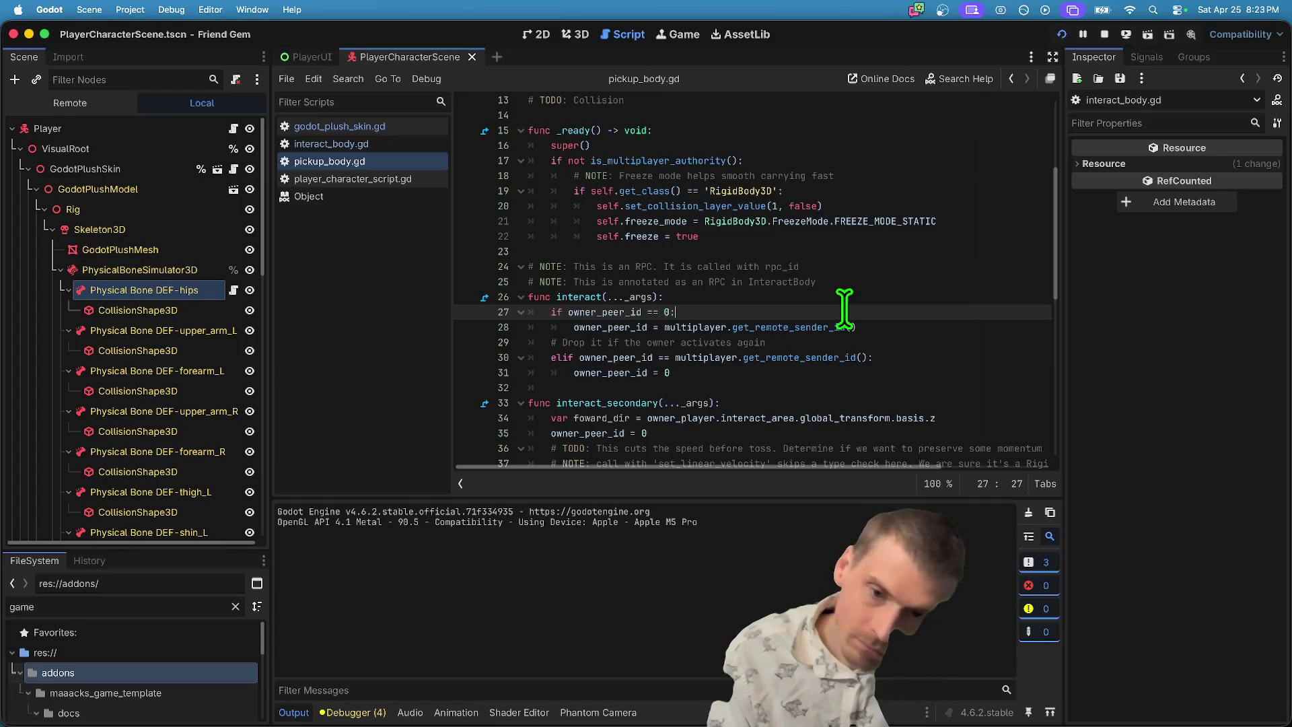
Add set_multiplayer_authority(owner_peer_id) on a new line 29 in interact().
key("Down")
key("Down")
key("super+shift+Return")
type("set_")
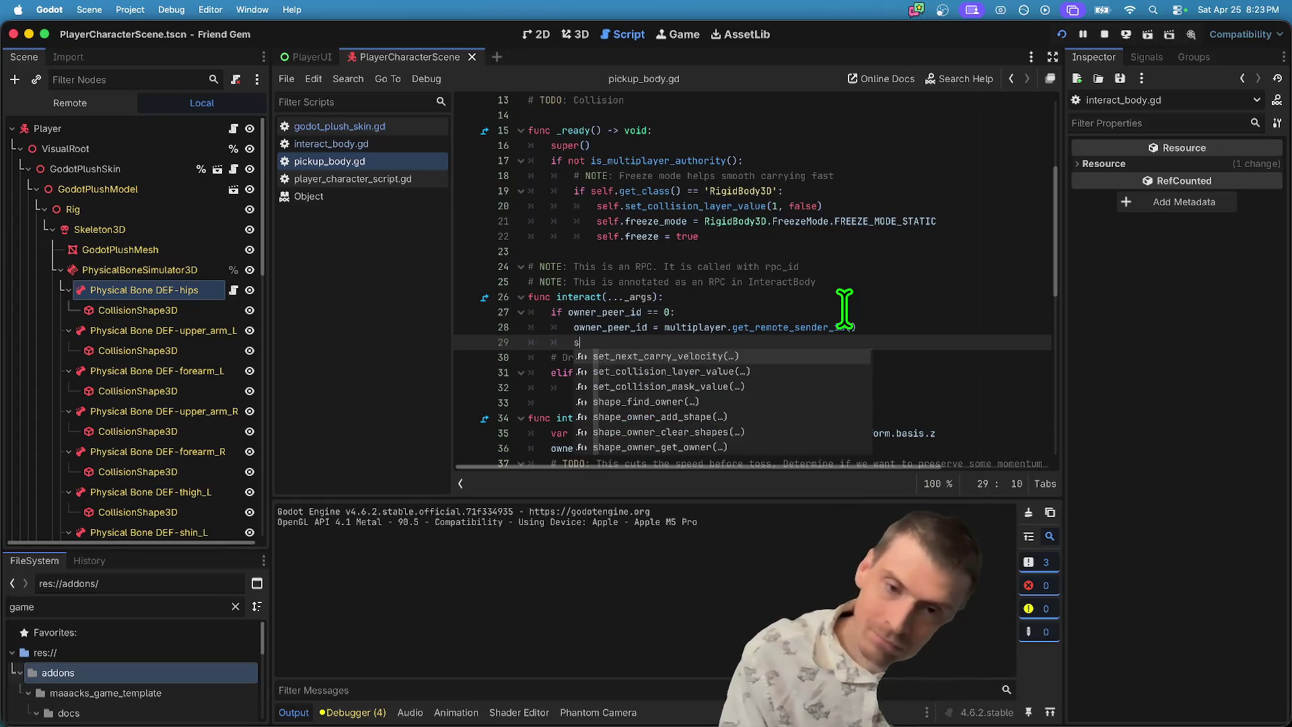
key("BackSpace")
key("BackSpace")
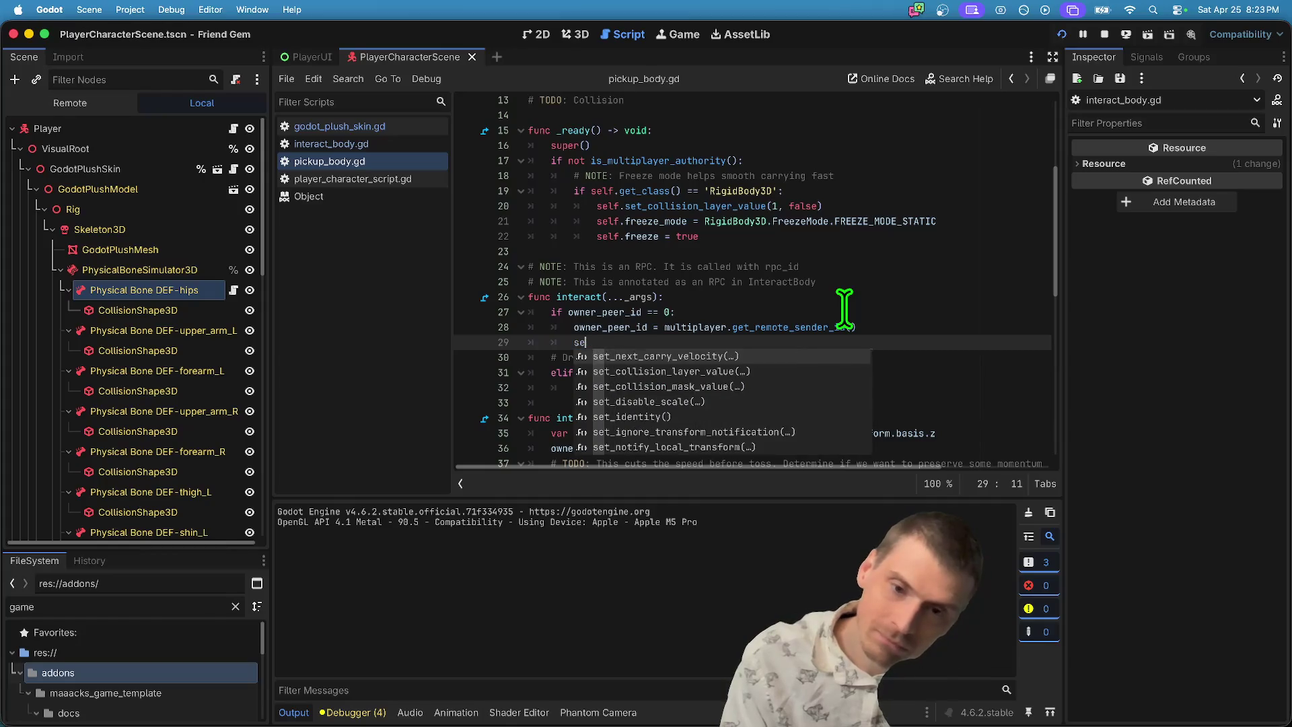
key("BackSpace")
key("BackSpace")
type("mu")
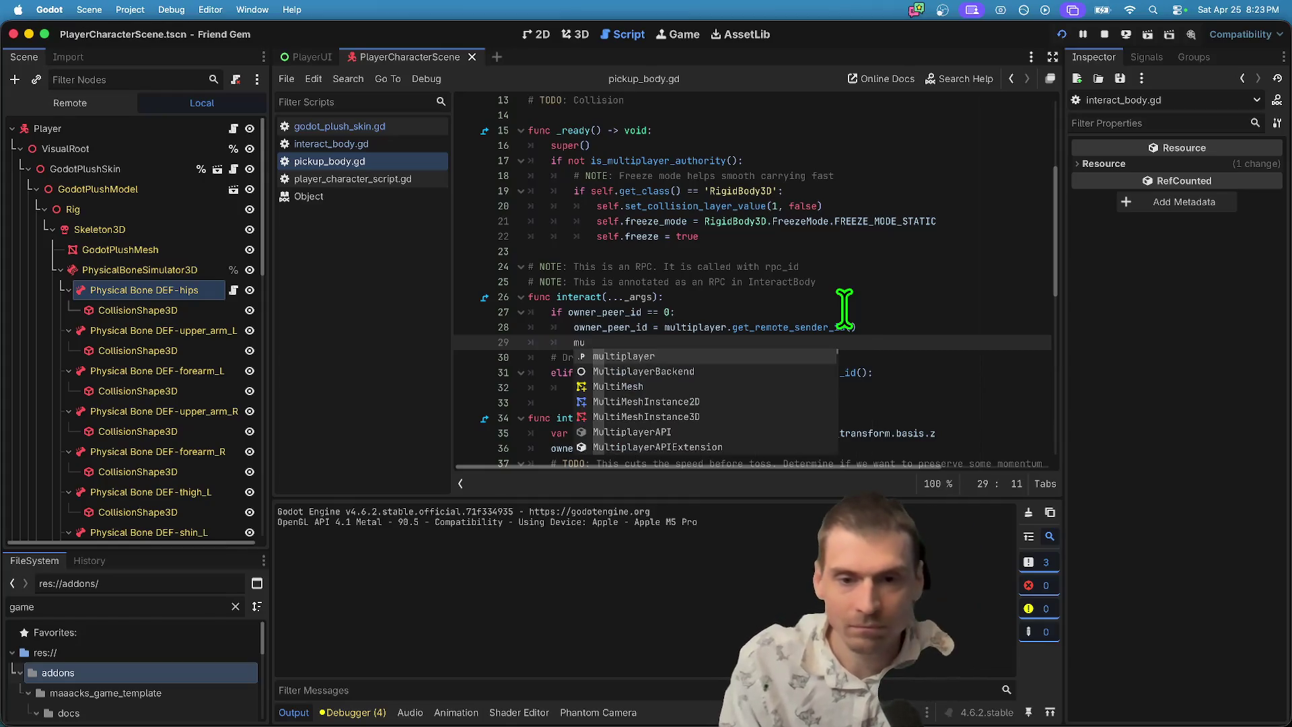
type("ltiplayer.set")
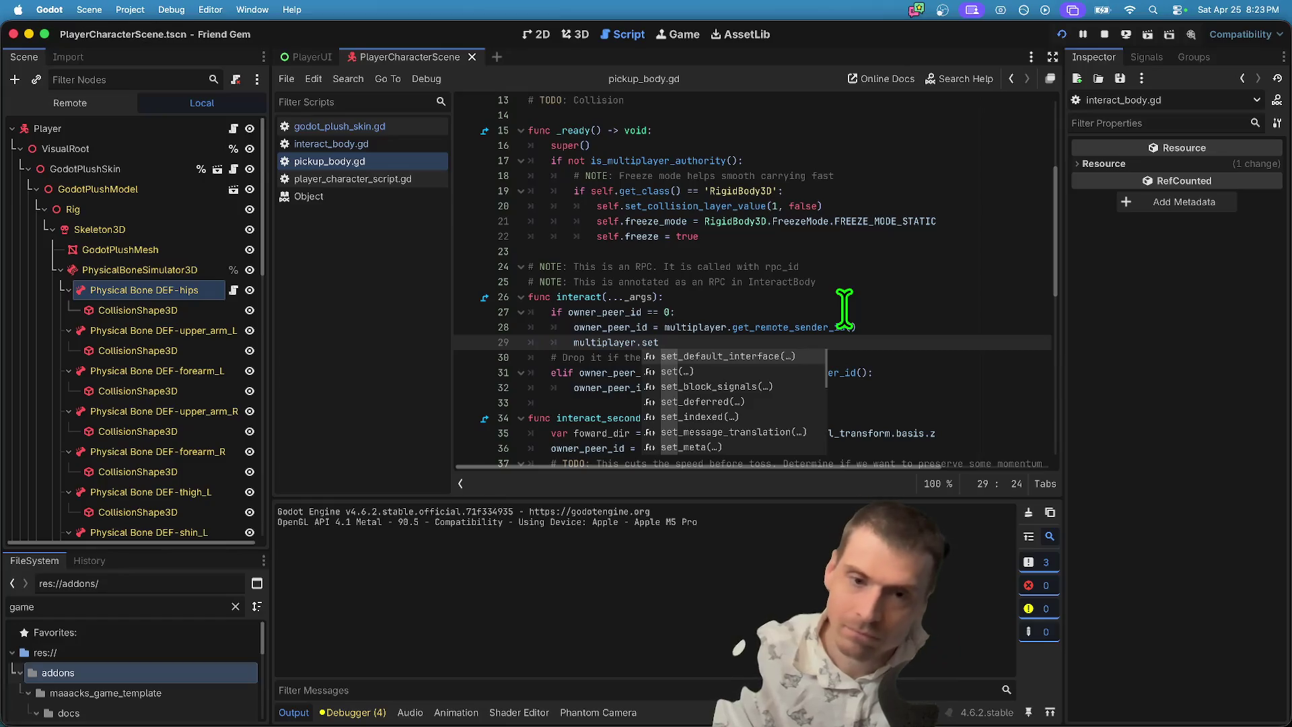
key("BackSpace")
key("BackSpace")
key("BackSpace")
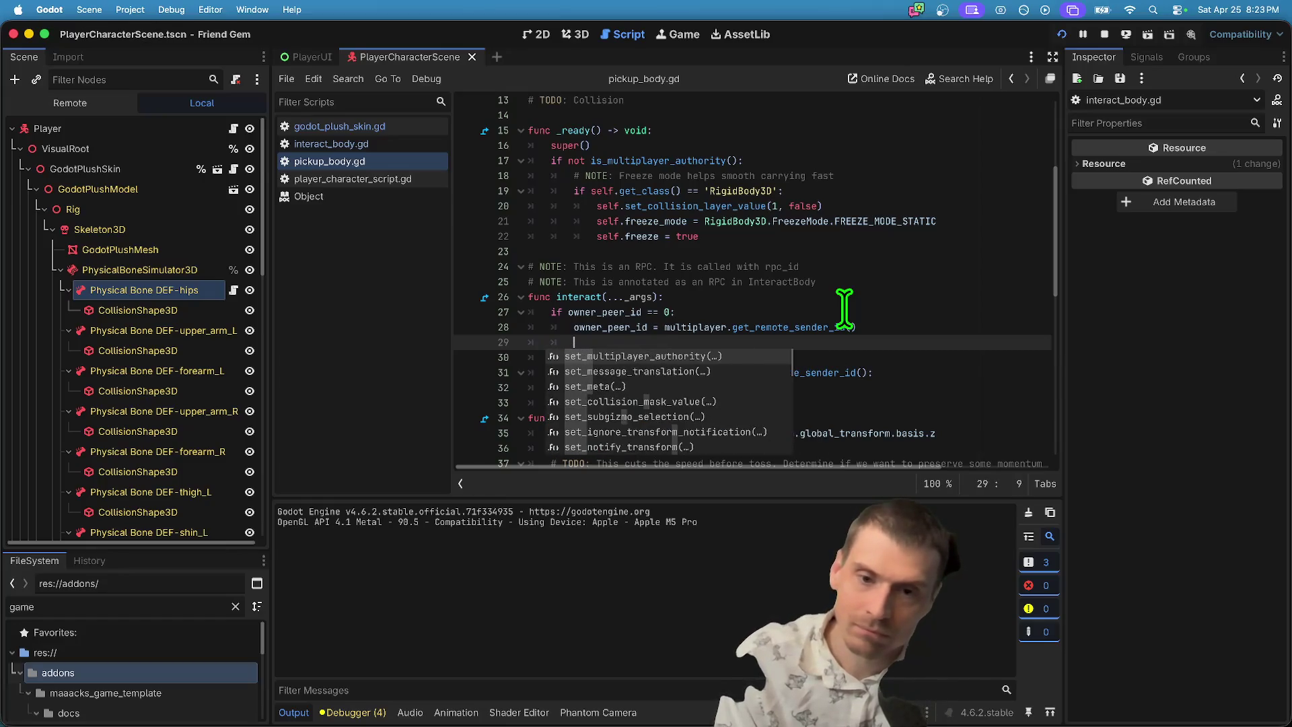
key("Return")
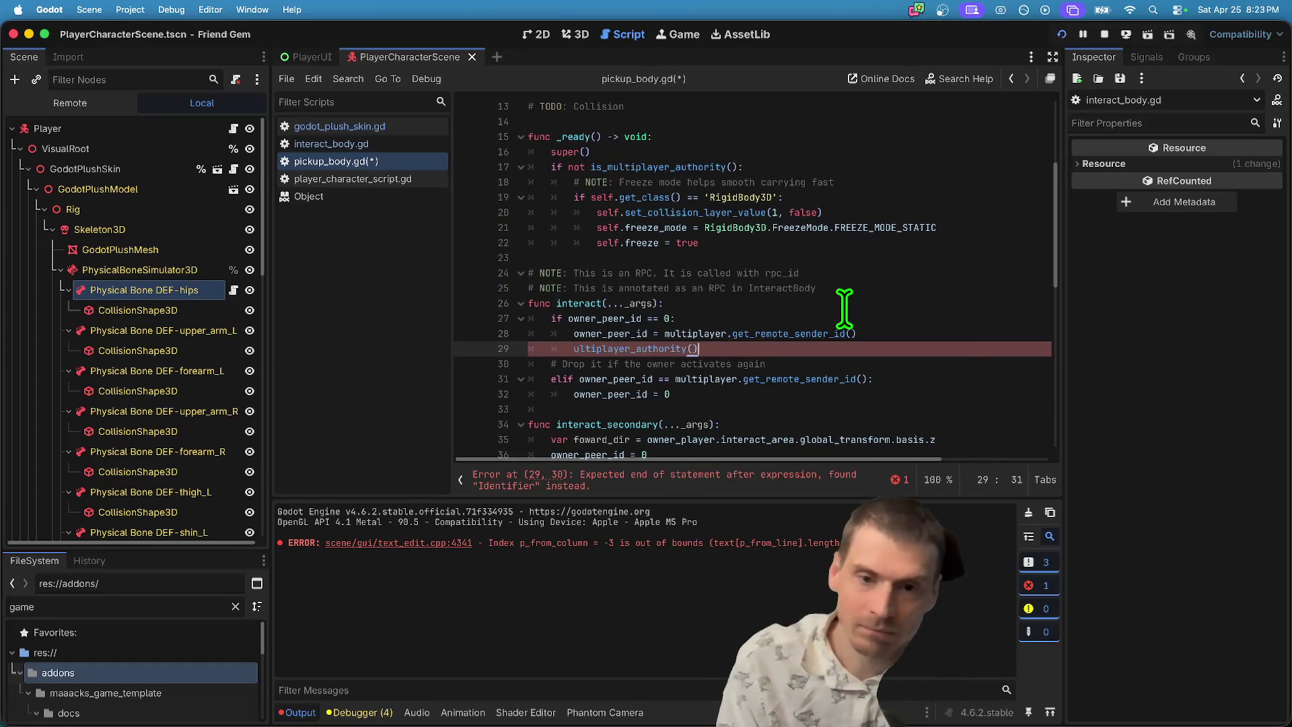
type("owner_peer_id")
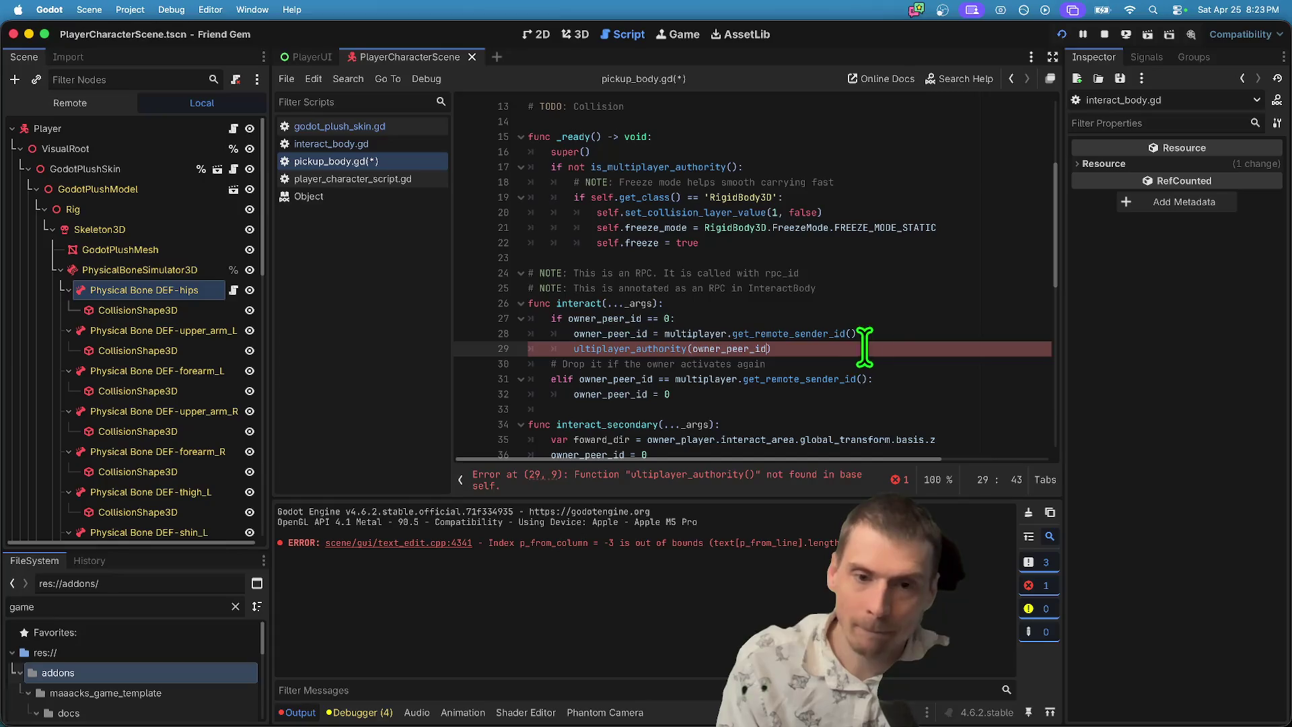
Fix the authority call name and copy it onto a new indented line 32 above owner_peer_id = 0.
key("Down")
key("Down")
key("Down")
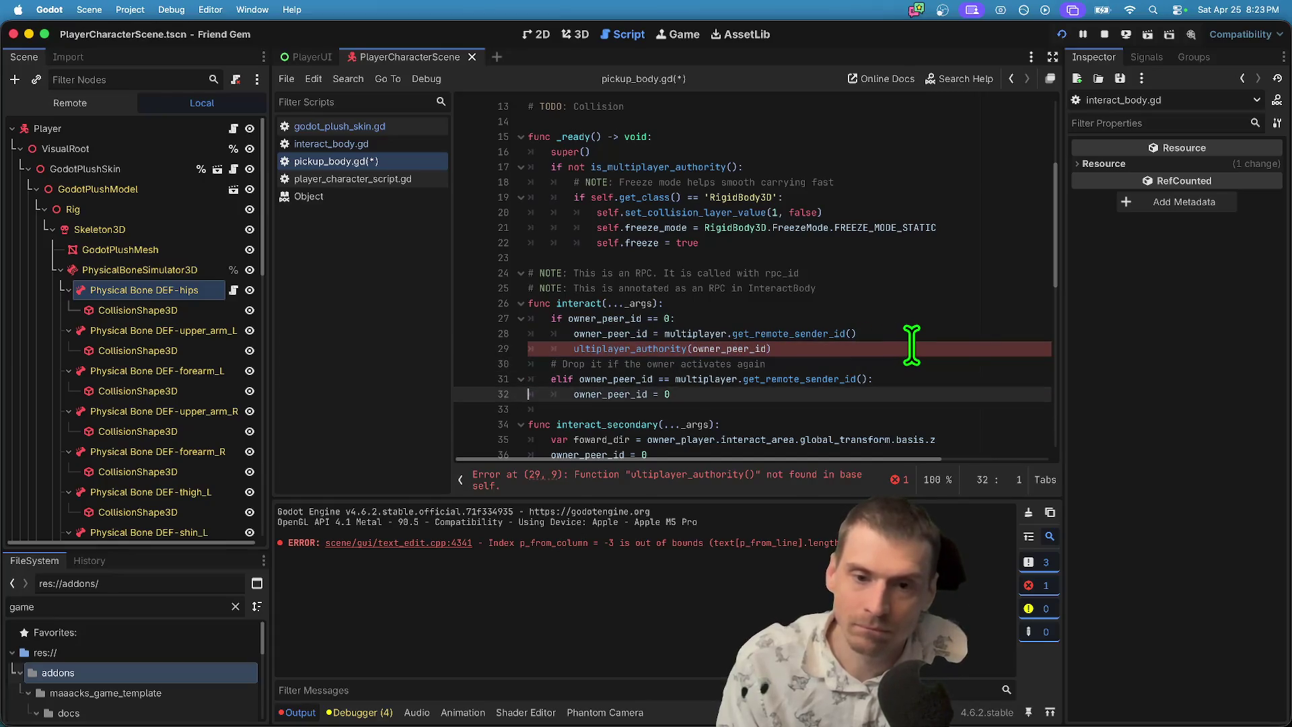
key("Return")
key("Up")
key("Tab")
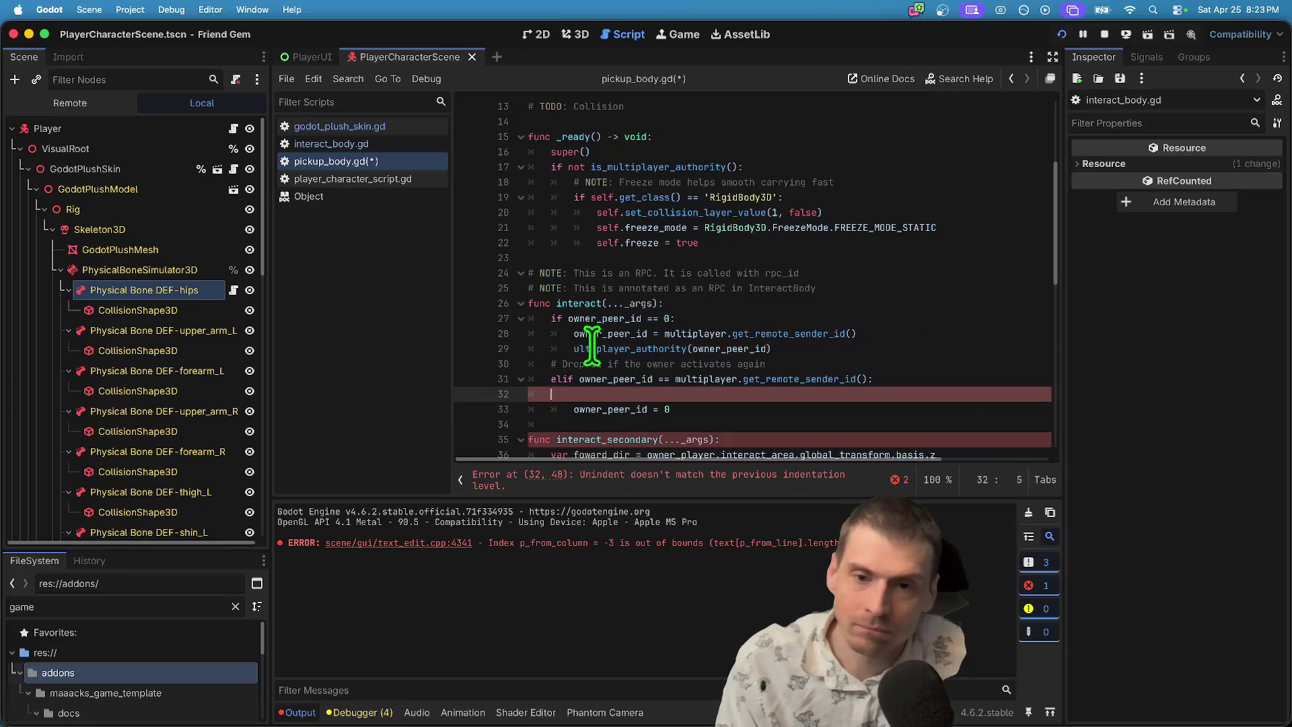
double_click(591, 347)
type("set_m")
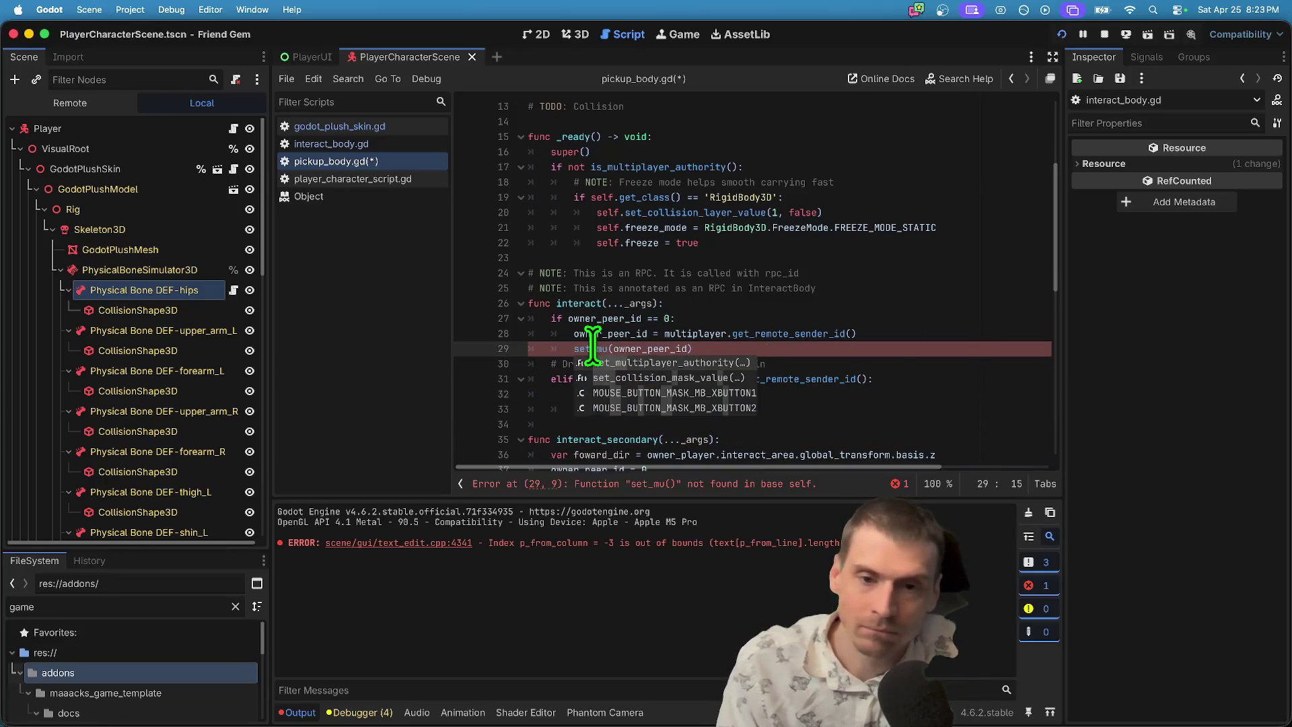
key("Return")
key("super+c")
left_click(833, 394)
key("super+v")
Begin replacing line 32's argument with a get_parent() call.
left_click(859, 397)
type("h")
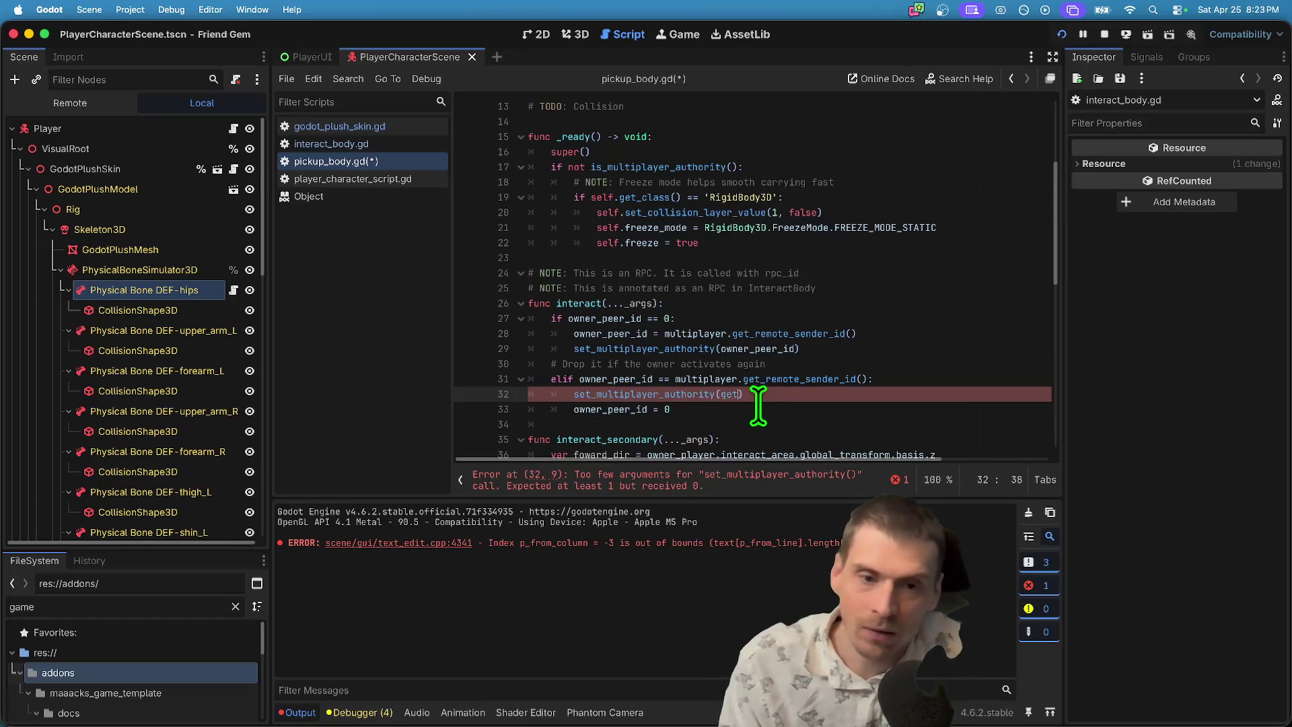
type("_p")
key("Return")
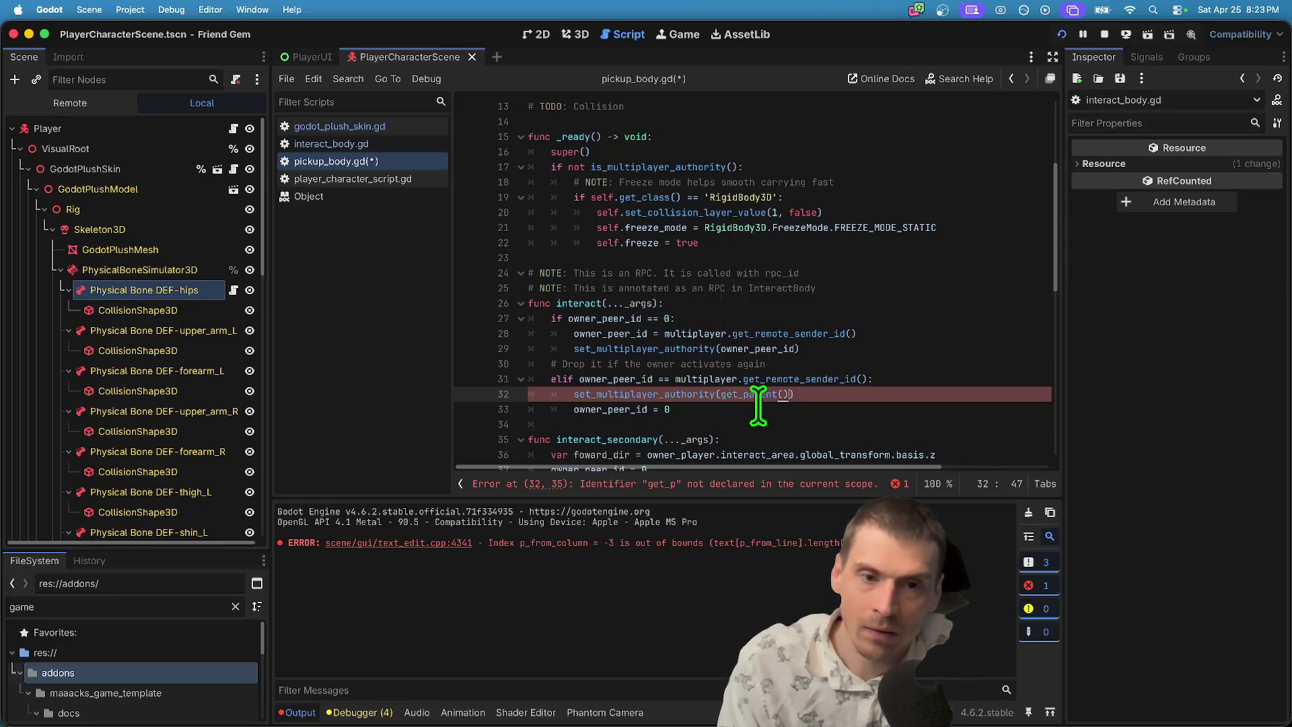
key("BackSpace")
key("BackSpace")
key("BackSpace")
type("c")
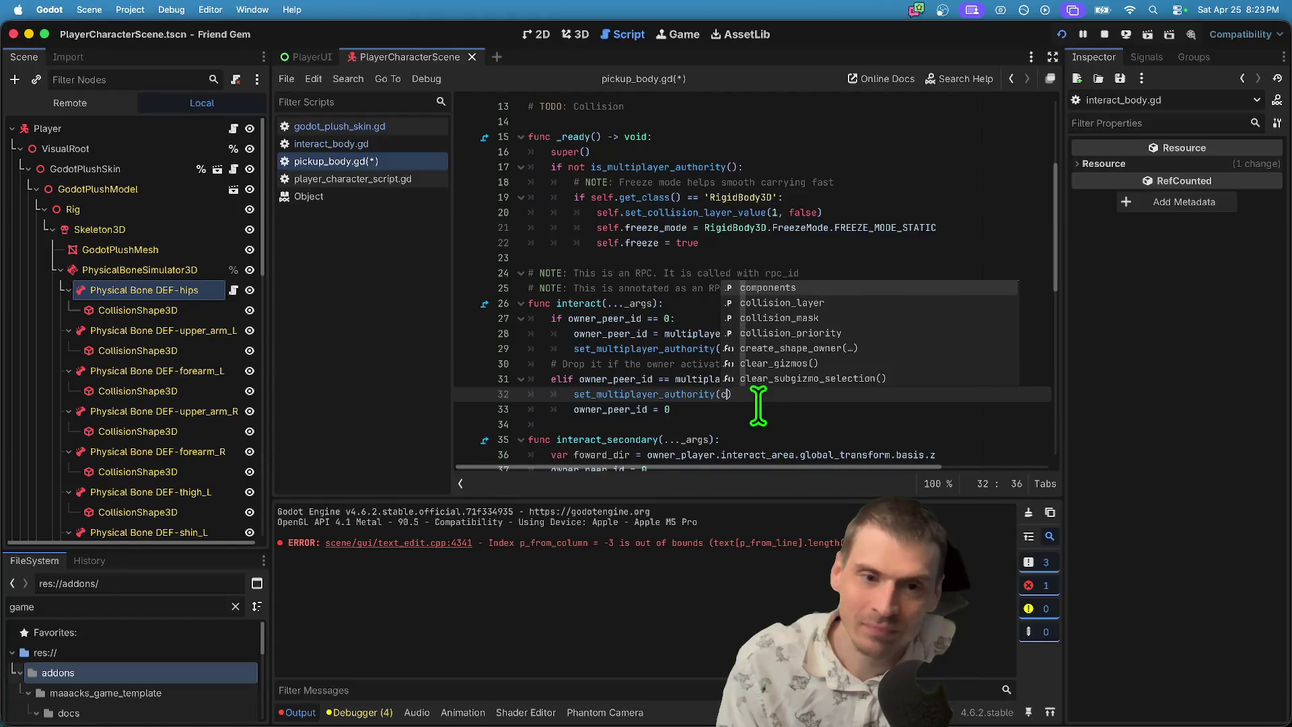
type("ha")
key("BackSpace")
key("BackSpace")
key("BackSpace")
type("ref")
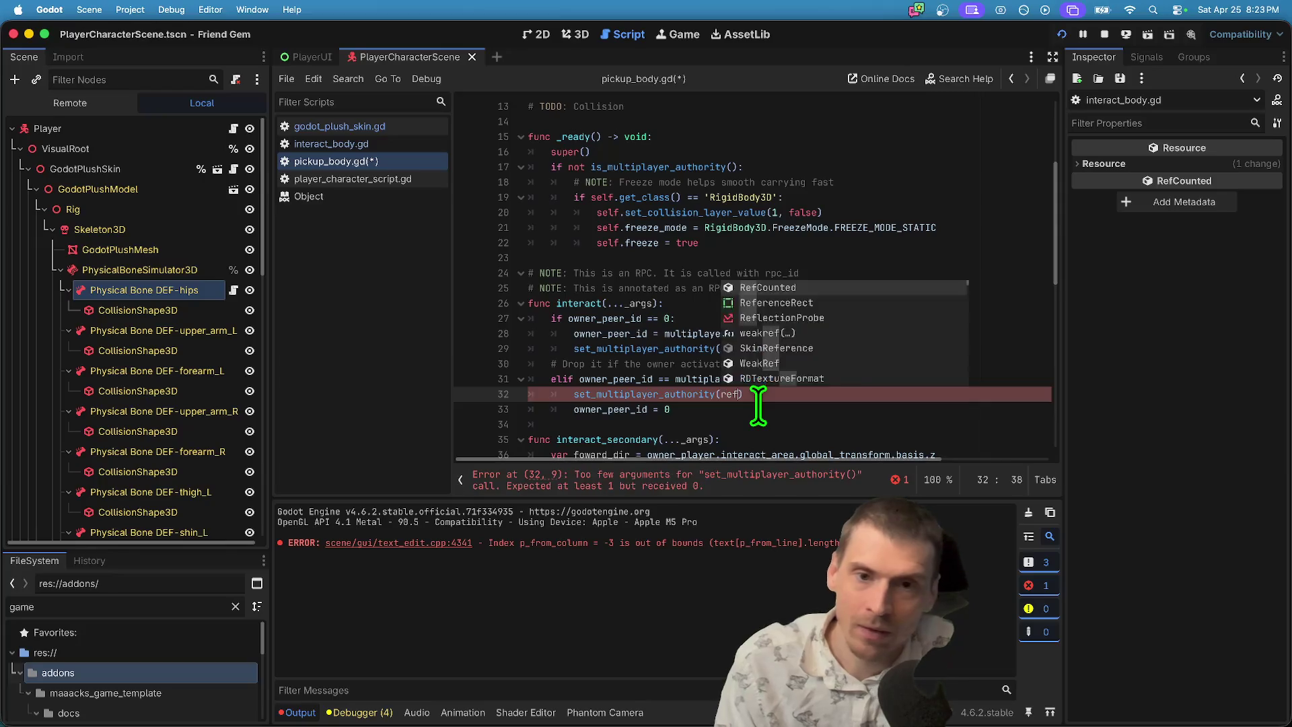
key("BackSpace")
key("BackSpace")
Finish line 32 as set_multiplayer_authority(get_parent().get_multiplayer_authority()) and launch the game.
scroll(969, 359, "up", 3)
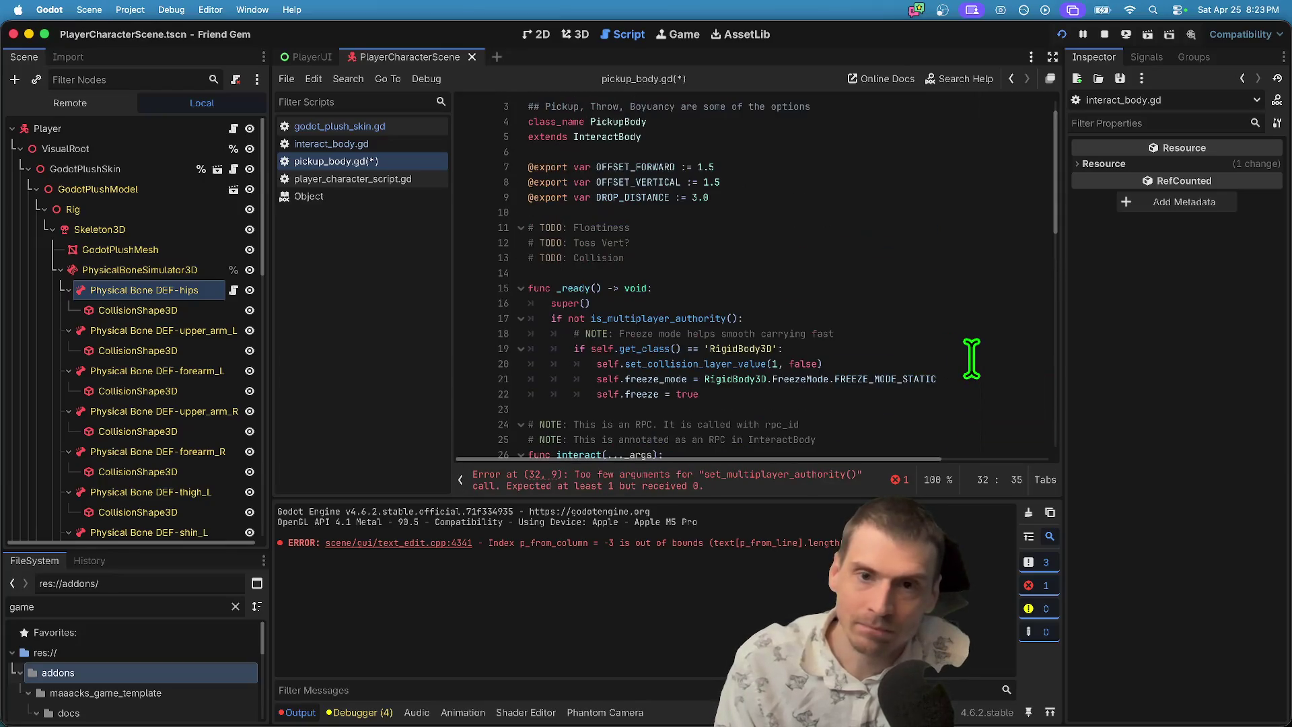
type("get_")
type("pare")
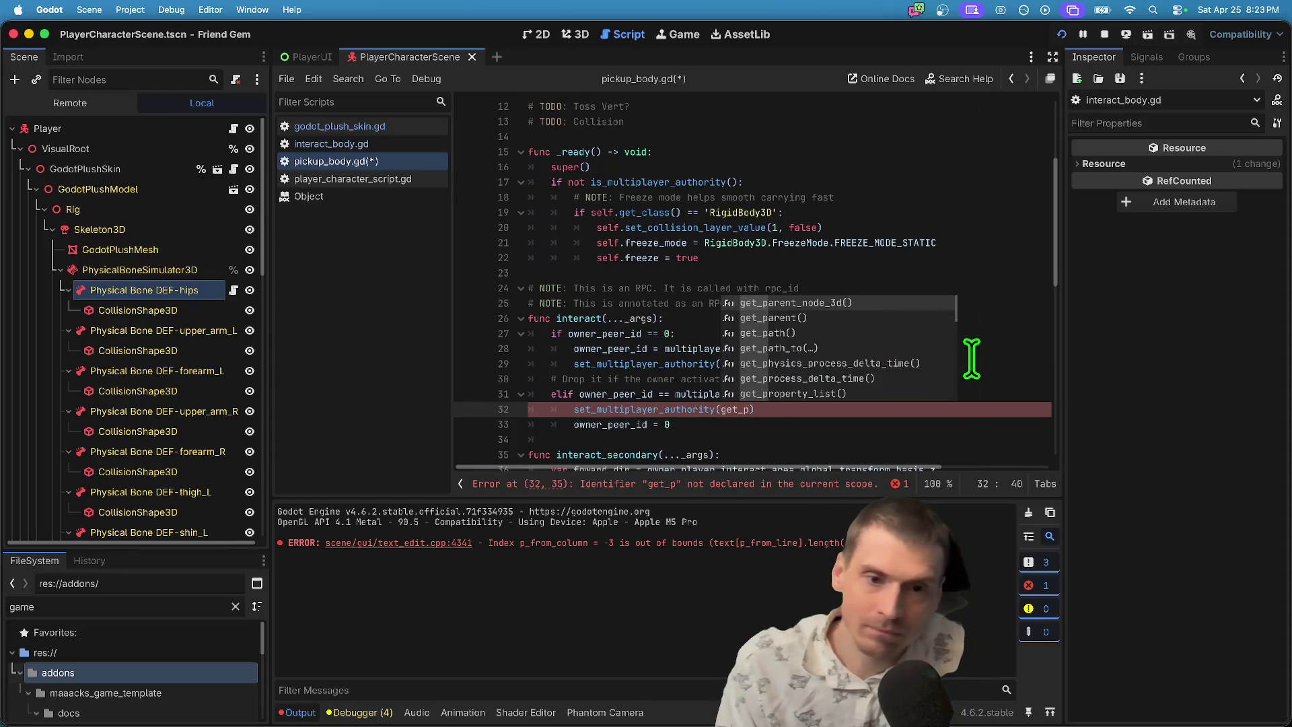
key("Return")
type(".get_)")
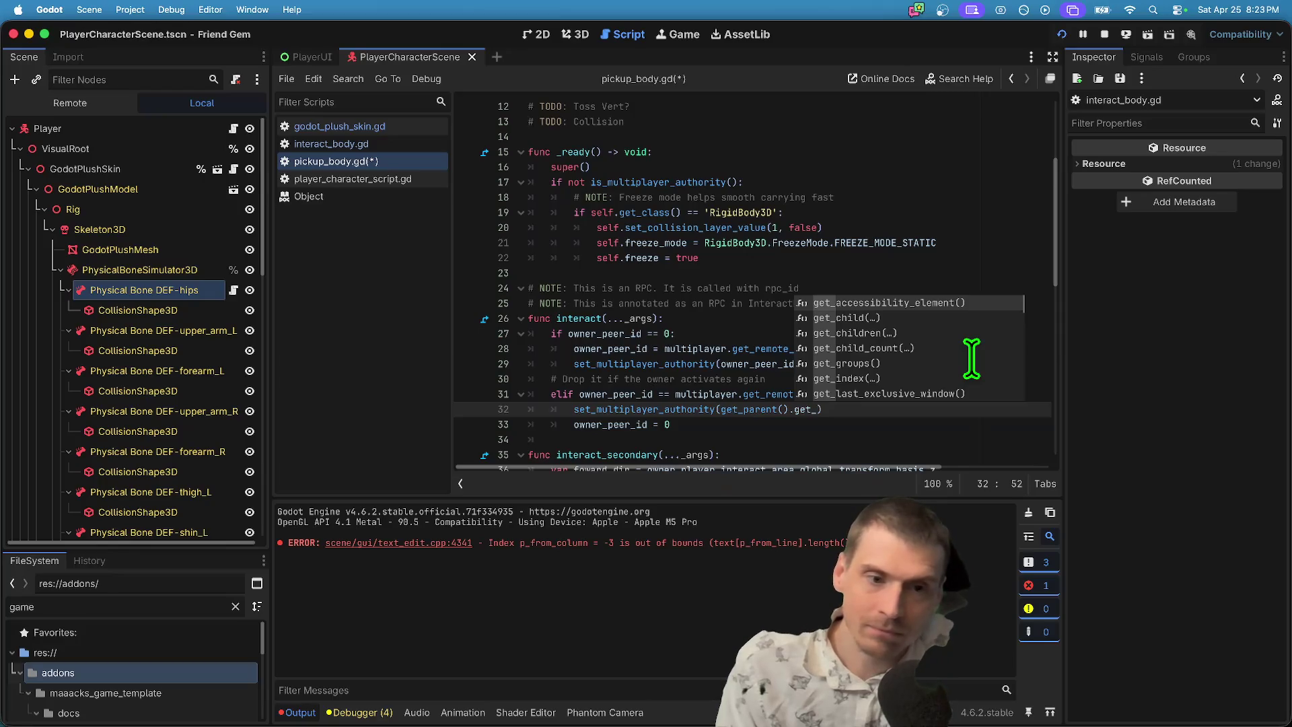
key("BackSpace")
key("BackSpace")
key("BackSpace")
type("mu")
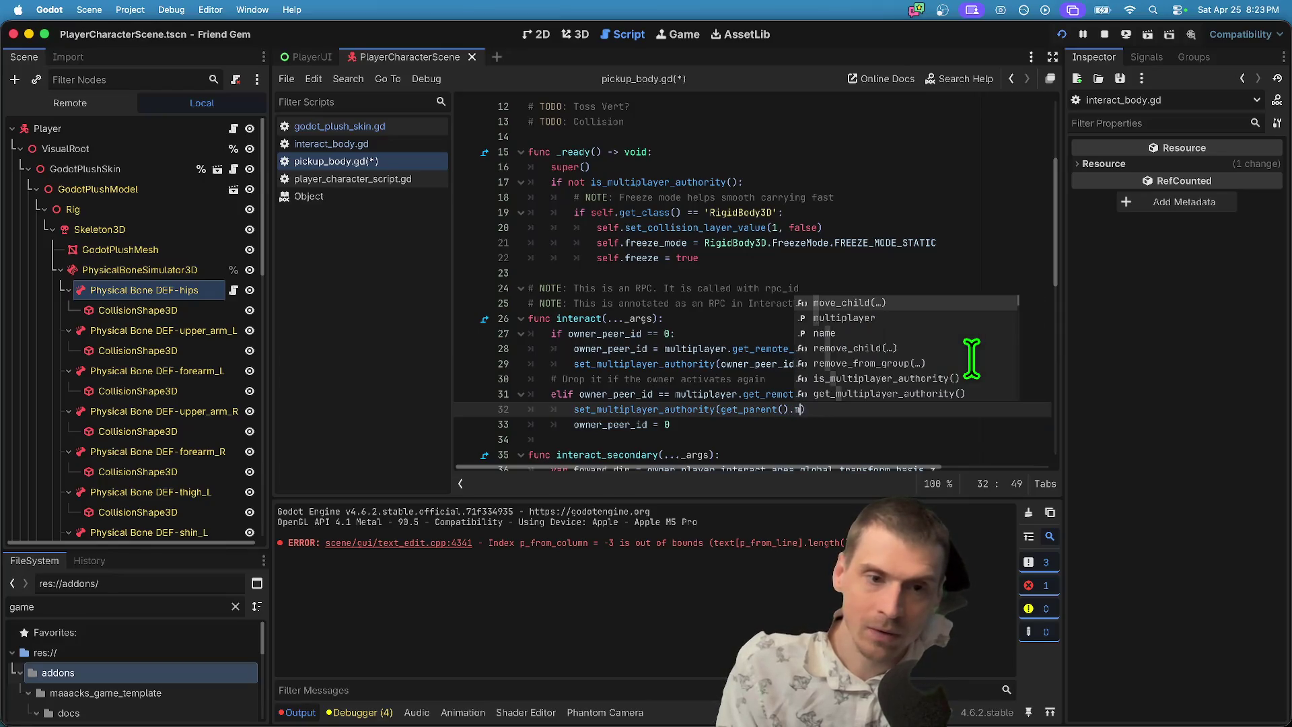
type("l")
key("Down")
key("Down")
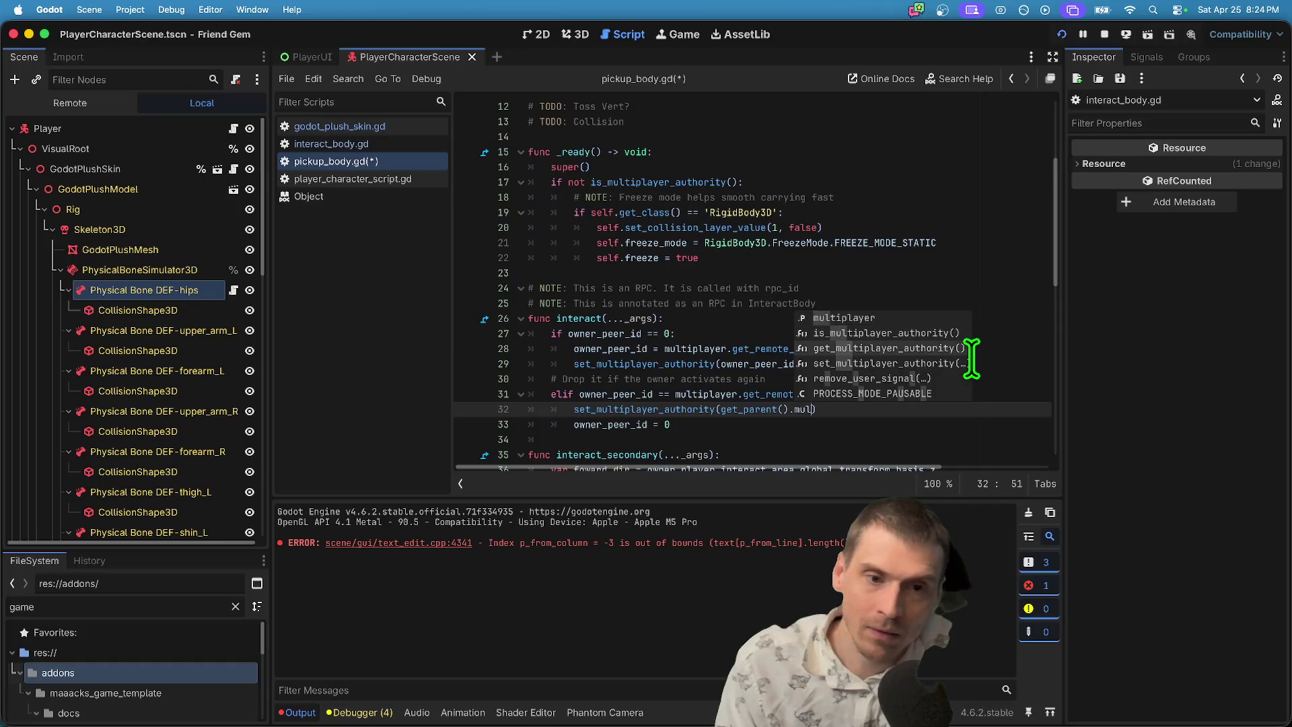
key("Return")
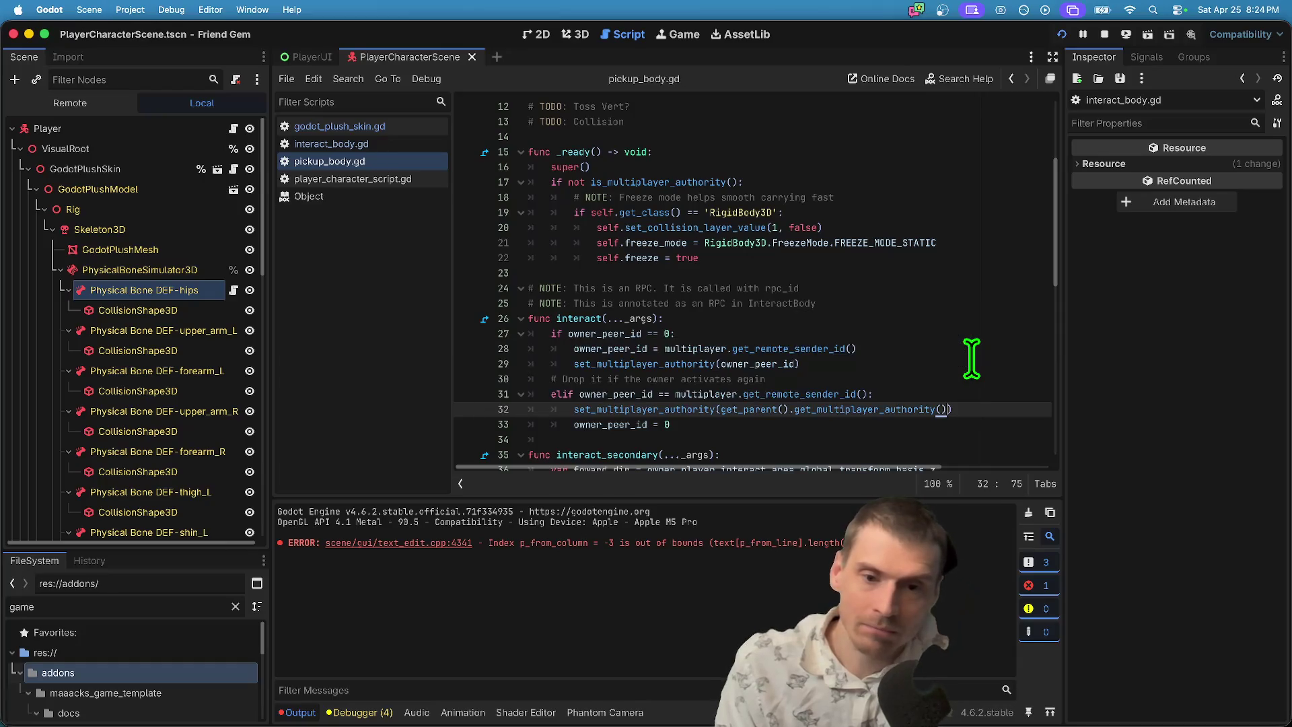
key("super+b")
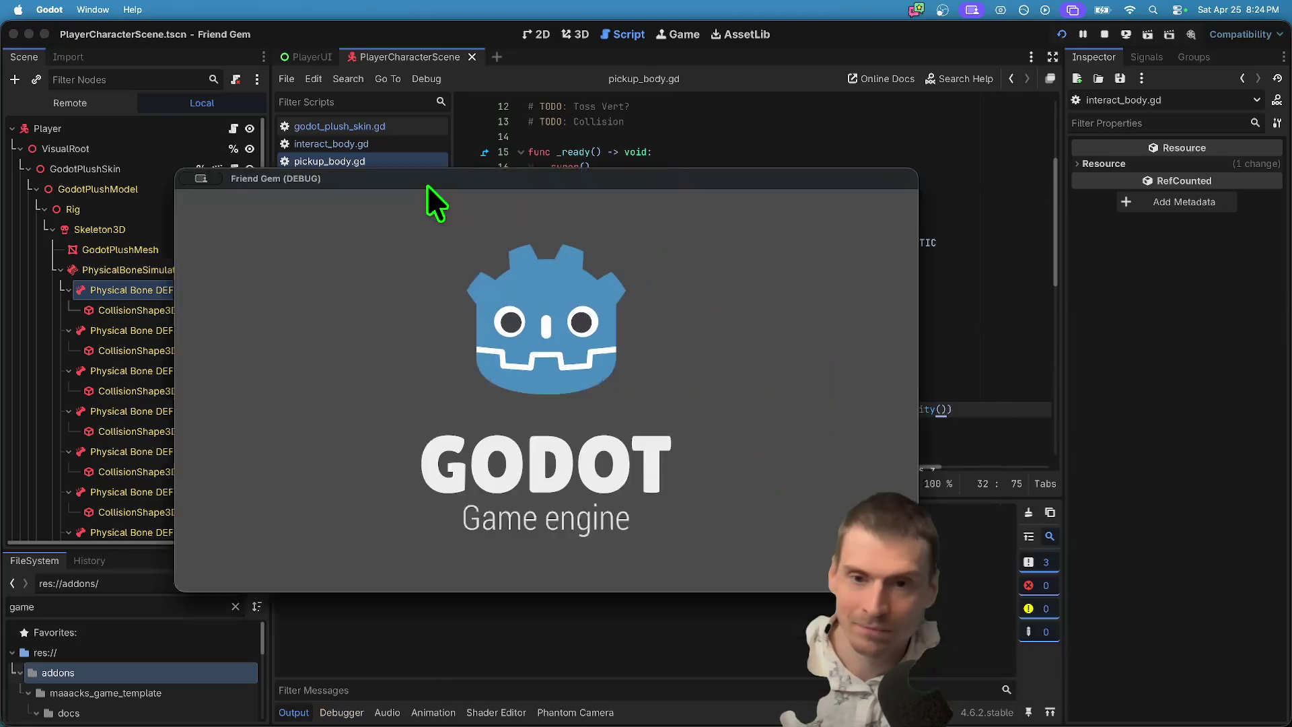
Host a game in the first window via Play > Host, then join it from the second window.
left_click(499, 370)
left_click(482, 291)
left_click(488, 462)
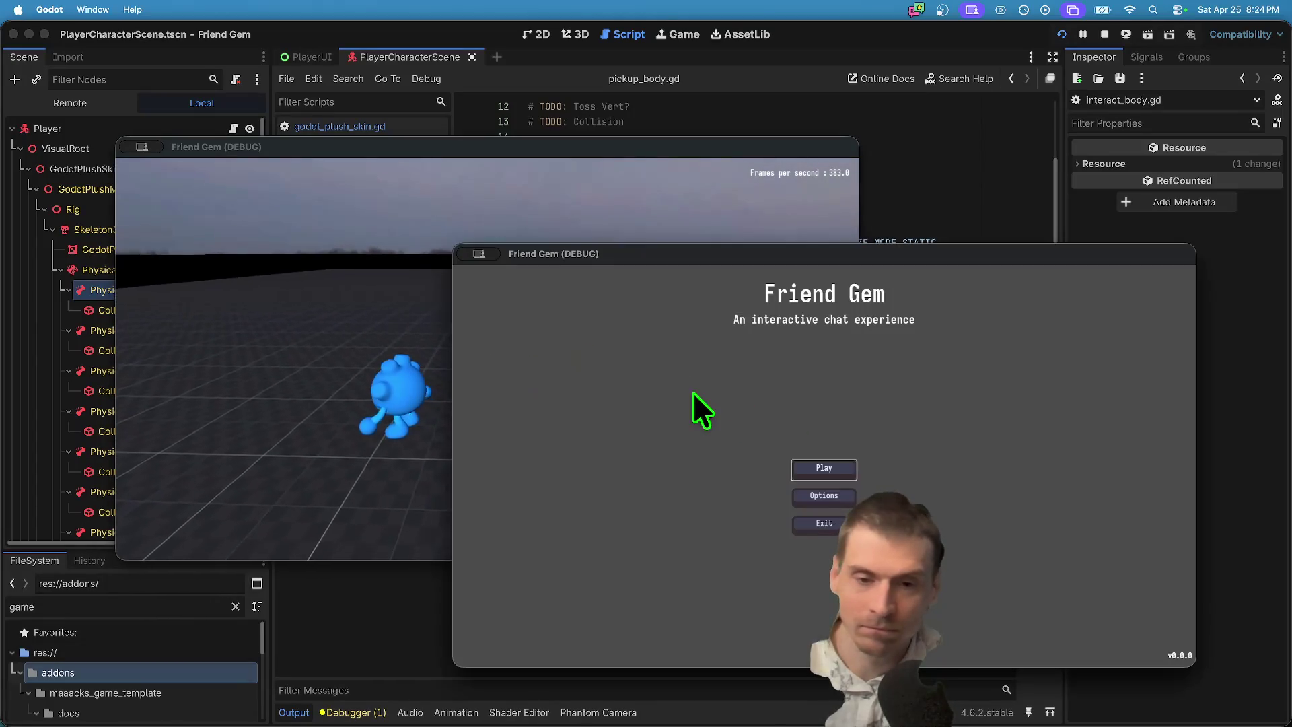
left_click(269, 404)
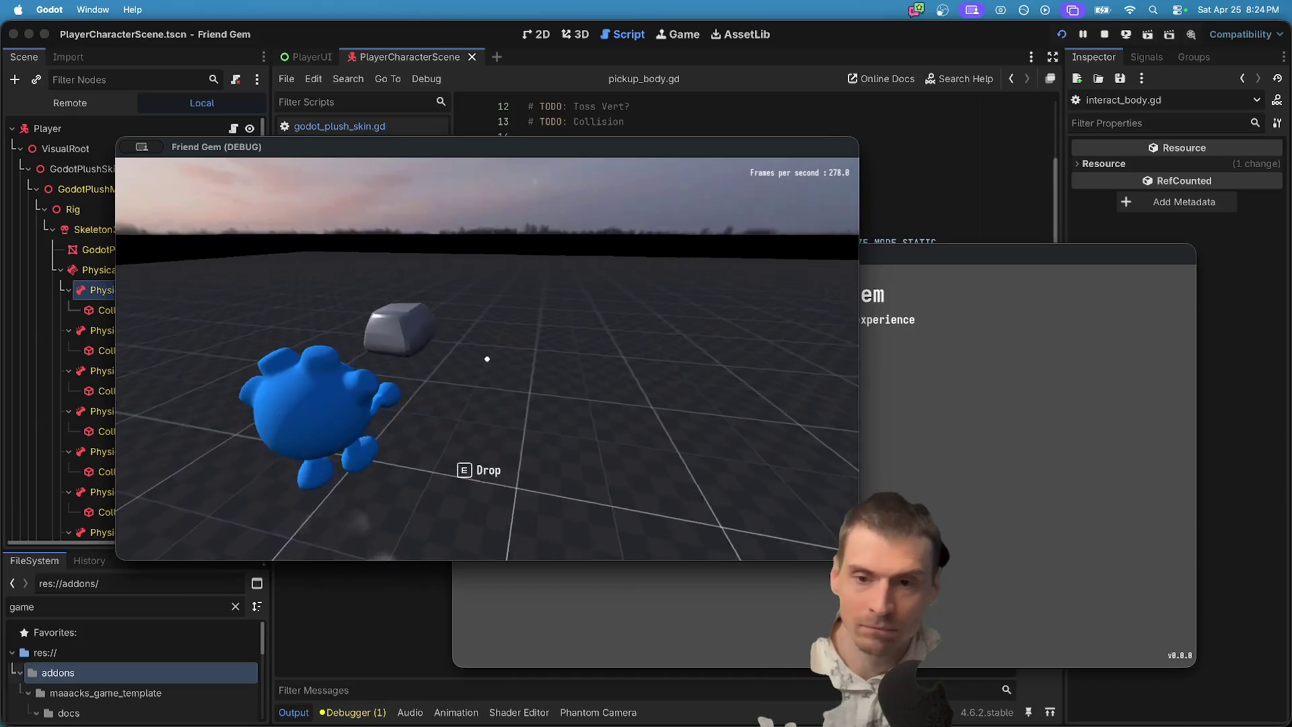
left_click(861, 498)
left_click(825, 469)
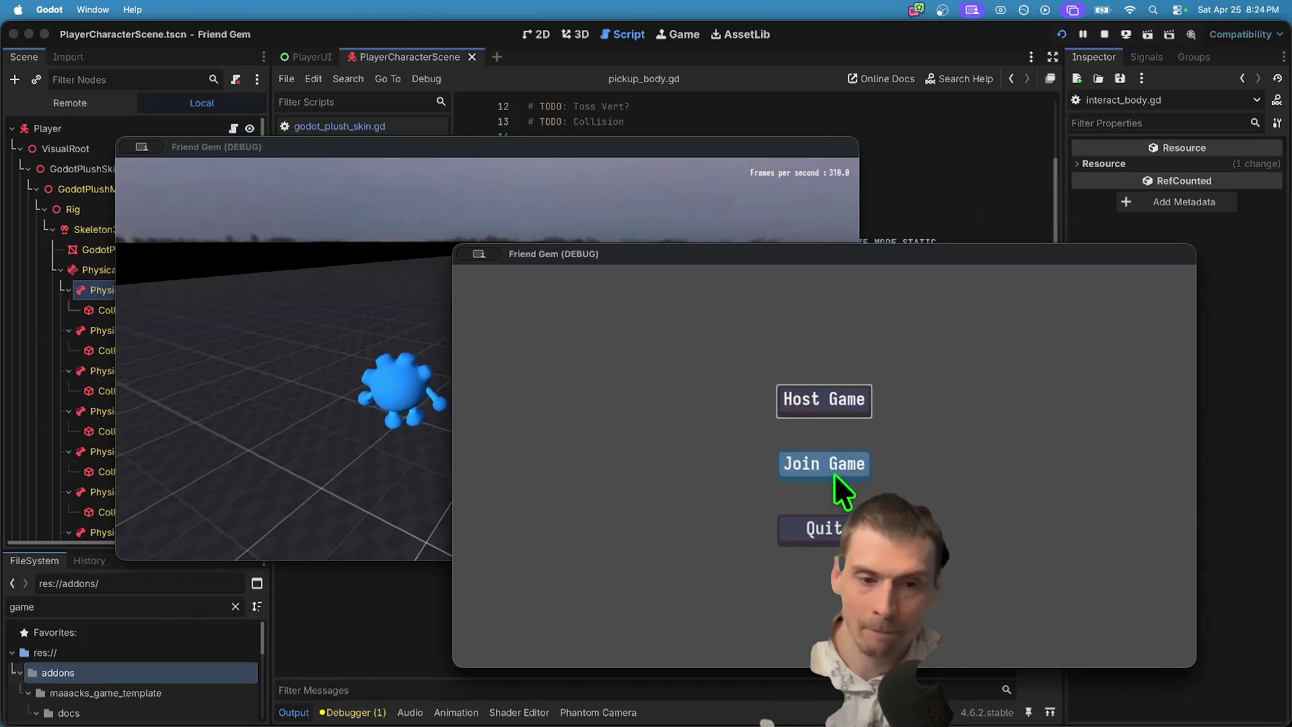
left_click(834, 471)
key("Return")
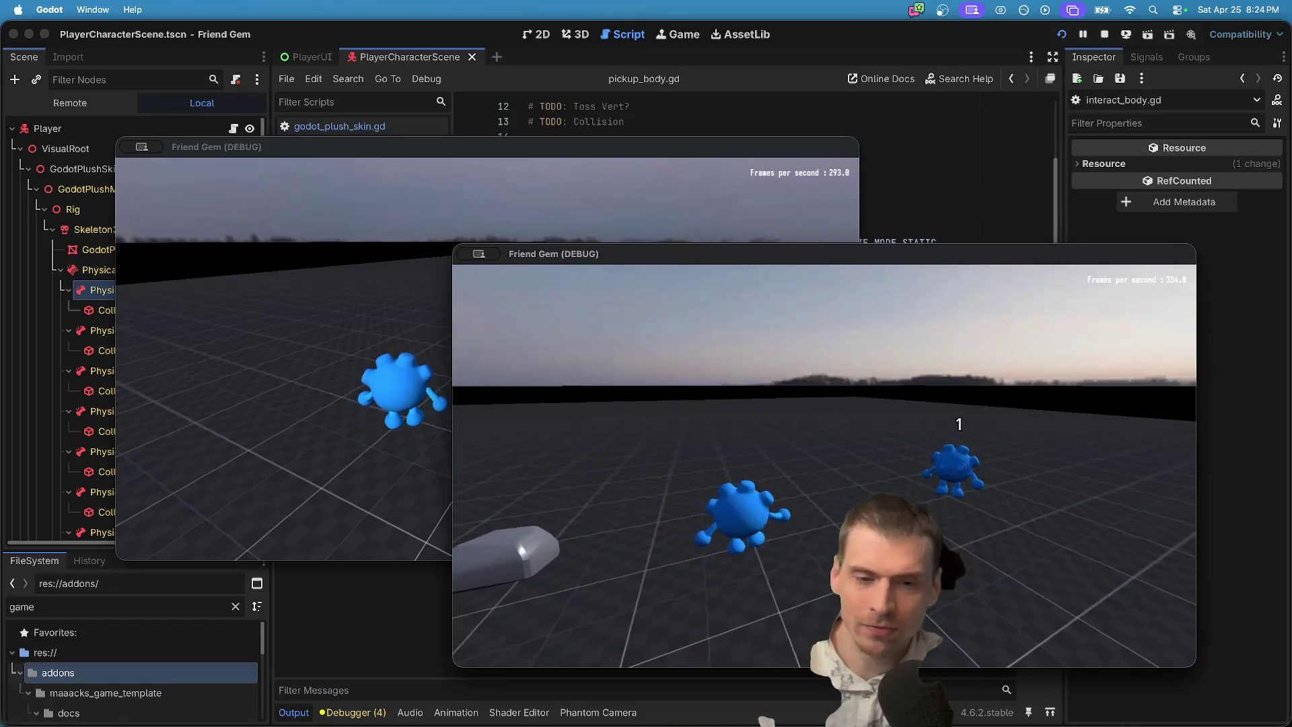
Pick up and drop a plush with E, move both players, then close one game window.
key("super+Tab")
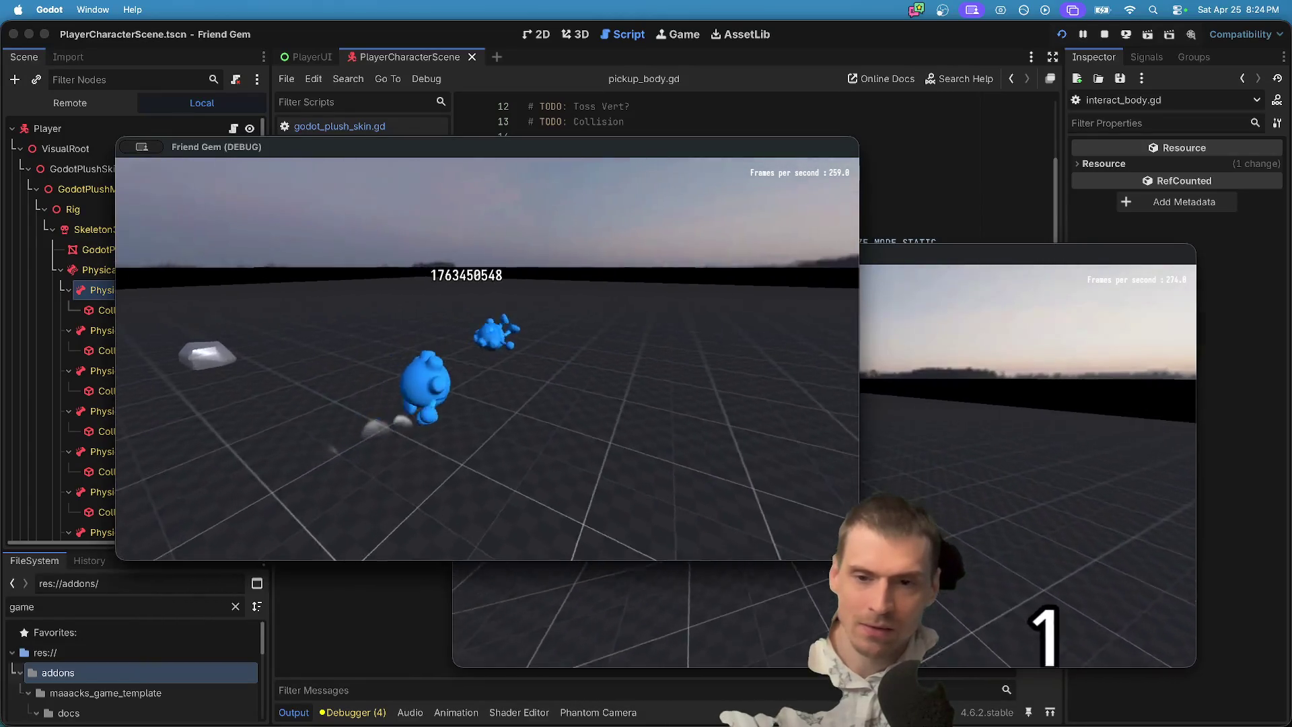
key("e")
key("w")
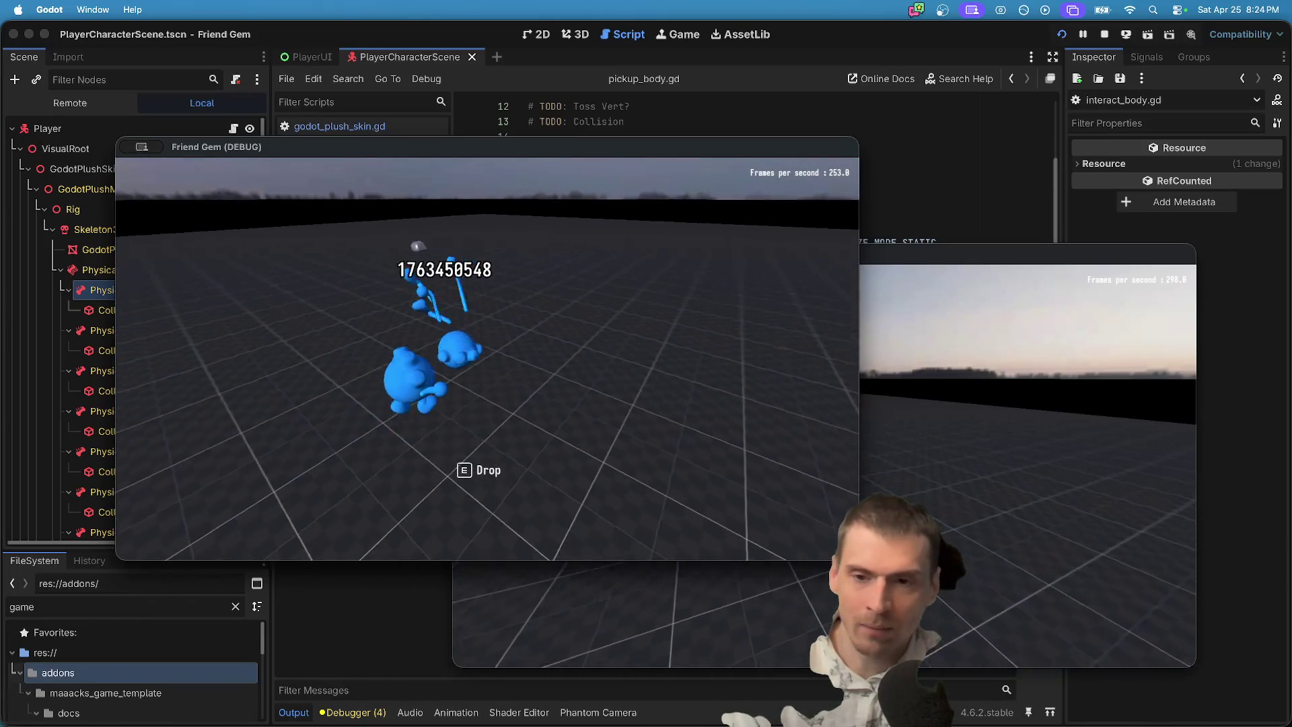
key("e")
key("w")
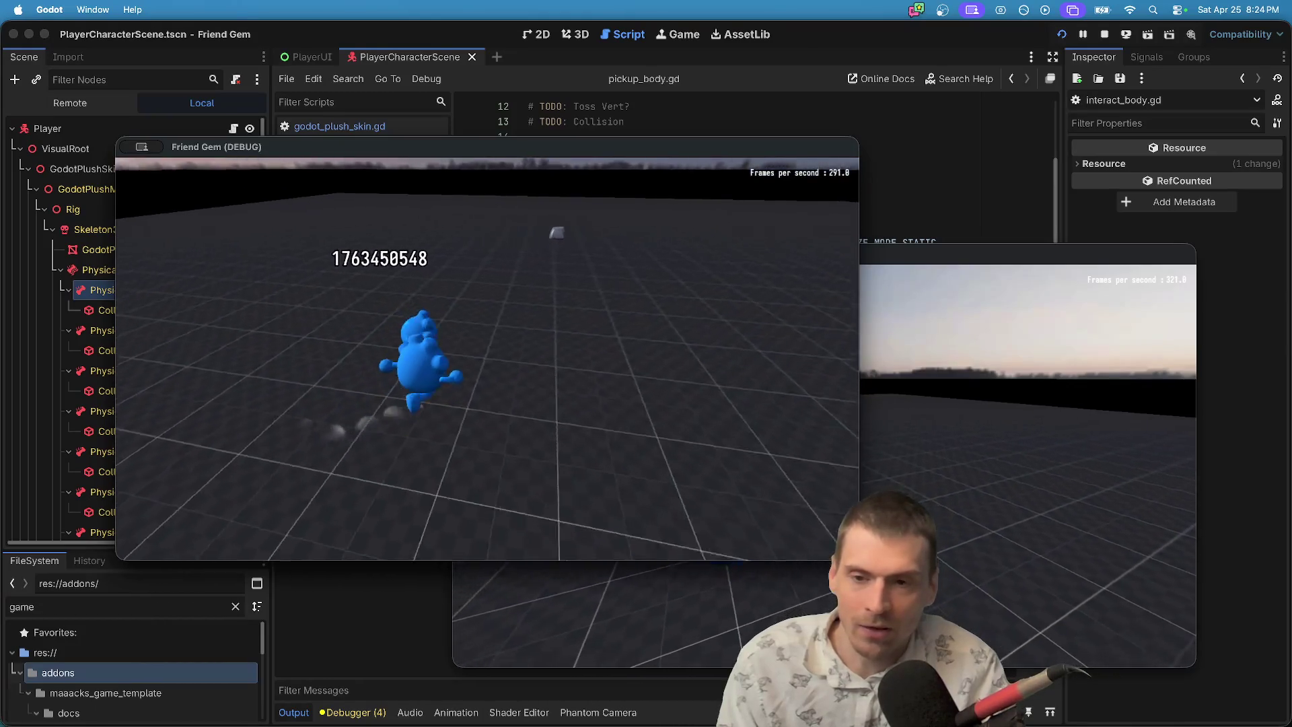
key("super+grave")
key("w")
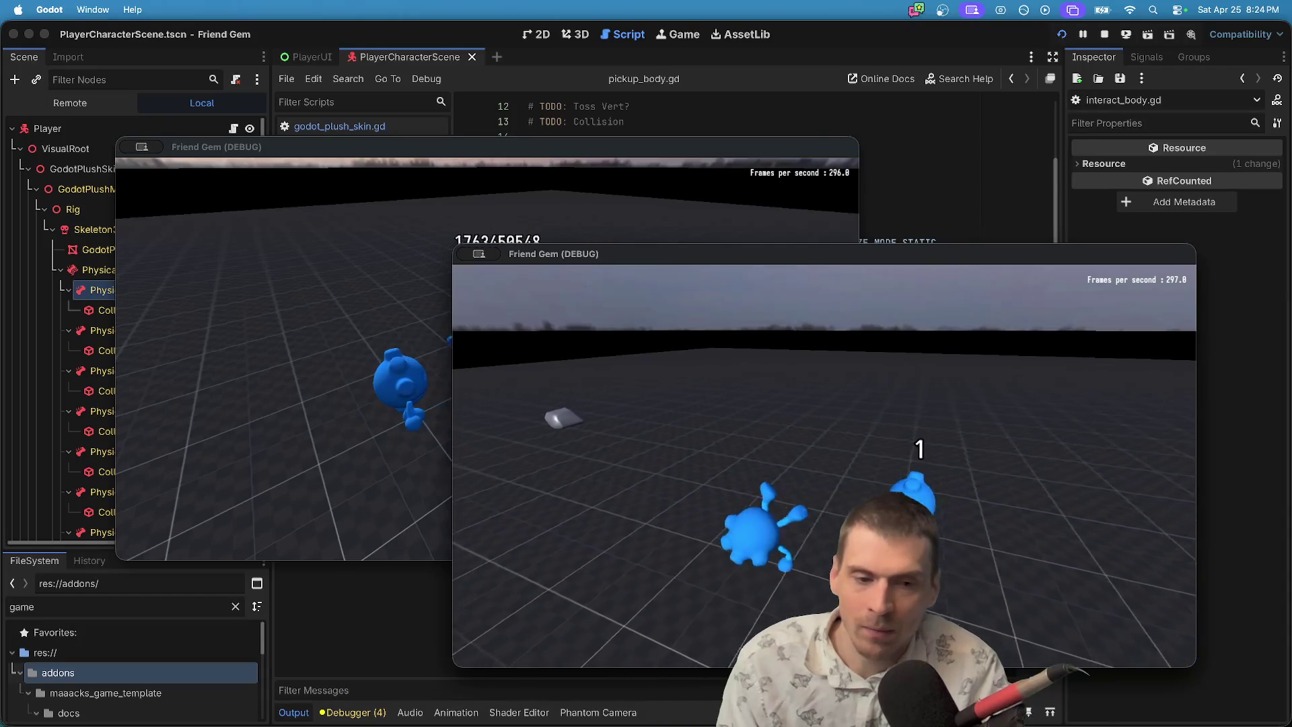
key("super+grave")
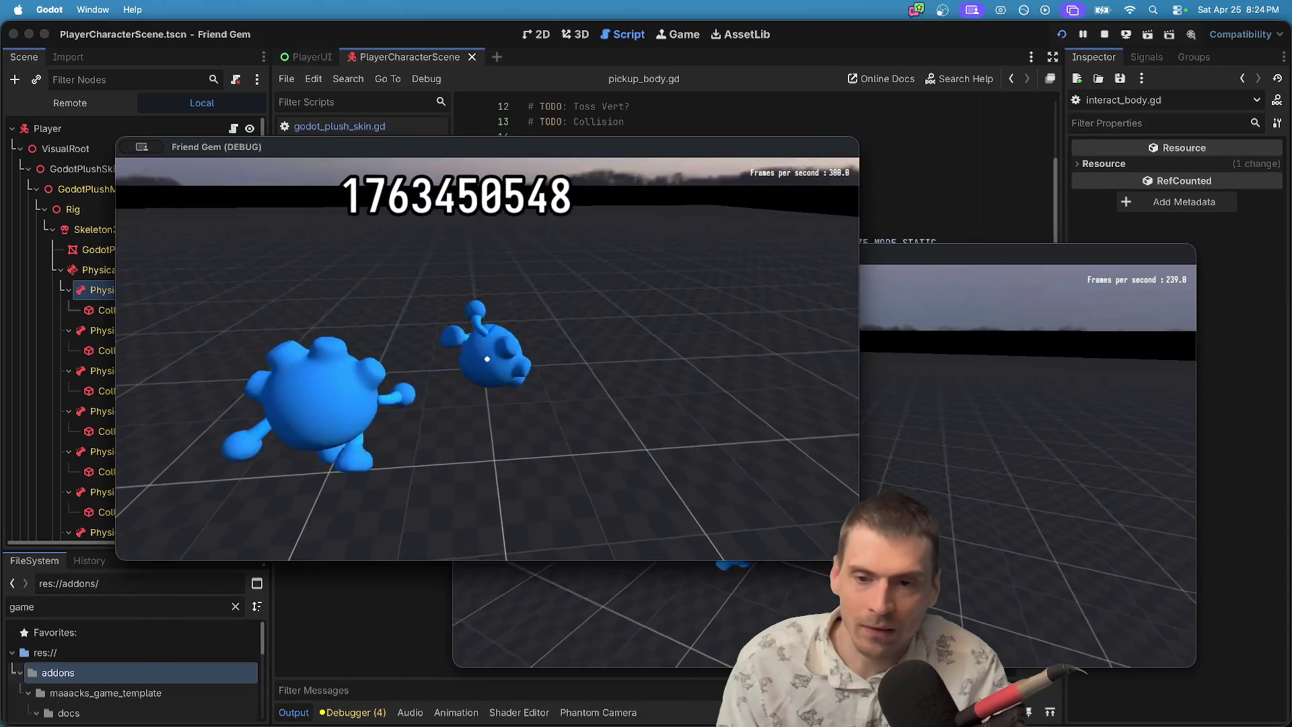
key("super+q")
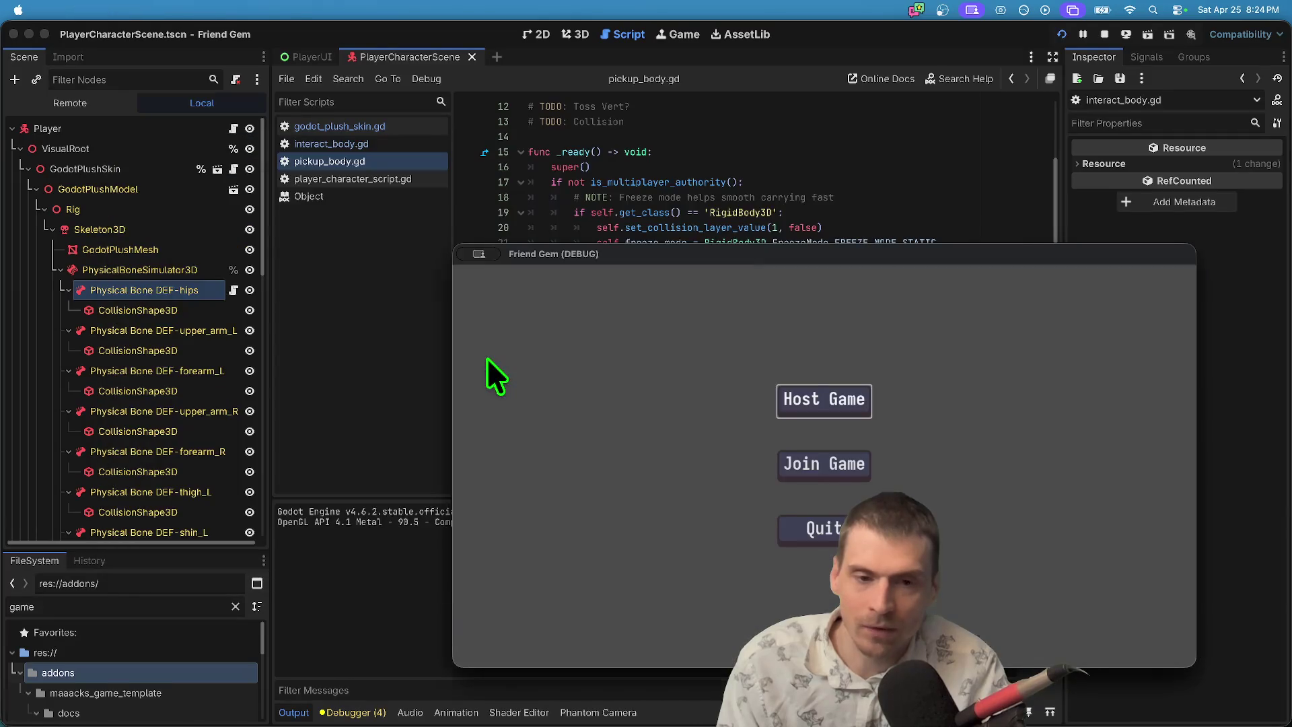
Close the remaining game window and undo the two set_multiplayer_authority edits on lines 32 and 29.
key("super+q")
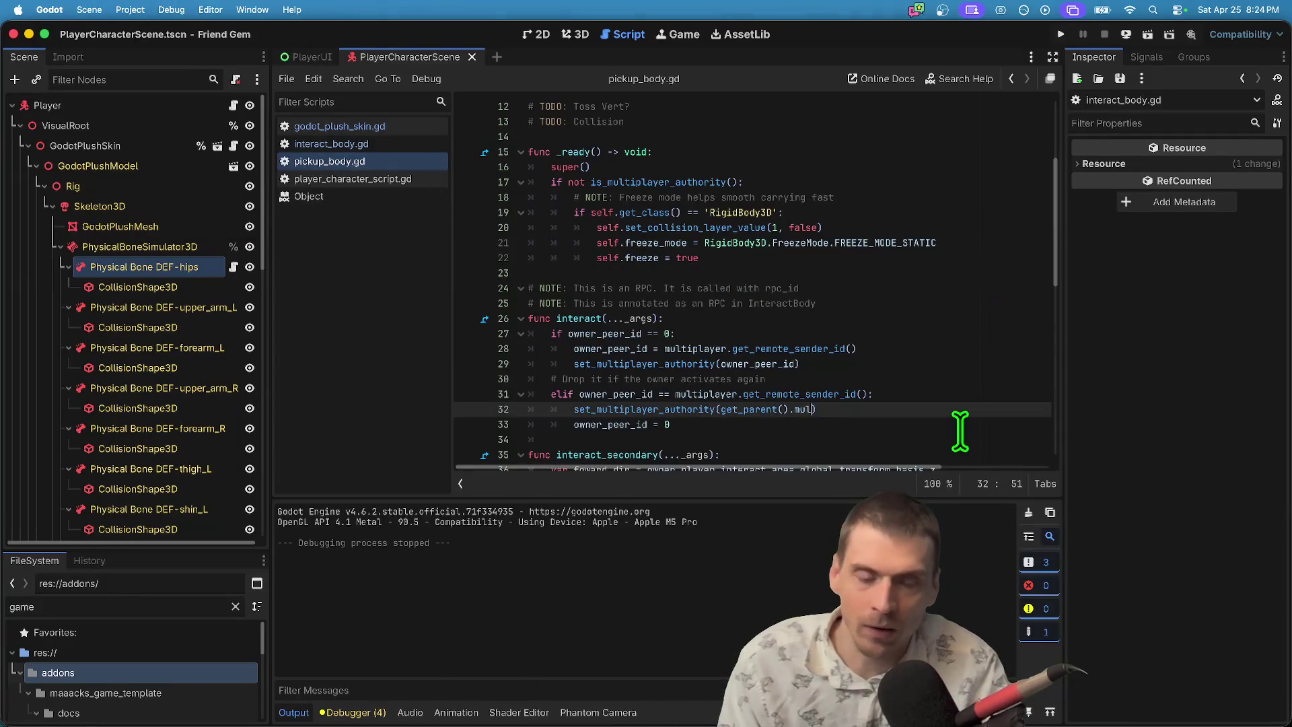
key("super+z")
key("super+z")
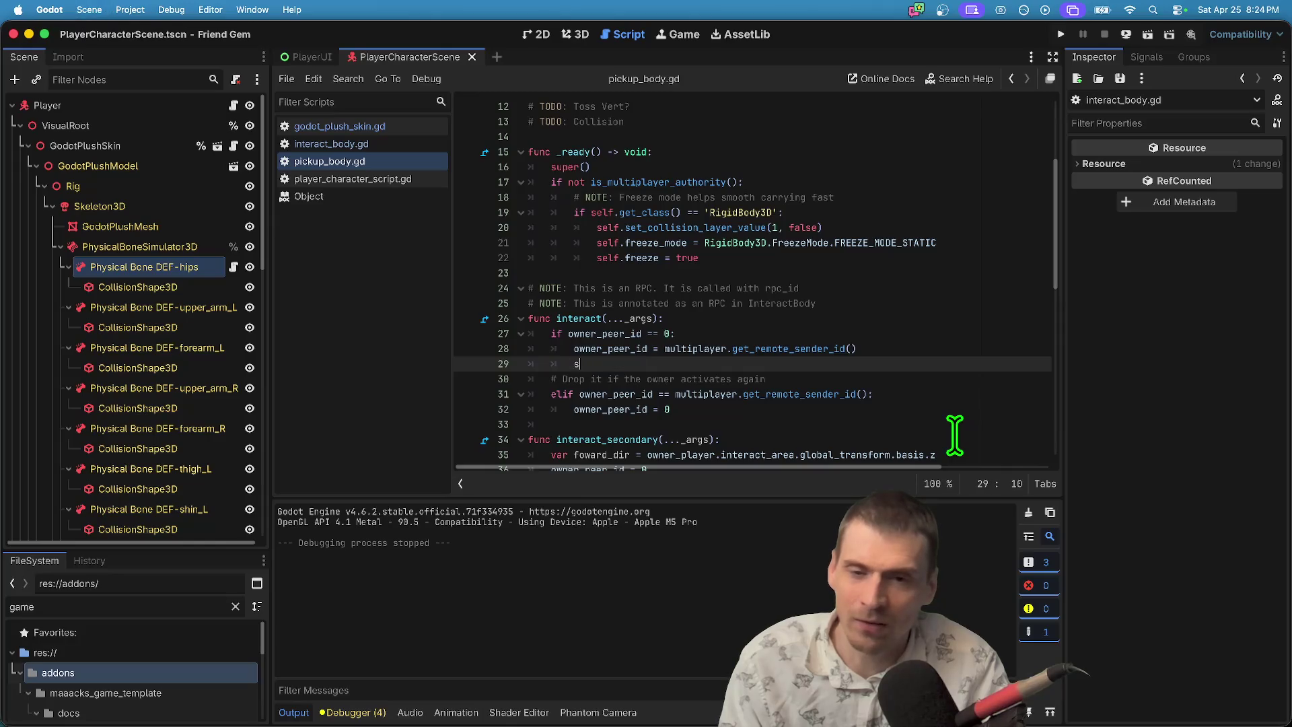
key("super+z")
key("super+z")
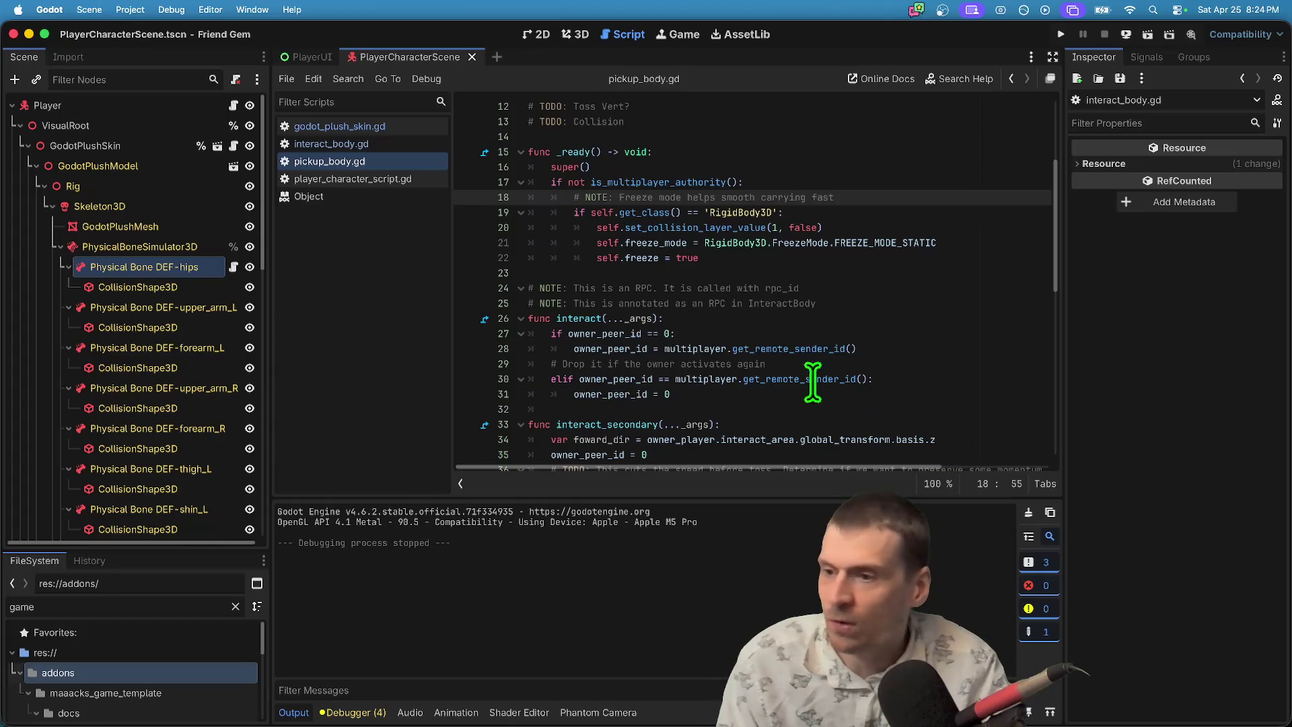
Confirm the two-instance settings in Debug > Customize Run Instances and run the project.
left_click(178, 8)
left_click(225, 223)
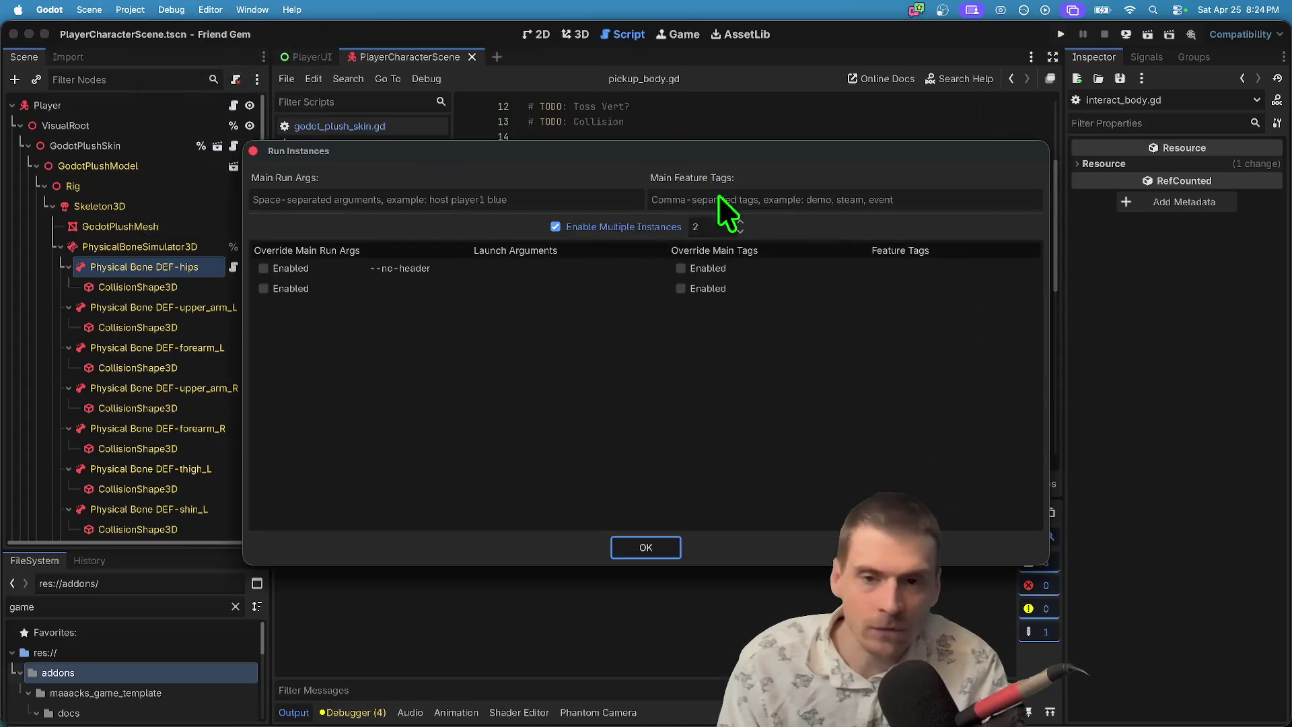
left_click(672, 555)
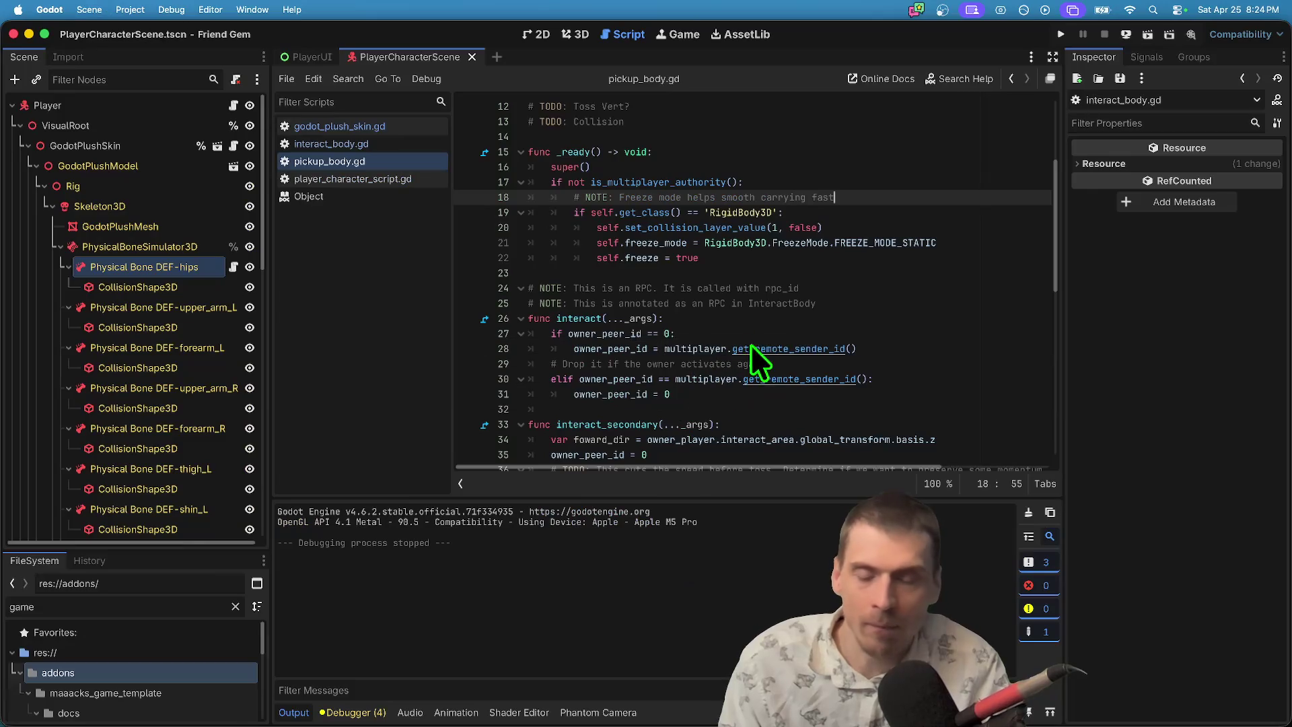
key("super+b")
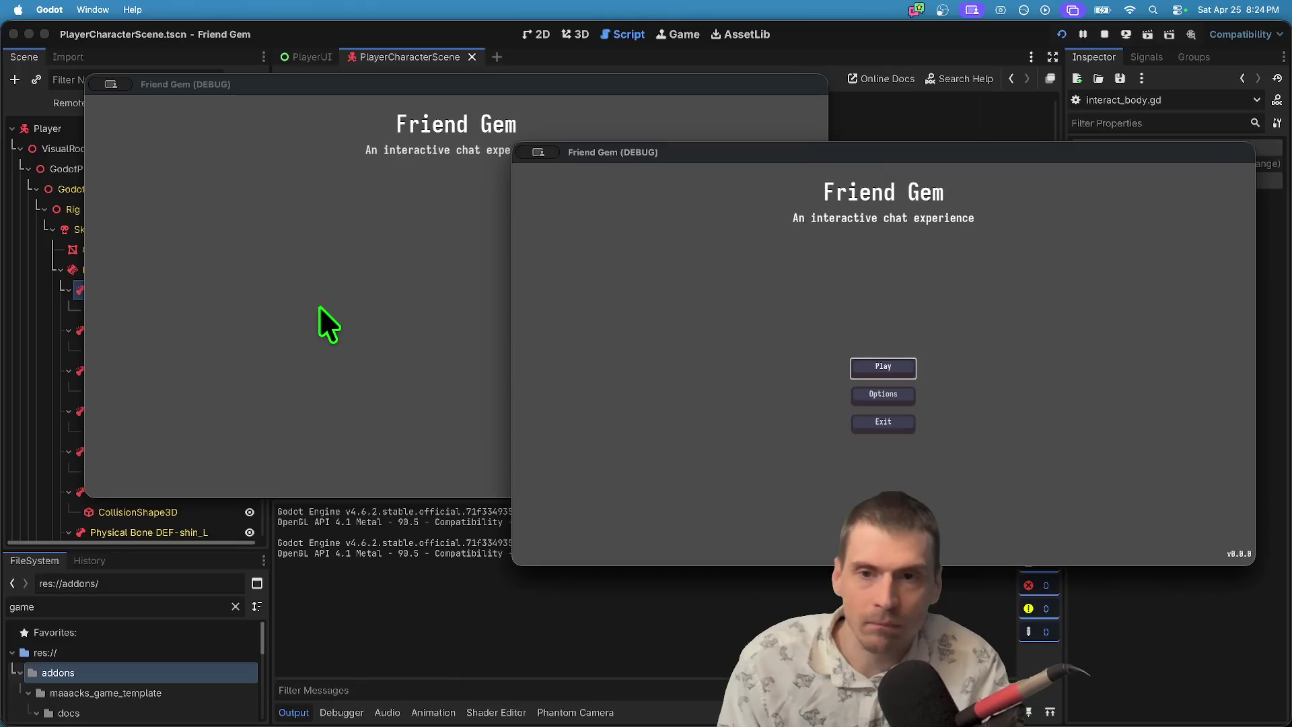
Host a game in the first window and join it from the second window.
left_click(321, 305)
left_click(459, 246)
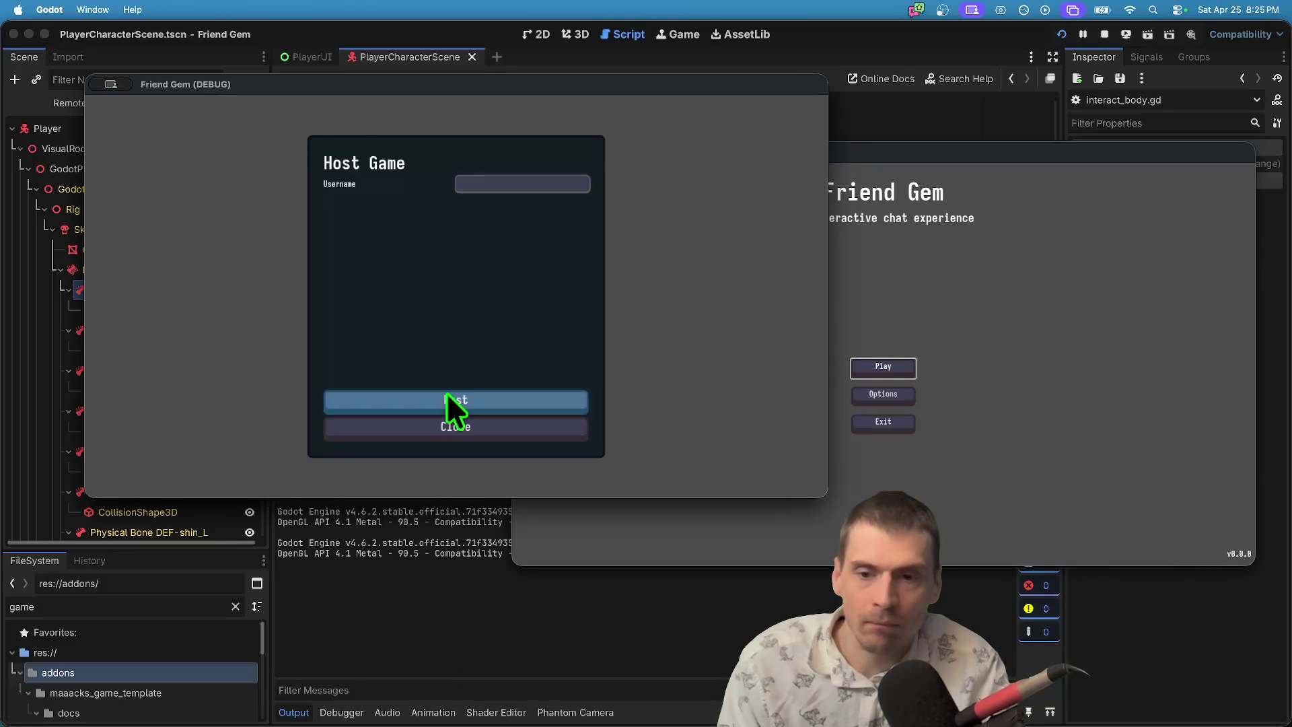
left_click(446, 393)
left_click(697, 290)
left_click(885, 369)
left_click(886, 363)
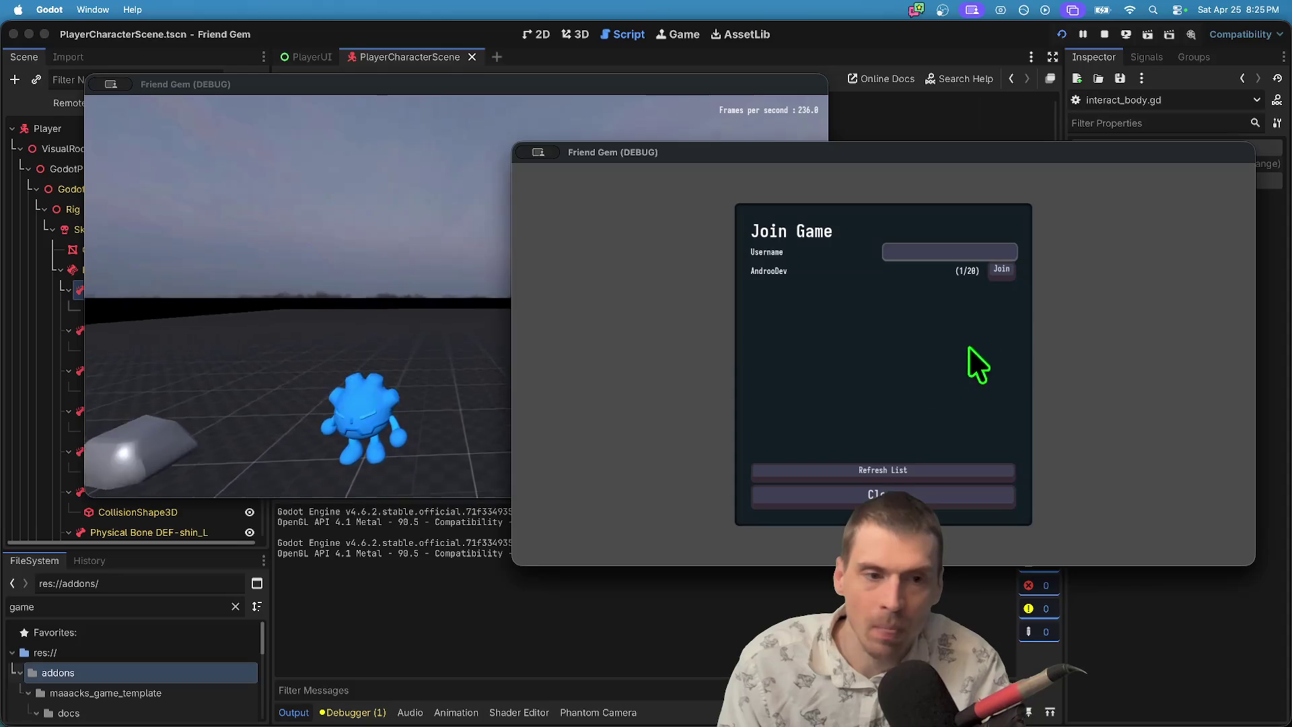
left_click(997, 274)
Move the third game window left and join the hosted game from it.
key("super+Tab")
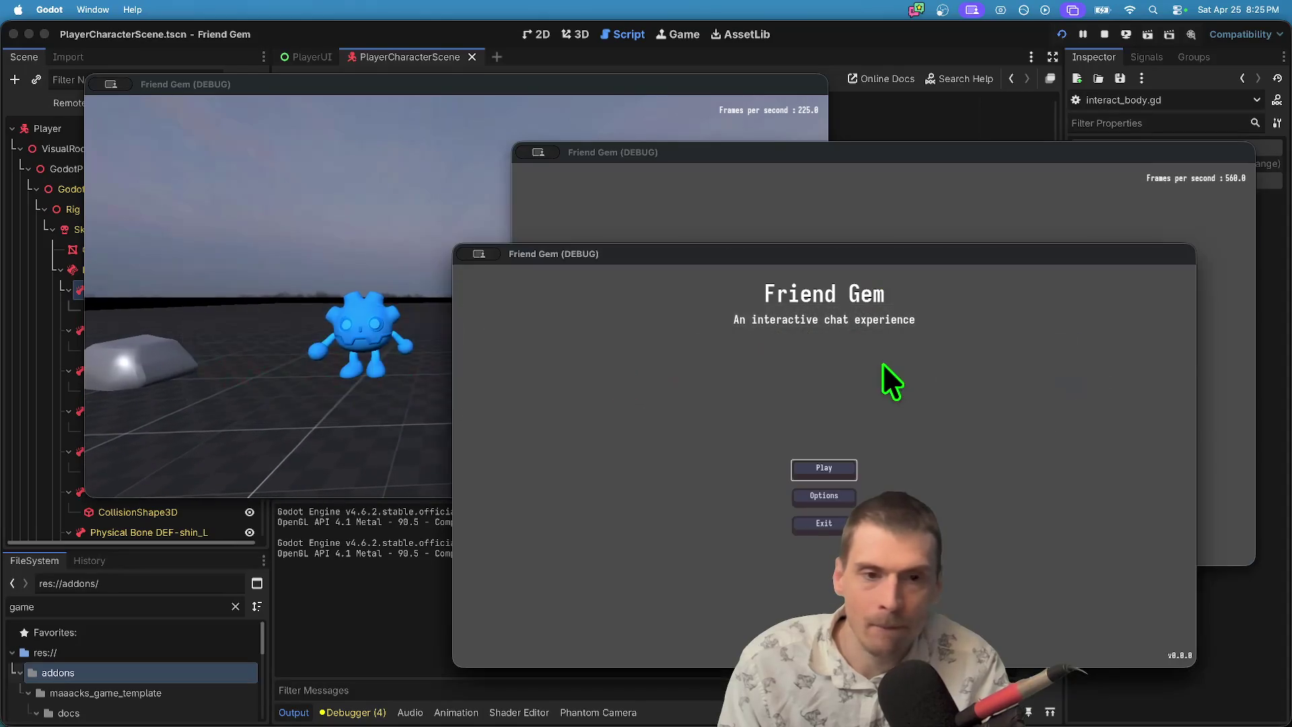
left_click_drag(782, 248, 587, 248)
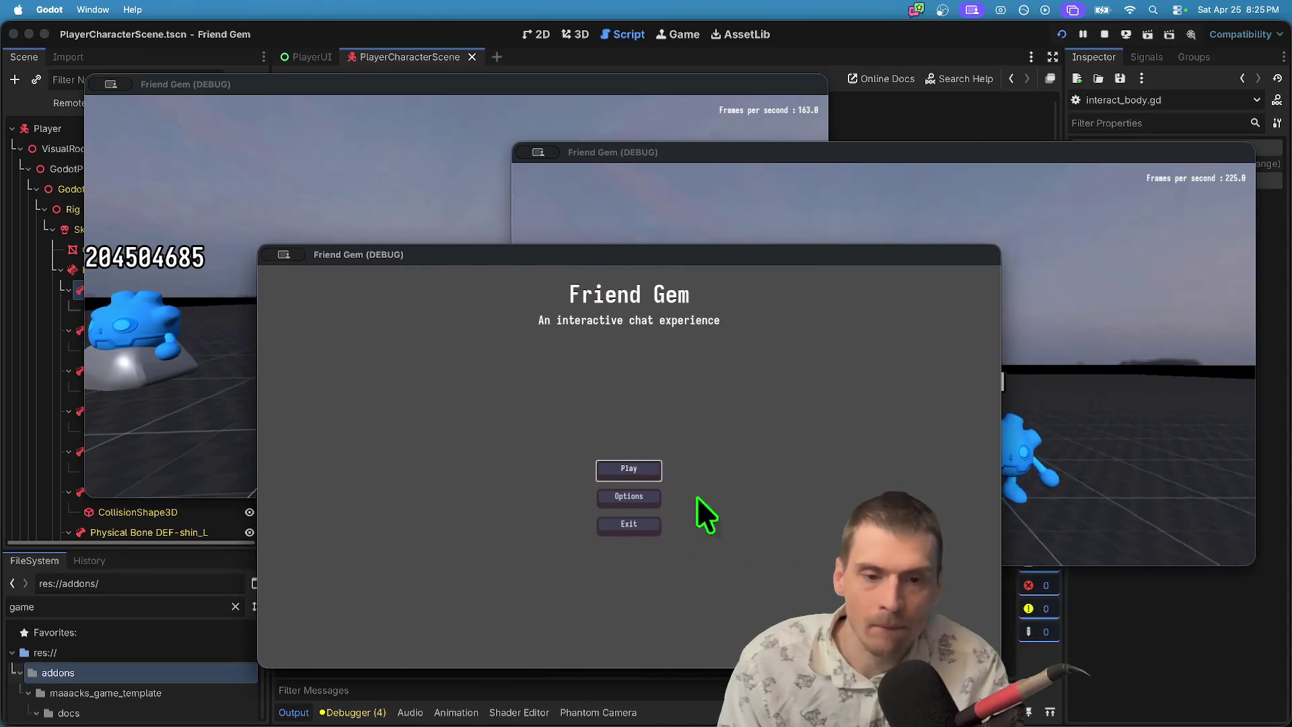
left_click(626, 469)
left_click(636, 471)
left_click(747, 371)
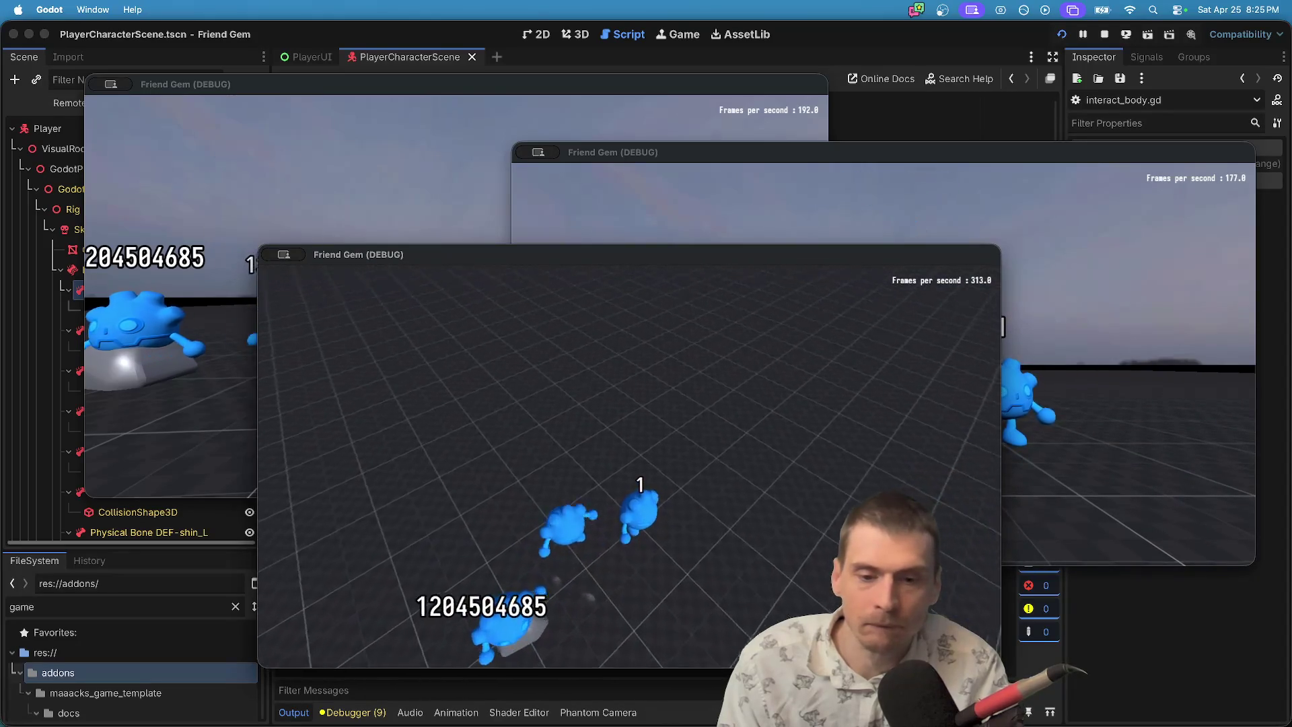
Set the third player's customization colour to orange and resume playing.
key("Escape")
left_click(635, 472)
left_click(713, 362)
left_click(662, 409)
left_click(657, 487)
left_click(651, 391)
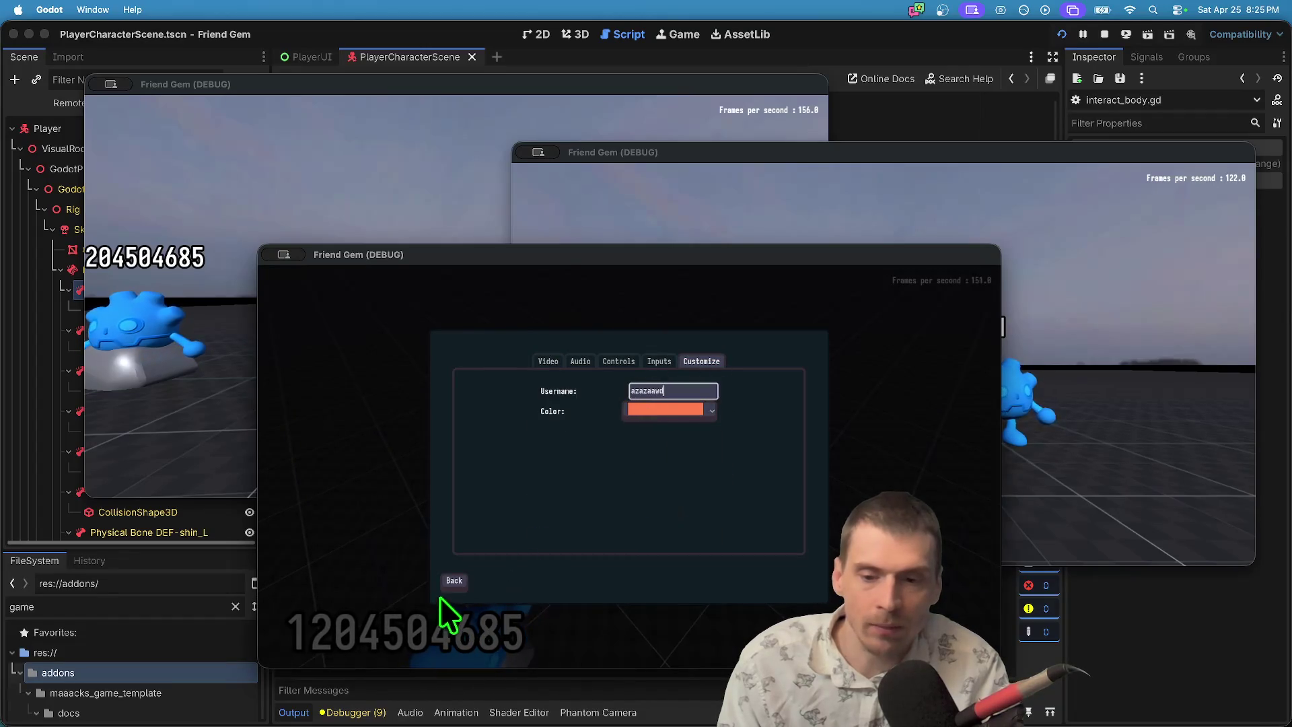
key("Escape")
key("Escape")
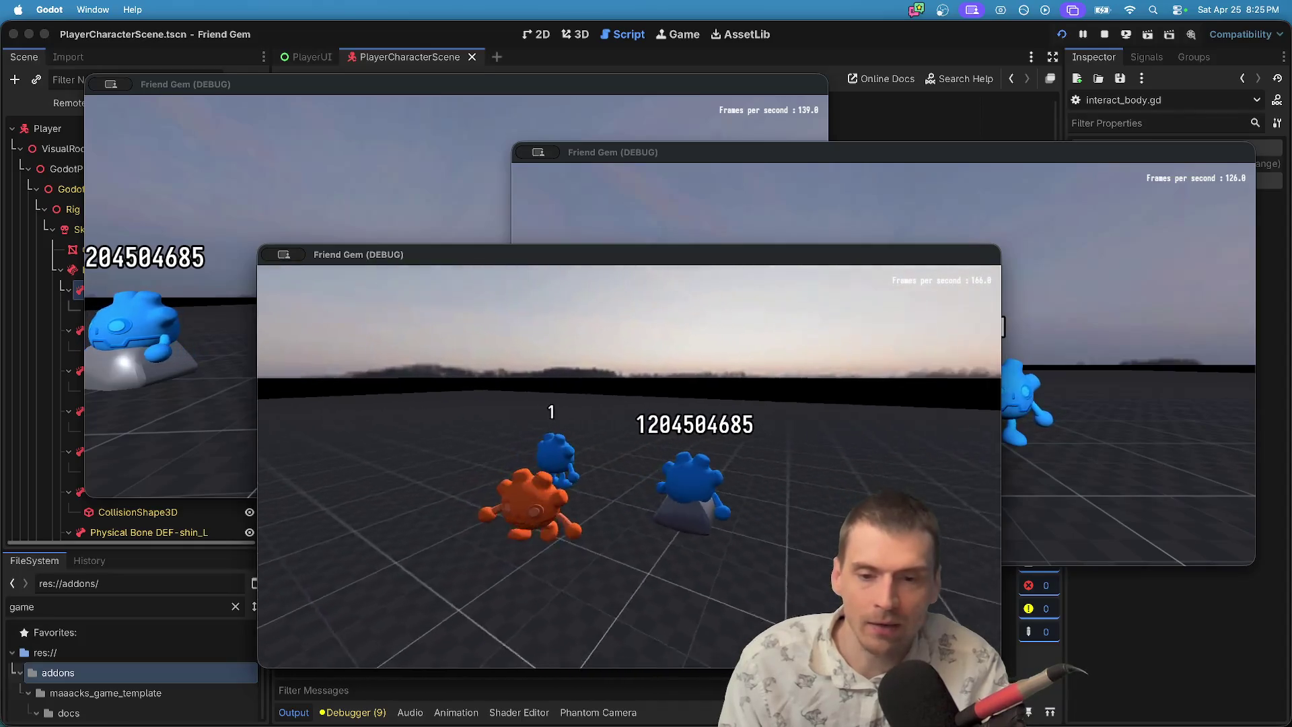
Run the blue character to the orange one, pick it up with E and carry it around.
key("super+grave")
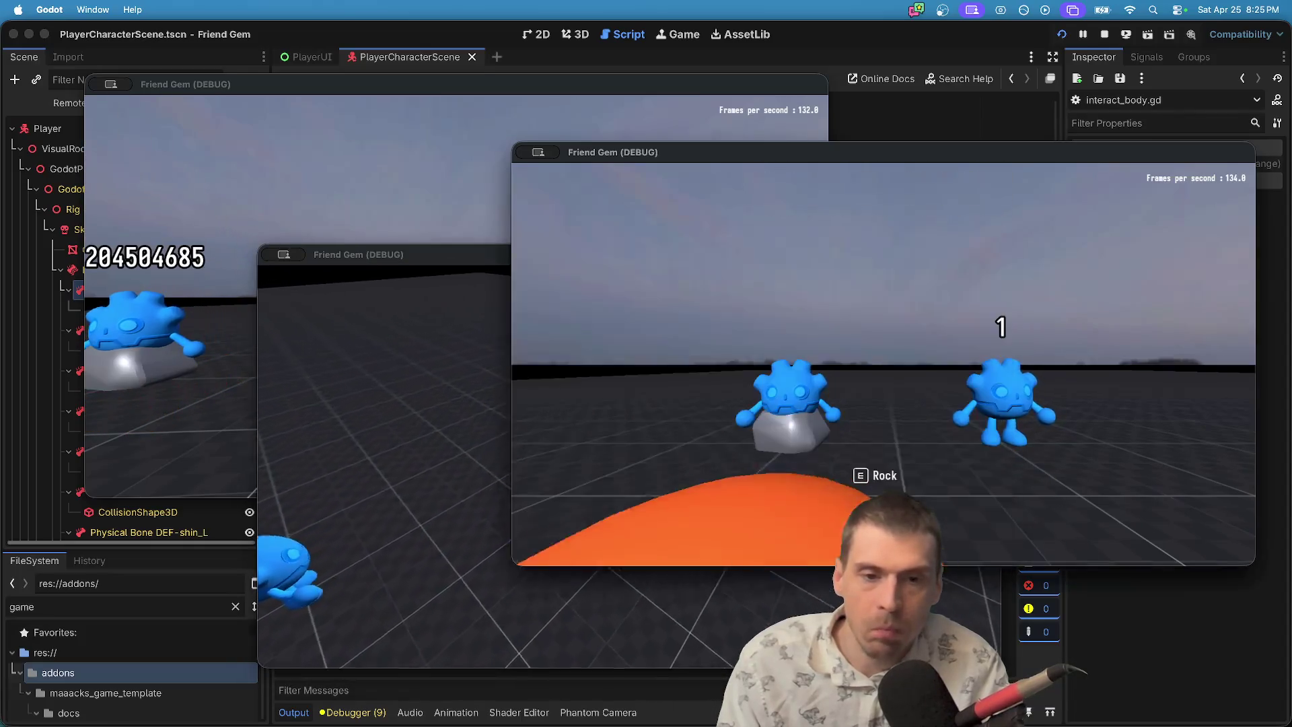
key("w")
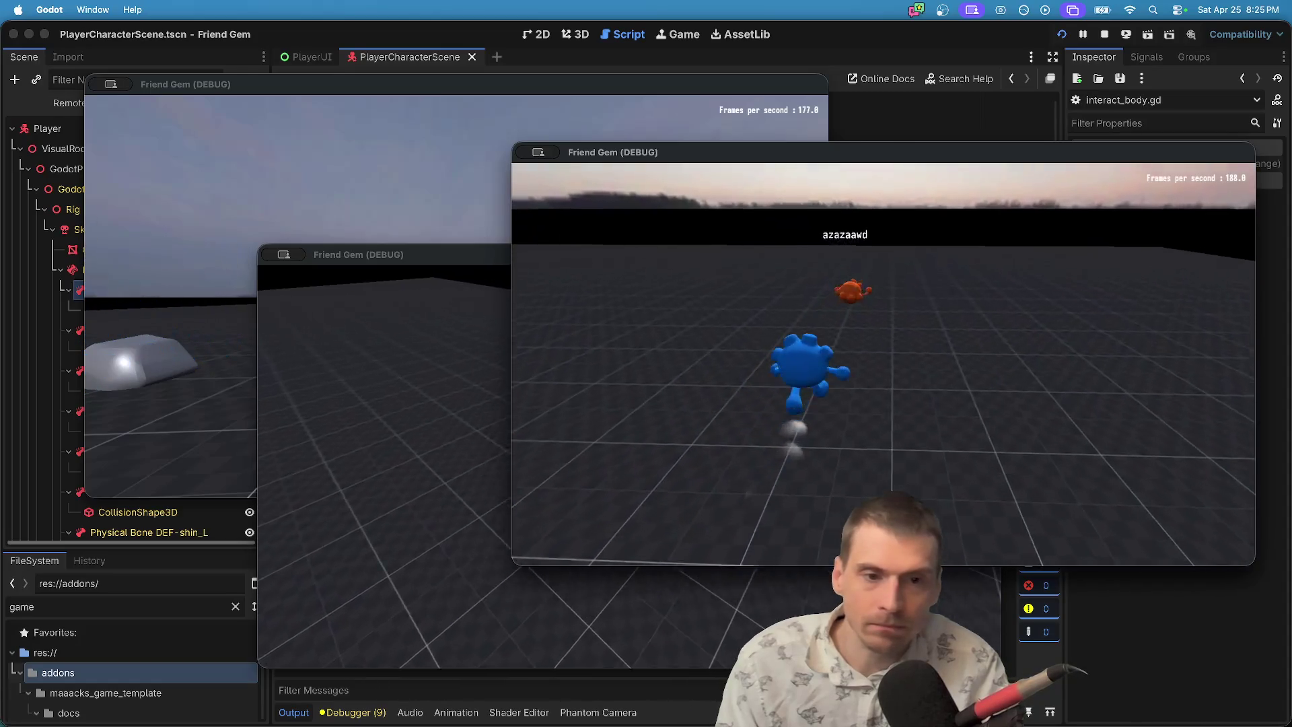
key("e")
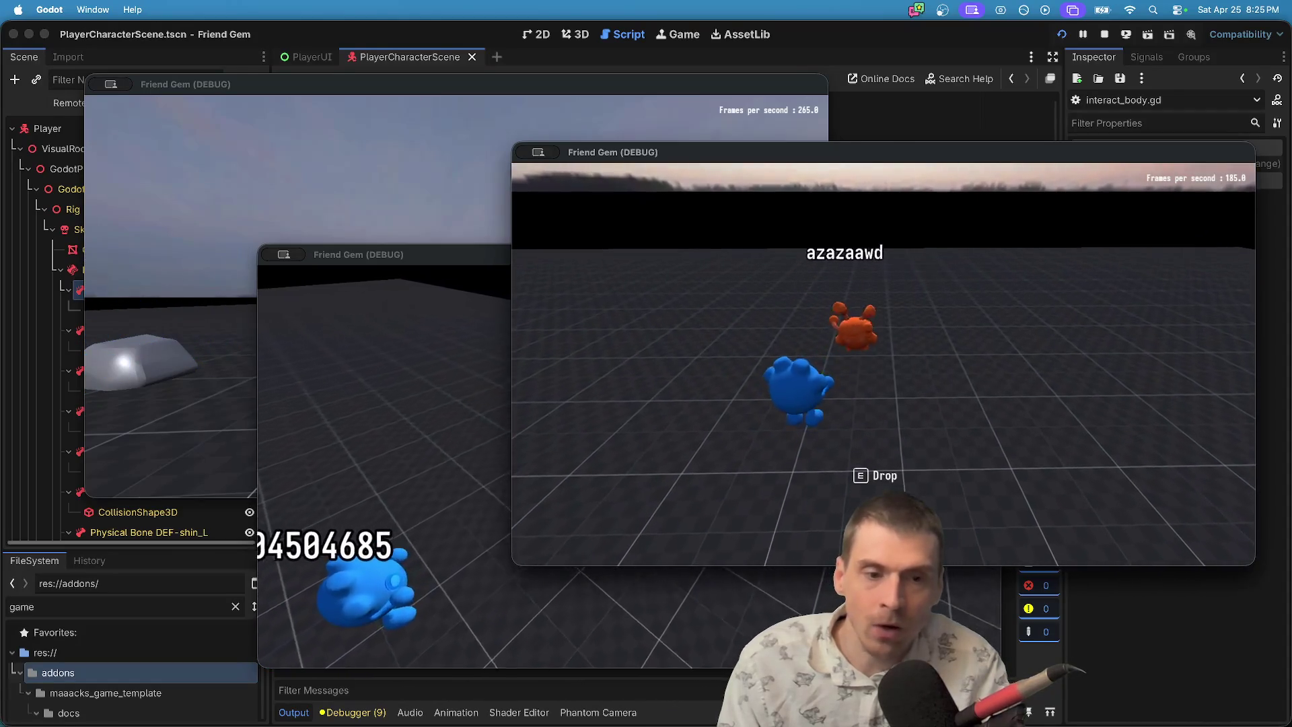
key("a")
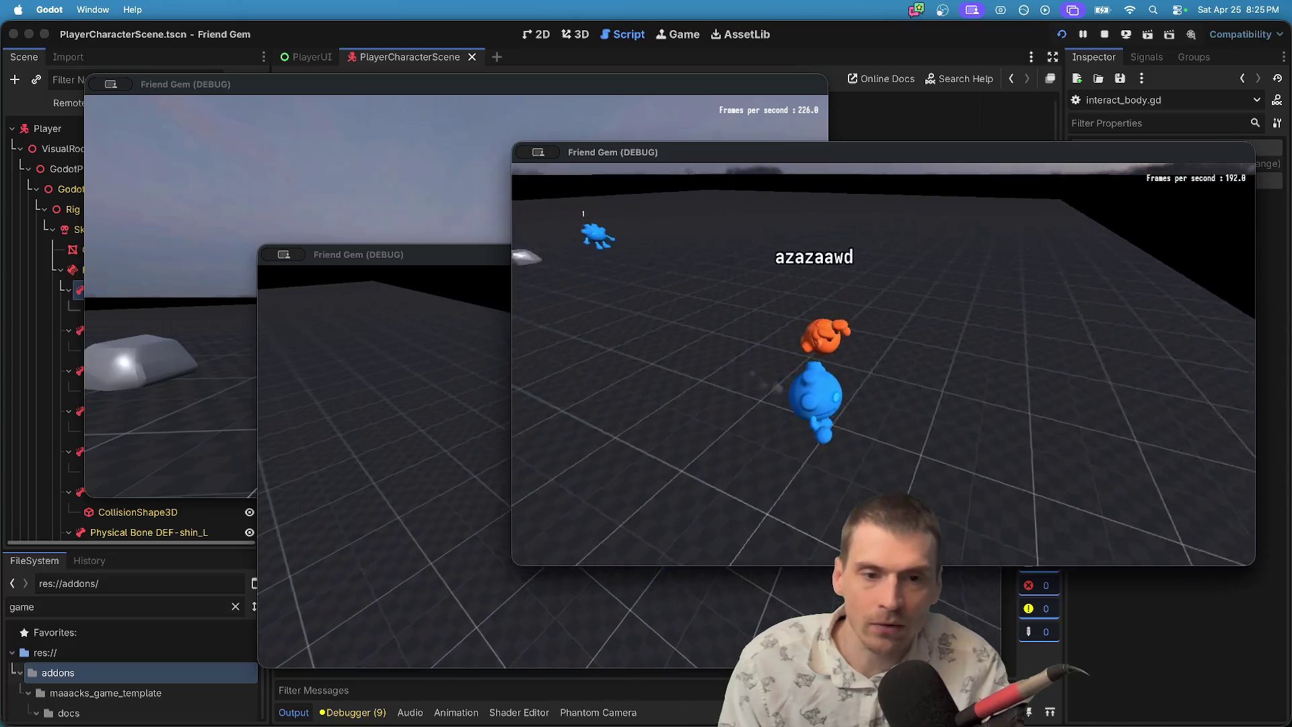
key("w")
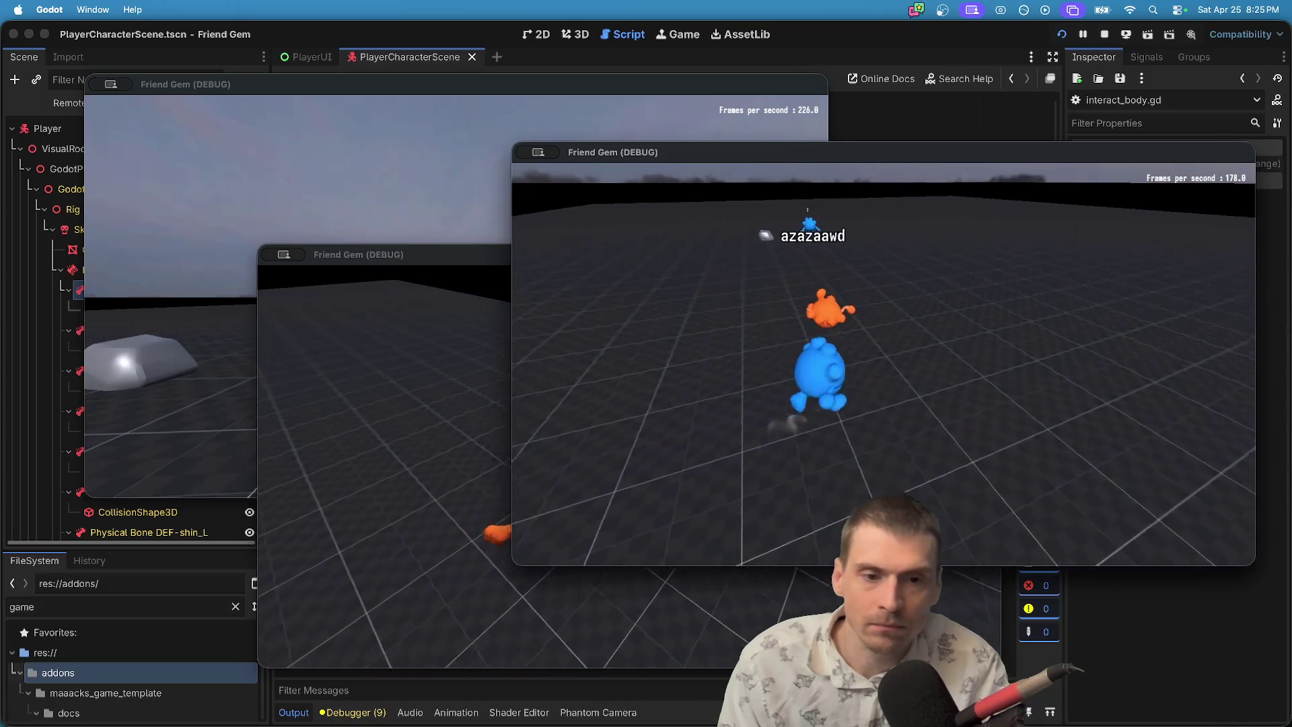
key("d")
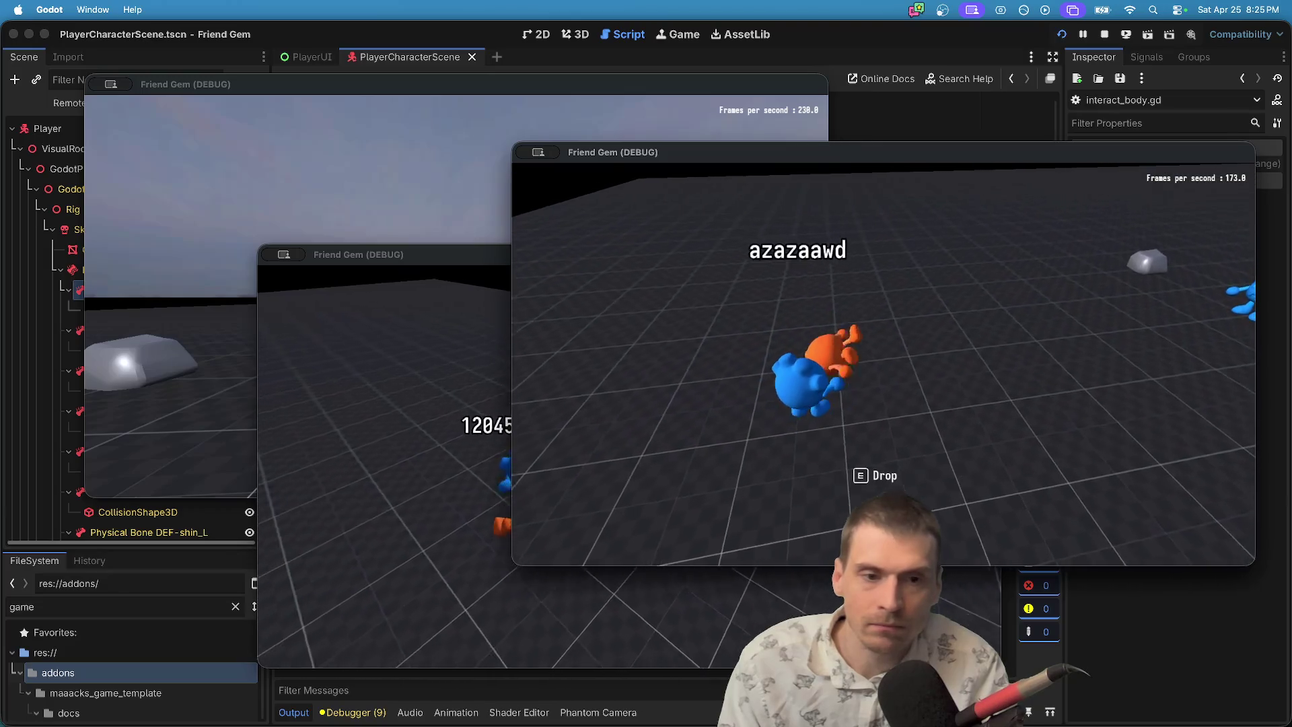
key("d")
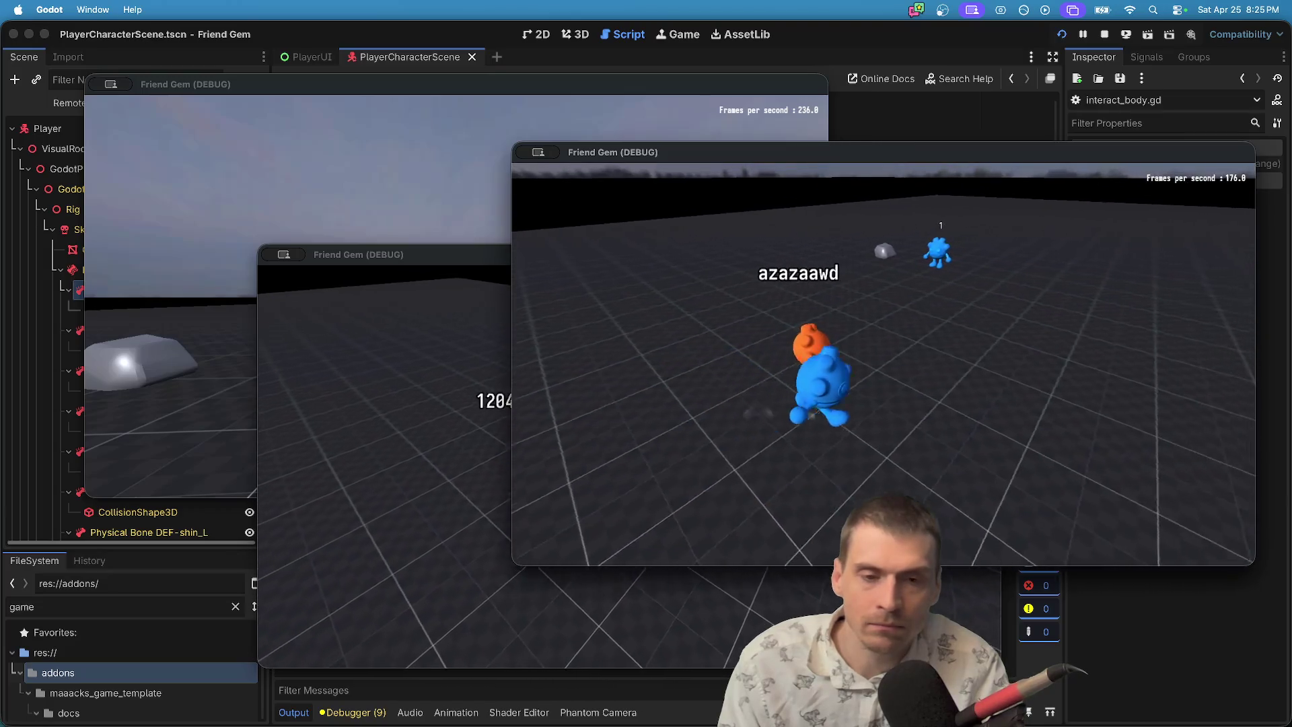
key("w")
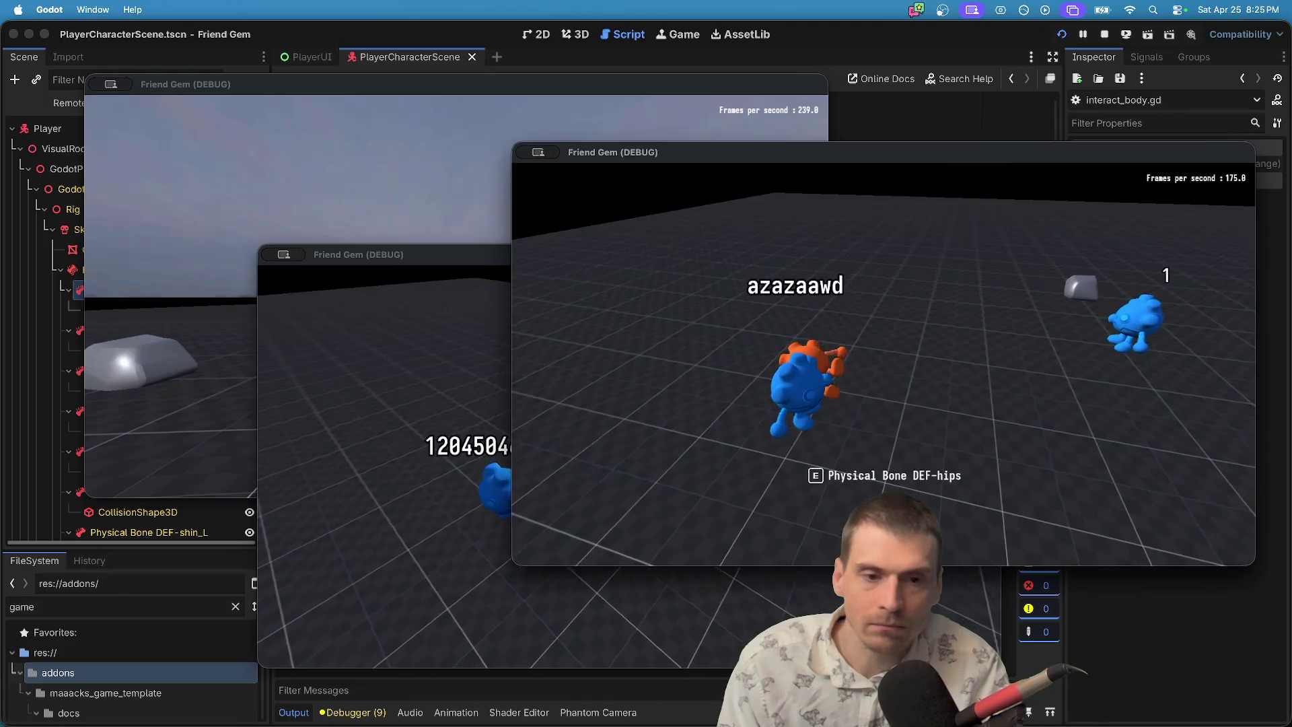
key("e")
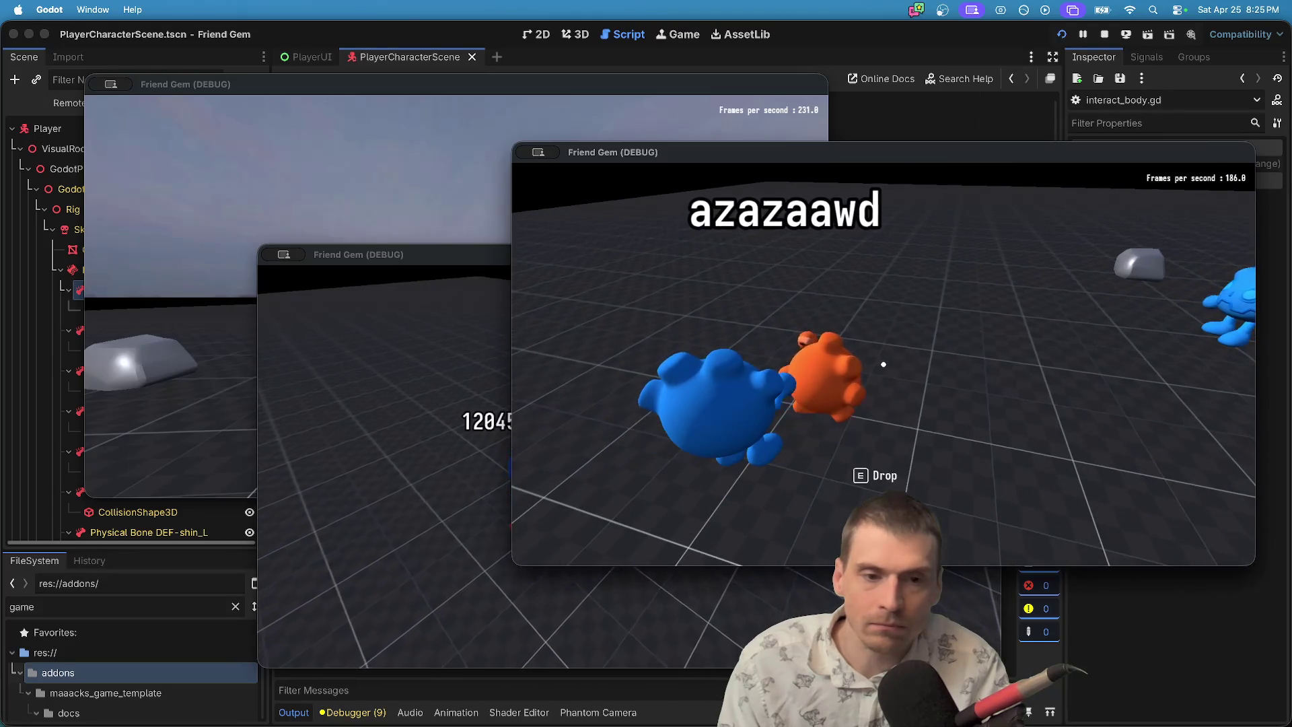
Return to the Godot editor and put the caret on the multiplayer authority check.
key("super+grave")
key("super+Tab")
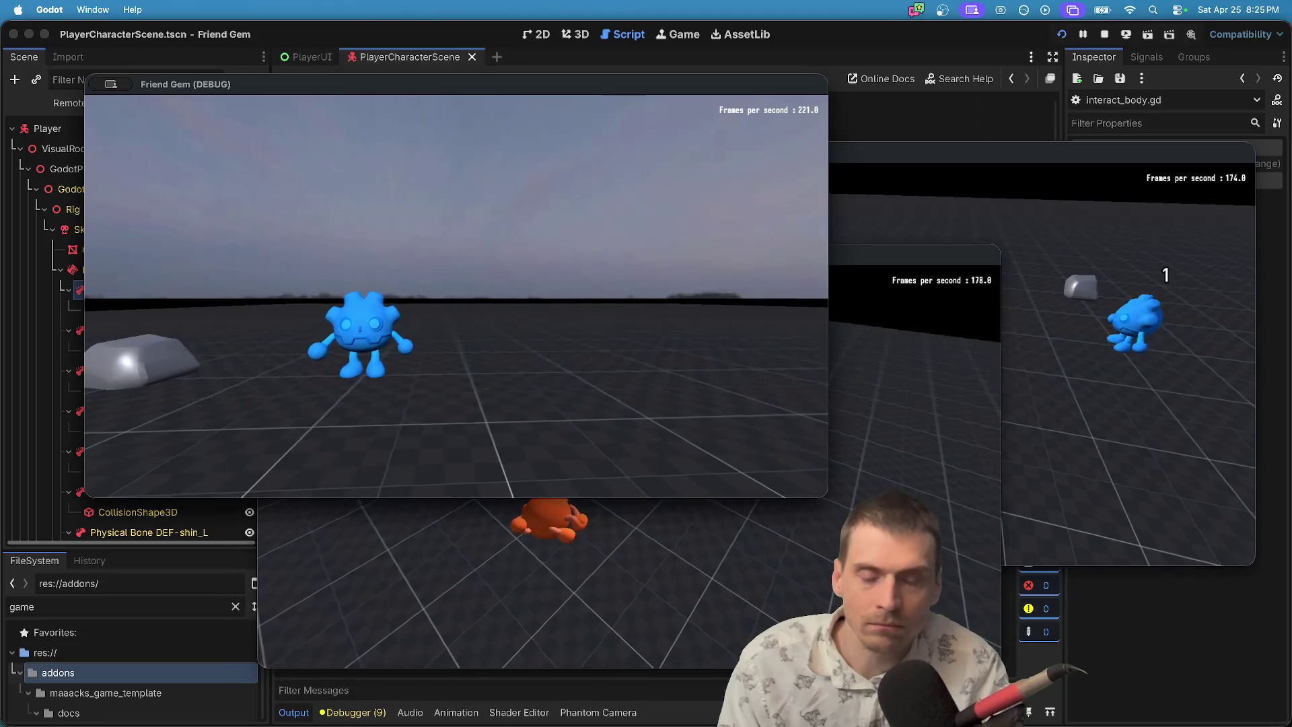
key("super+Tab")
left_click(824, 178)
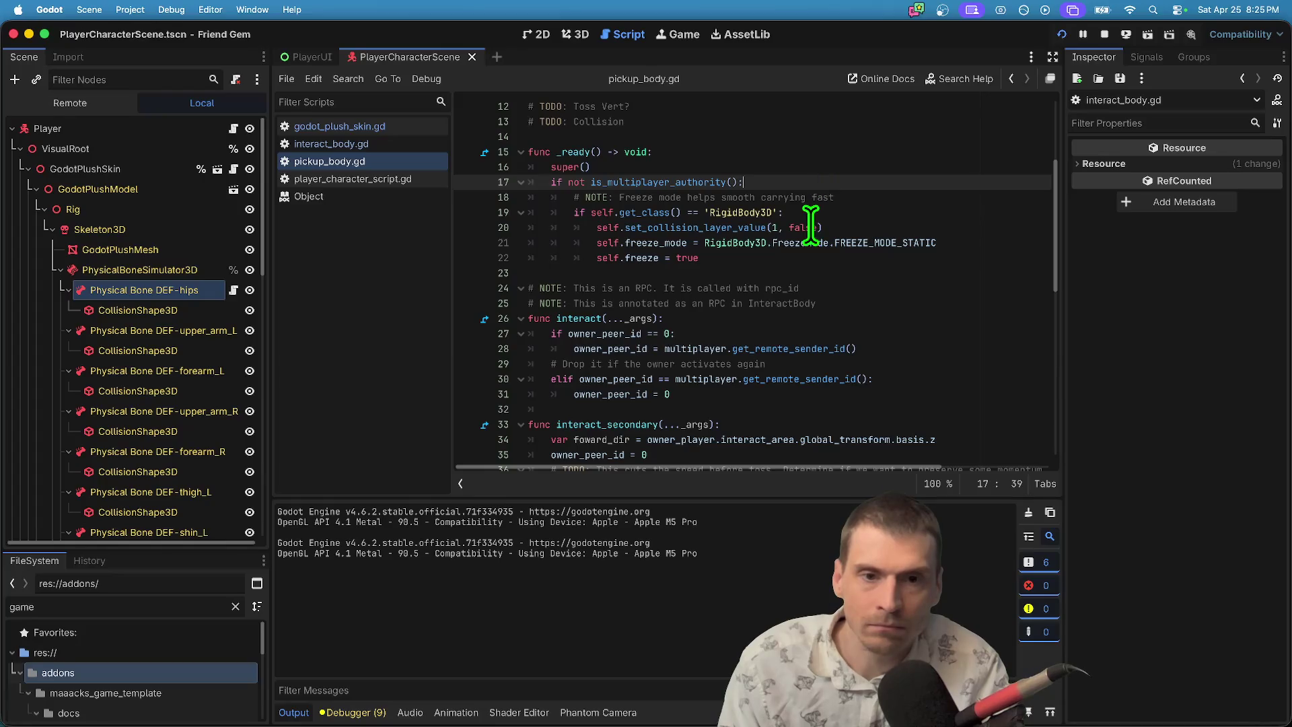
Review the _physics_process function in pickup_body.gd, glancing briefly at the running game.
left_click(817, 153)
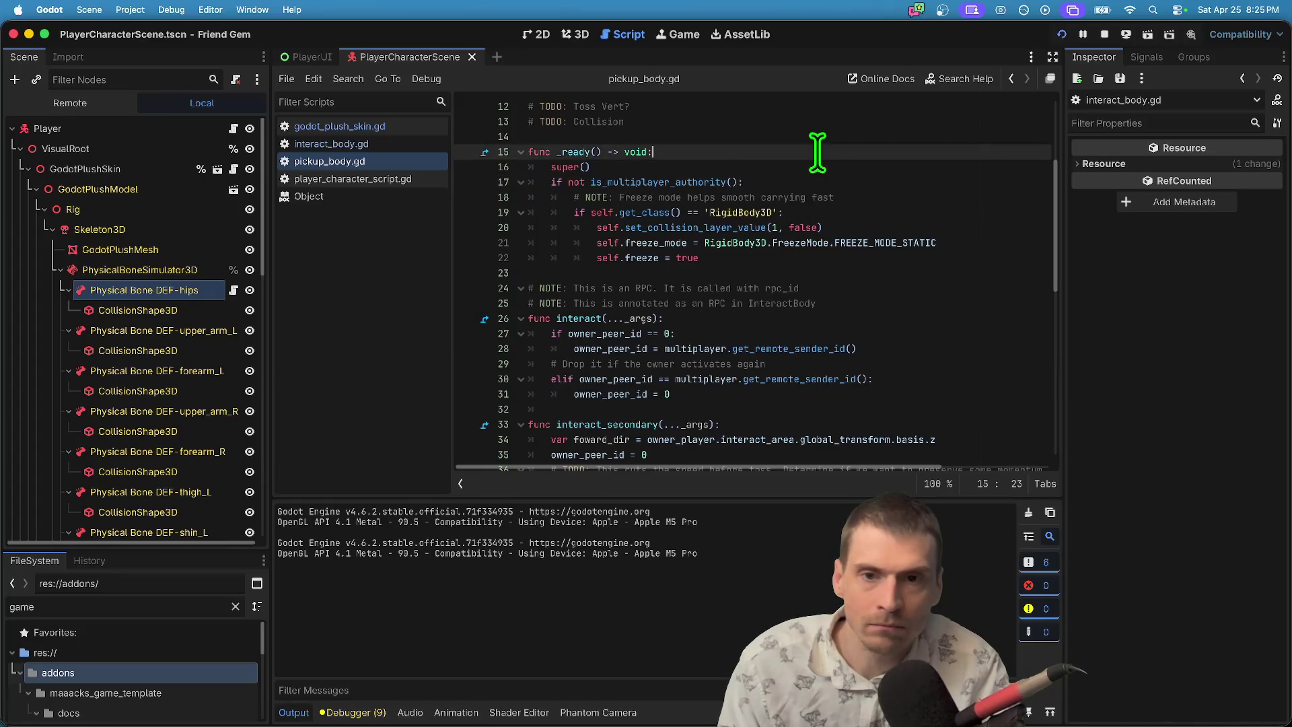
key("Down")
key("super+Tab")
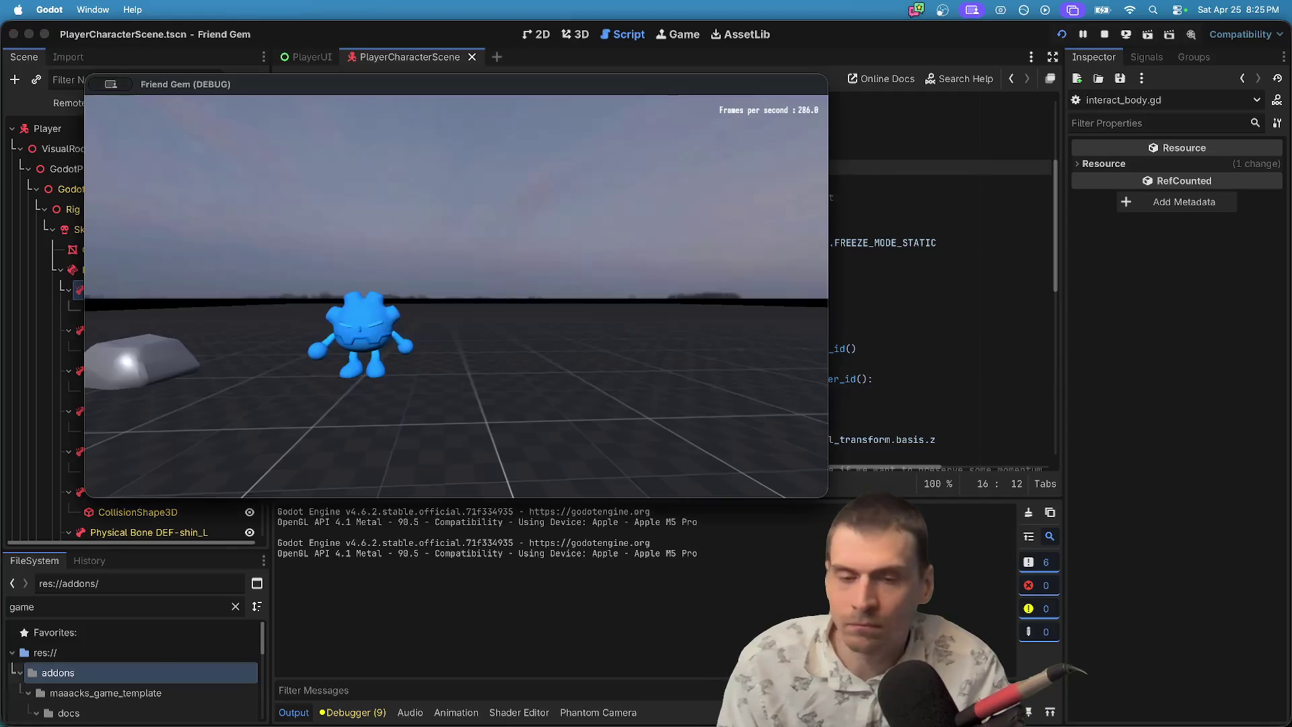
key("super+Tab")
scroll(726, 402, "down", 7)
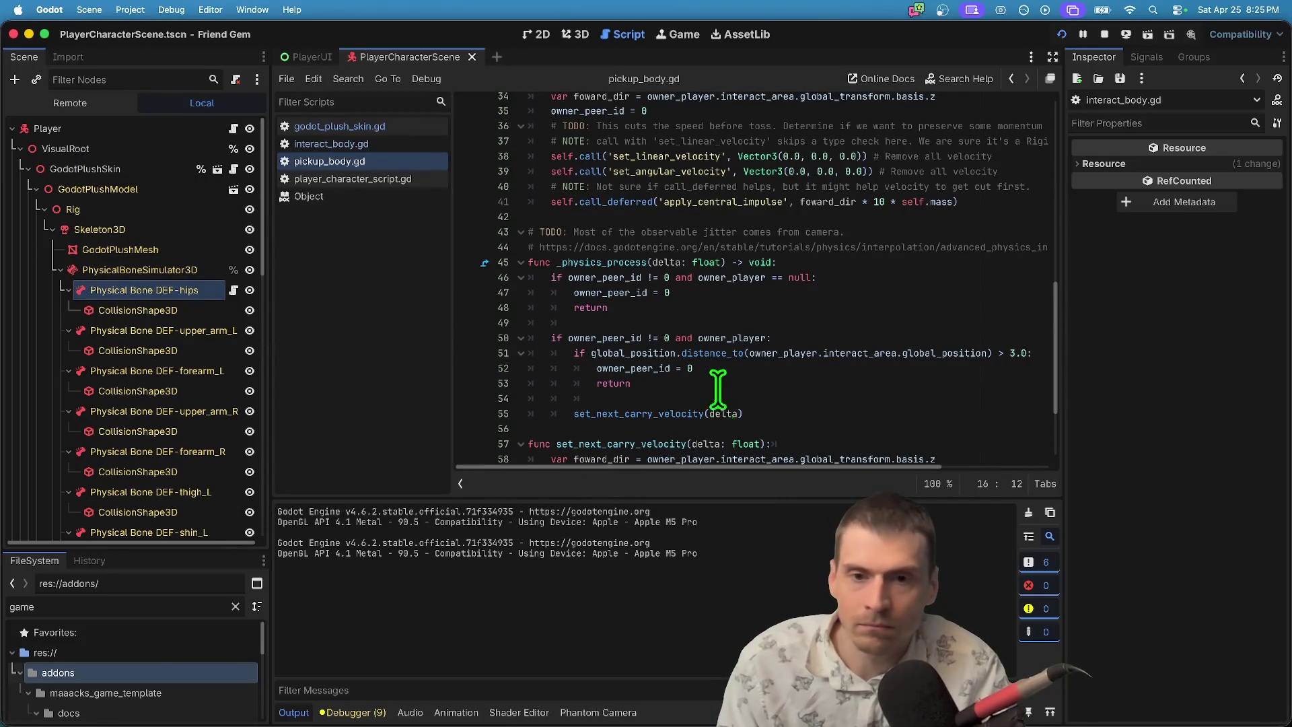
double_click(608, 262)
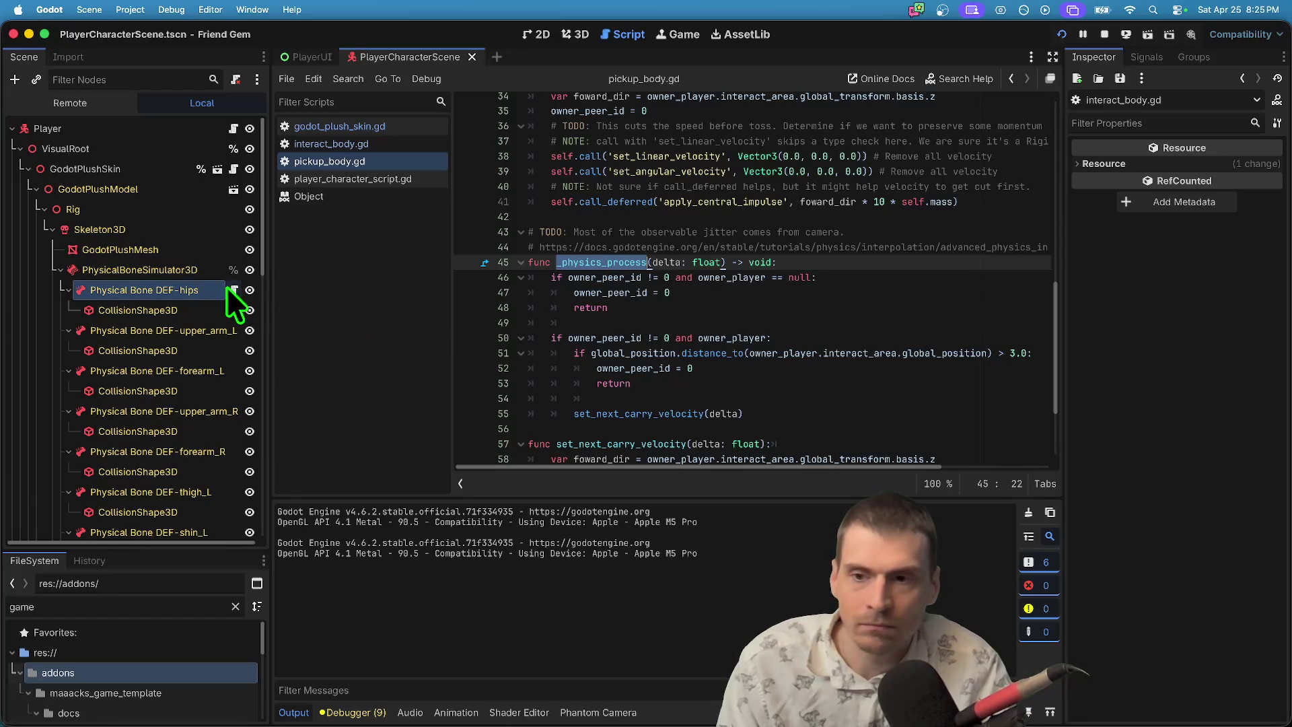
scroll(972, 230, "down", 3)
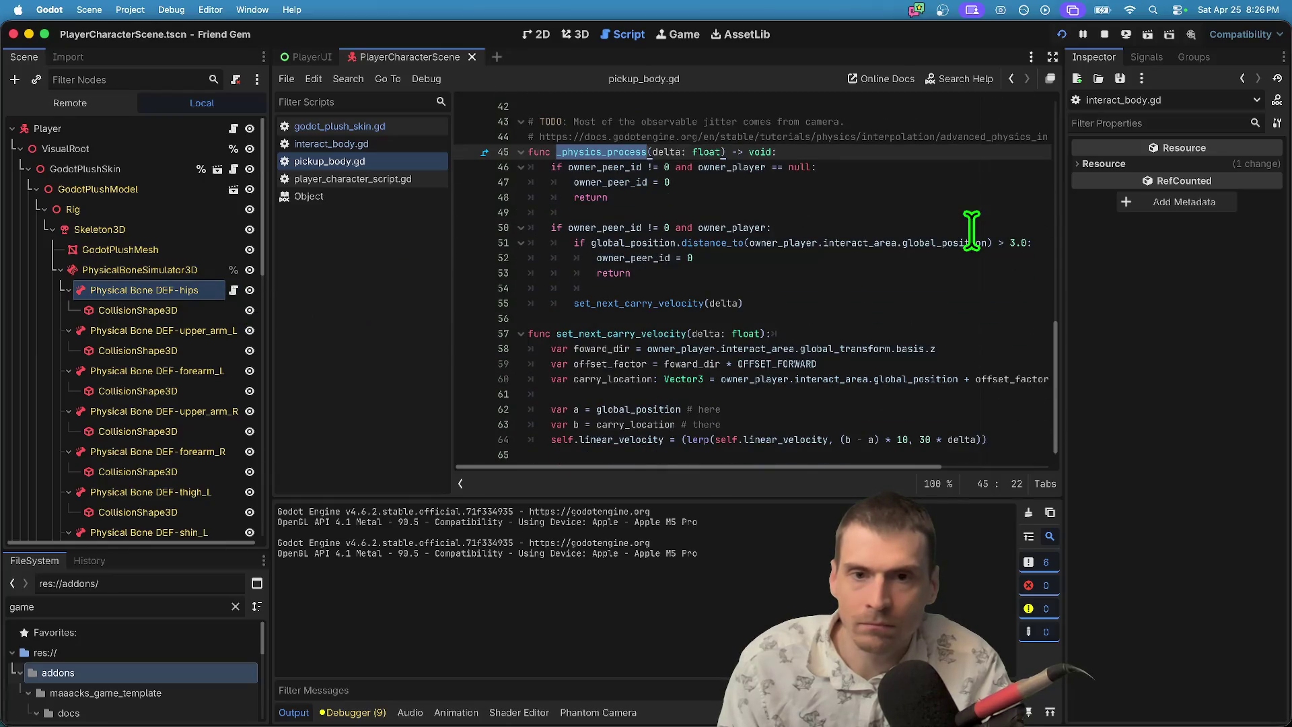
scroll(971, 230, "up", 3)
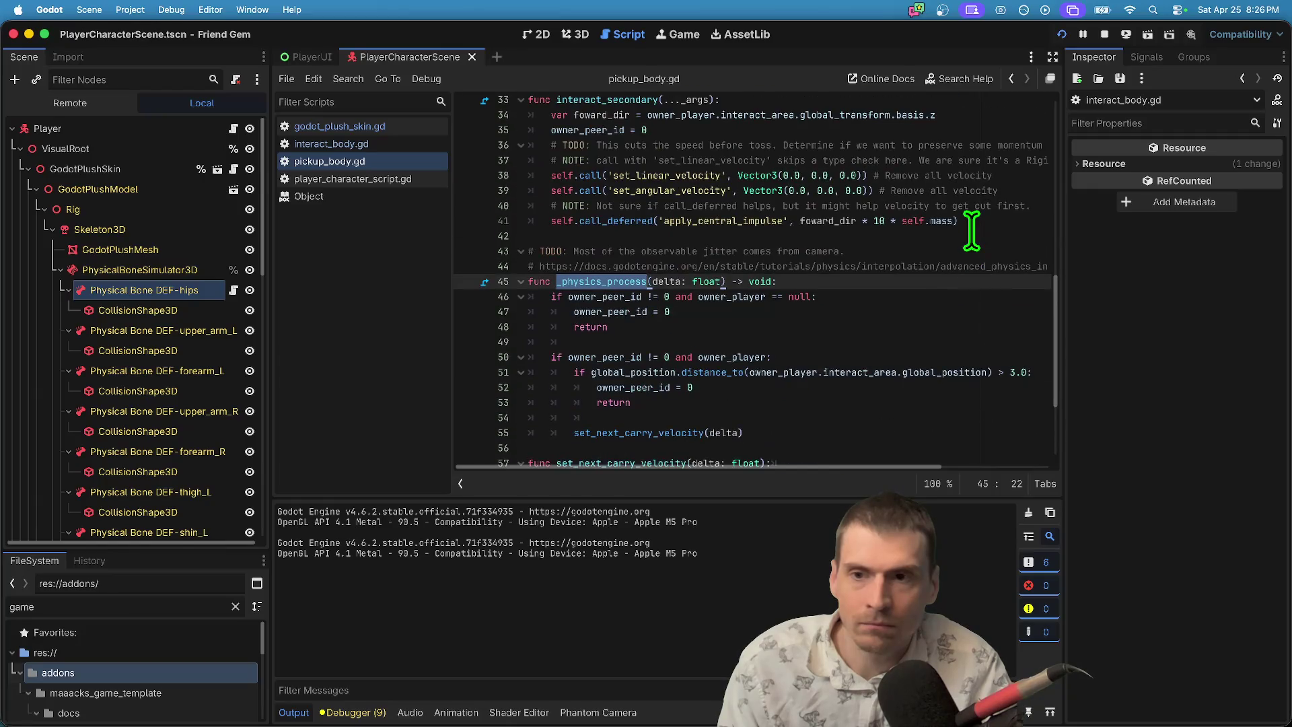
Open godot_plush_skin.gd at its ragdoll collision-layer setup and enlarge the FileSystem panel.
left_click(426, 130)
scroll(975, 283, "down", 15)
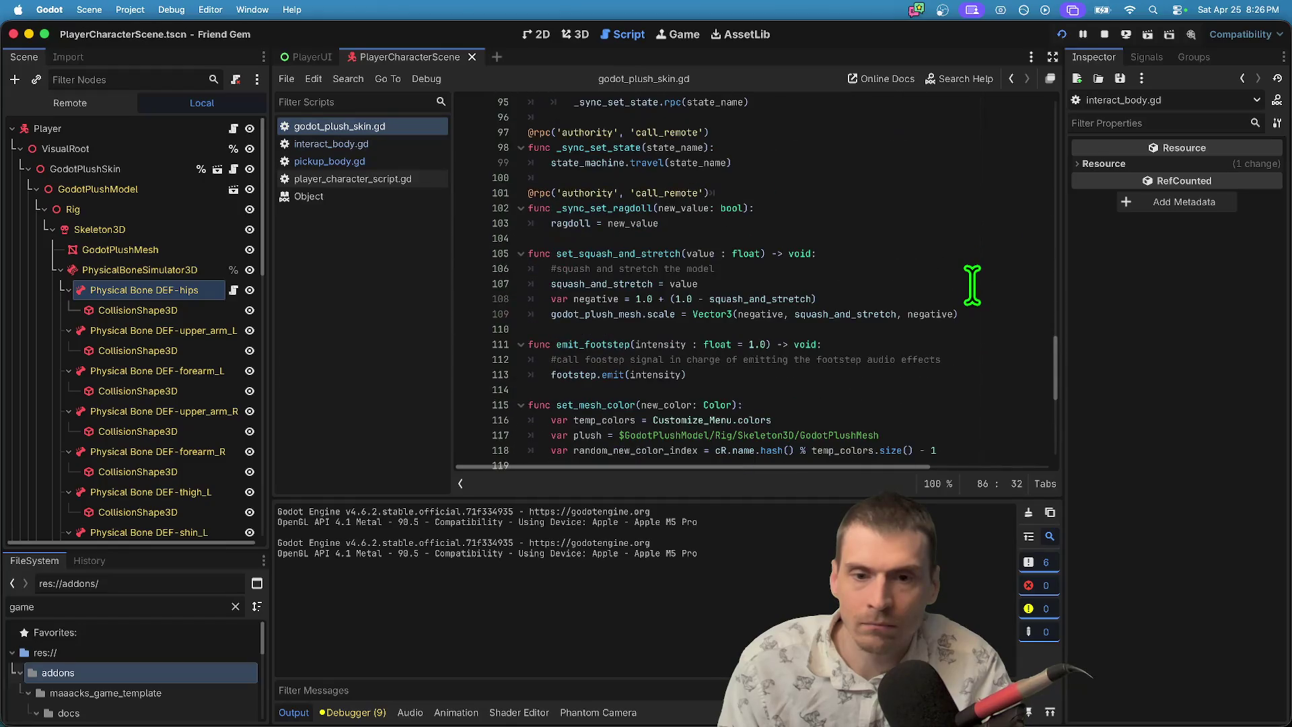
left_click(971, 347)
scroll(971, 346, "up", 6)
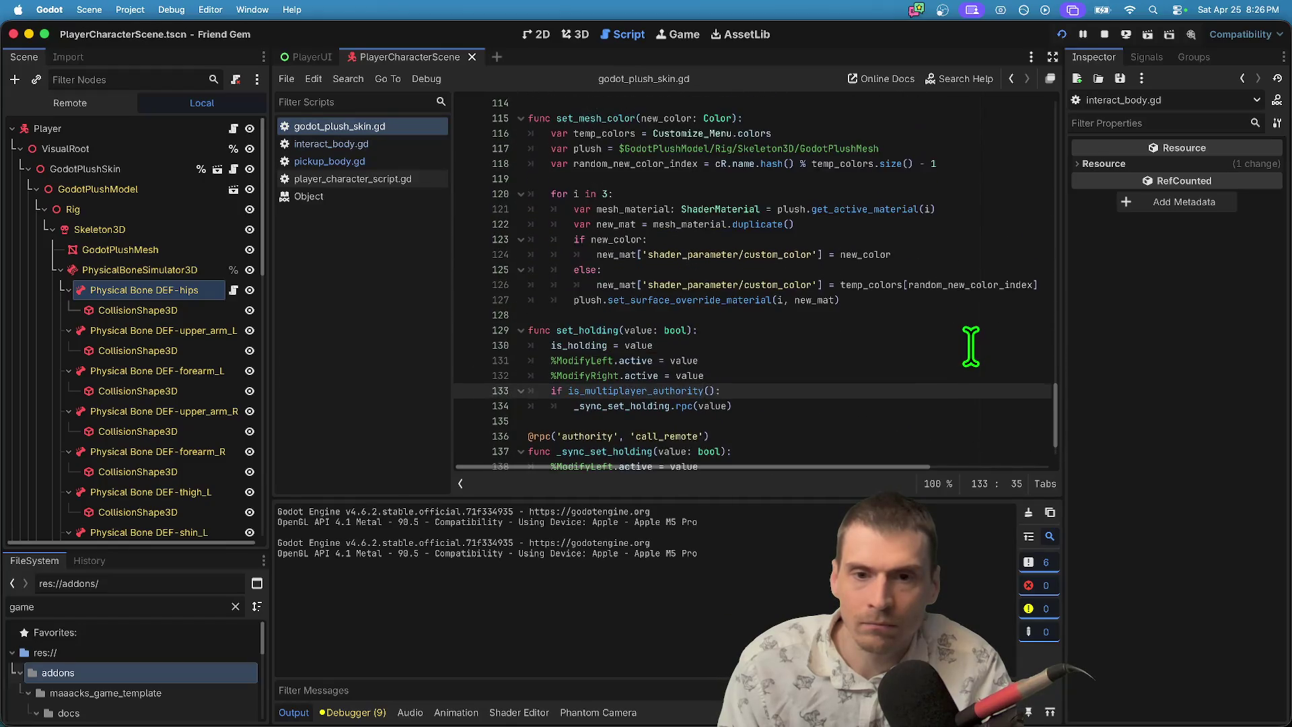
scroll(971, 346, "up", 10)
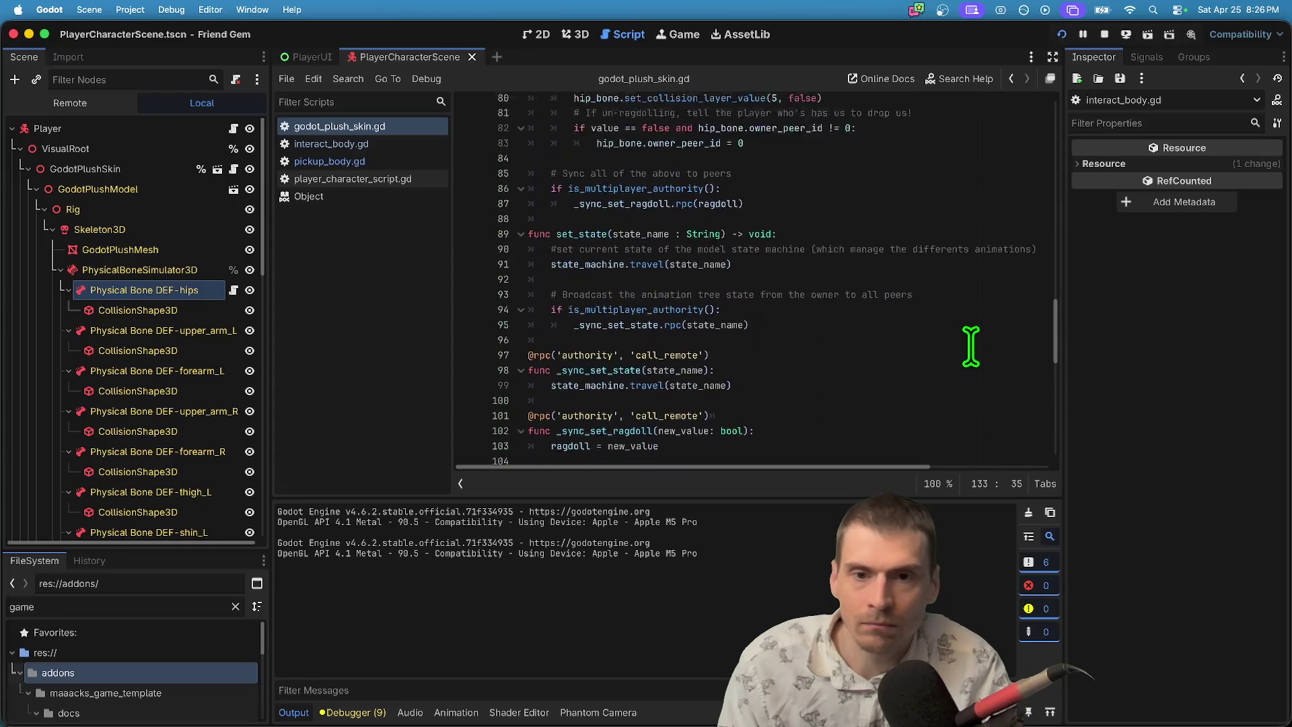
scroll(971, 347, "up", 3)
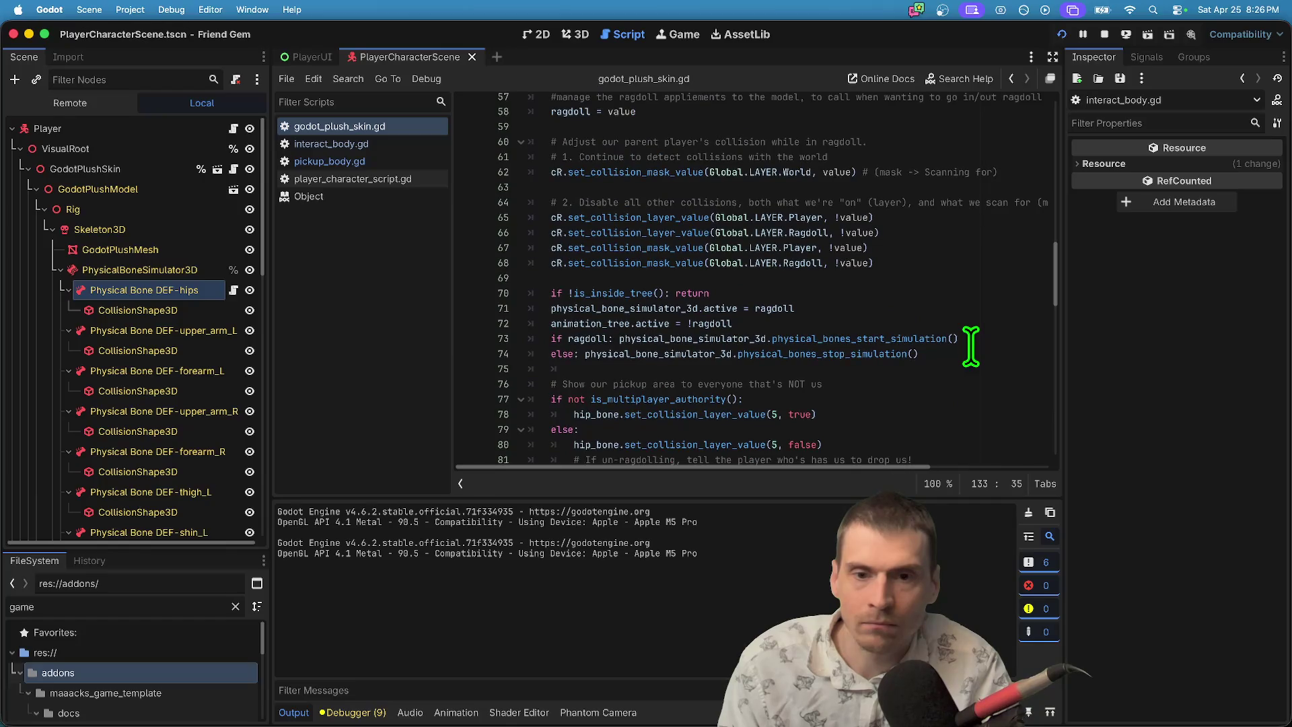
scroll(971, 346, "down", 1)
left_click_drag(191, 547, 201, 476)
key("super+Tab")
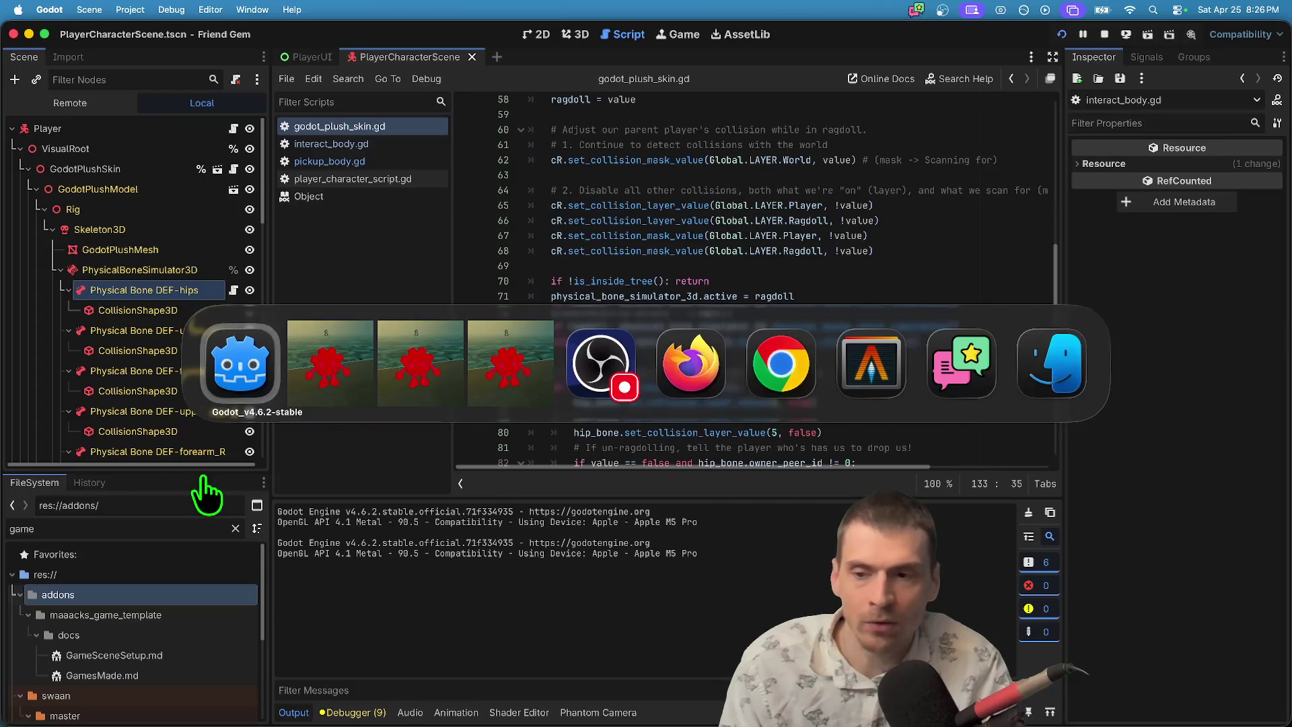
Open ragdoll_state_script.gd in the script editor and go to line 51 in applies.
type("ragdo")
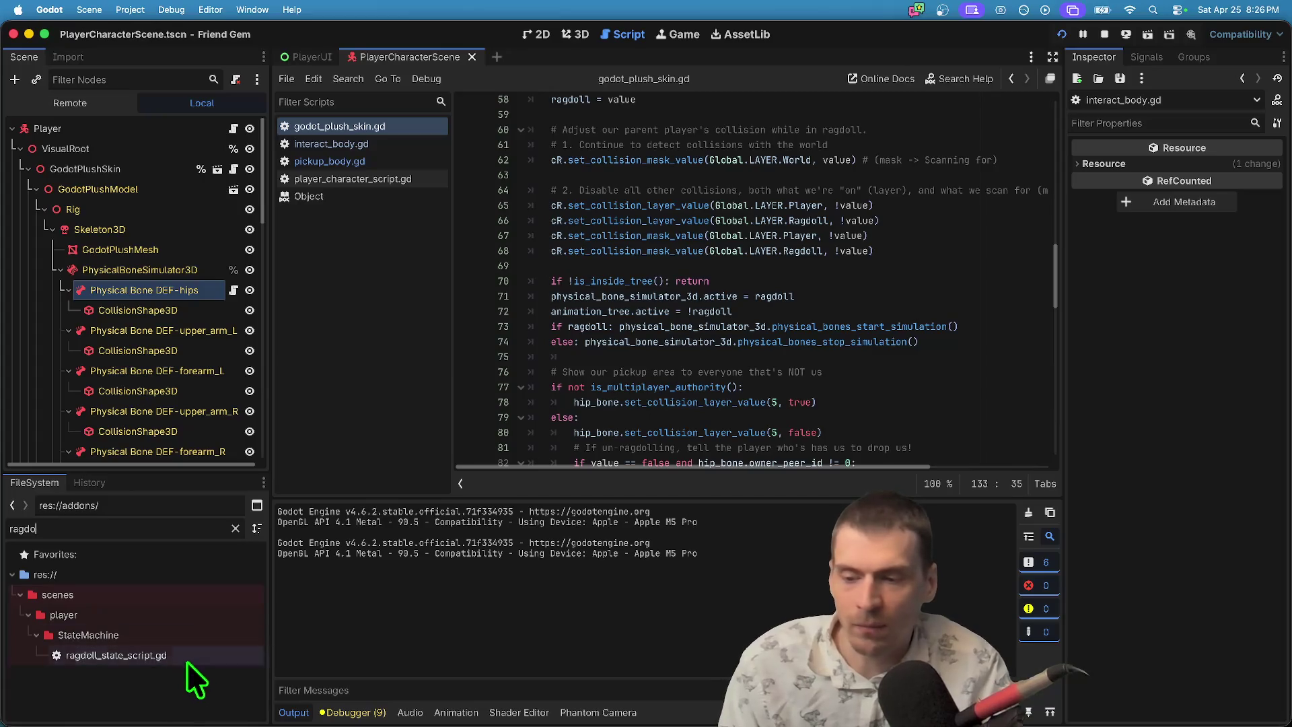
double_click(187, 658)
scroll(876, 347, "down", 5)
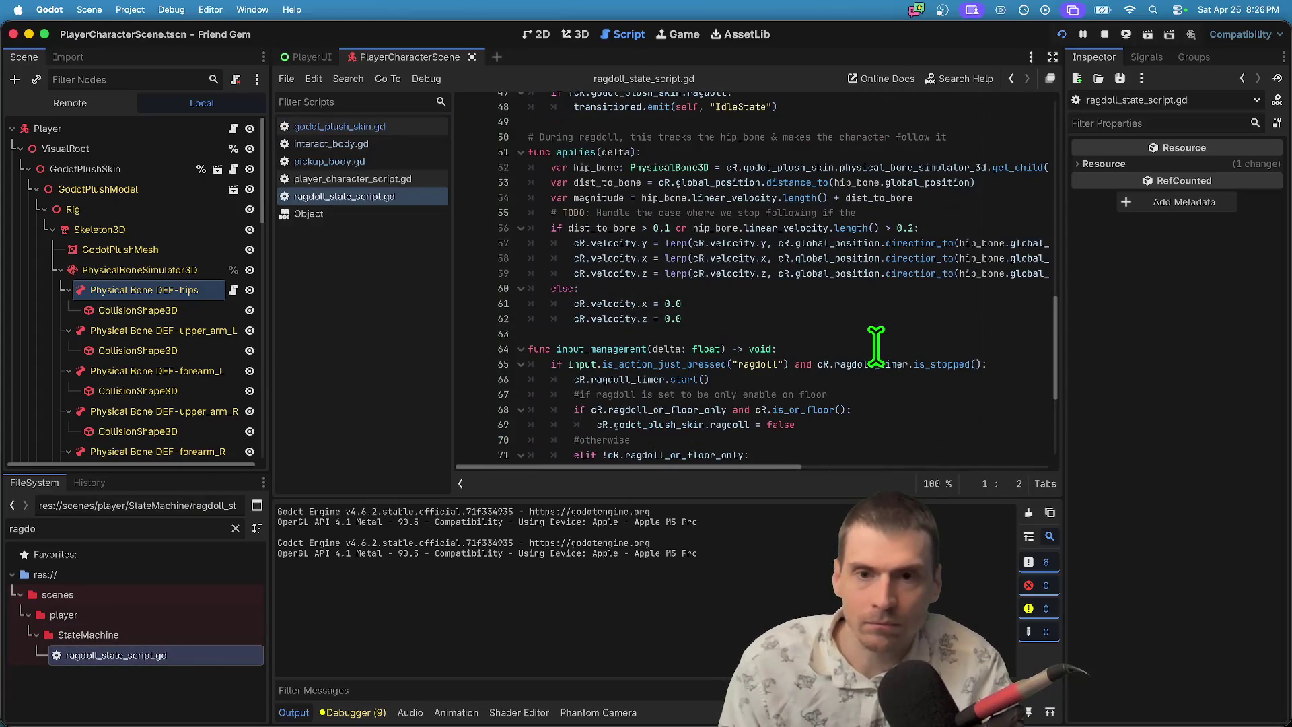
left_click(590, 152)
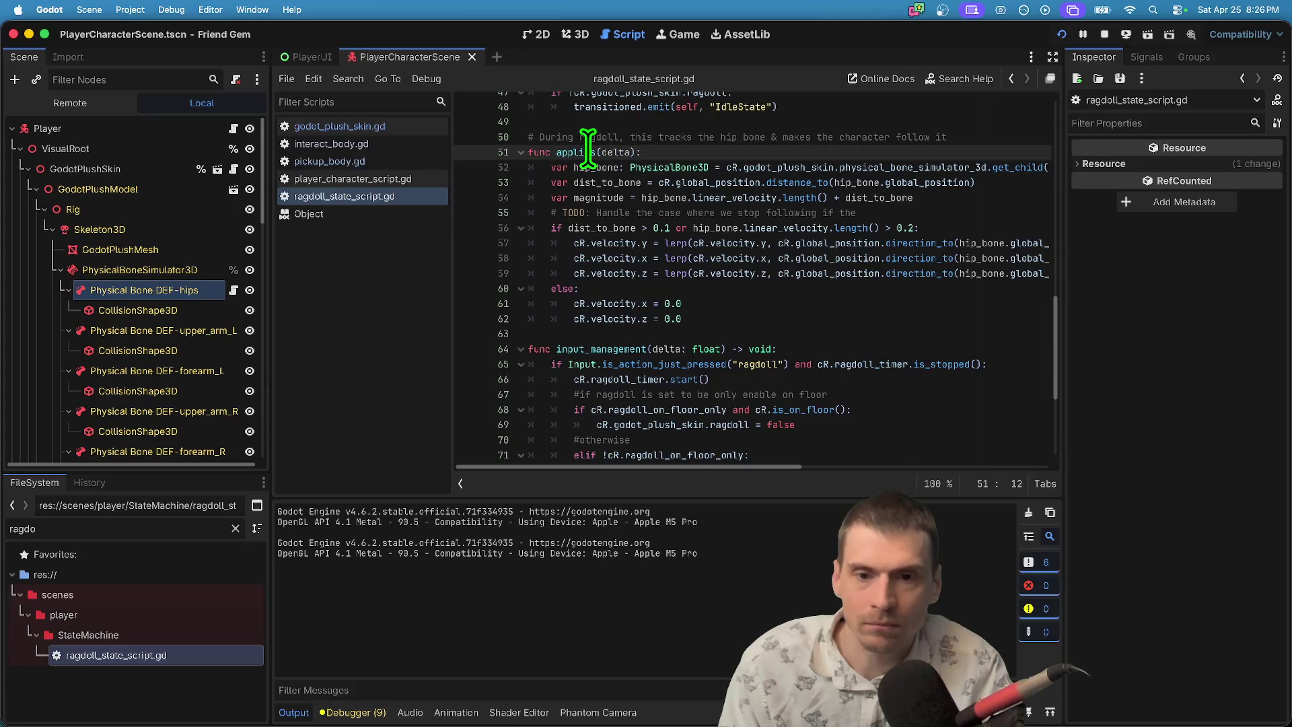
Narrow the Inspector to widen the code area and scroll through the script.
left_click_drag(1074, 205, 1142, 202)
scroll(952, 301, "down", 3)
scroll(953, 301, "down", 2)
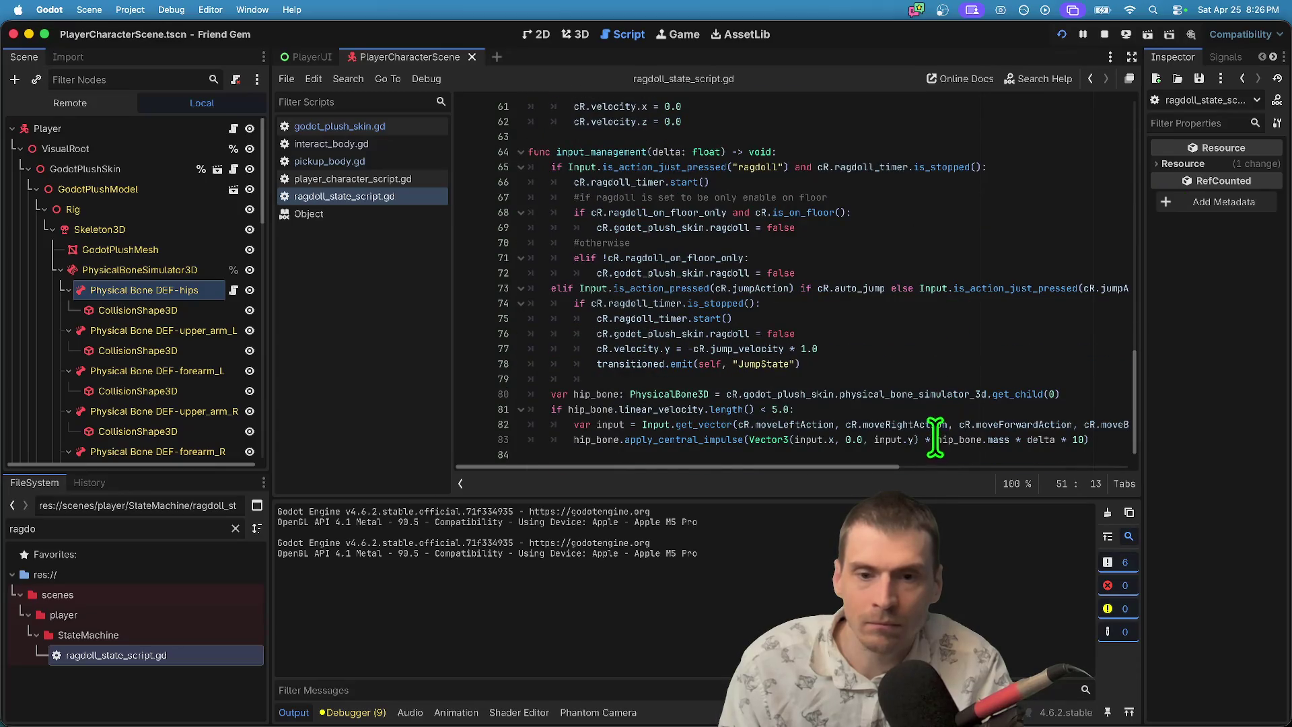
scroll(805, 344, "up", 10)
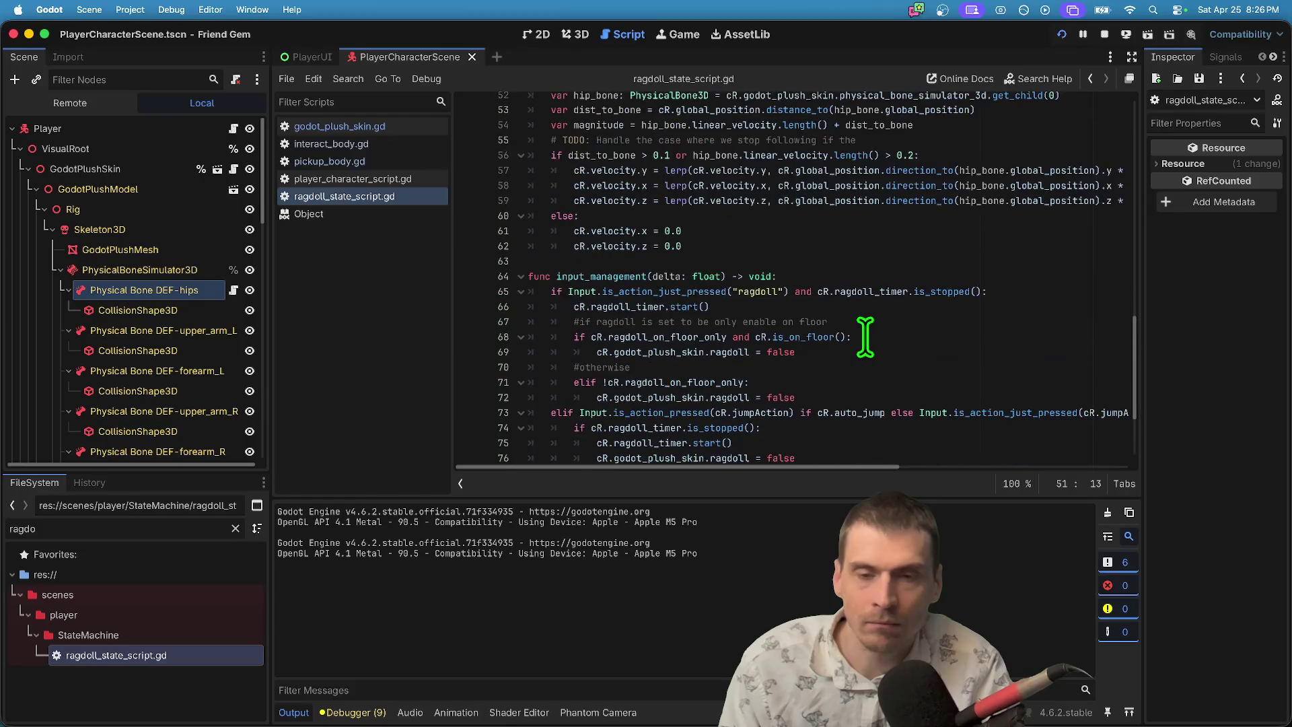
scroll(861, 340, "up", 5)
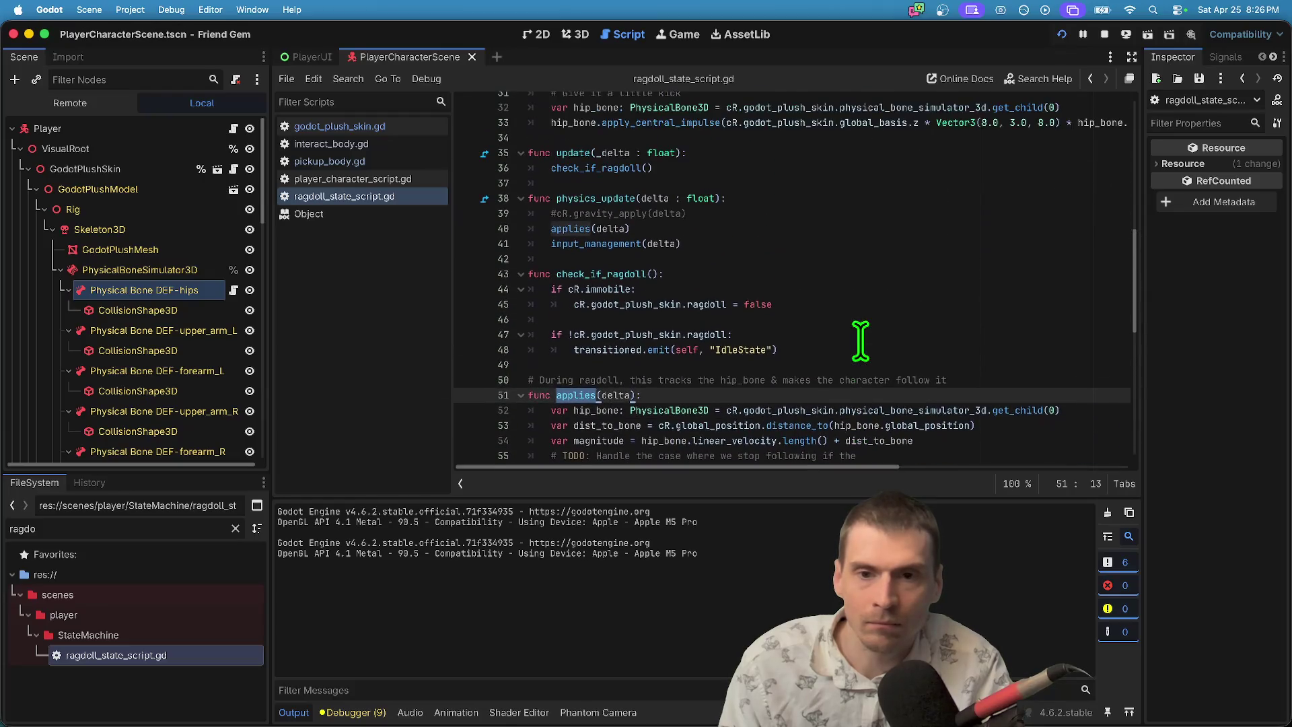
scroll(861, 339, "up", 7)
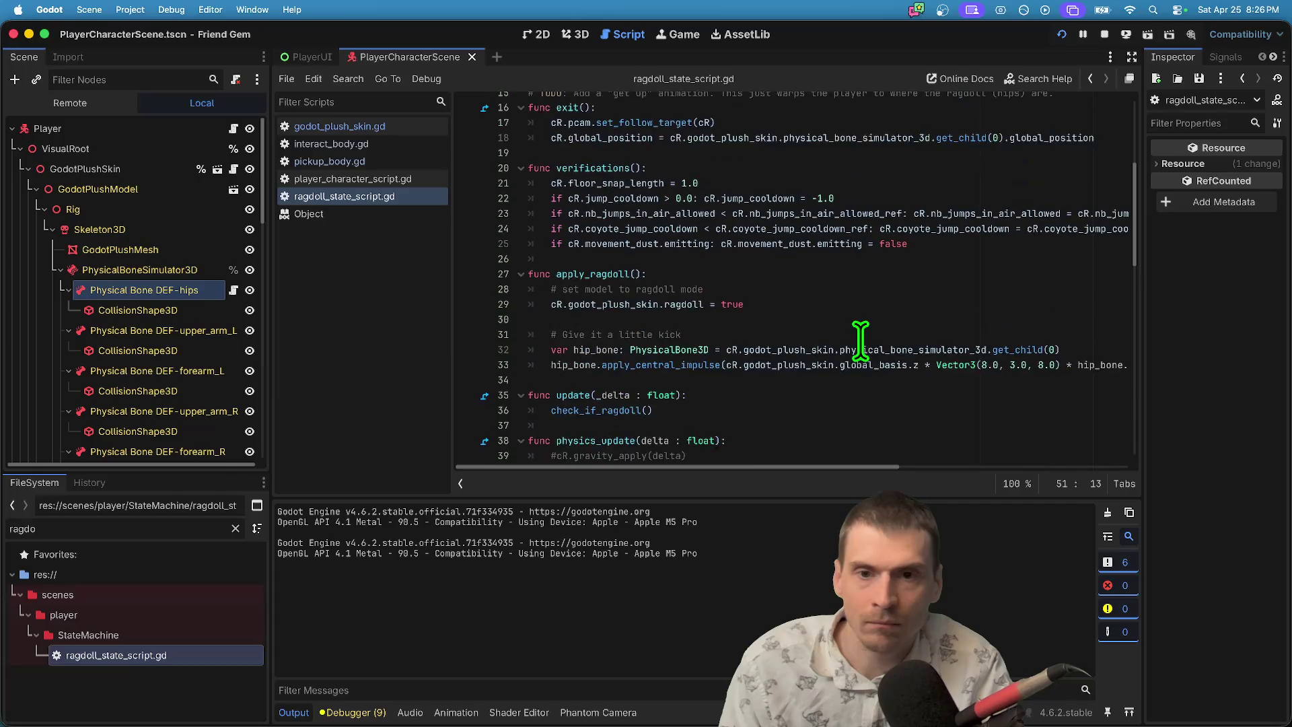
key("super+Tab")
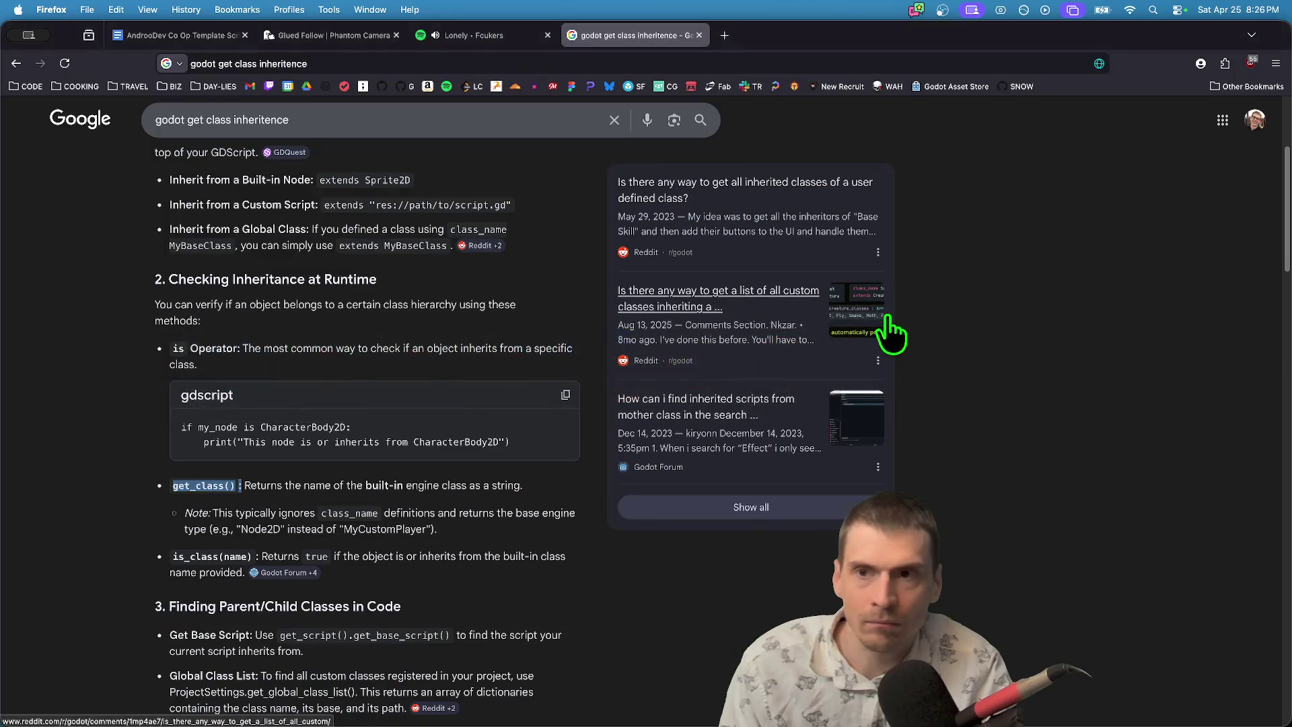
Load the jooby-games/friendgem GitHub repository in a new Firefox tab and browse its page.
key("super+t")
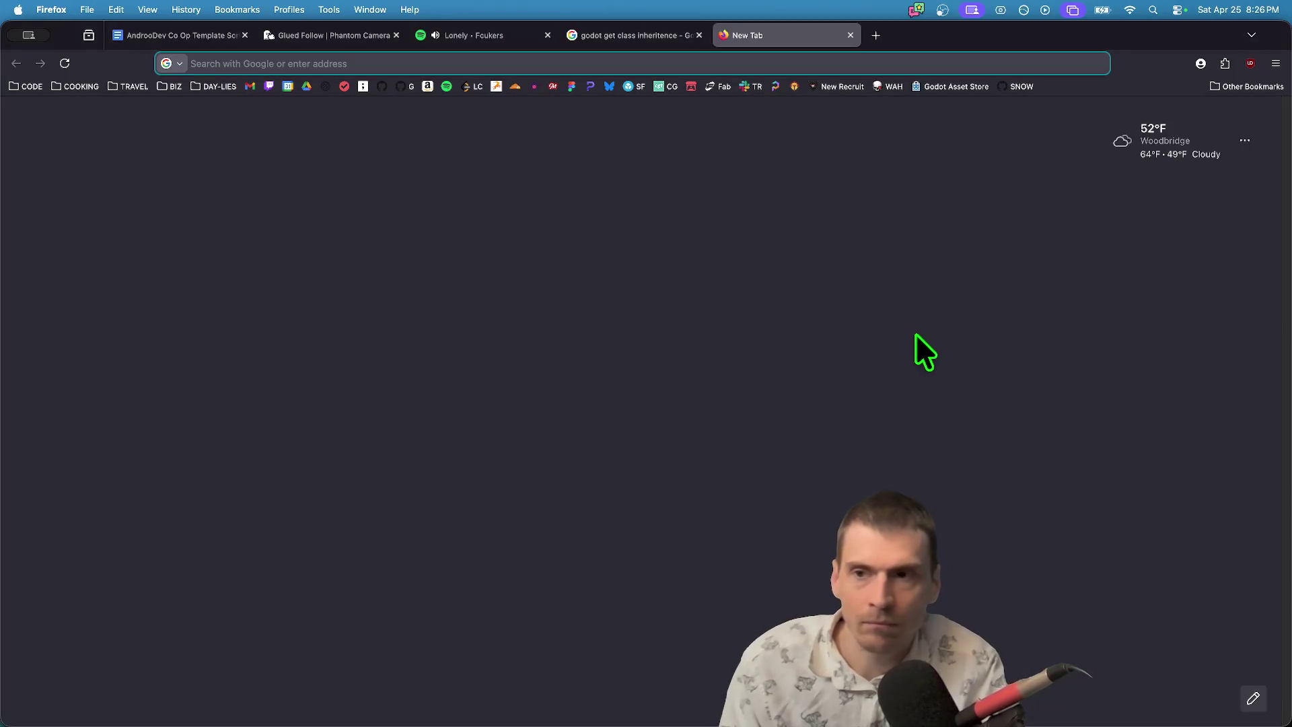
type("friend")
key("Down")
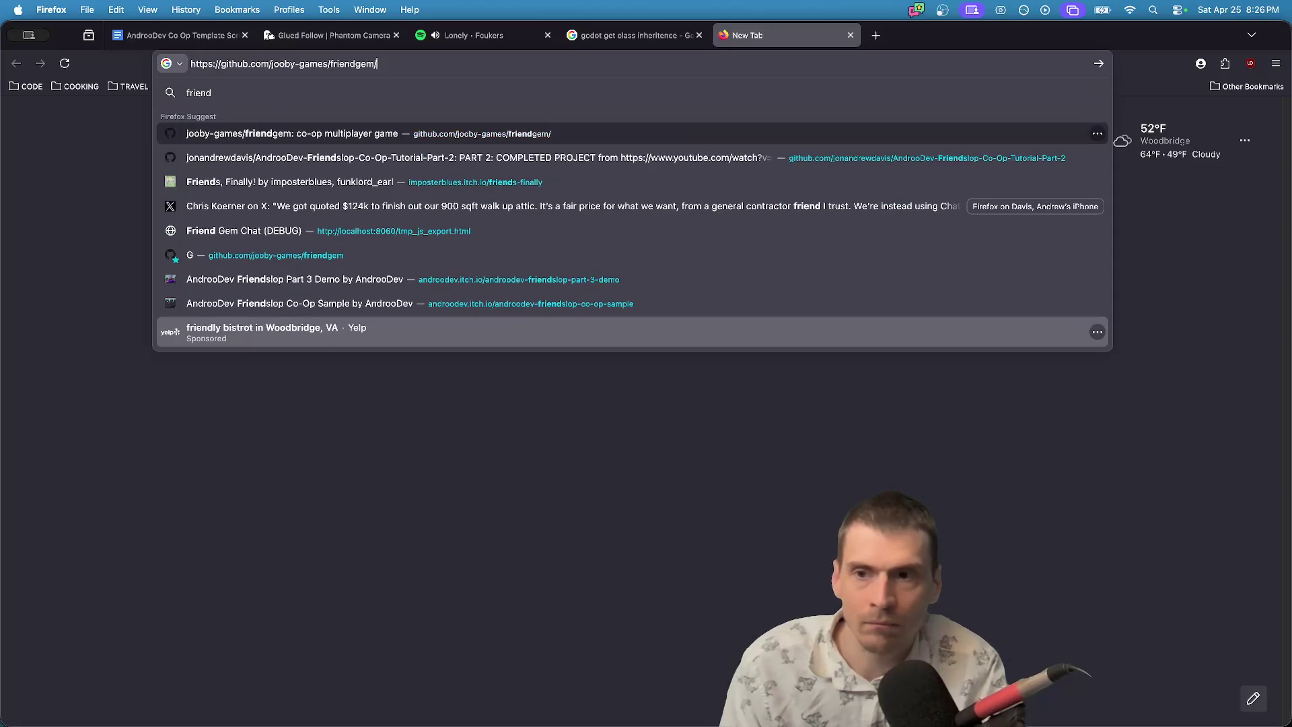
key("Return")
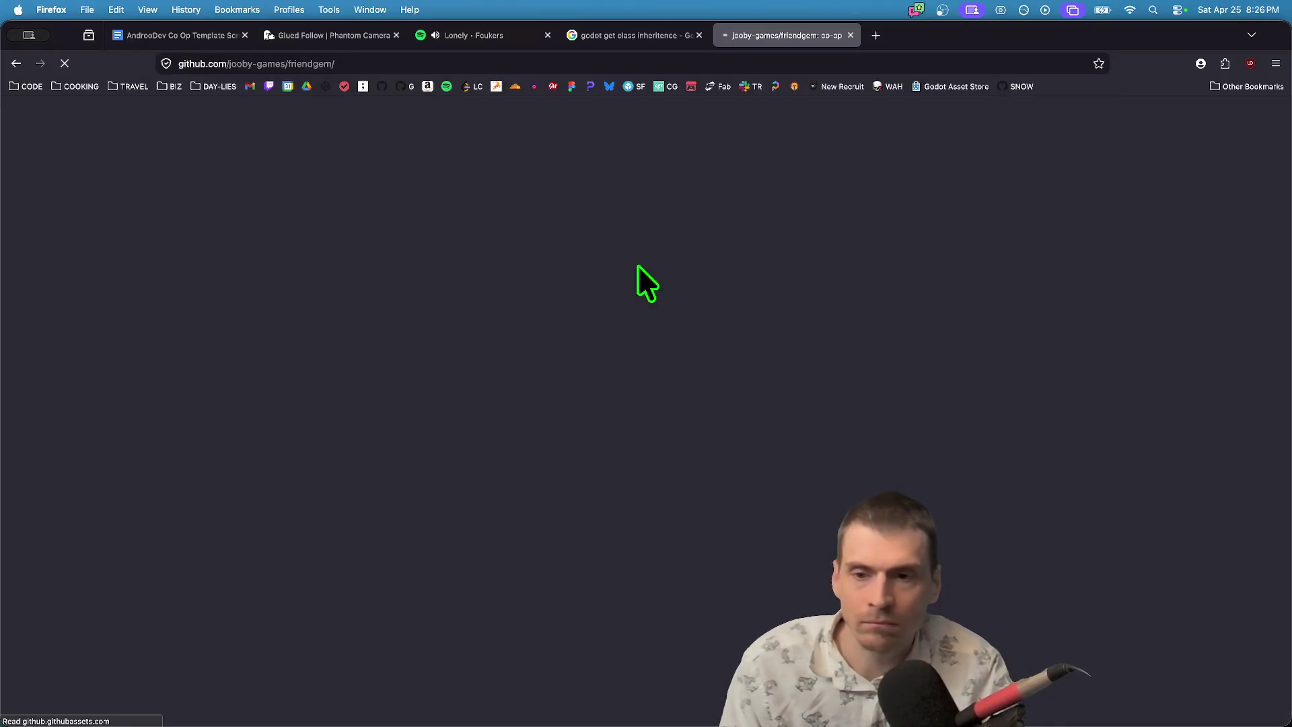
scroll(269, 367, "down", 5)
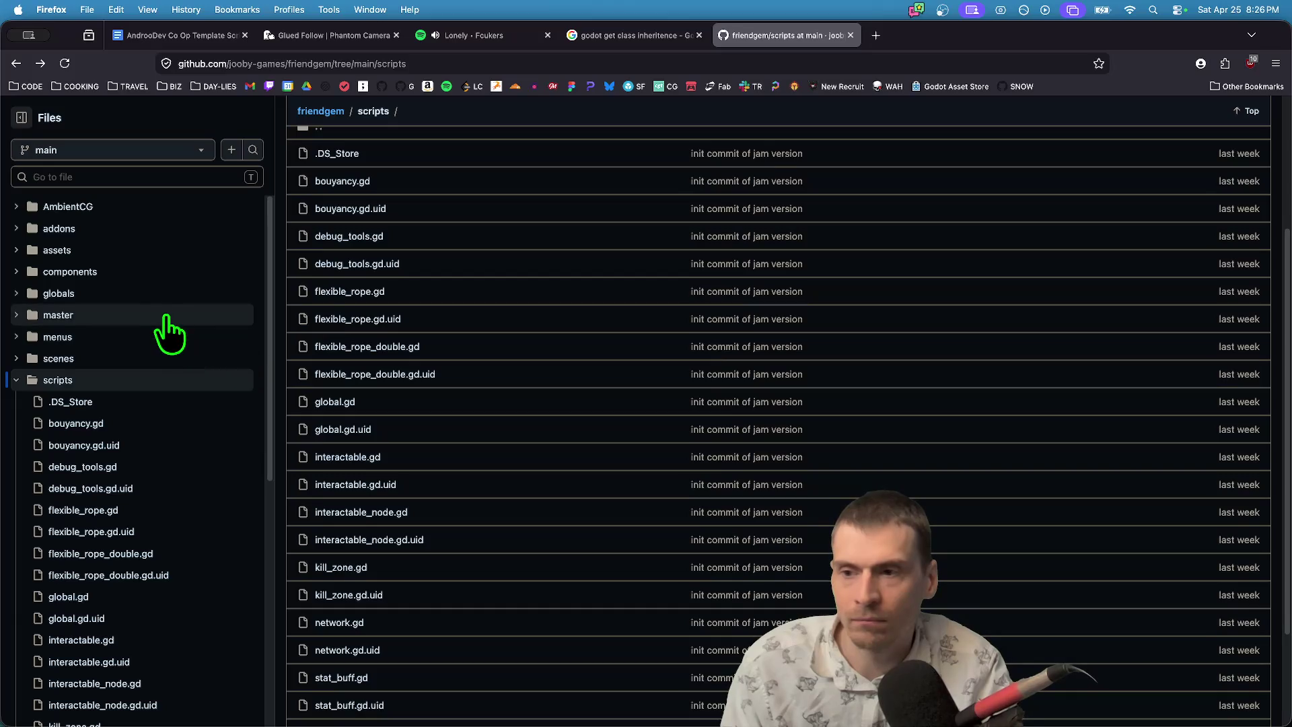
scroll(168, 369, "down", 2)
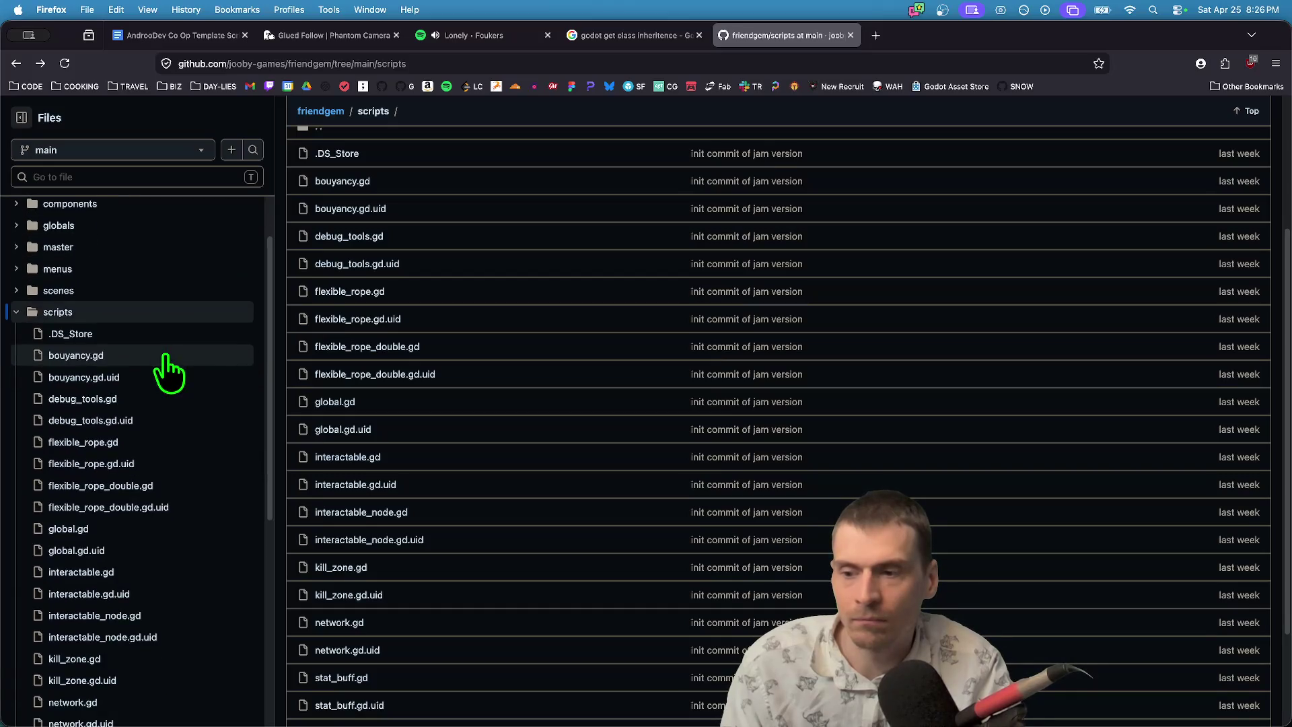
scroll(168, 369, "down", 5)
scroll(168, 370, "up", 6)
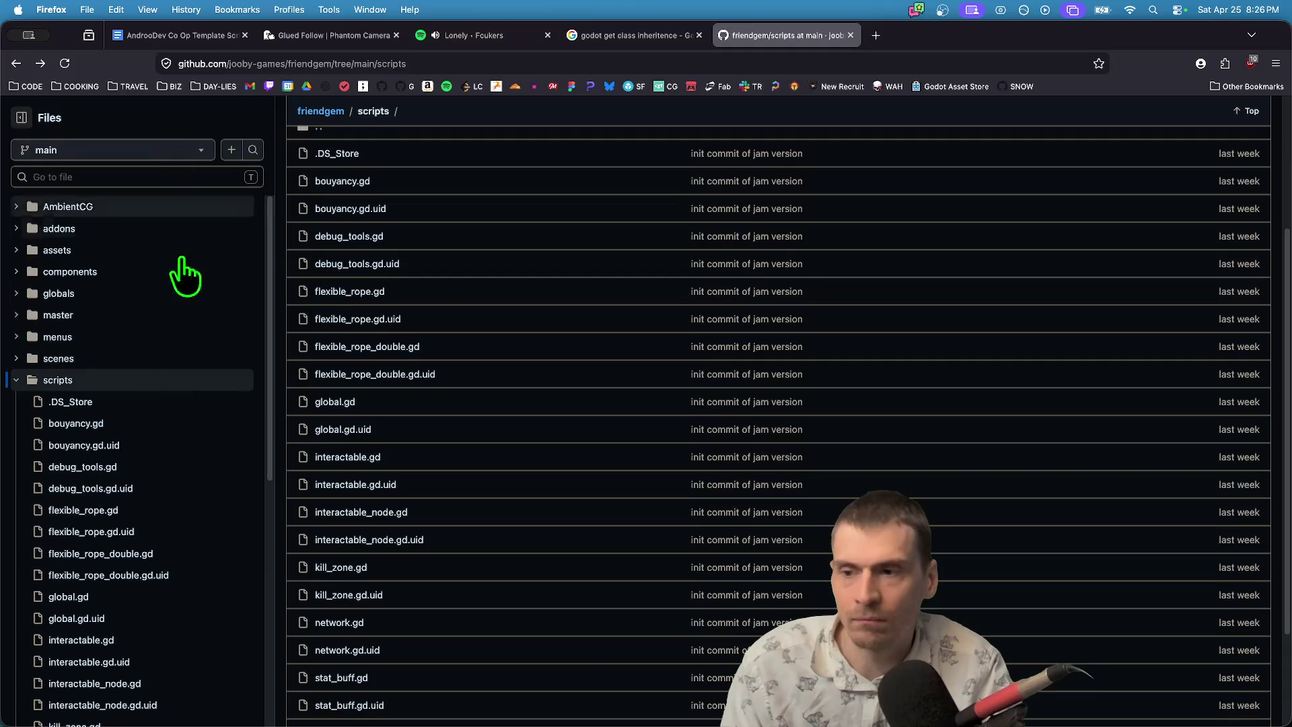
scroll(180, 347, "down", 1)
scroll(180, 360, "down", 3)
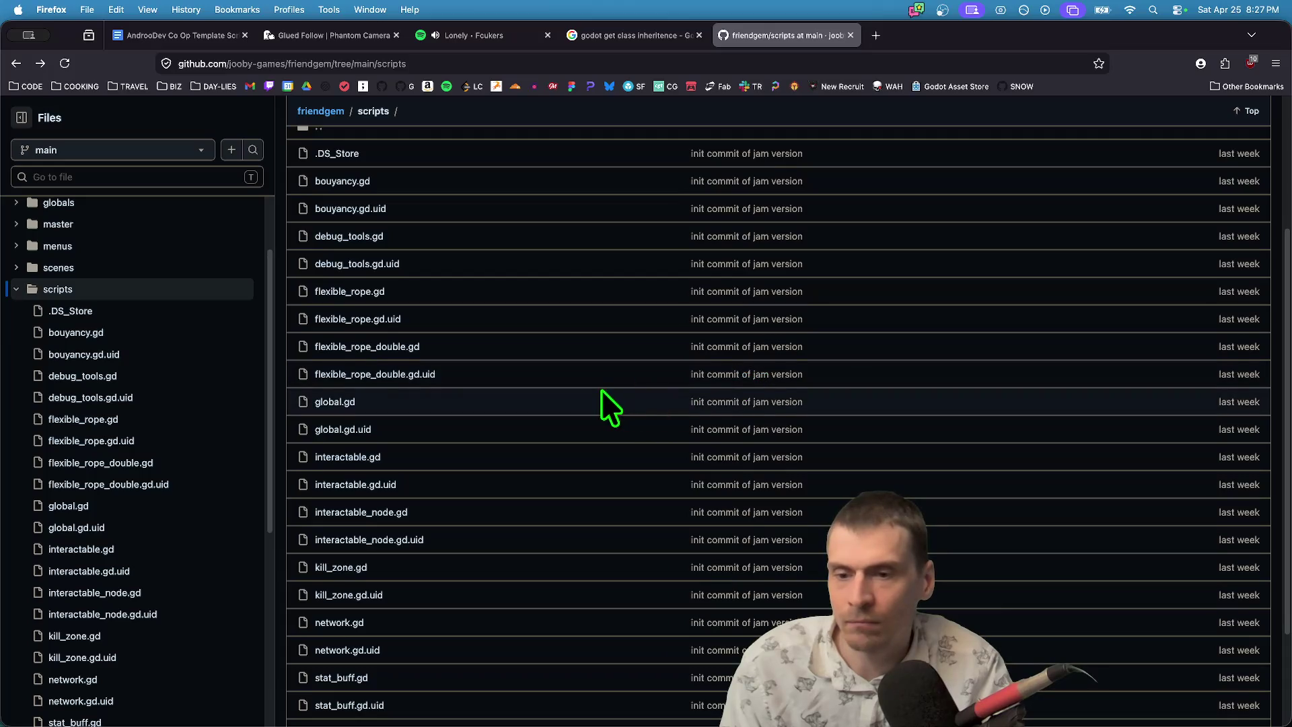
scroll(601, 389, "down", 4)
scroll(139, 640, "down", 5)
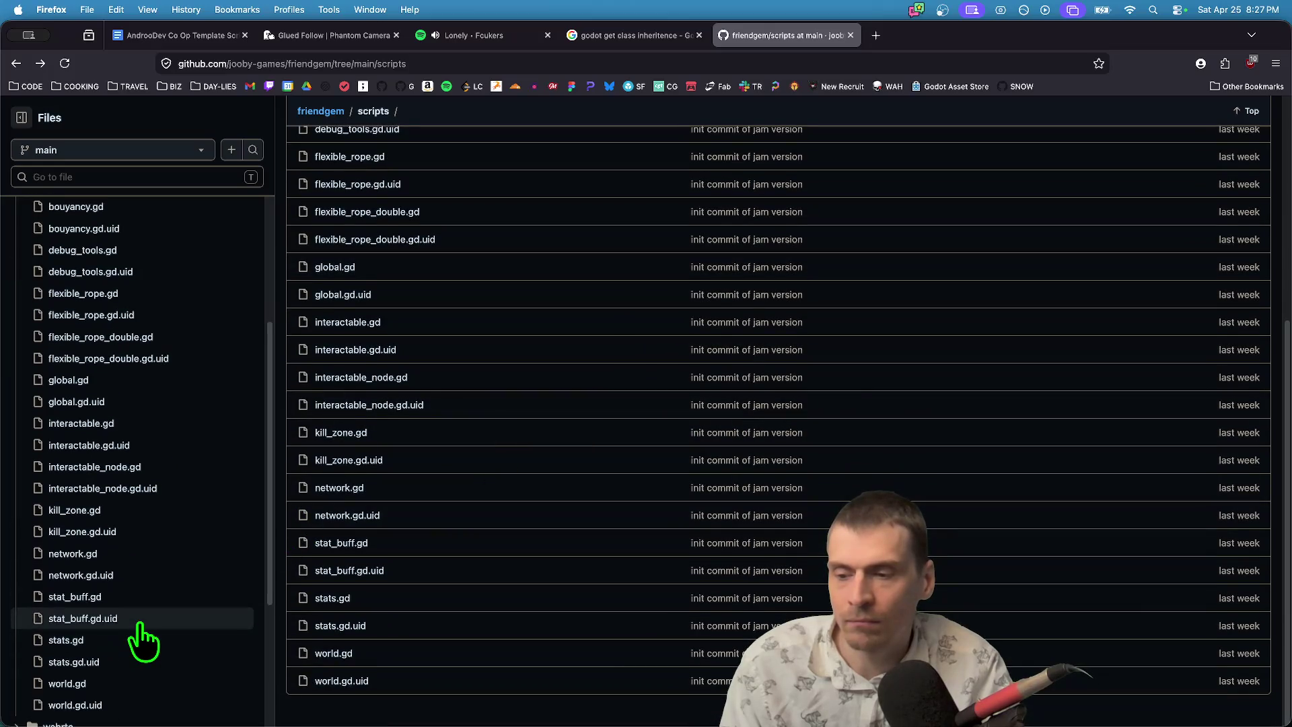
scroll(346, 447, "up", 1)
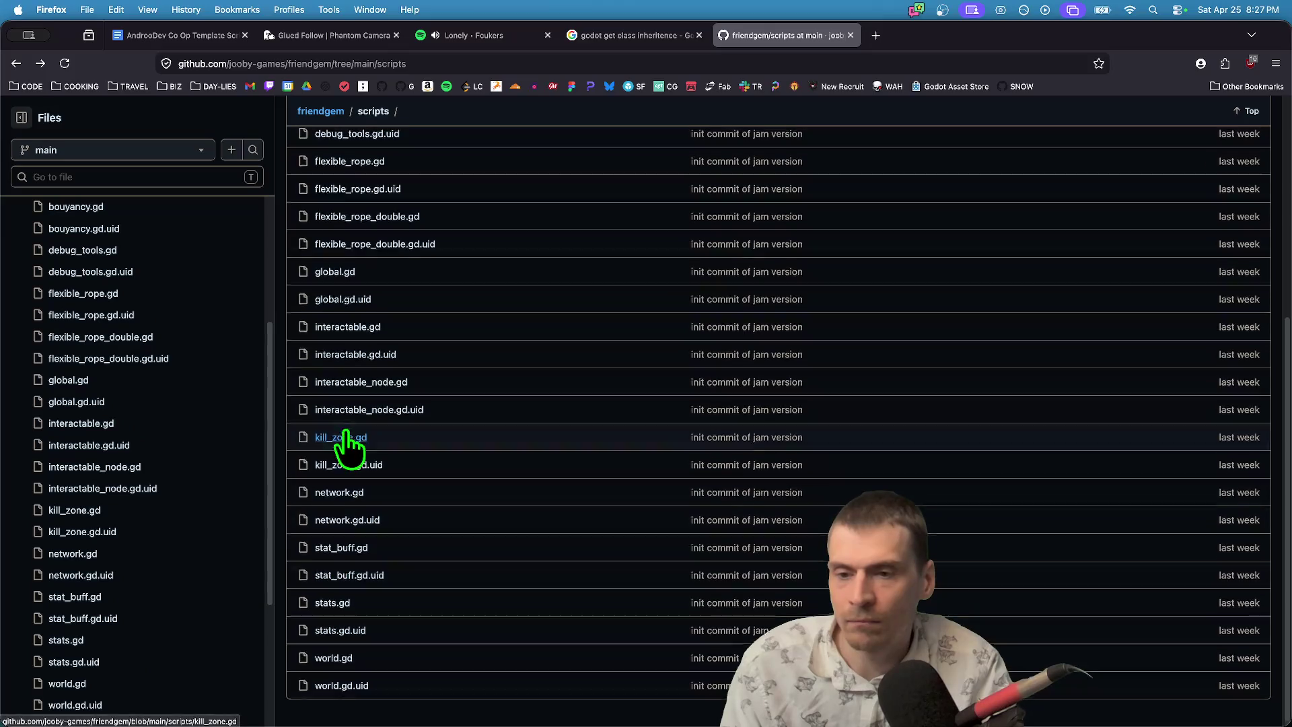
scroll(467, 385, "up", 5)
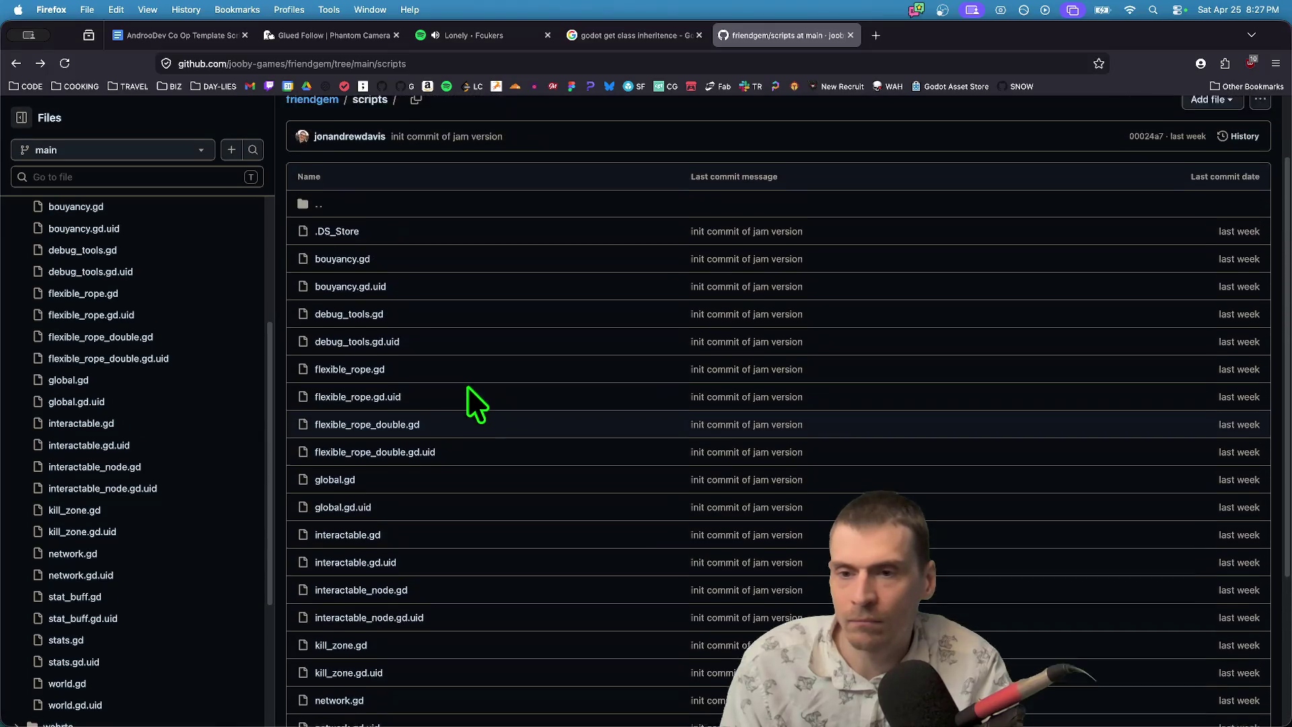
scroll(149, 331, "up", 5)
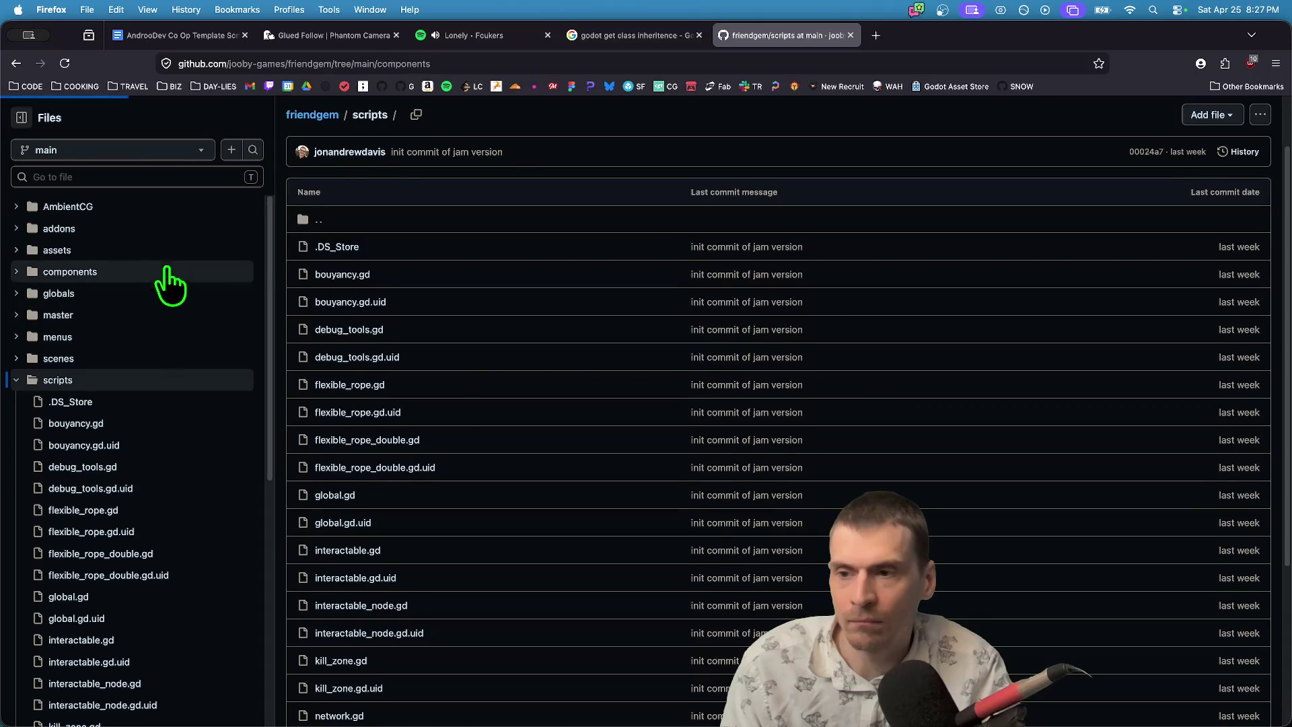
In components, view pickup_body.gd, pickup_component.tscn and then pickup_component.gd.
left_click(161, 271)
left_click(185, 425)
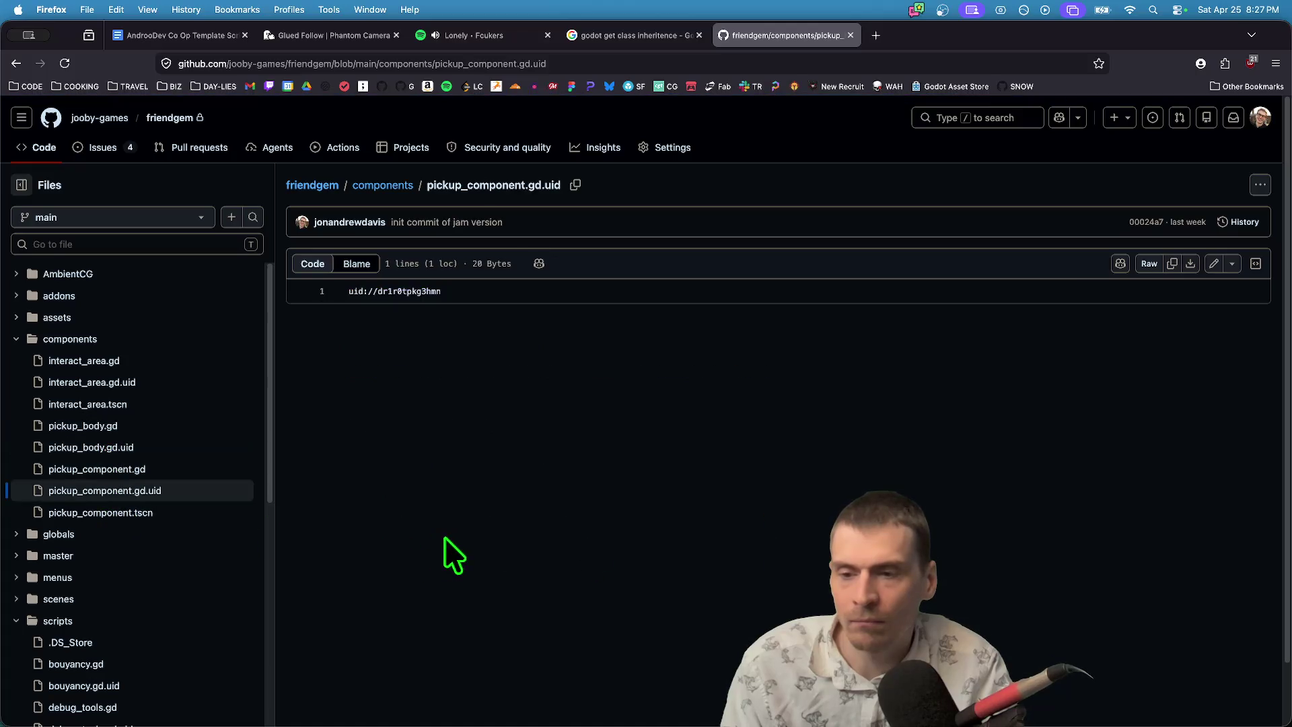
left_click(164, 513)
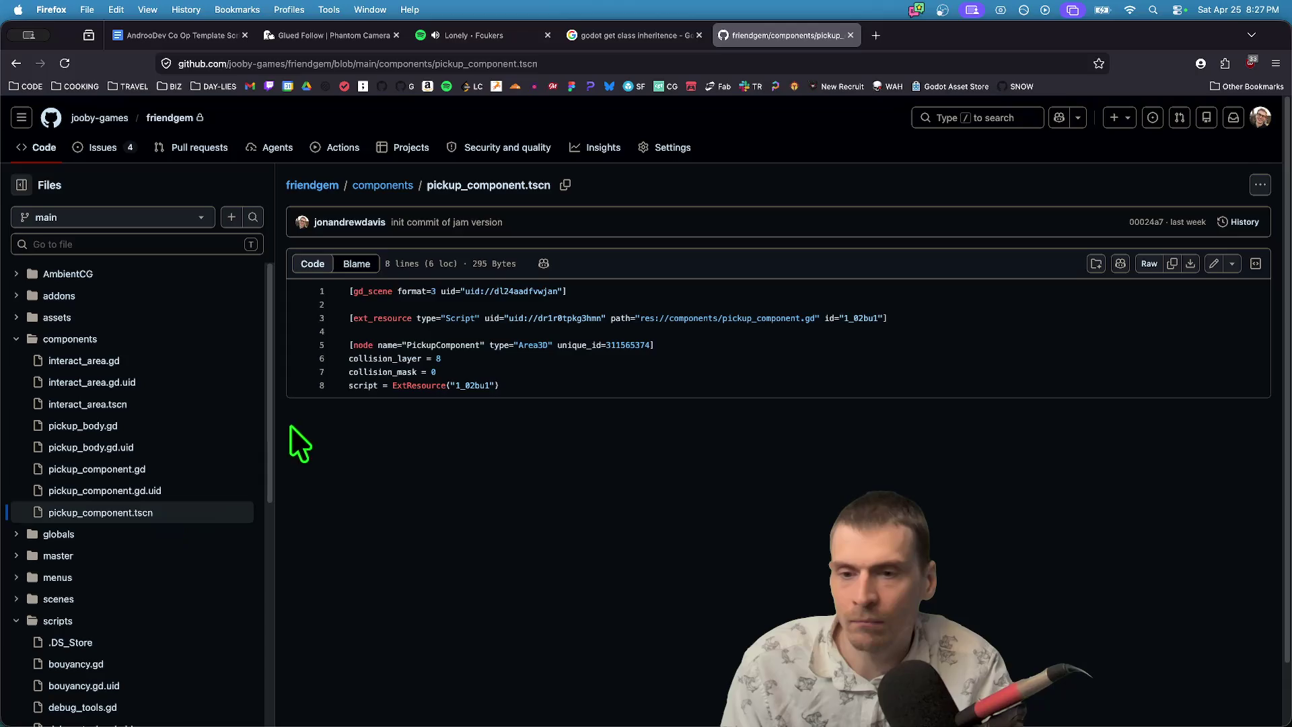
left_click(236, 471)
Select owner_player in pickup_component.gd to list its 15 references, then open scenes.
scroll(1085, 482, "down", 10)
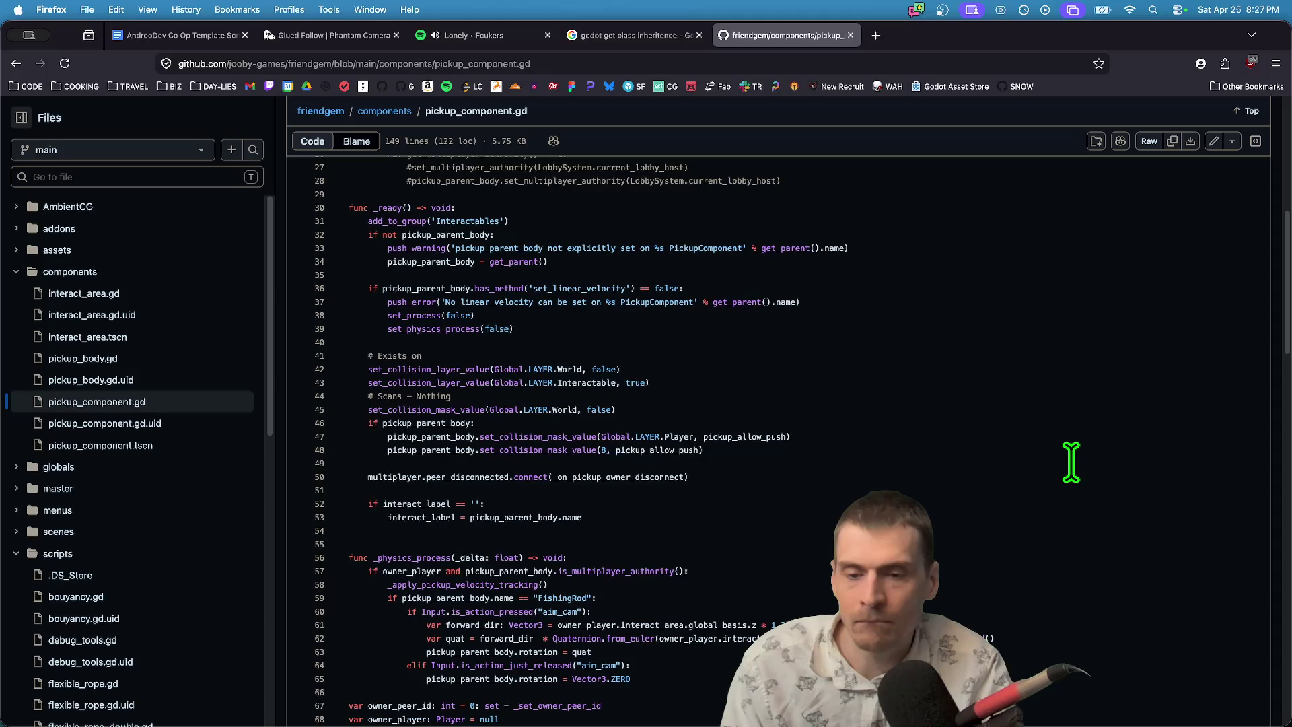
scroll(499, 599, "down", 2)
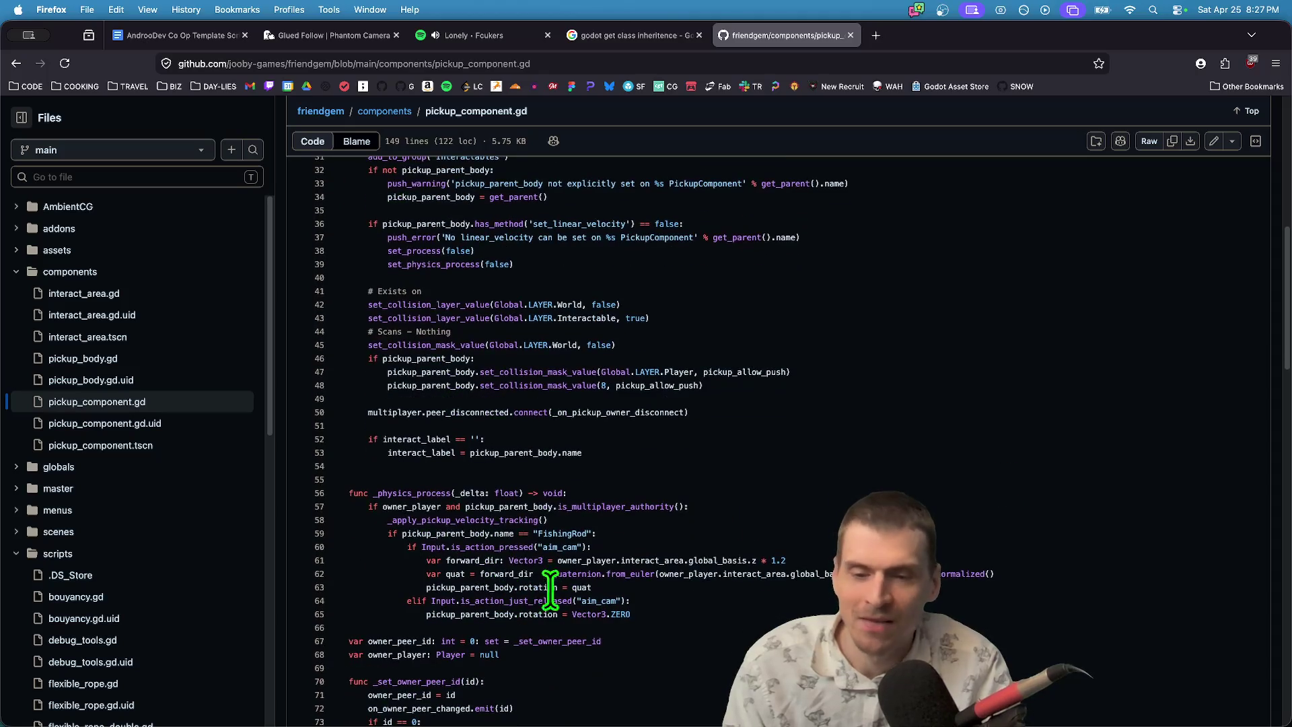
mouse_move(690, 604)
left_mouse_down()
mouse_move(375, 518)
mouse_move(361, 496)
mouse_move(639, 506)
mouse_move(722, 523)
mouse_move(792, 607)
left_mouse_up()
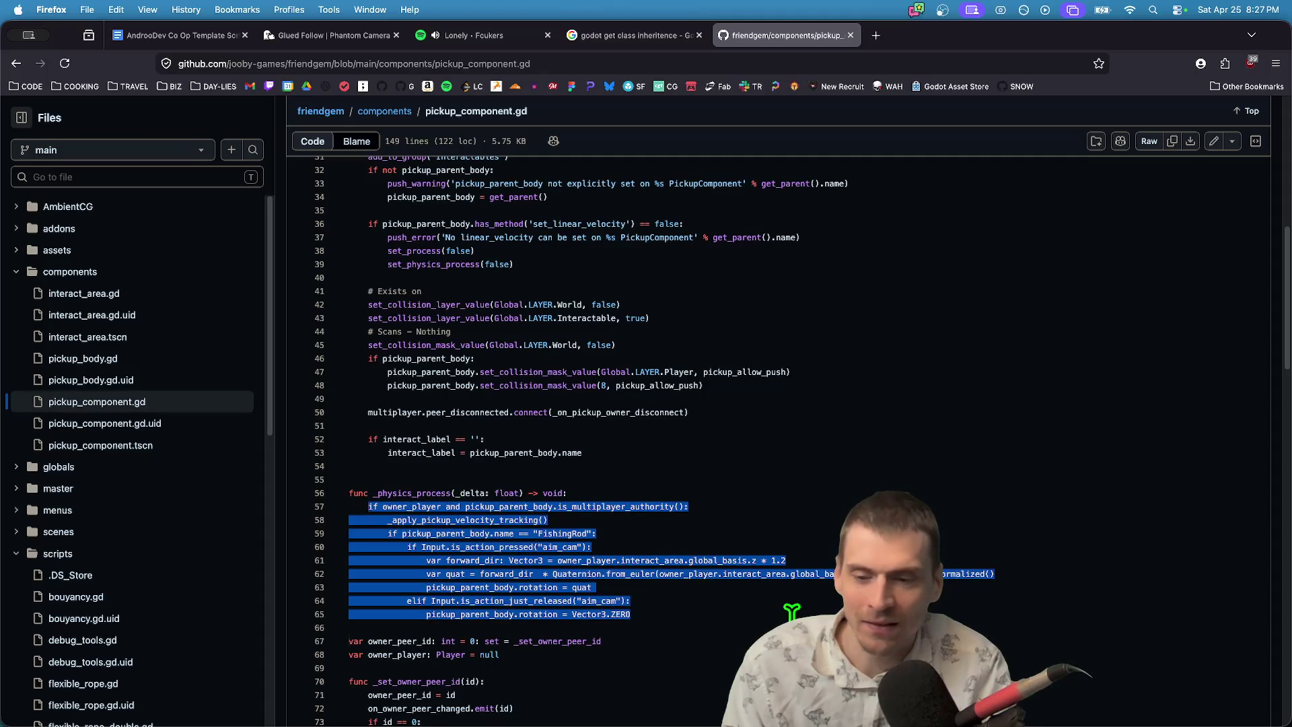
left_click(791, 611)
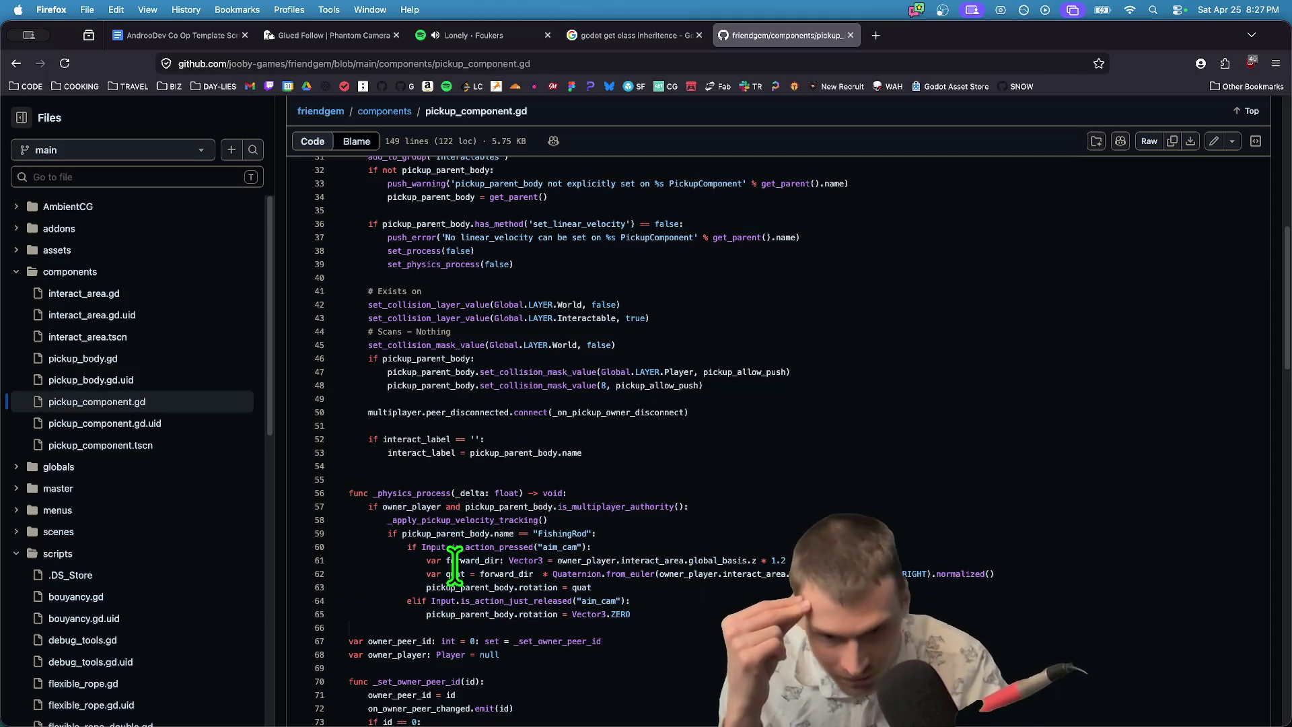
left_click_drag(661, 574, 908, 572)
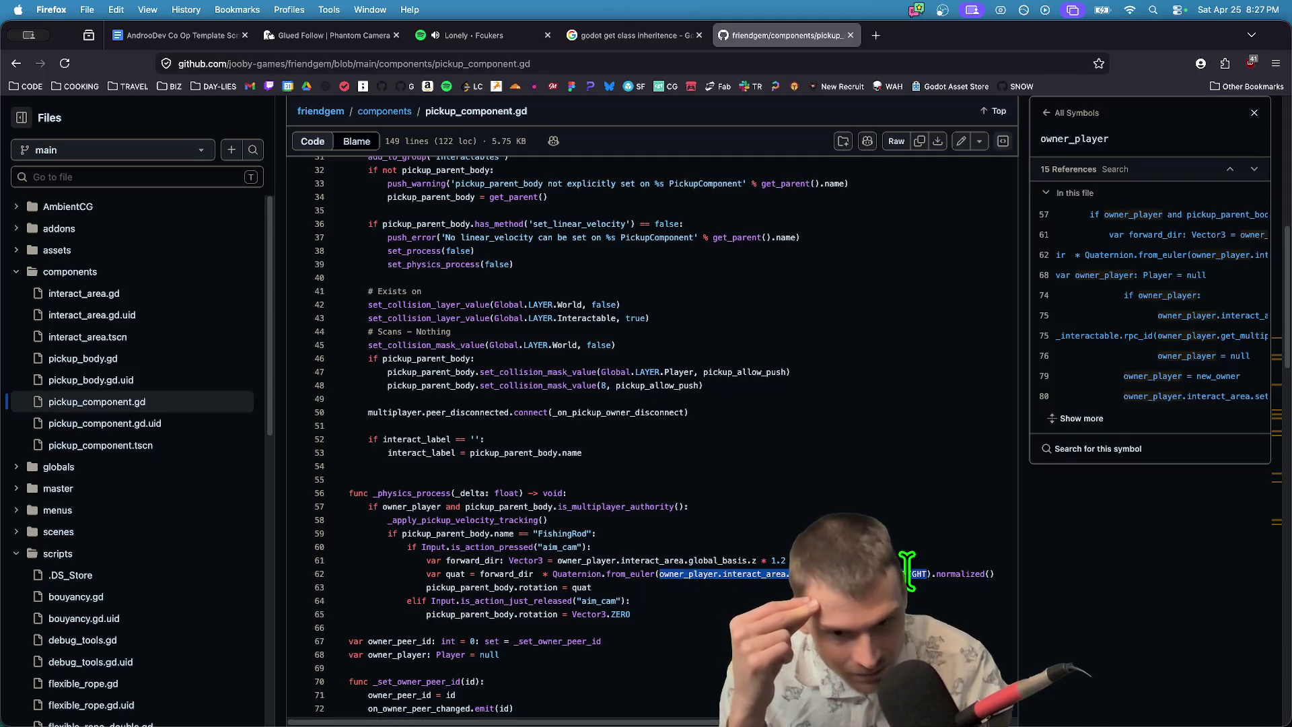
scroll(686, 510, "up", 1)
scroll(685, 510, "up", 5)
scroll(92, 341, "down", 3)
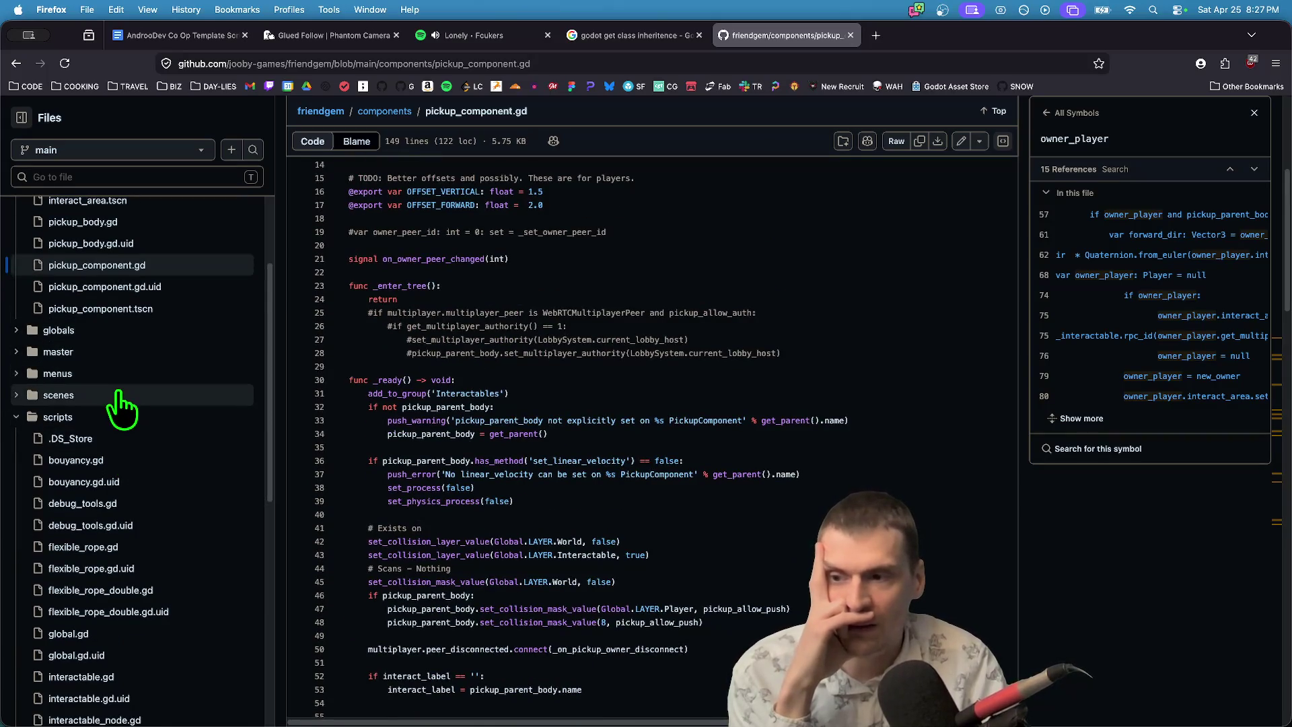
left_click(81, 397)
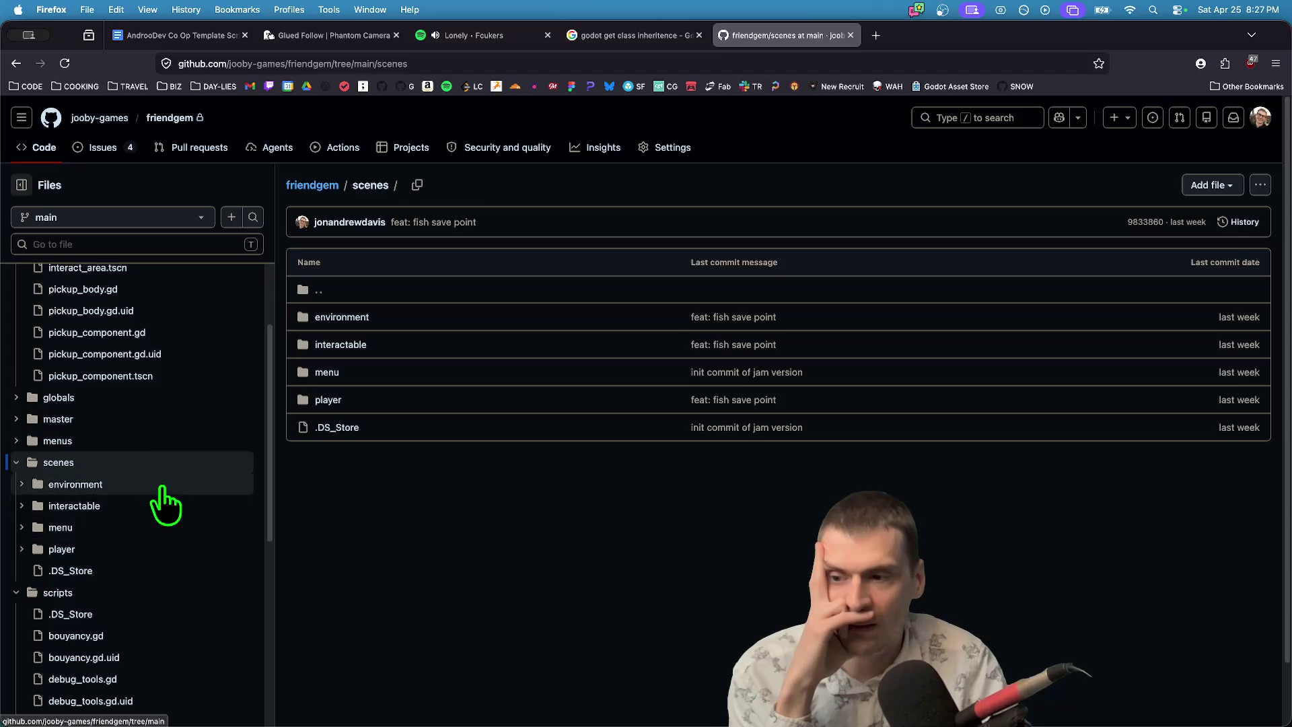
Navigate scenes/player to the StateMachine folder and open ragdoll_state_script.gd.
left_click(165, 550)
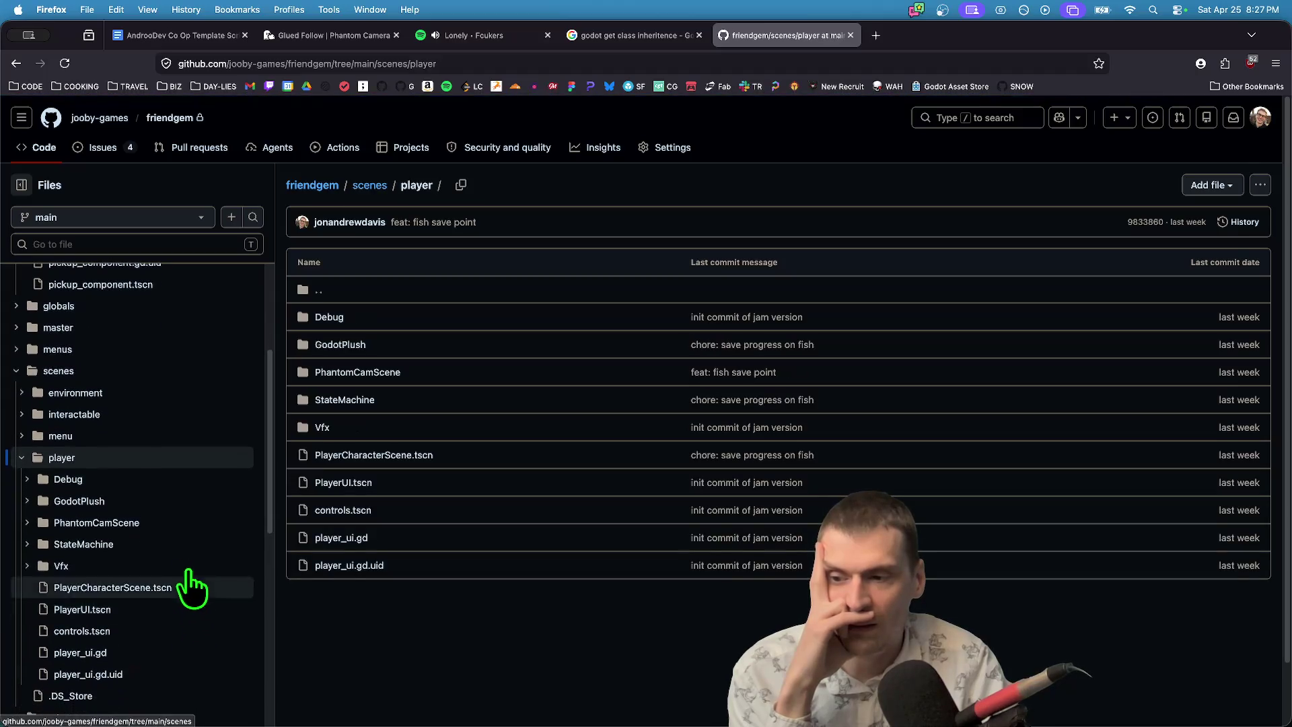
left_click(179, 503)
scroll(190, 629, "down", 10)
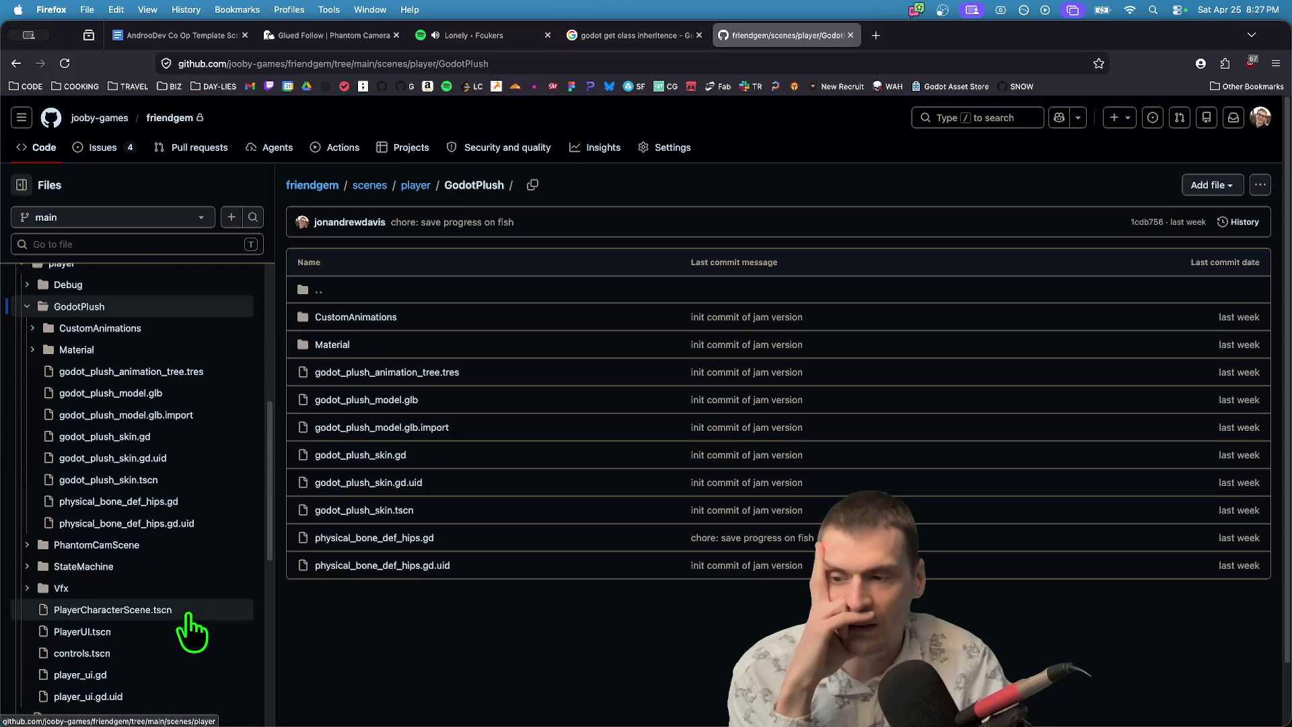
scroll(145, 424, "up", 2)
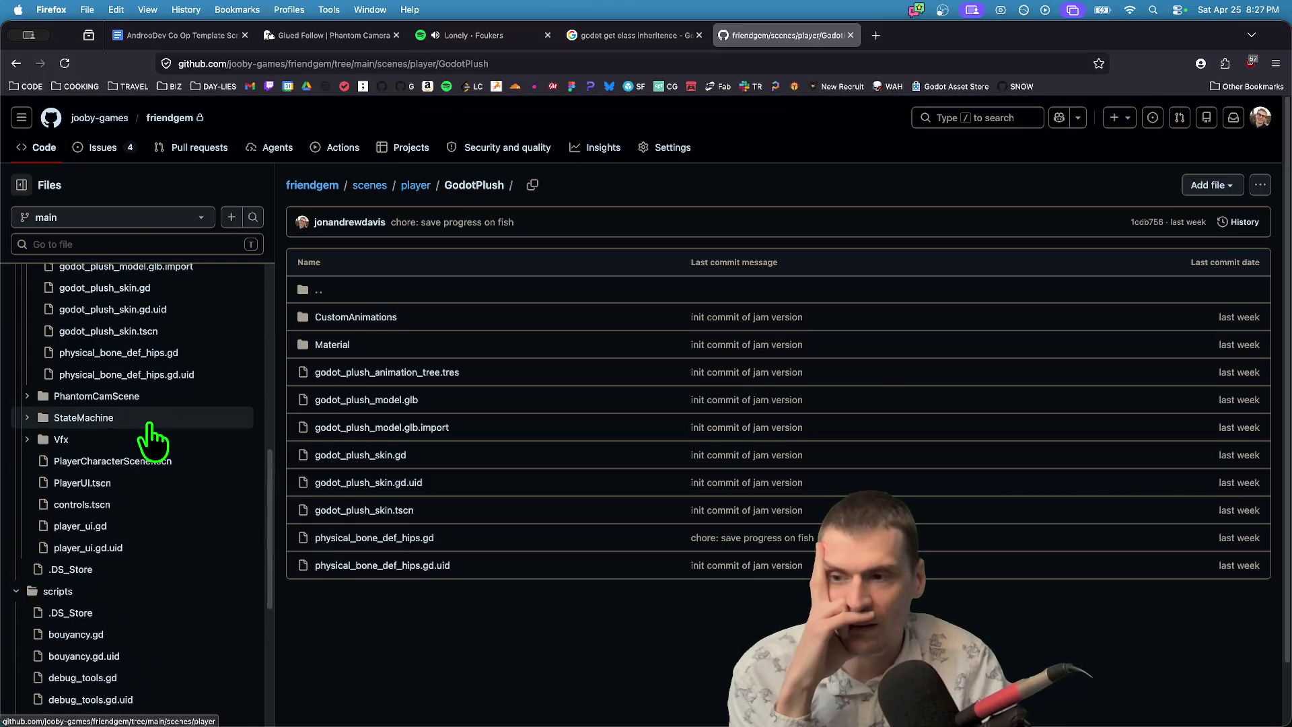
left_click(141, 421)
scroll(152, 646, "down", 5)
scroll(152, 593, "up", 3)
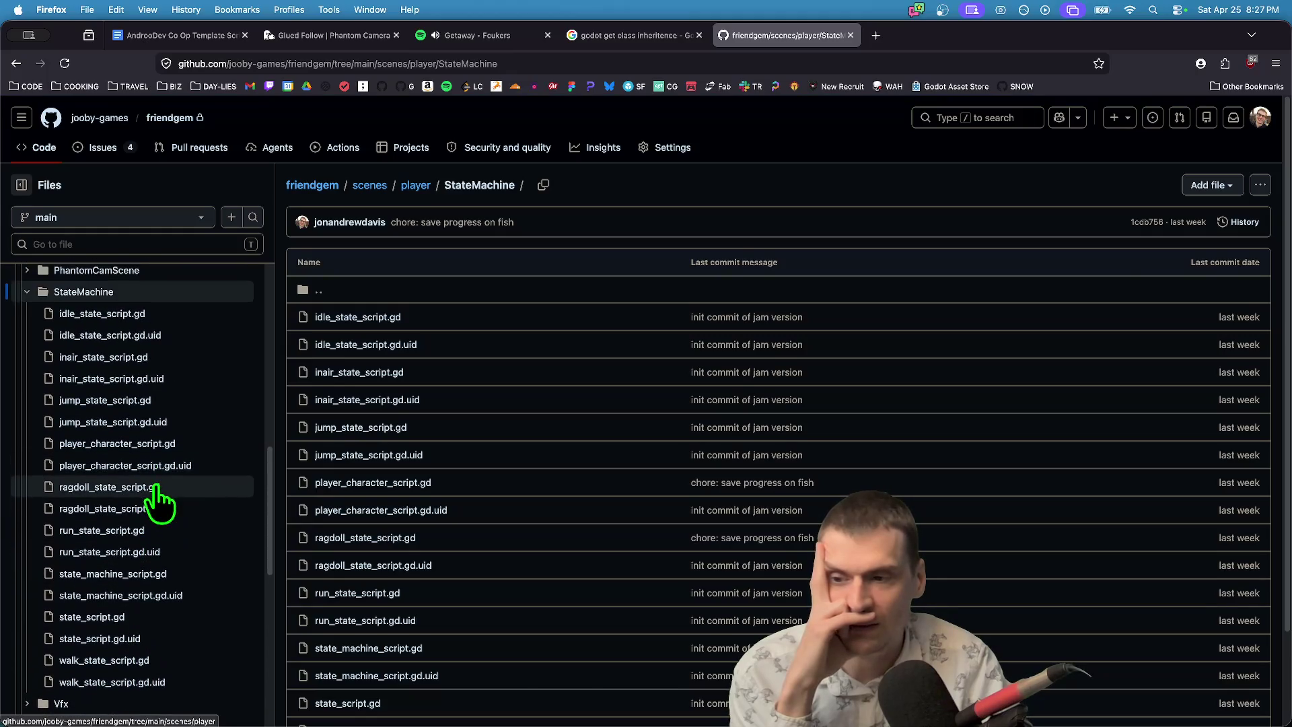
left_click(154, 487)
Scroll through the 75-line script's apply_ragdoll, applies and input_management functions.
scroll(743, 519, "down", 7)
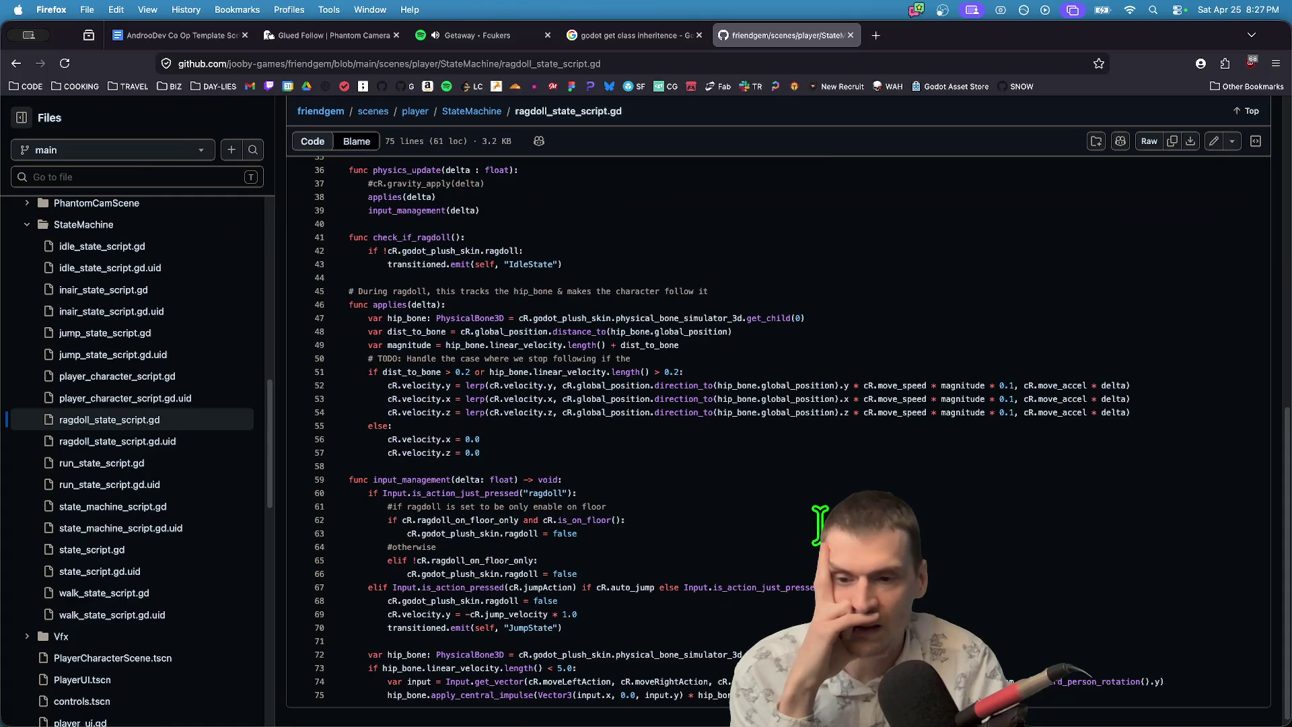
scroll(819, 523, "down", 1)
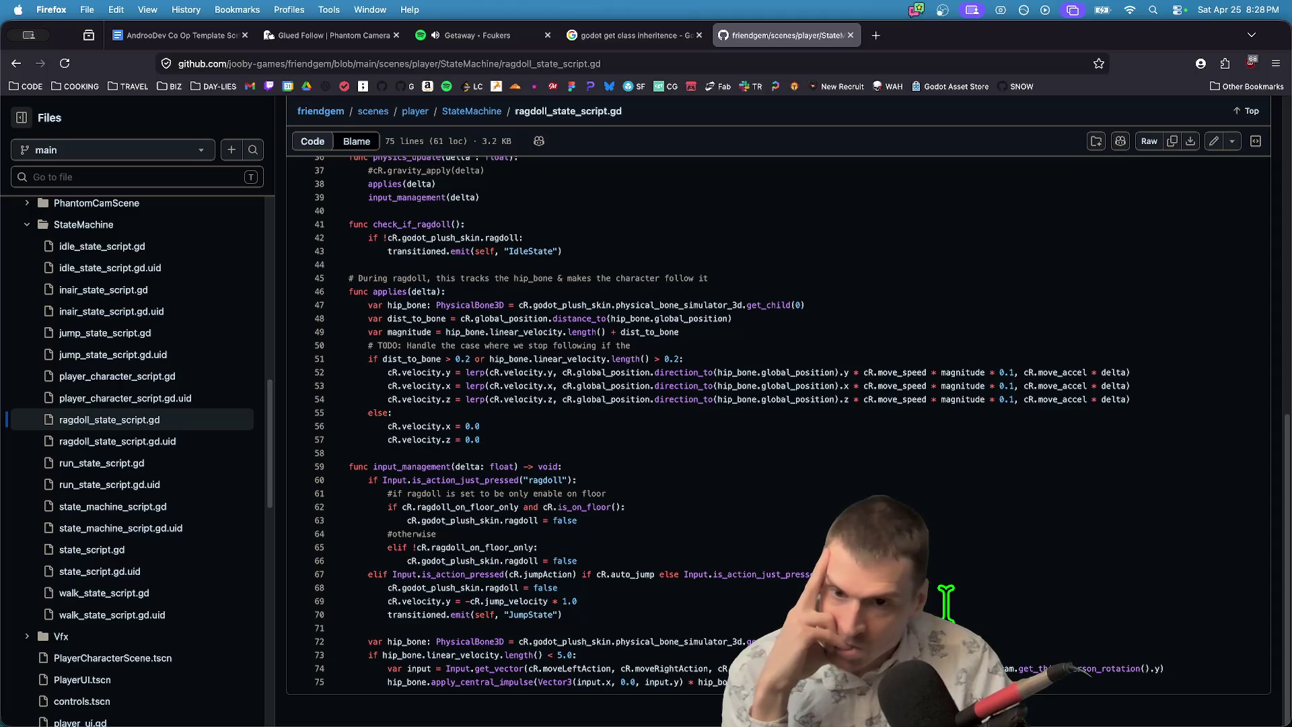
scroll(946, 600, "up", 5)
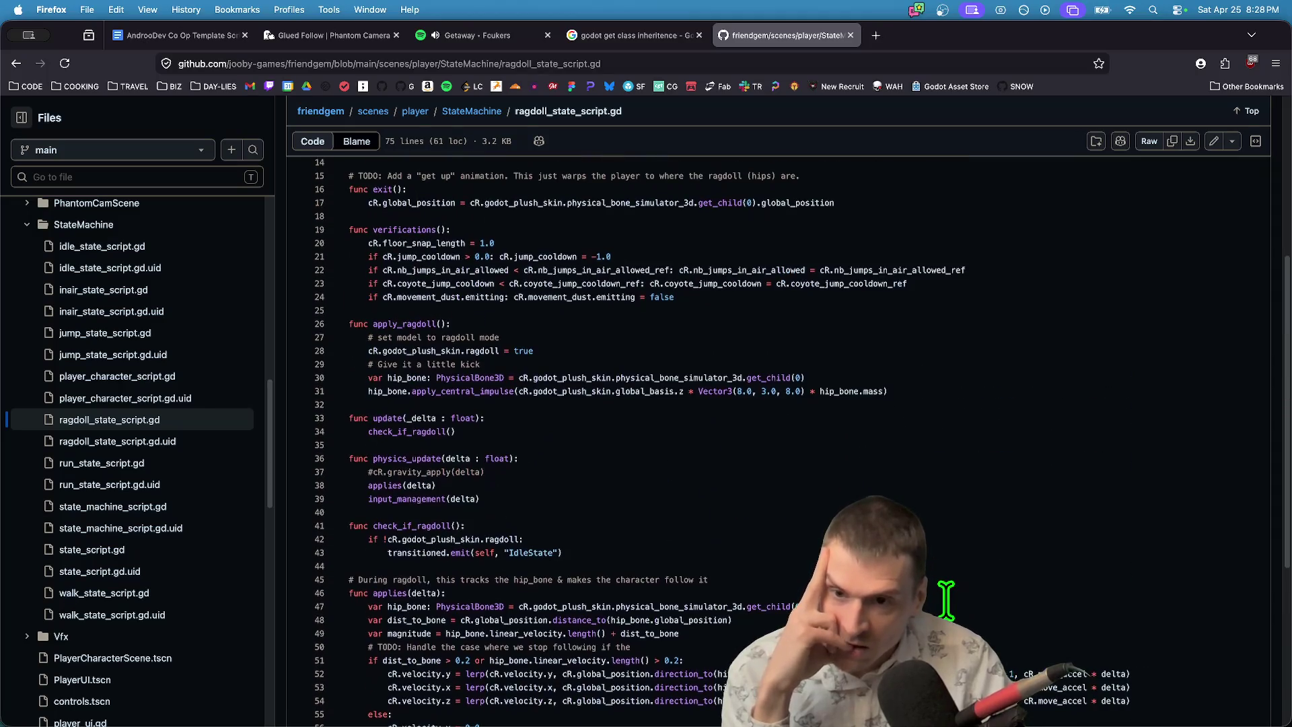
scroll(946, 601, "up", 1)
scroll(946, 601, "up", 1)
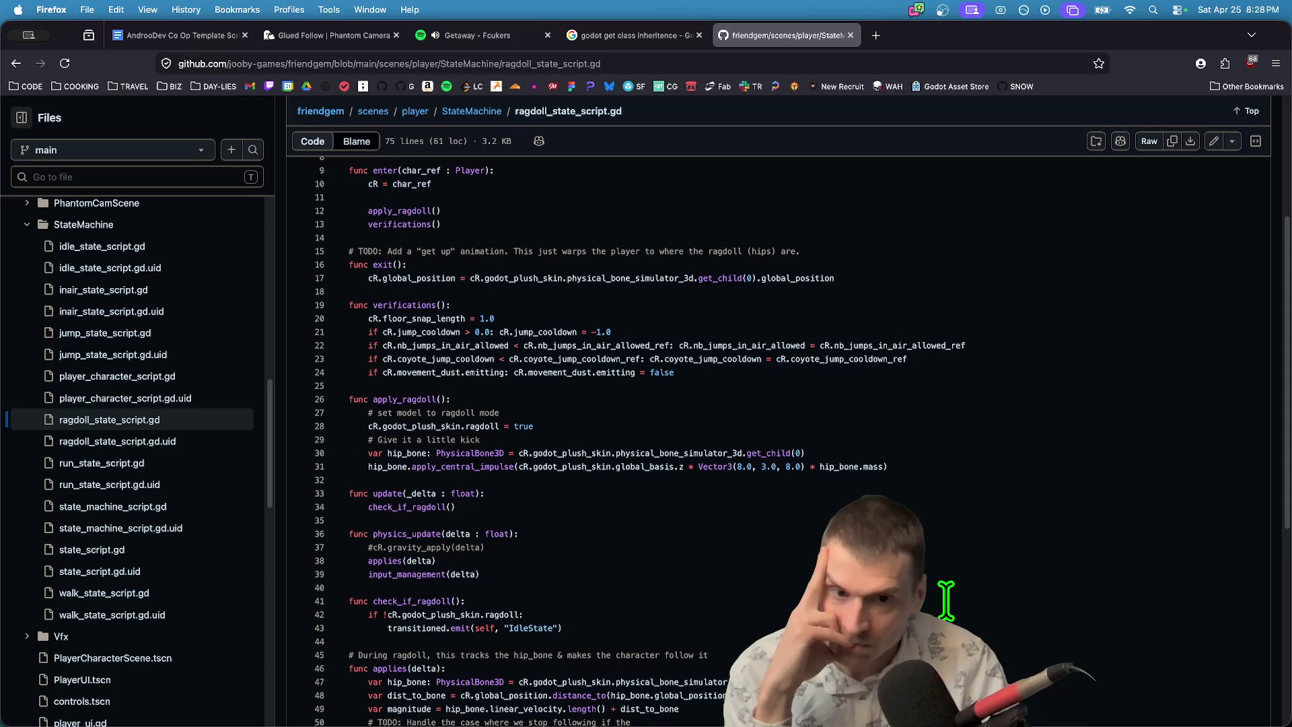
scroll(946, 601, "down", 5)
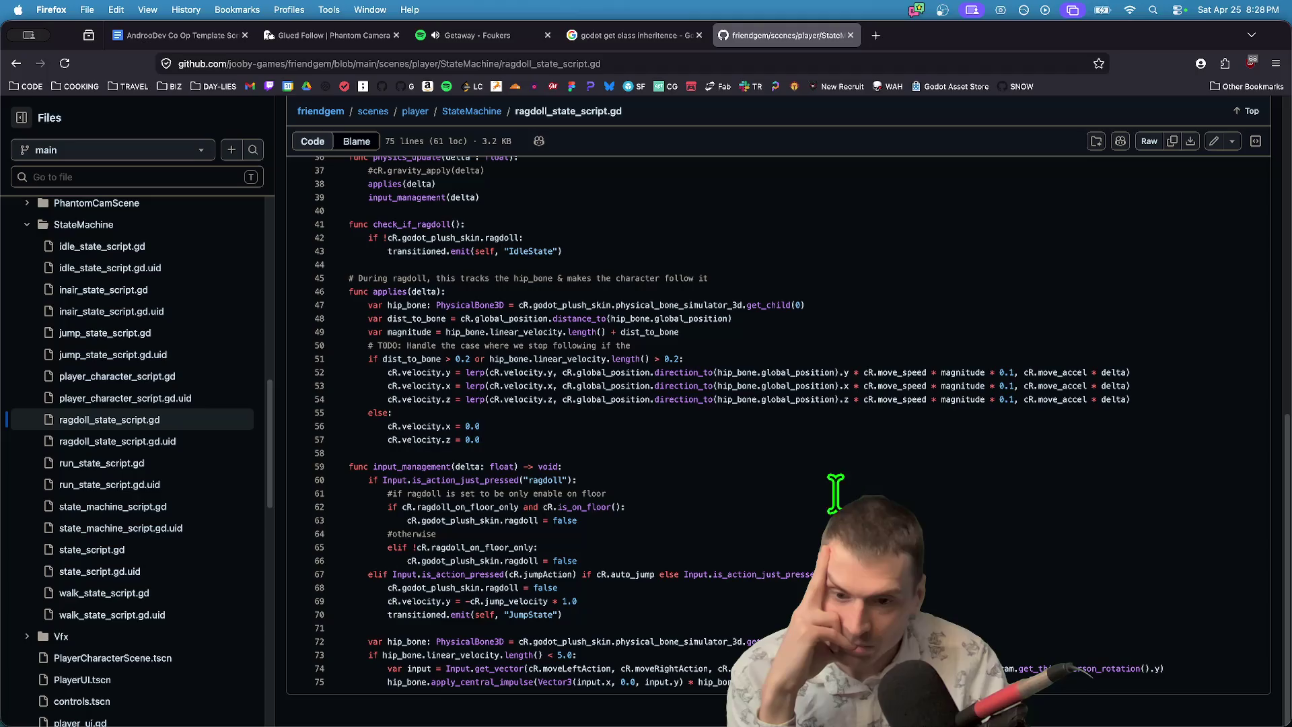
scroll(769, 546, "up", 3)
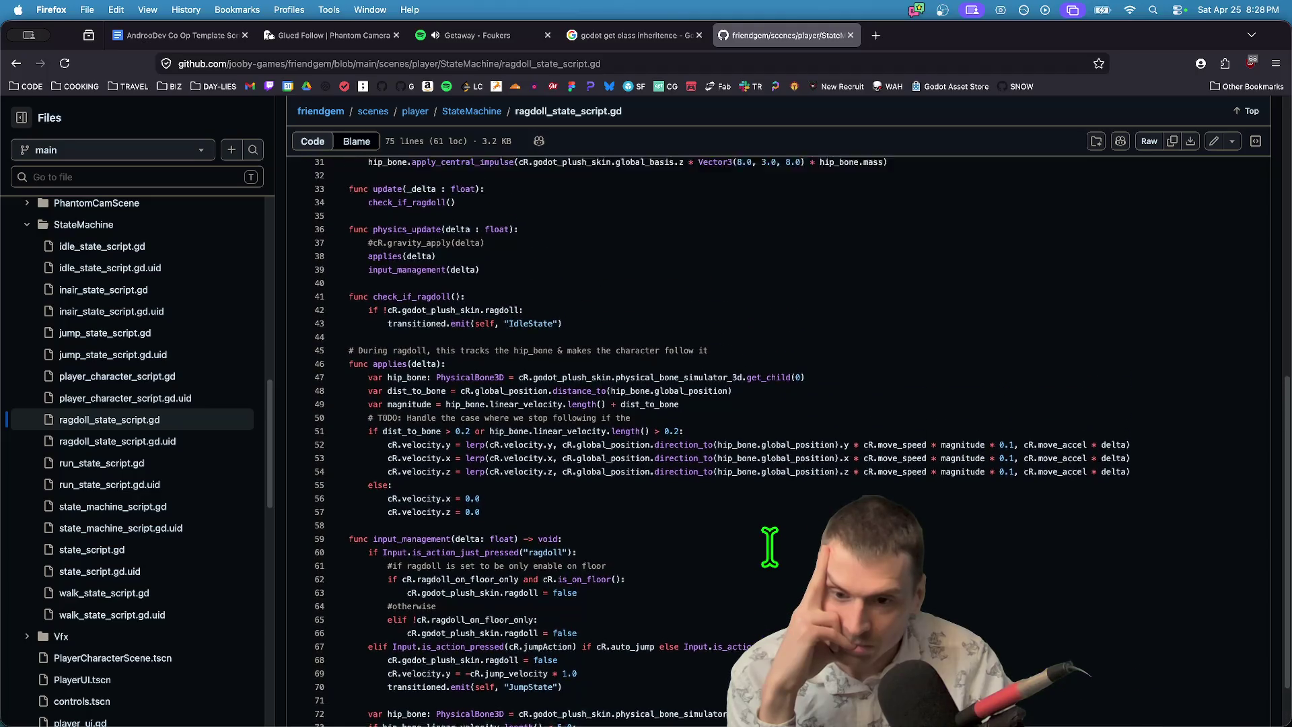
scroll(769, 546, "up", 1)
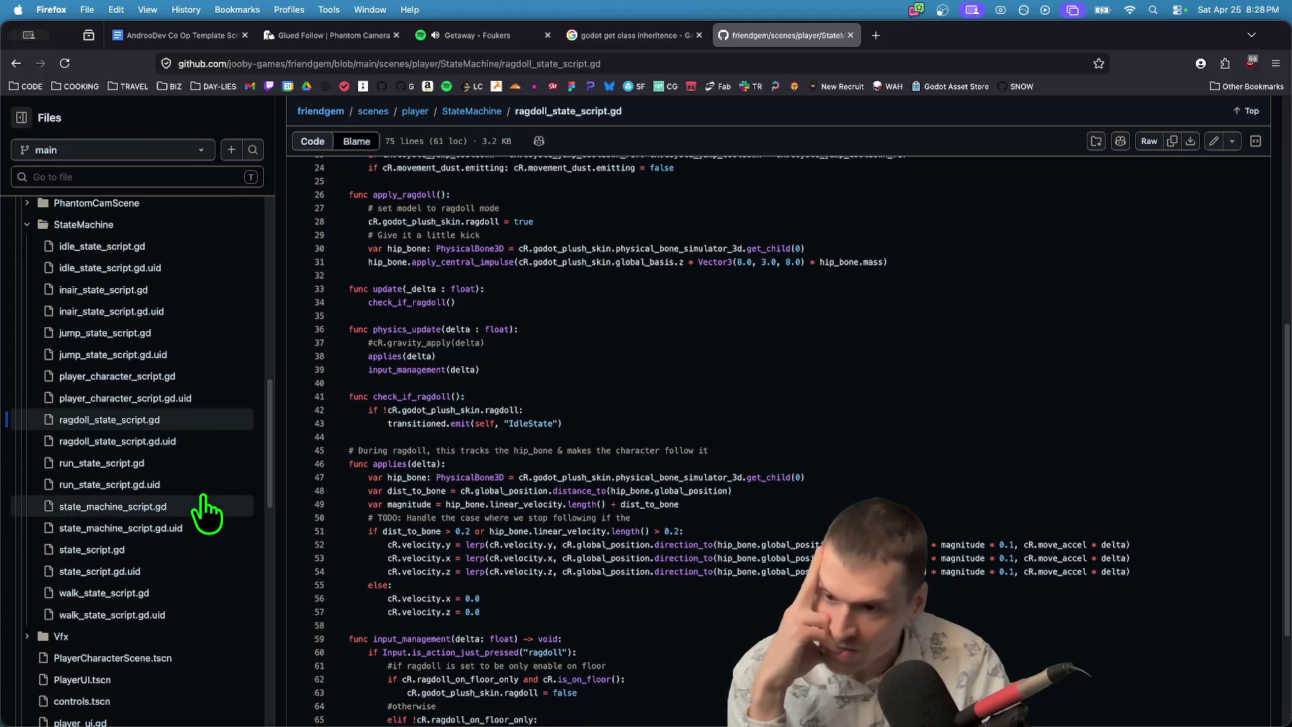
scroll(656, 549, "up", 2)
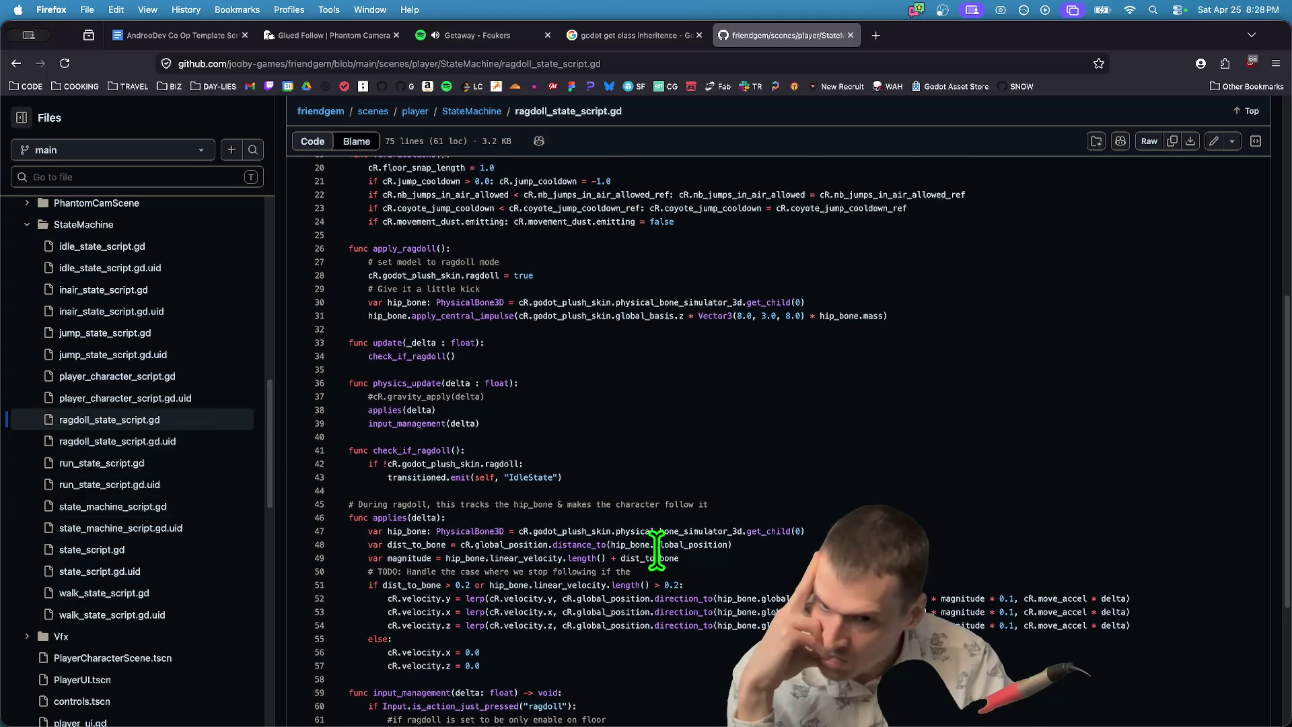
scroll(556, 488, "up", 2)
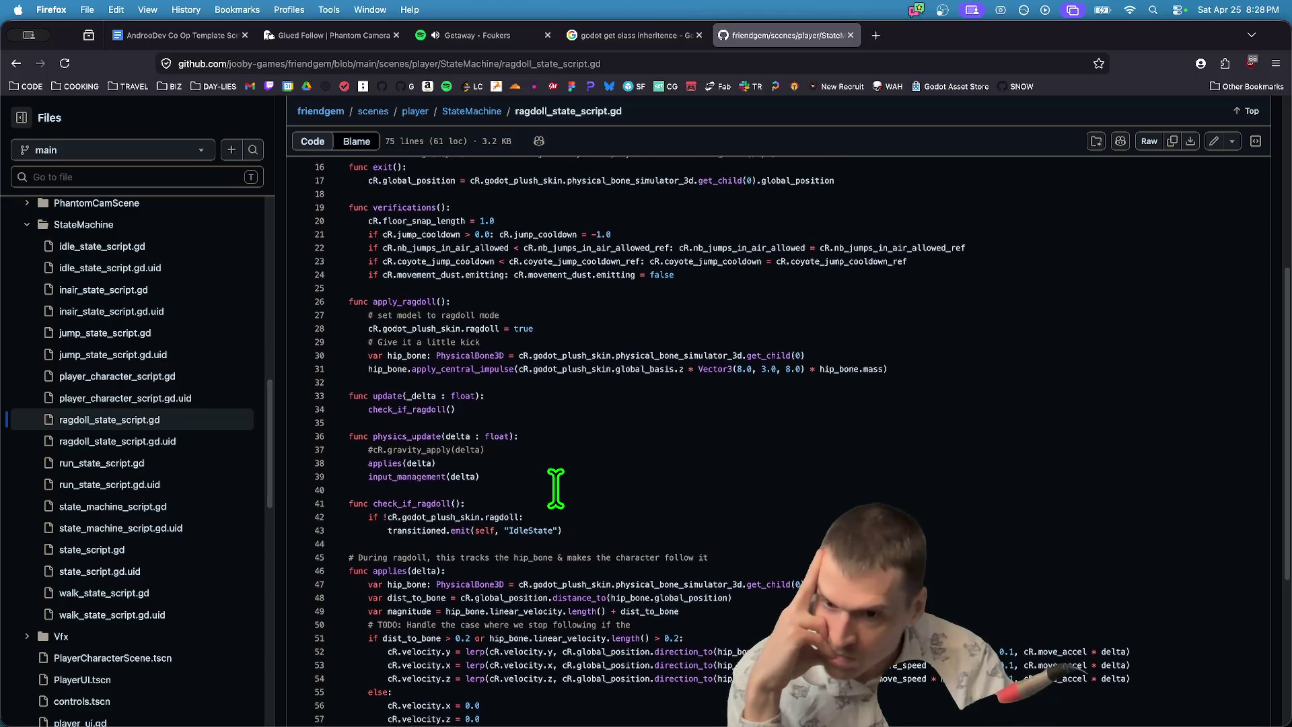
scroll(555, 489, "up", 1)
scroll(572, 464, "up", 2)
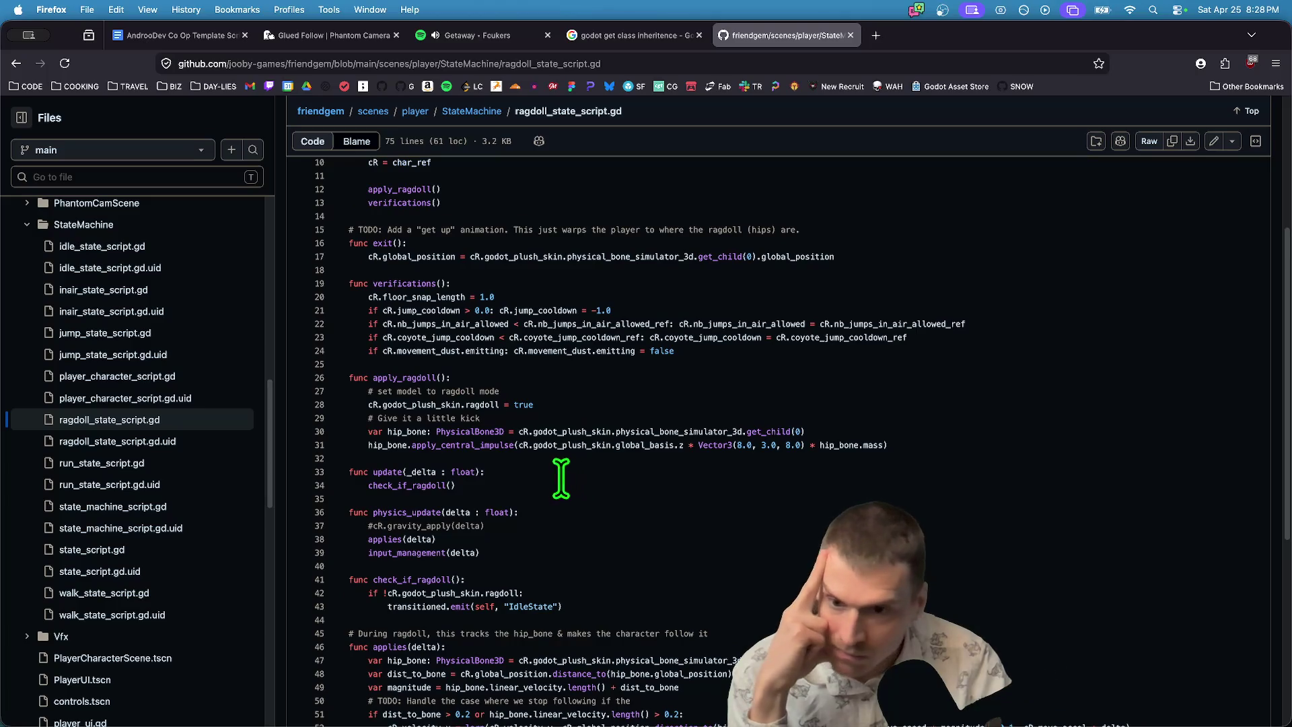
scroll(198, 444, "up", 2)
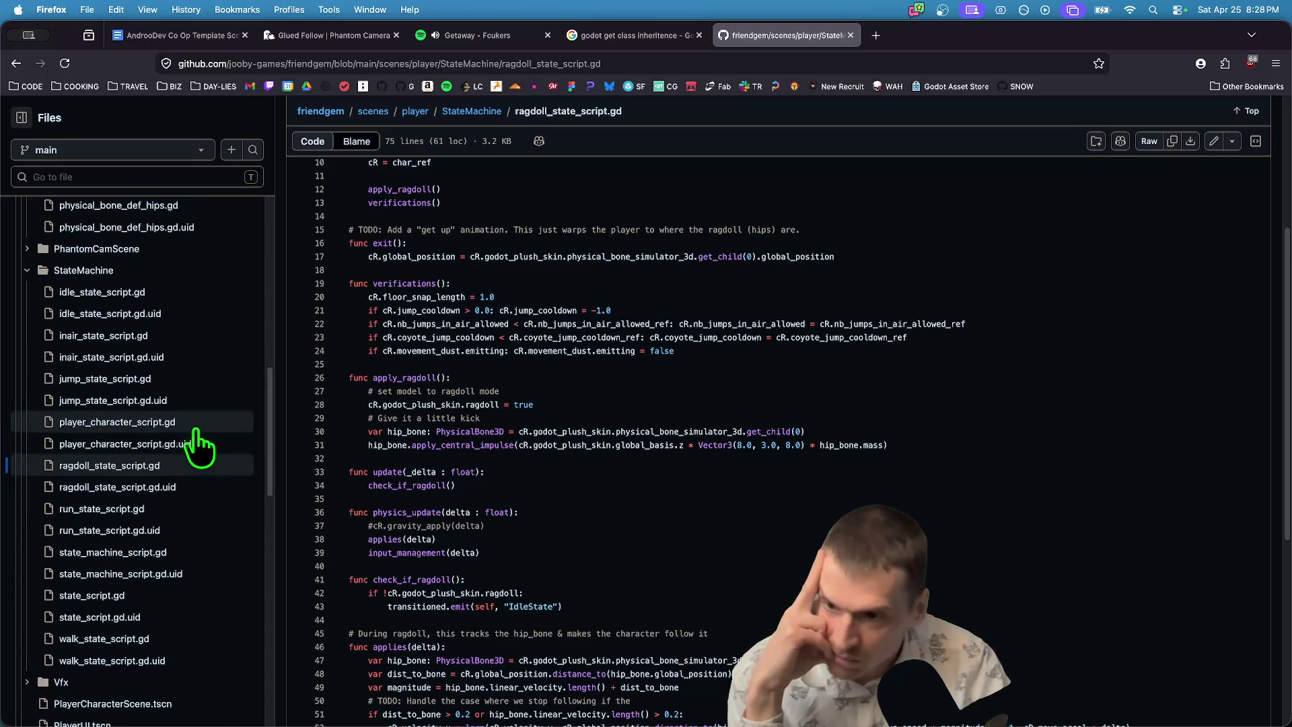
Open player_character_script.gd on GitHub and scroll through its code.
left_click(192, 422)
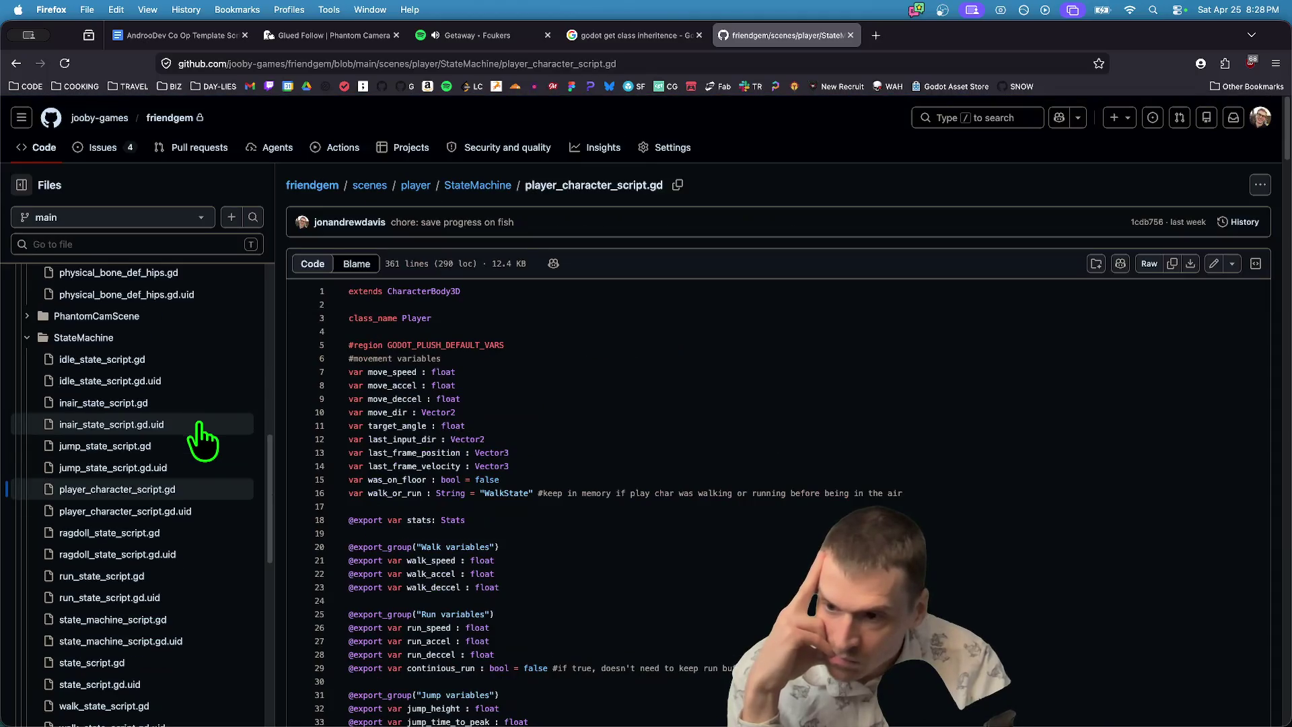
scroll(806, 490, "down", 15)
scroll(806, 490, "down", 20)
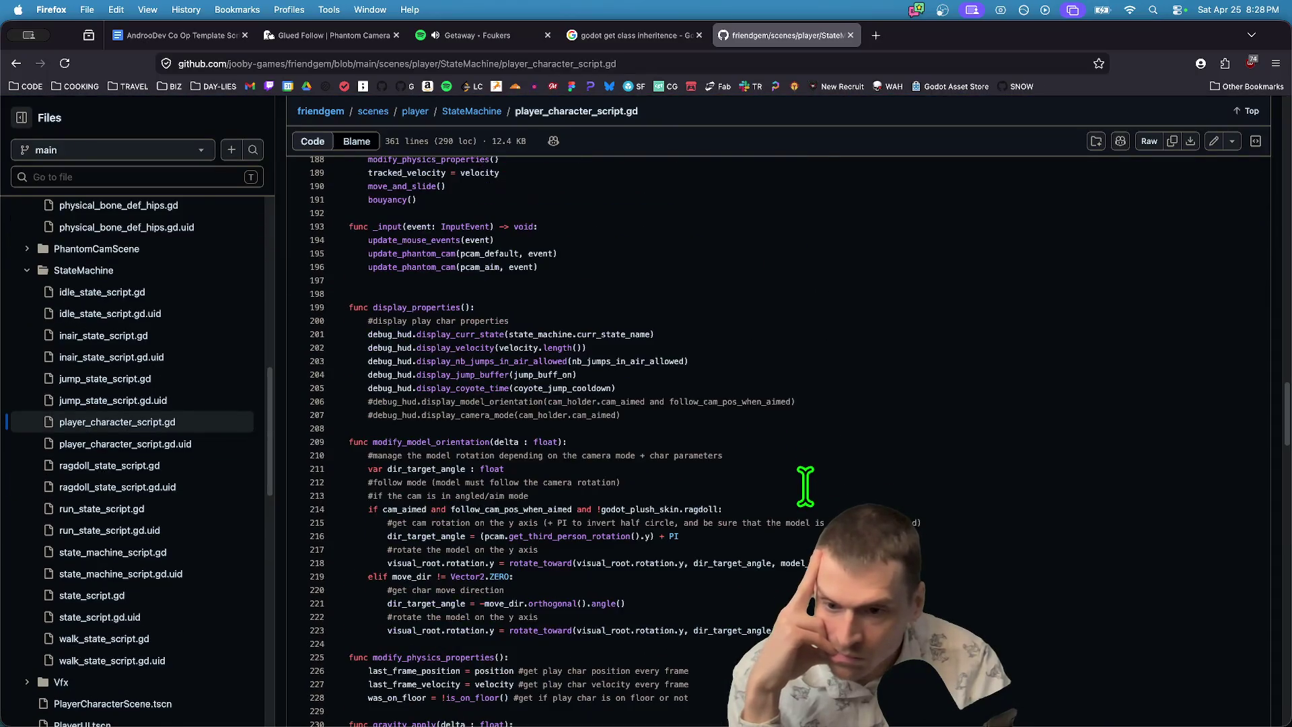
scroll(805, 486, "down", 7)
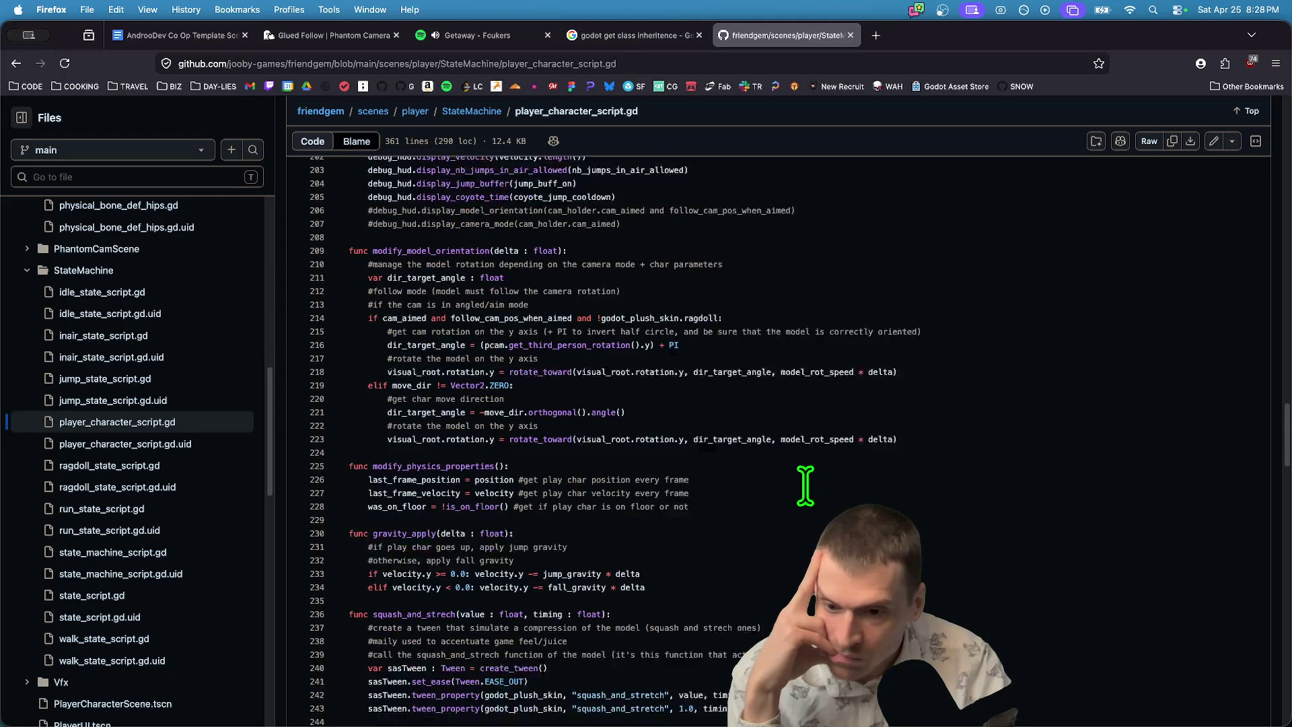
scroll(806, 486, "down", 3)
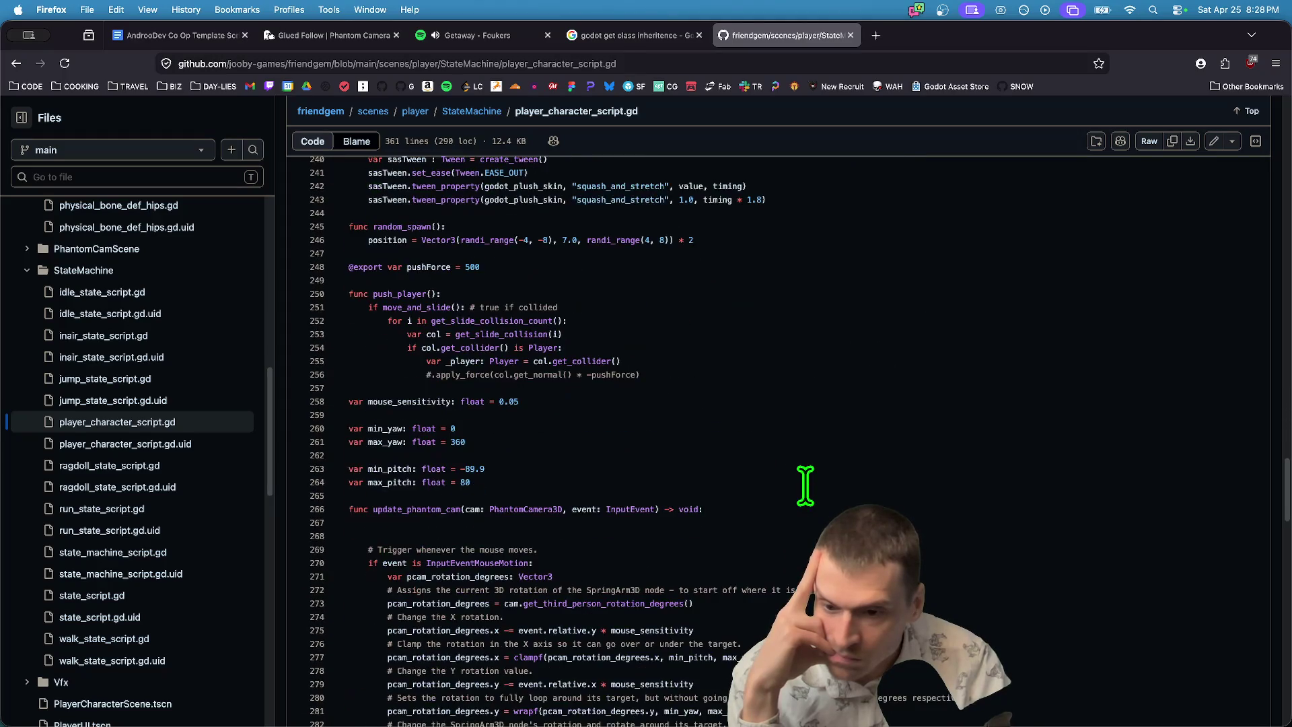
scroll(805, 485, "down", 10)
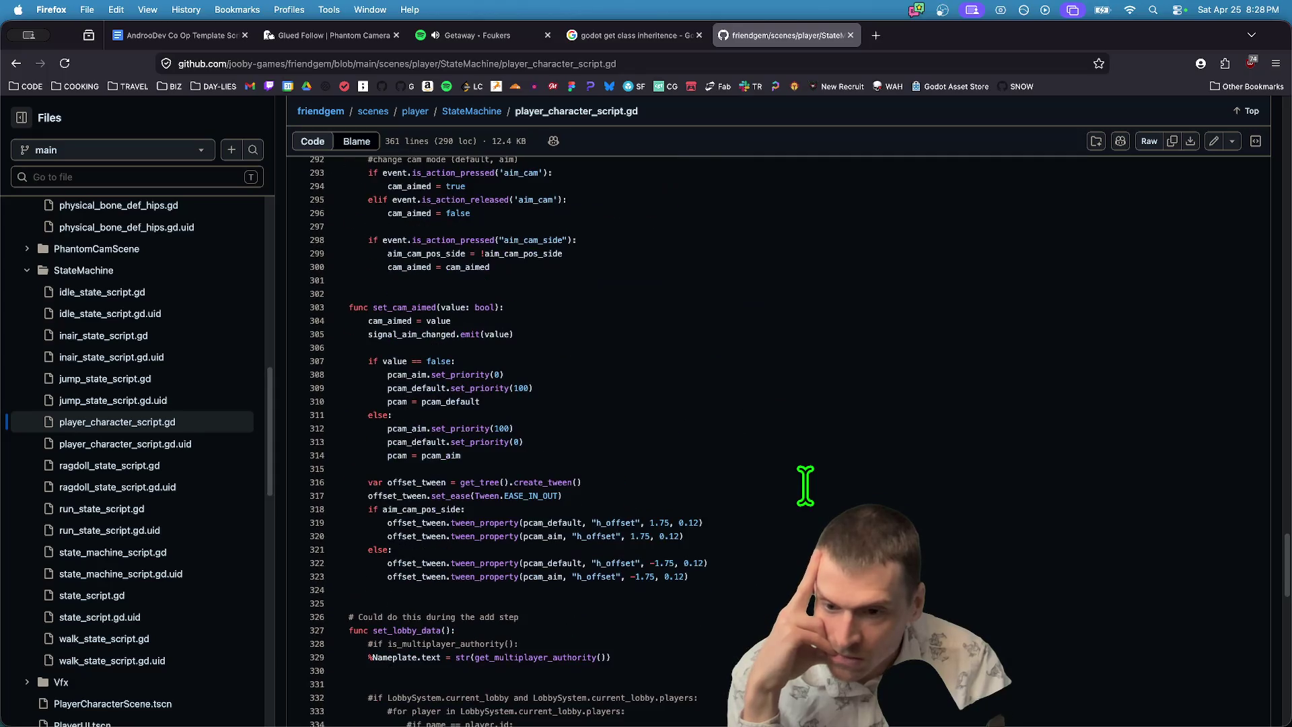
scroll(805, 485, "down", 6)
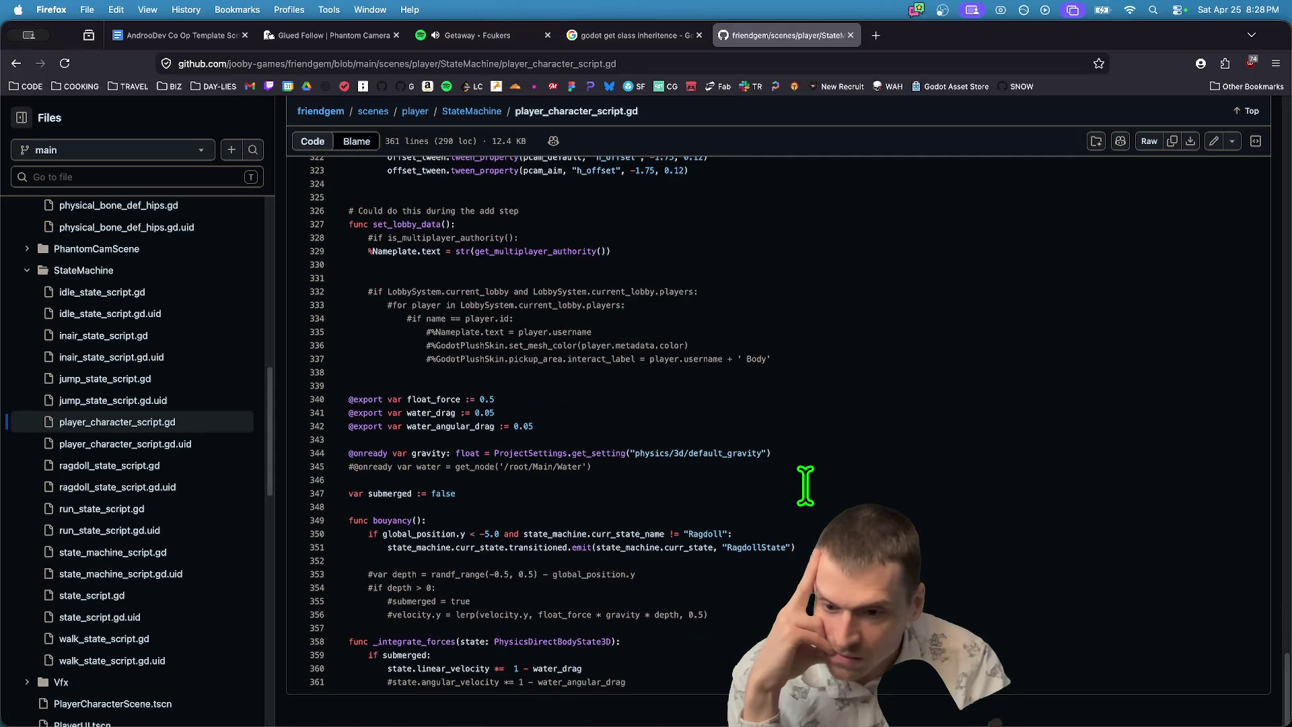
scroll(144, 418, "up", 2)
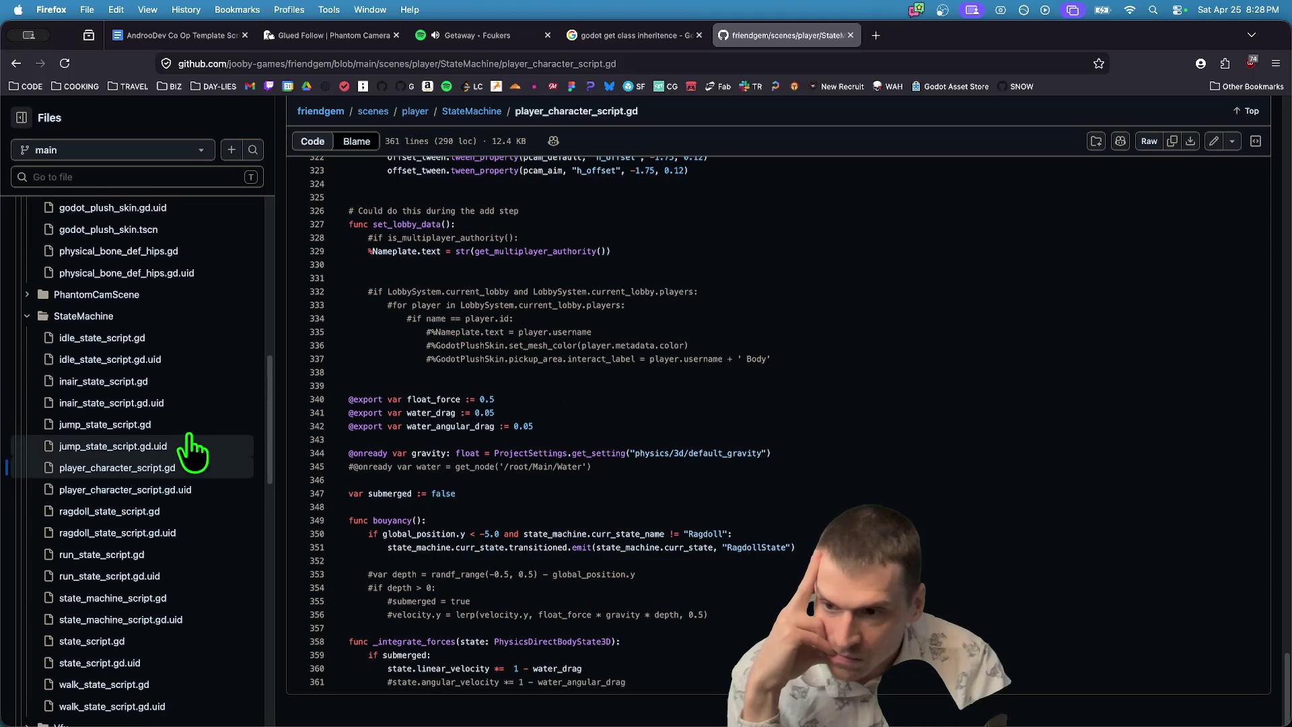
scroll(188, 438, "up", 5)
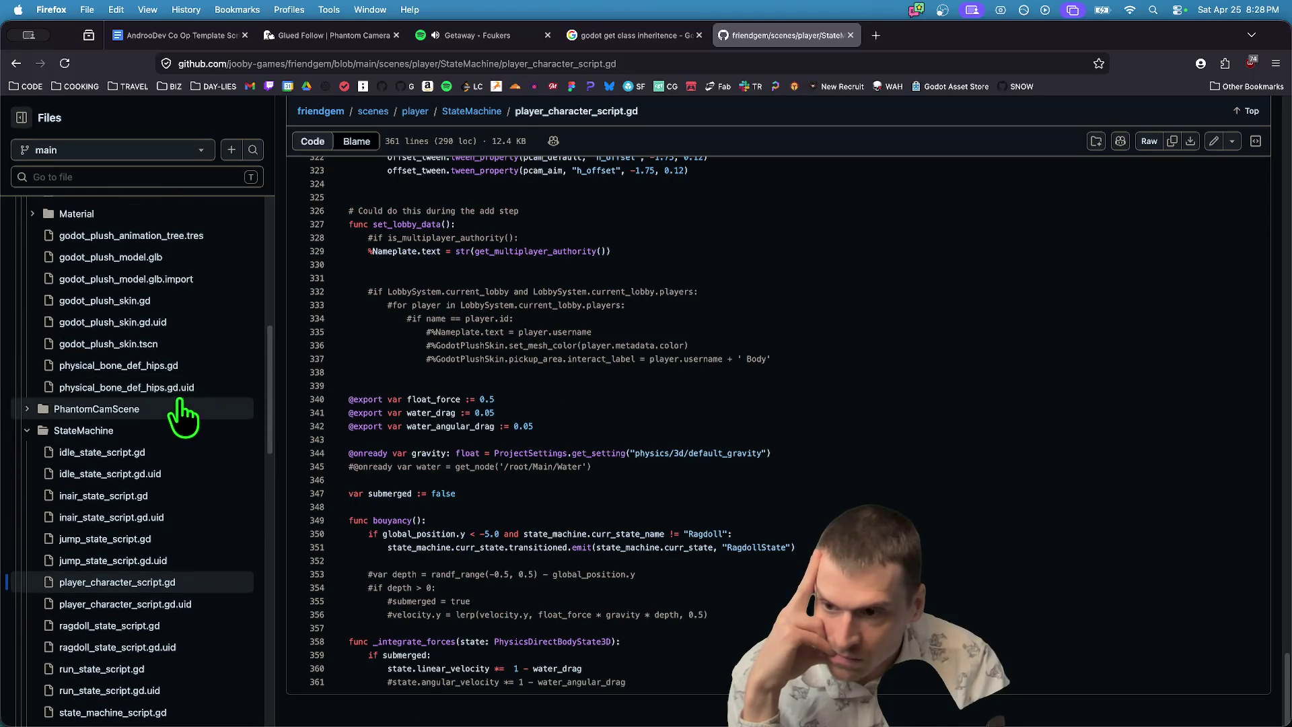
scroll(177, 431, "up", 3)
Open godot_plush_skin.gd and list every reference to set_holding.
left_click(173, 369)
right_click(1004, 531)
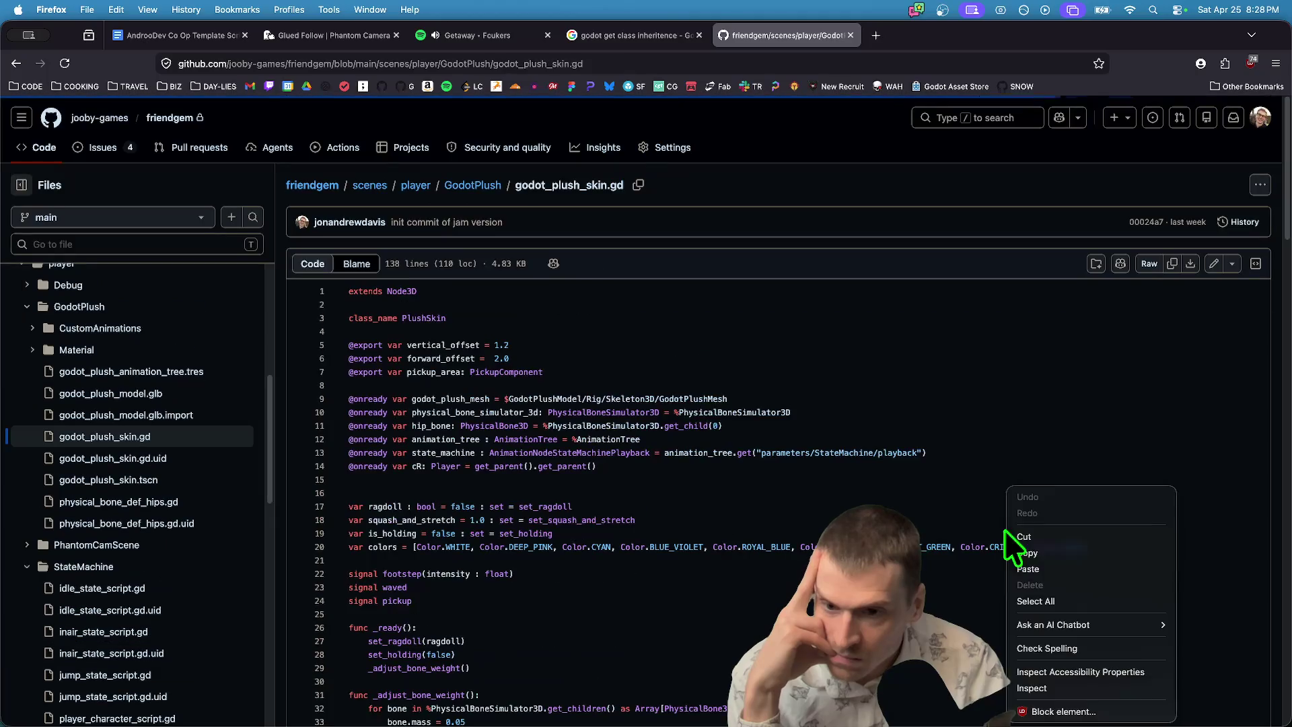
key("Escape")
scroll(825, 518, "down", 15)
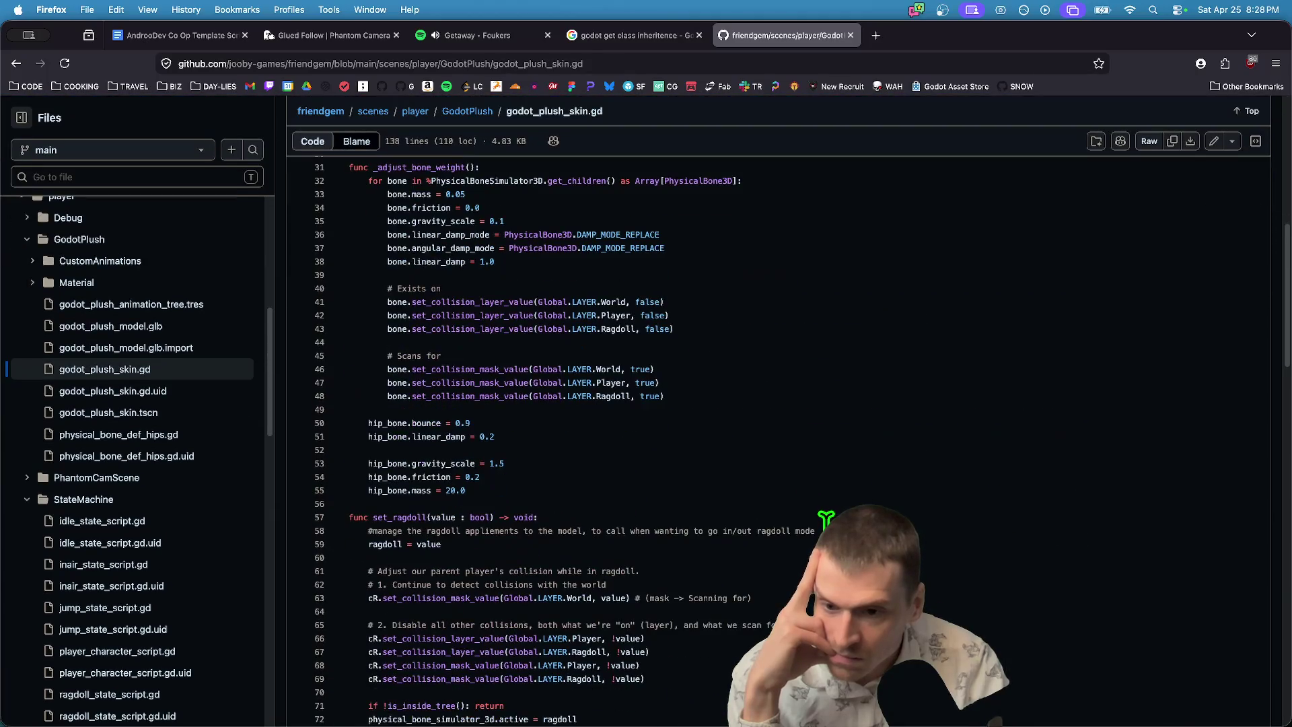
scroll(826, 518, "down", 15)
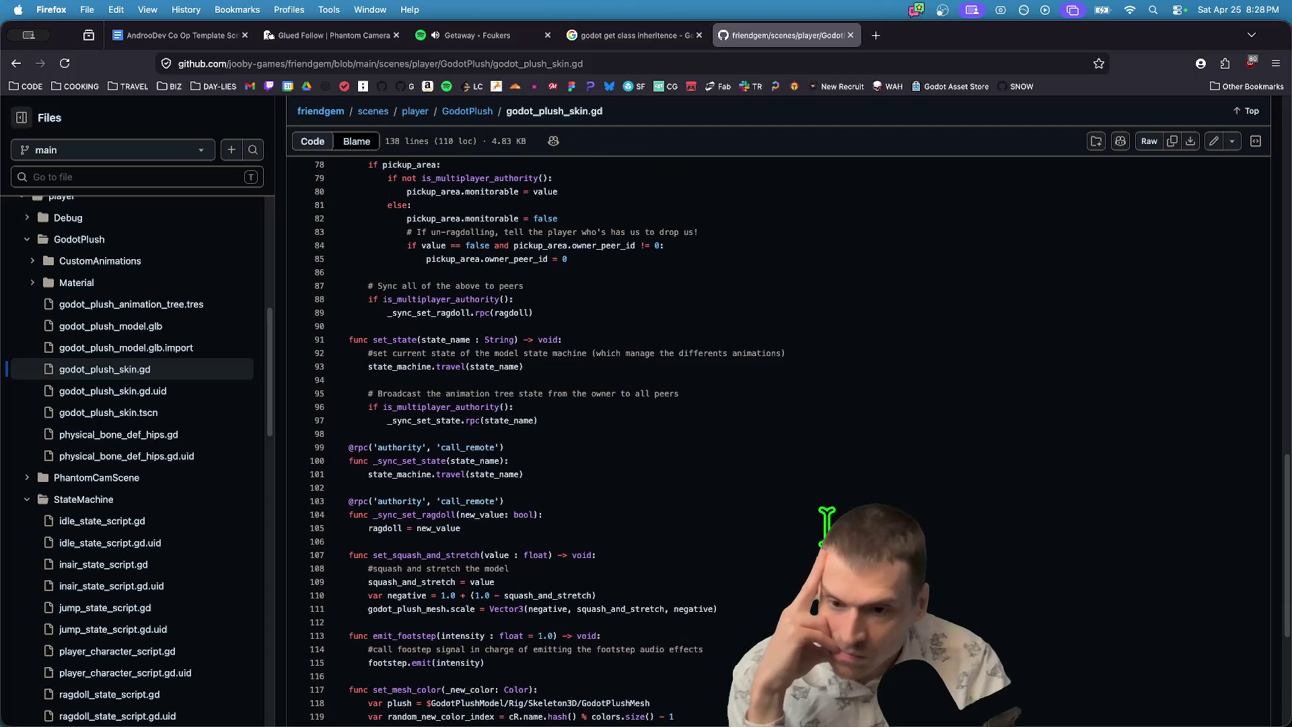
scroll(826, 525, "down", 2)
scroll(827, 514, "down", 4)
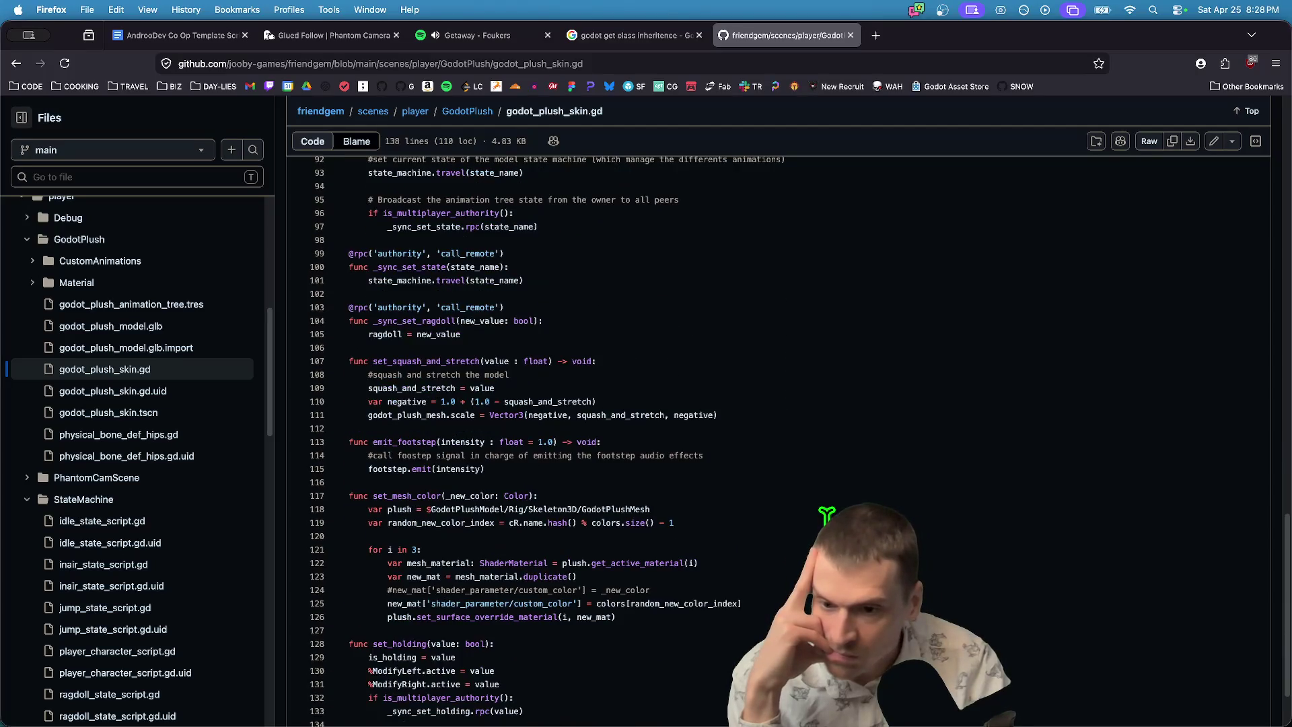
scroll(827, 514, "down", 3)
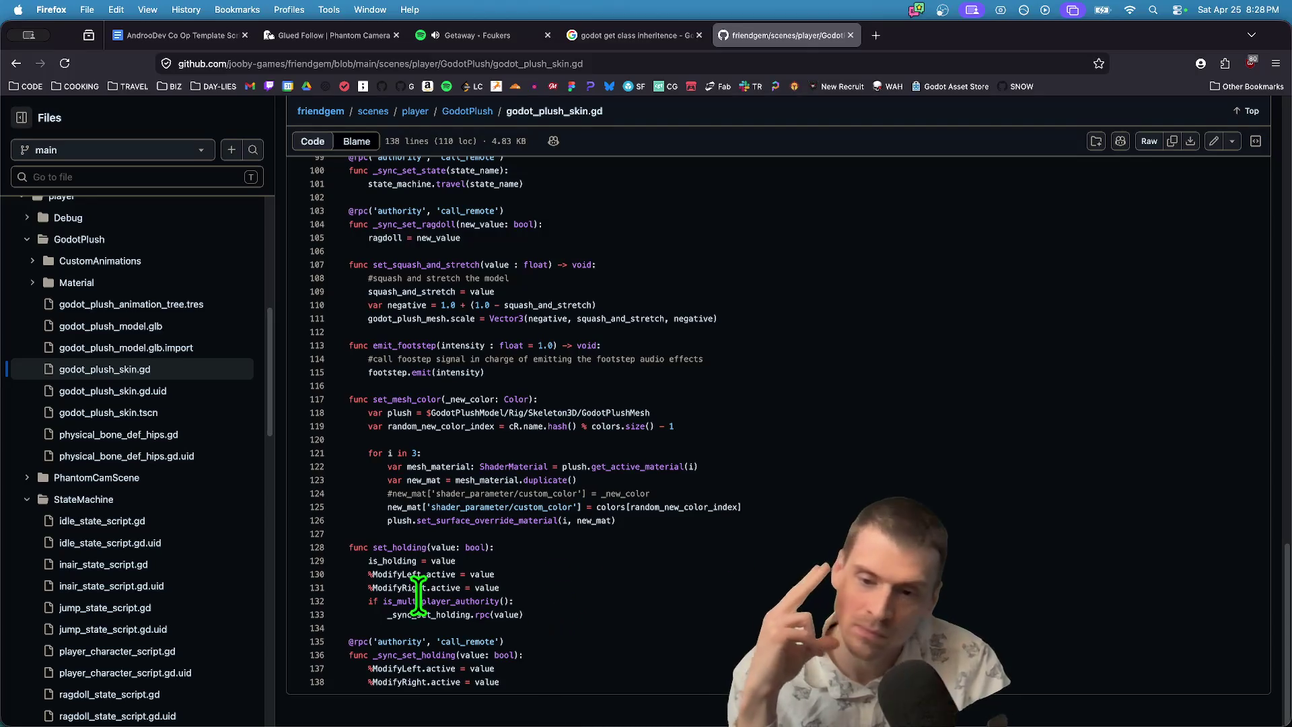
left_click(405, 547)
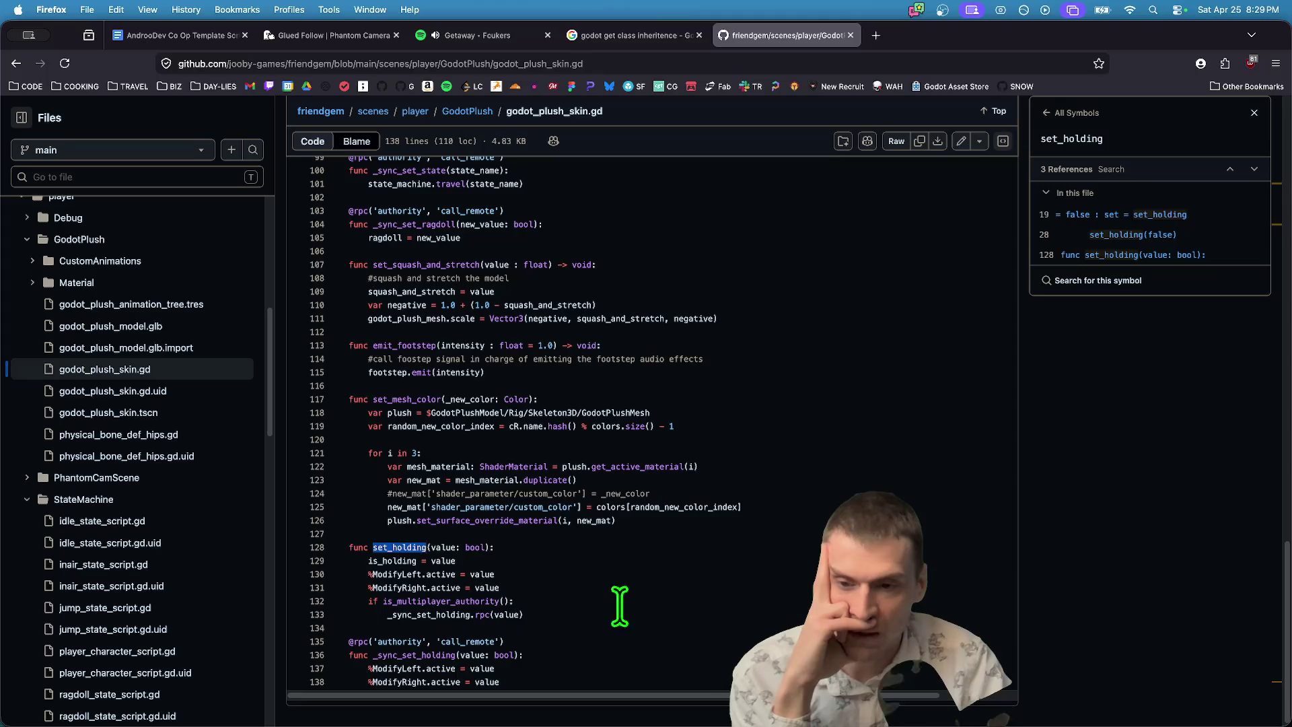
List pickup_area's 6 references, check its line 85 use, and search the repository for it.
scroll(646, 606, "up", 3)
scroll(646, 598, "up", 8)
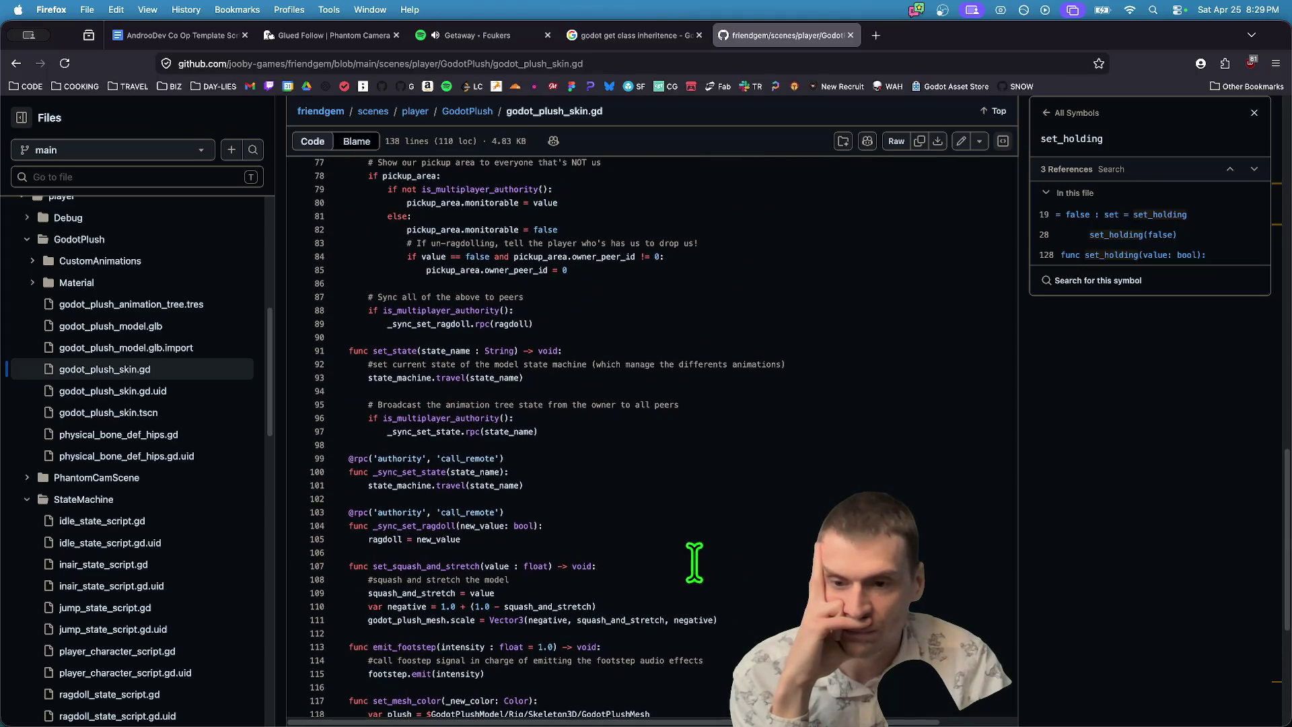
scroll(590, 461, "up", 3)
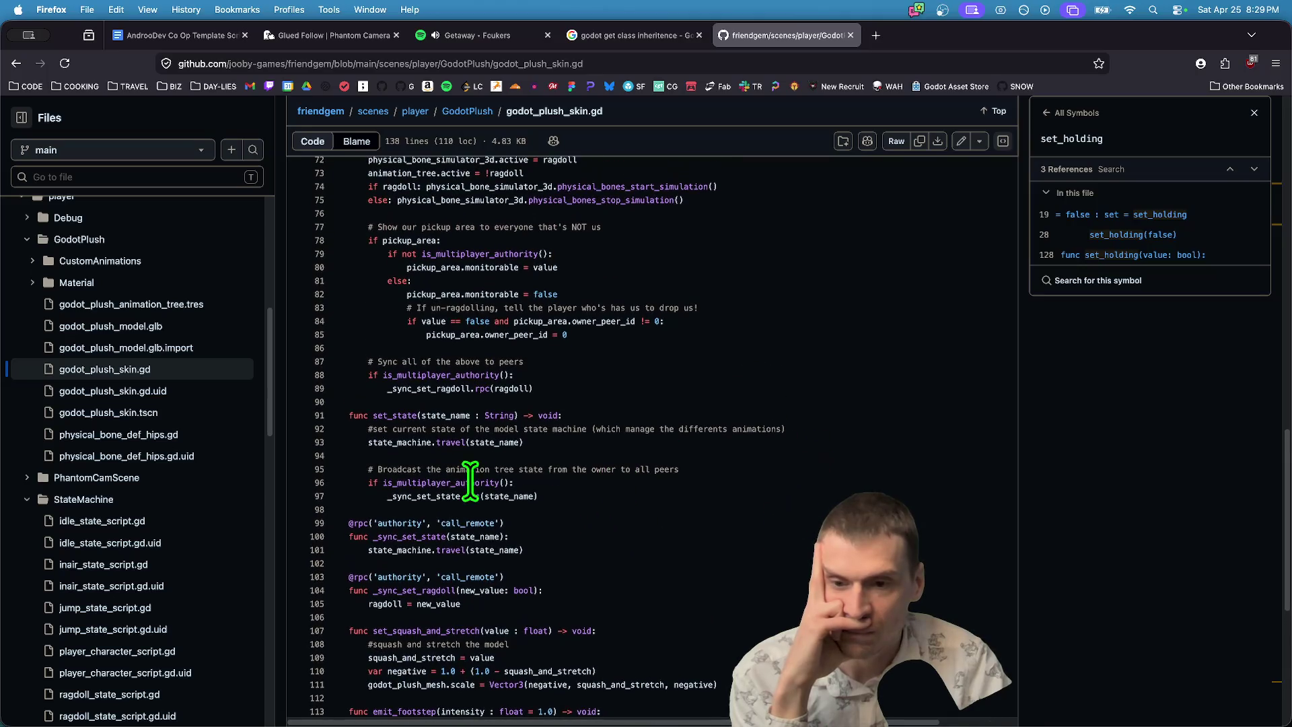
scroll(770, 449, "up", 4)
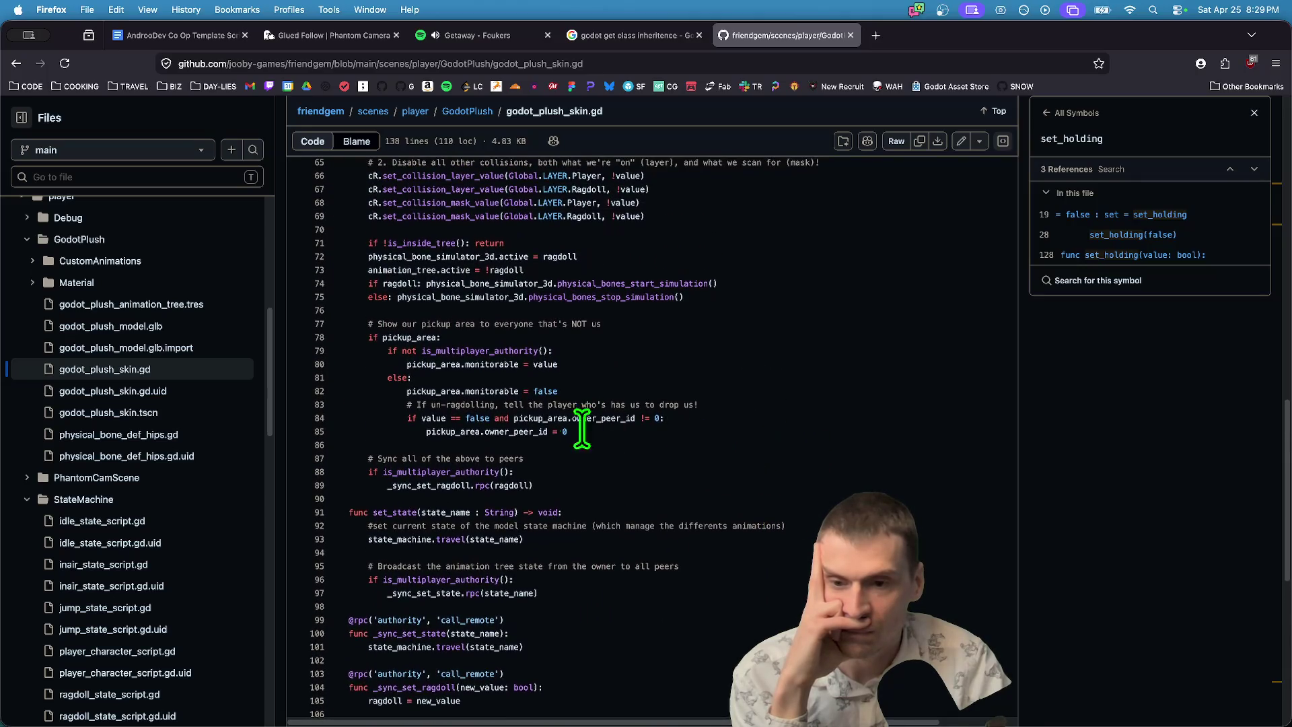
scroll(616, 469, "up", 2)
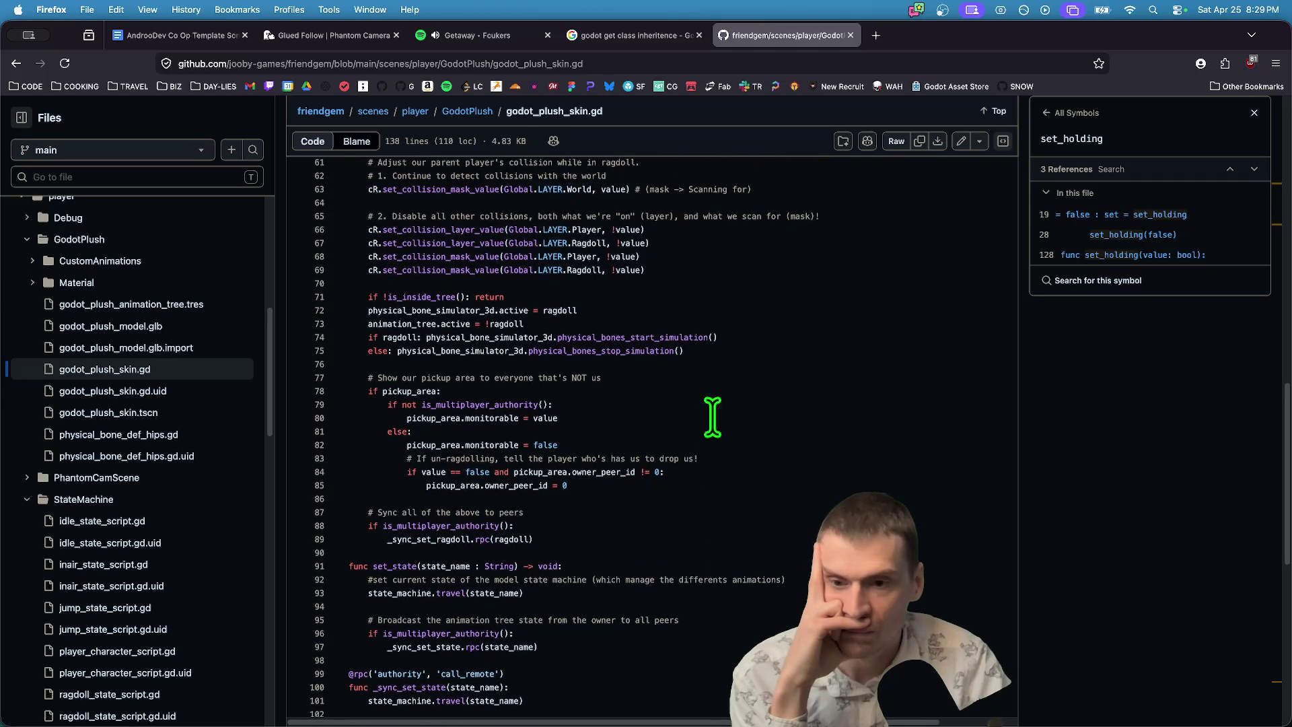
left_click(410, 390)
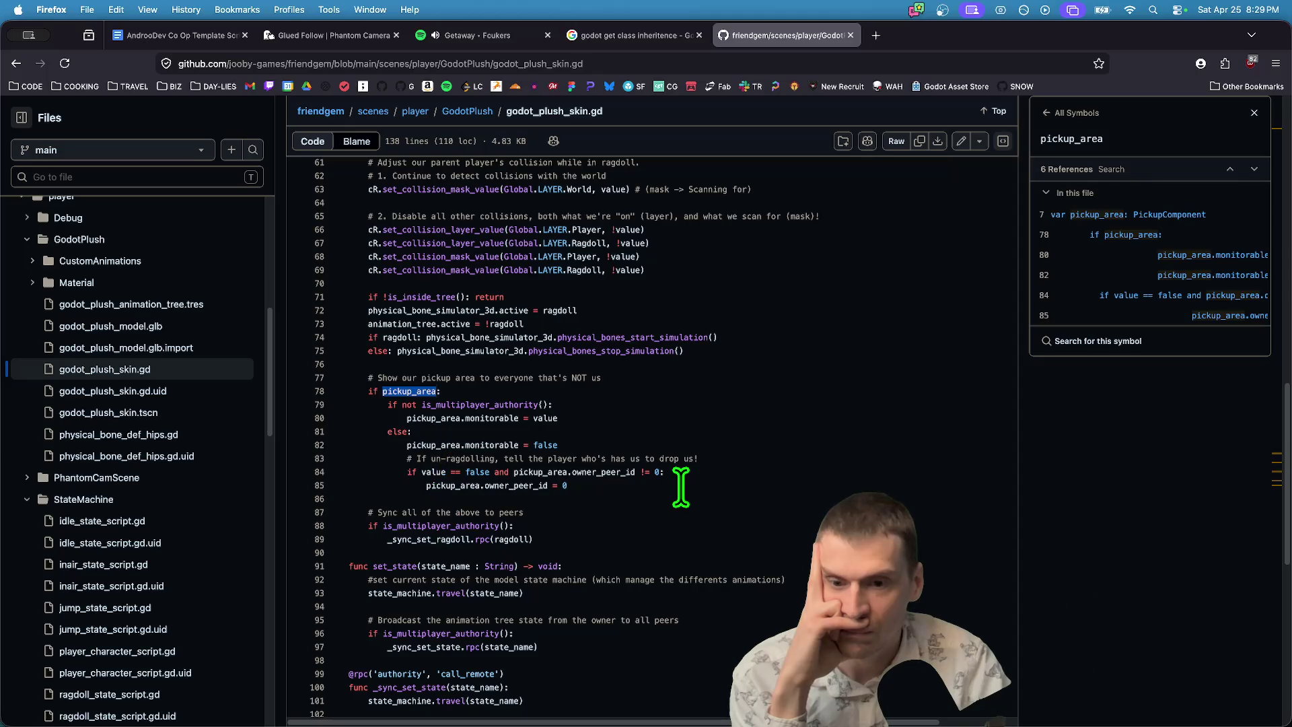
scroll(562, 437, "up", 1)
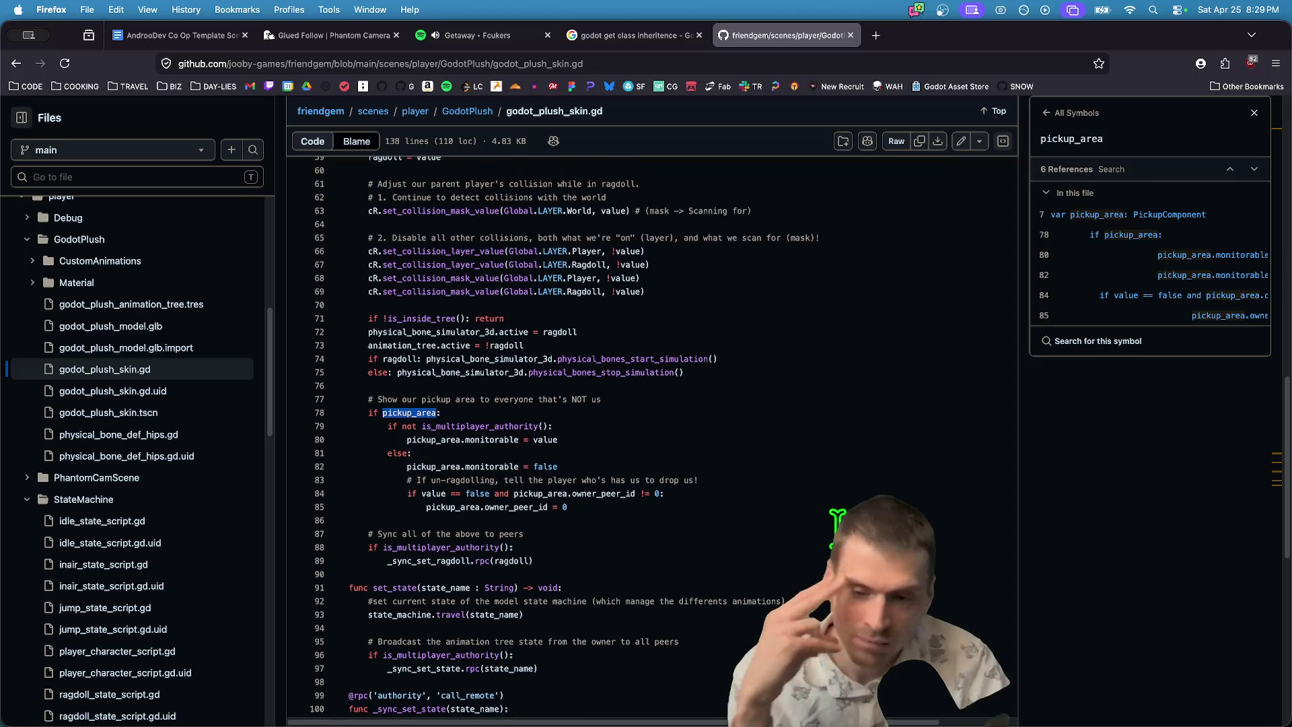
left_click(449, 506)
scroll(723, 520, "up", 5)
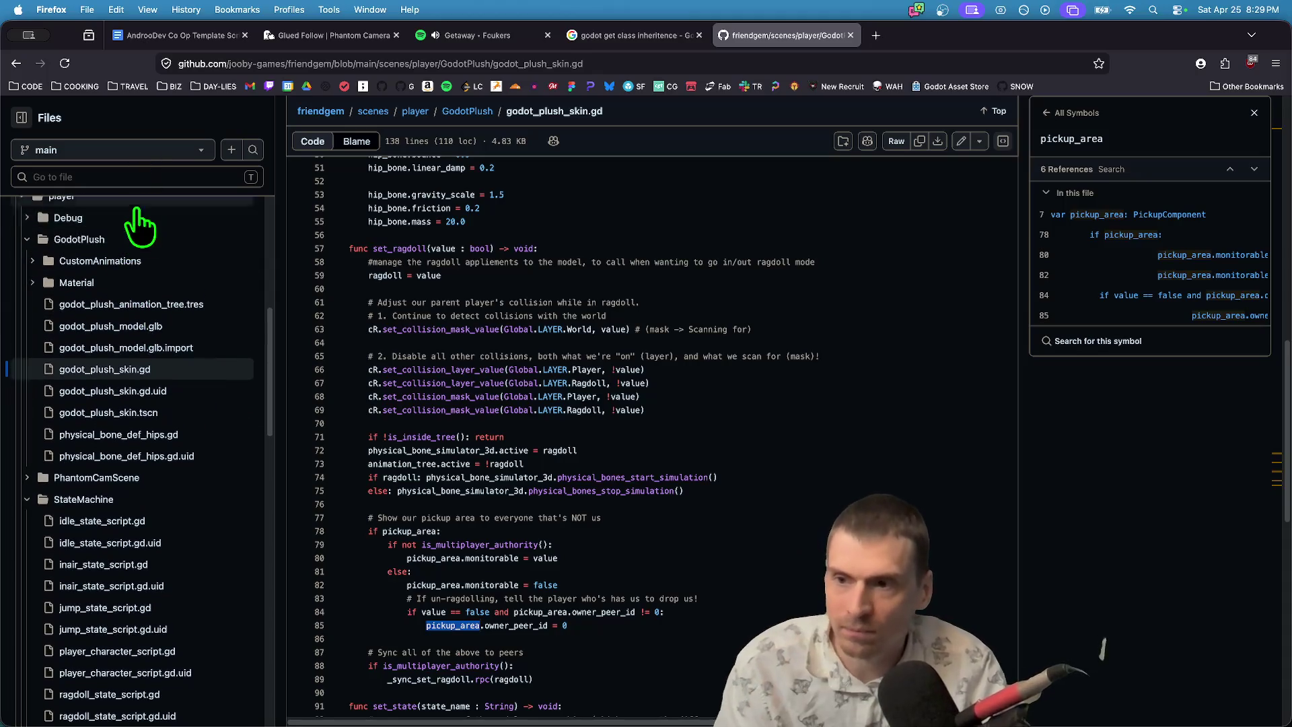
scroll(332, 323, "up", 10)
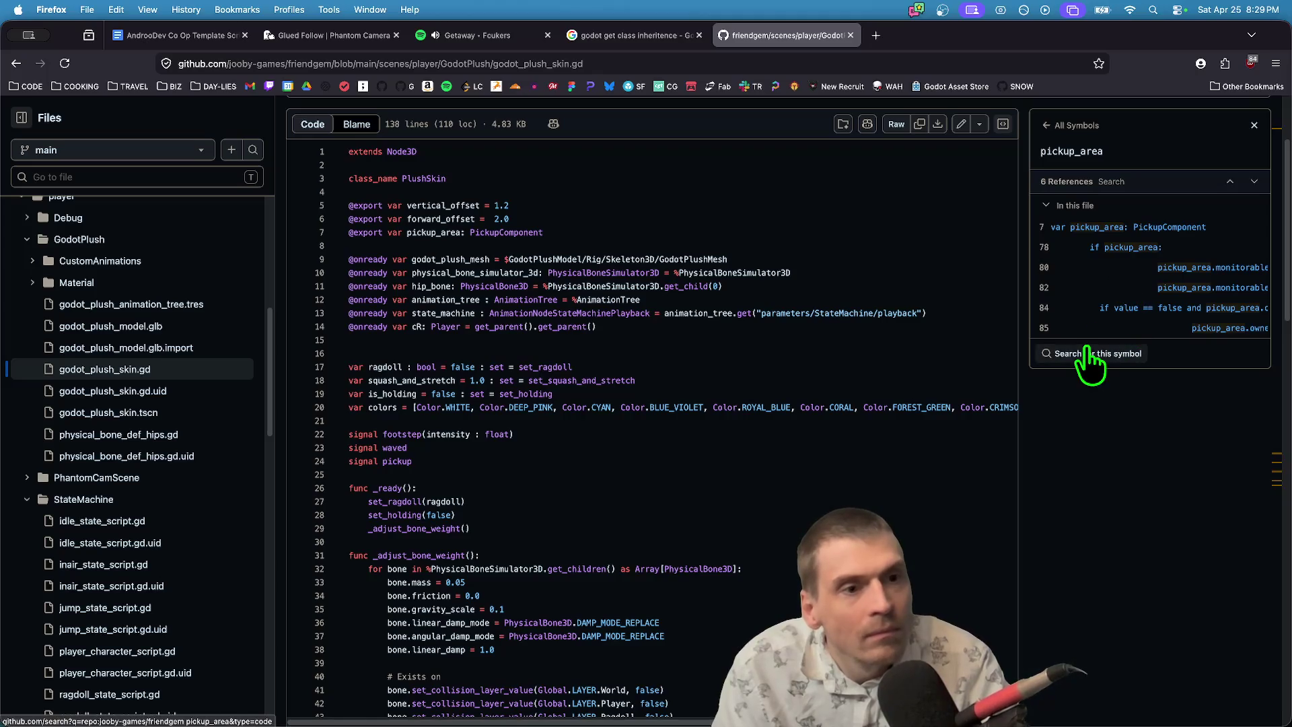
left_click(1086, 353)
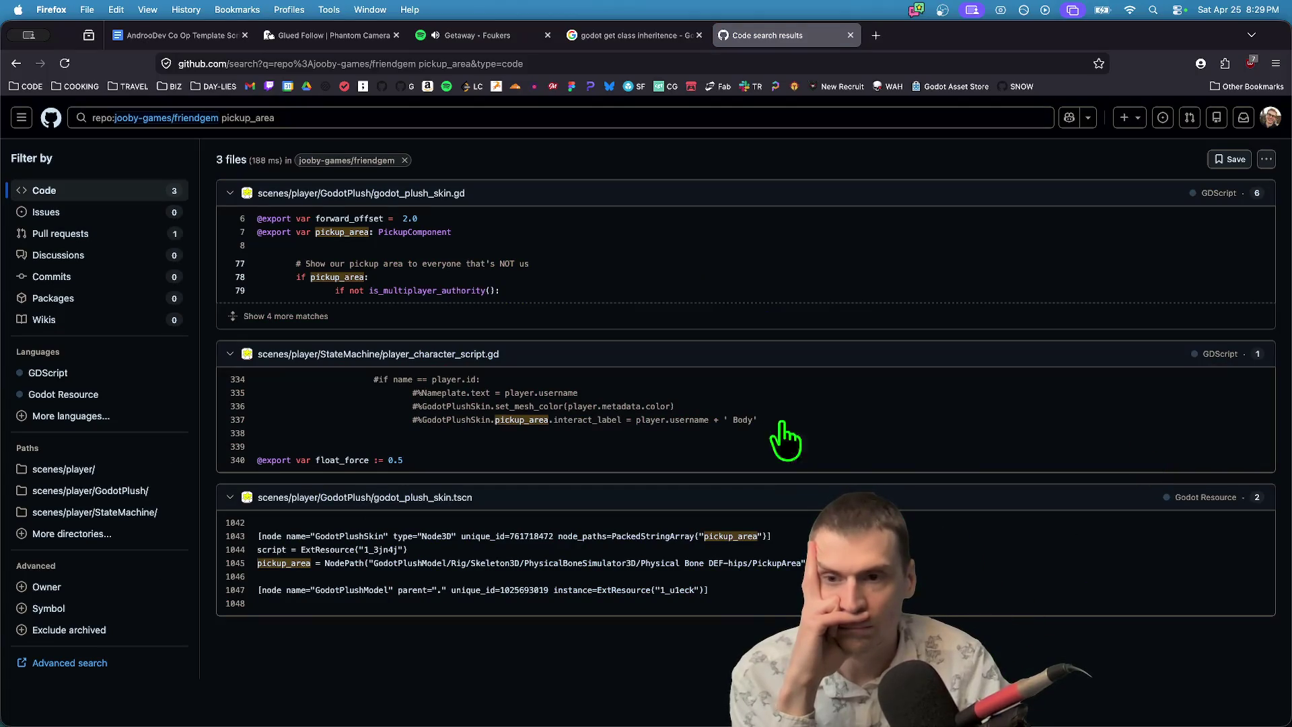
Return to godot_plush_skin.gd and search the whole repository for the owner_peer_id symbol.
key("super+bracketleft")
scroll(747, 578, "down", 10)
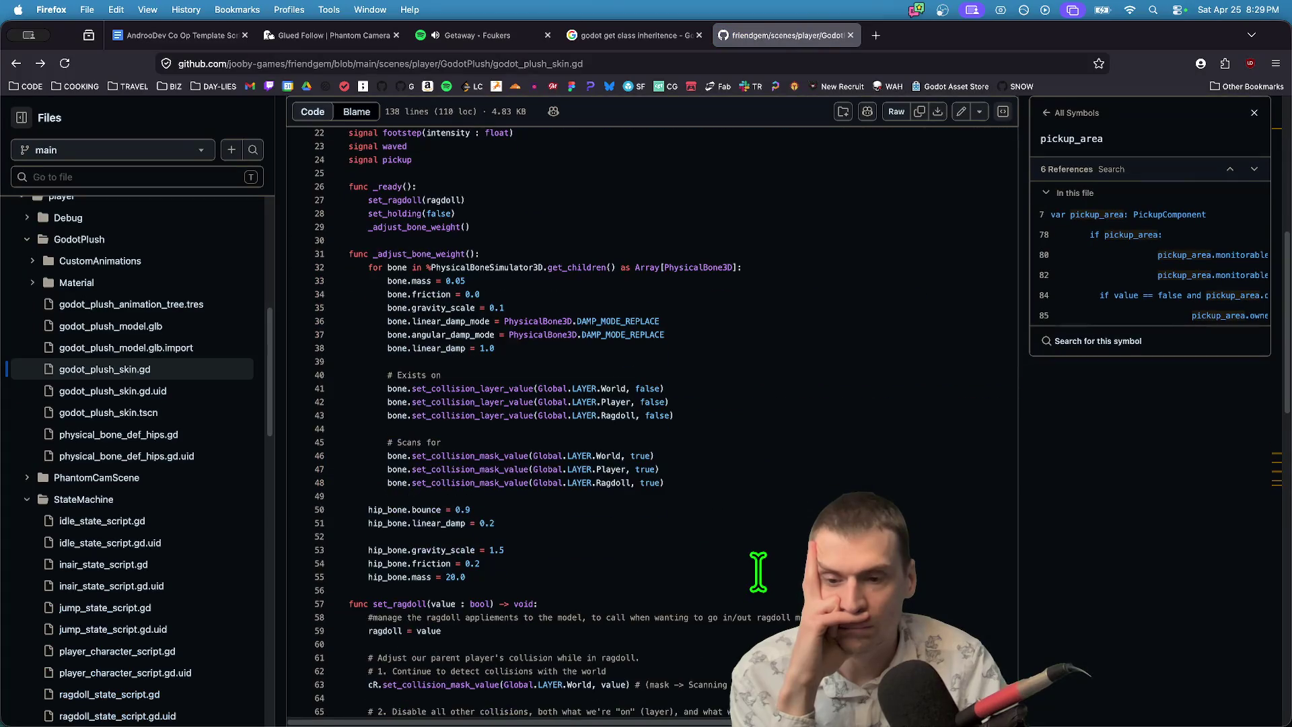
scroll(758, 572, "down", 5)
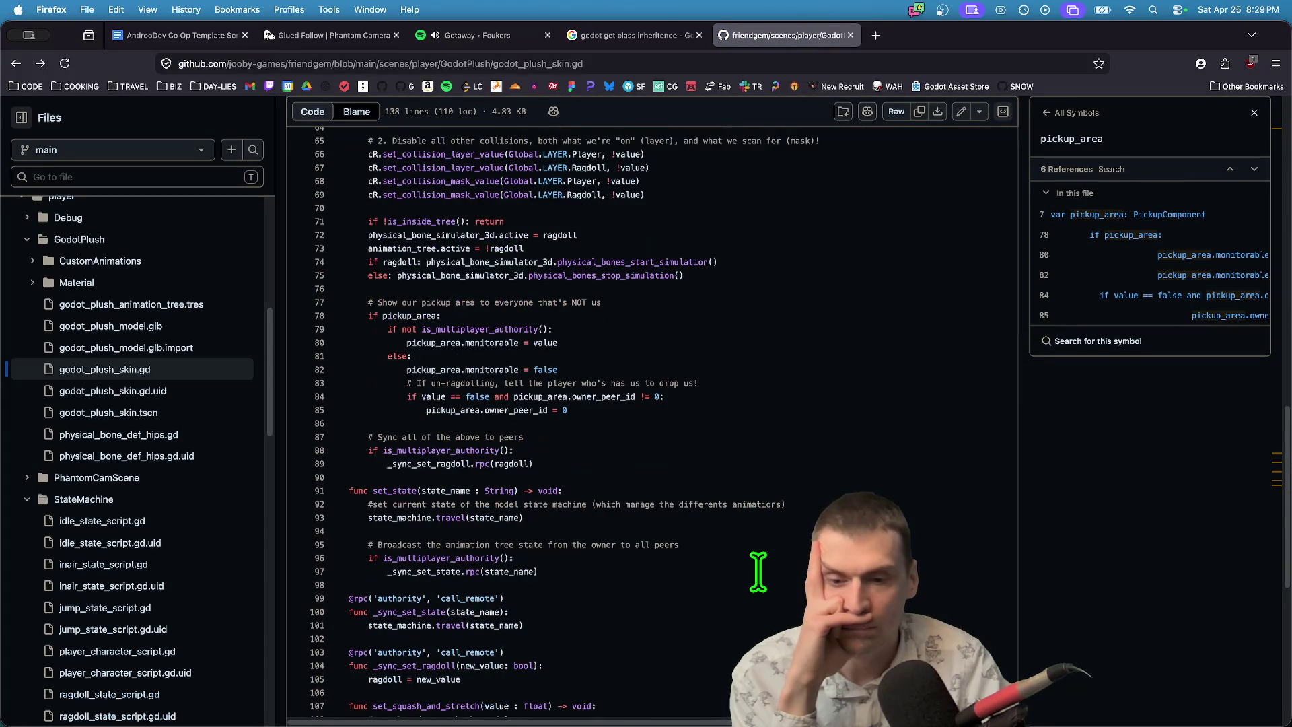
left_click(609, 396)
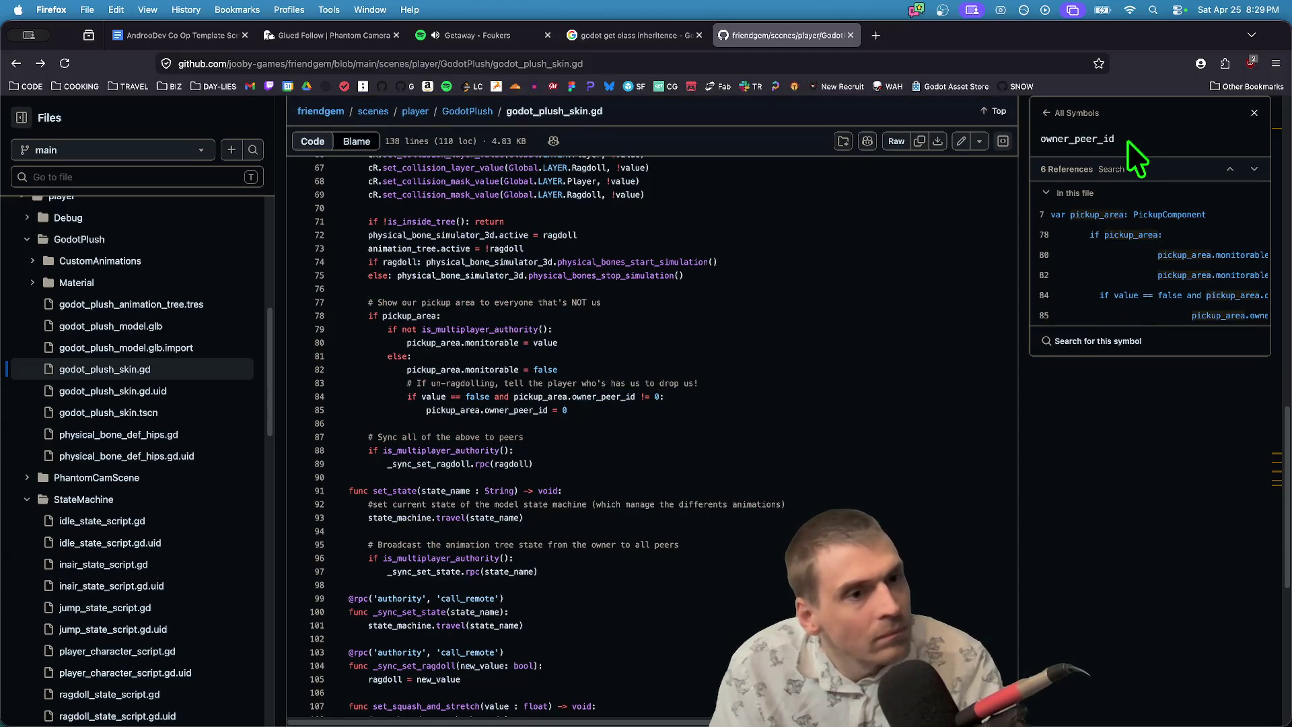
left_click(1104, 343)
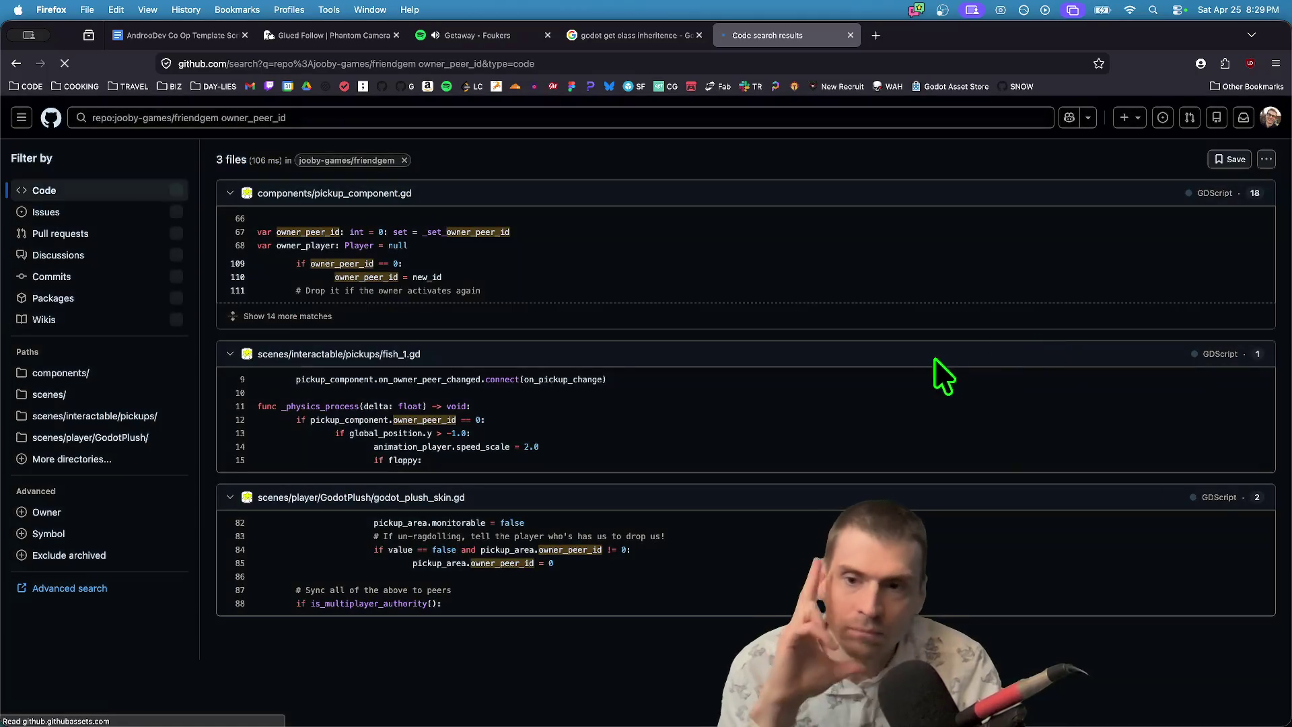
Open the pickup_component.gd result and list the 2 _apply_pickup_velocity_tracking references.
left_click(727, 247)
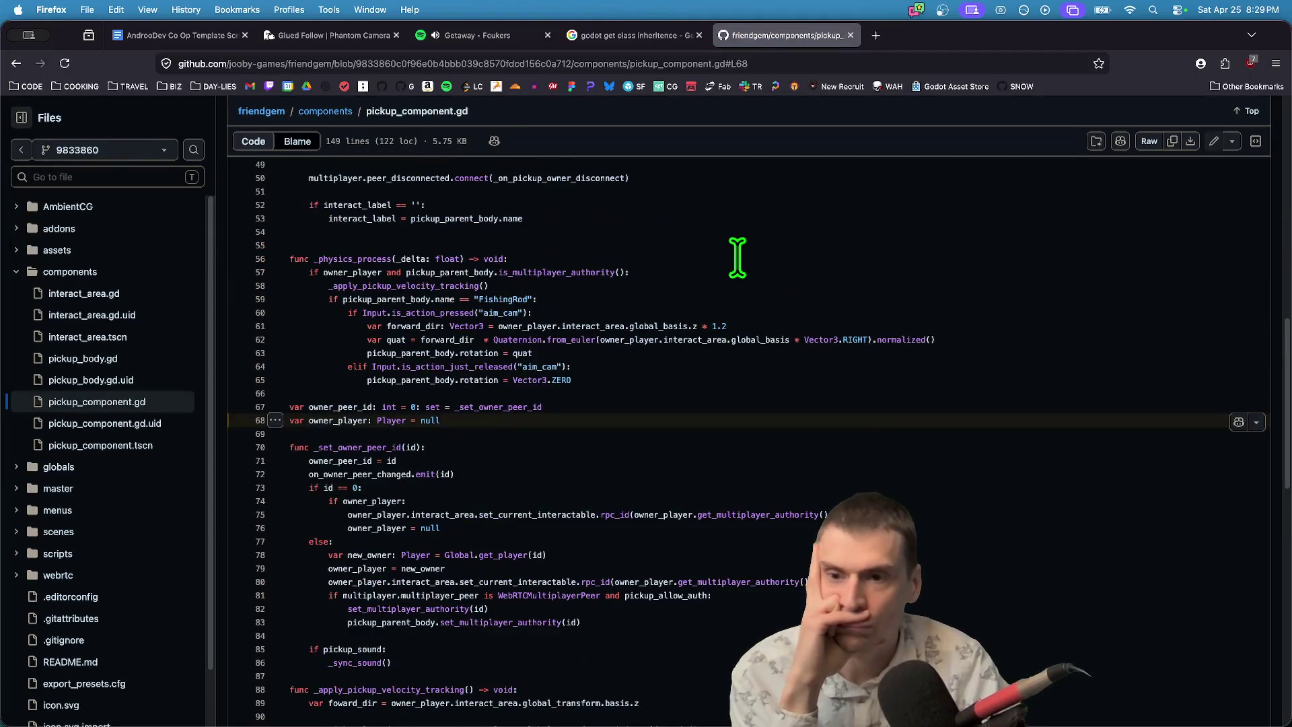
scroll(738, 258, "up", 2)
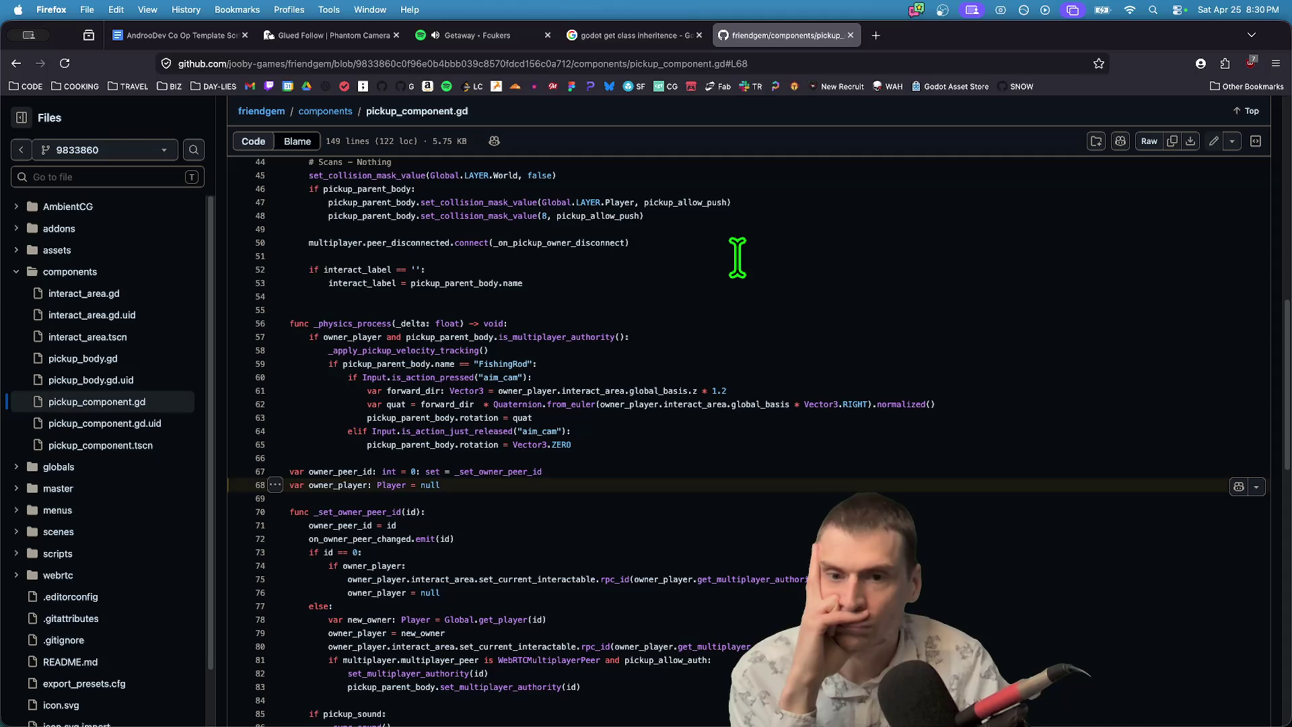
left_click(449, 338)
double_click(438, 348)
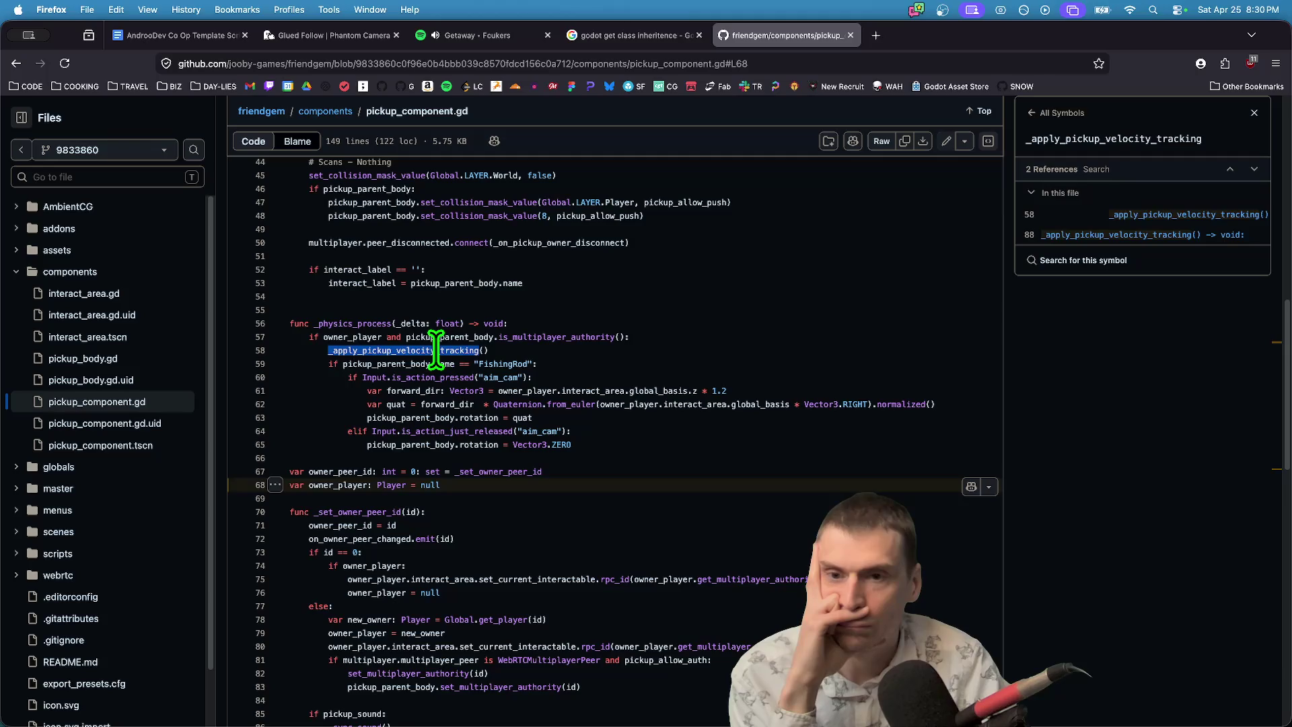
scroll(631, 328, "up", 2)
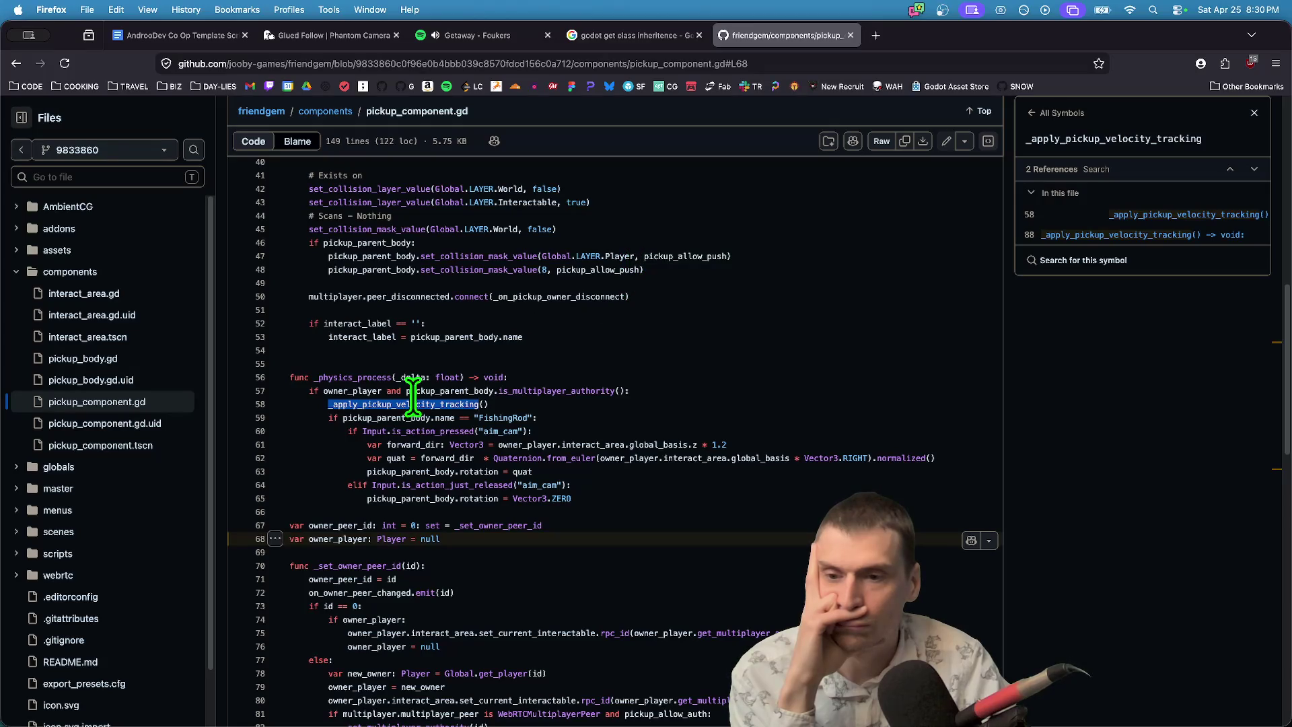
scroll(602, 391, "up", 3)
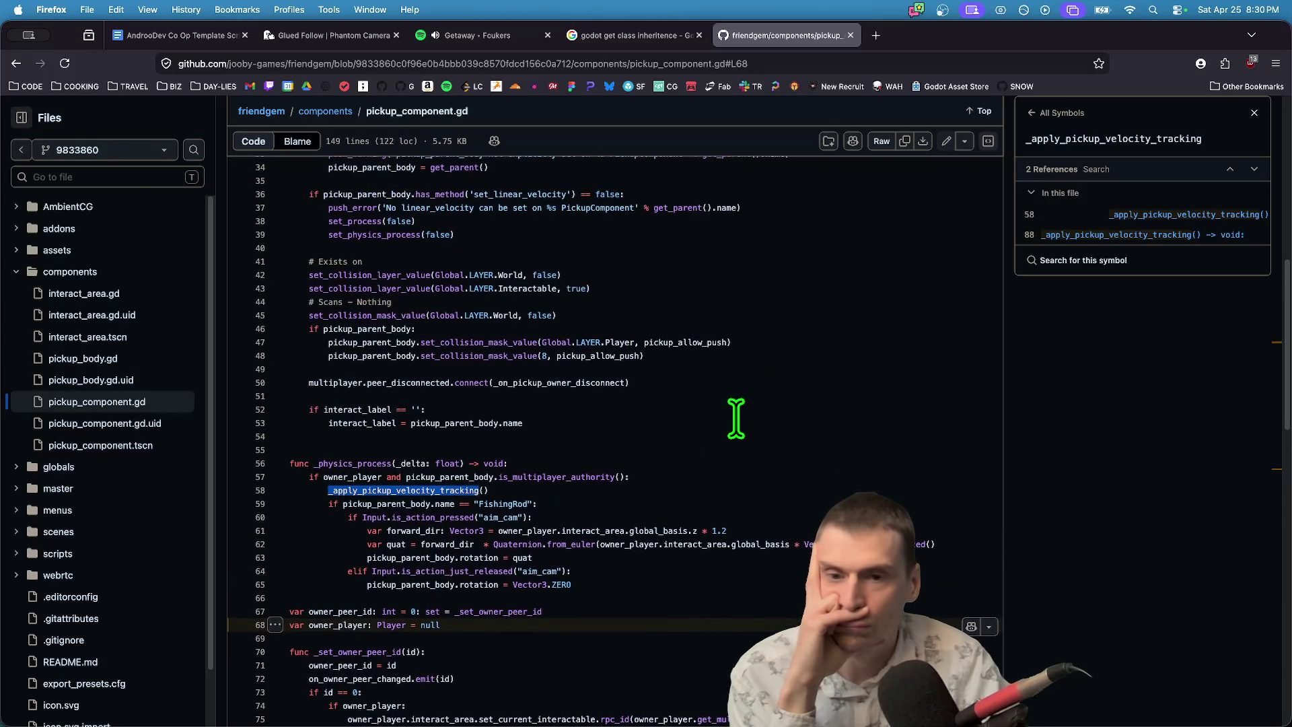
Copy the line 57 multiplayer-authority check and return to Godot Engine.
left_click_drag(304, 477, 668, 476)
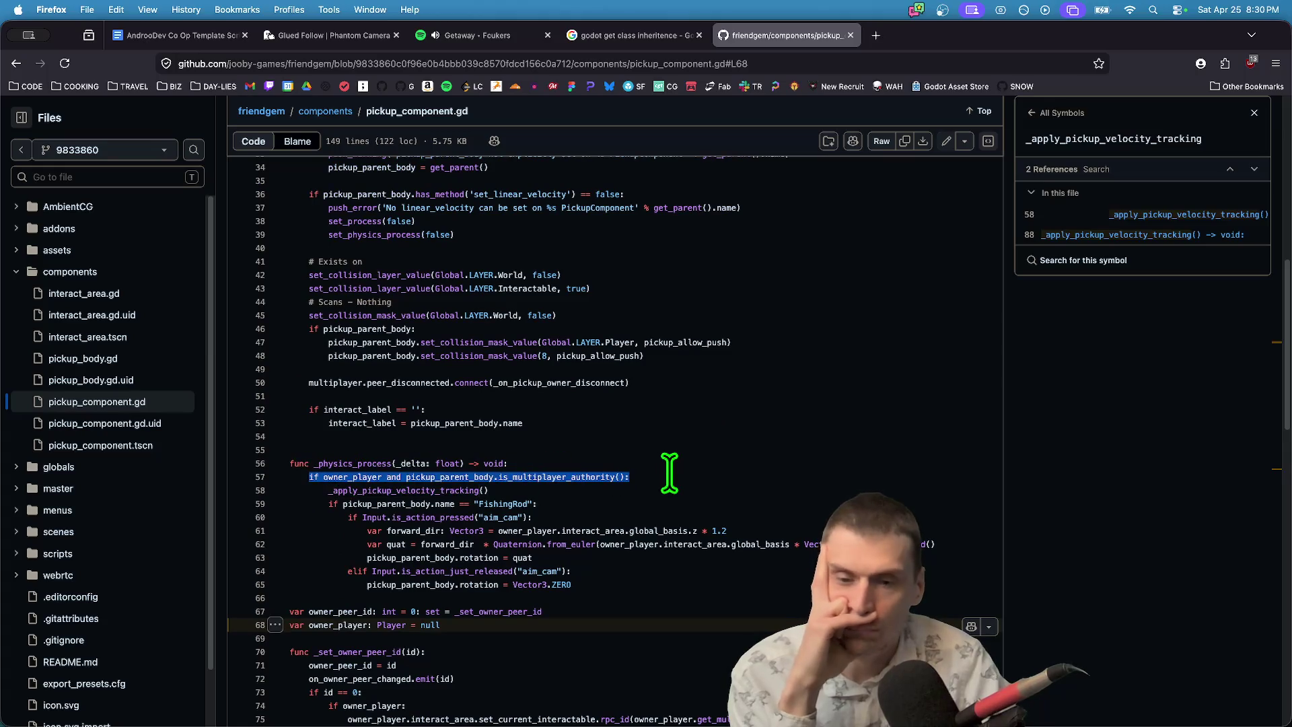
key("super+c")
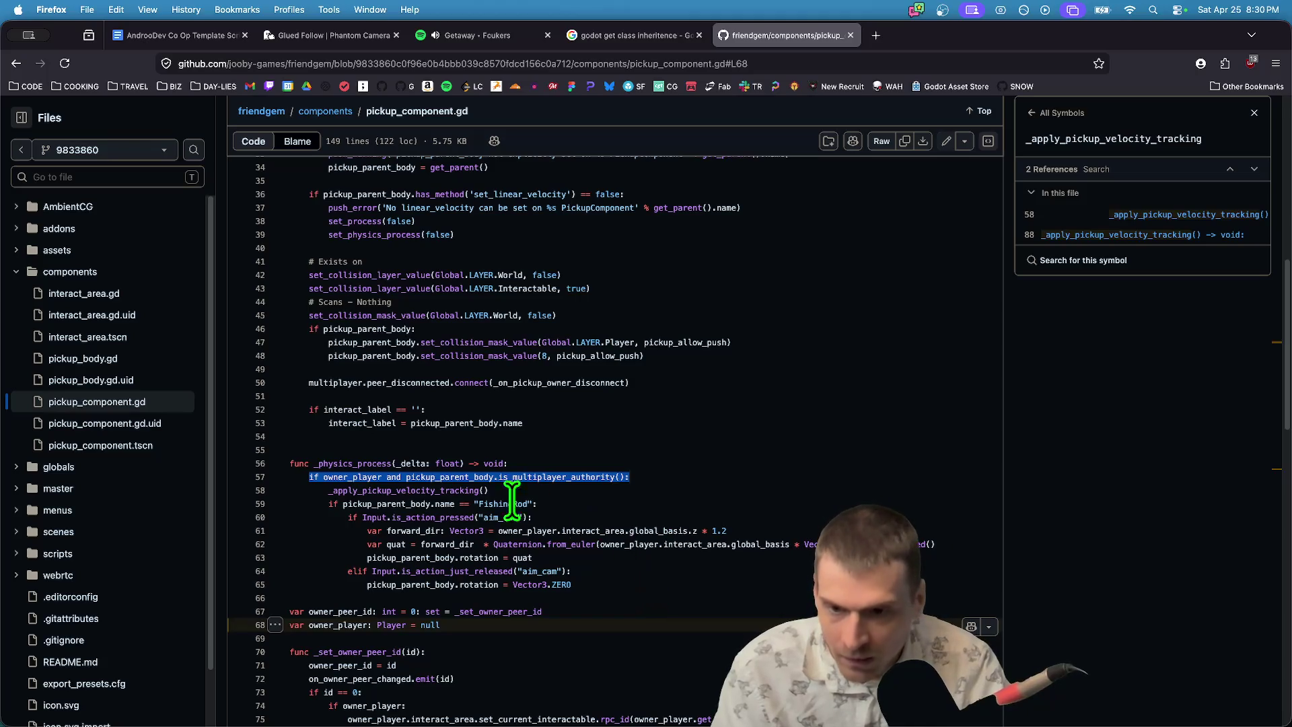
double_click(369, 491)
scroll(720, 482, "up", 7)
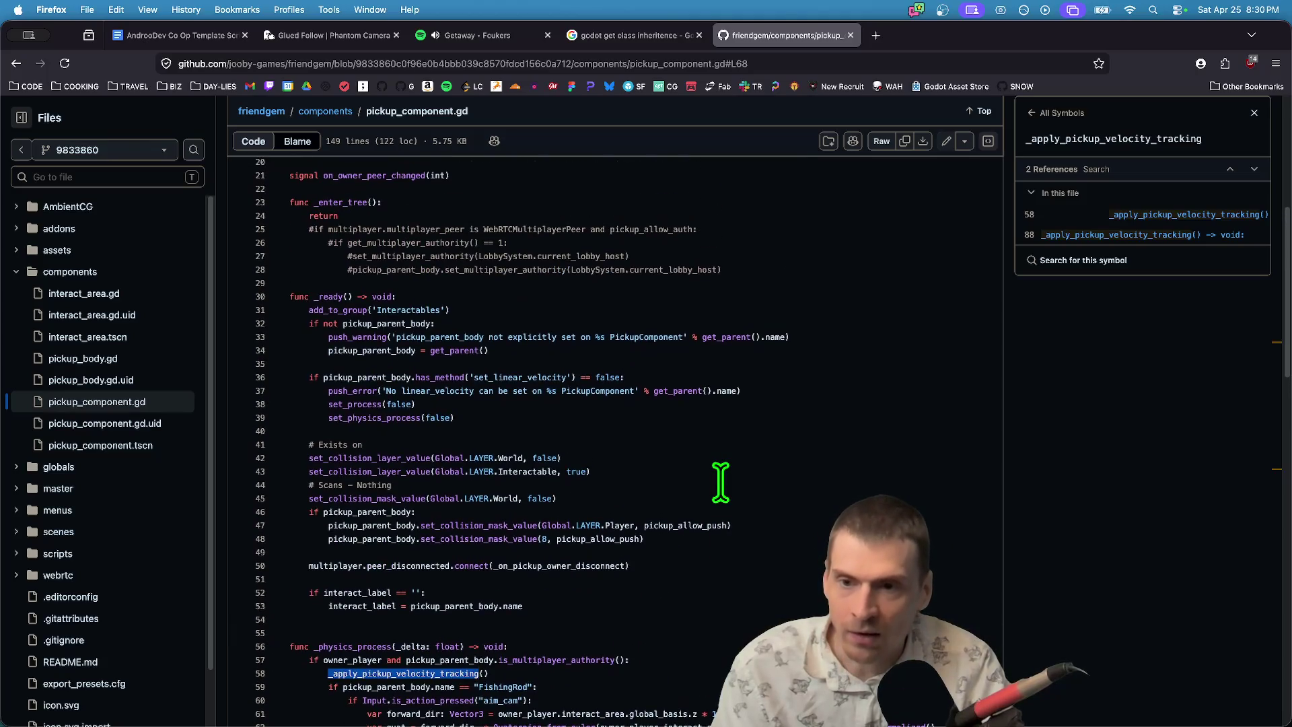
key("super+Tab")
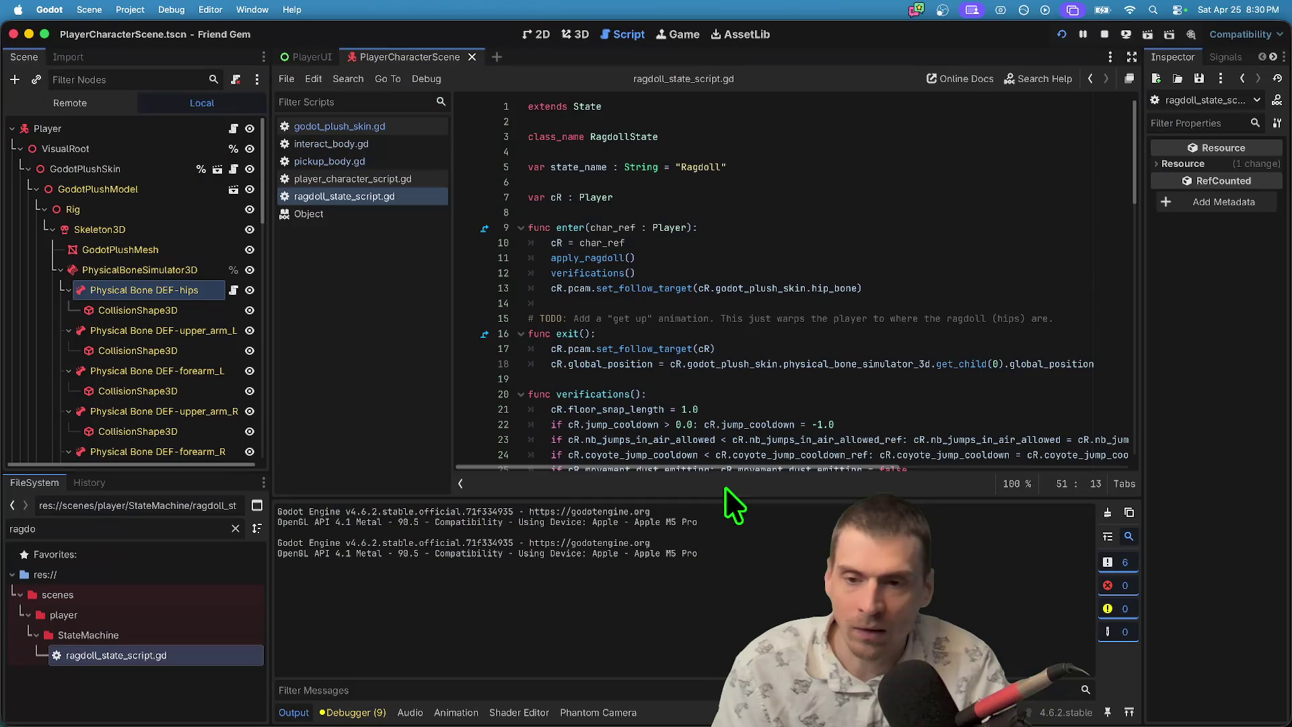
Open pickup_body.gd and place the caret above the owner_peer_id check.
scroll(811, 314, "down", 10)
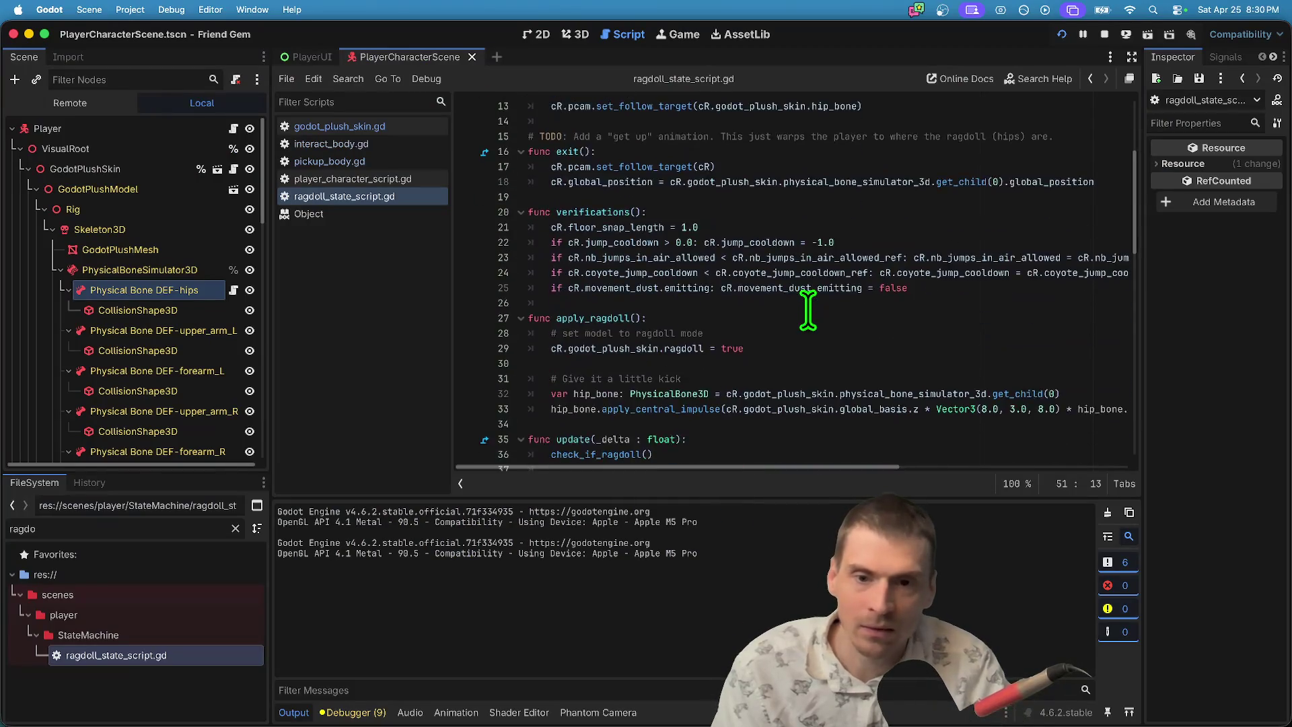
scroll(705, 240, "down", 2)
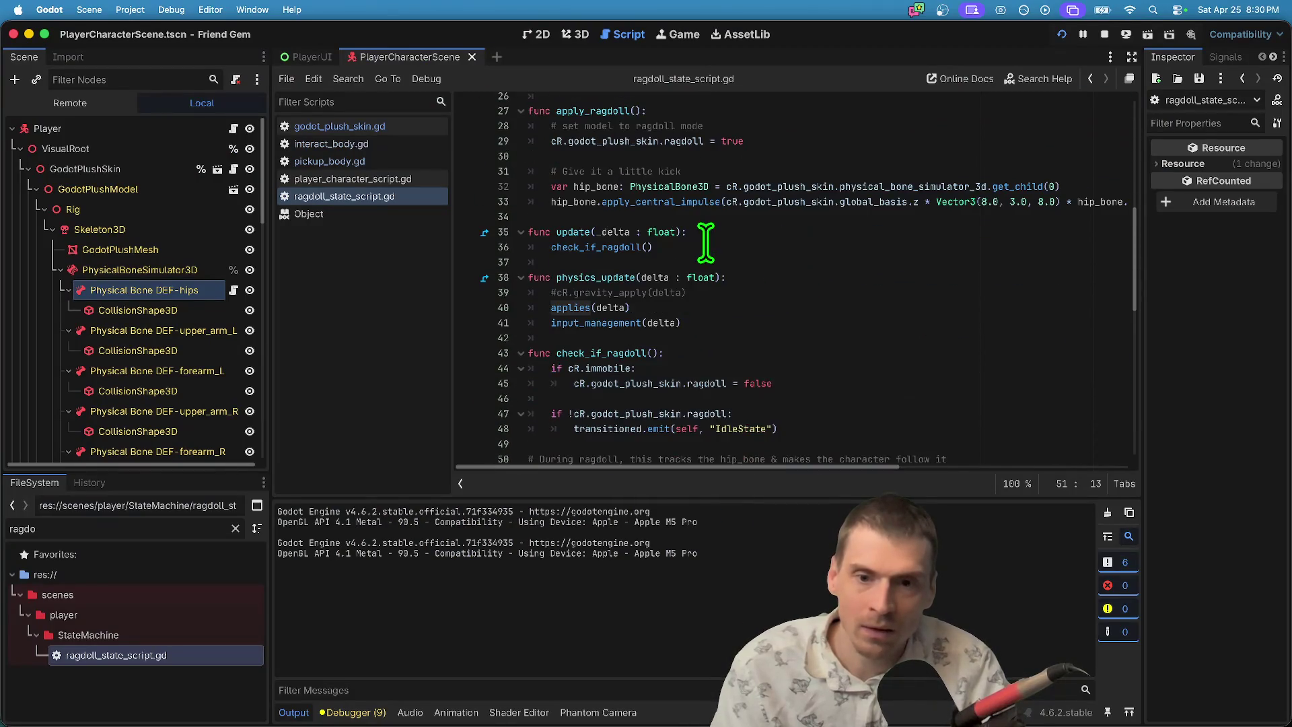
left_click(351, 162)
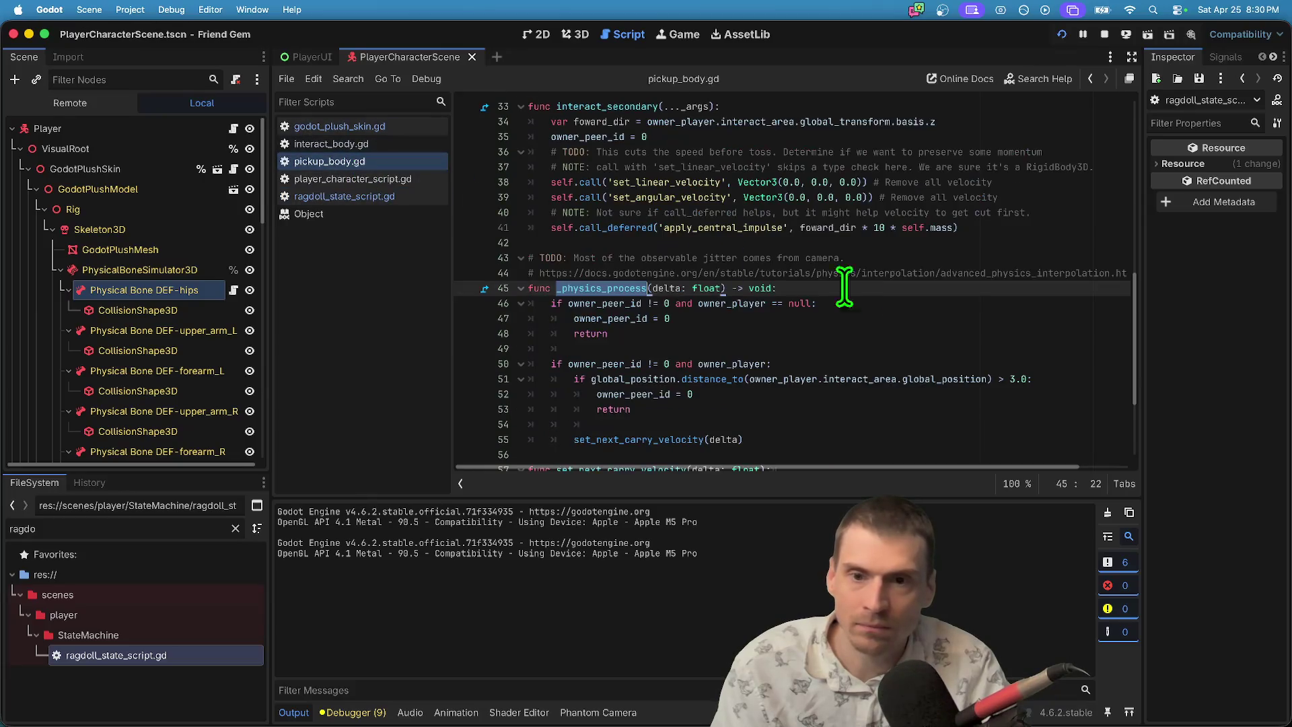
key("Down")
key("Home")
key("Return")
key("Return")
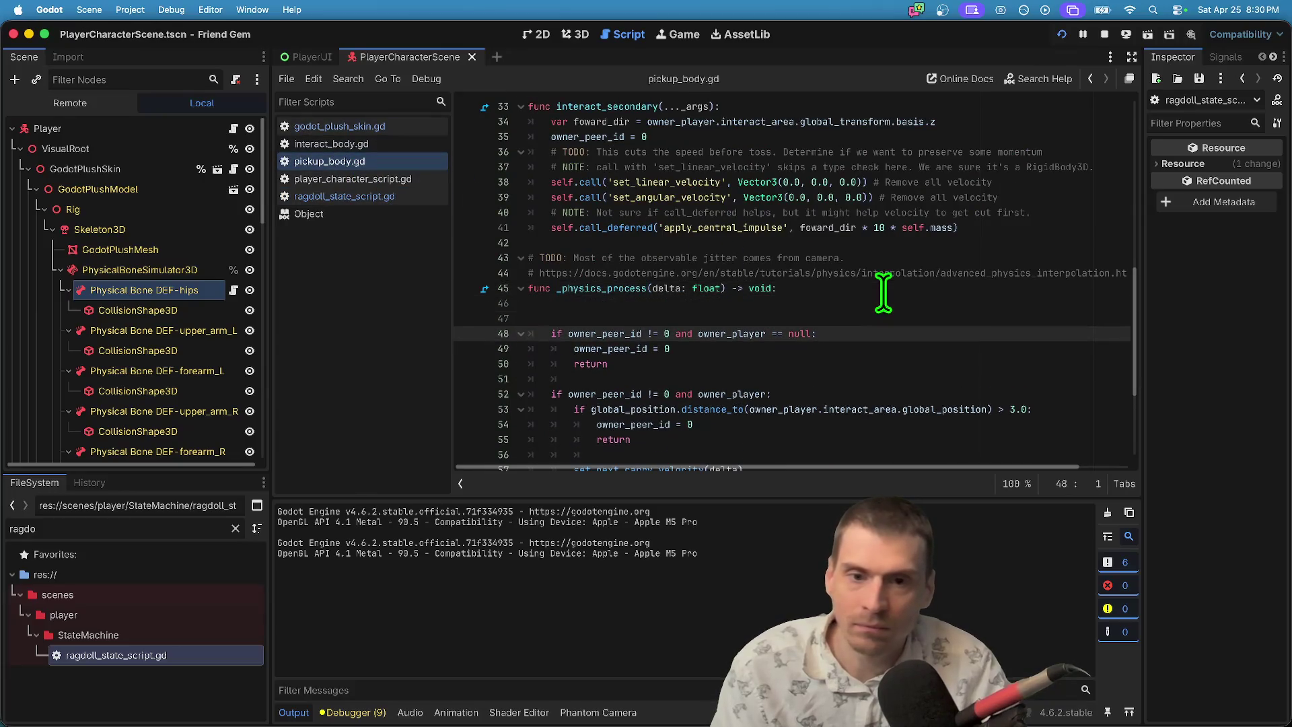
key("BackSpace")
key("BackSpace")
scroll(868, 317, "down", 2)
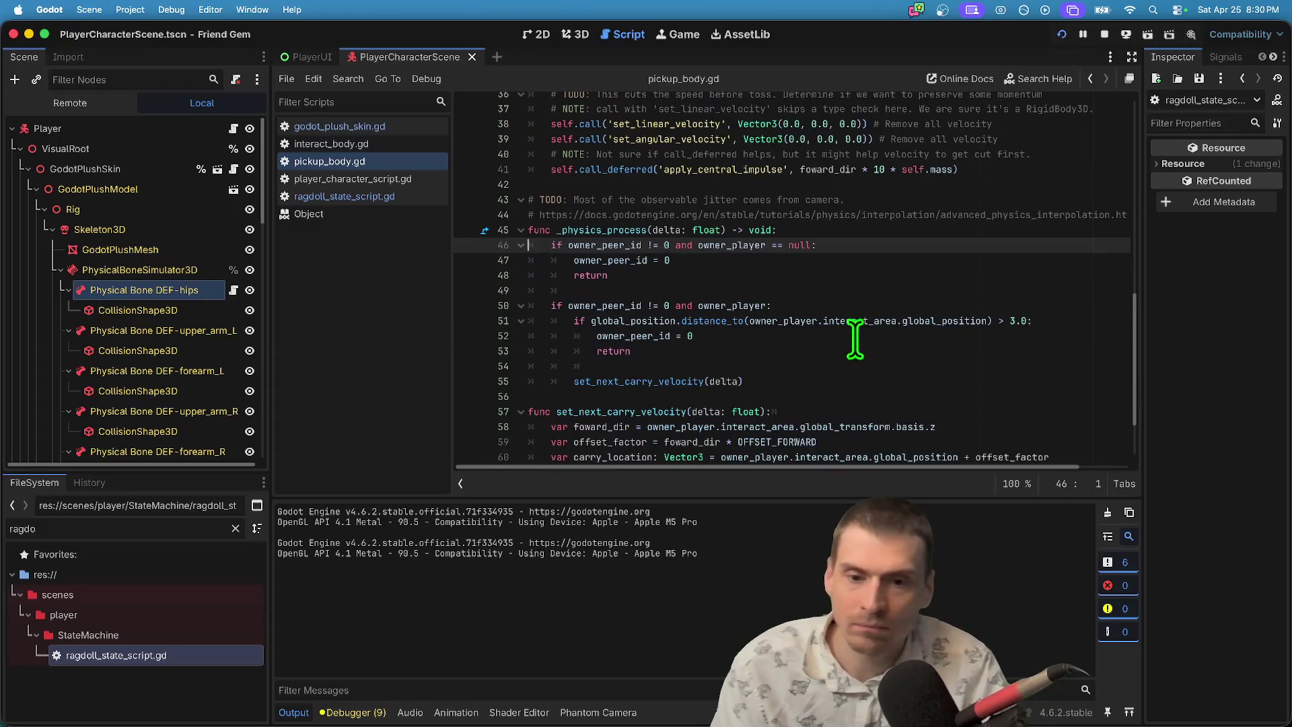
Paste the authority check onto line 54 and indent set_next_carry_velocity(delta) beneath it.
left_click(784, 357)
key("Down")
key("Down")
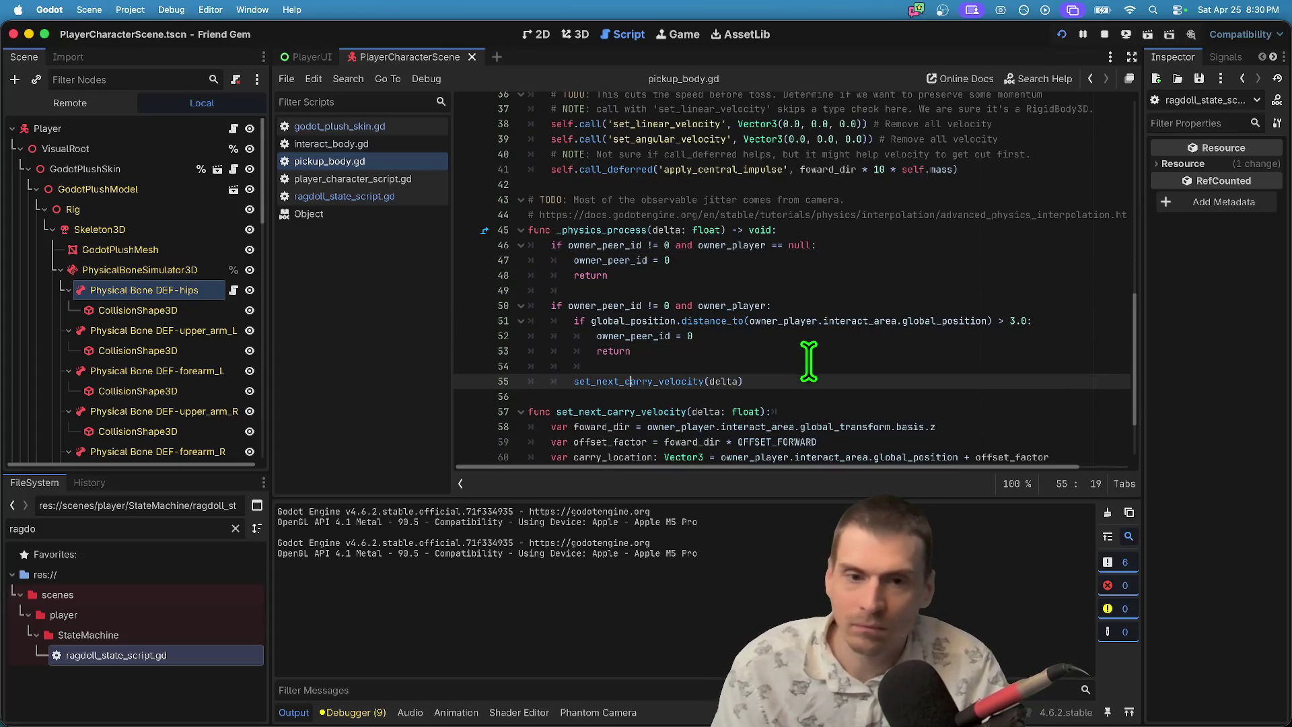
left_click(811, 362)
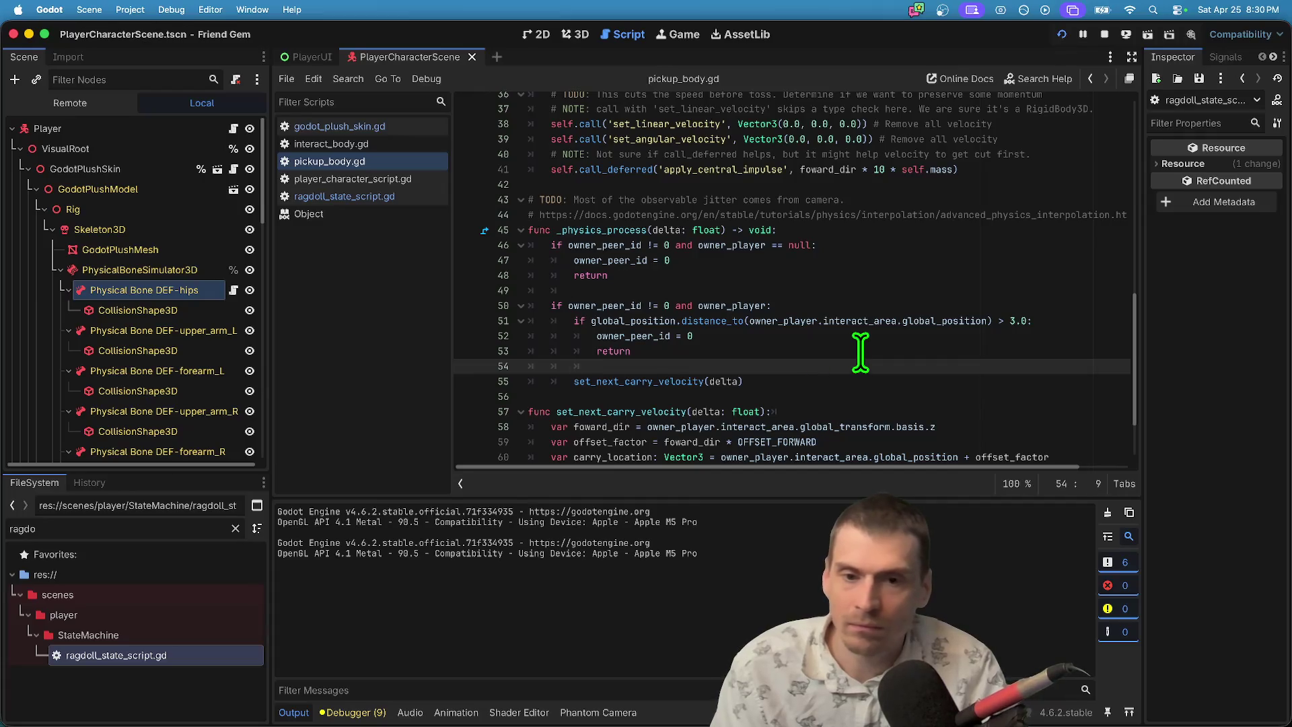
key("Tab")
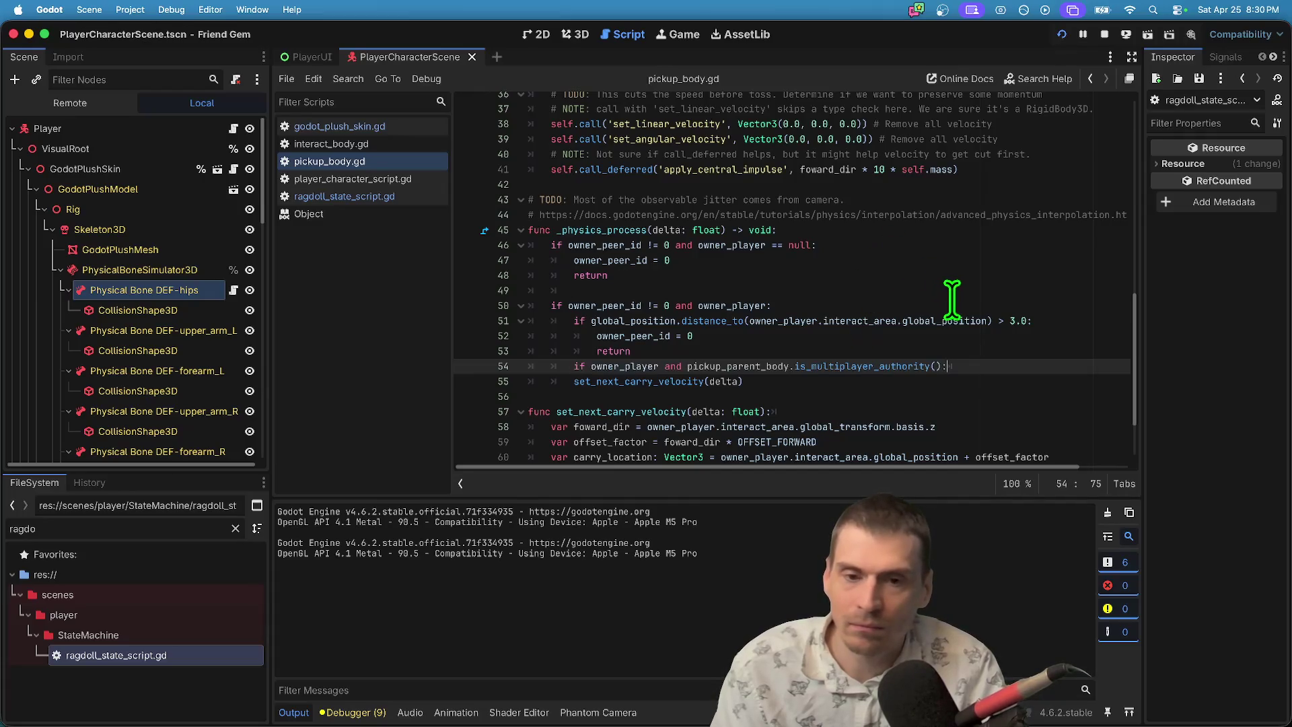
key("Down")
key("Home")
key("Tab")
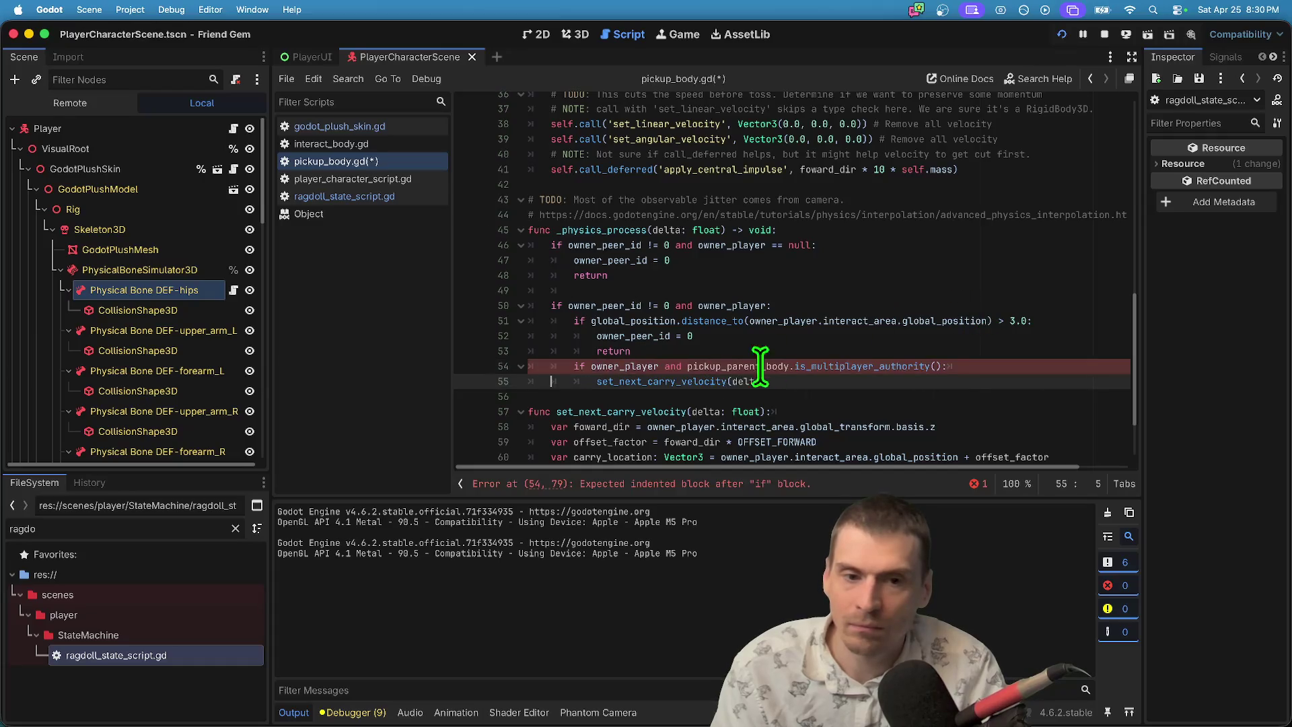
Strip pickup_parent_body and its dot so line 54 calls plain is_multiplayer_authority().
double_click(727, 369)
type("get")
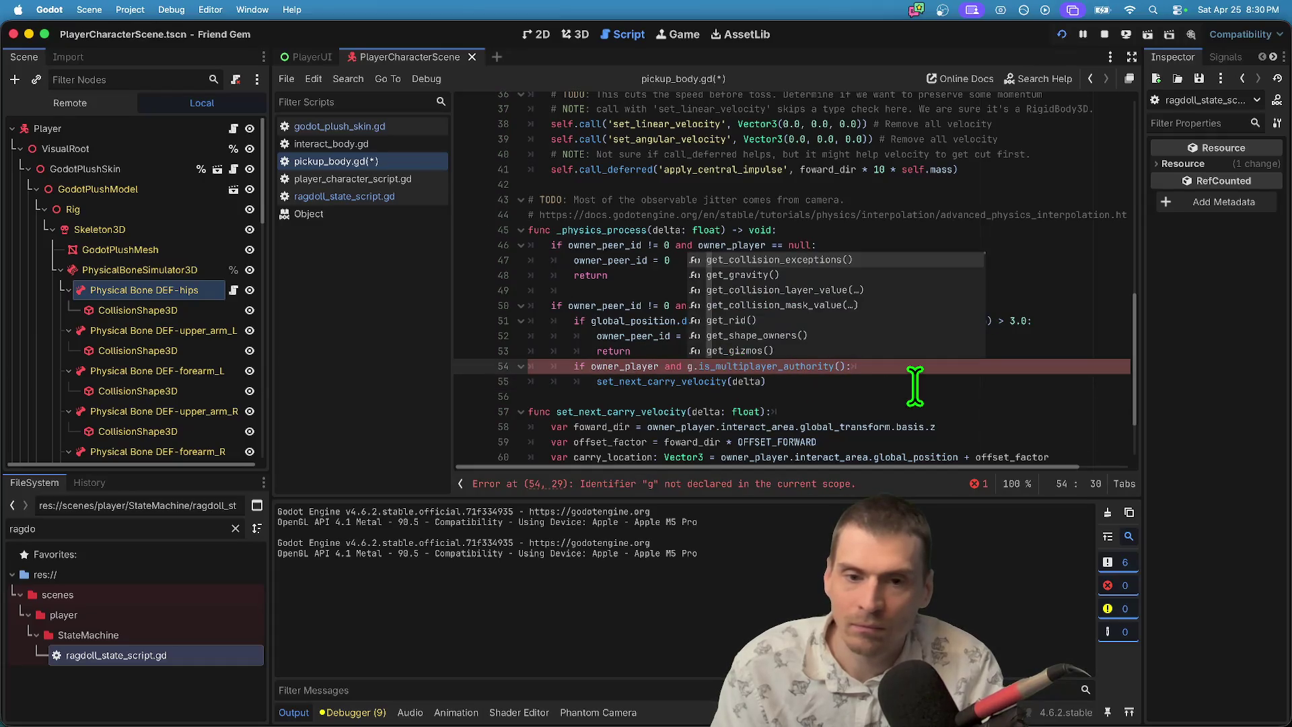
key("Escape")
double_click(613, 352)
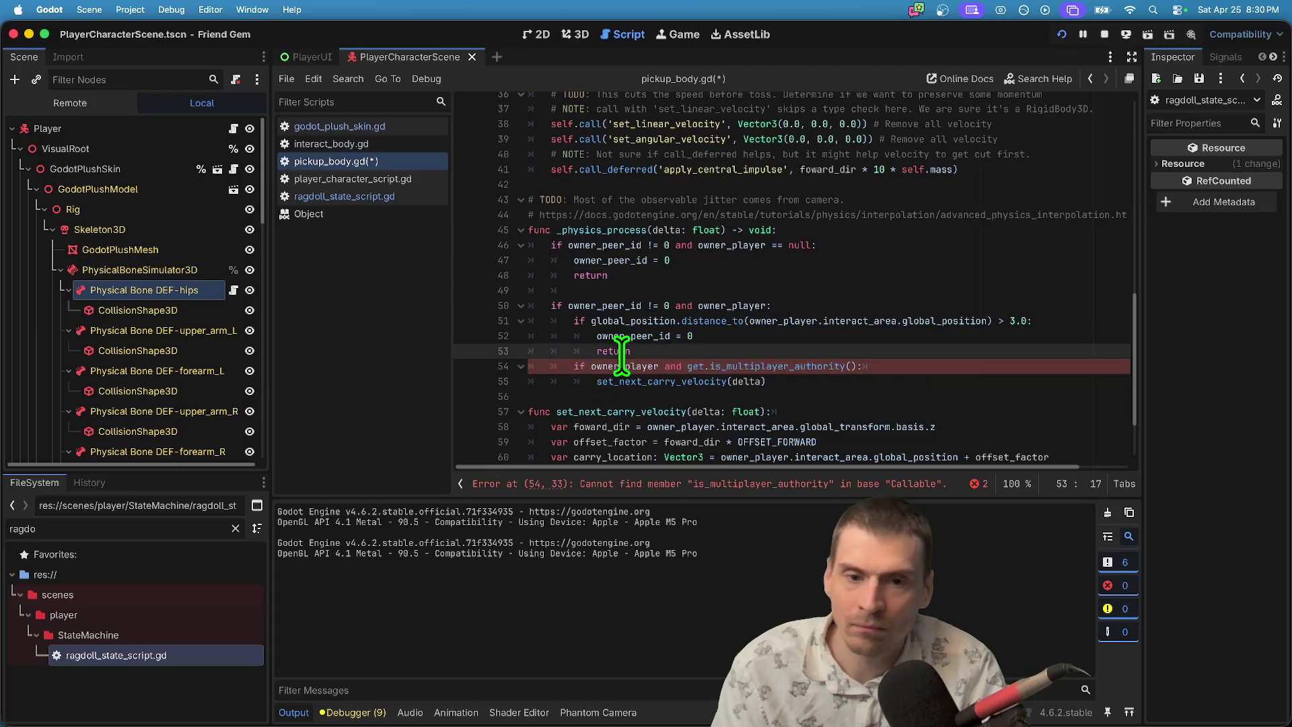
key("ctrl+z")
key("ctrl+z")
key("ctrl+z")
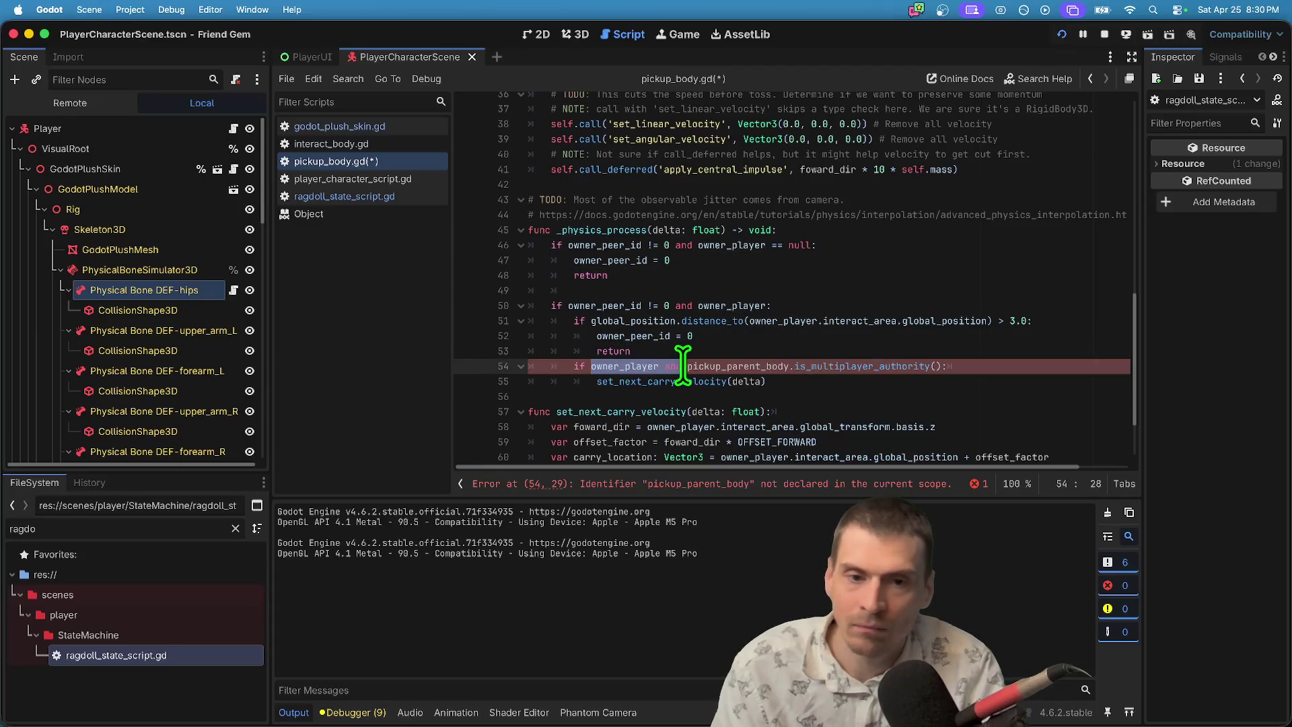
key("BackSpace")
left_click(617, 366)
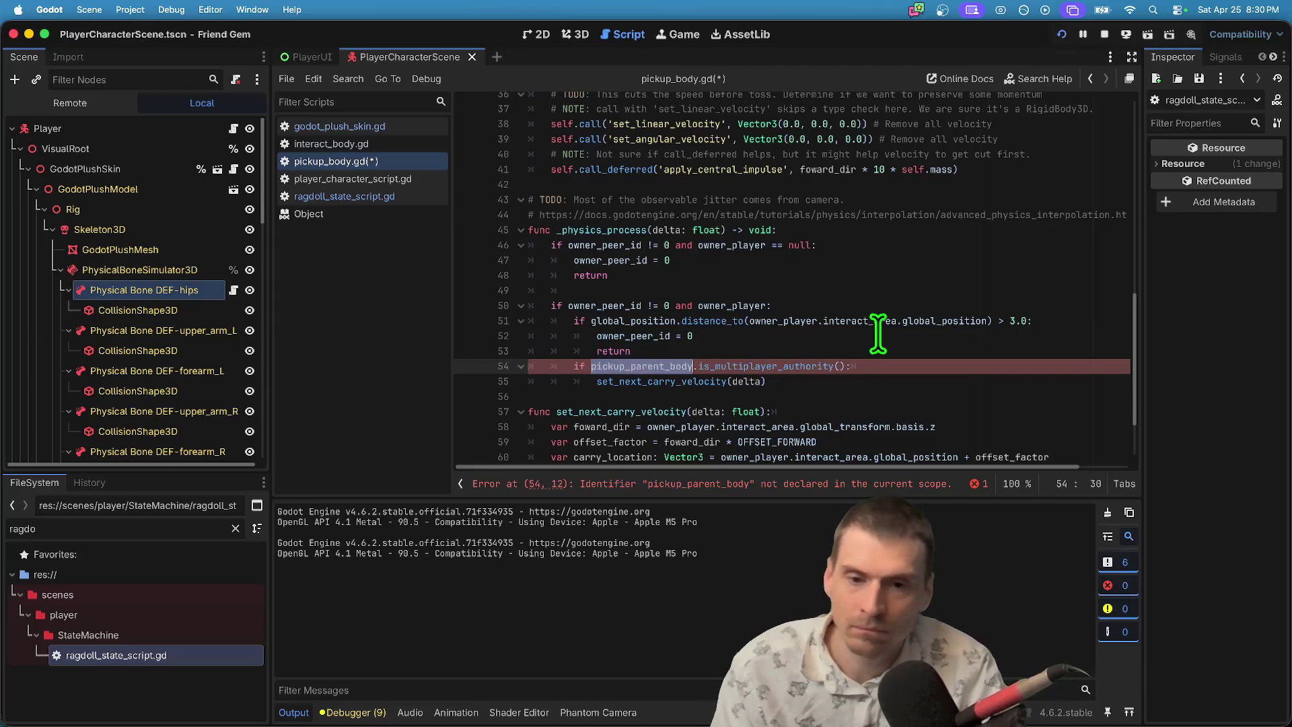
key("alt+Delete")
key("alt+BackSpace")
key("BackSpace")
Add a blank line above the authority check, then save and run the project.
left_click_drag(917, 366, 322, 341)
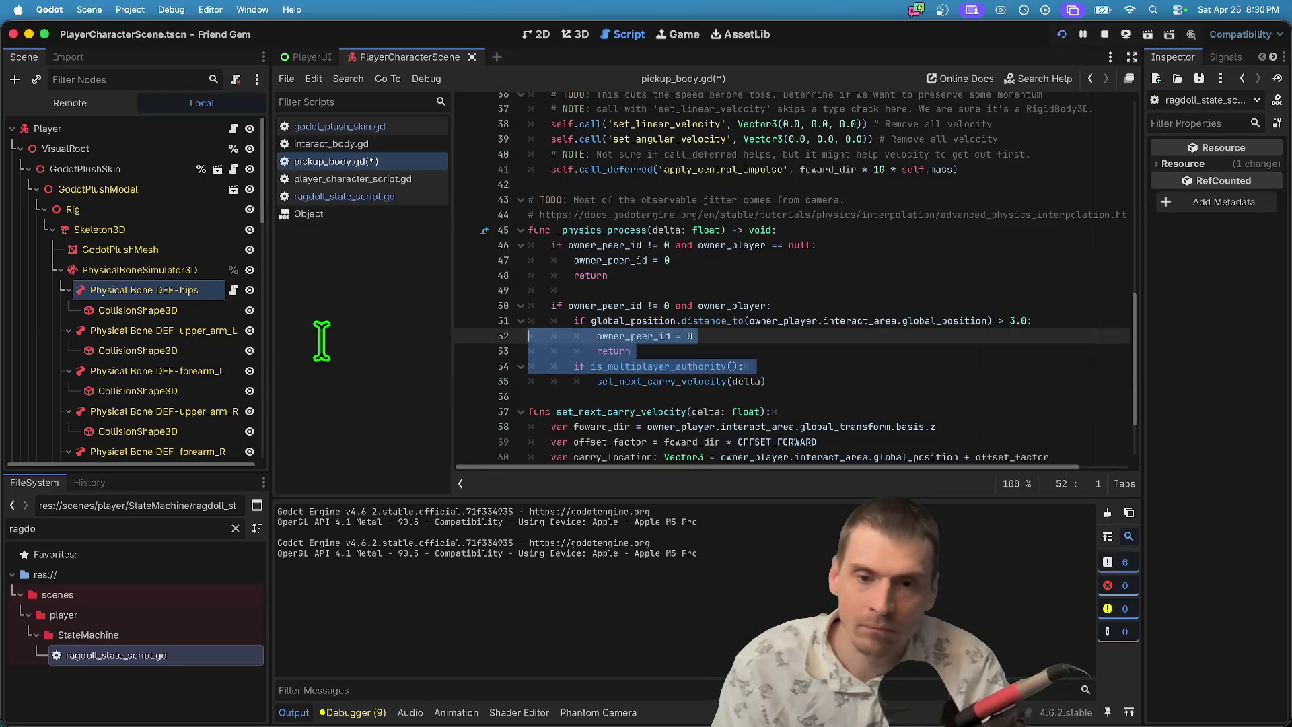
left_click(494, 358)
key("Return")
key("Down")
key("super+b")
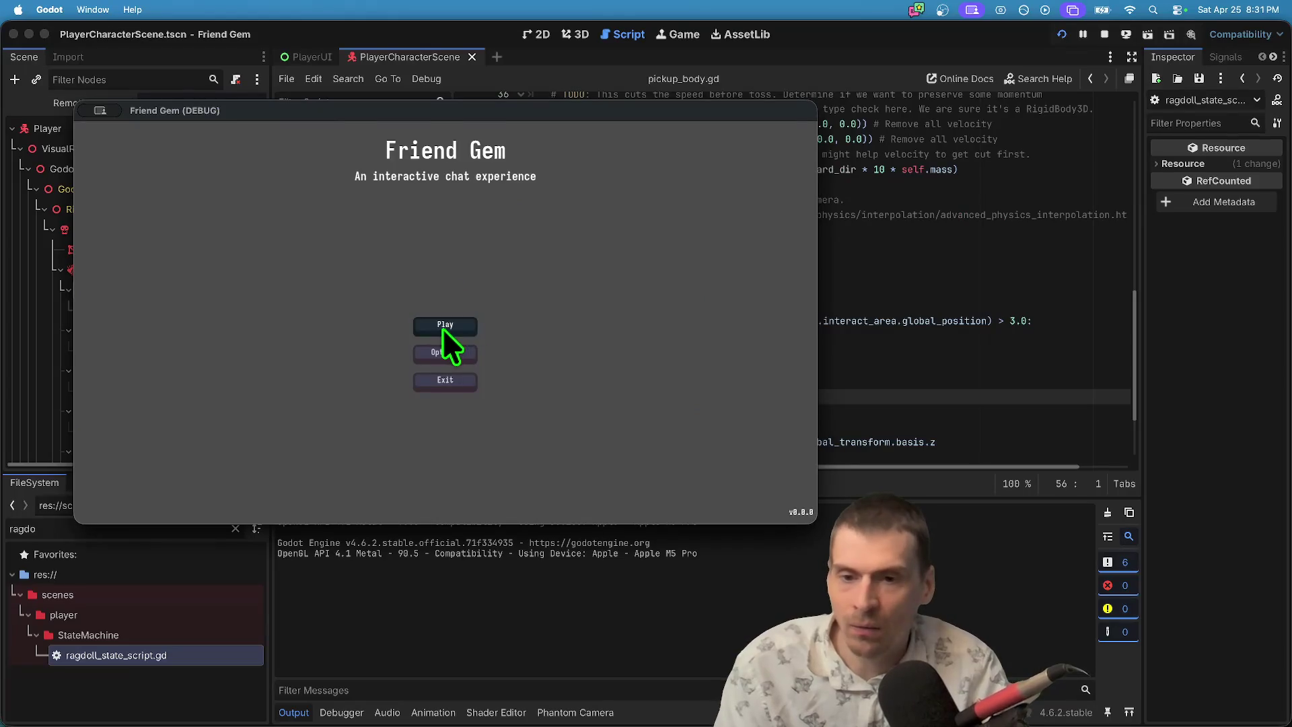
Host a game in one instance and join that session from the second instance.
left_click(445, 325)
left_click(441, 269)
left_click(397, 425)
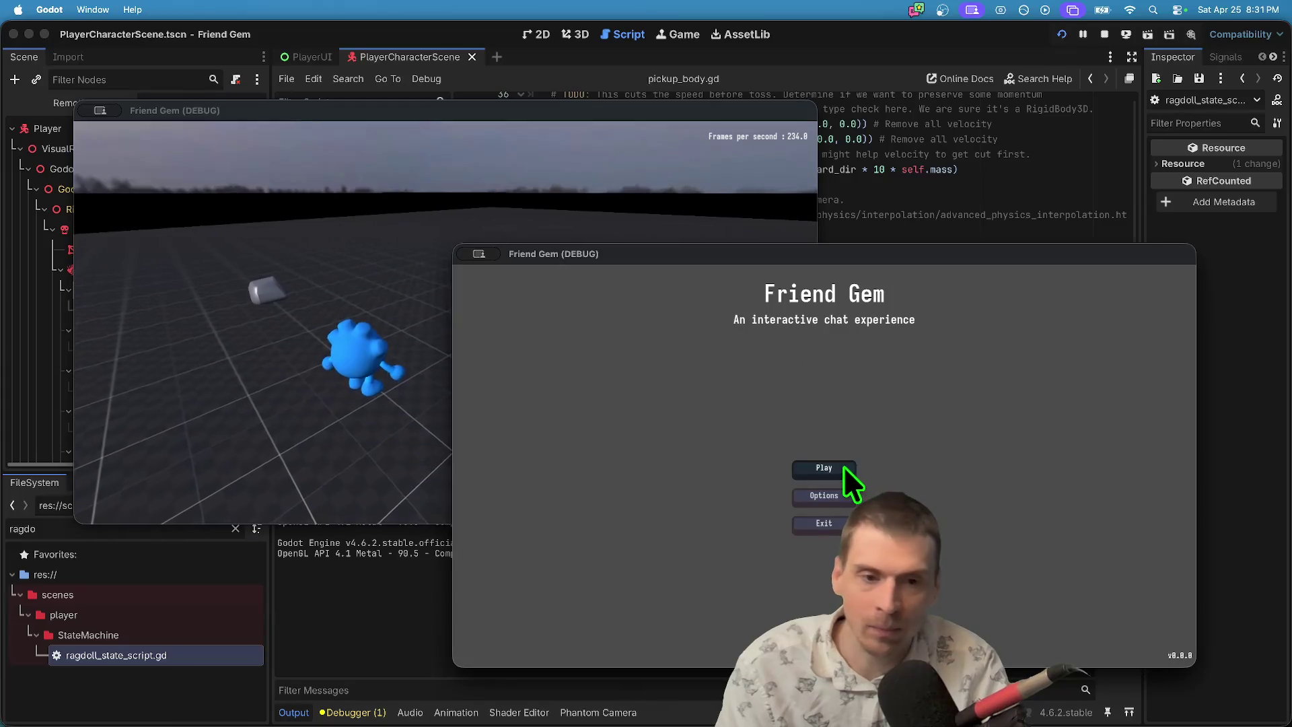
left_click(844, 468)
left_click(851, 463)
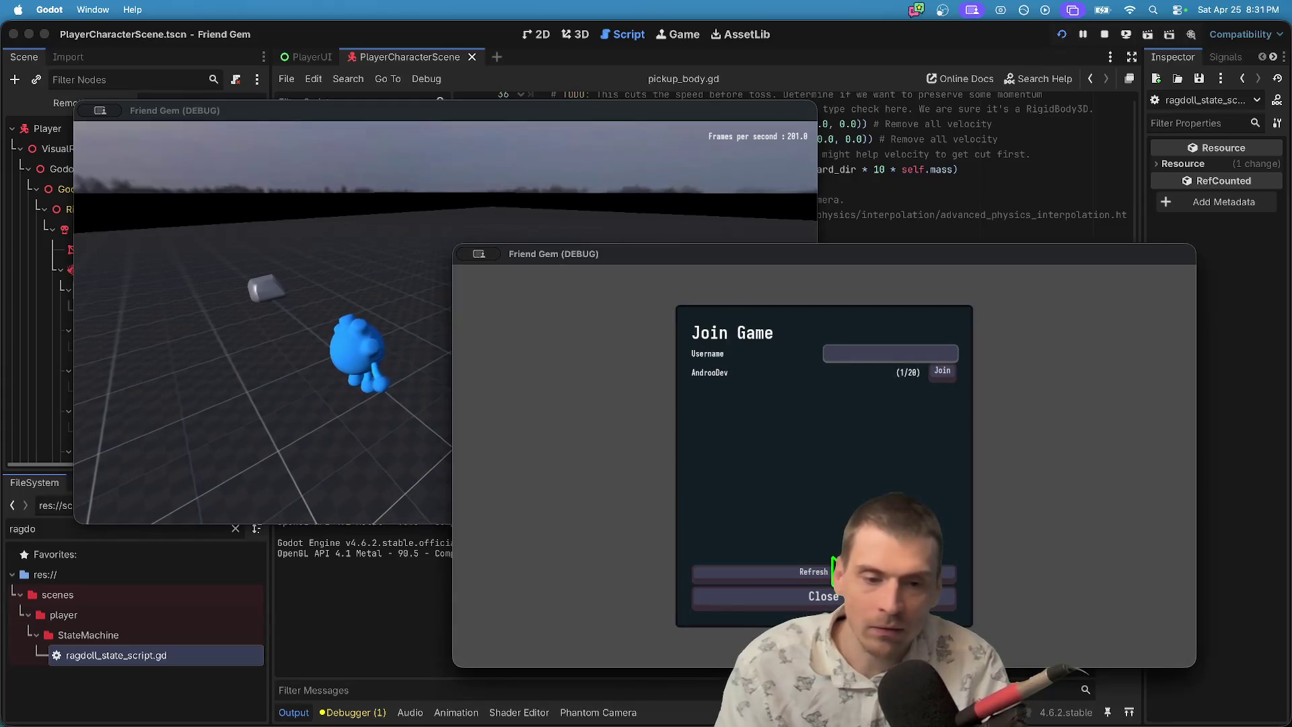
left_click(939, 372)
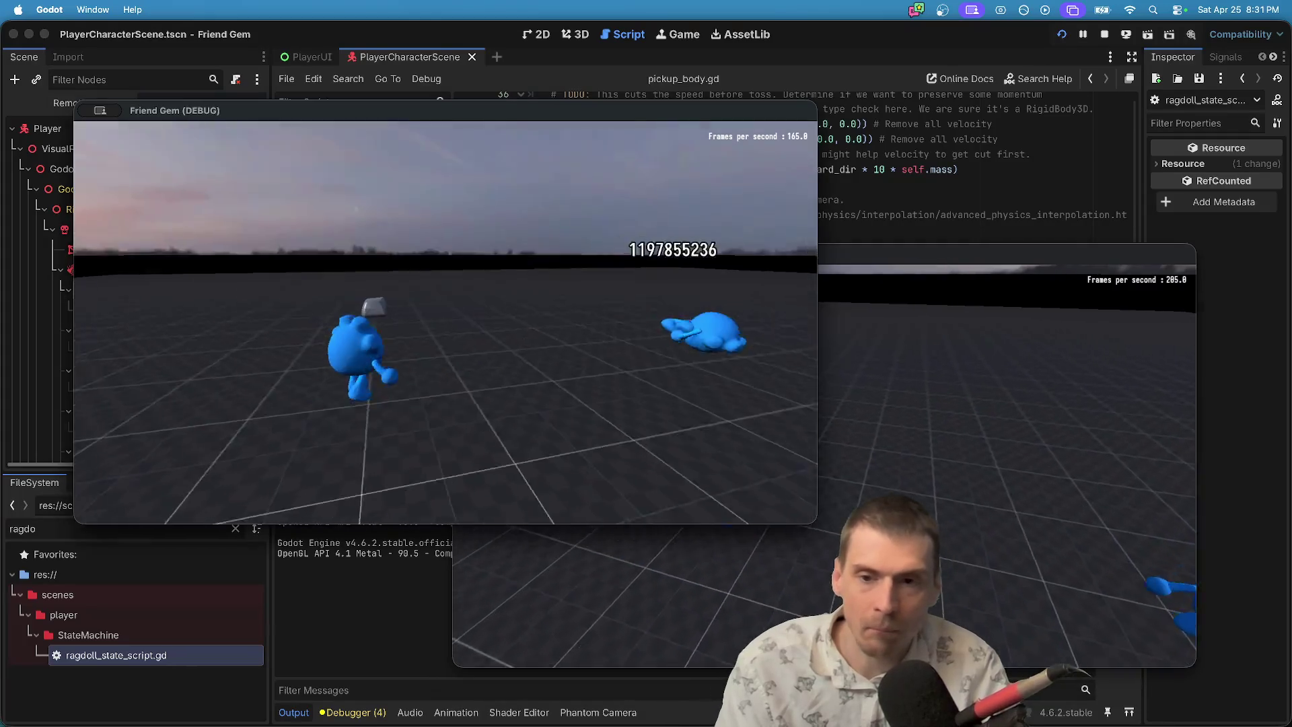
Walk to the other player's ragdoll, pick it up by the hips, drop it, and return to the editor.
key("w")
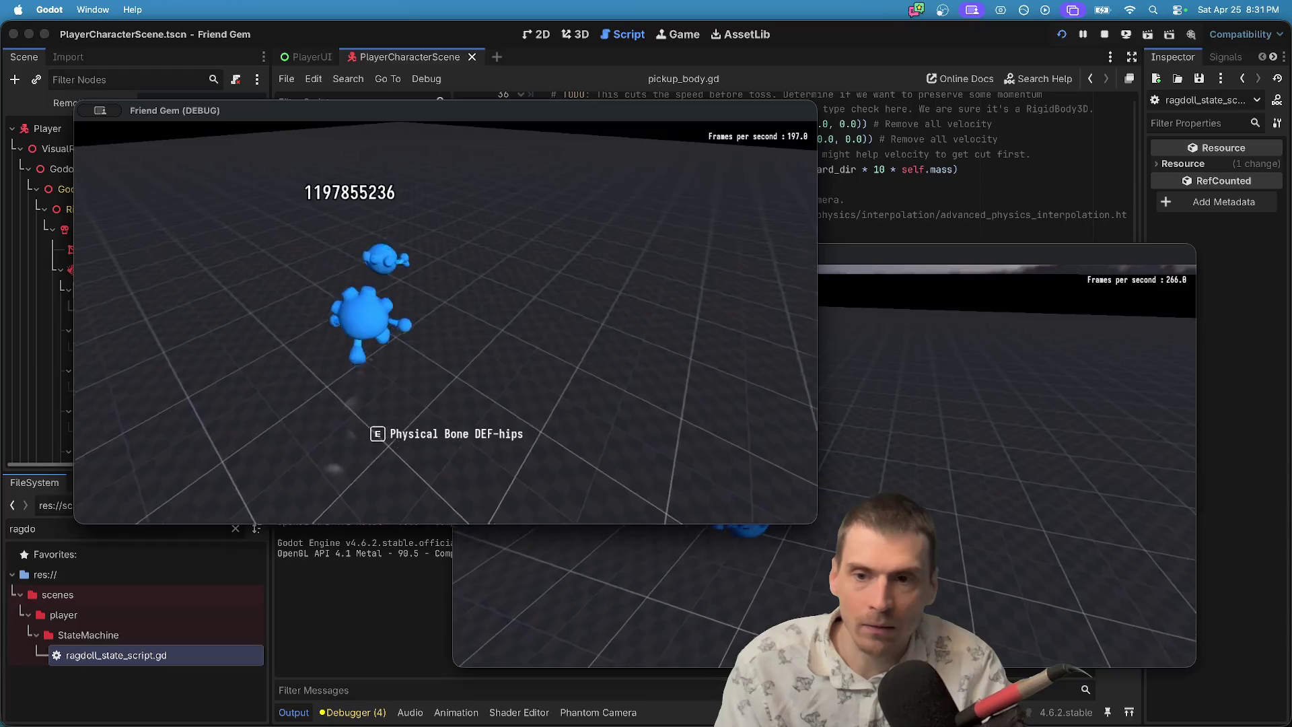
key("e")
key("e")
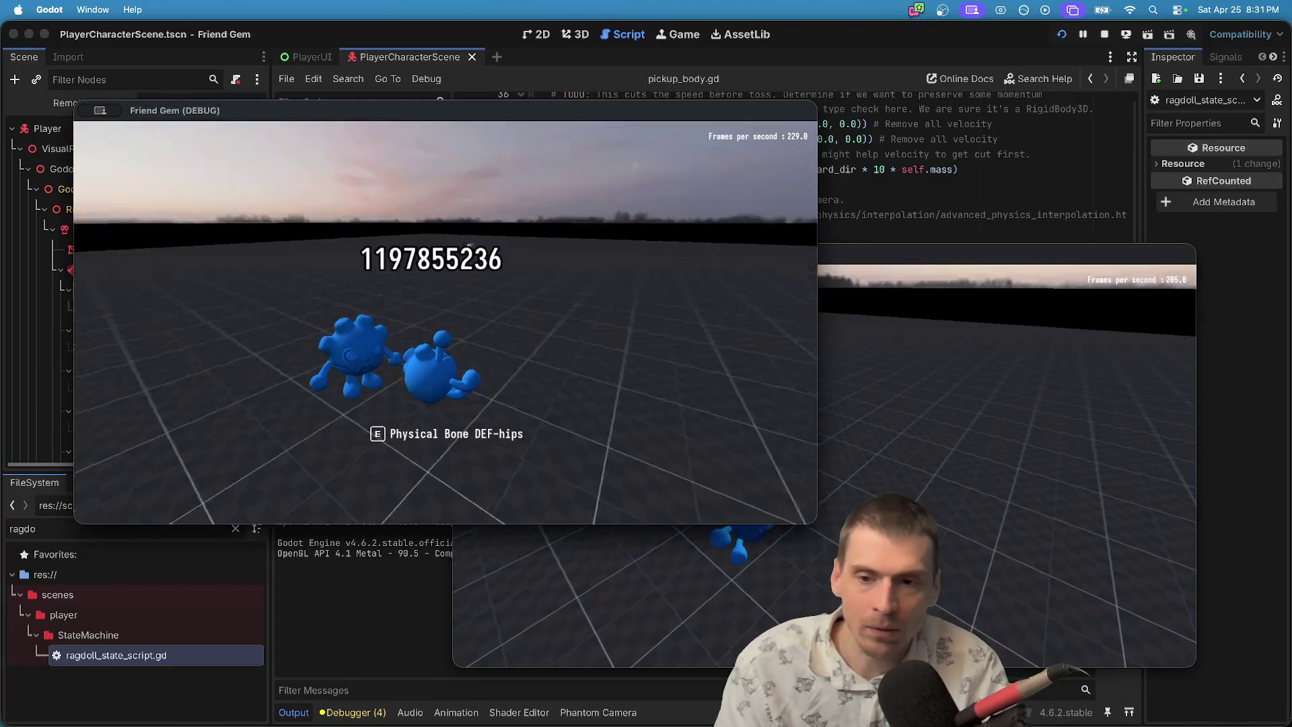
key("e")
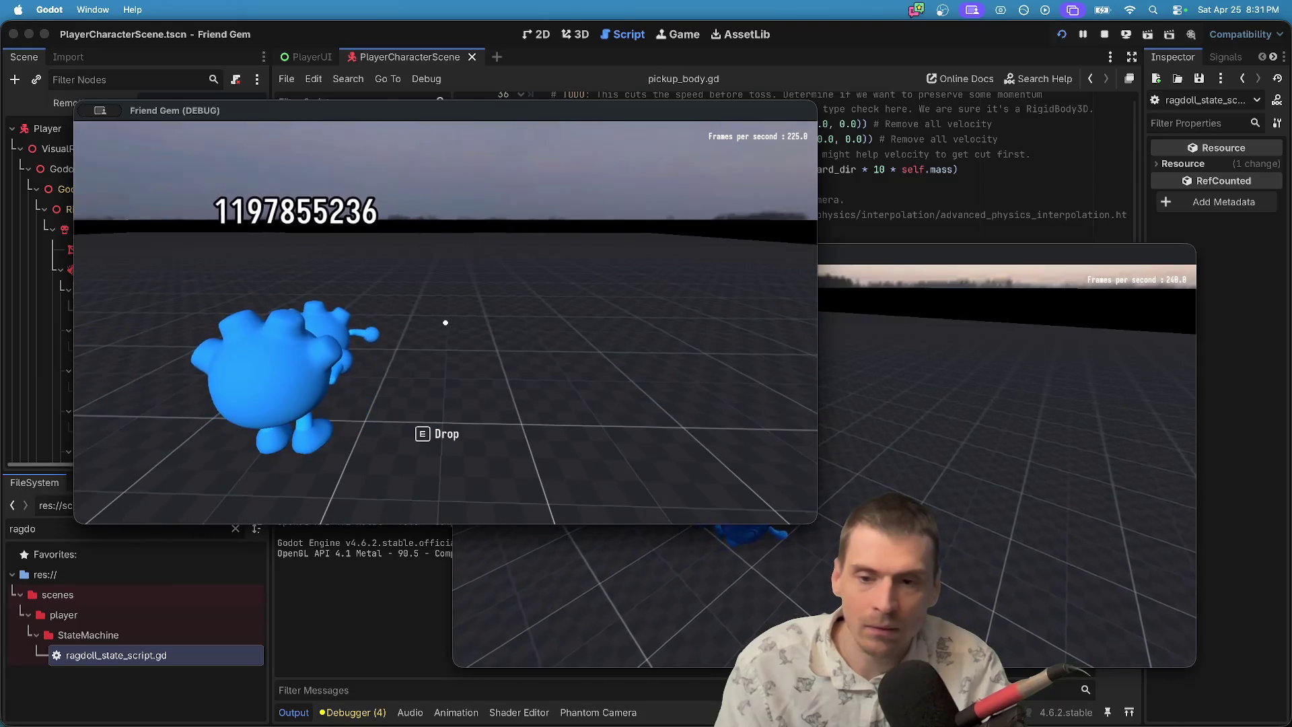
key("e")
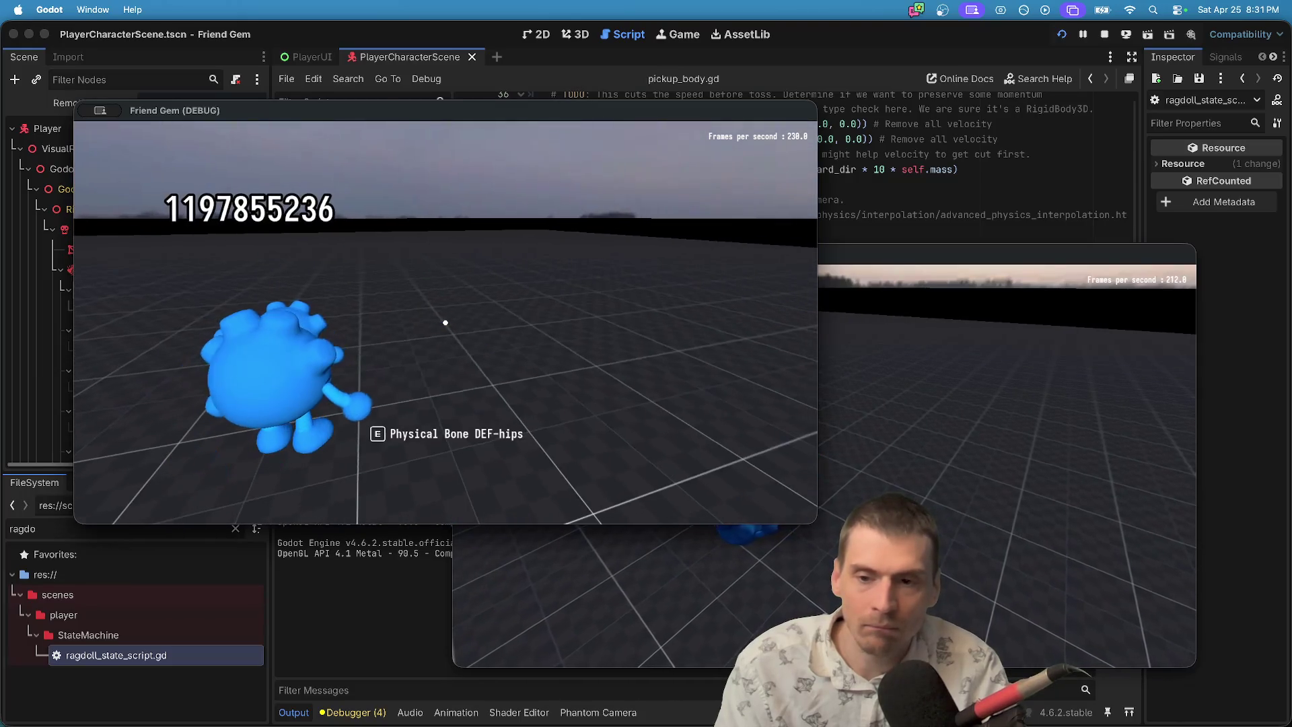
key("super+Tab")
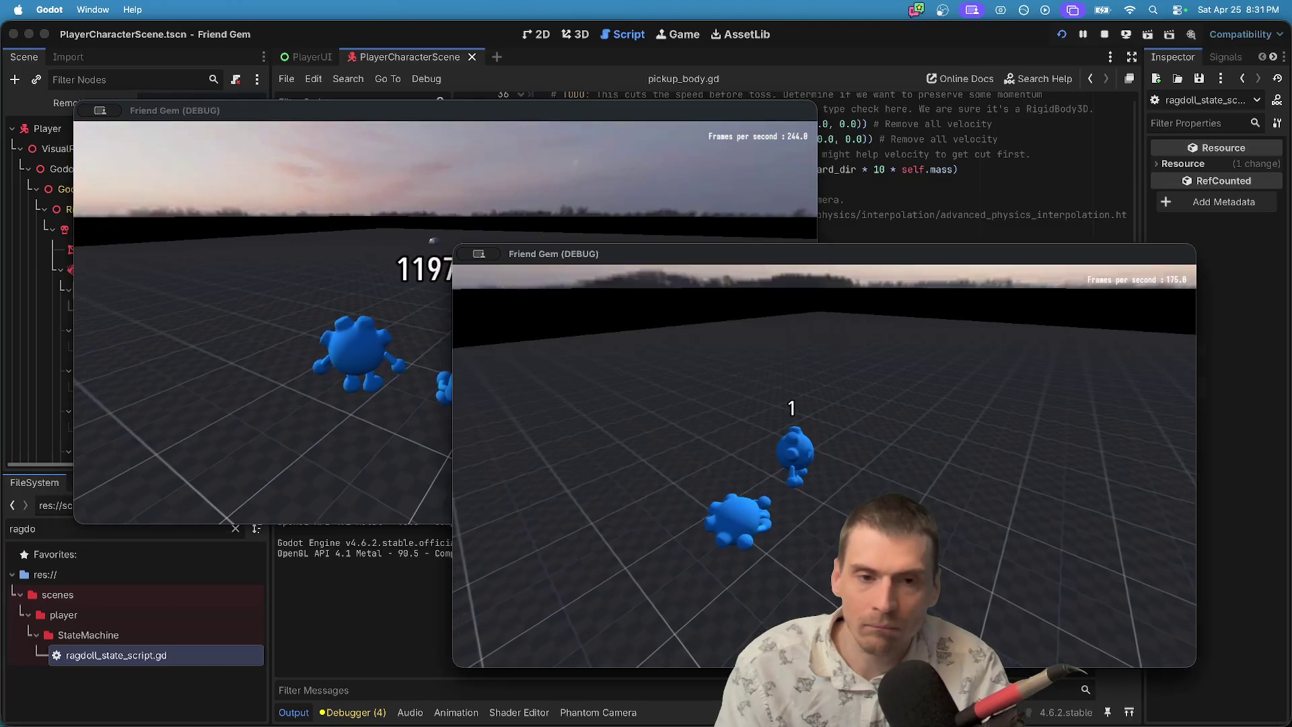
key("super+Tab")
left_click(957, 169)
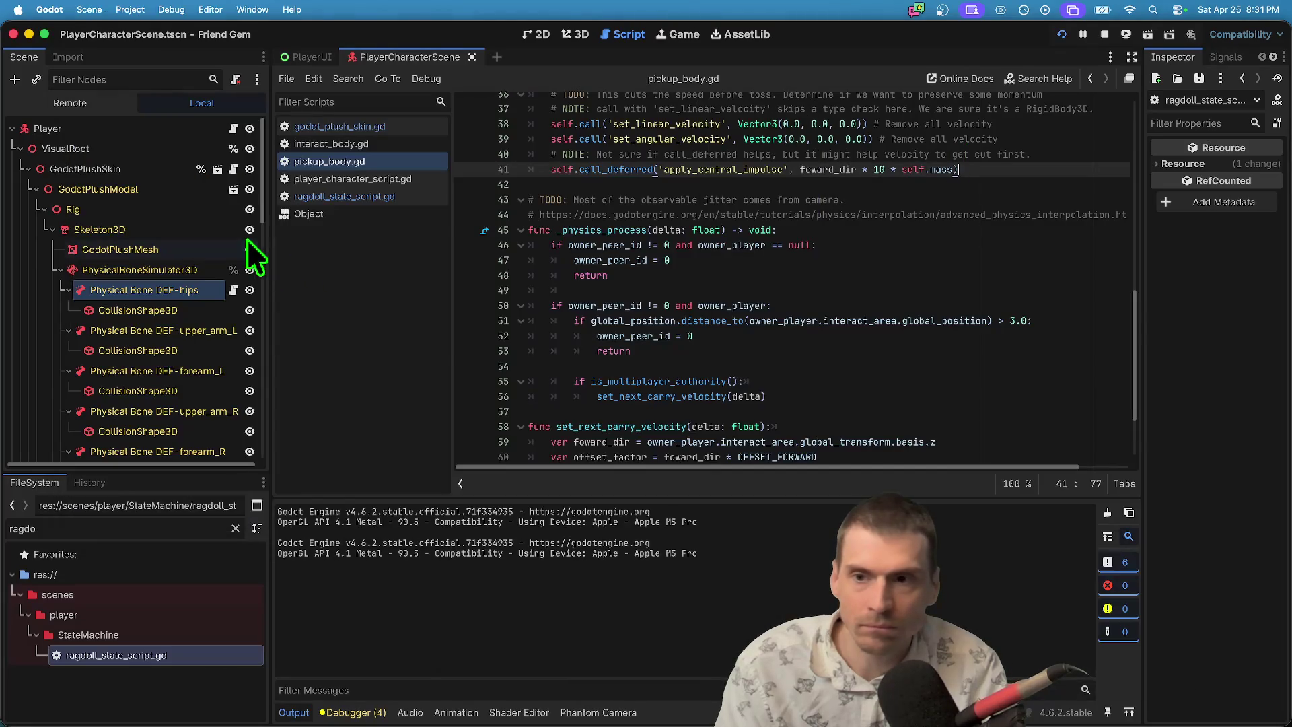
Open ragdoll_state_script.gd and review the hip_bone and input_management usages in physics_update.
left_click(347, 196)
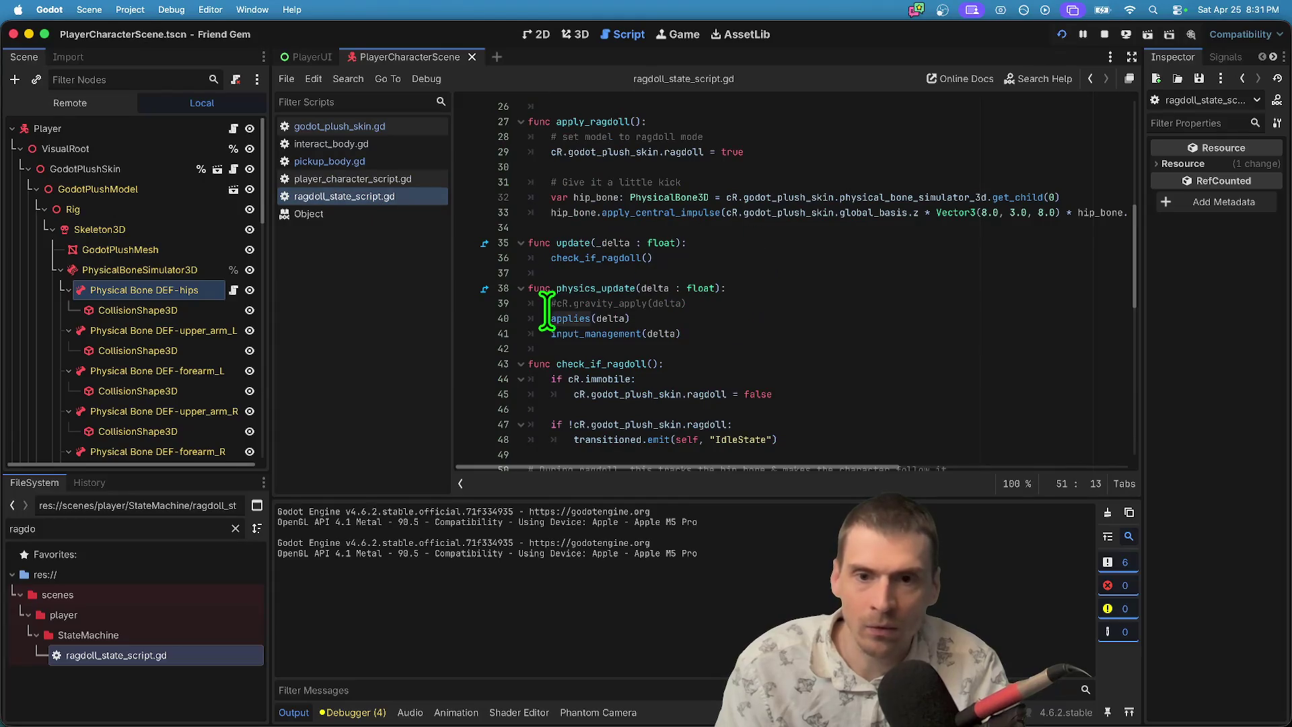
left_click_drag(551, 212, 597, 212)
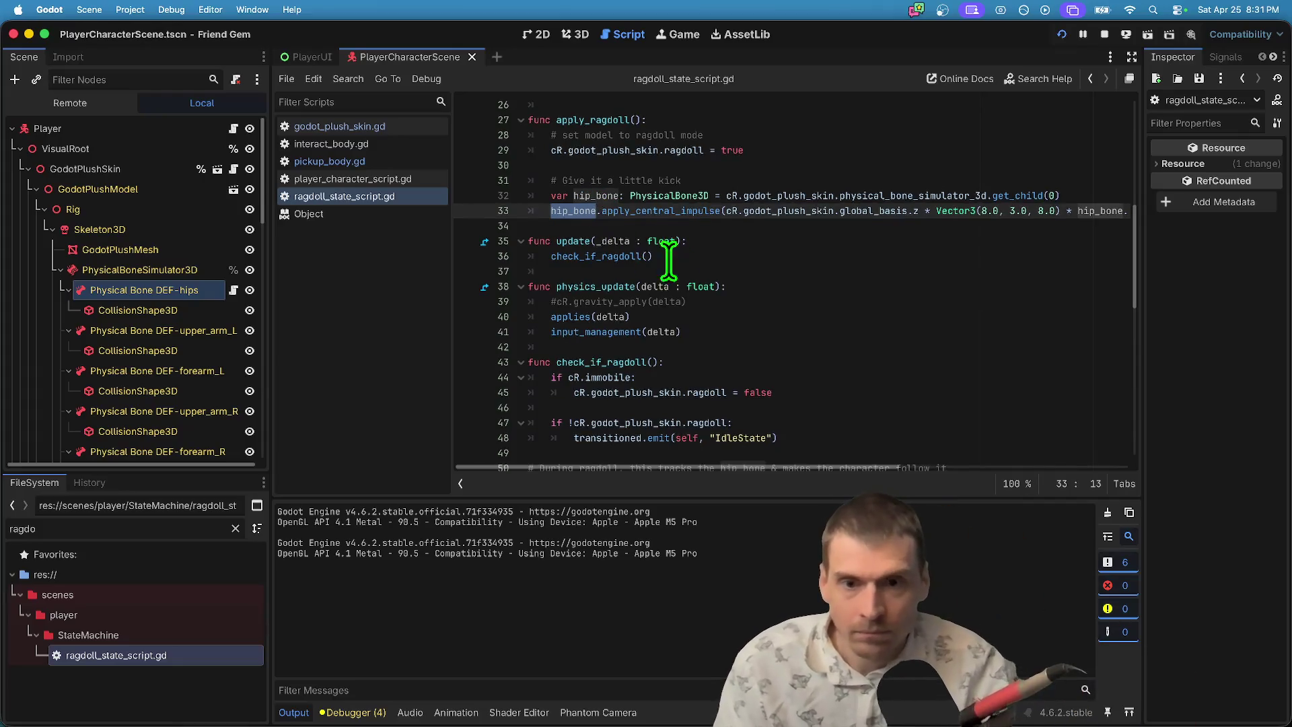
scroll(686, 263, "down", 2)
double_click(578, 267)
scroll(738, 286, "down", 4)
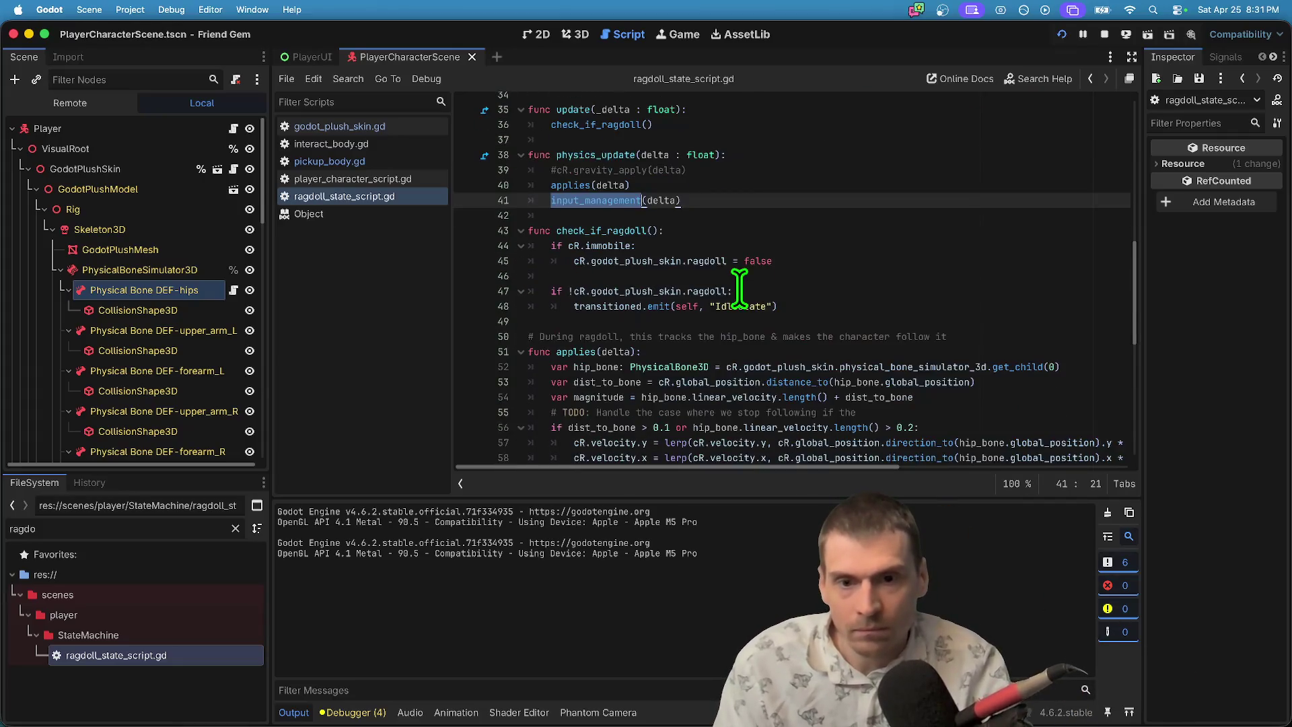
scroll(739, 286, "down", 10)
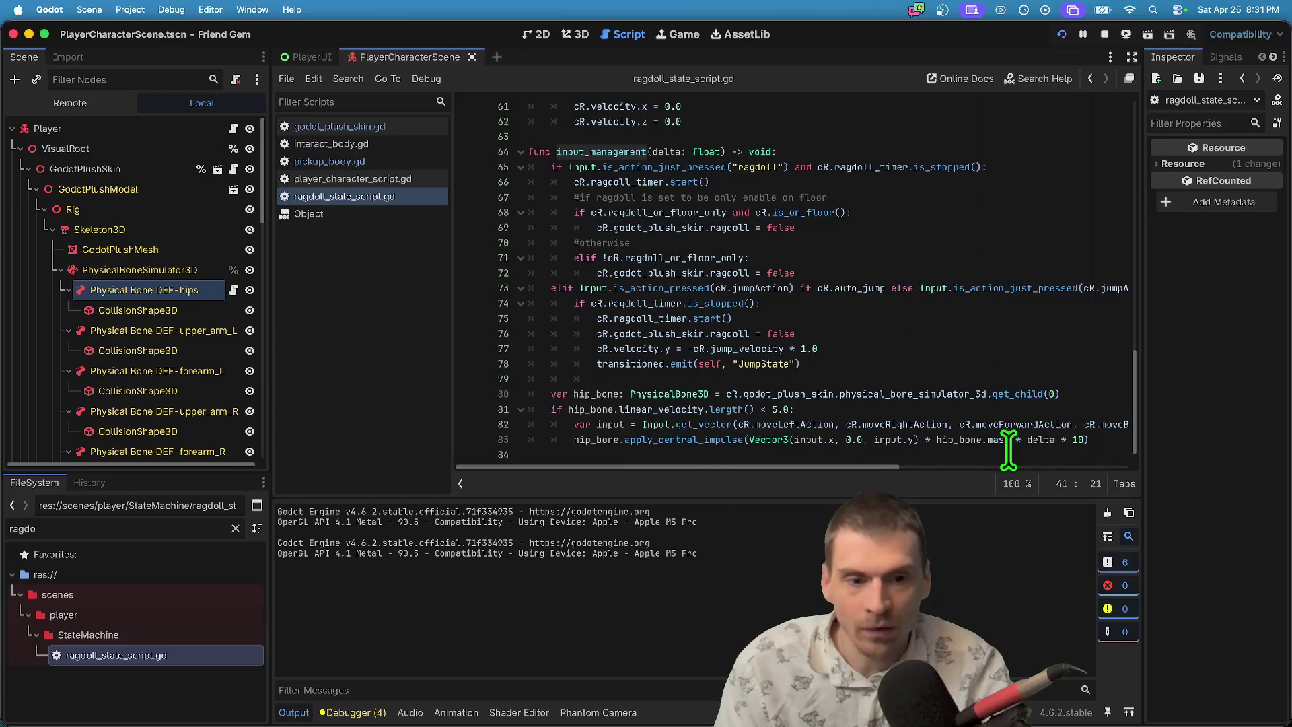
left_click(582, 138)
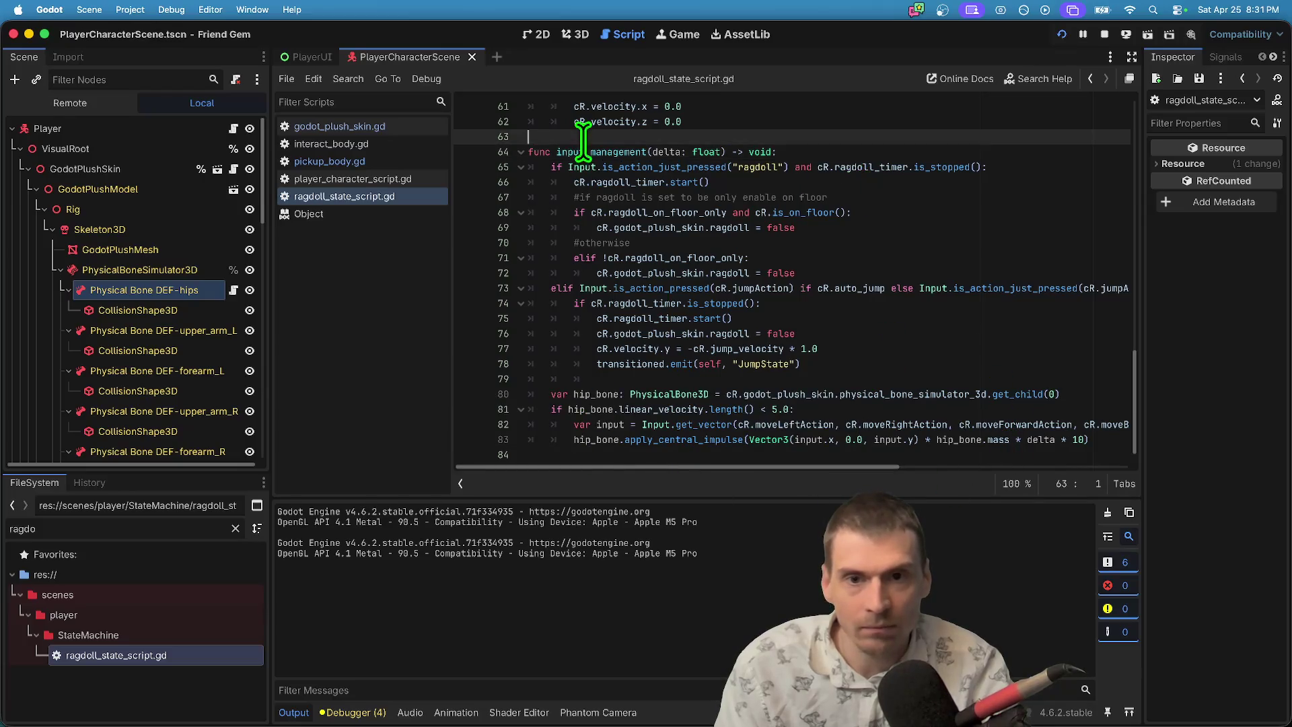
scroll(871, 168, "up", 2)
right_click(867, 178)
key("Escape")
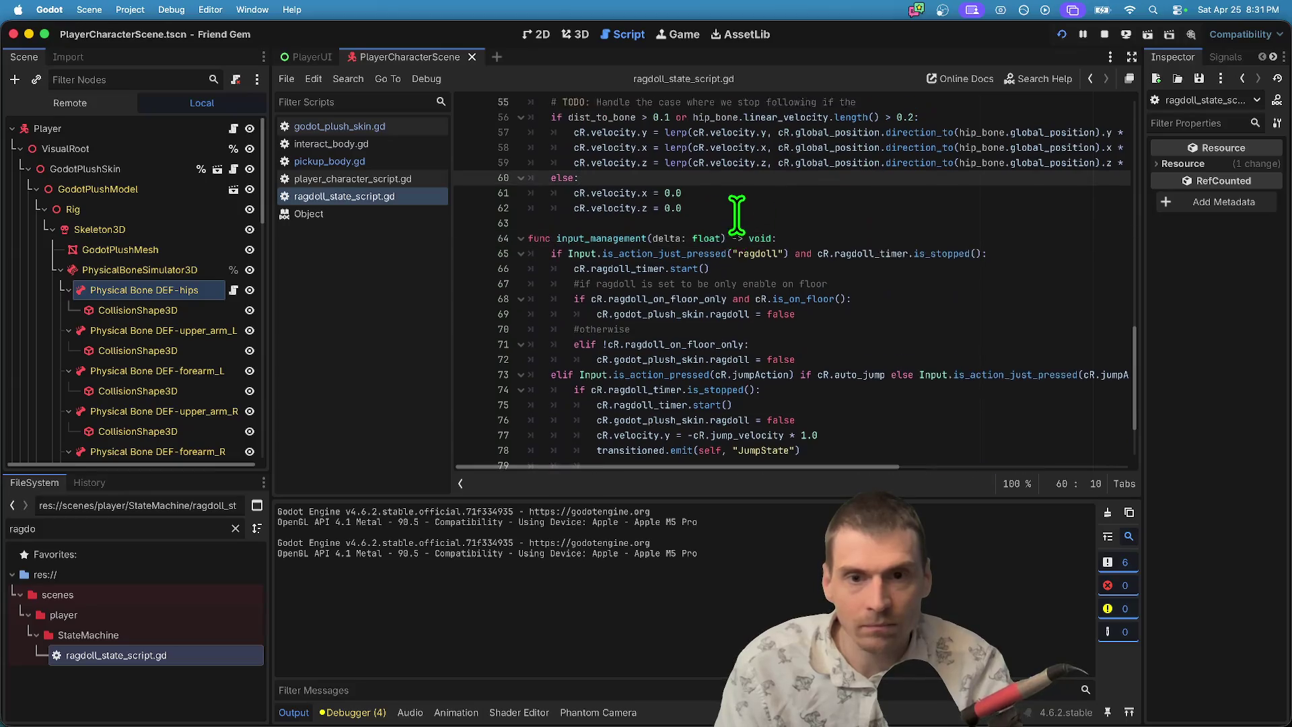
scroll(737, 216, "up", 7)
scroll(834, 253, "down", 4)
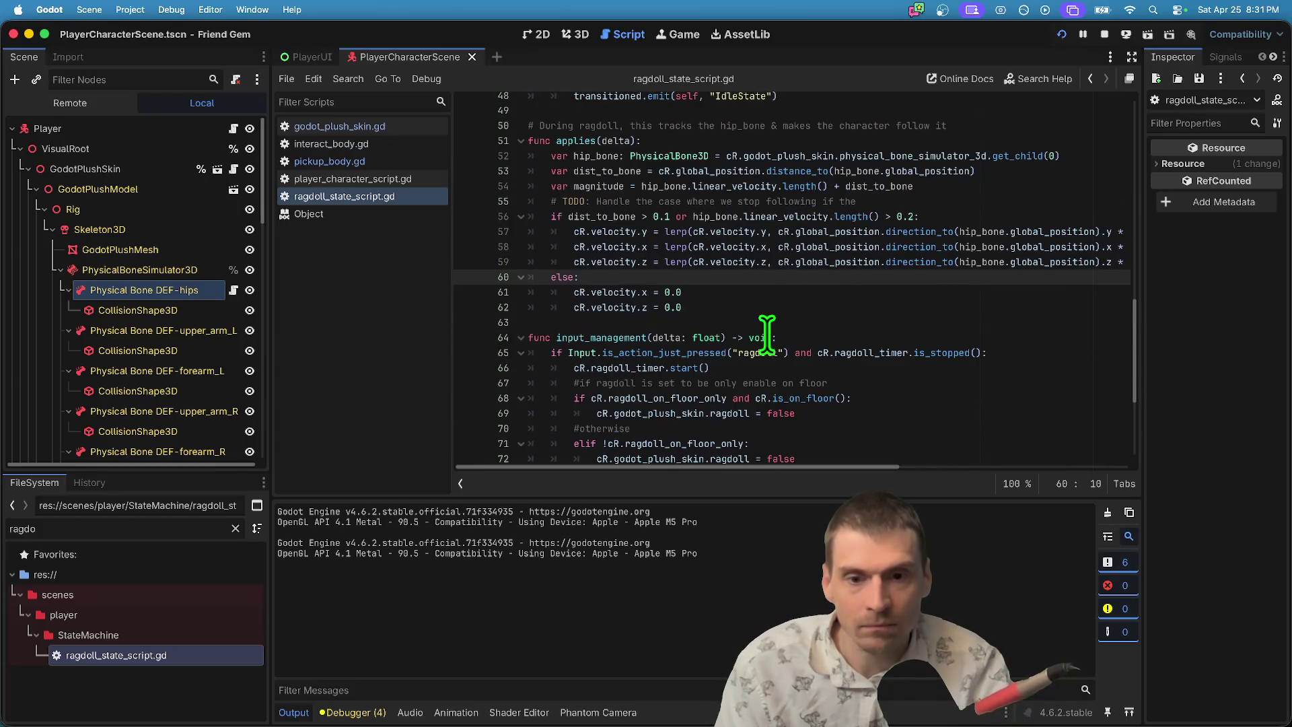
double_click(631, 337)
scroll(845, 309, "up", 4)
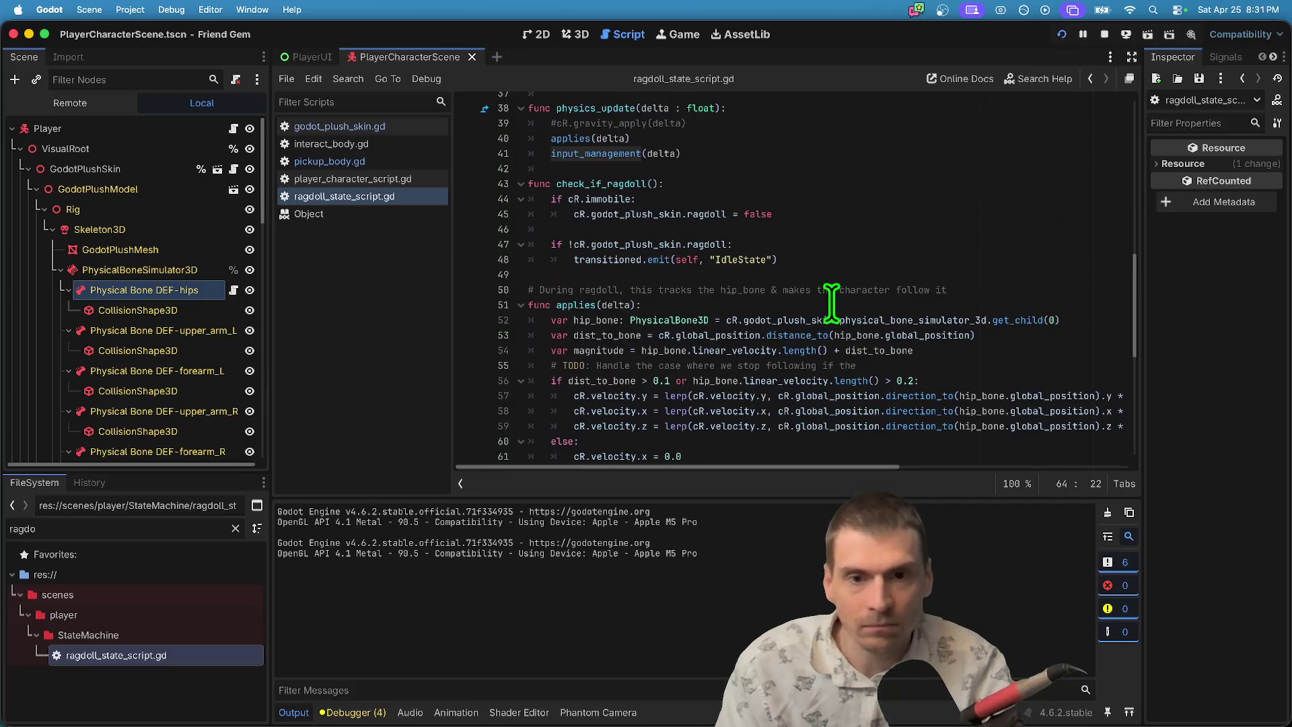
Insert an empty line 41 above input_management(delta) in physics_update.
left_click(793, 128)
key("Down")
key("Down")
key("Home")
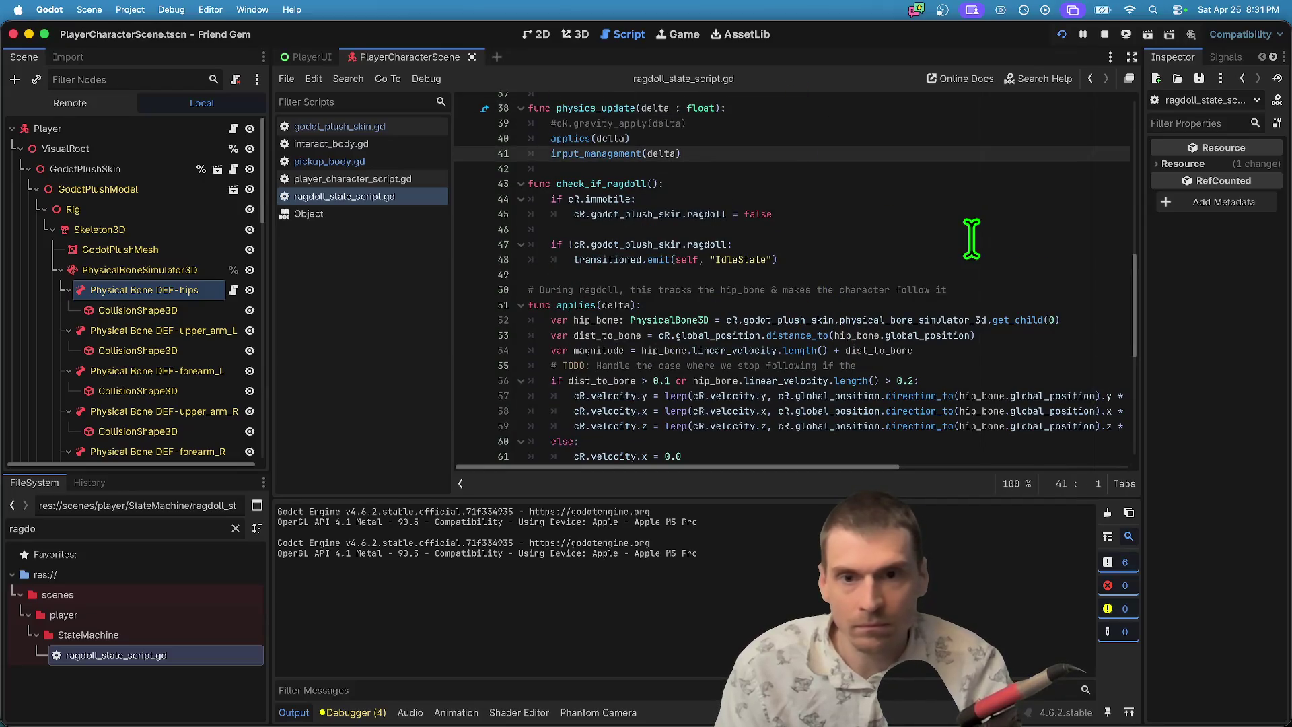
key("Return")
key("Up")
key("Up")
key("Down")
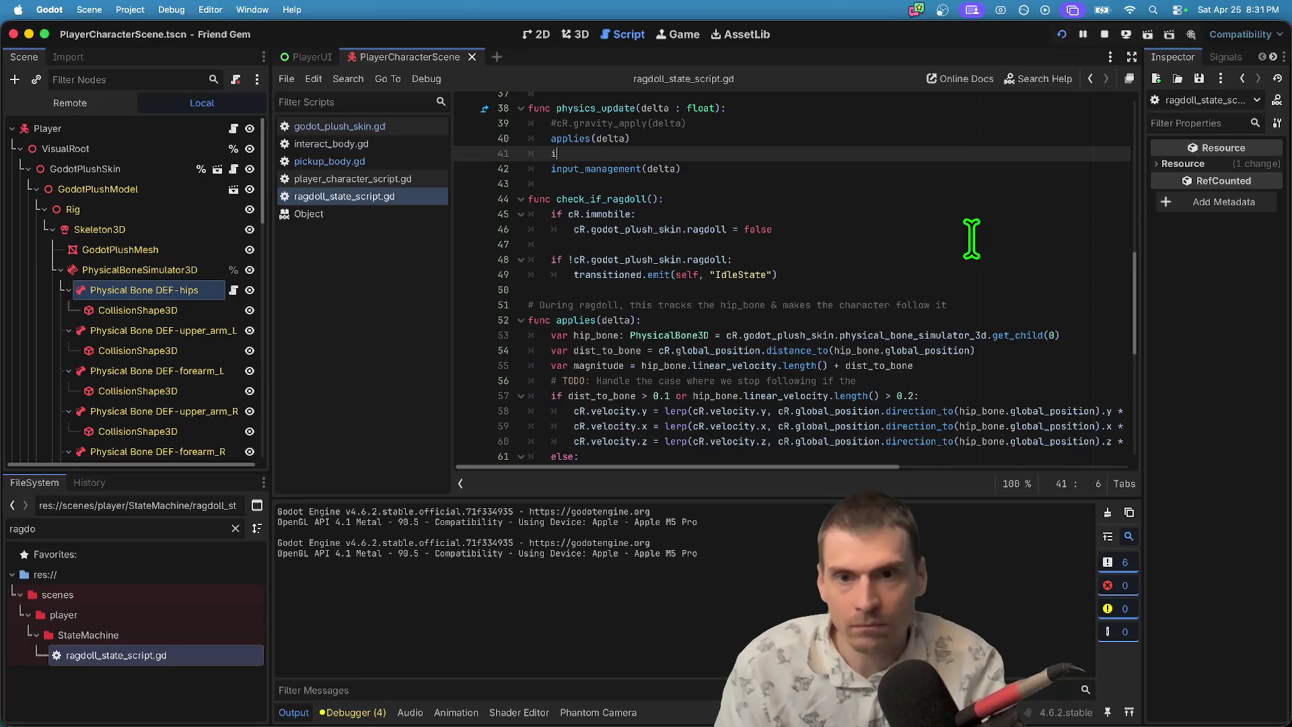
Start the line-41 condition on cR.godot_plush_skin.hip_bone.owner_peer_id, checking its use in pickup_body.gd.
type("f")
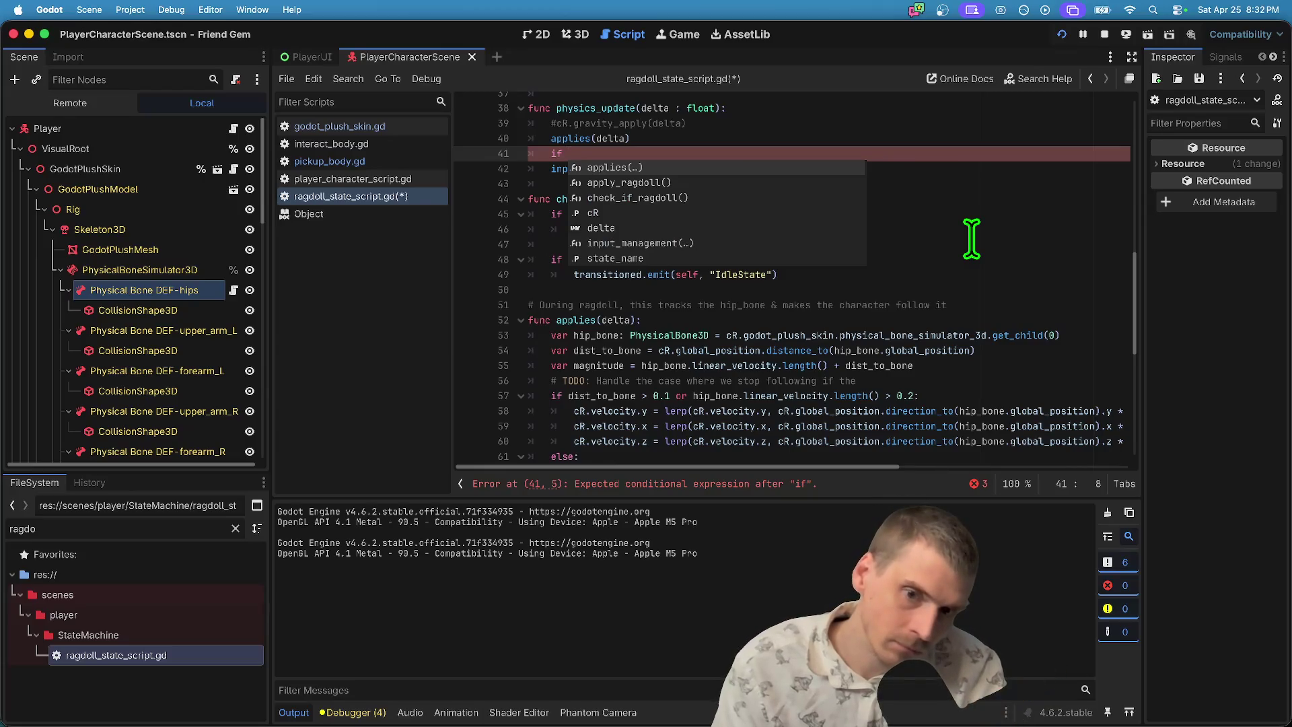
type("cr")
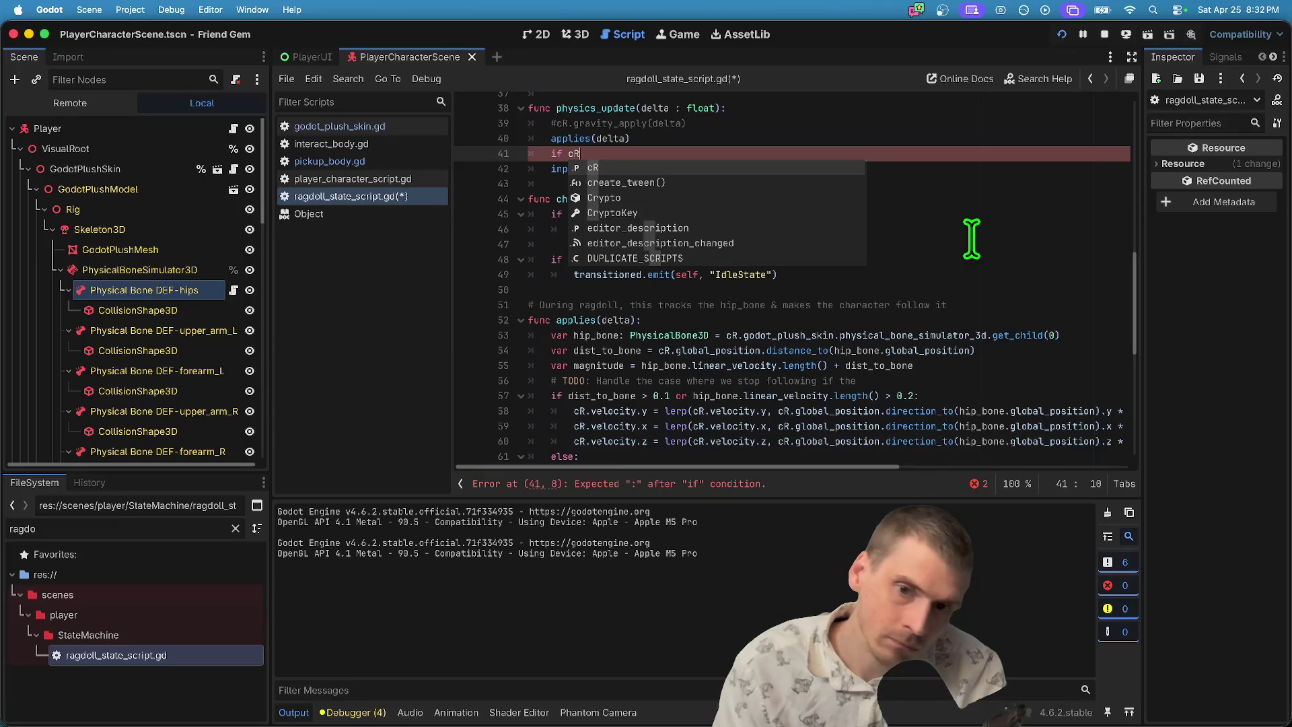
key("Return")
type(".")
type("godot_plush_skin")
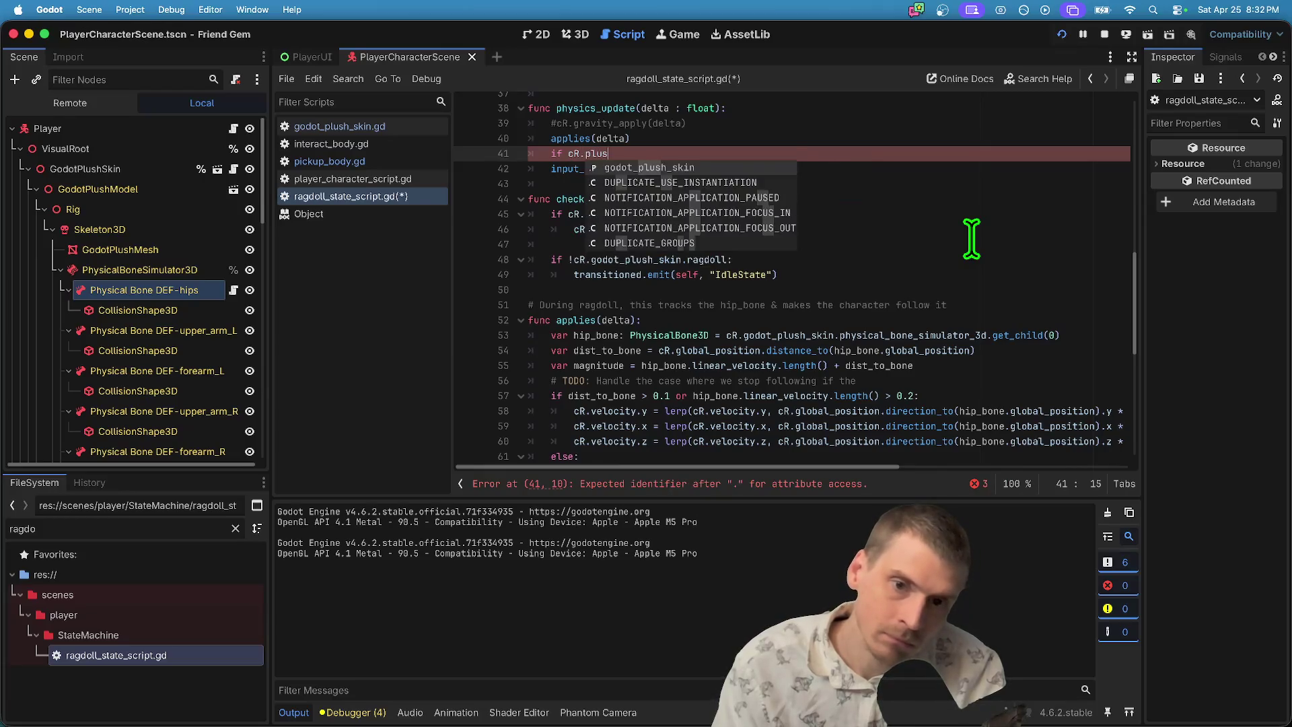
key("Return")
type(".hi")
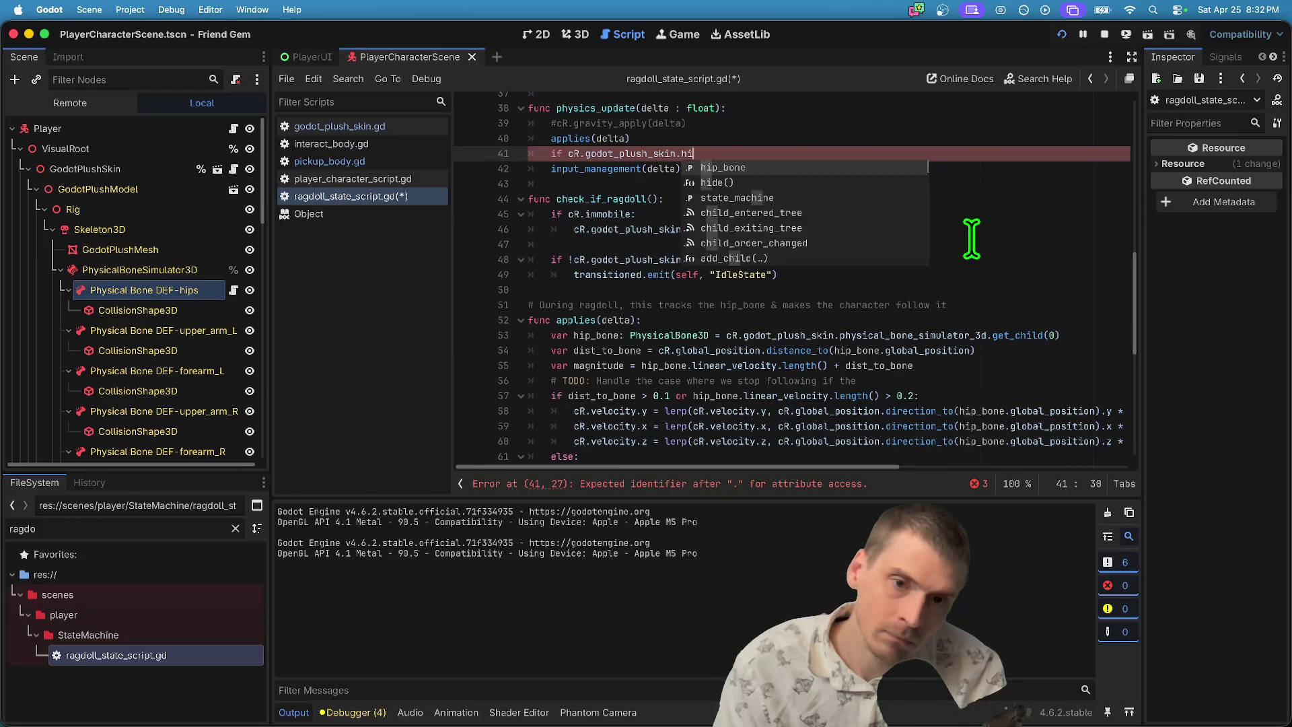
key("Return")
type("own")
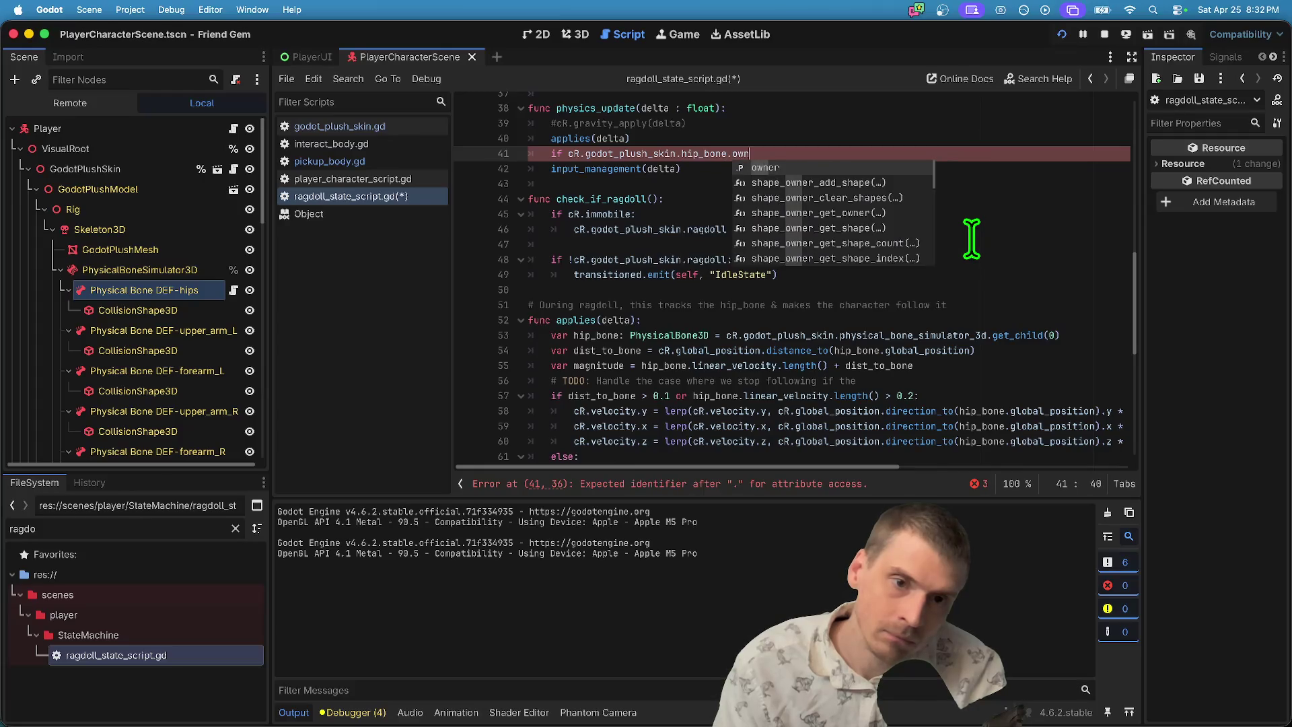
key("Return")
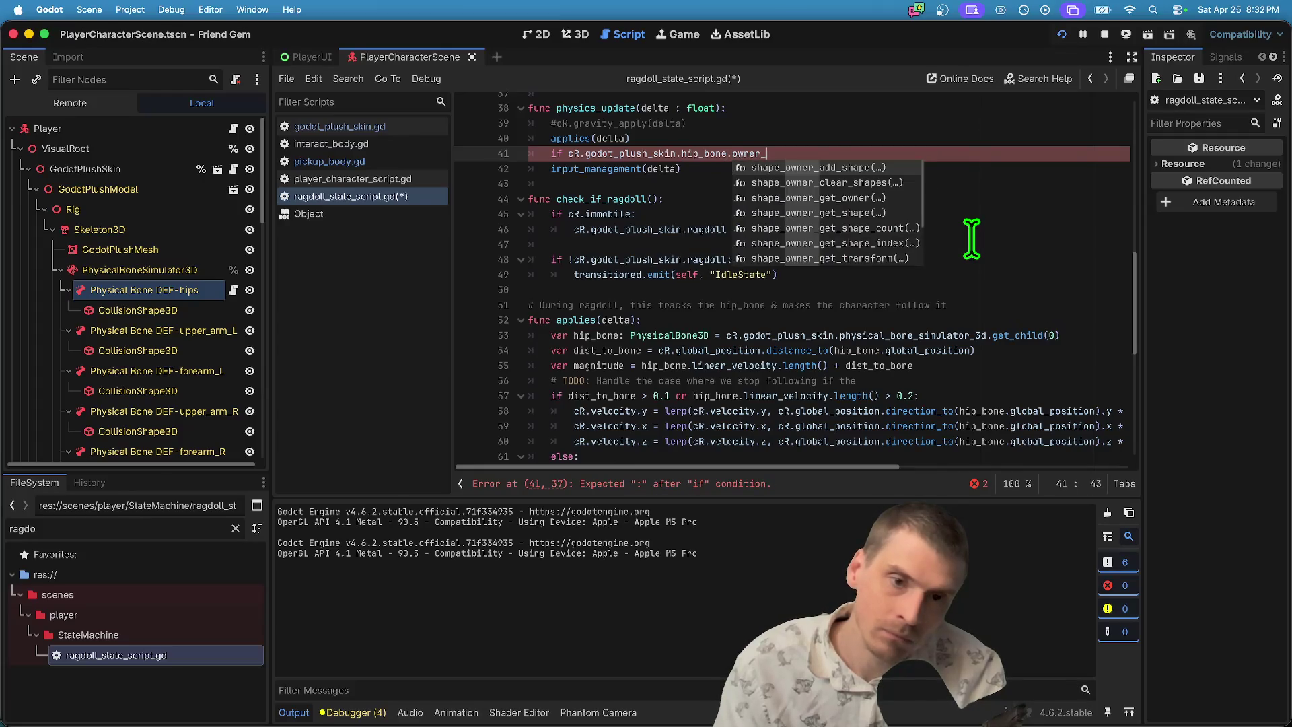
type("_peer_")
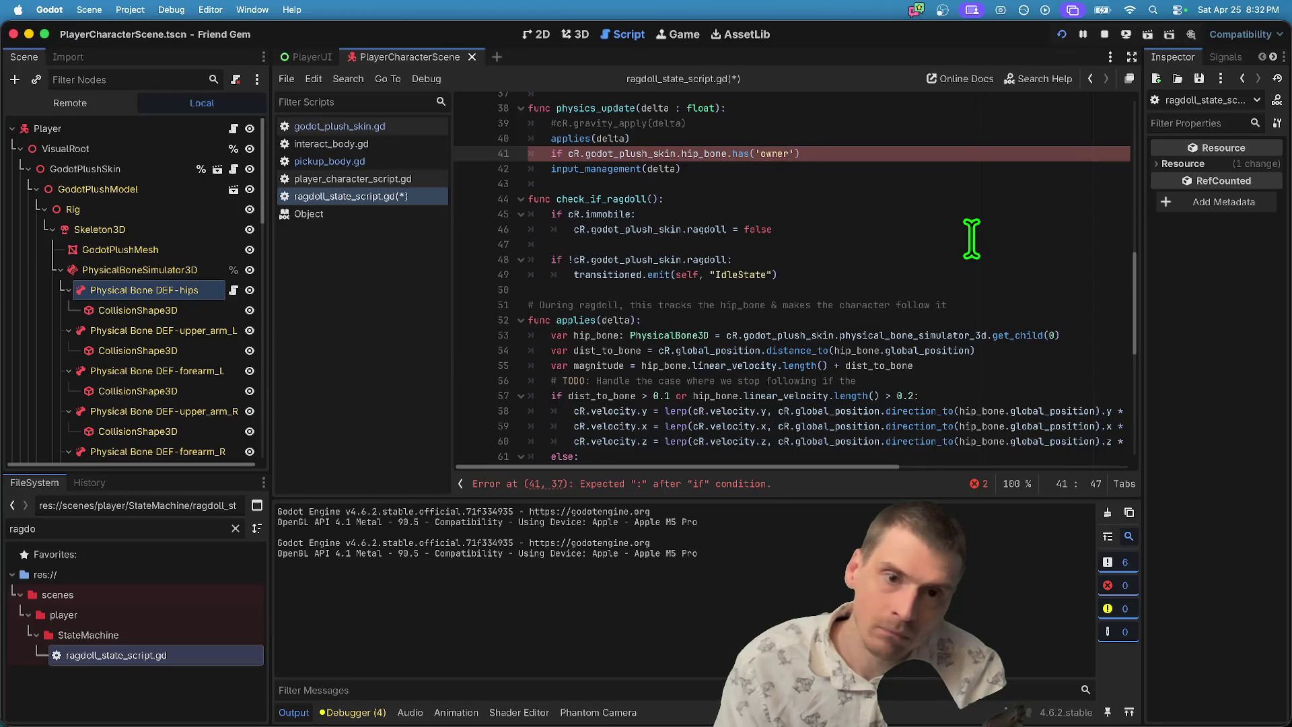
type("d")
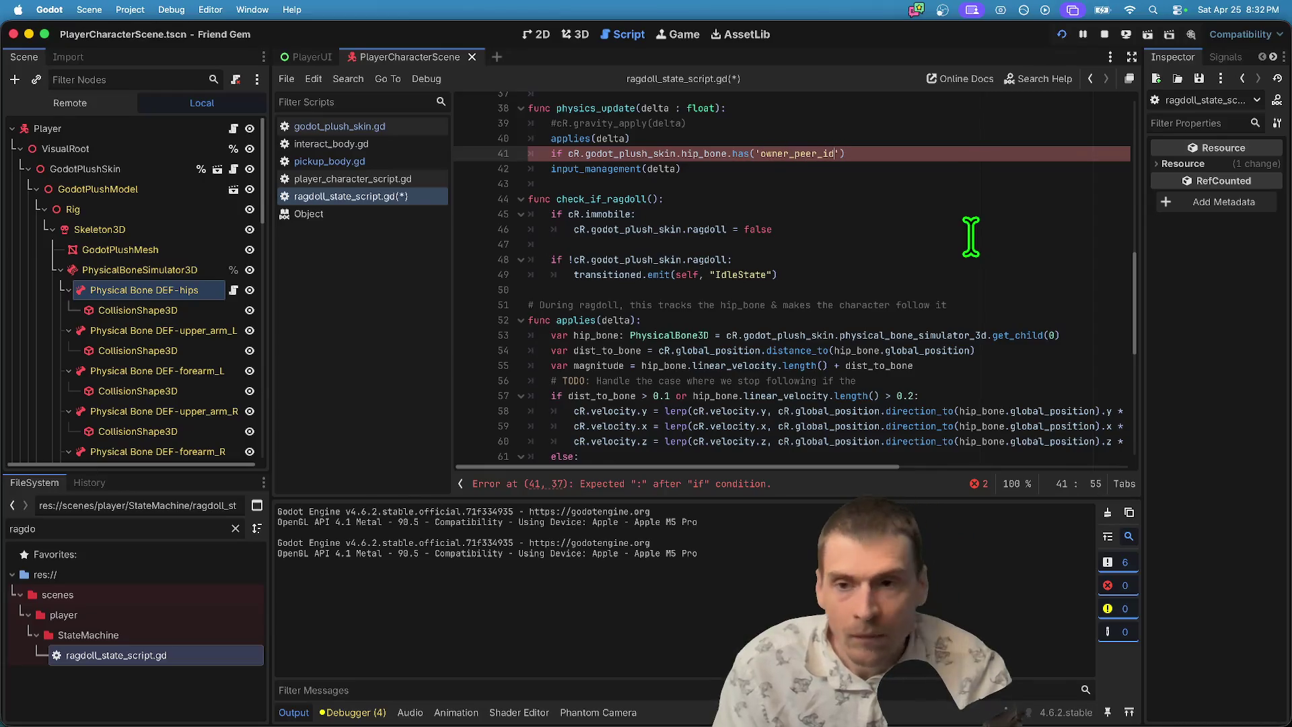
left_click(392, 165)
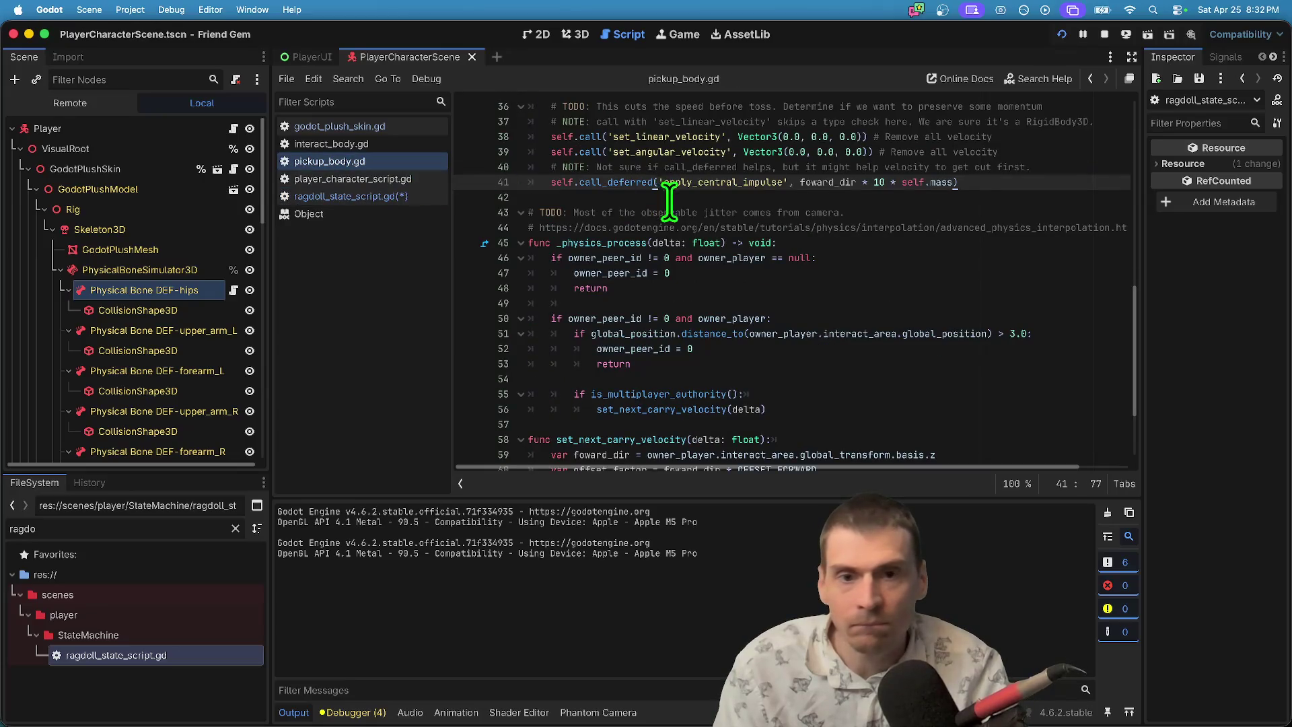
key("alt+Left")
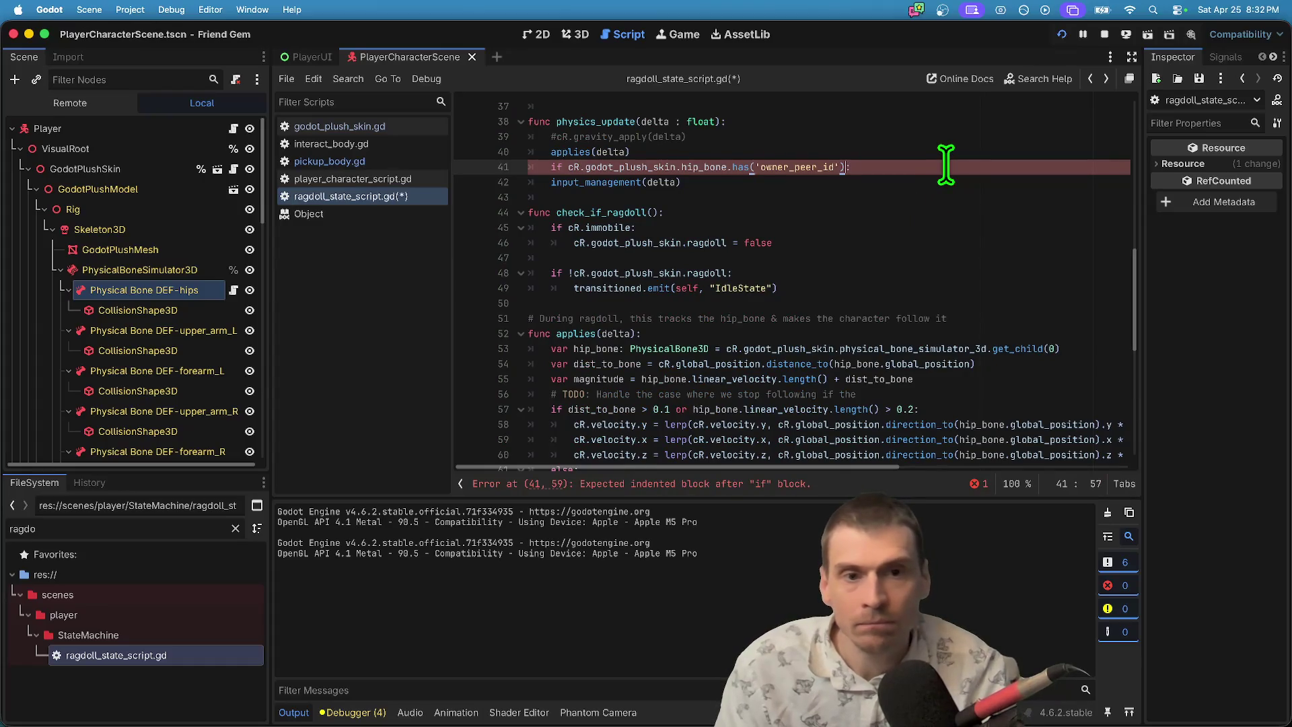
Try a nested owner_peer_id nonzero comparison on a new line 42.
key("BackSpace")
key("BackSpace")
key("BackSpace")
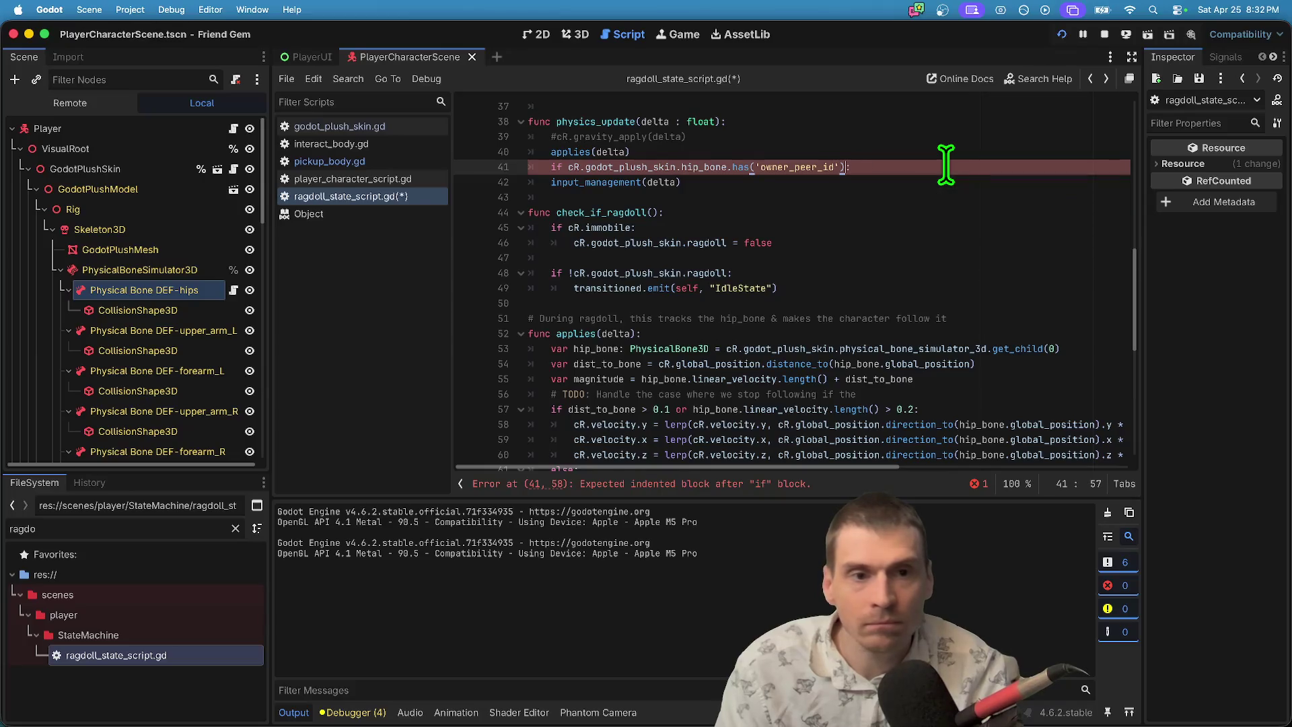
key("End")
key("Return")
type("if o")
key("Escape")
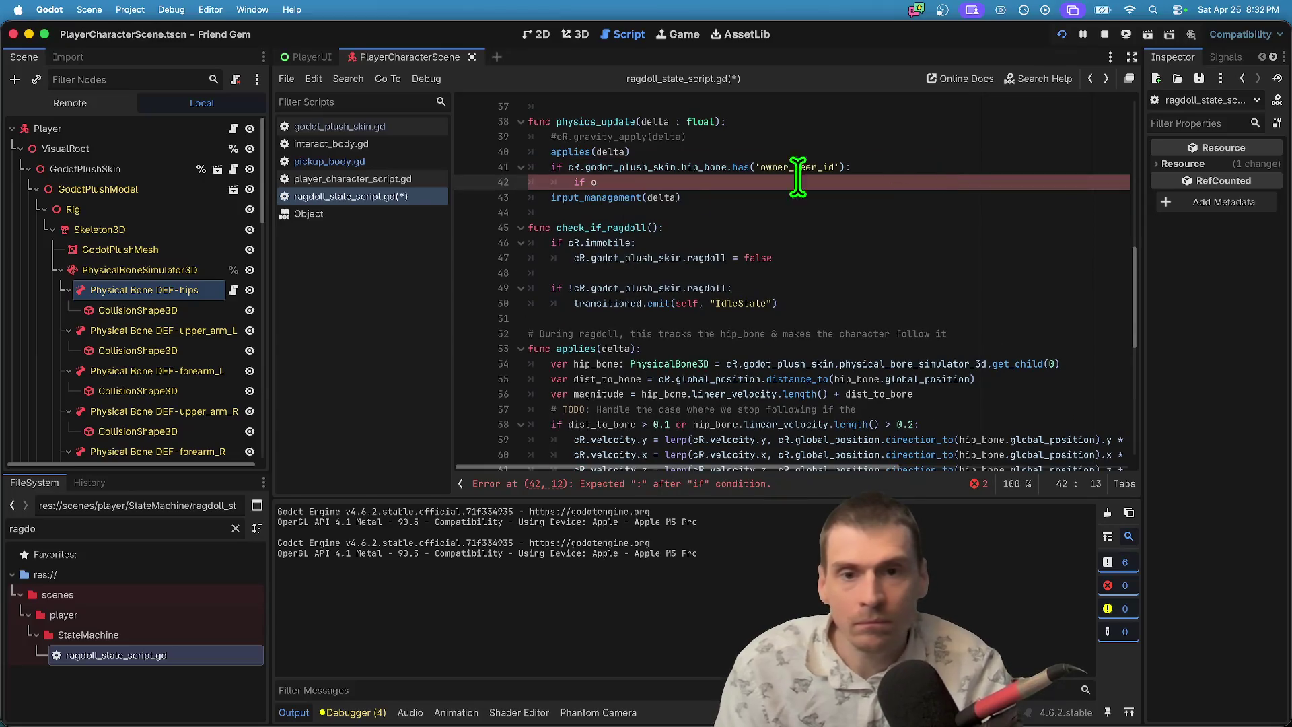
mouse_move(674, 166)
left_mouse_down()
mouse_move(569, 165)
mouse_move(694, 167)
left_mouse_up()
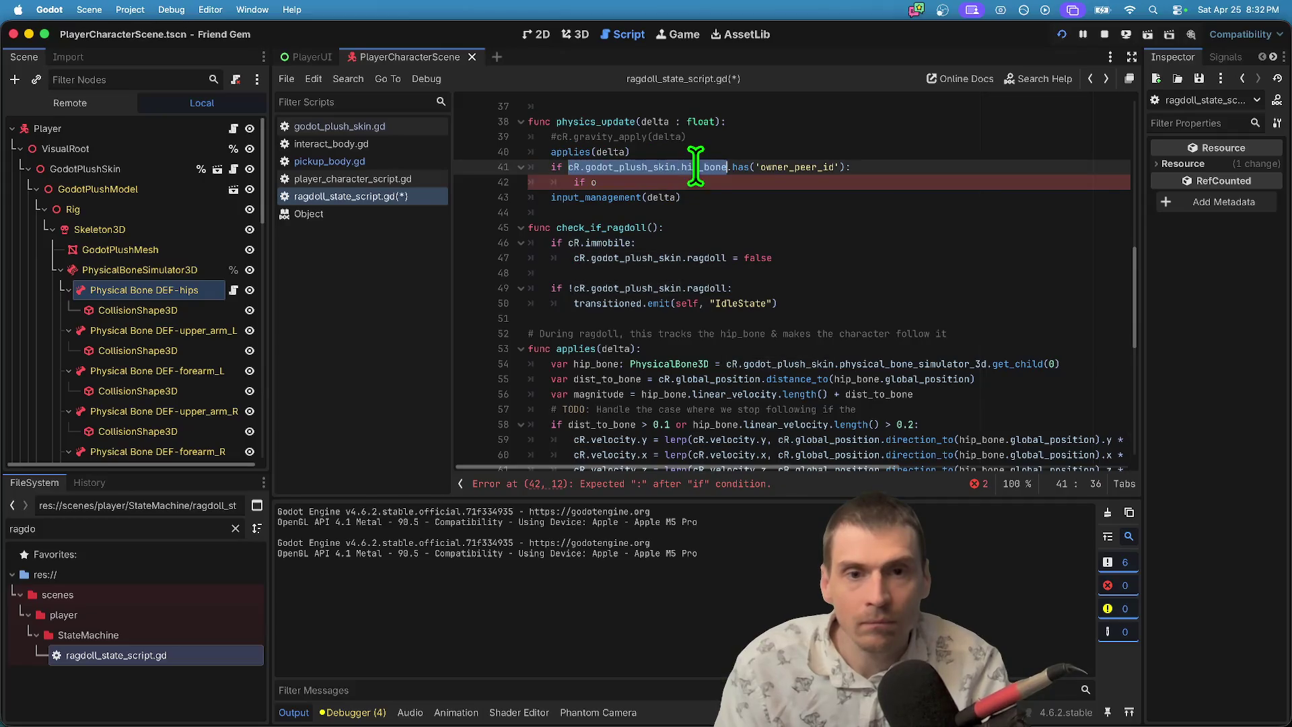
left_click(698, 177)
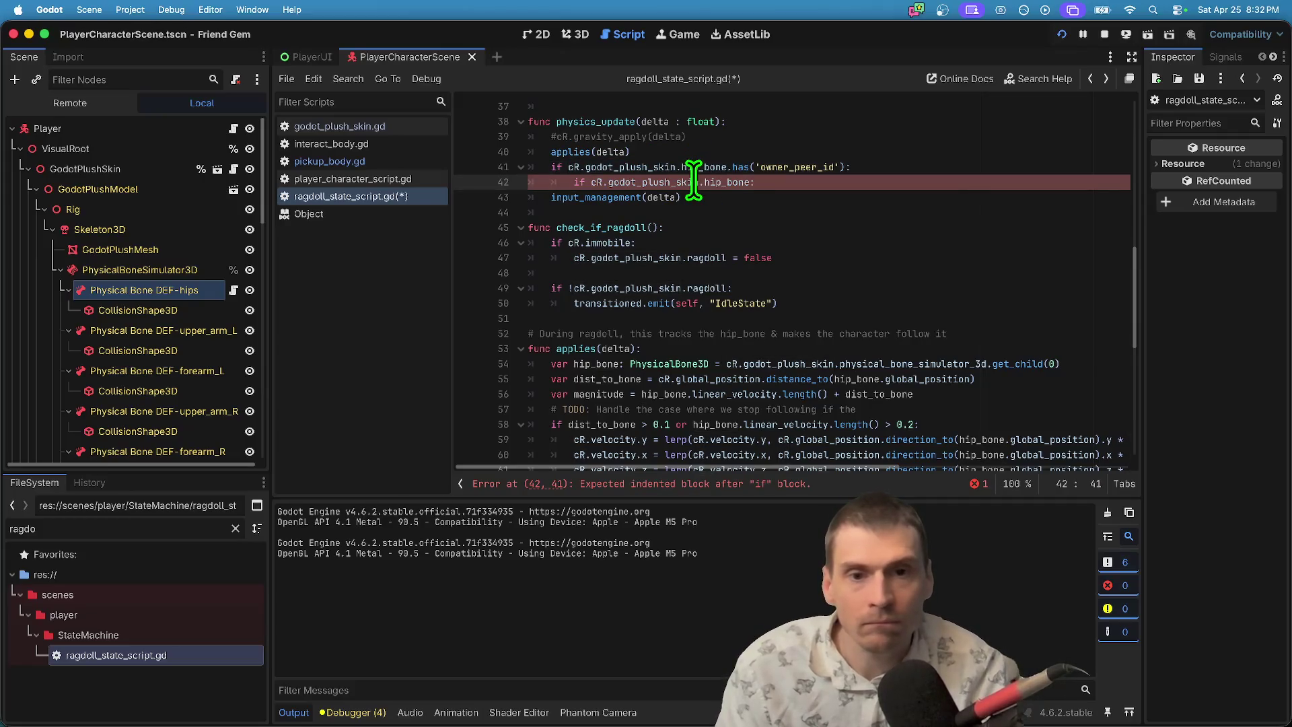
type("ow")
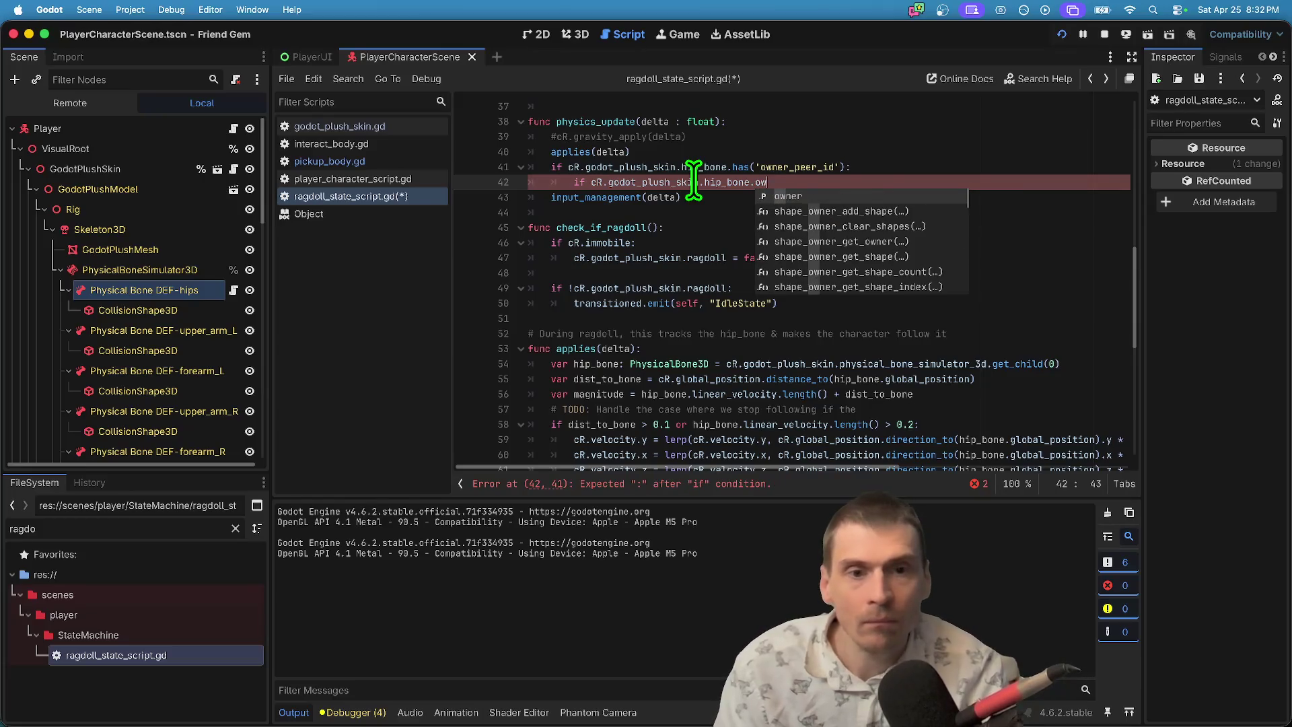
key("Escape")
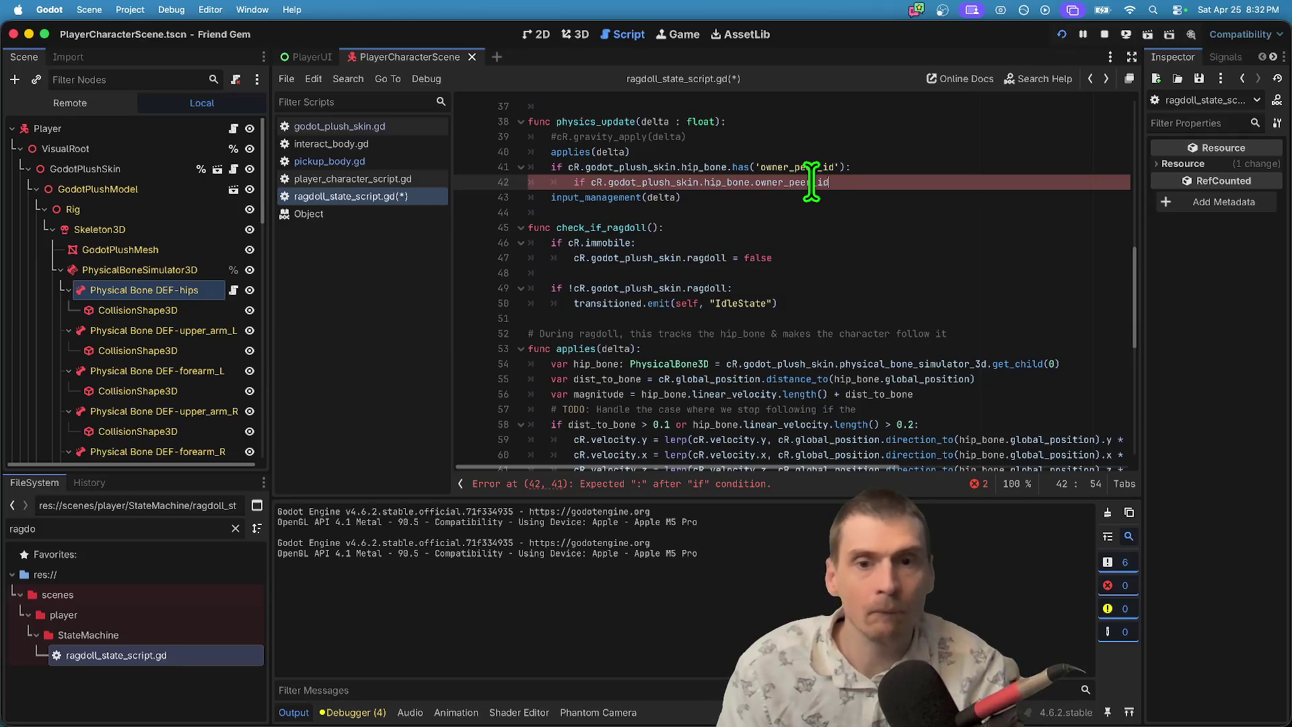
scroll(968, 166, "down", 1)
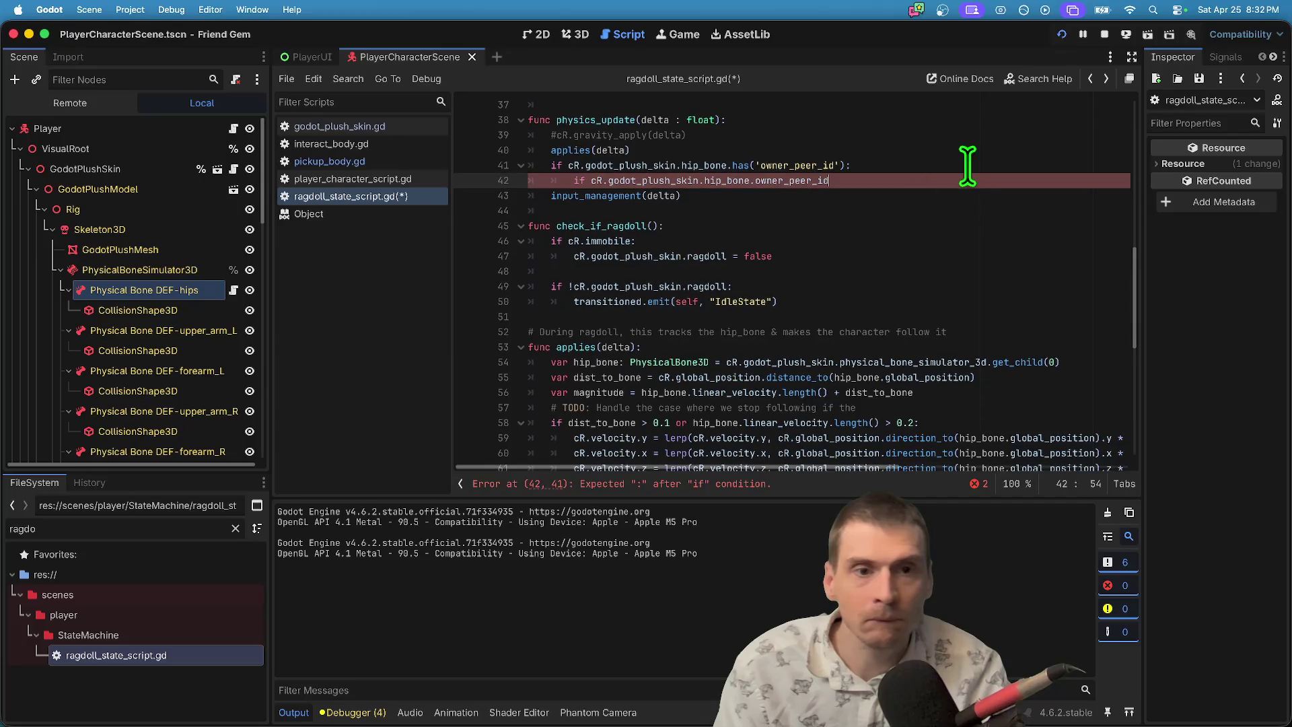
key("Right")
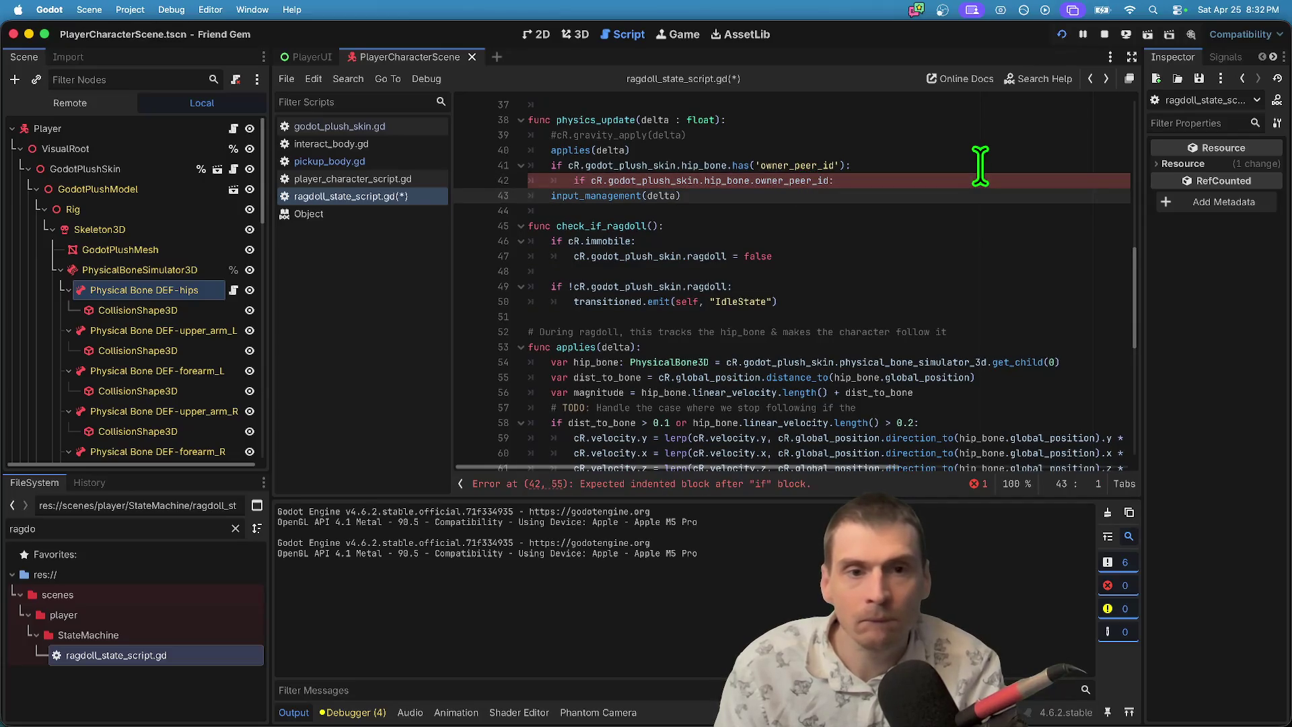
key("Left")
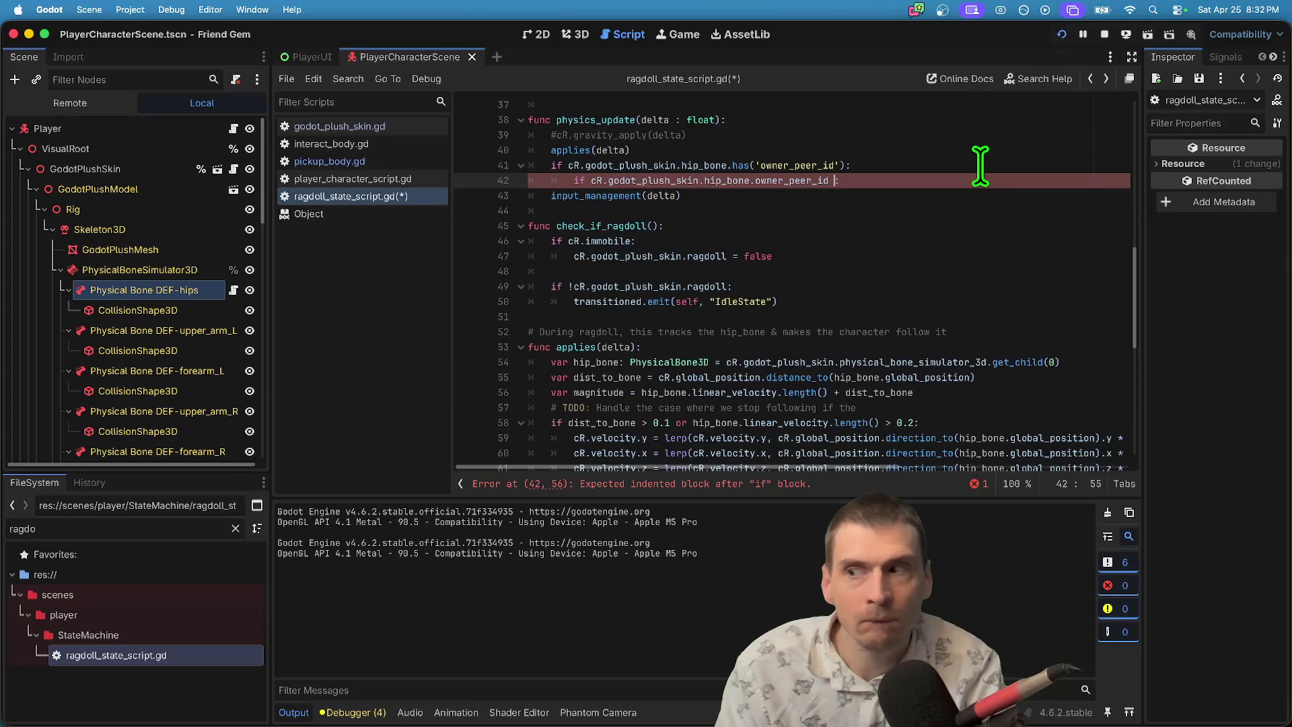
type("= 0")
key("Down")
key("Down")
key("Up")
key("Left")
key("Left")
key("Left")
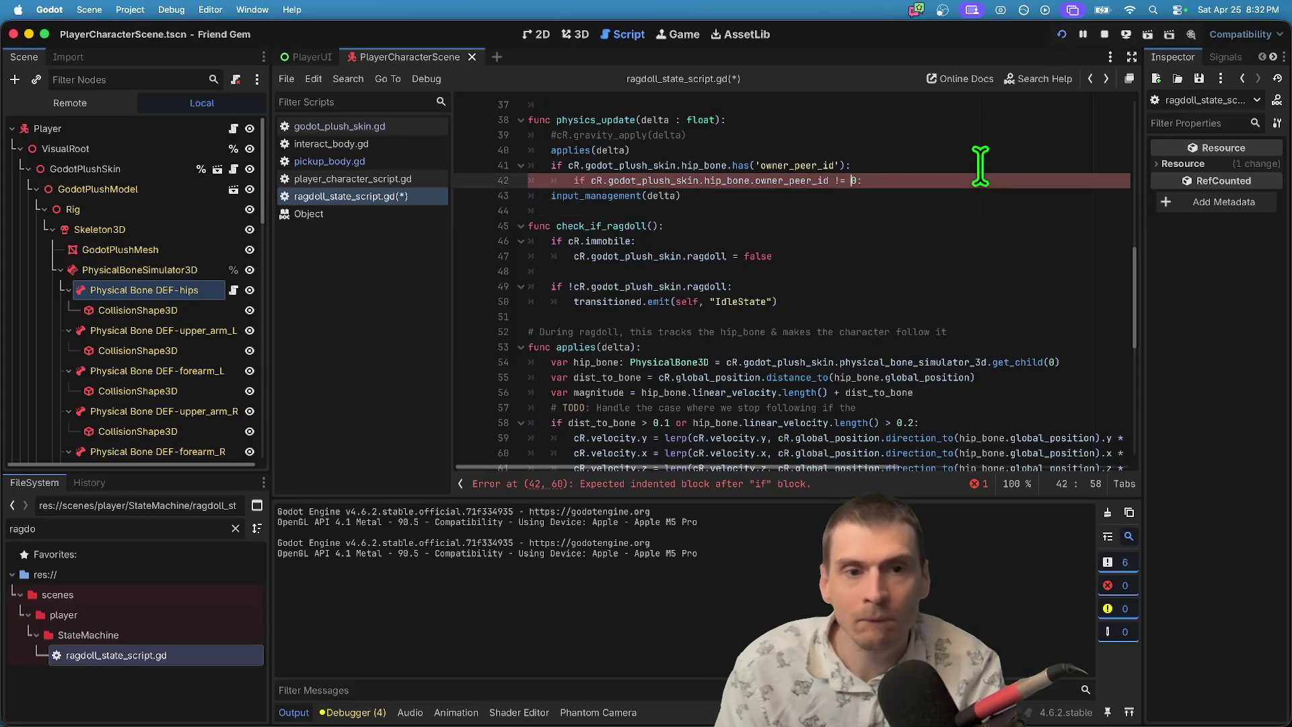
type("=")
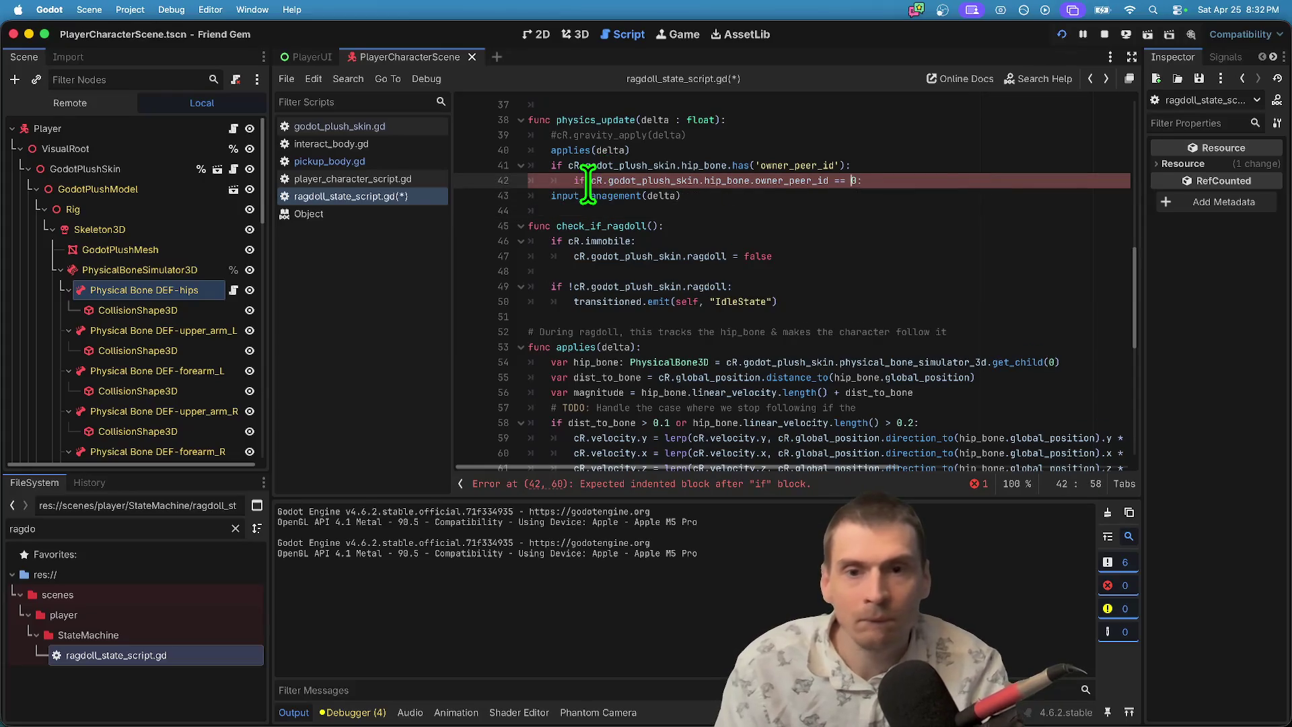
Replace the nested check with cR.godot_plush_skin.hip_bone.owner_peer_id == 0 on line 41, then save and run.
left_click_drag(591, 180, 856, 183)
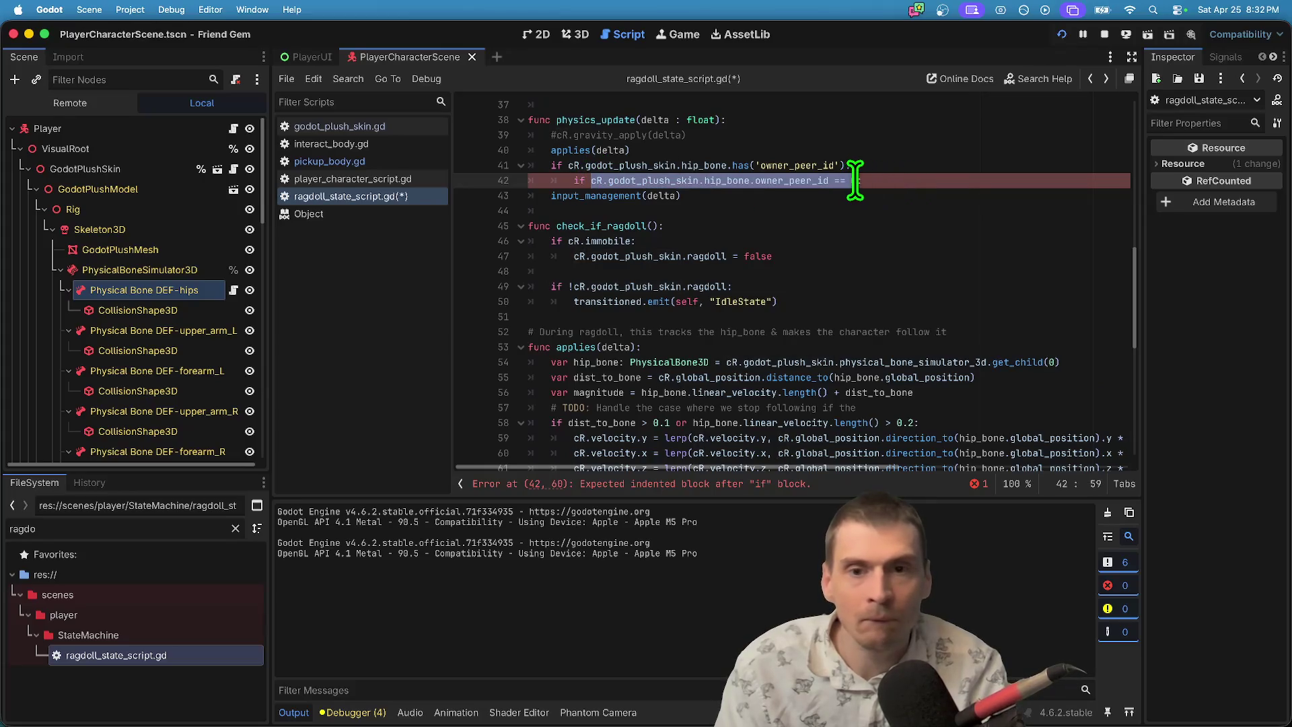
key("BackSpace")
key("BackSpace")
key("BackSpace")
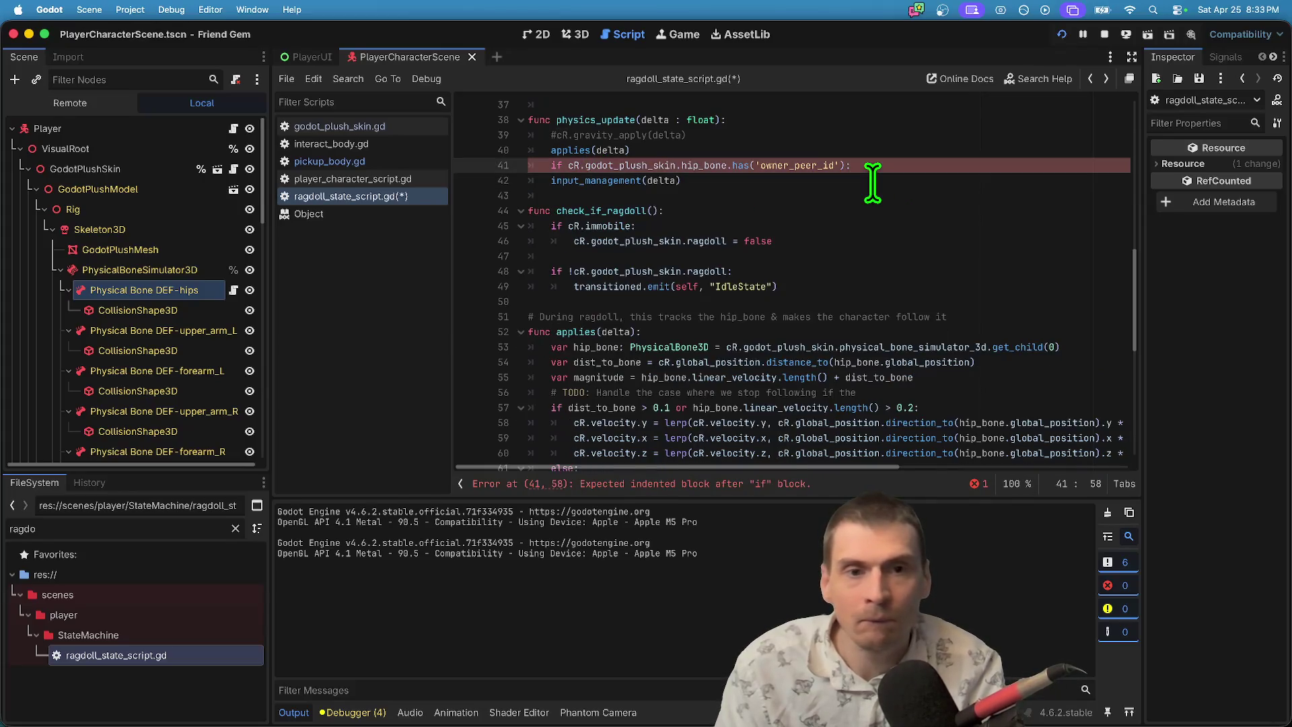
key("BackSpace")
key("BackSpace")
key("BackSpace")
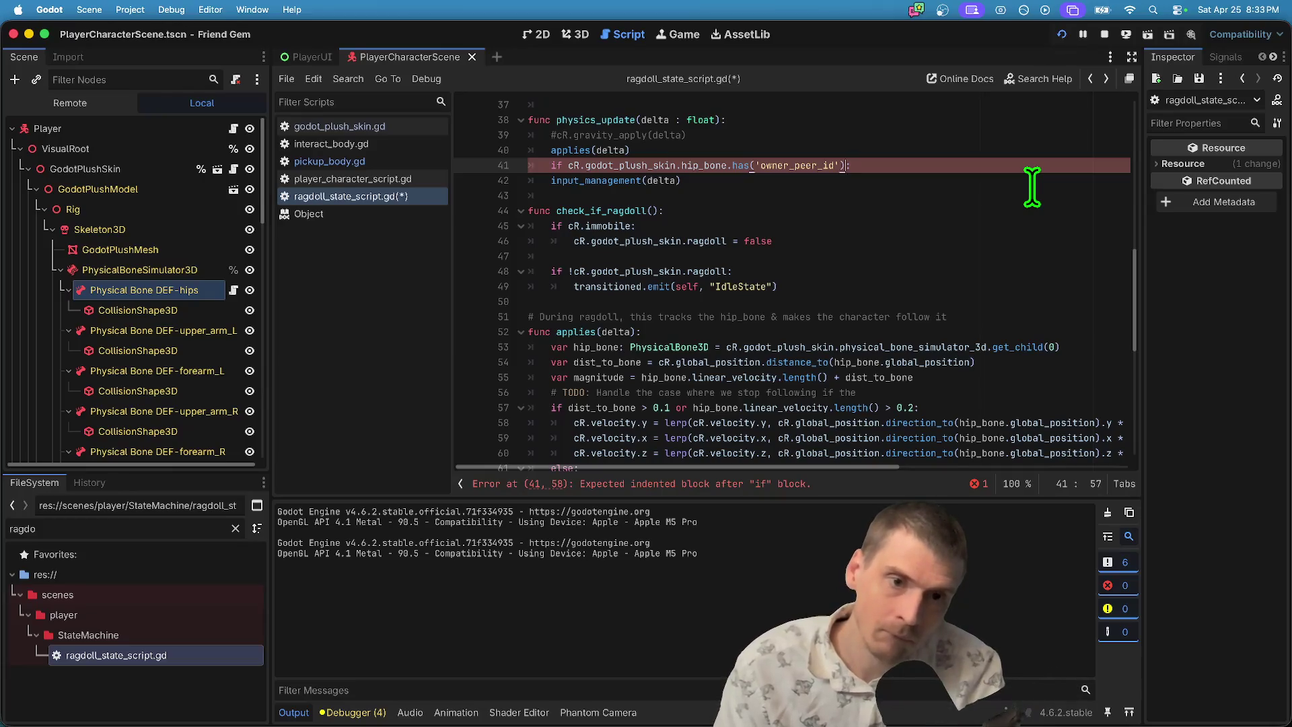
type("andcR.godot_plush_skin.hip_bone.owner_peer_id == 0")
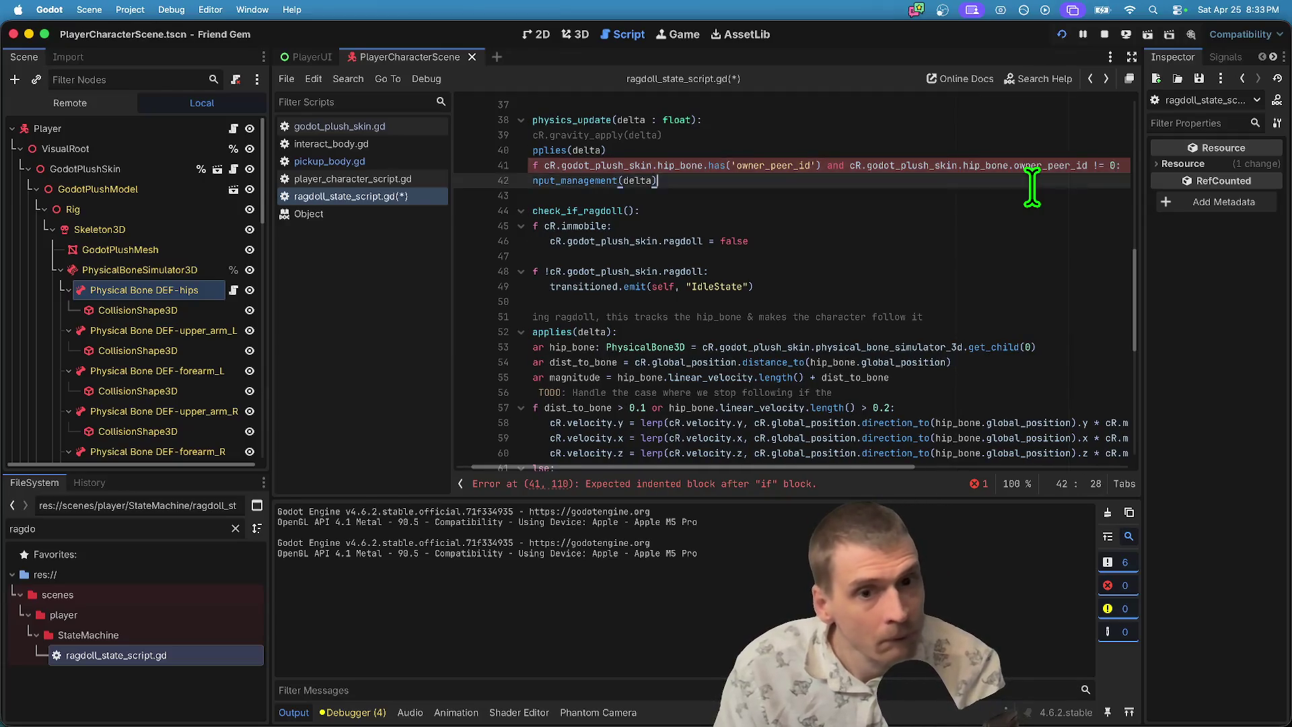
key("Return")
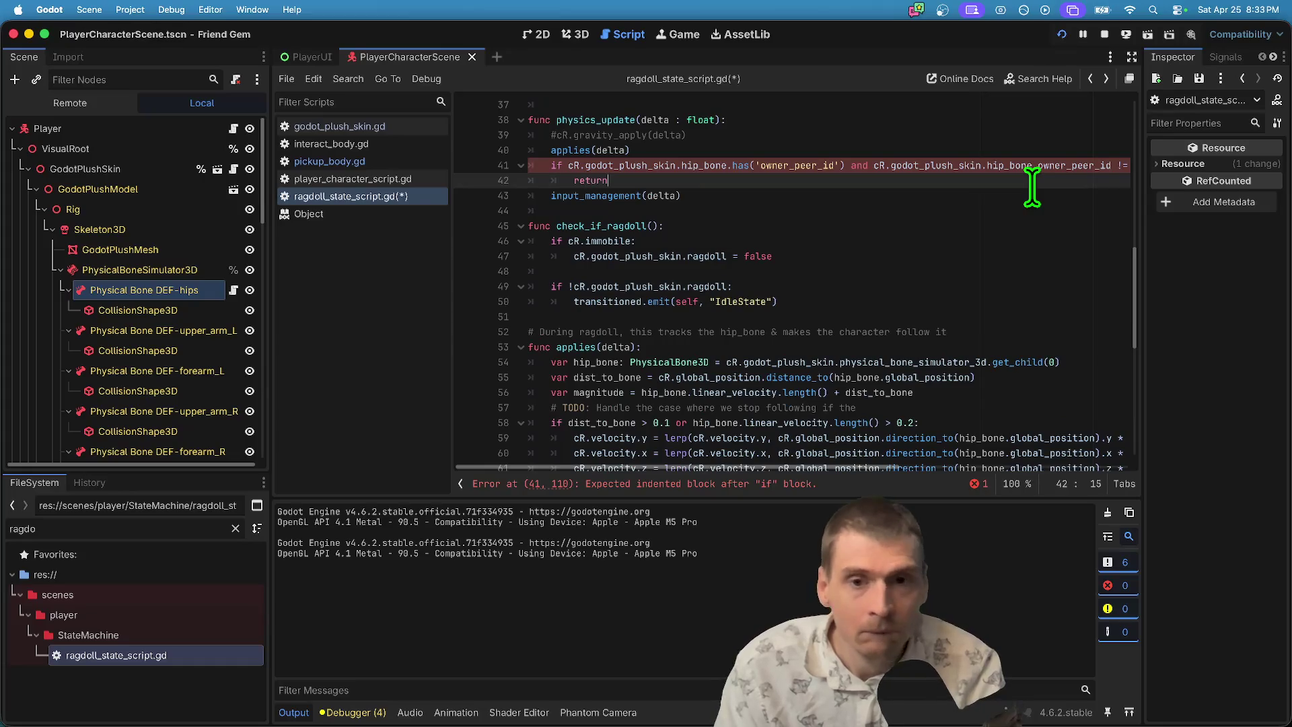
key("super+b")
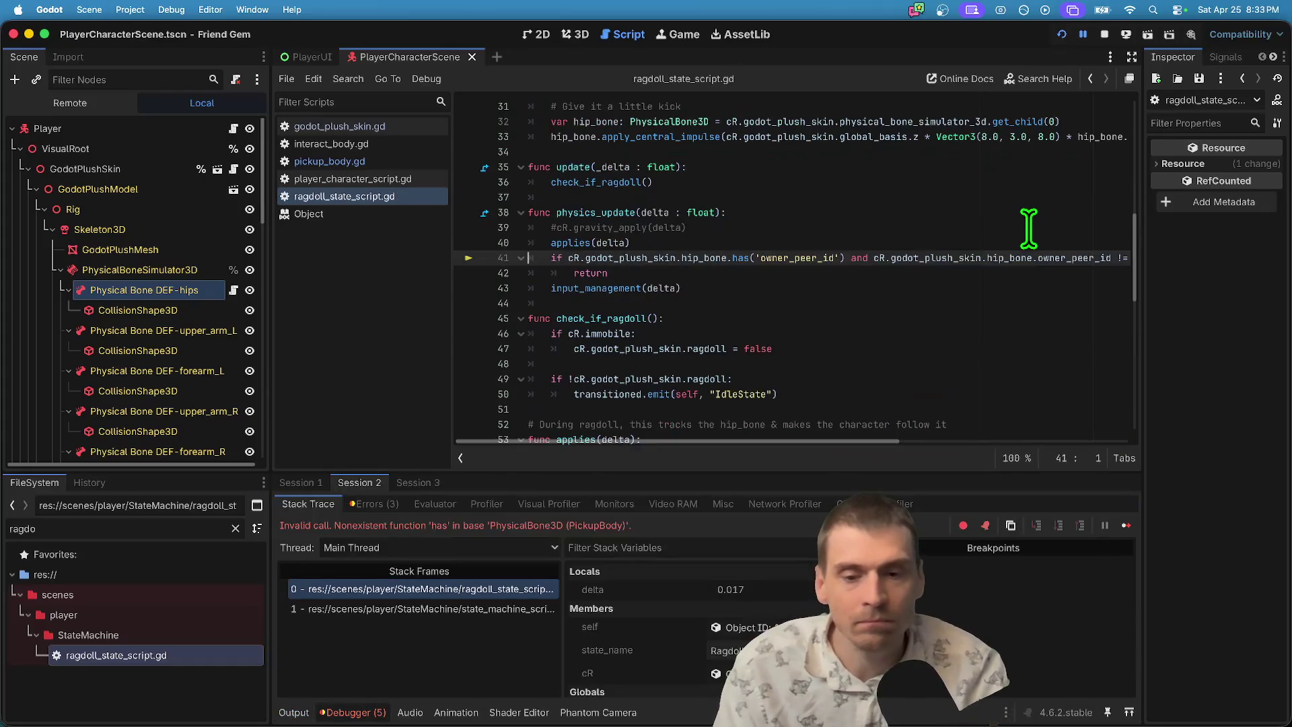
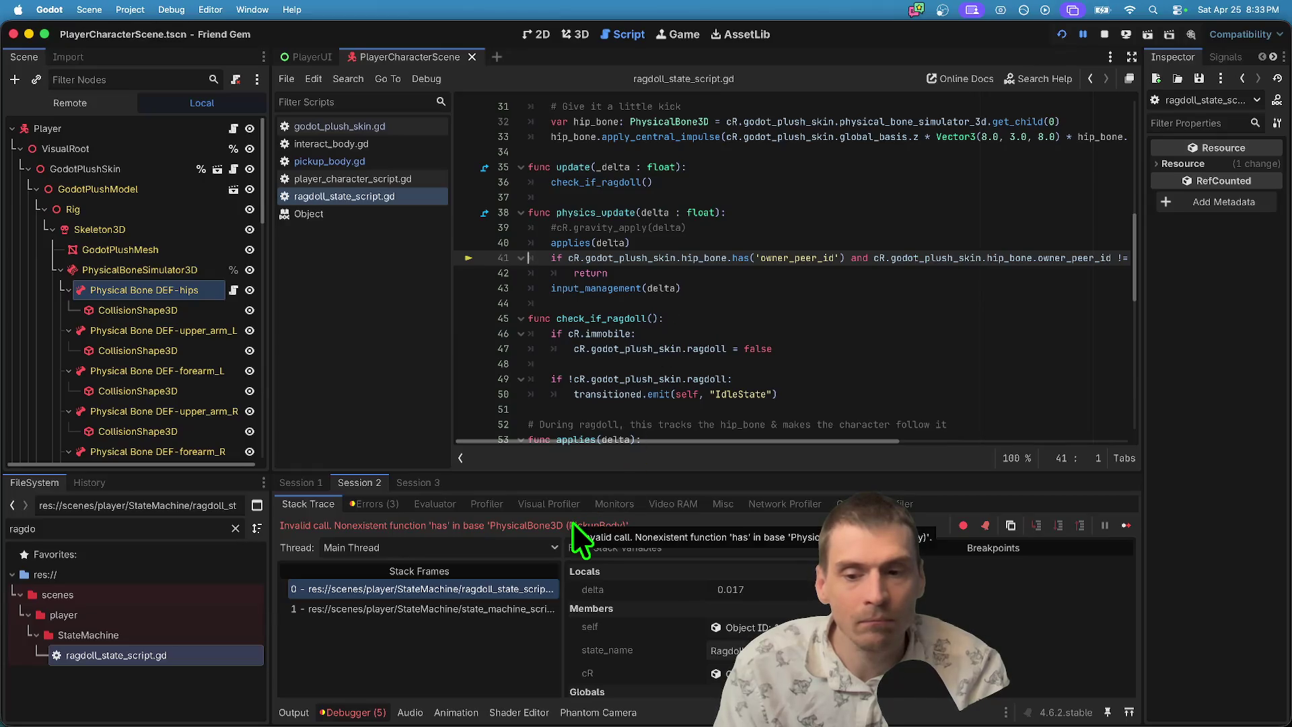
On line 41, remove the hip bone's .has call, trying .haspr and .propert completions, leaving a bare '.'.
left_click(748, 257)
key("BackSpace")
key("BackSpace")
key("BackSpace")
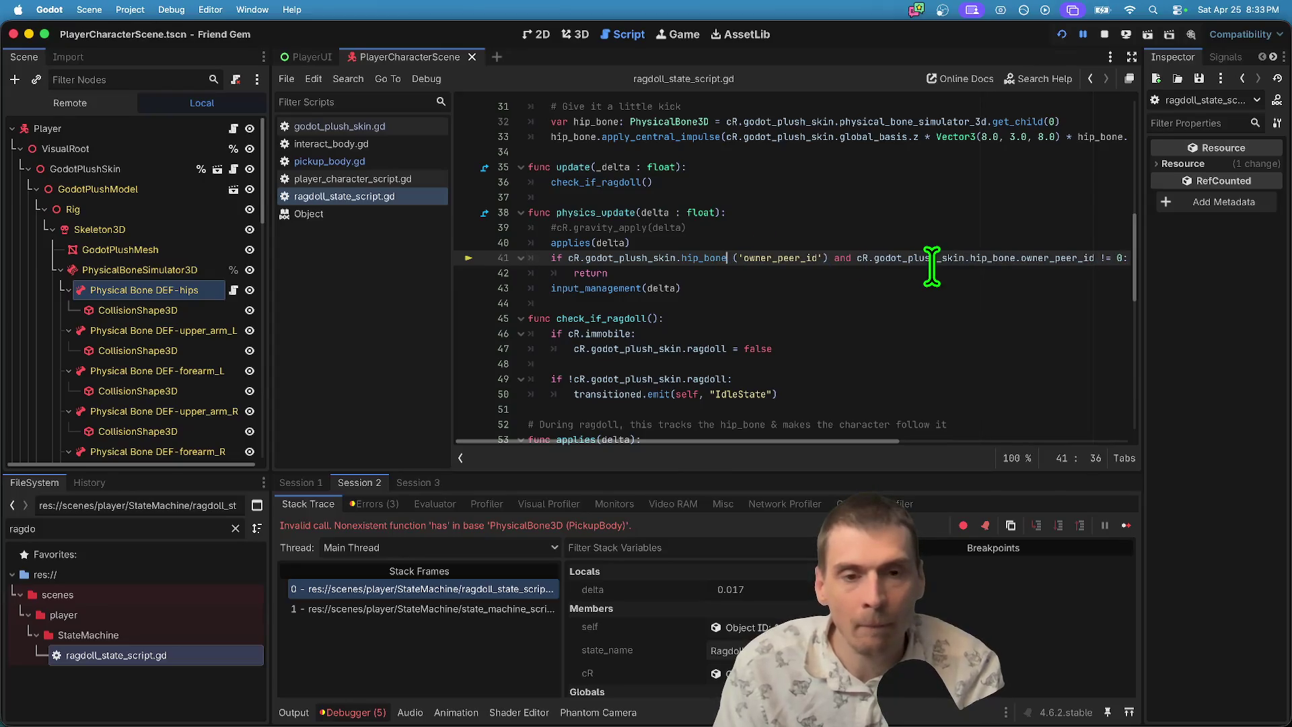
type(".h")
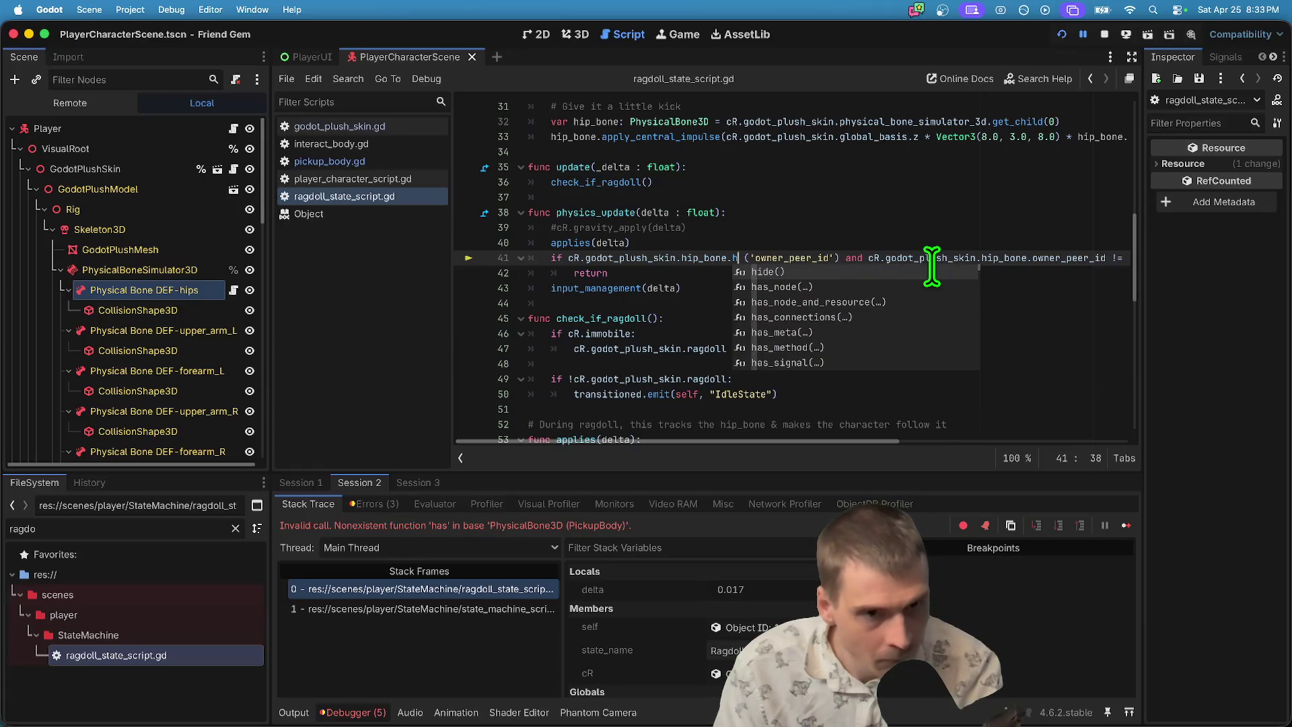
type("aspr")
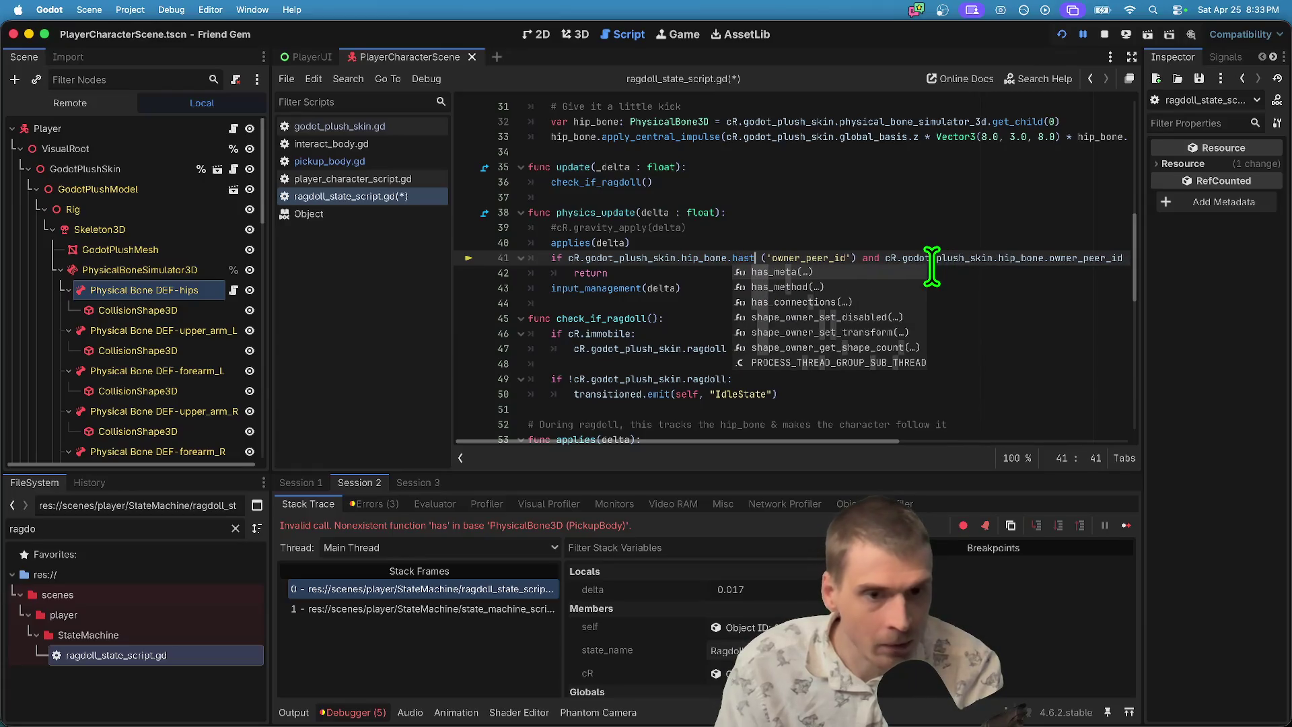
key("BackSpace")
key("BackSpace")
key("BackSpace")
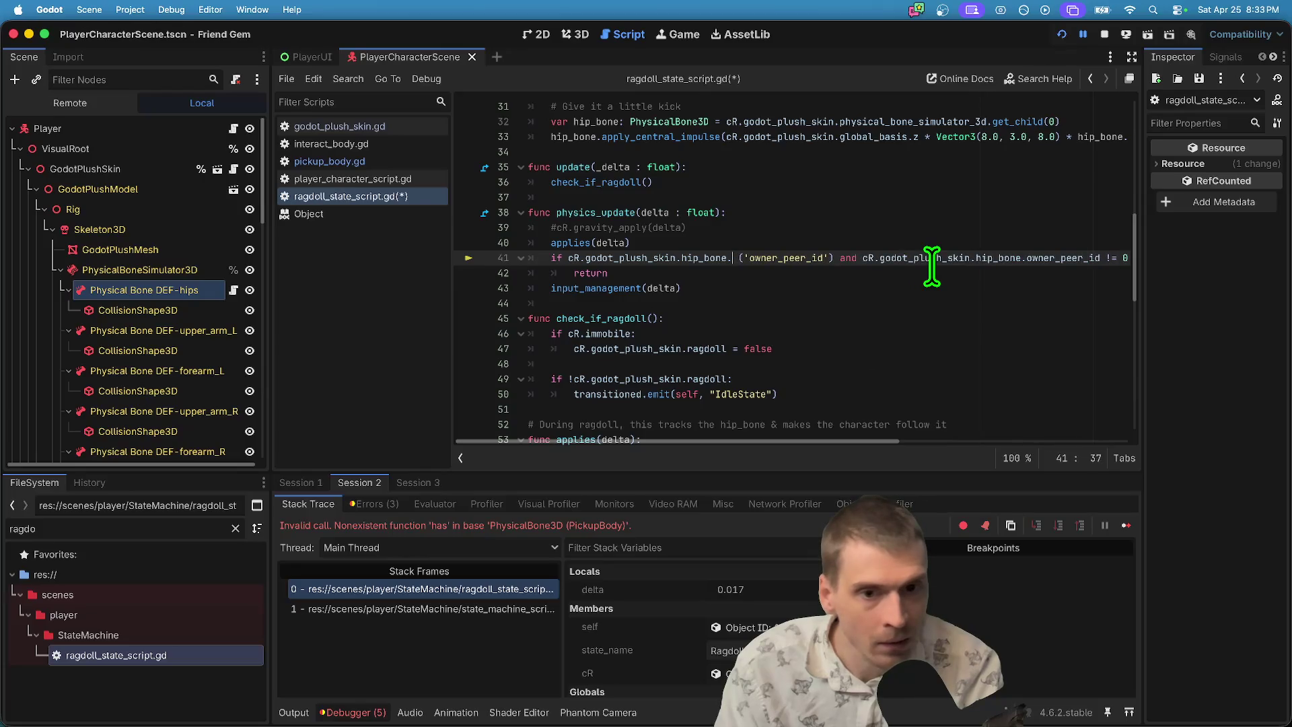
type(".prop")
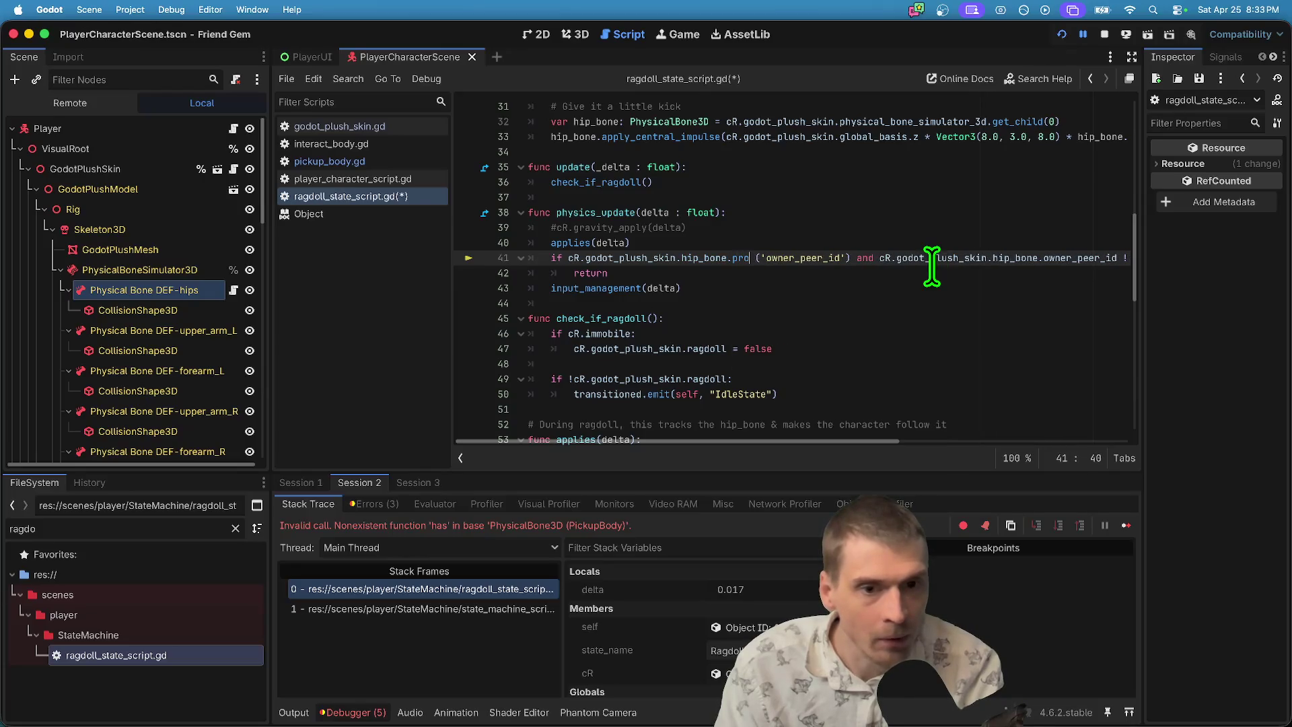
type("ert")
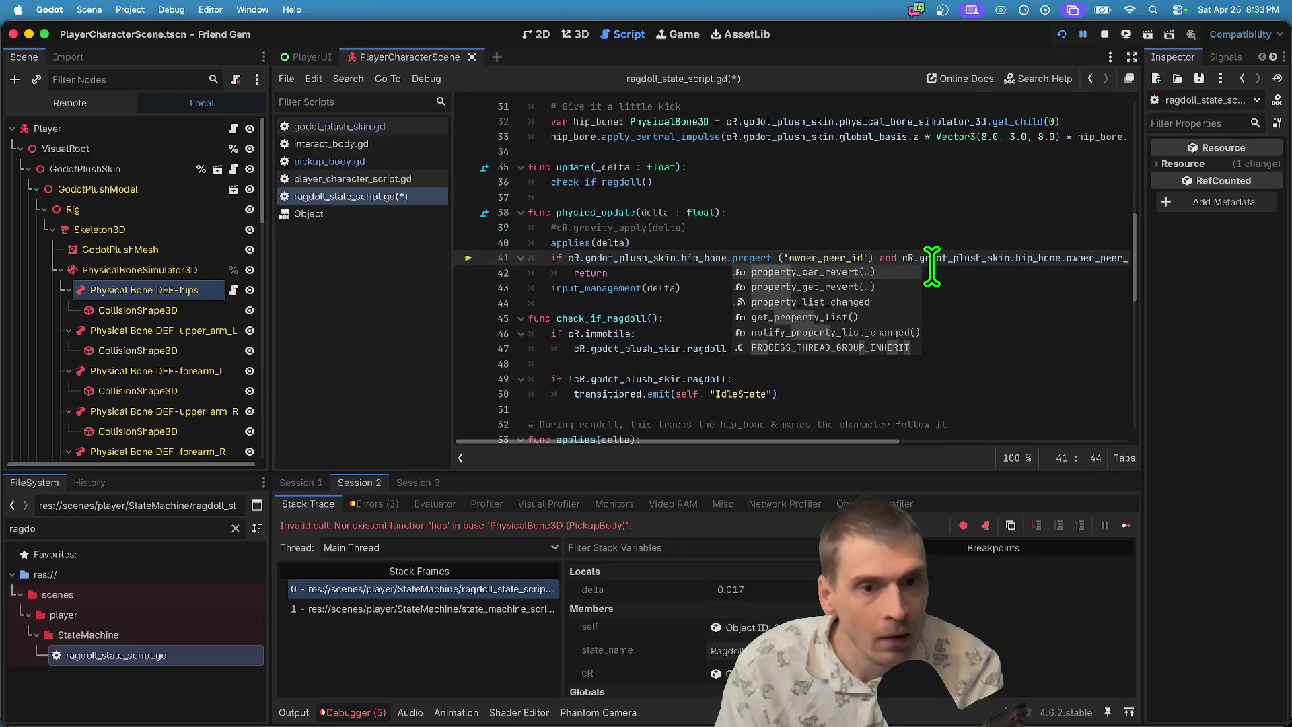
key("Down")
key("Down")
key("Down")
key("Up")
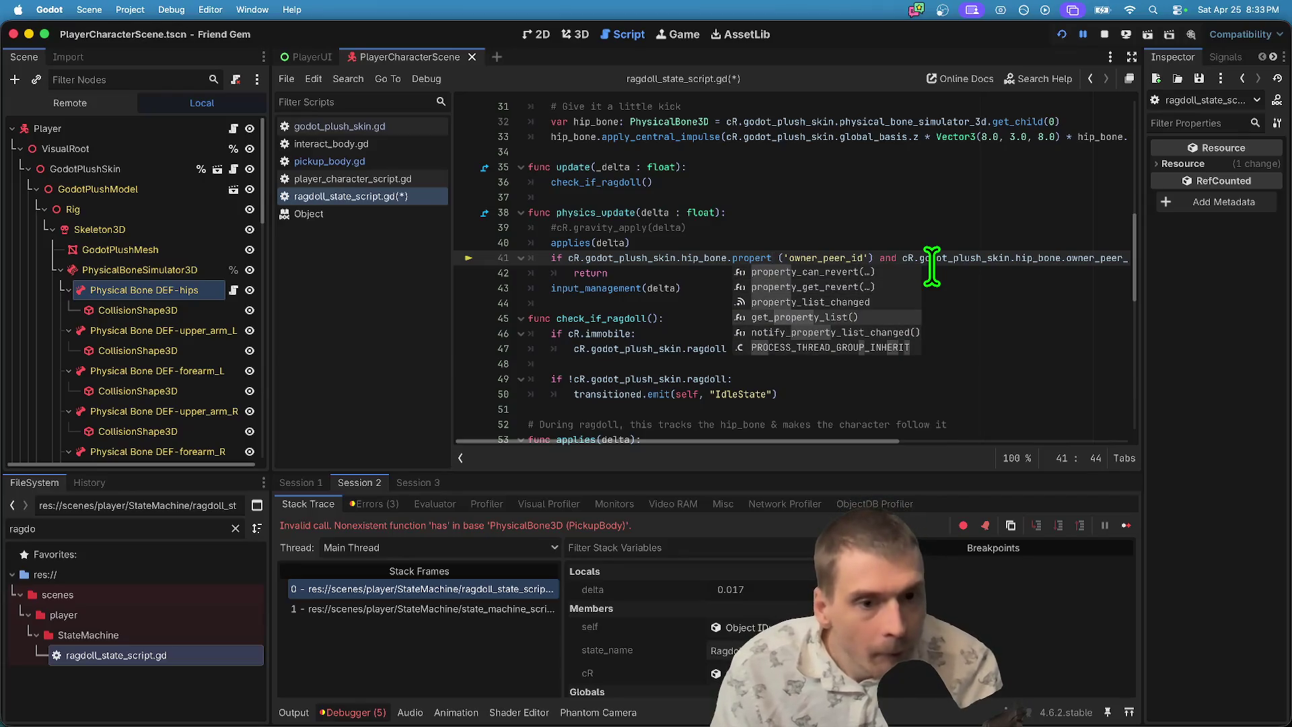
key("BackSpace")
key("BackSpace")
key("BackSpace")
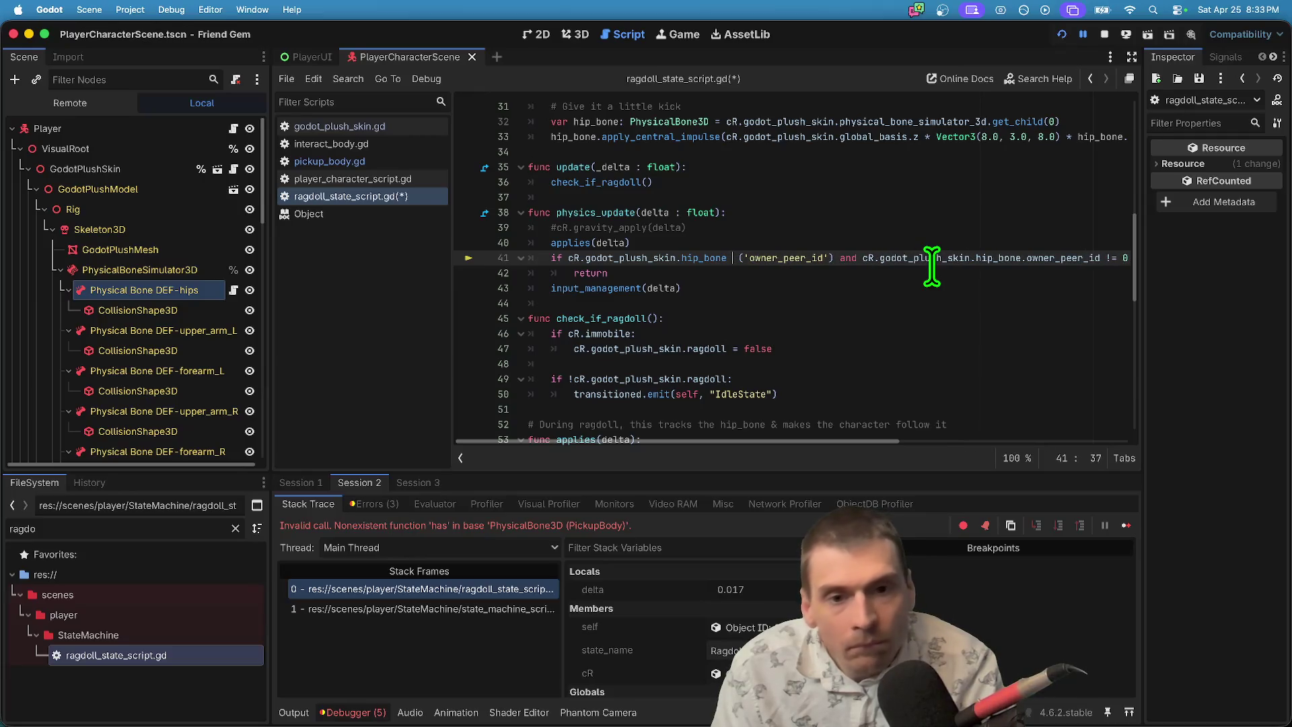
type(".")
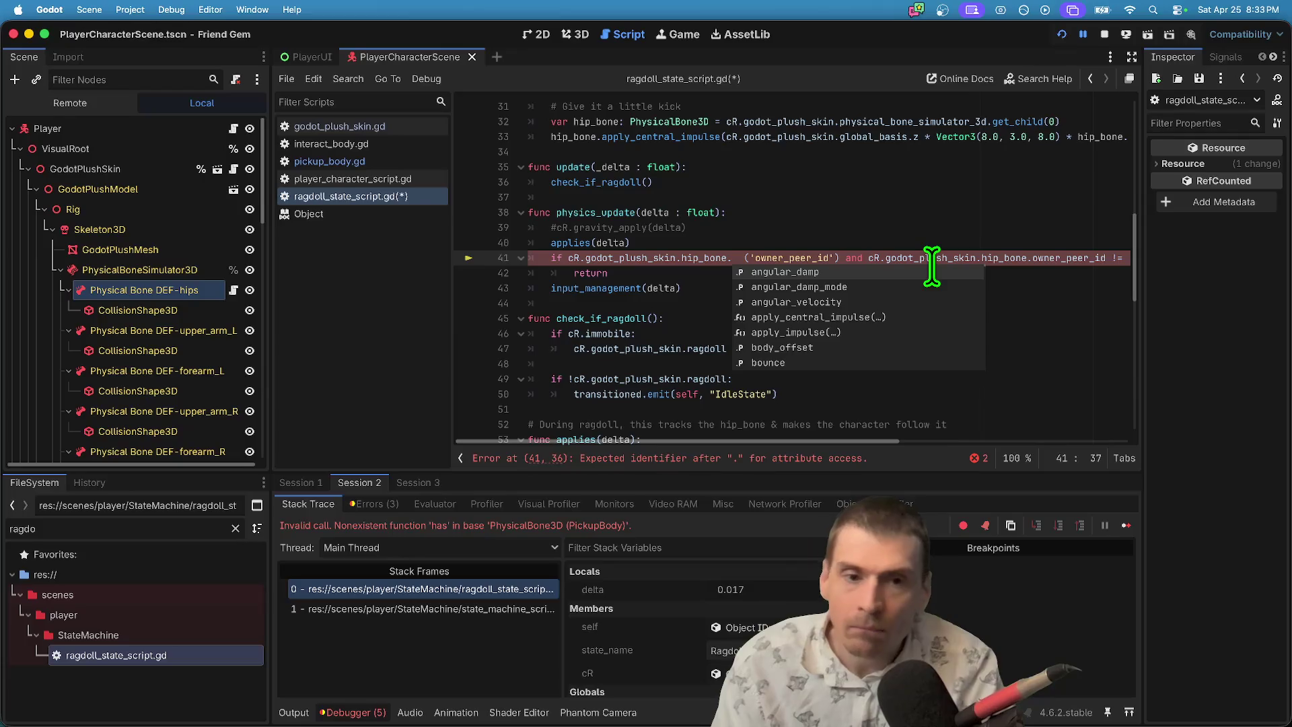
Start a 'check fo' web search in a new Firefox tab, then return to Godot.
key("super+Tab")
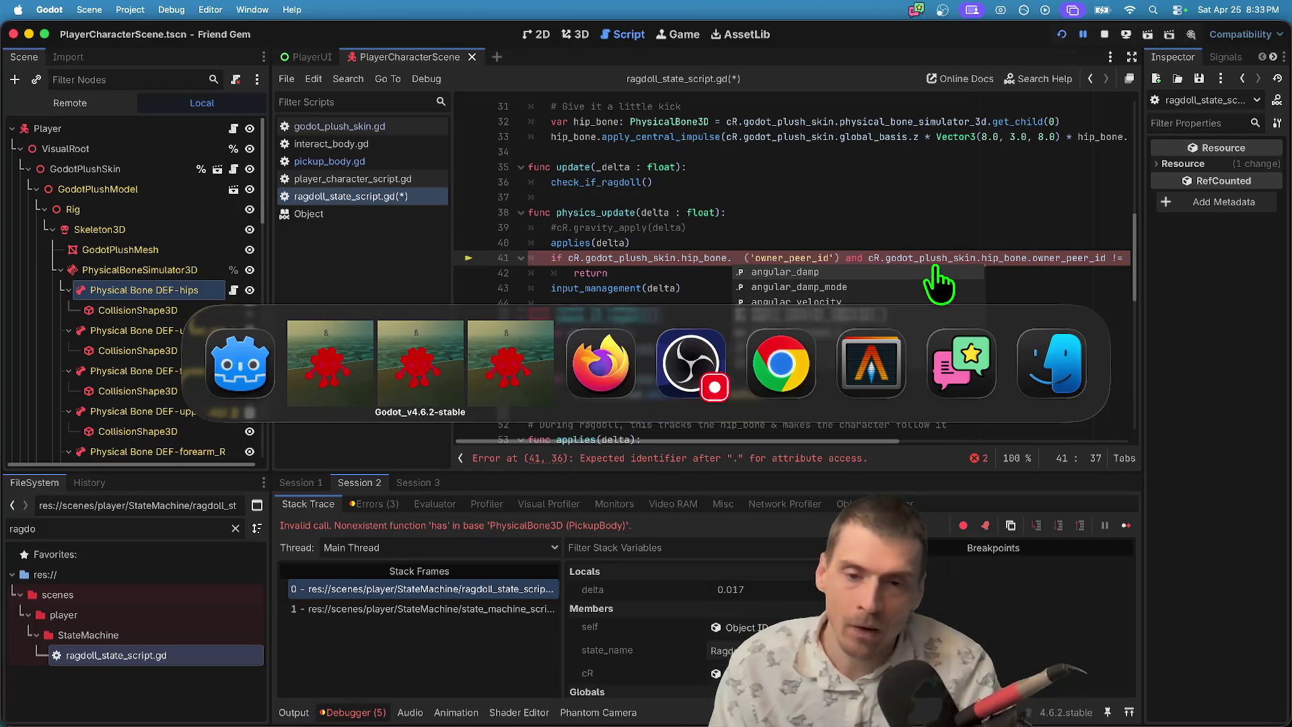
key("super+t")
type("check for prp")
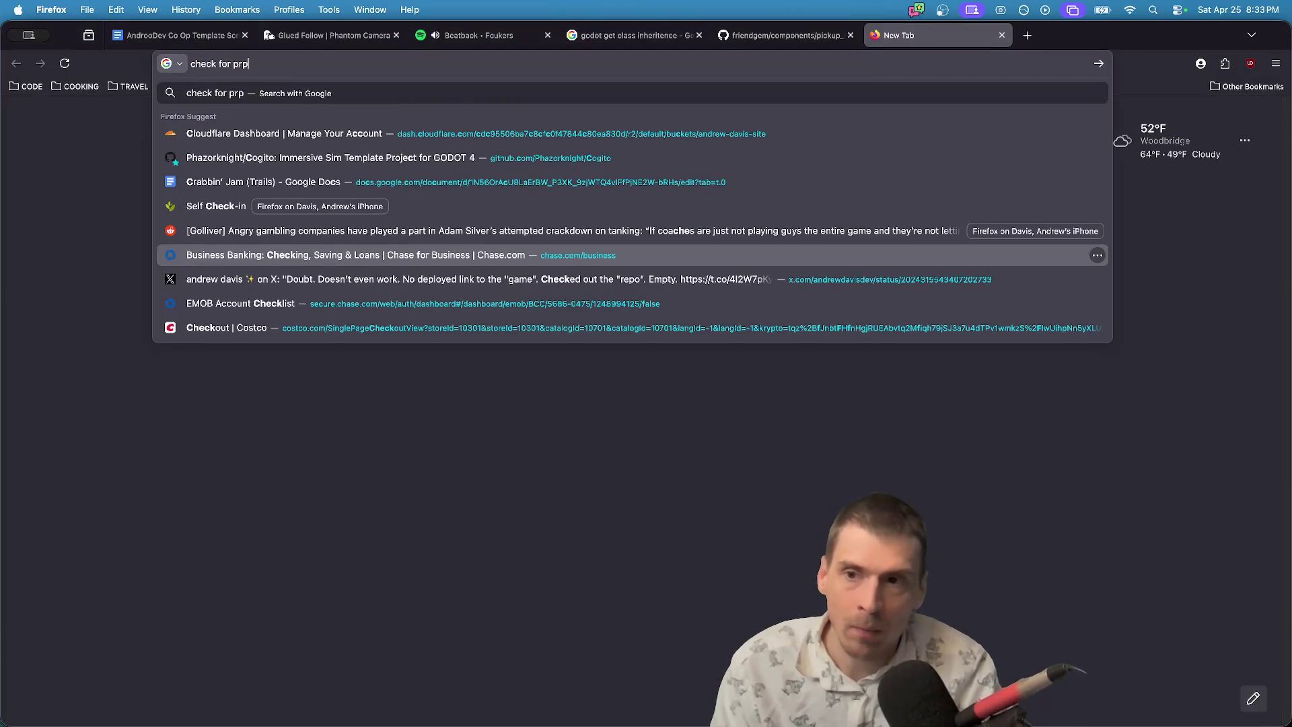
key("BackSpace")
type("o")
key("super+Tab")
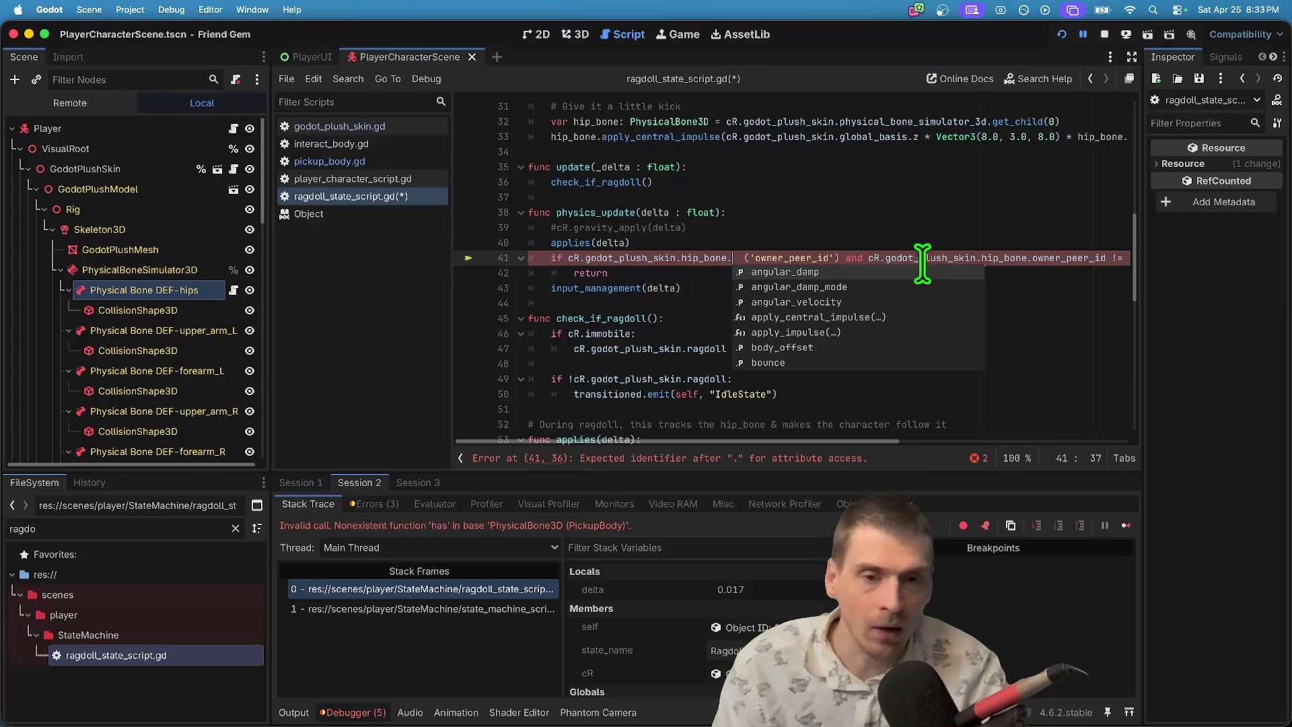
Delete the owner_peer_id existence-check clause from line 41, stop the debug run, and save the script.
left_click_drag(568, 258, 871, 260)
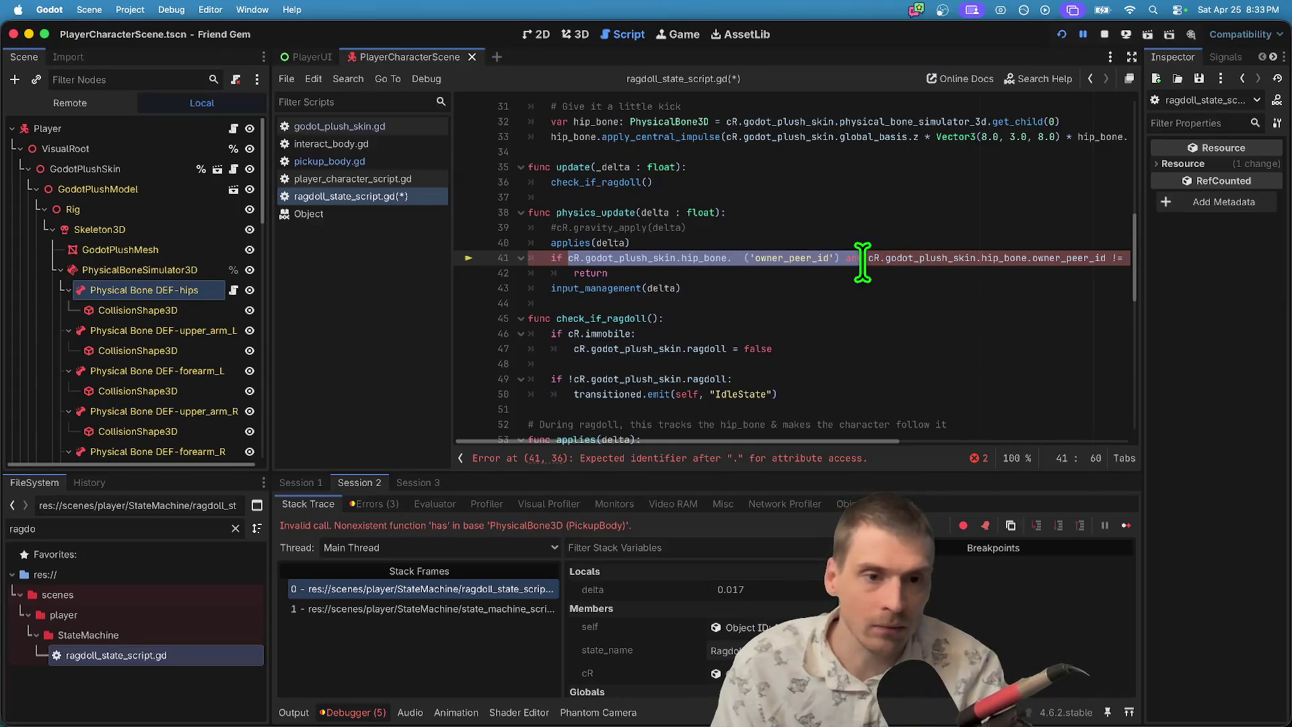
key("BackSpace")
key("Down")
key("Up")
key("Delete")
key("Down")
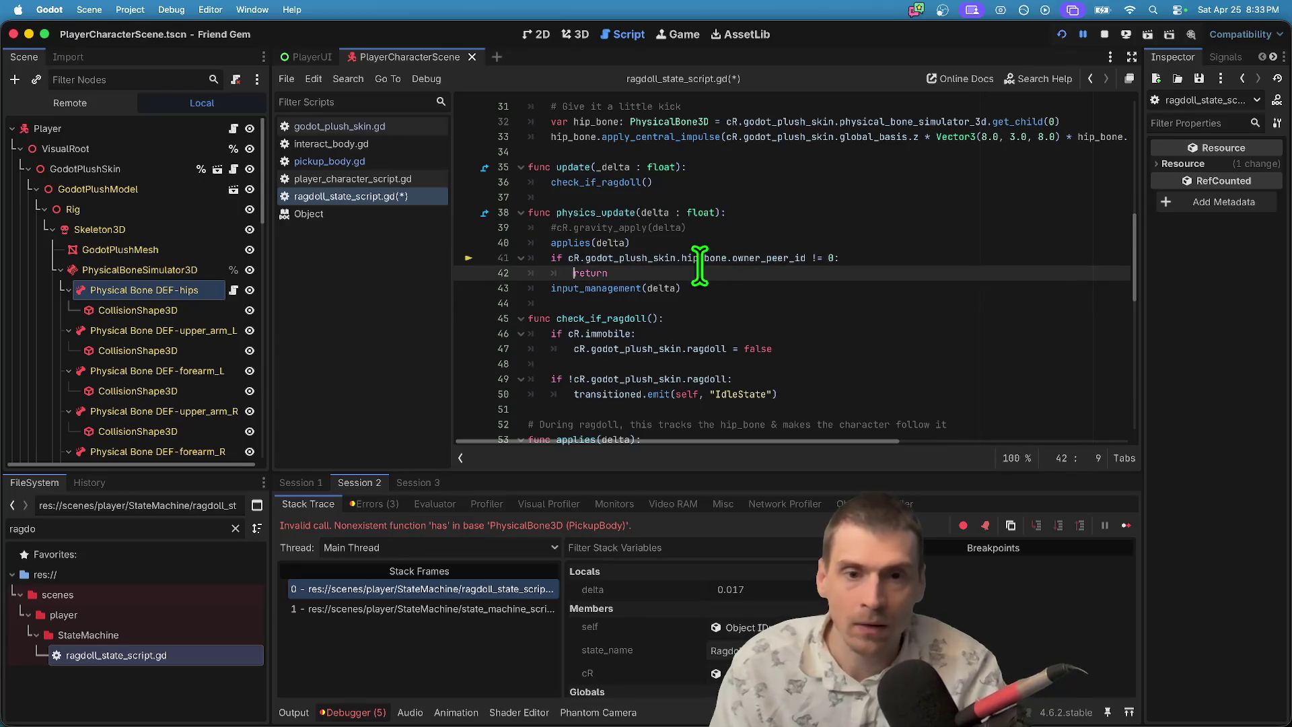
key("End")
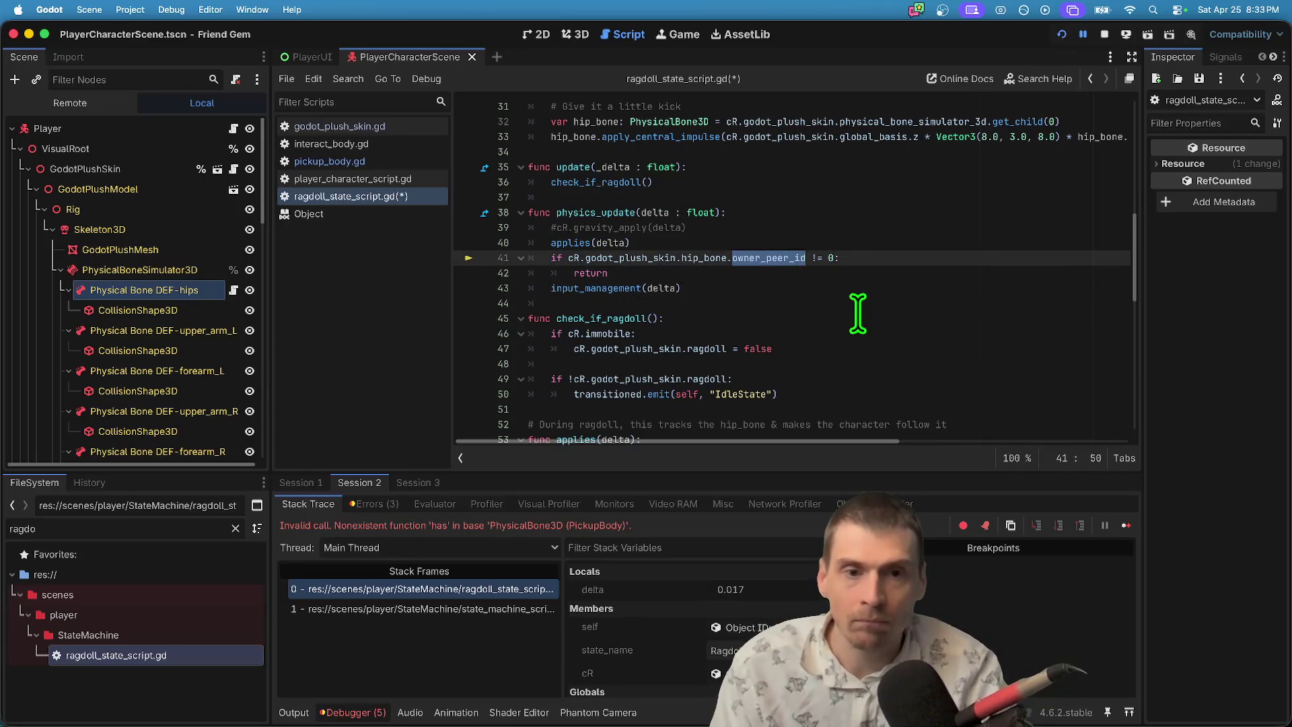
left_click(949, 259)
left_click(964, 314)
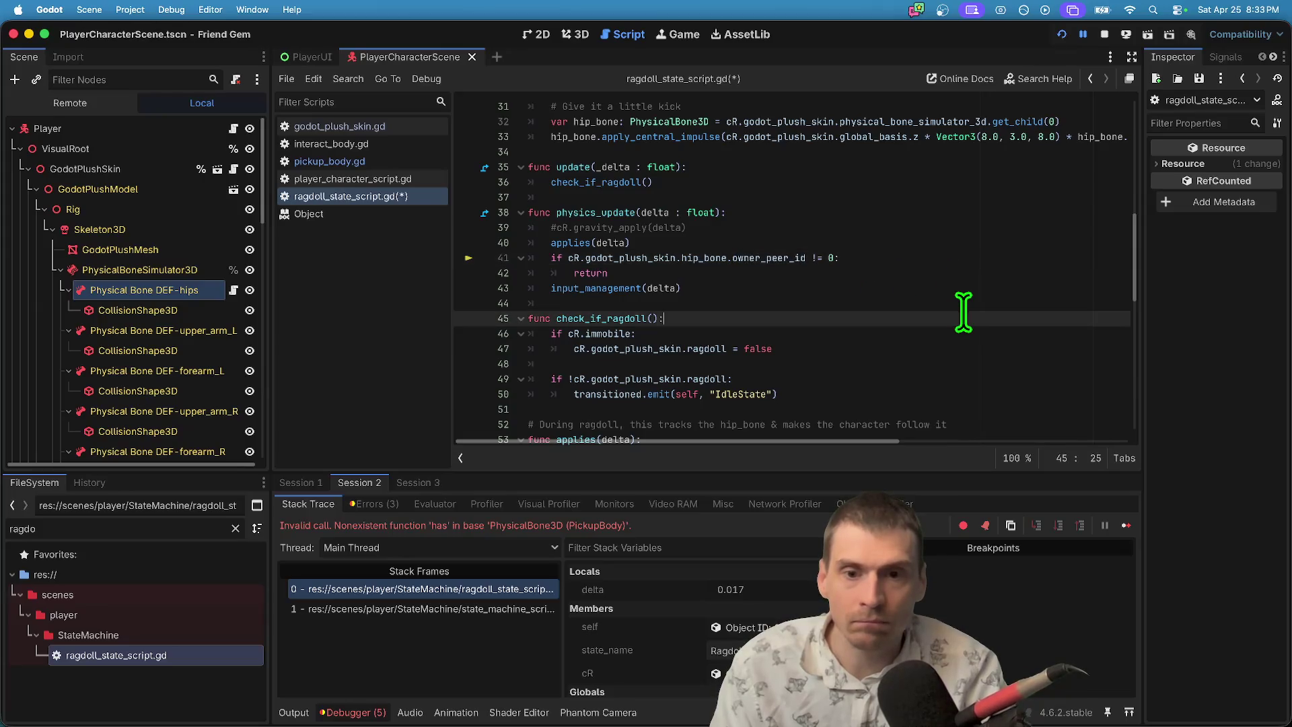
left_click(1106, 35)
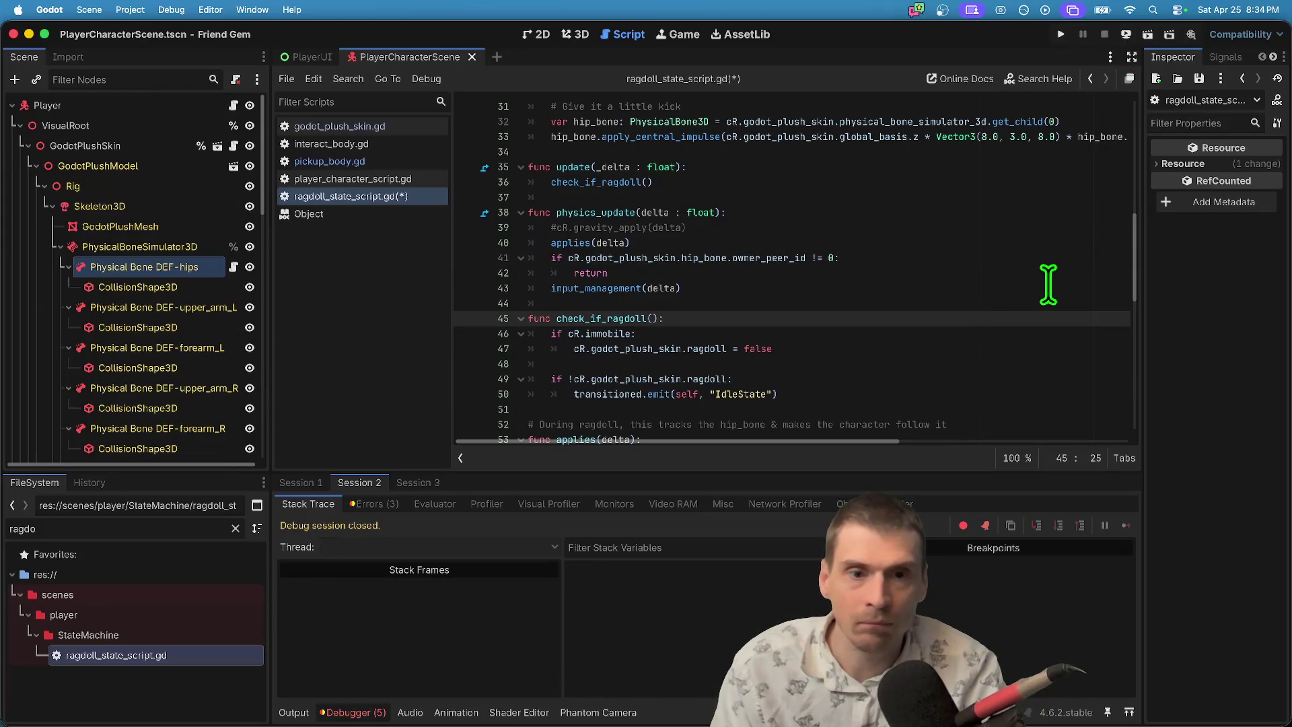
left_click(1048, 288)
key("ctrl+s")
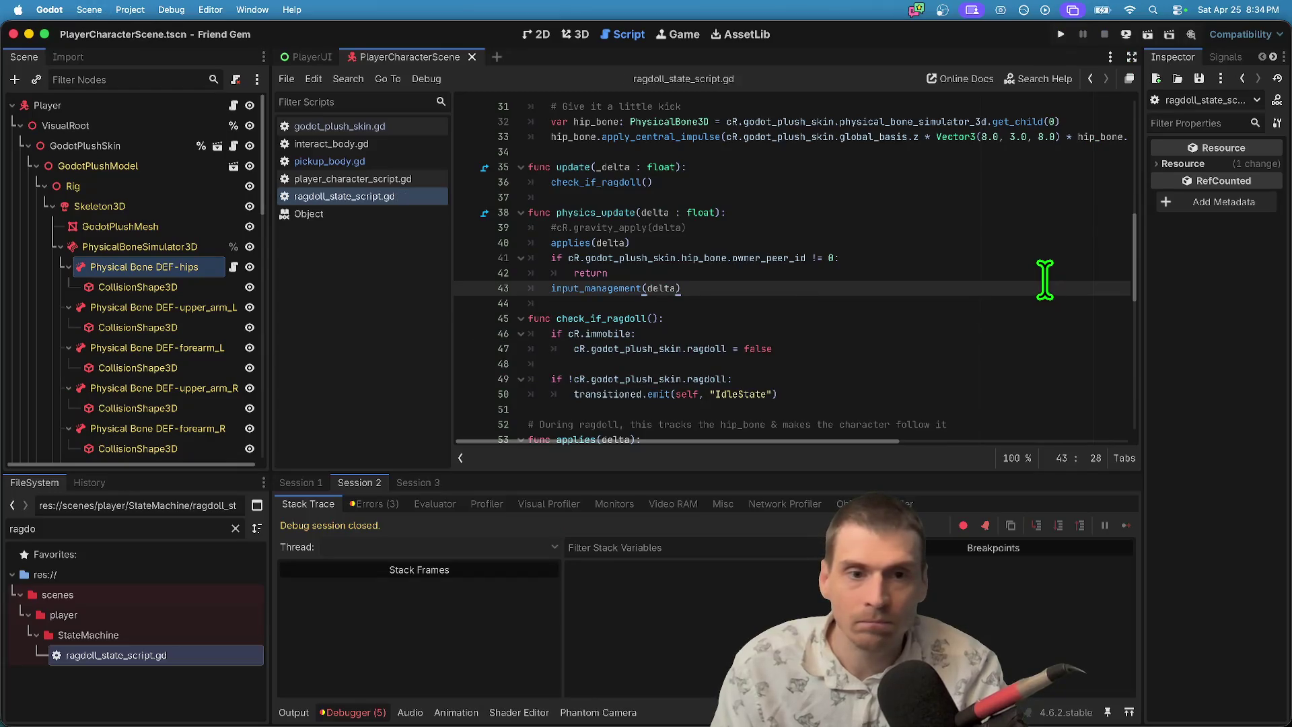
Change the check to owner_peer_id == 0, delete the return line, and indent input_management(delta) under it.
left_click(817, 257)
key("BackSpace")
type("=")
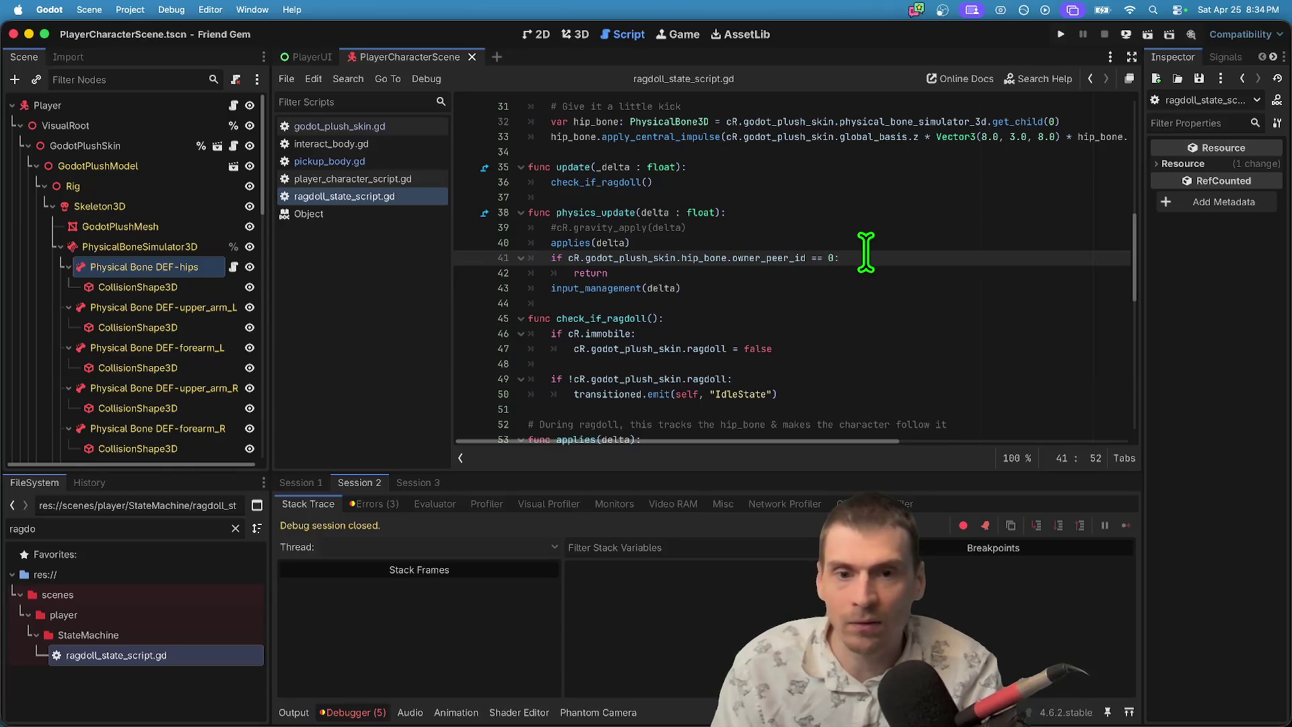
key("Down")
key("ctrl+shift+k")
key("Down")
key("Up")
key("Tab")
key("Down")
Open pickup_body.gd and run the project to test the changes.
left_click(283, 162)
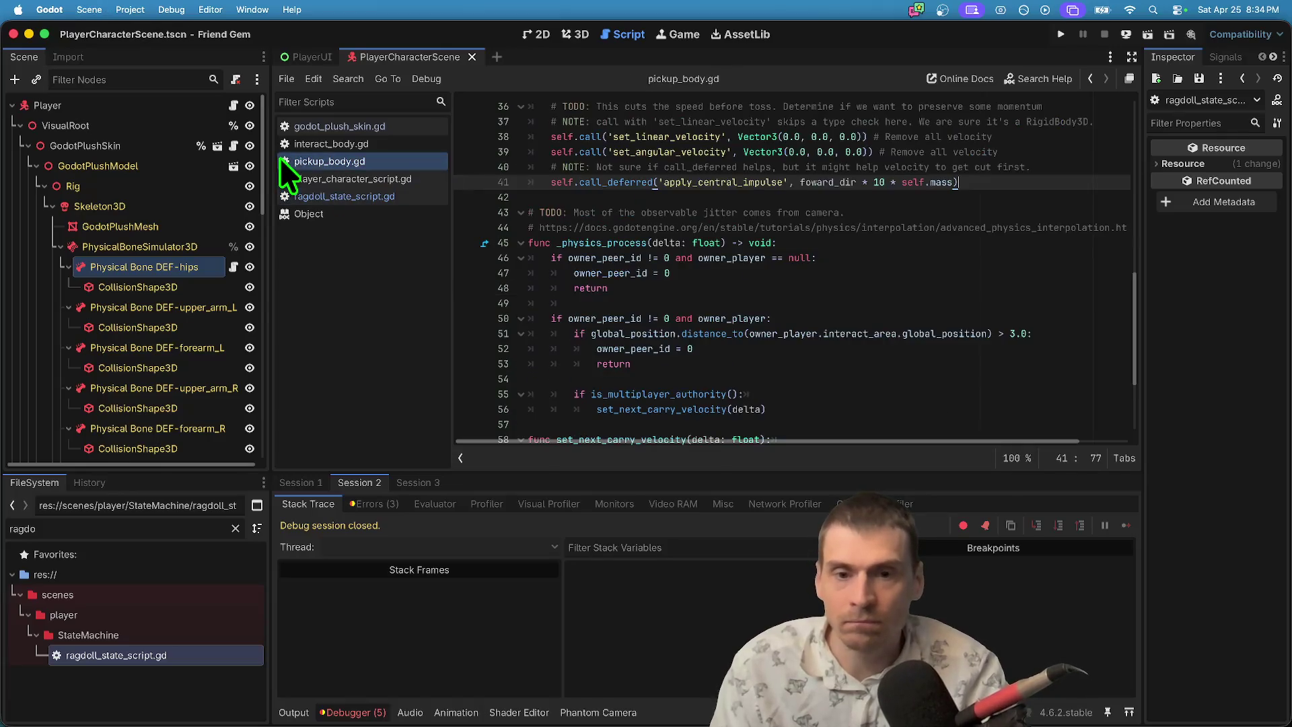
scroll(834, 343, "down", 2)
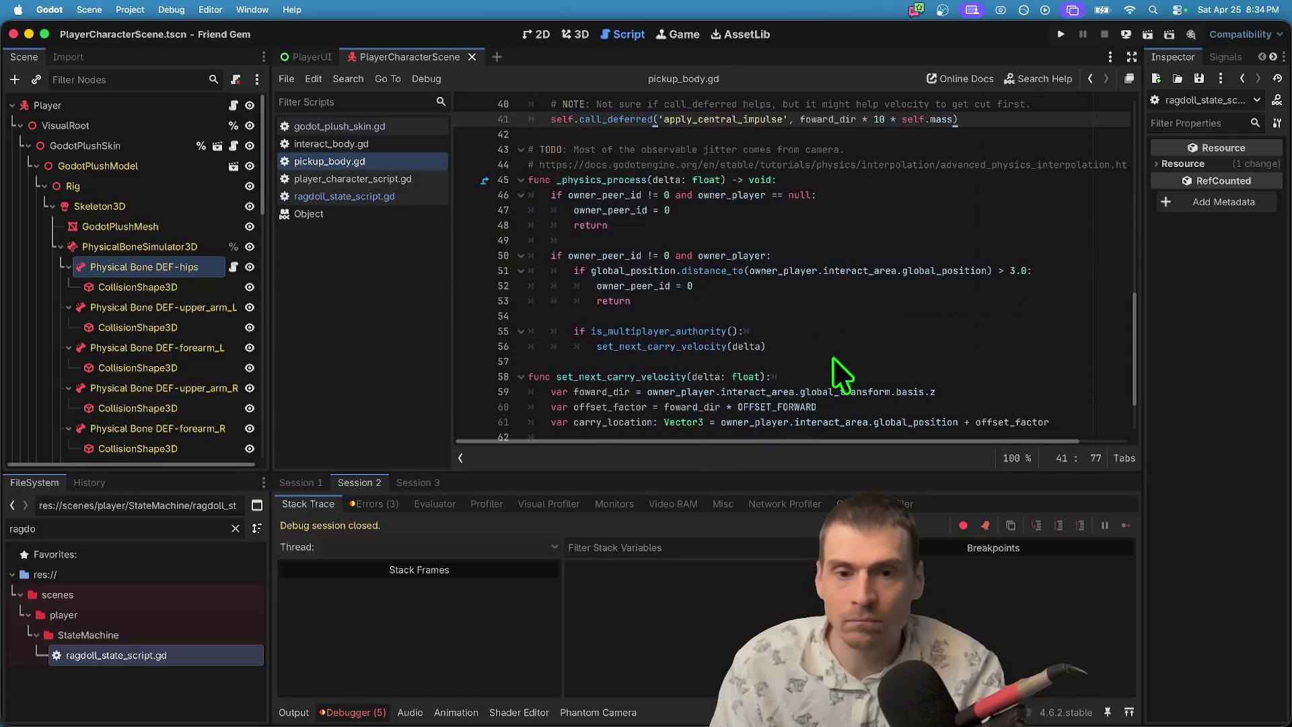
key("super+b")
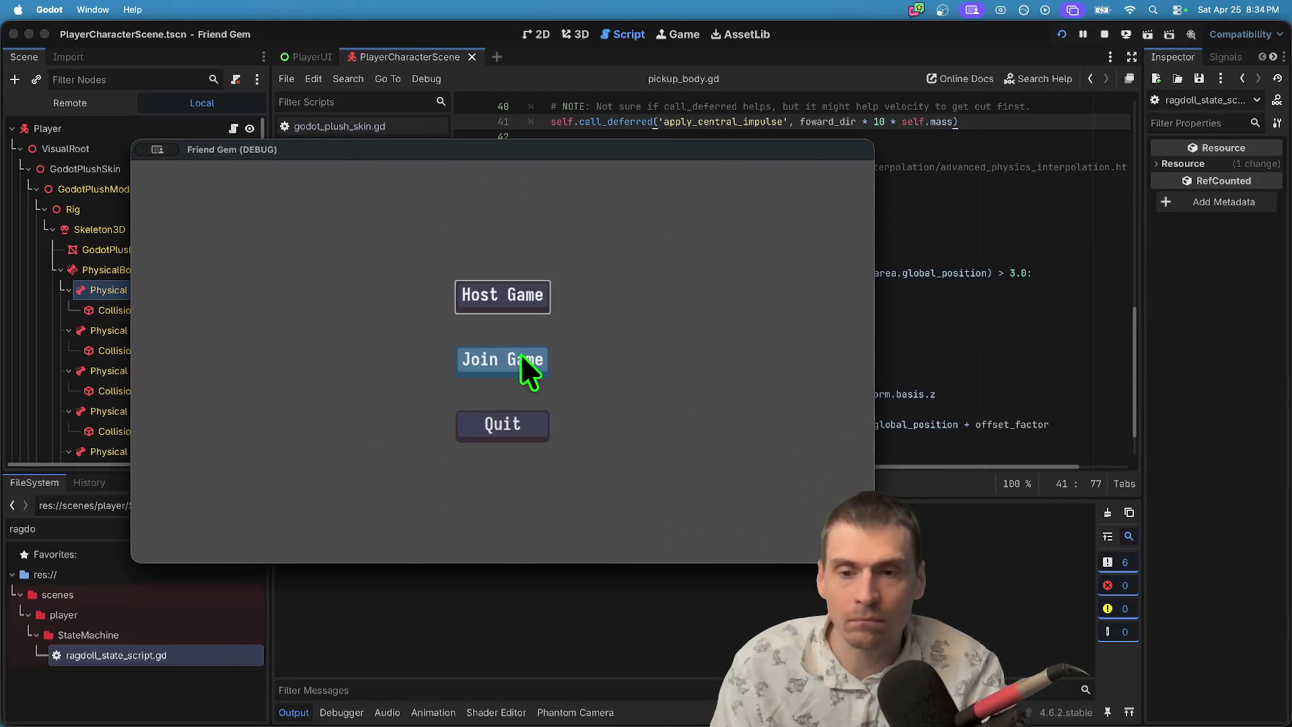
Host a game, join it from a second window, then pick up and drop the other player's plush.
left_click(463, 294)
left_click(442, 463)
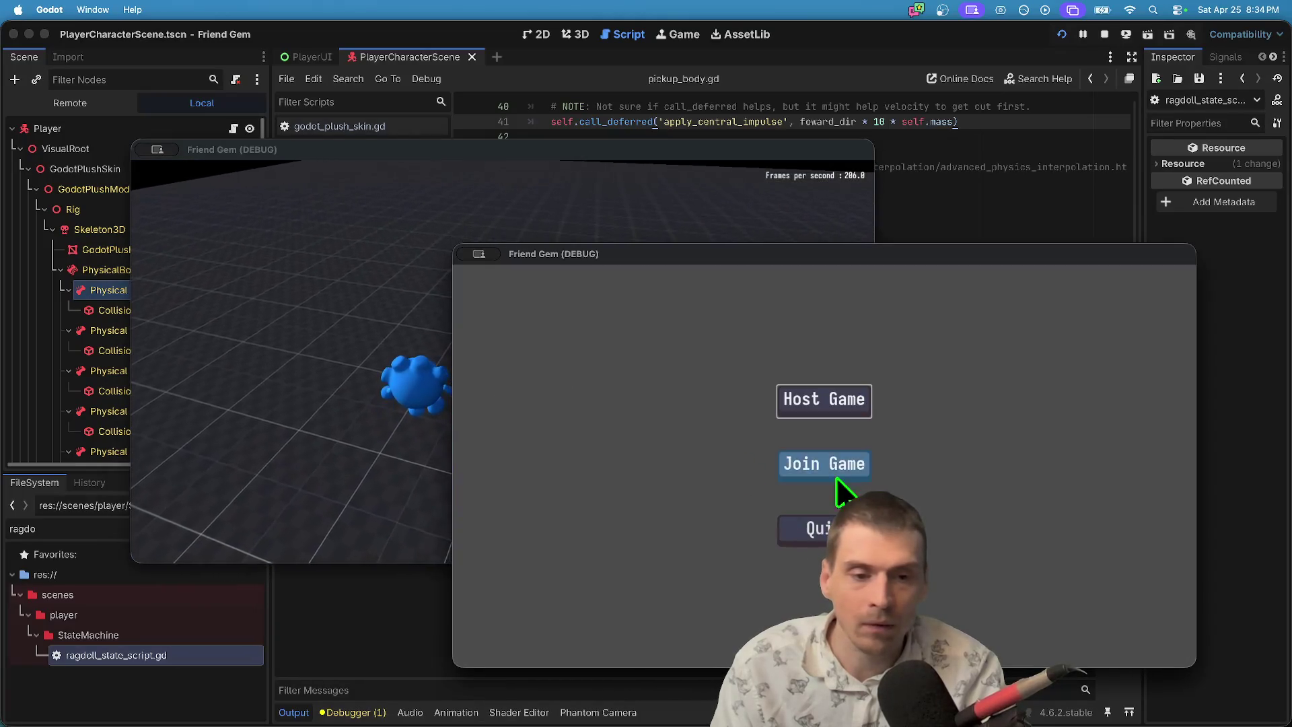
left_click(839, 484)
left_click(932, 444)
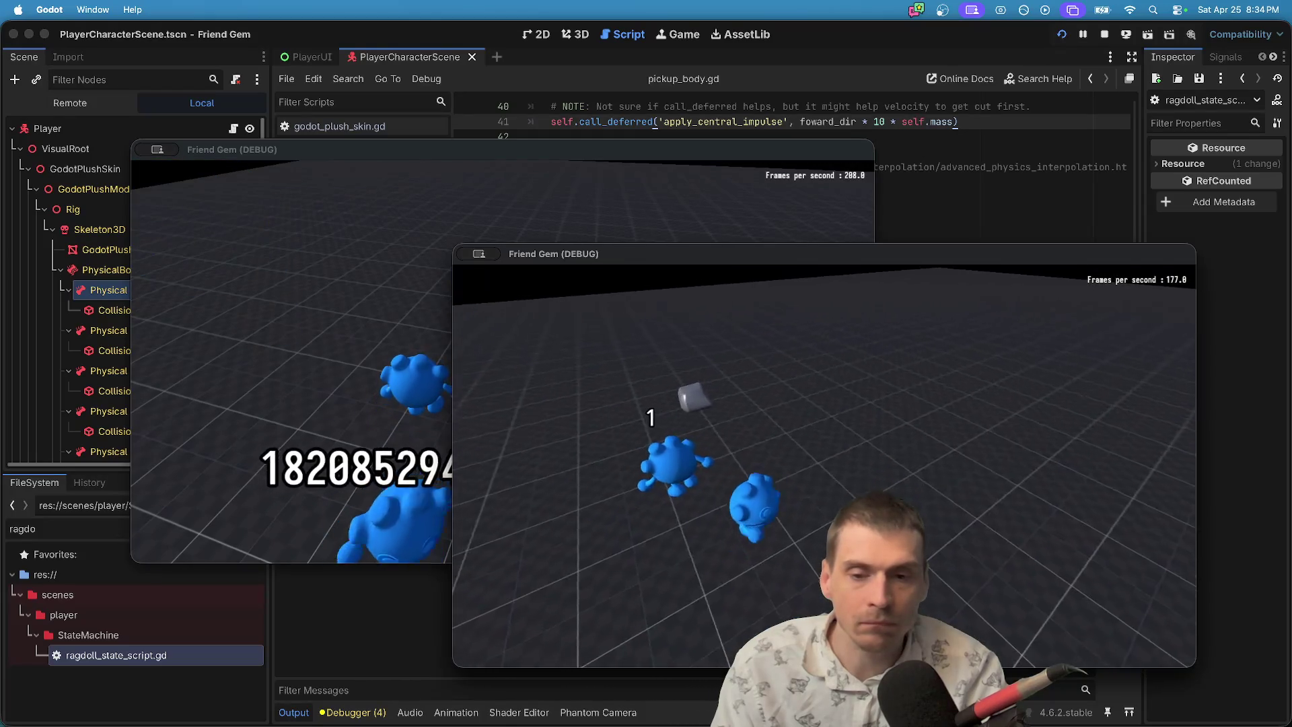
key("super+grave")
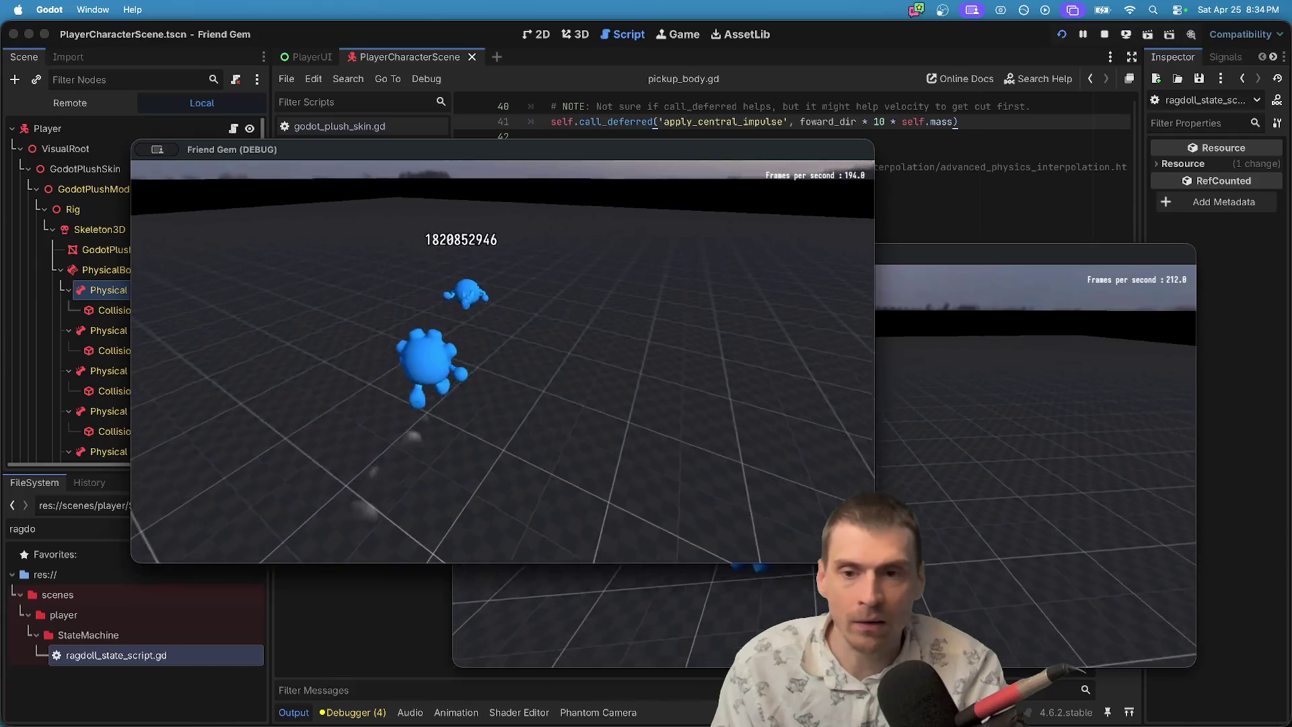
key("e")
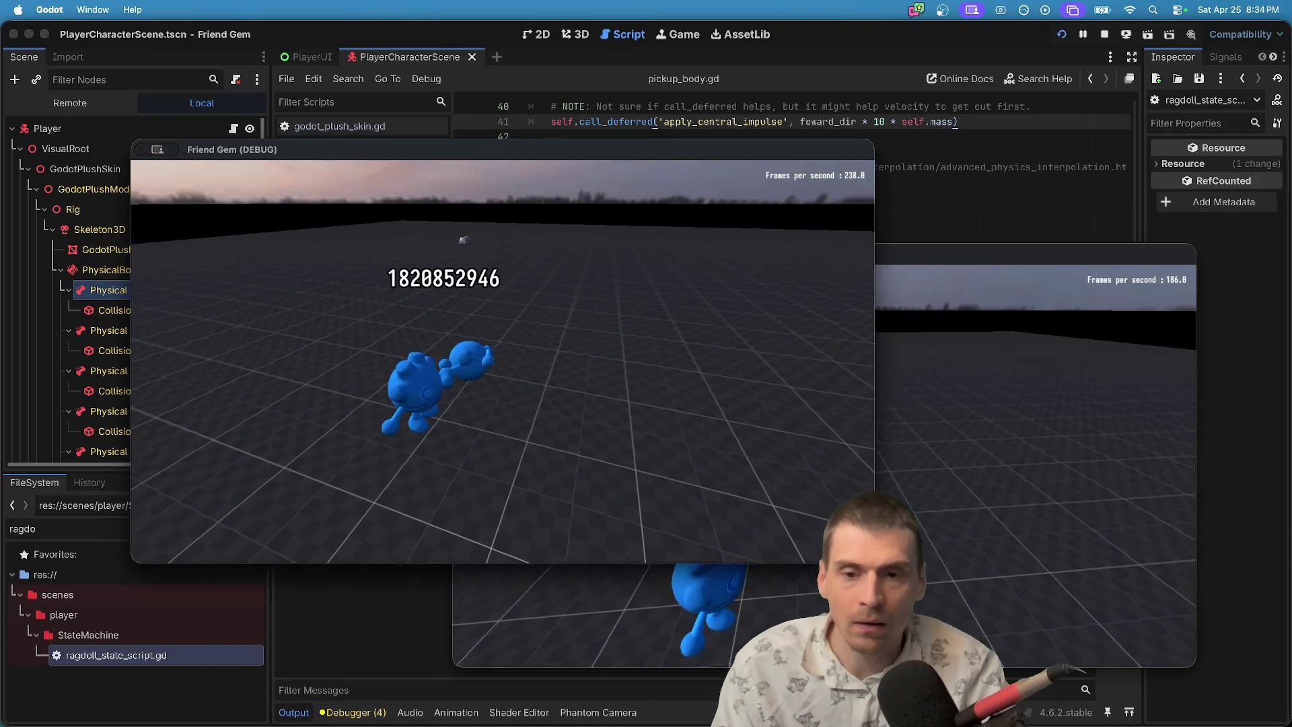
key("e")
Start a third game instance, join the hosted session, and walk toward the other plush.
key("super+Tab")
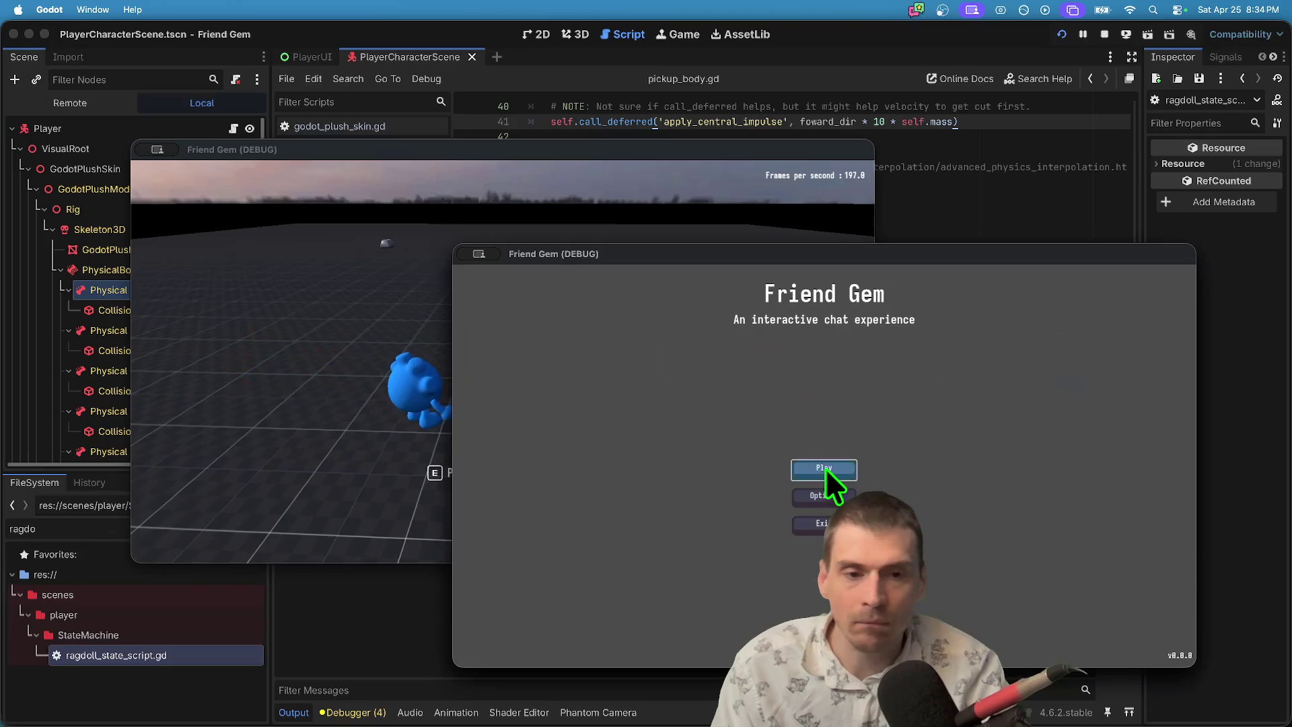
left_click(825, 469)
left_click_drag(850, 263, 620, 271)
left_click(640, 462)
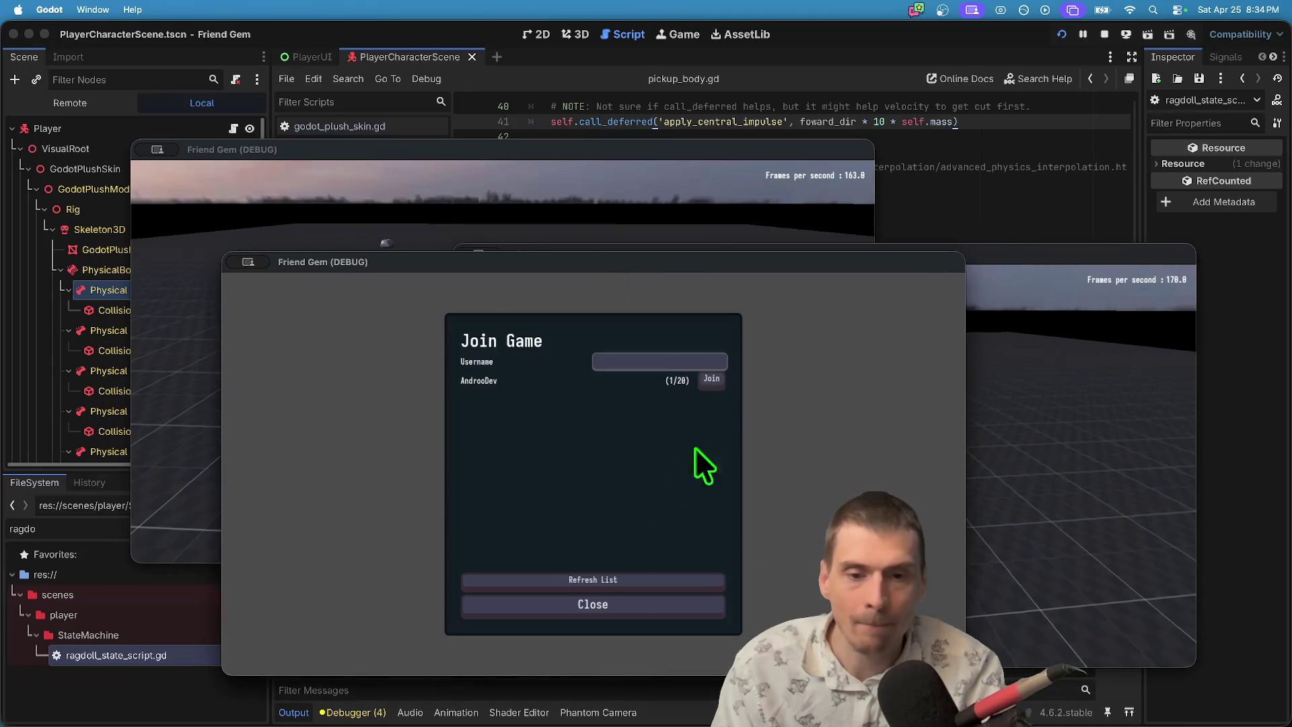
left_click(710, 380)
left_click(1076, 447)
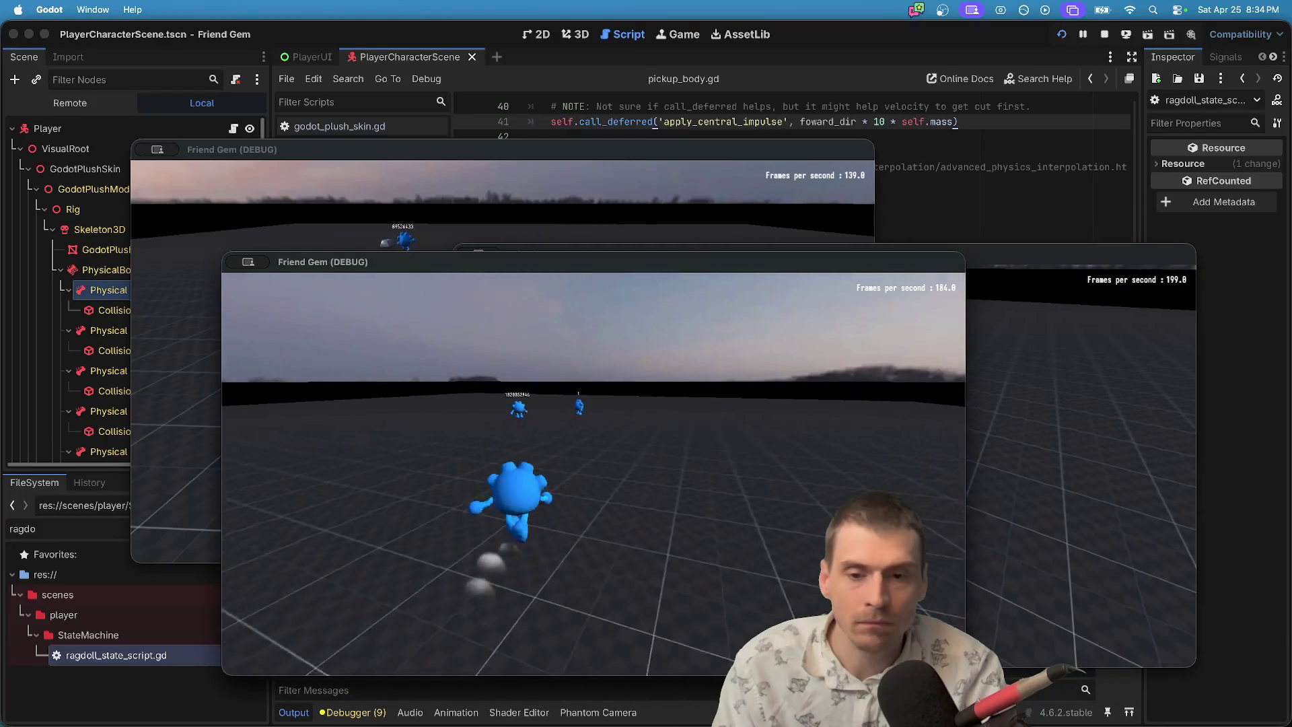
key("w")
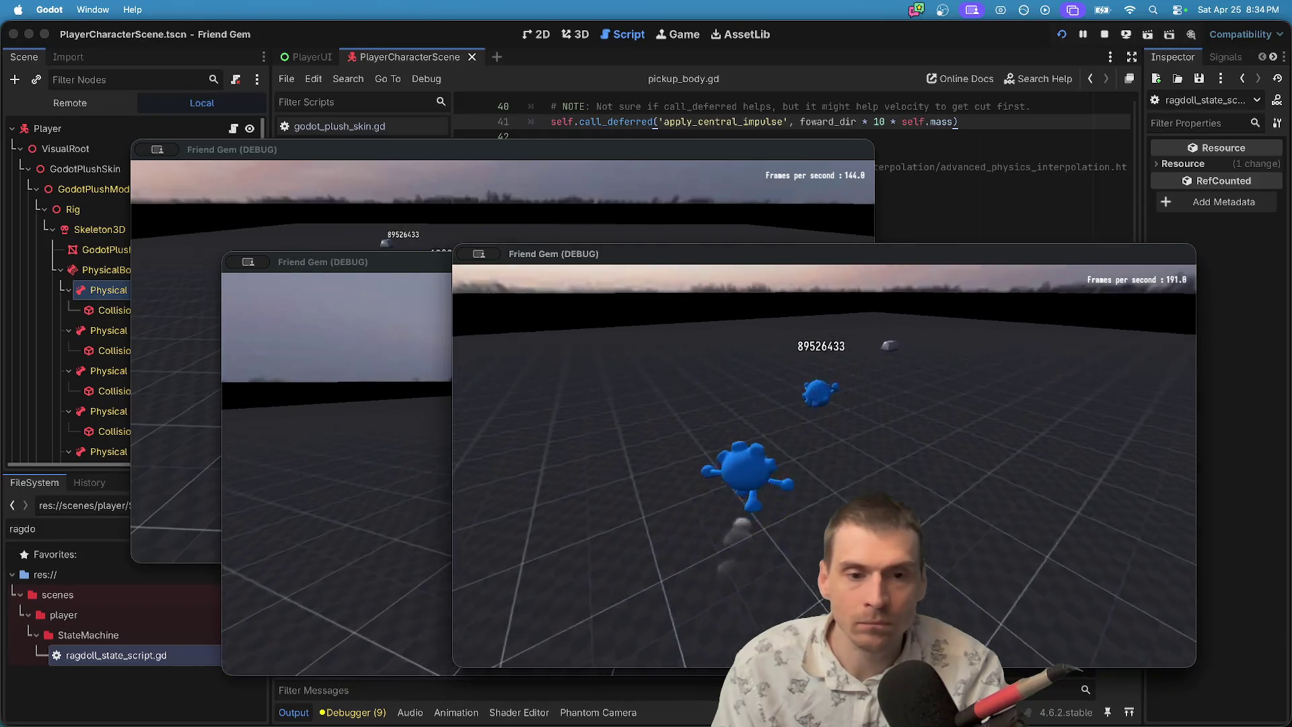
key("e")
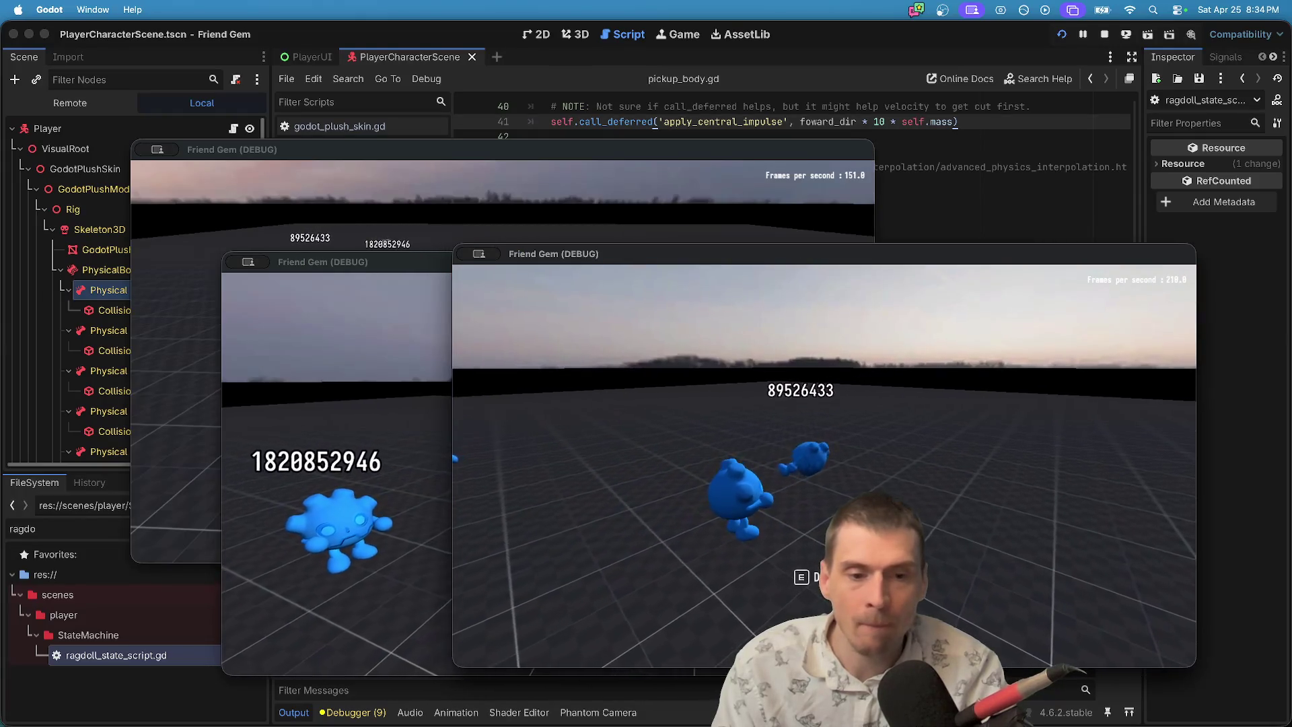
From the top-left window, walk up and pick up the other plush, then return to pickup_body.gd.
key("super+grave")
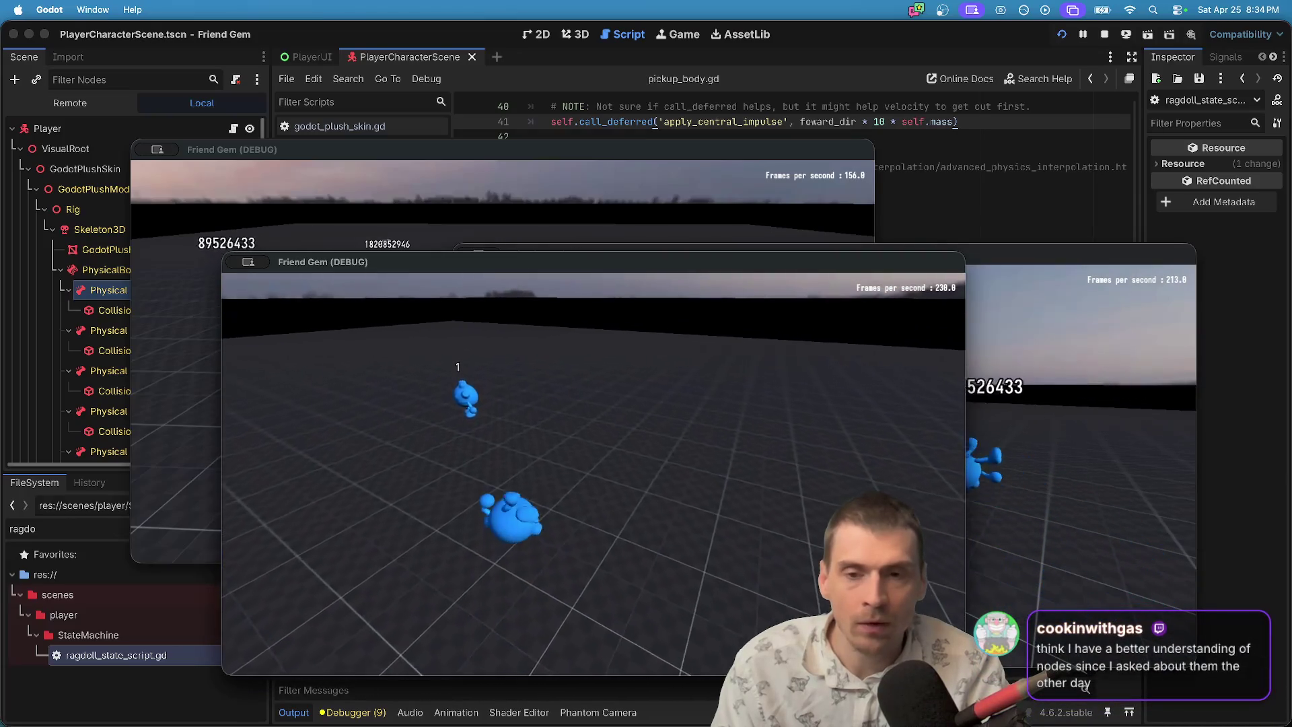
key("super+grave")
key("w")
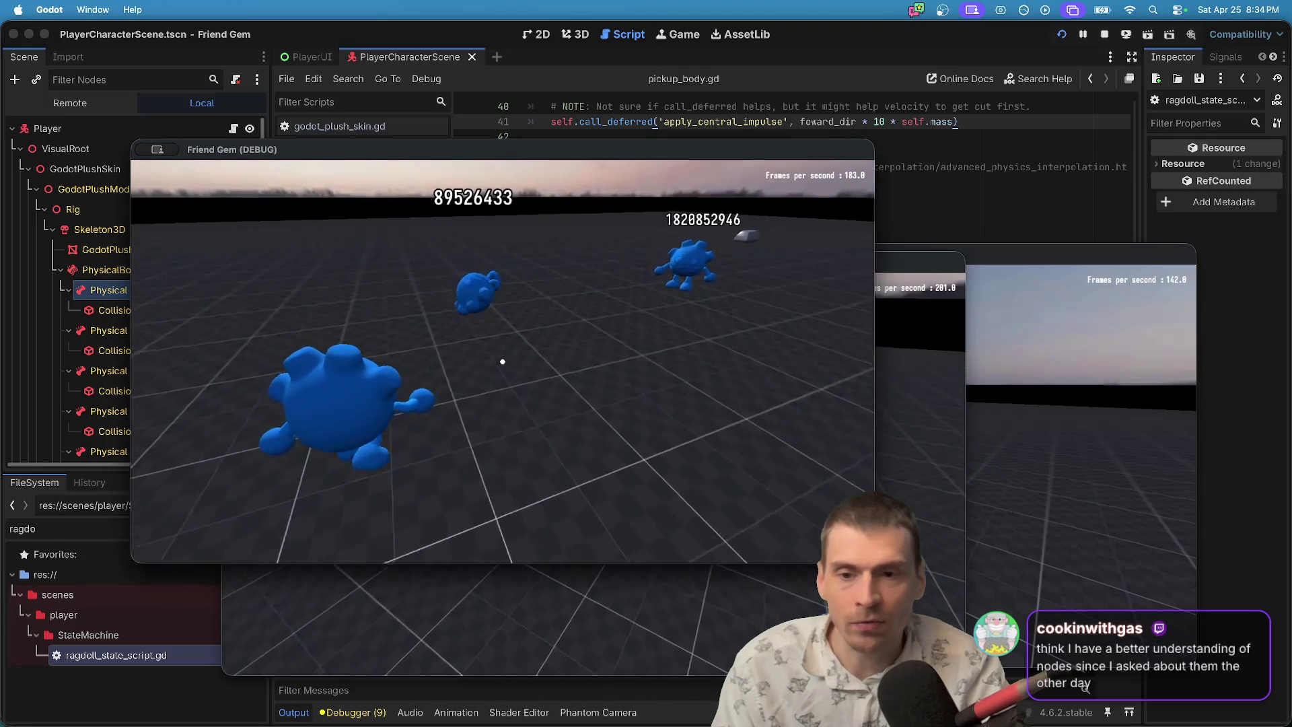
key("e")
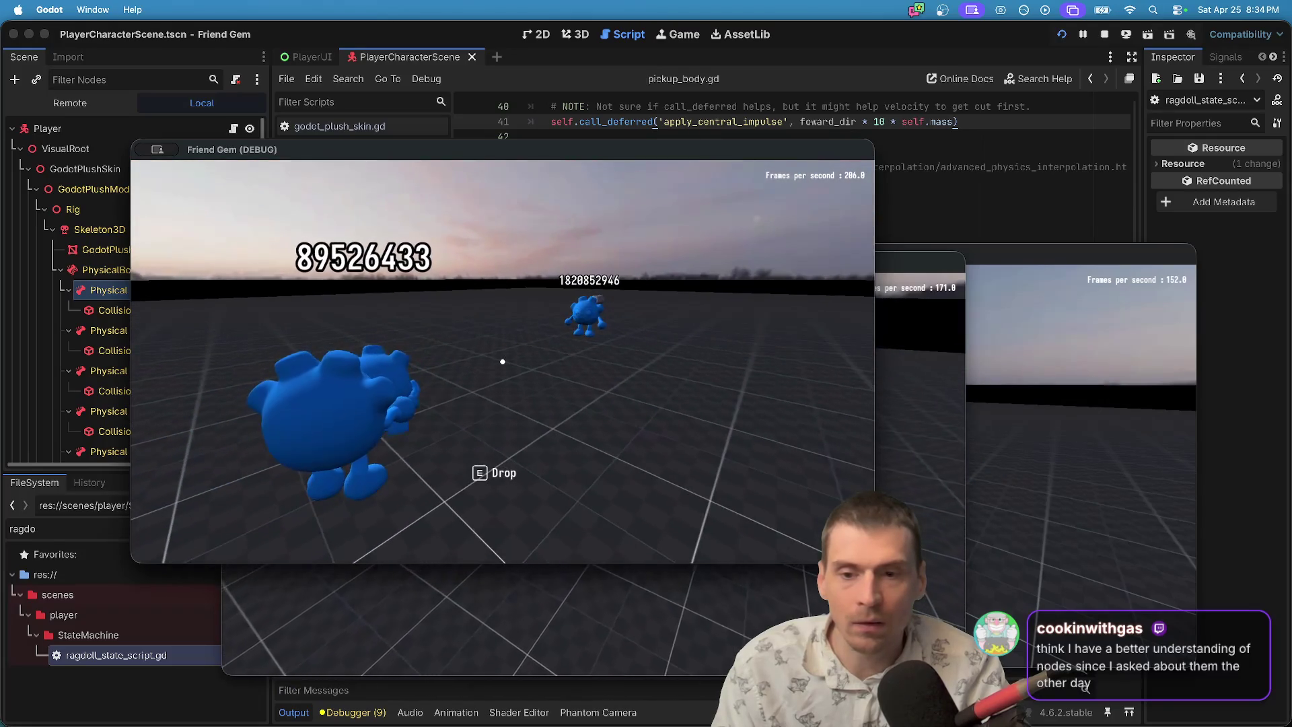
key("e")
key("e")
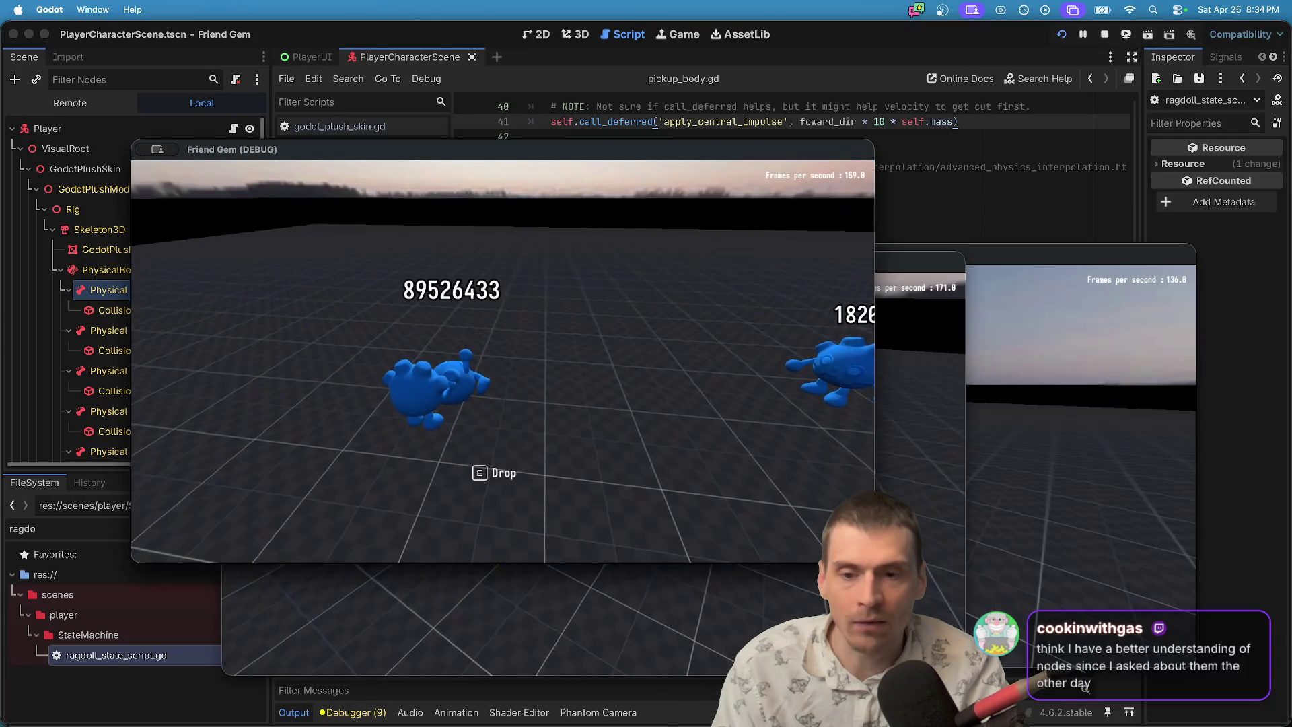
key("super+Tab")
key("super+Tab")
left_click(1106, 266)
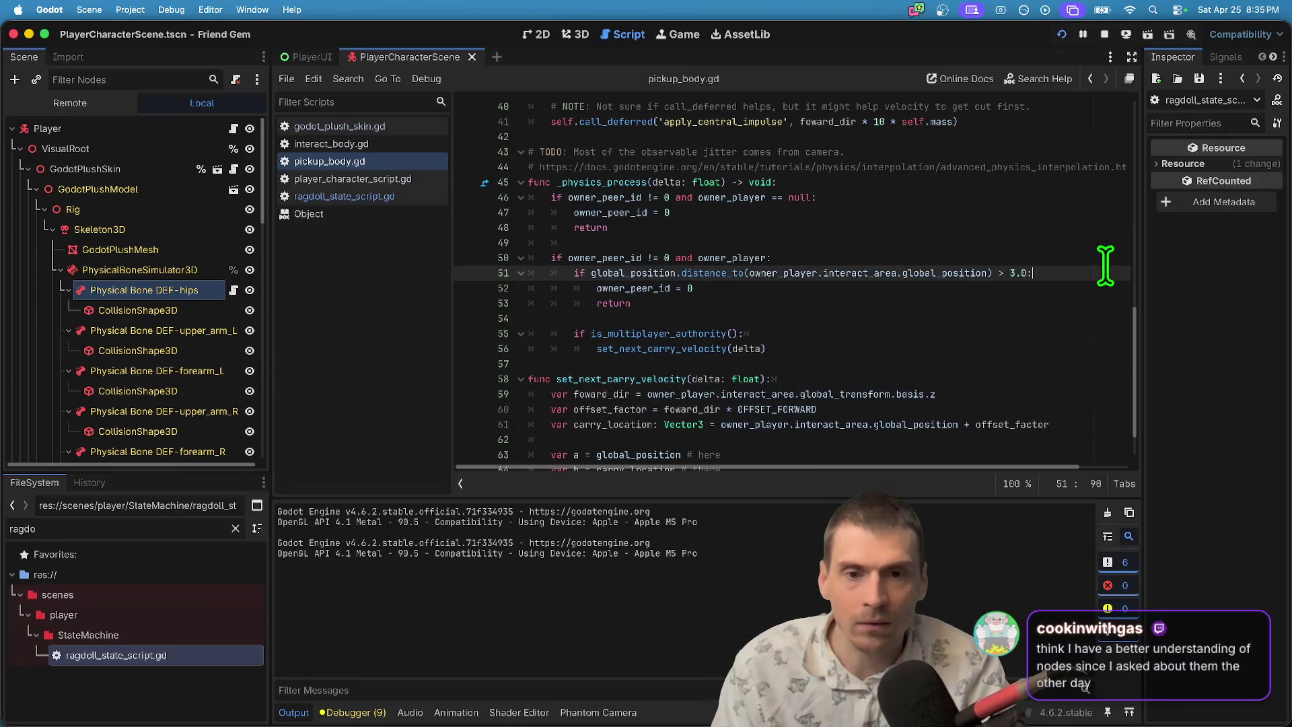
Open ragdoll_state_script.gd and go to the hip bone check around line 41.
left_click(1081, 308)
key("Down")
key("Down")
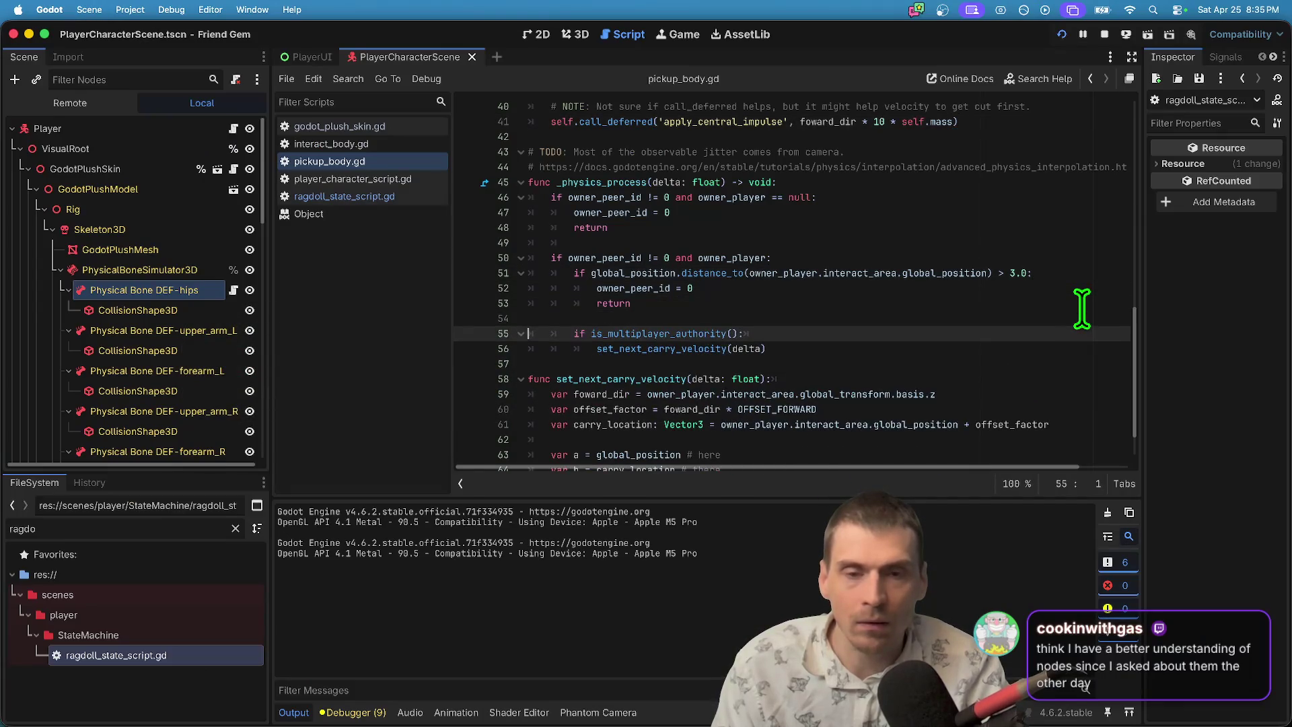
left_click(361, 198)
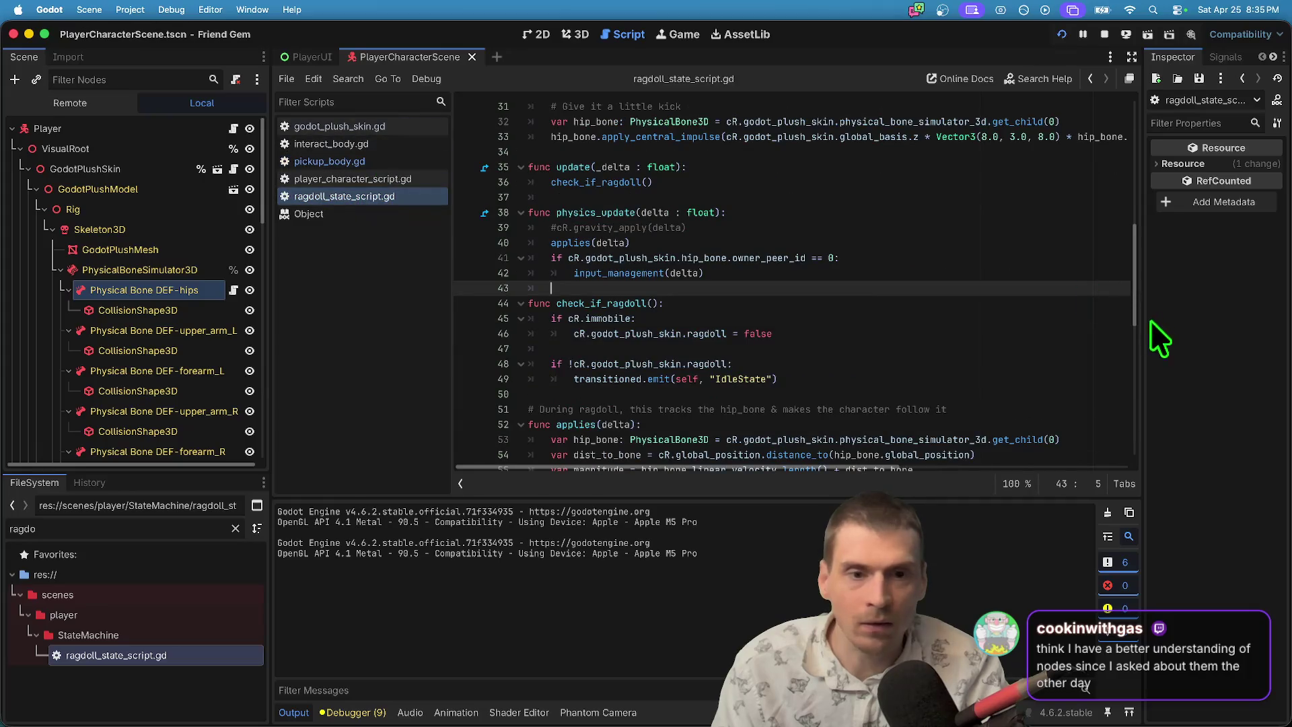
left_click(1009, 258)
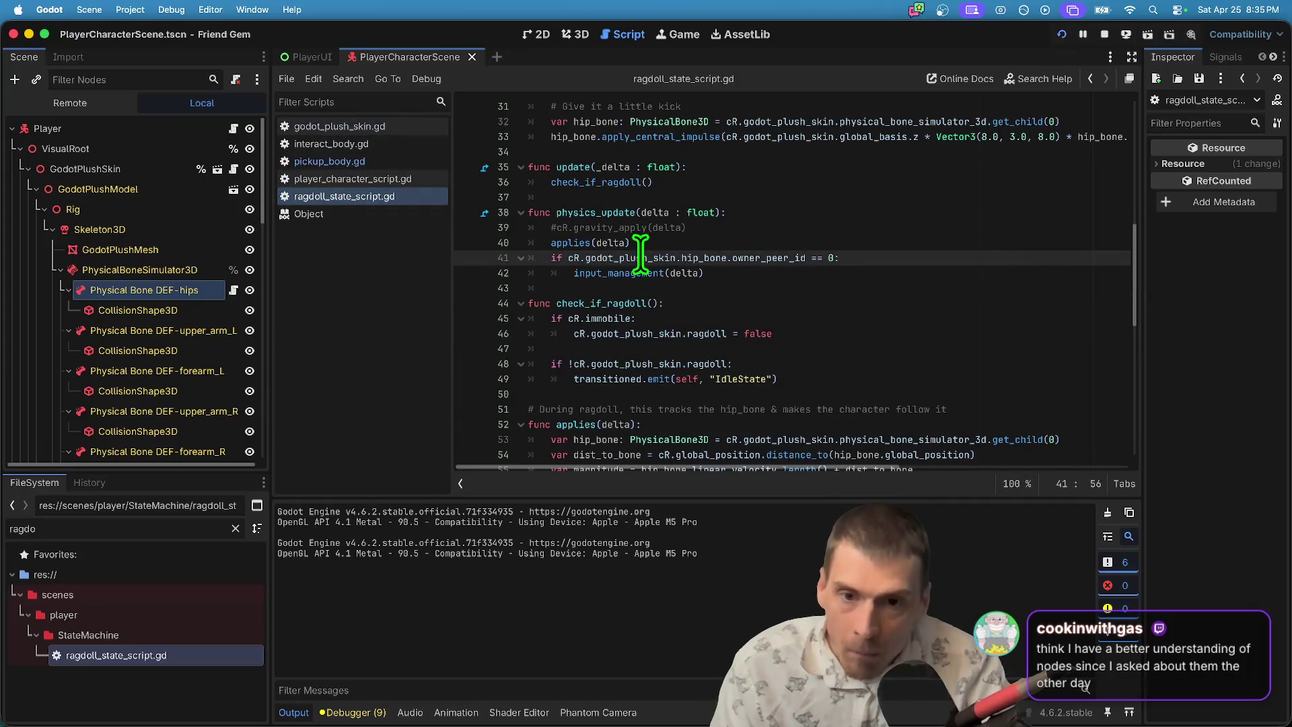
left_click(563, 243)
scroll(563, 254, "down", 3)
scroll(827, 202, "up", 4)
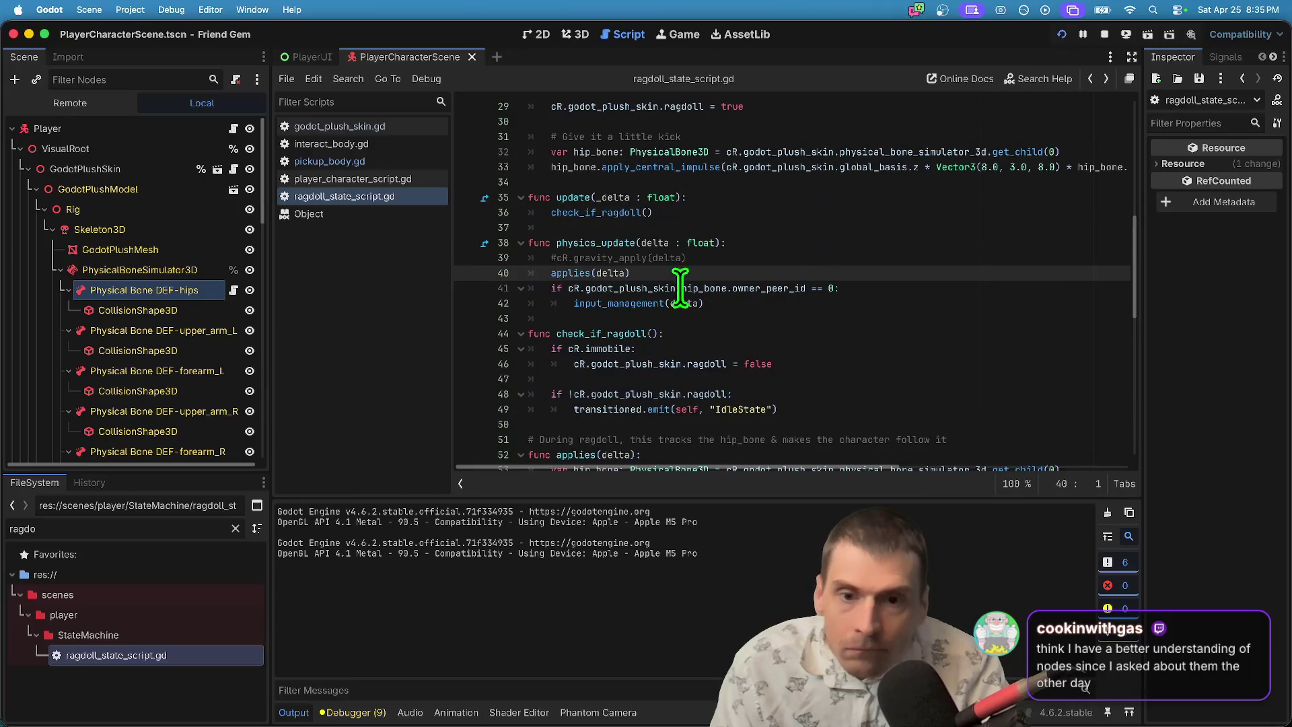
Review physics_update, highlighting the input_management, physics_update and applies calls.
double_click(629, 303)
scroll(740, 303, "down", 10)
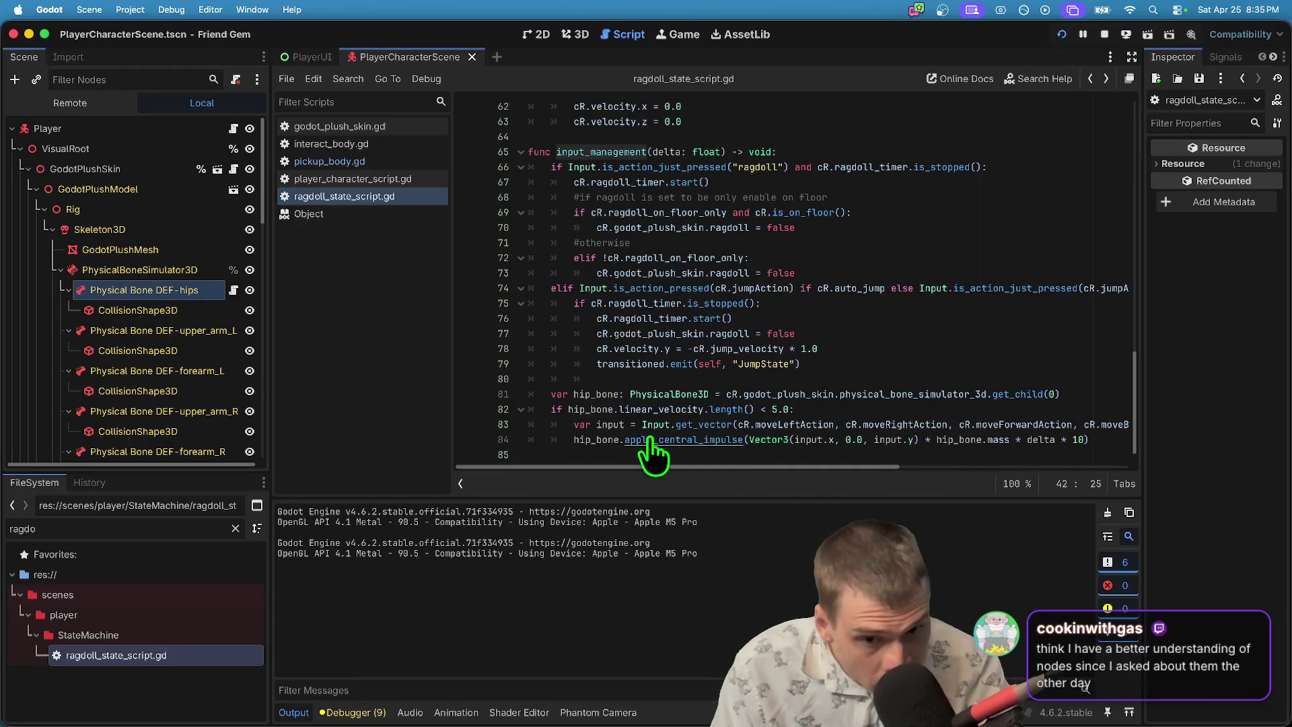
scroll(882, 341, "up", 8)
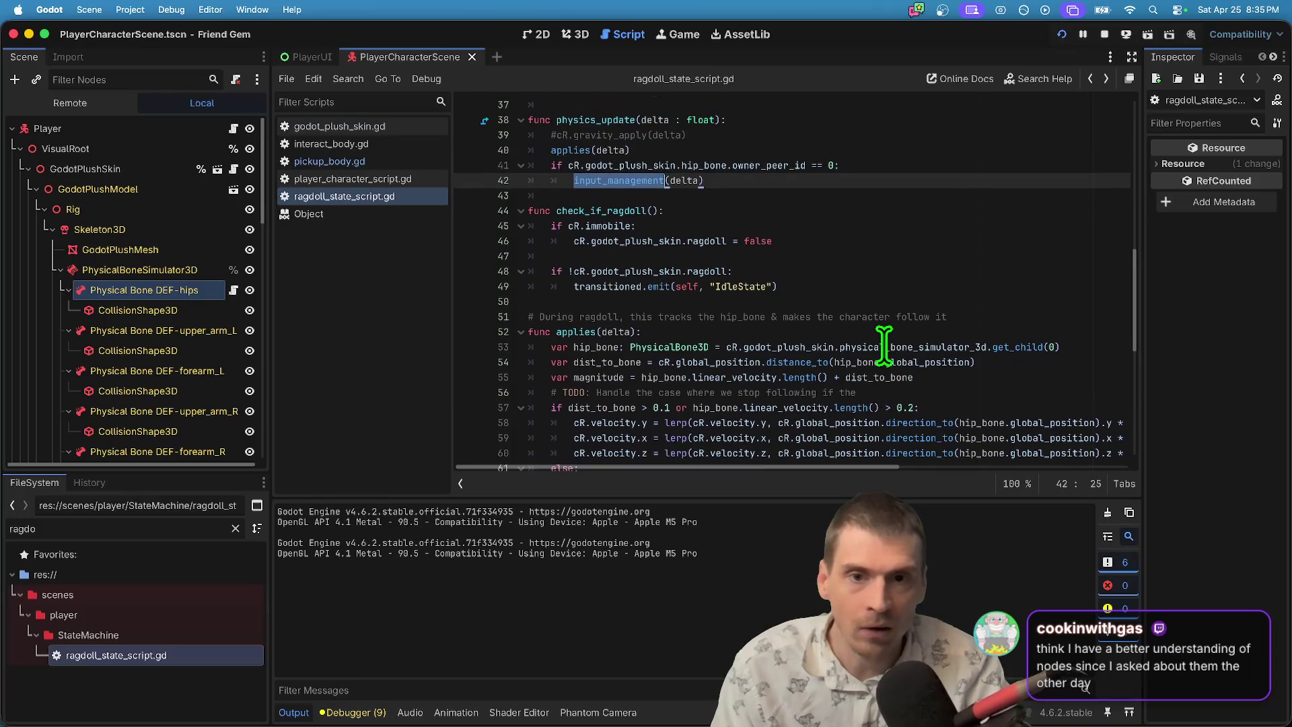
double_click(609, 120)
scroll(1011, 295, "down", 1)
scroll(1011, 295, "down", 2)
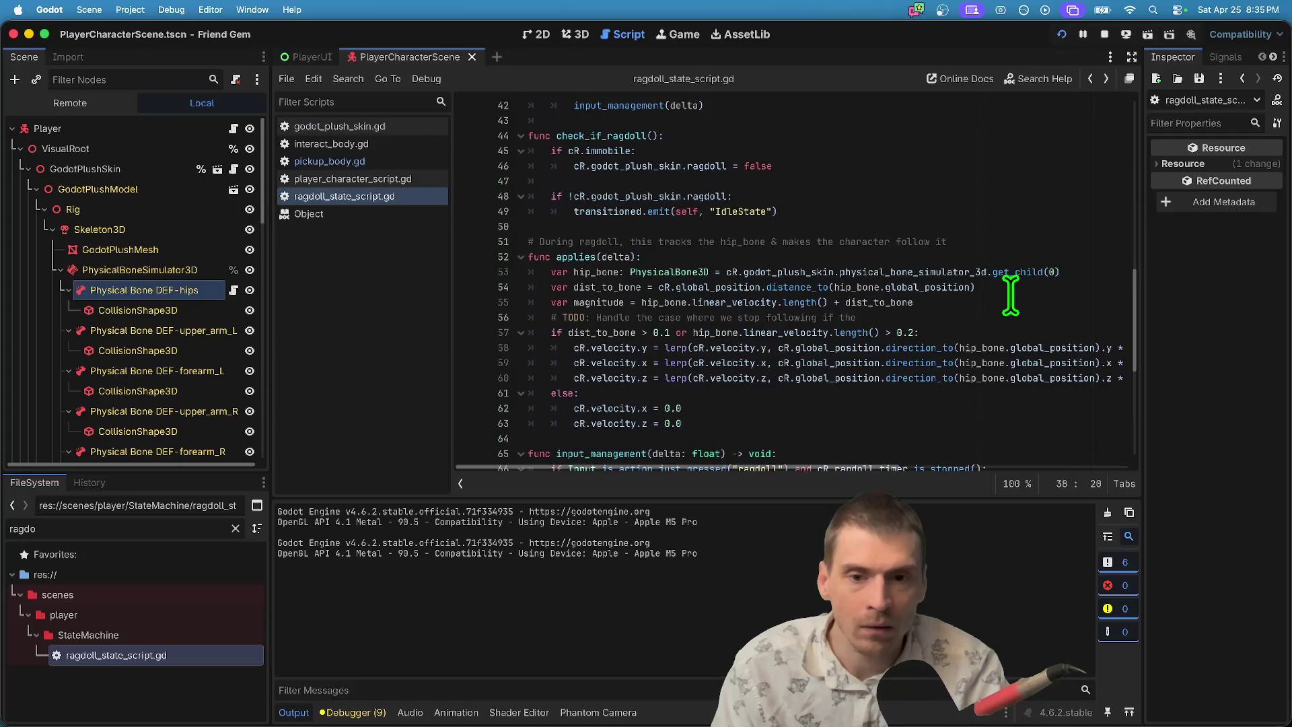
scroll(1010, 295, "up", 3)
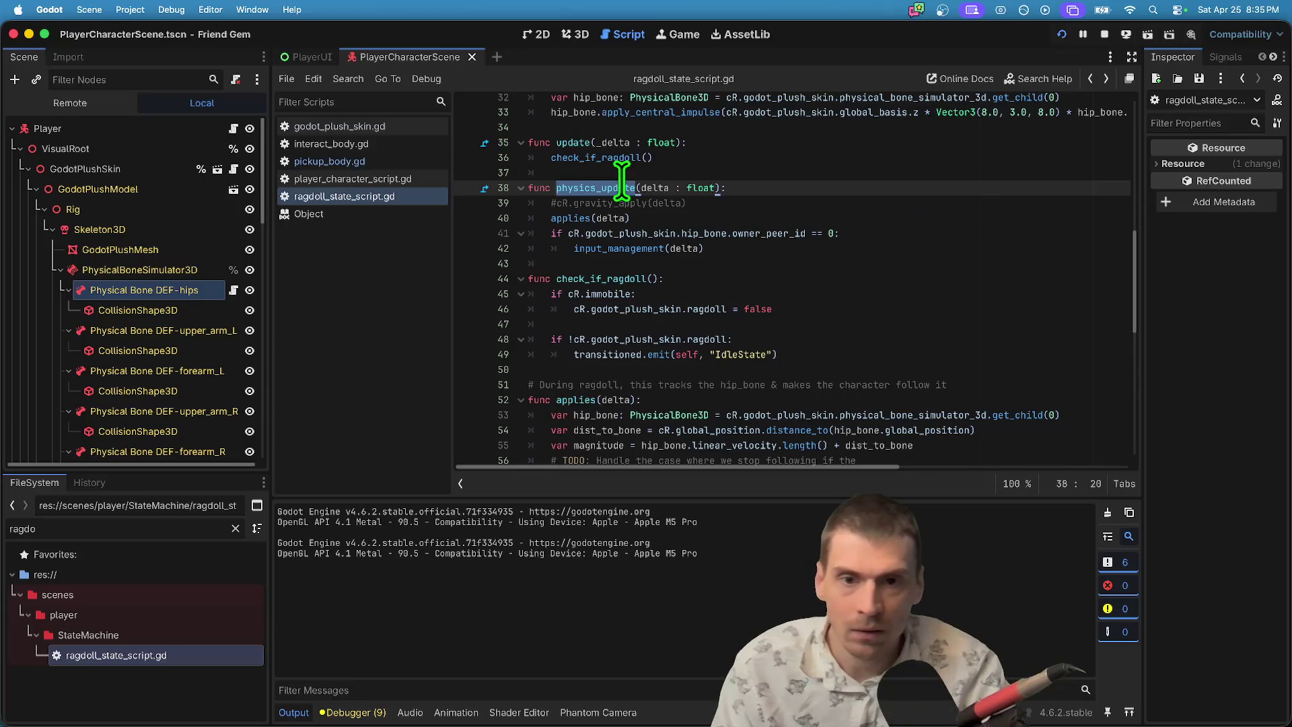
double_click(589, 214)
scroll(944, 239, "down", 5)
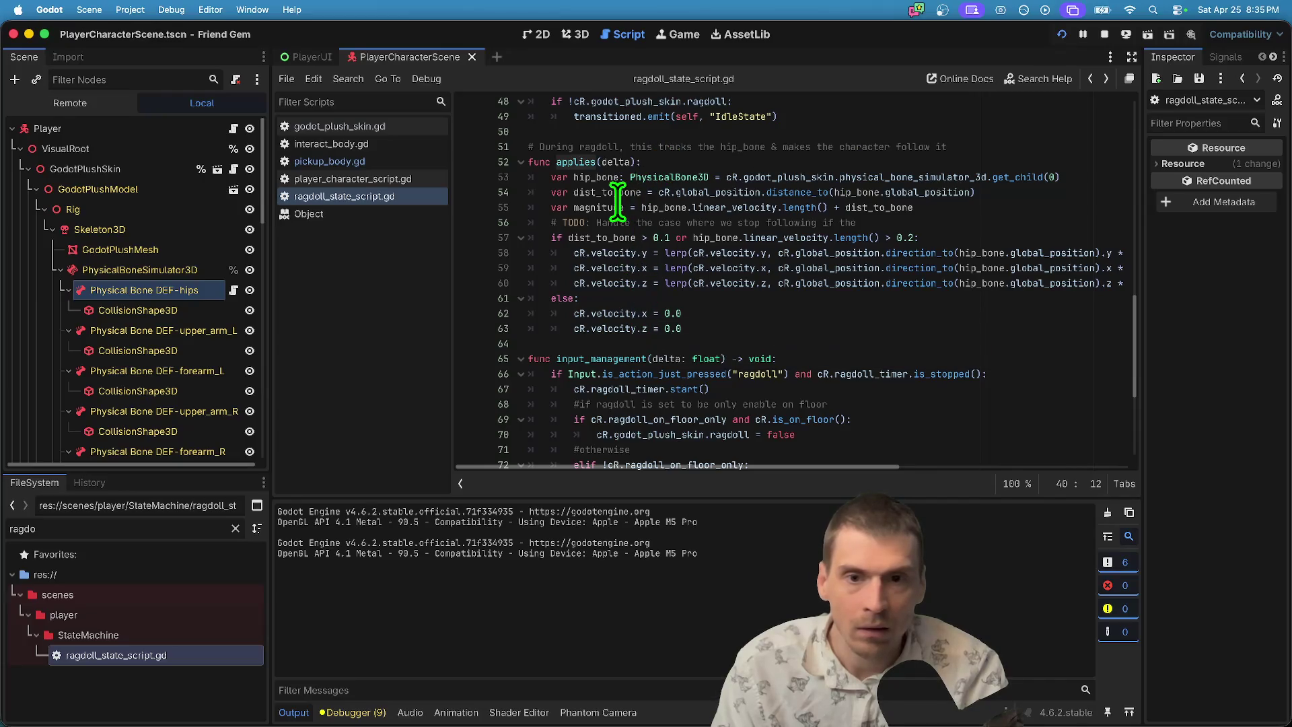
scroll(672, 340, "down", 4)
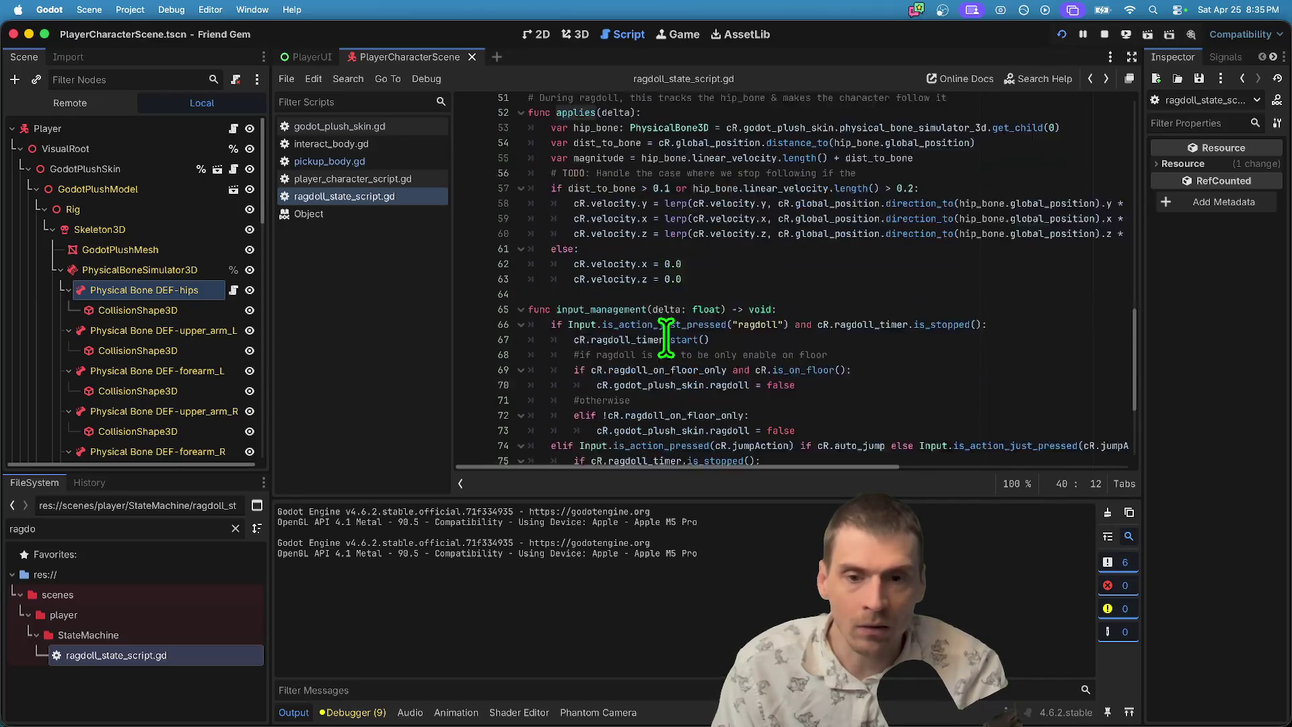
scroll(670, 320, "up", 8)
scroll(671, 324, "up", 2)
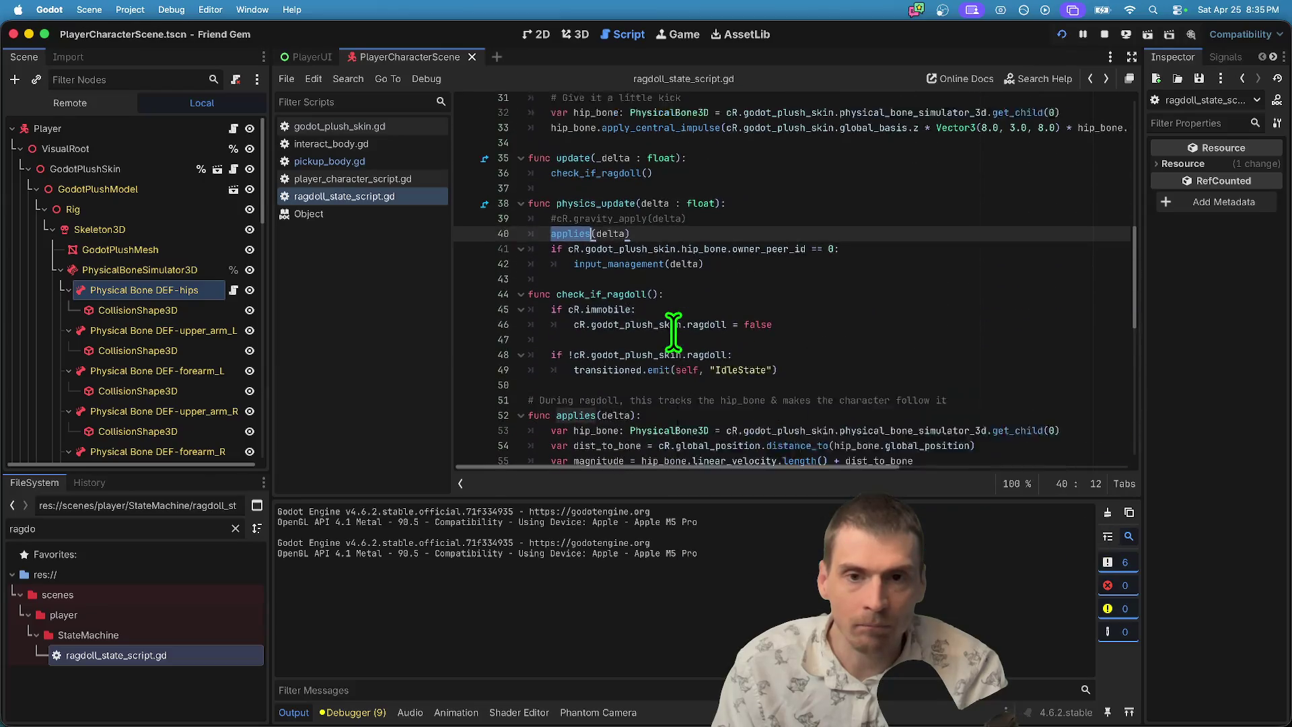
Comment out the input_management(delta) line with Ctrl+K, leaving applies(delta) active.
key("Down")
key("Up")
key("Down")
key("Up")
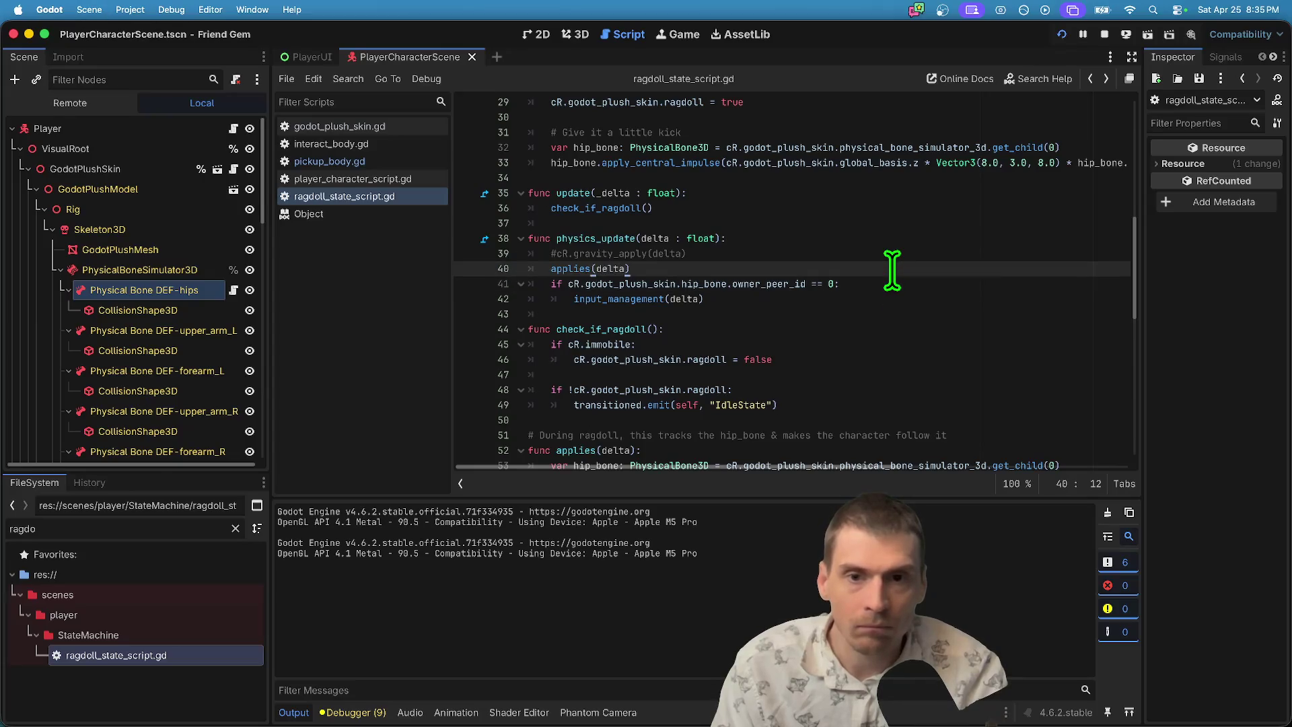
key("ctrl+k")
key("Down")
Save and start typing pass on a new indented line under the owner_peer_id if.
key("Down")
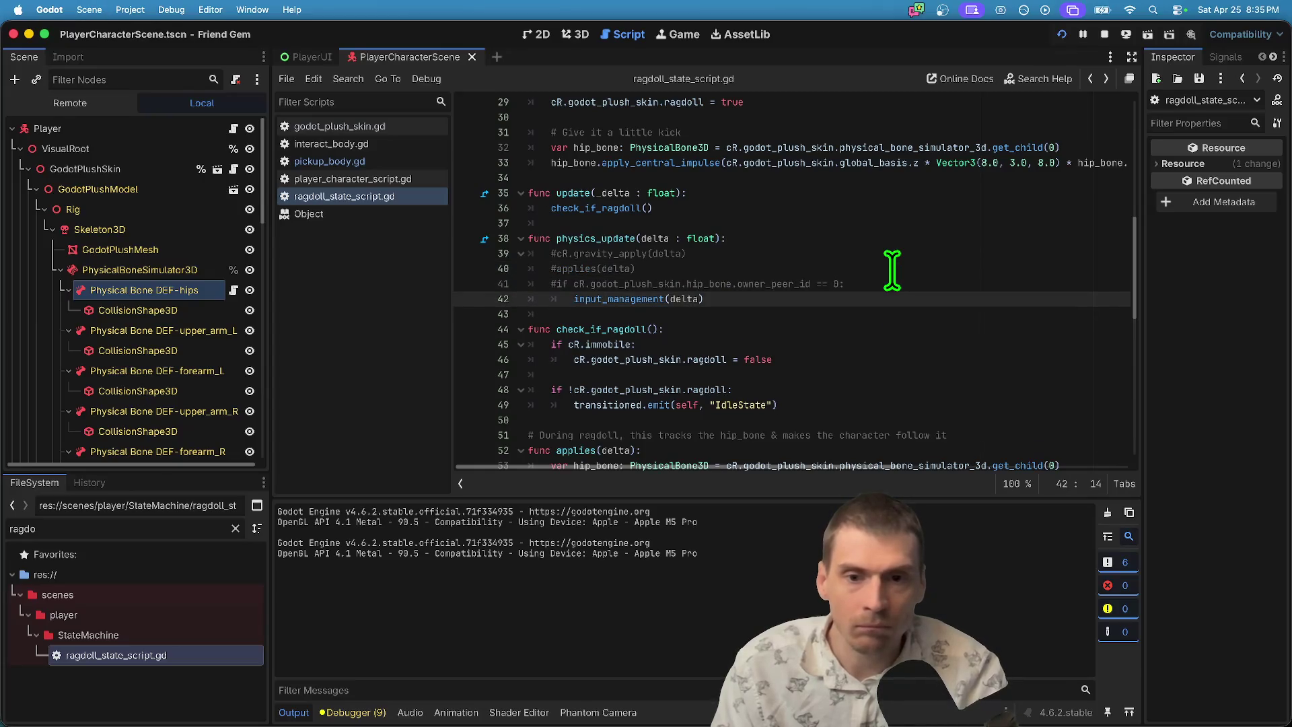
key("ctrl+k")
key("shift+Up")
key("ctrl+k")
key("Down")
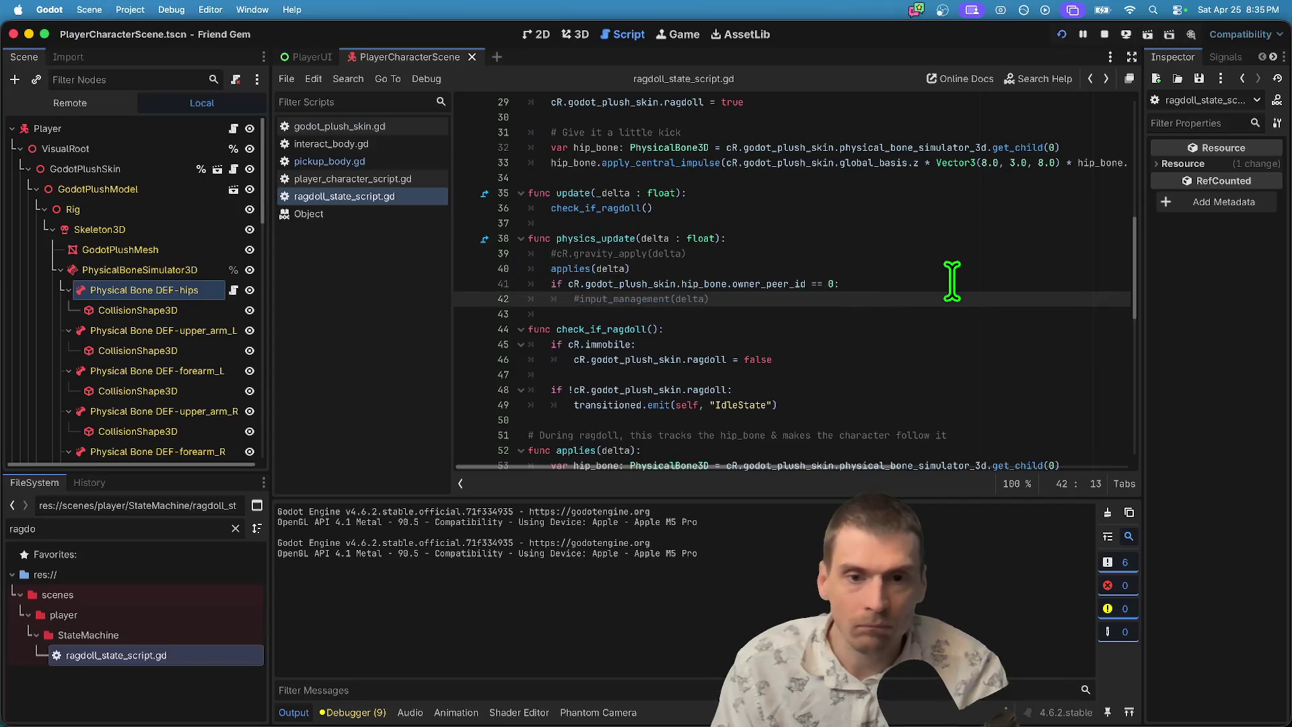
left_click(951, 284)
key("ctrl+s")
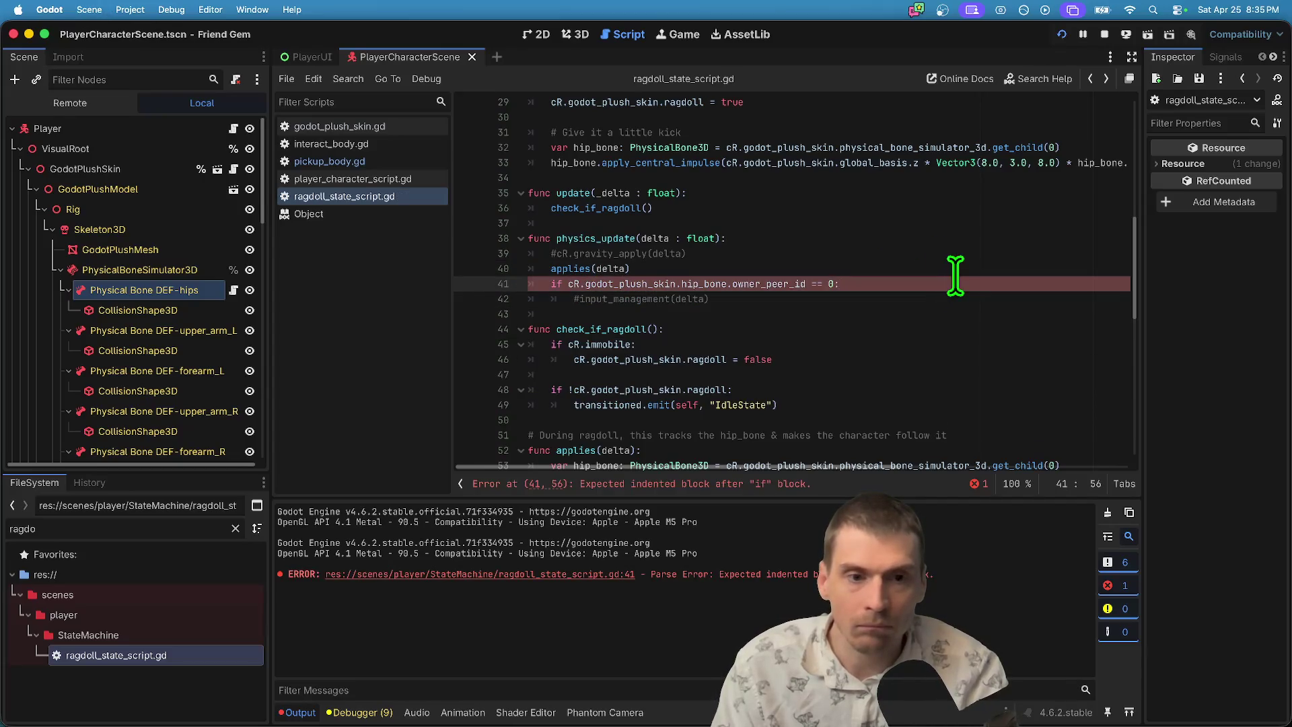
key("Return")
type("p")
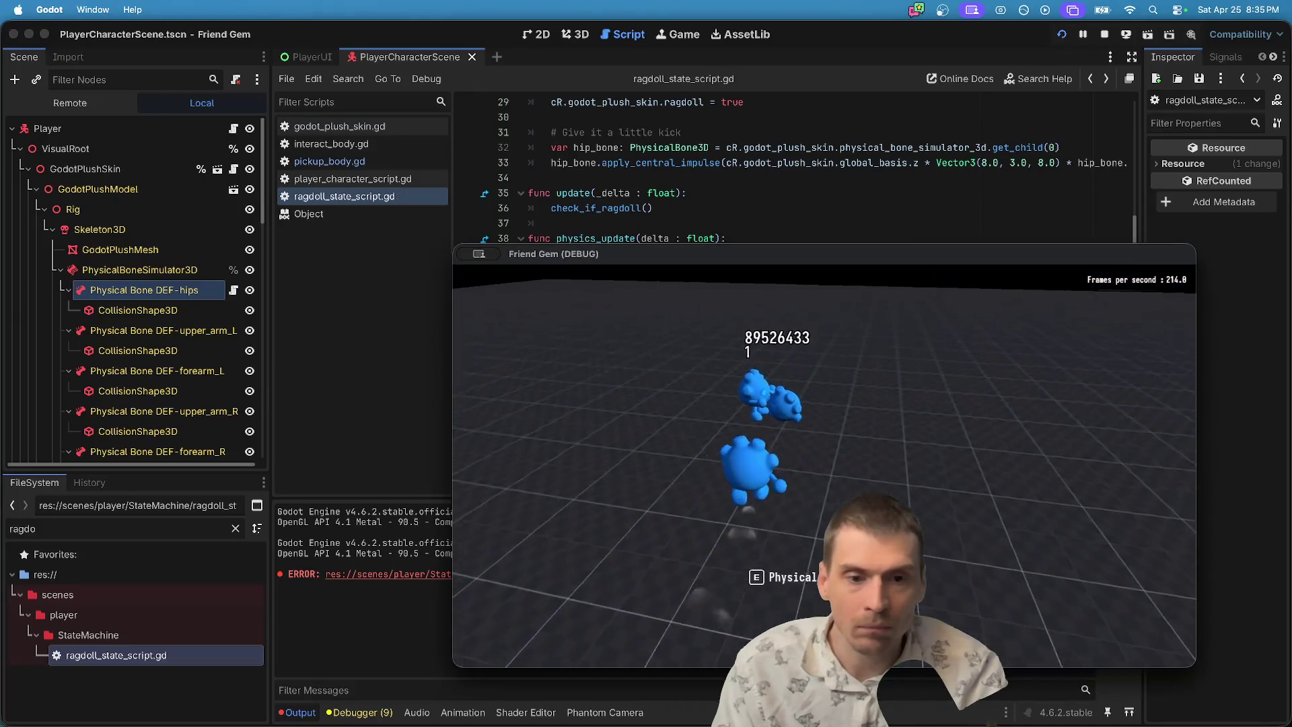
Quit the extra debug game instance and stop the running project from the editor.
key("alt+Tab")
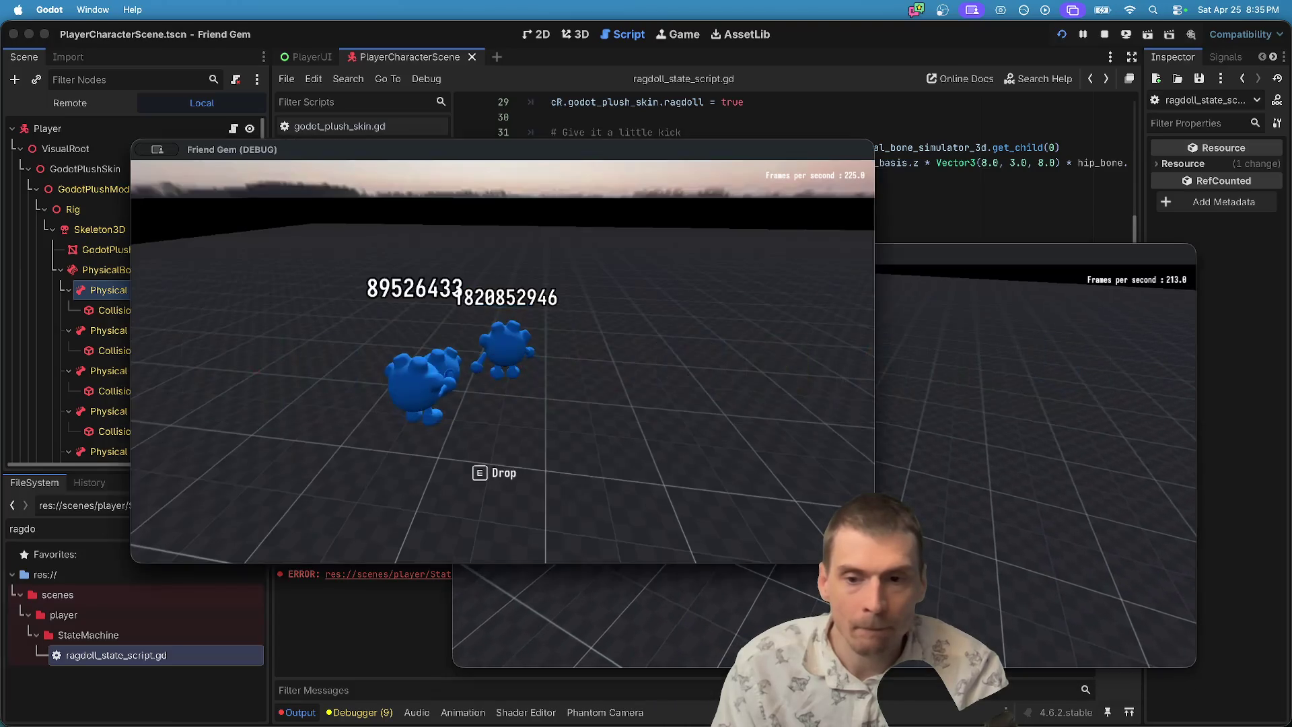
key("super+Tab")
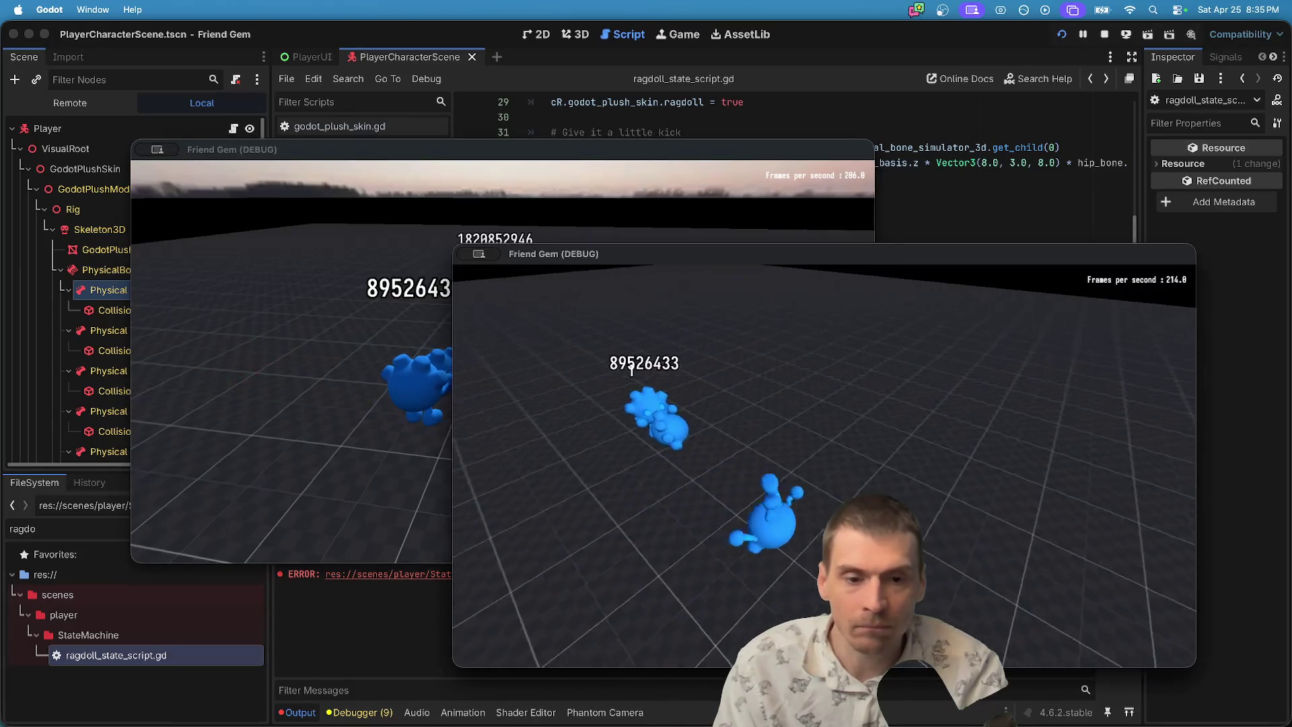
key("super+Tab")
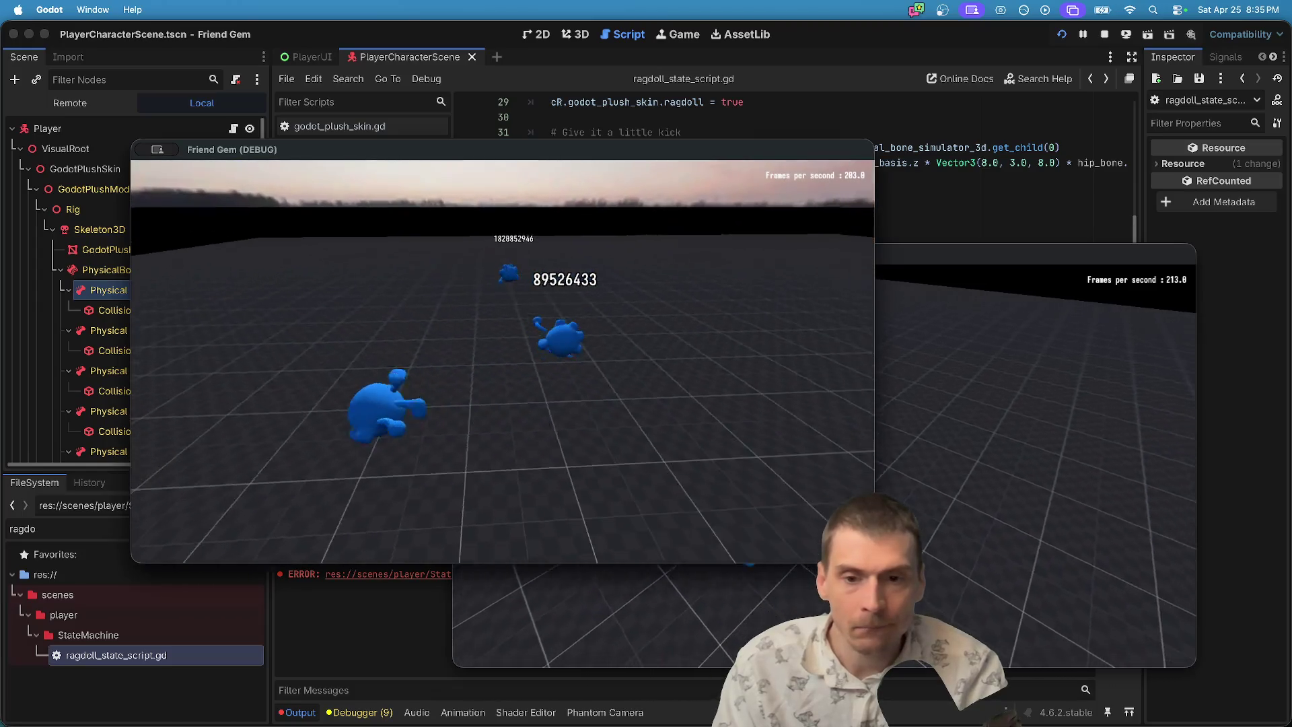
key("super+q")
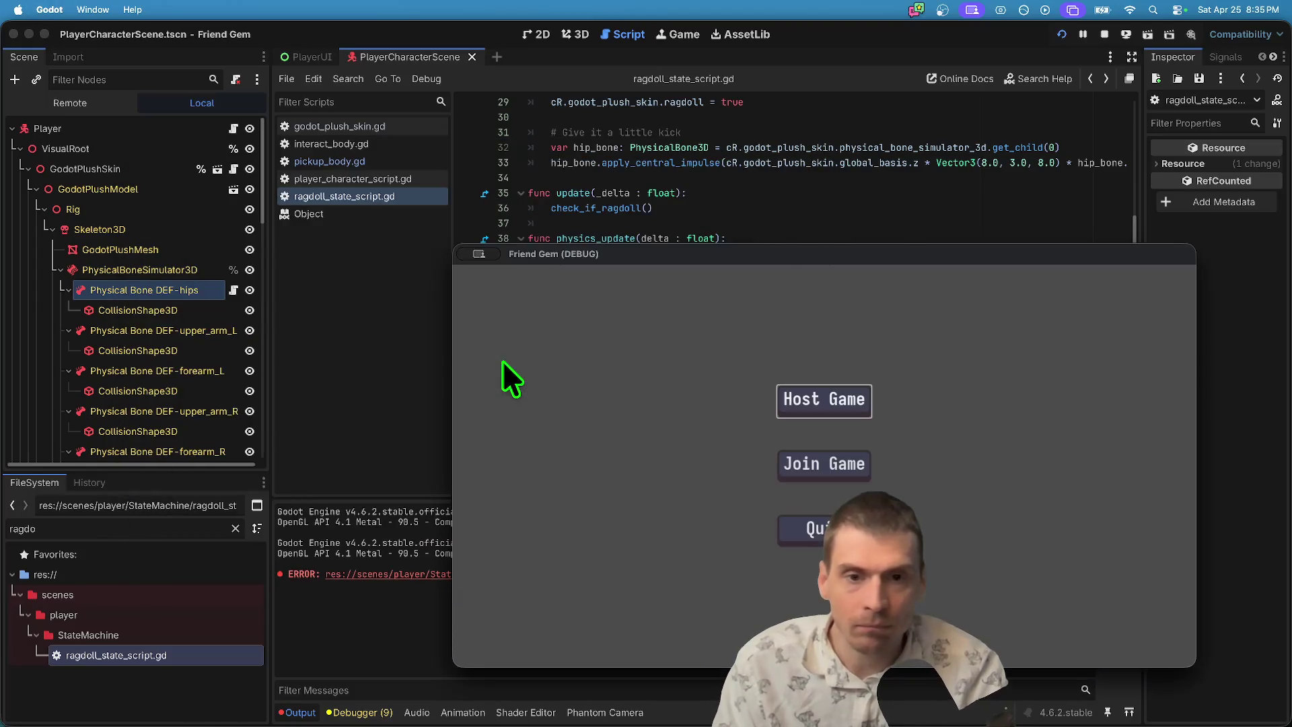
key("super+Tab")
key("super+s")
left_click(1104, 35)
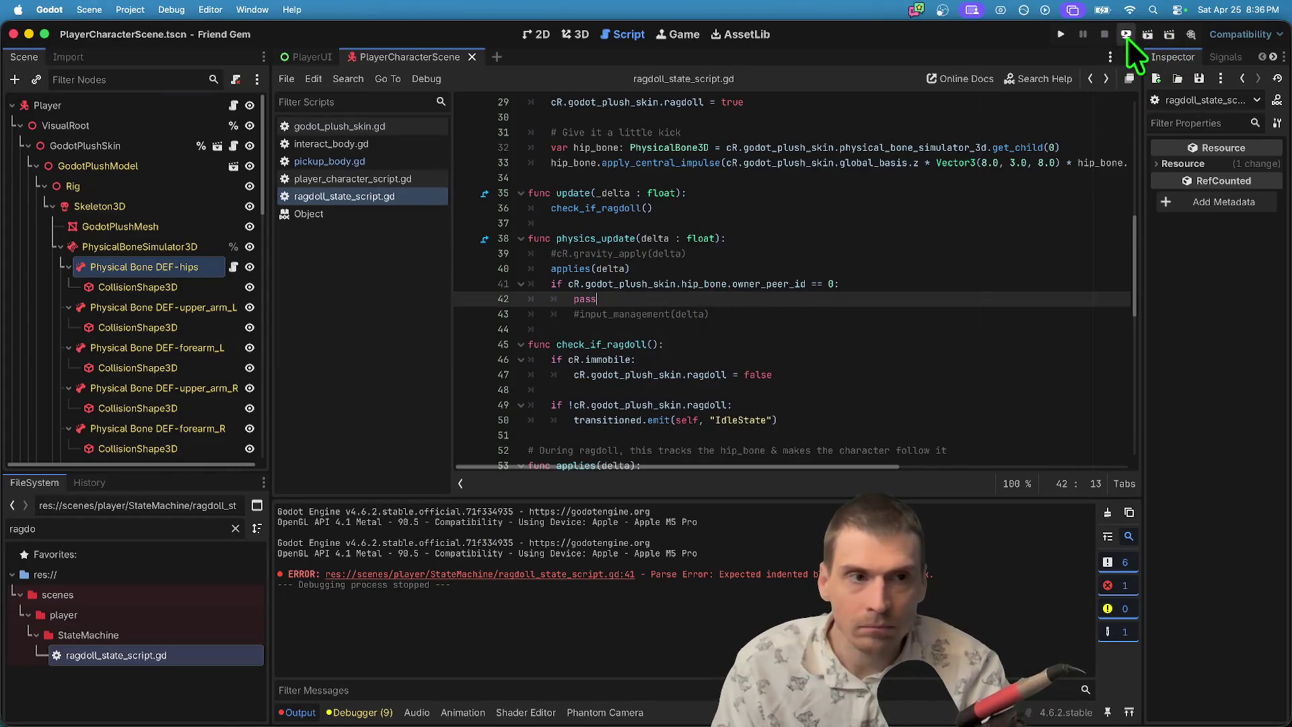
Put input_management(delta) back in place of pass and review input_management's hip bone movement code.
key("BackSpace")
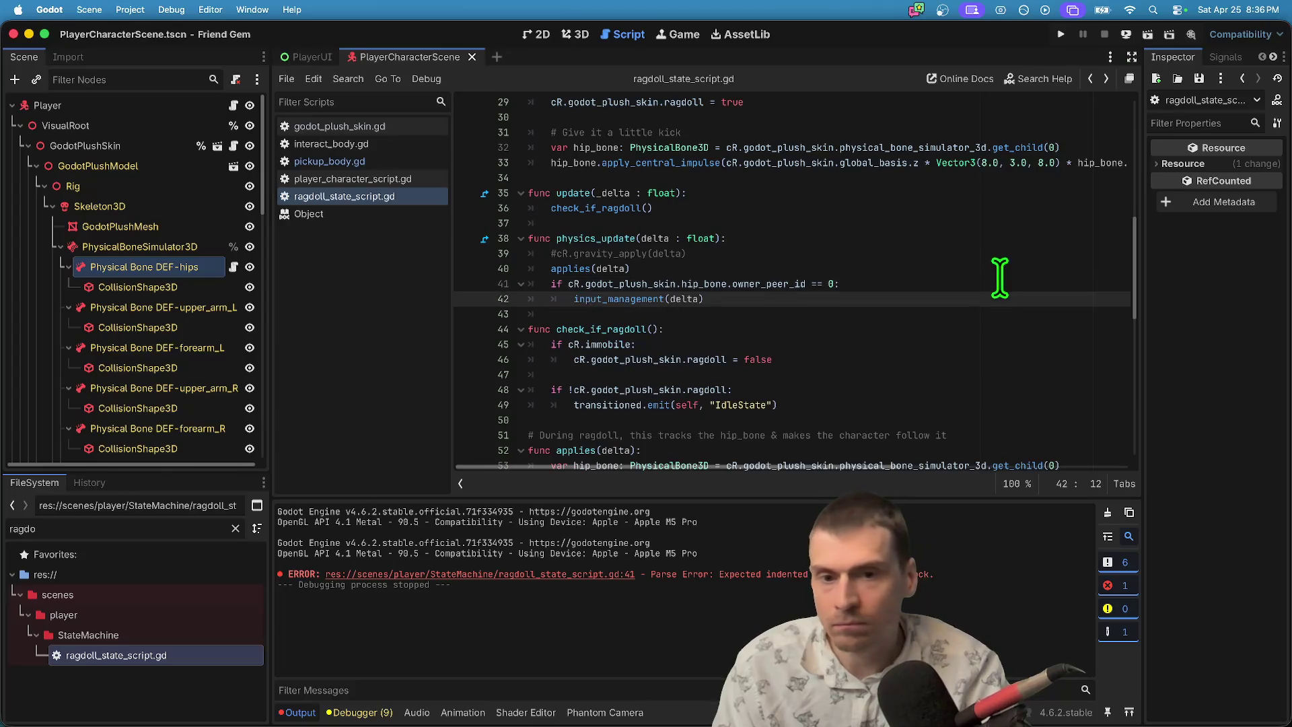
scroll(994, 281, "down", 10)
scroll(993, 281, "down", 1)
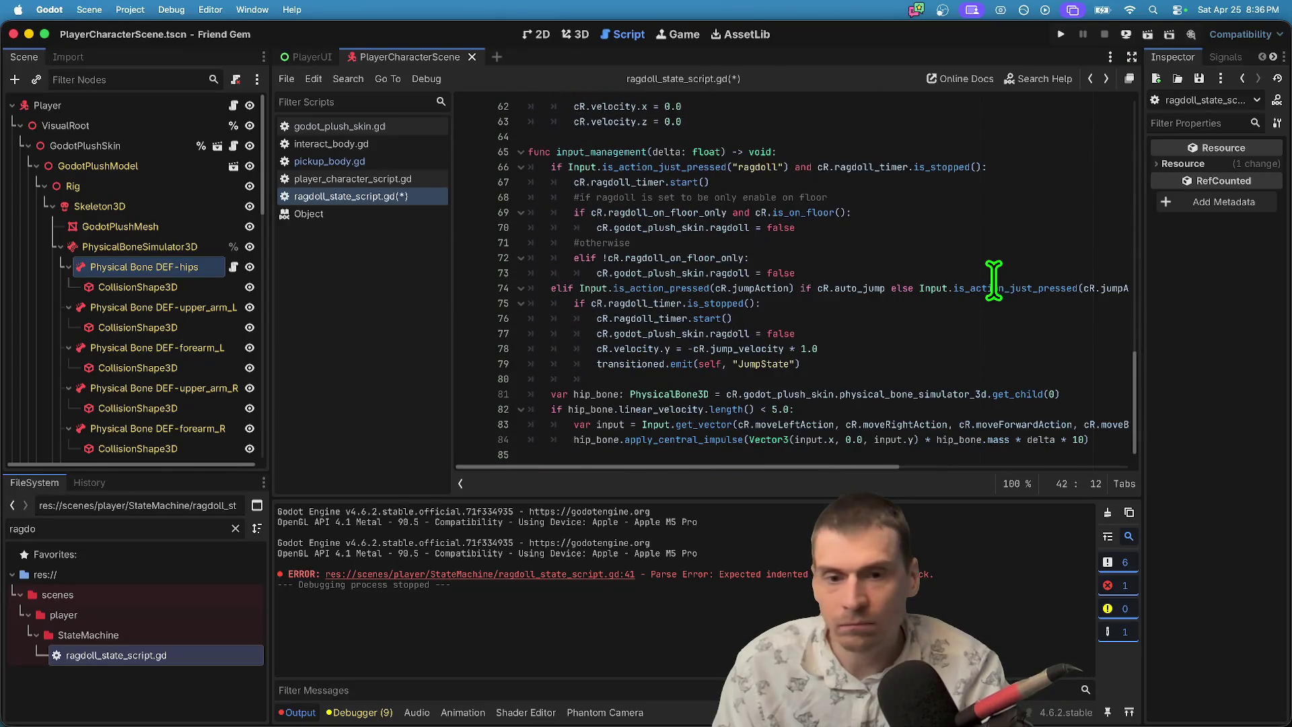
left_click(690, 449)
mouse_move(690, 449)
left_mouse_down()
mouse_move(505, 398)
mouse_move(453, 398)
mouse_move(460, 389)
left_mouse_up()
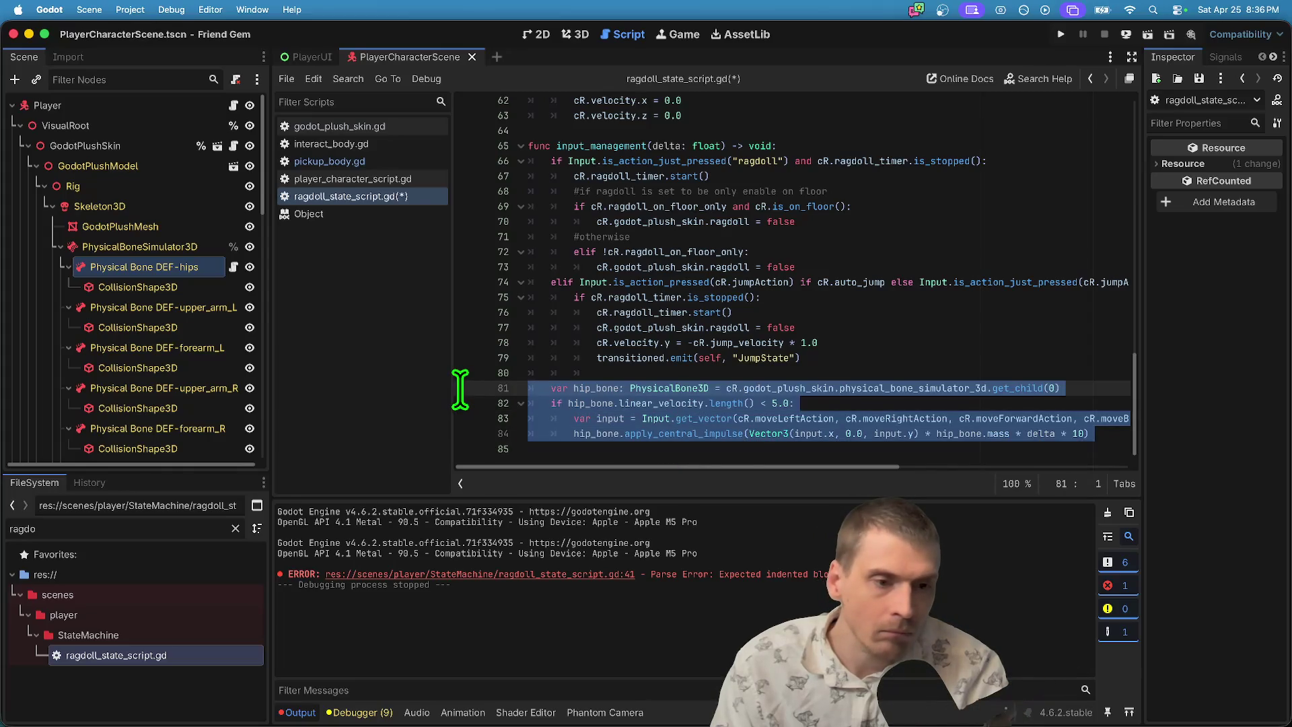
key("Right")
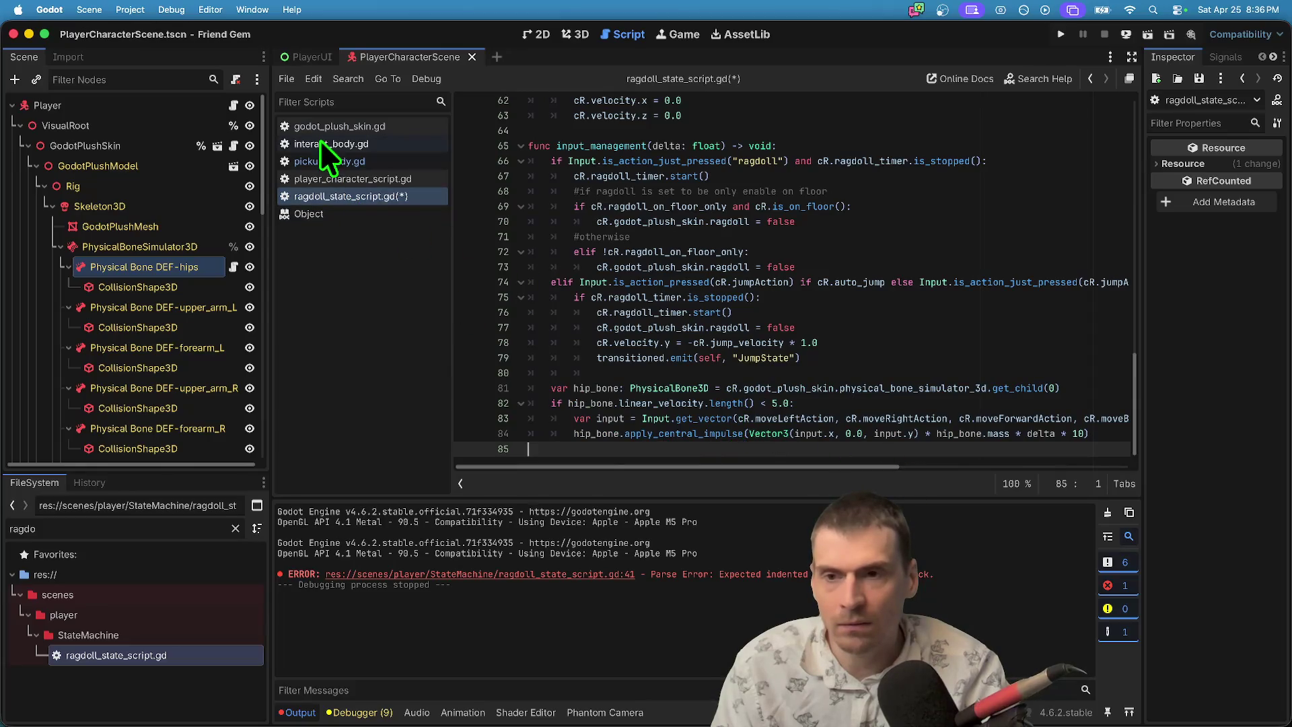
left_click(322, 161)
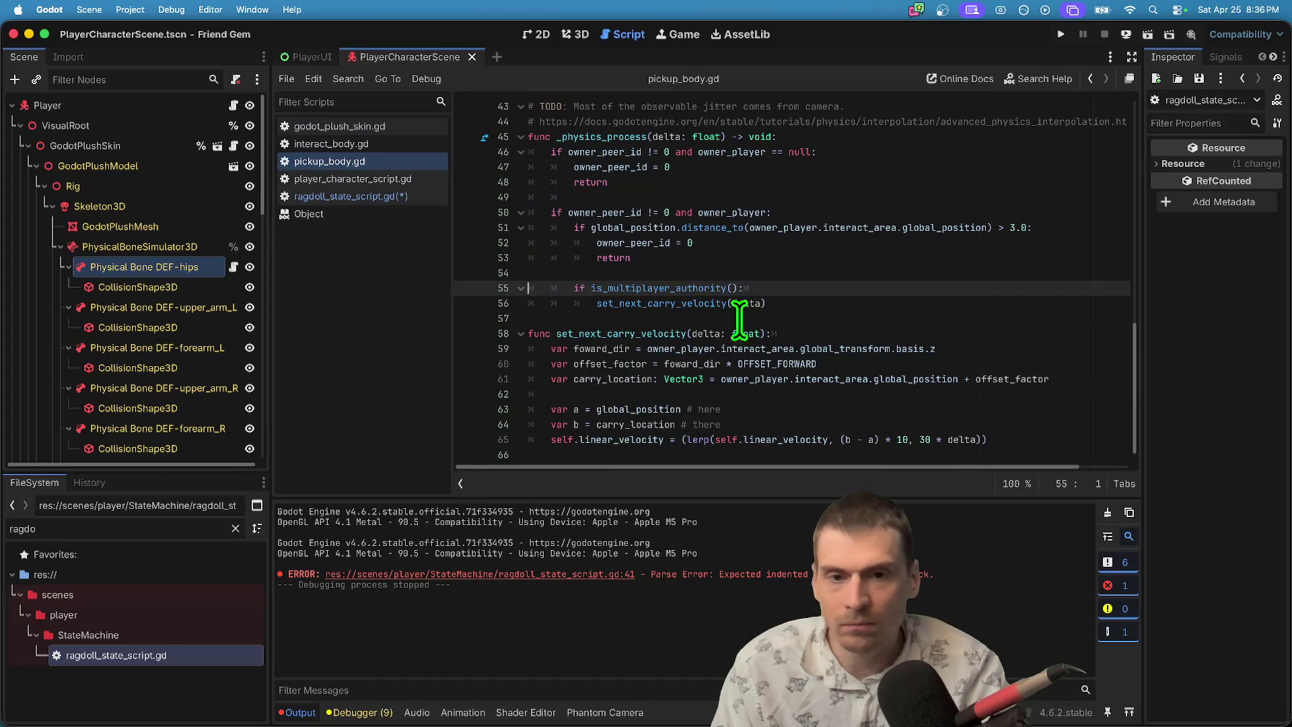
Inspect set_next_carry_velocity's uses and its velocity lerp lines in pickup_body.gd, enlarging the code area.
double_click(656, 303)
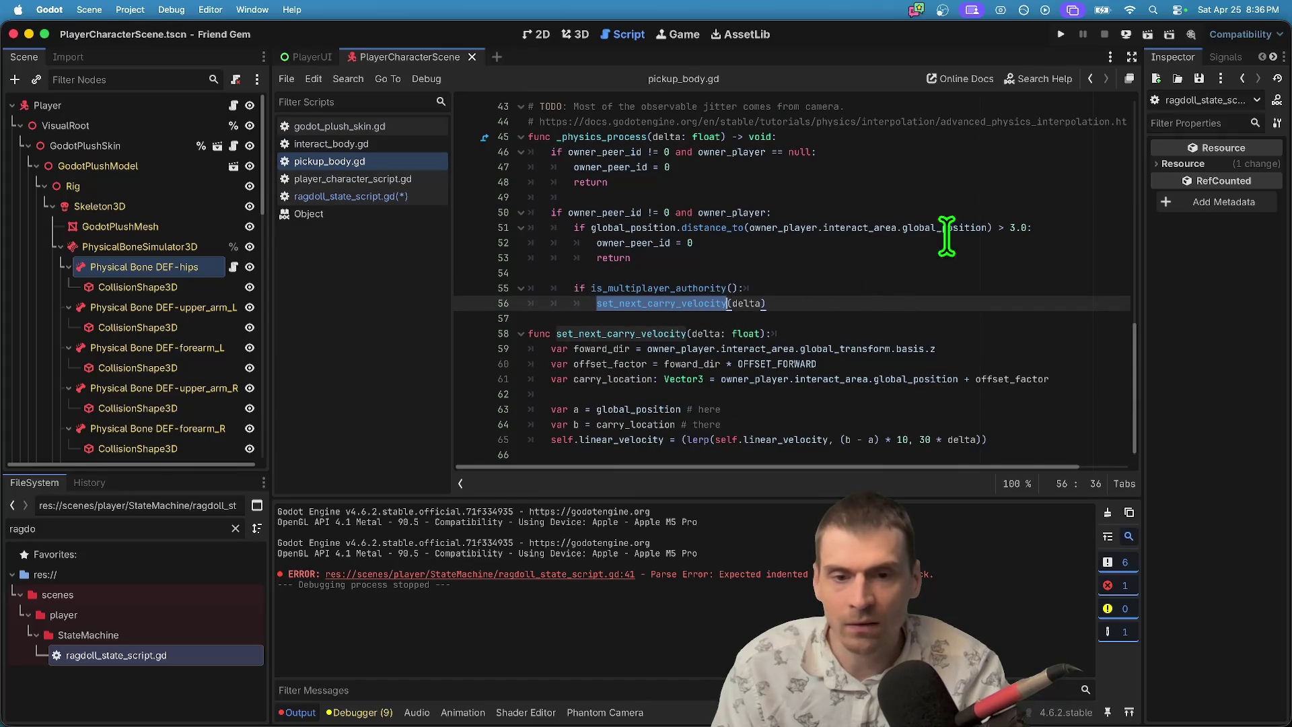
left_click(619, 439)
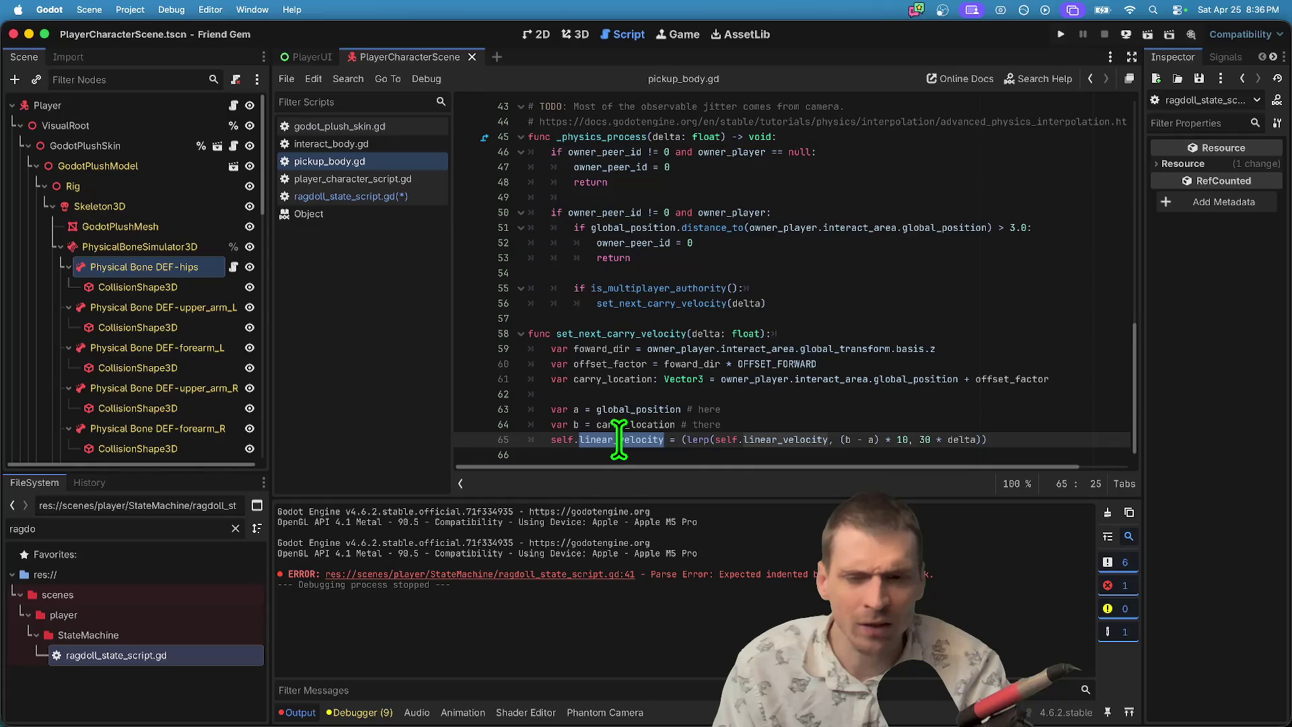
left_click_drag(620, 497, 619, 545)
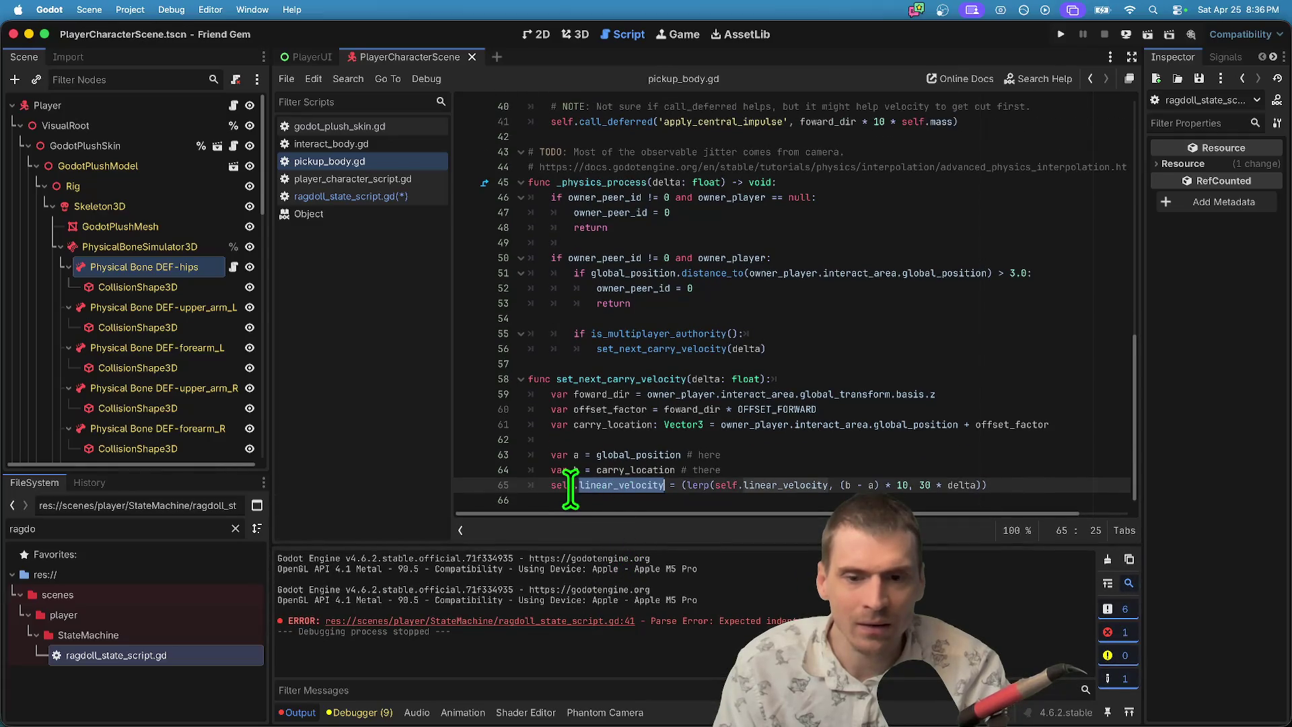
left_click(794, 469)
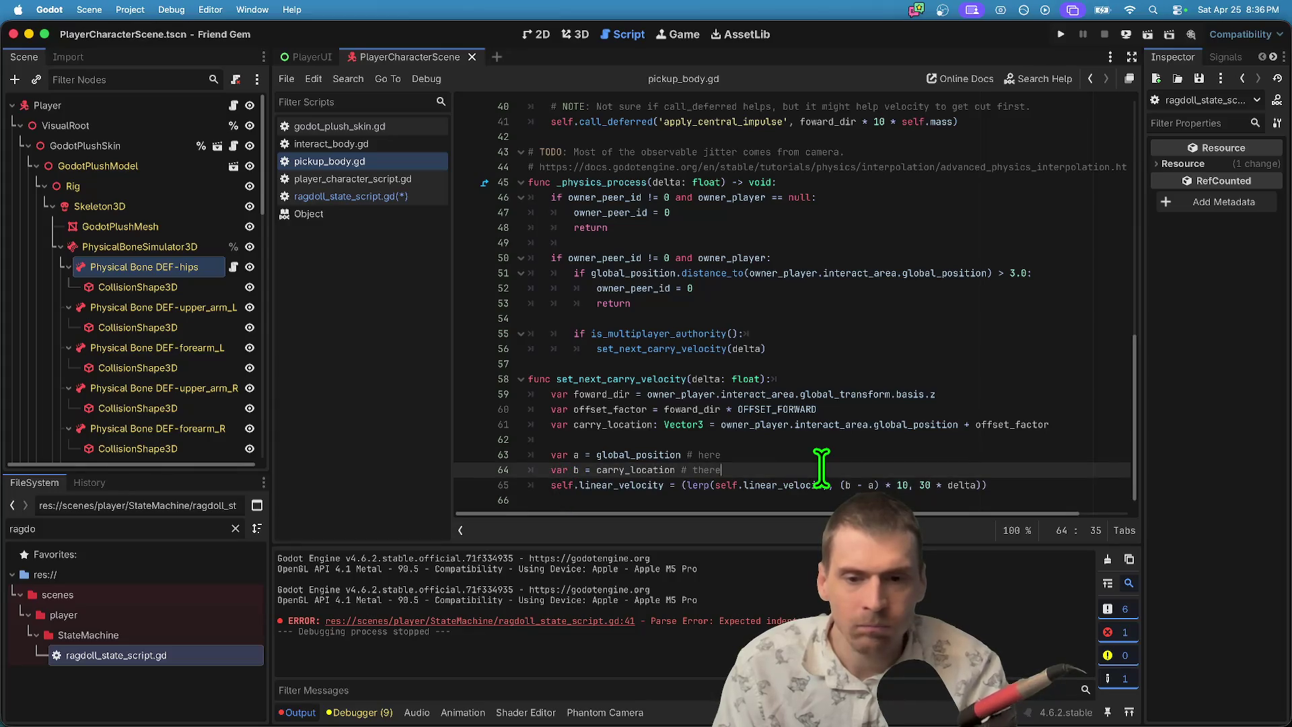
double_click(635, 378)
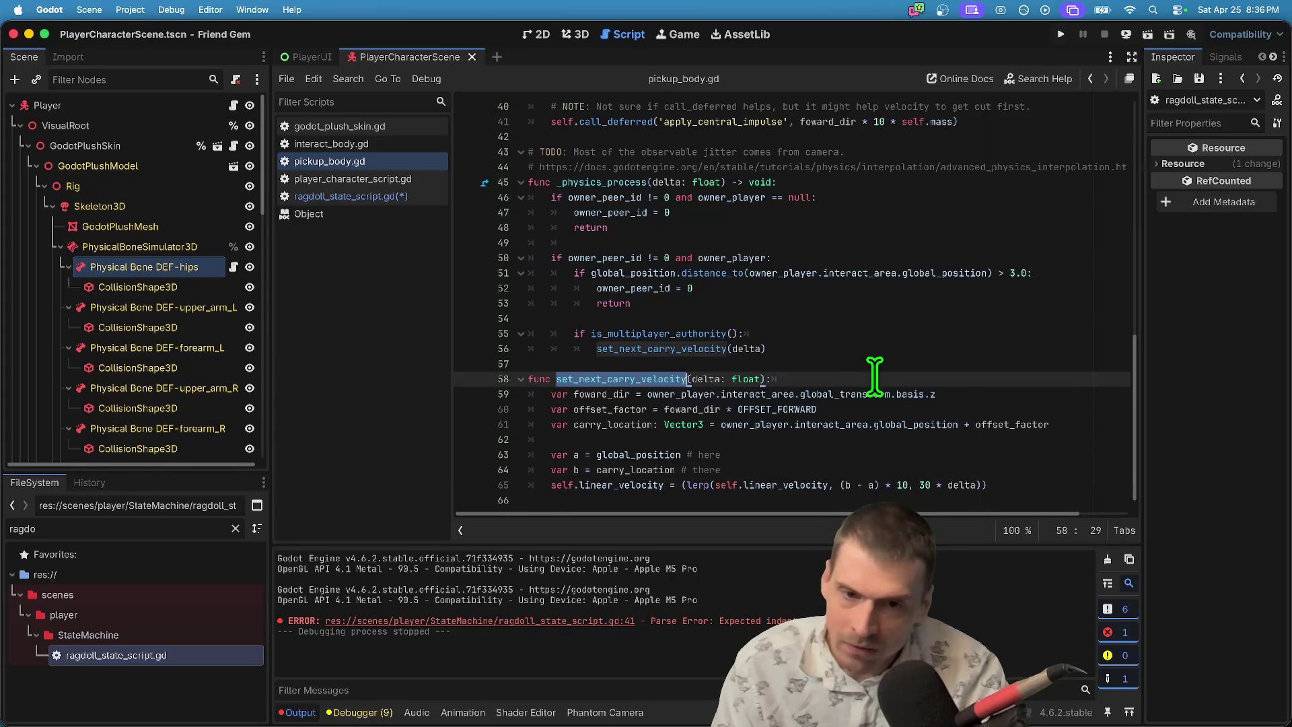
mouse_move(1018, 486)
left_mouse_down()
mouse_move(369, 447)
mouse_move(532, 448)
left_mouse_up()
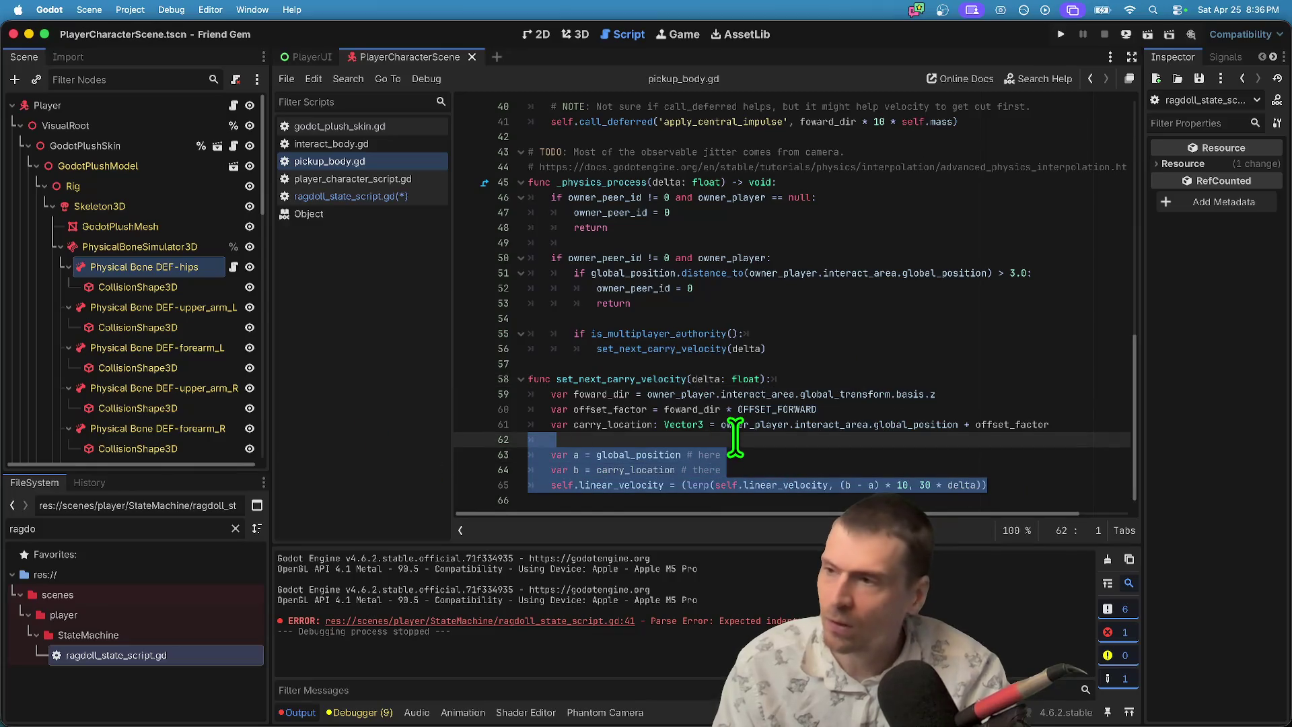
Delete the is_multiplayer_authority check so set_next_carry_velocity runs unconditionally, and save.
left_click(874, 312)
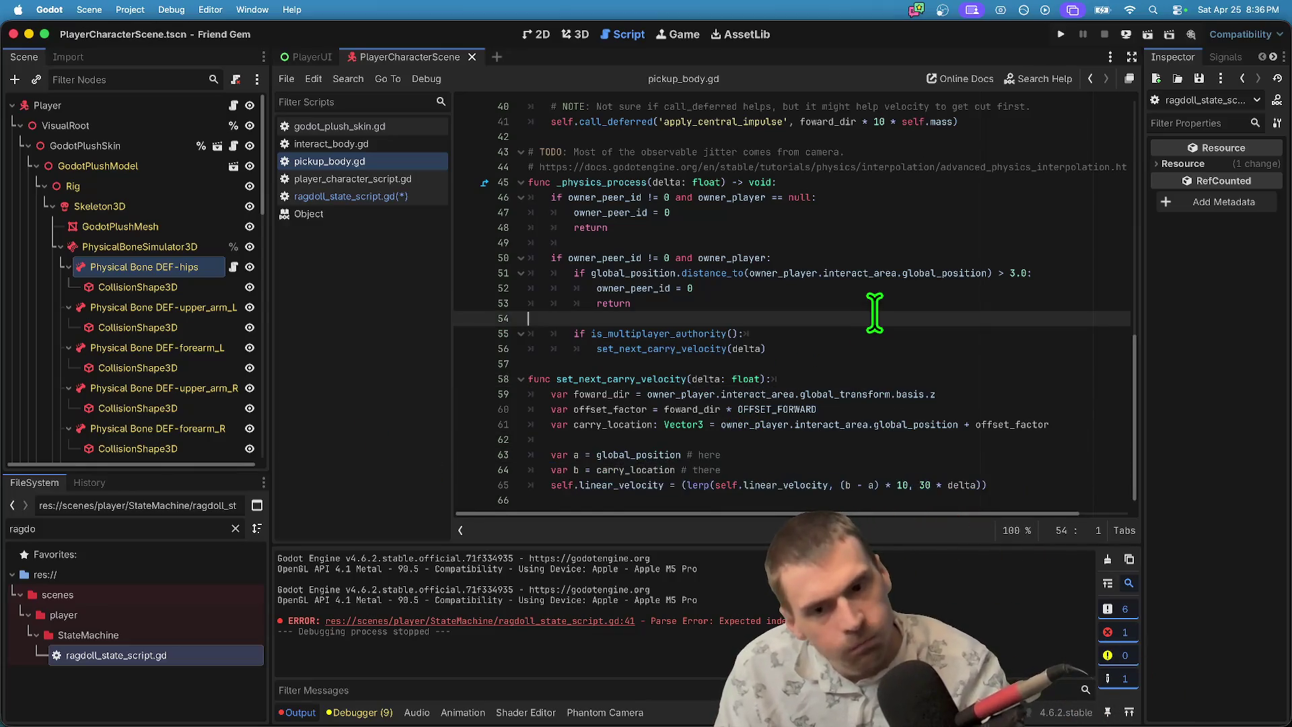
key("Down")
key("super+shift+k")
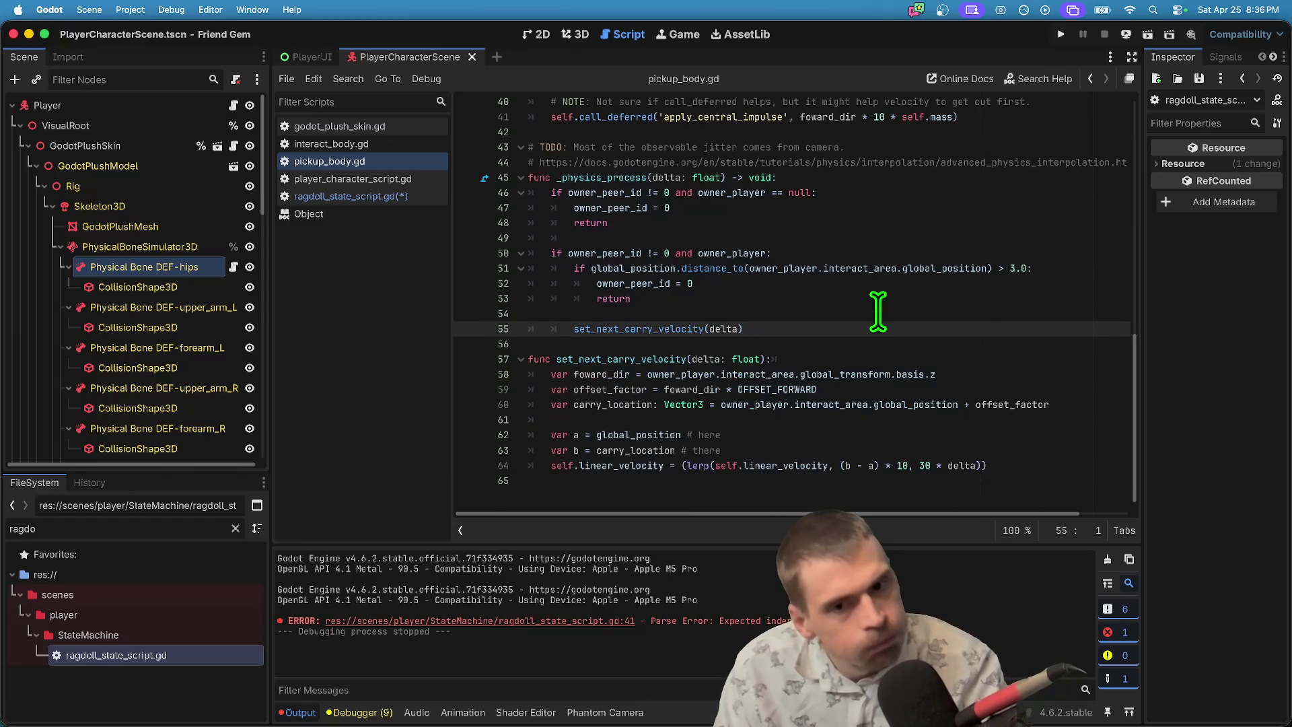
key("Down")
key("Down")
key("Down")
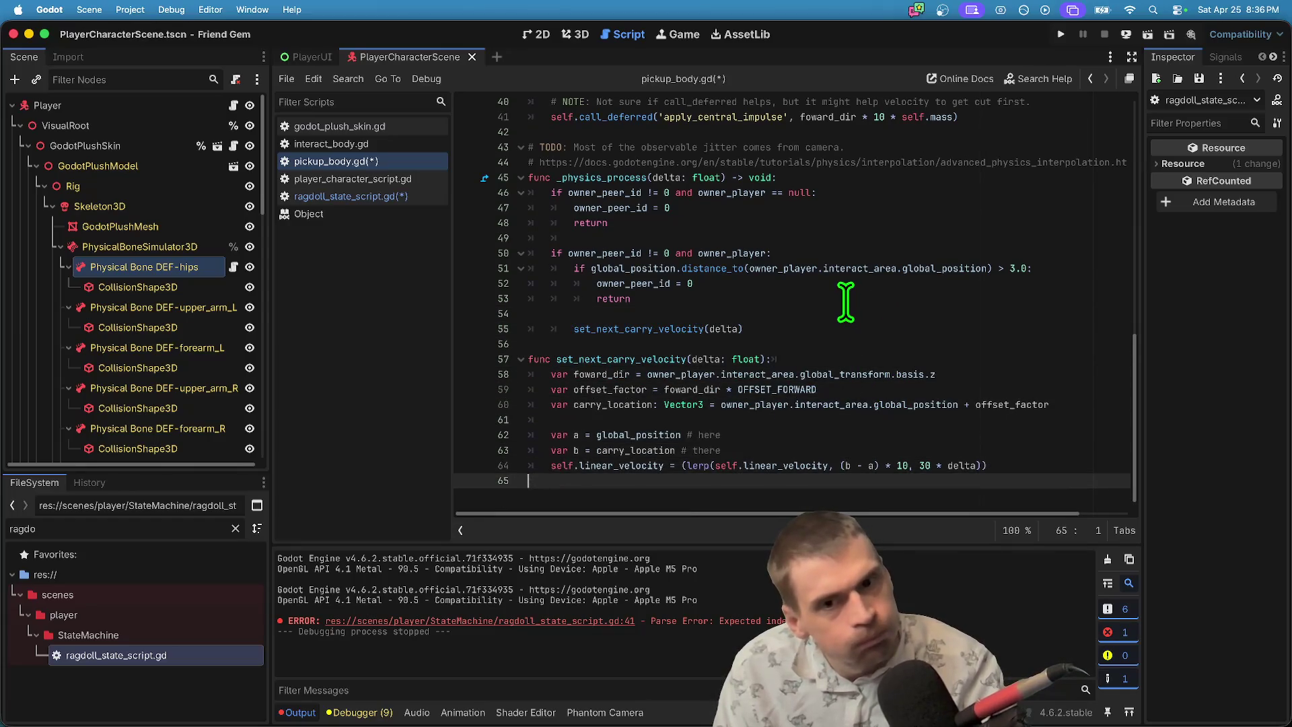
left_click_drag(794, 328, 395, 320)
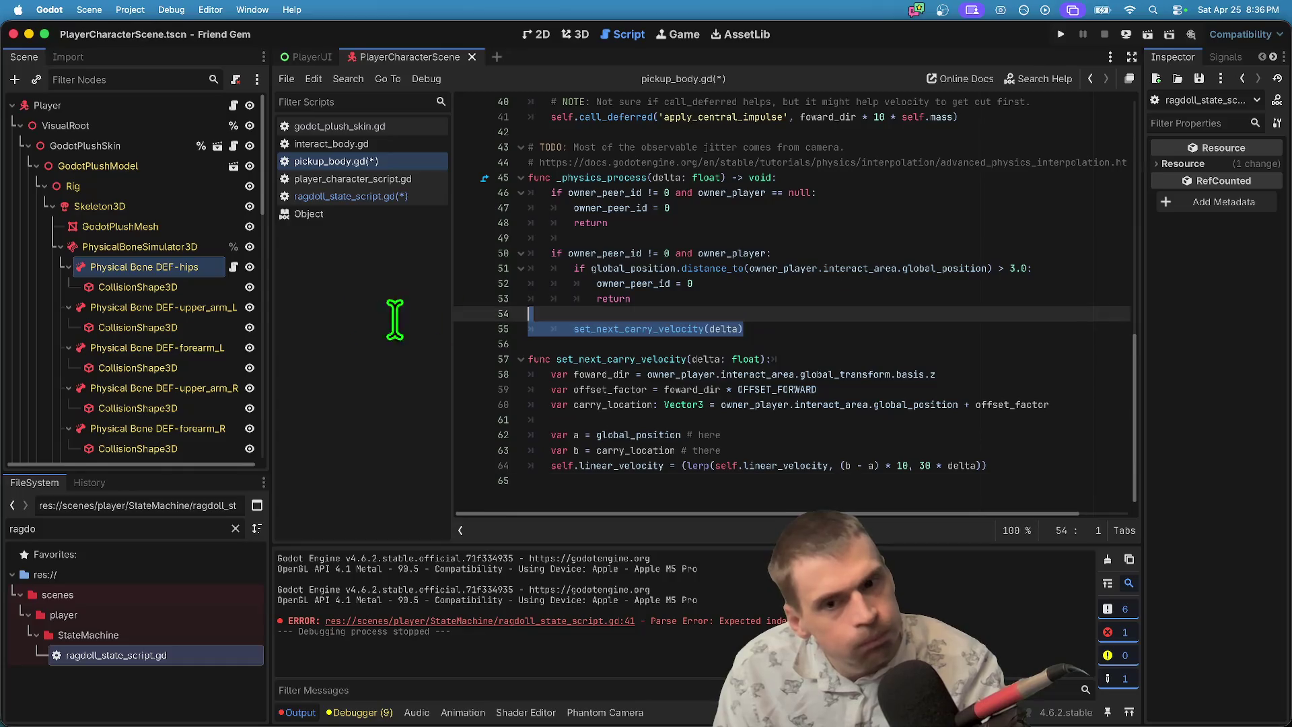
left_click(894, 328)
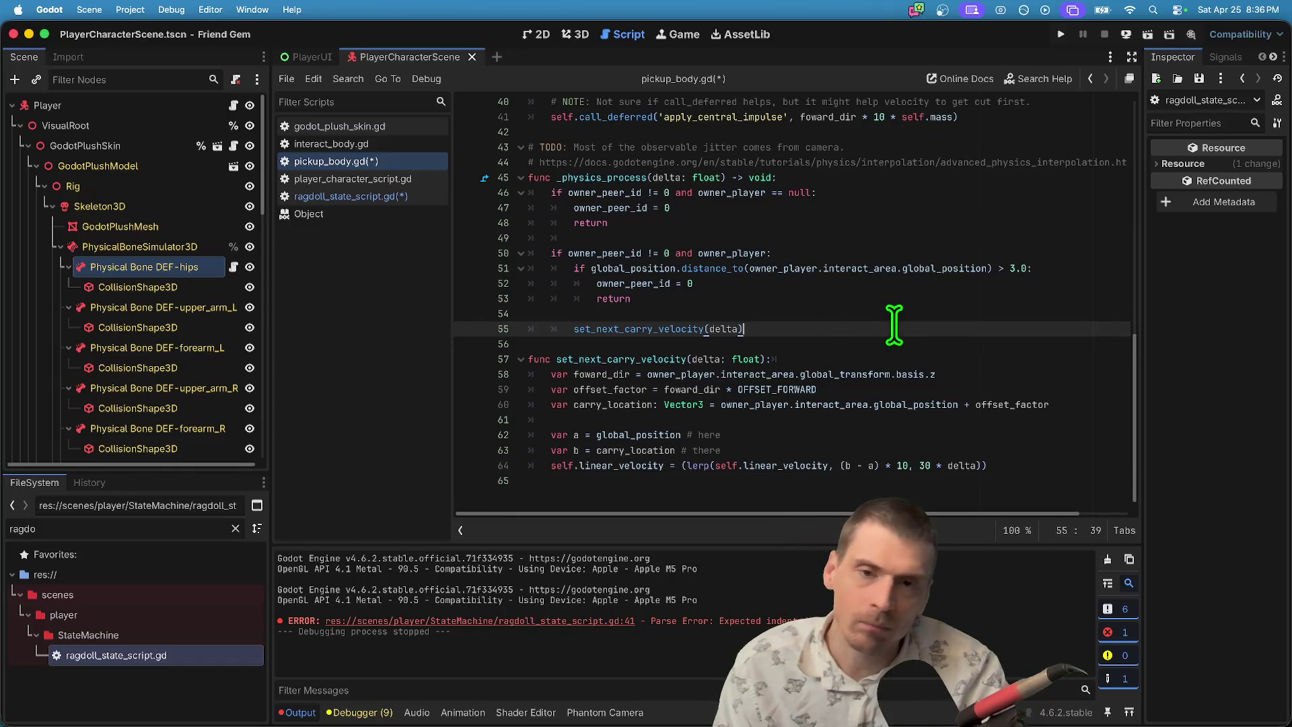
key("super+s")
scroll(894, 316, "up", 10)
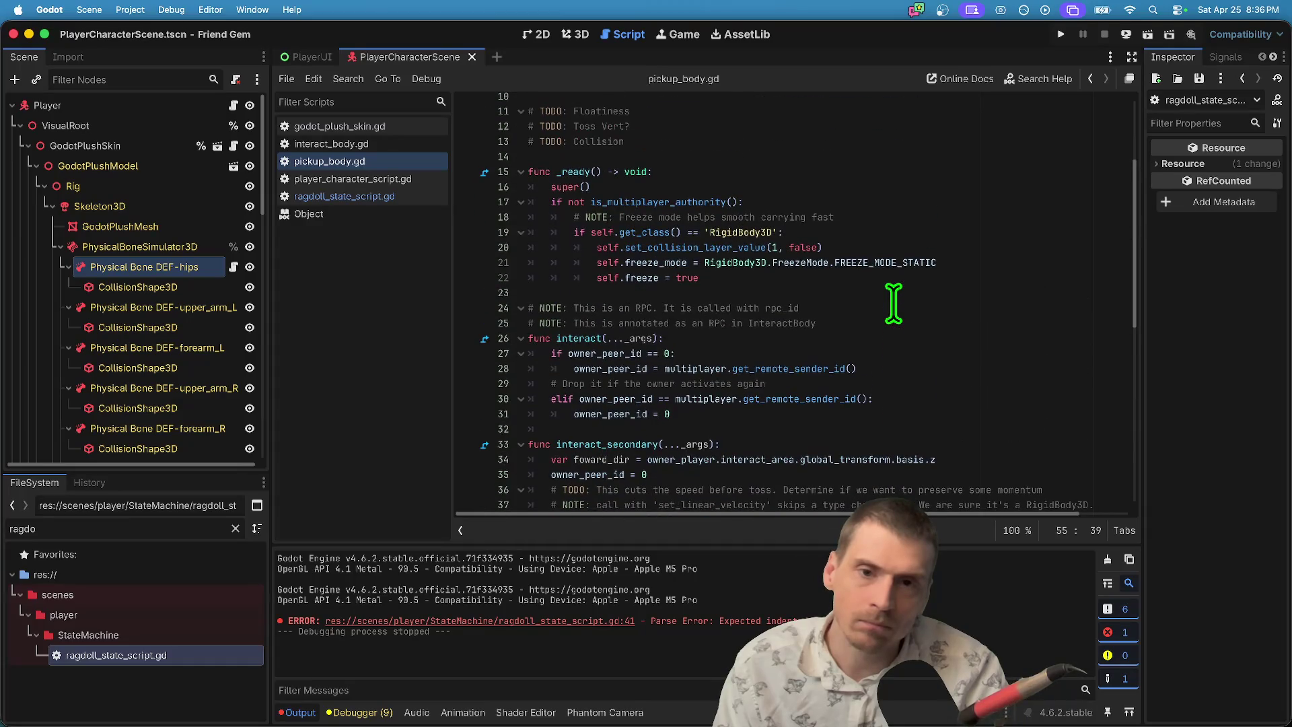
In _ready, add set_process(false) and set_physics_process(false) for non-authority peers, then run the game.
left_click(935, 200)
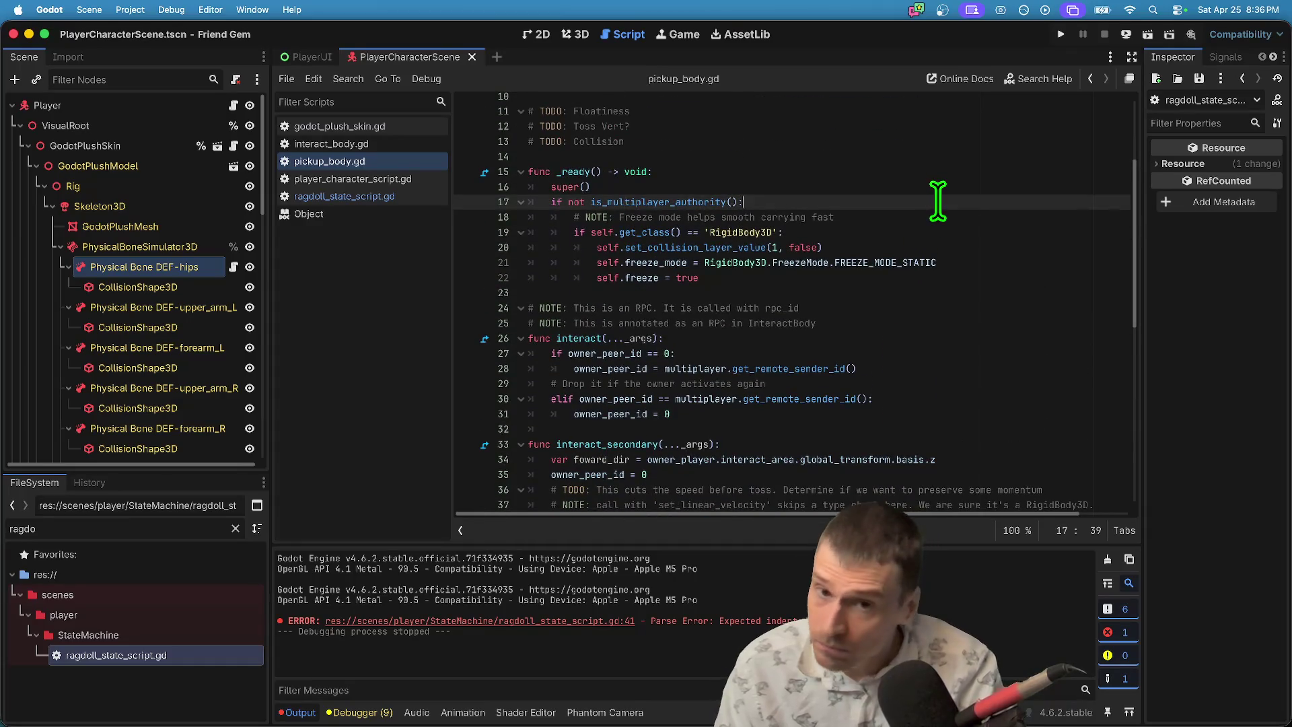
key("Return")
key("BackSpace")
type("set_p")
key("Return")
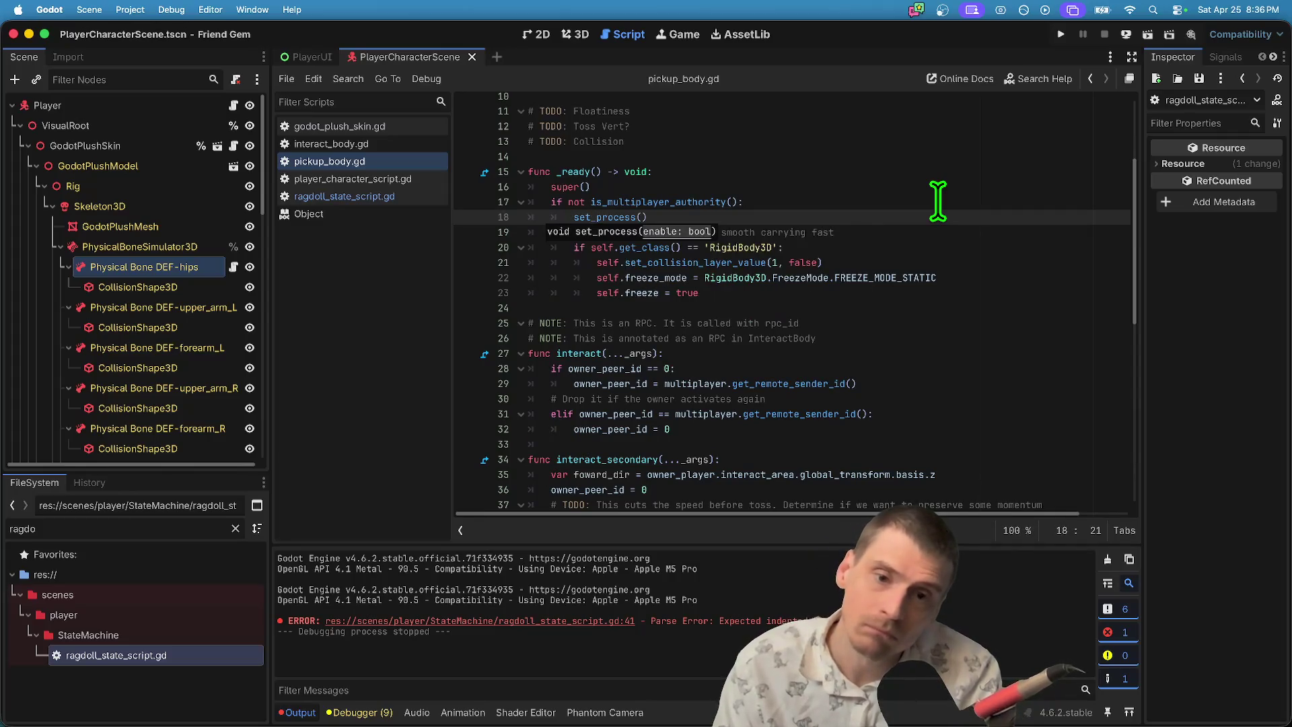
type("se)")
key("Return")
type("set_p")
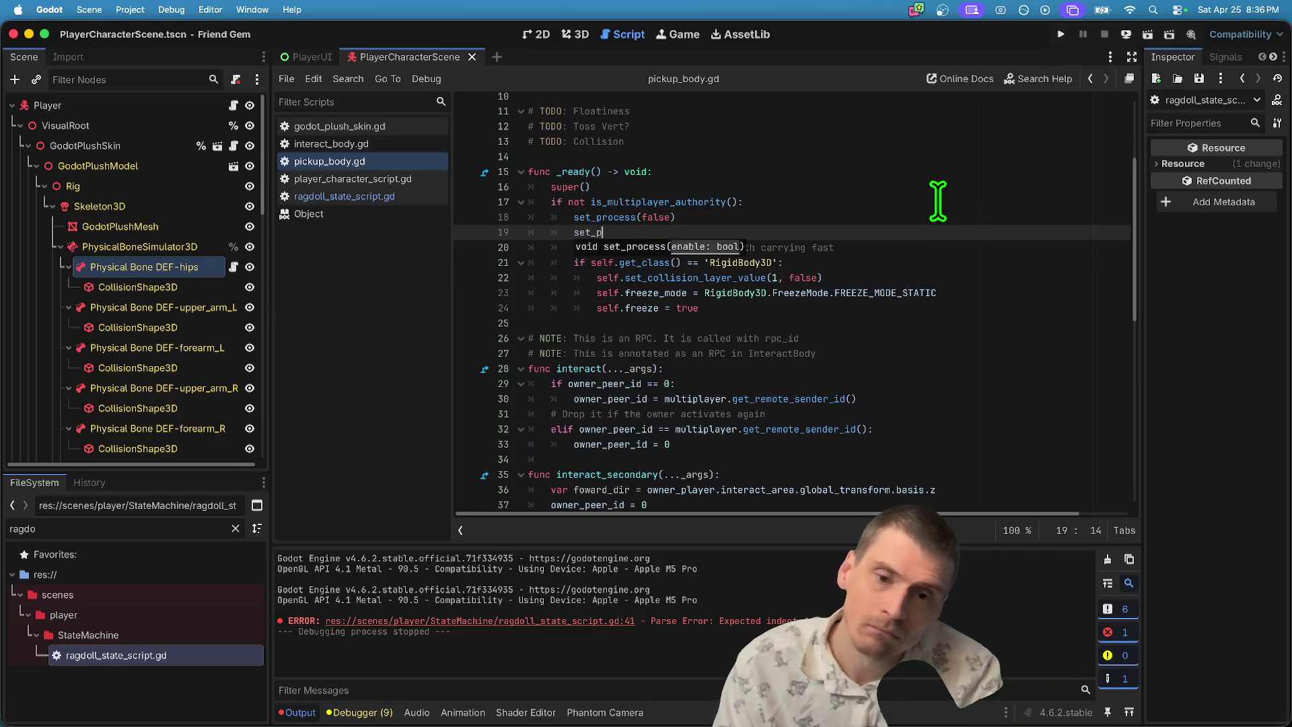
type("h")
key("Return")
type("false)")
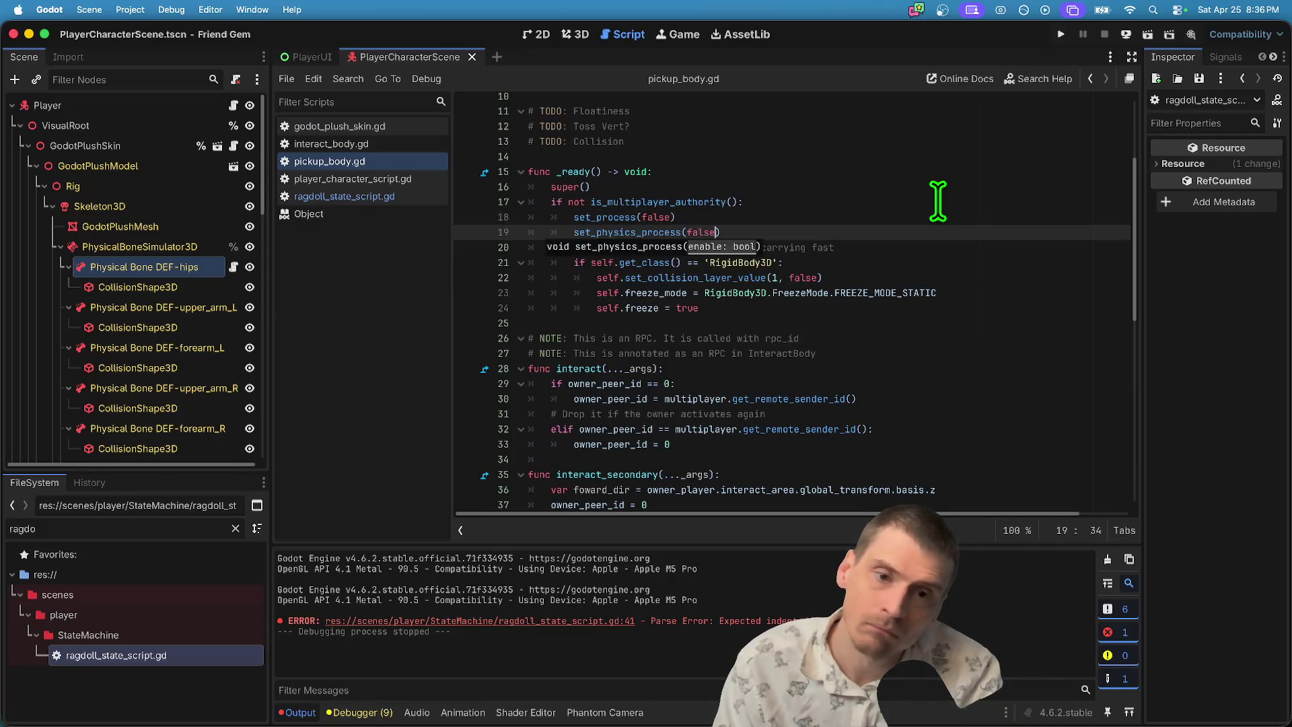
scroll(937, 202, "down", 10)
left_click(866, 412)
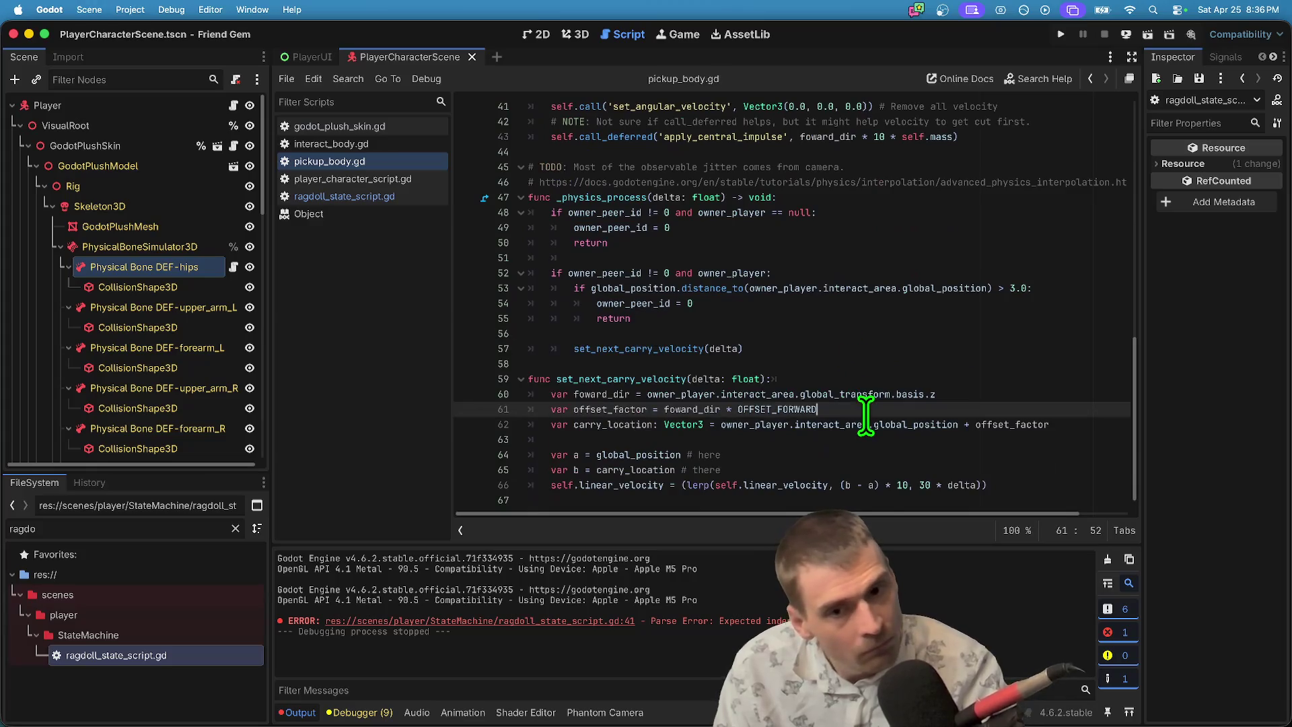
key("super+b")
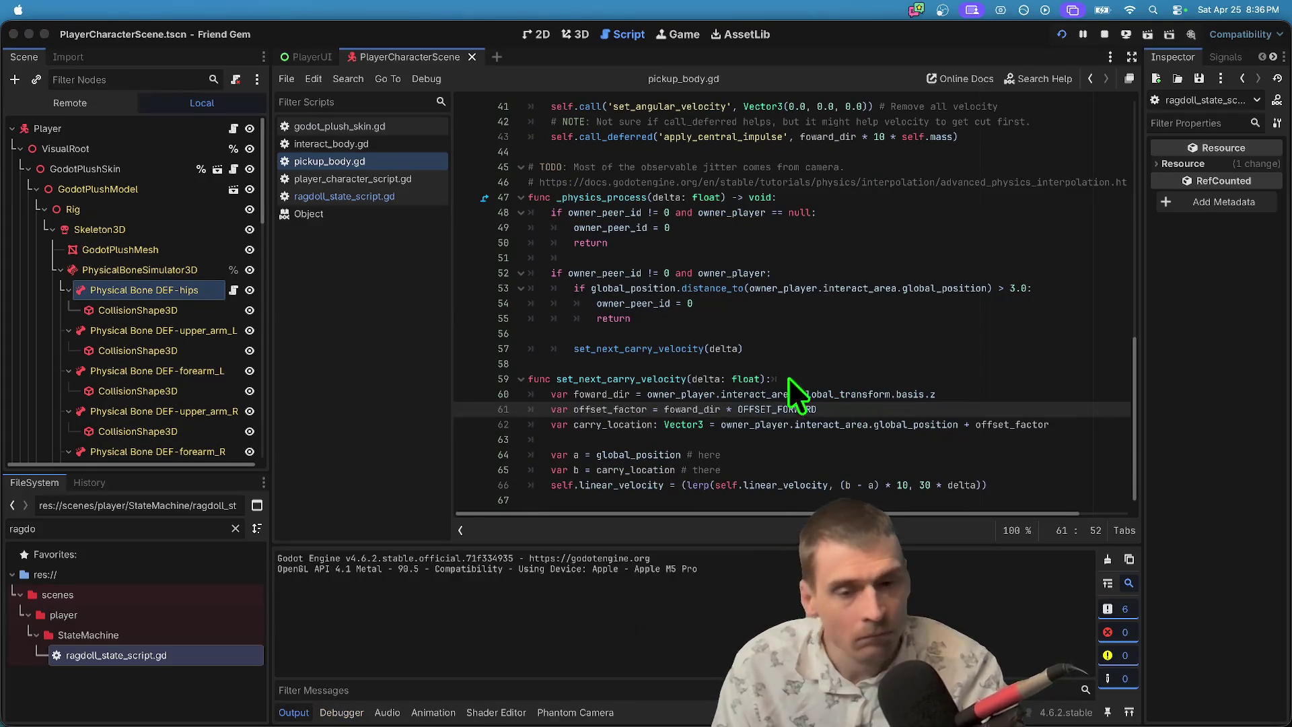